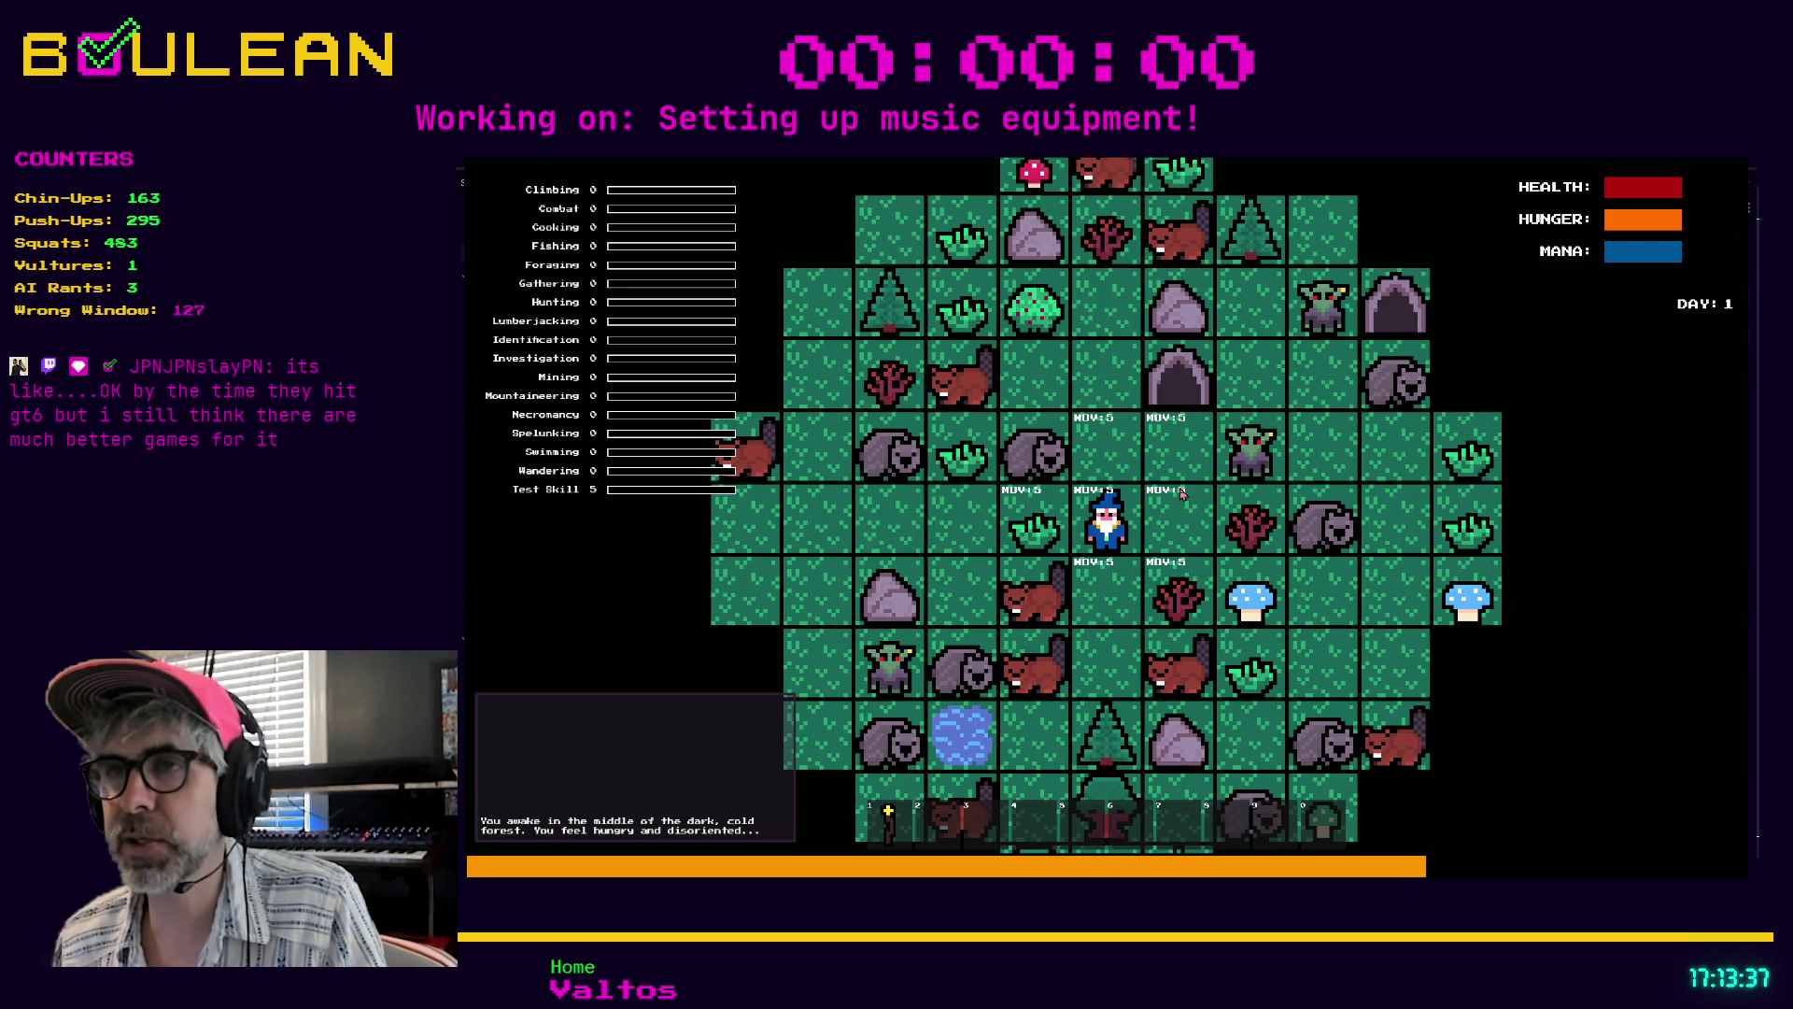
- Gather the grass tuft beside the wizard, then attack the wombat until it dies
{"action": "key", "text": "Tab"}
{"action": "left_click", "coordinate": [1208, 580]}
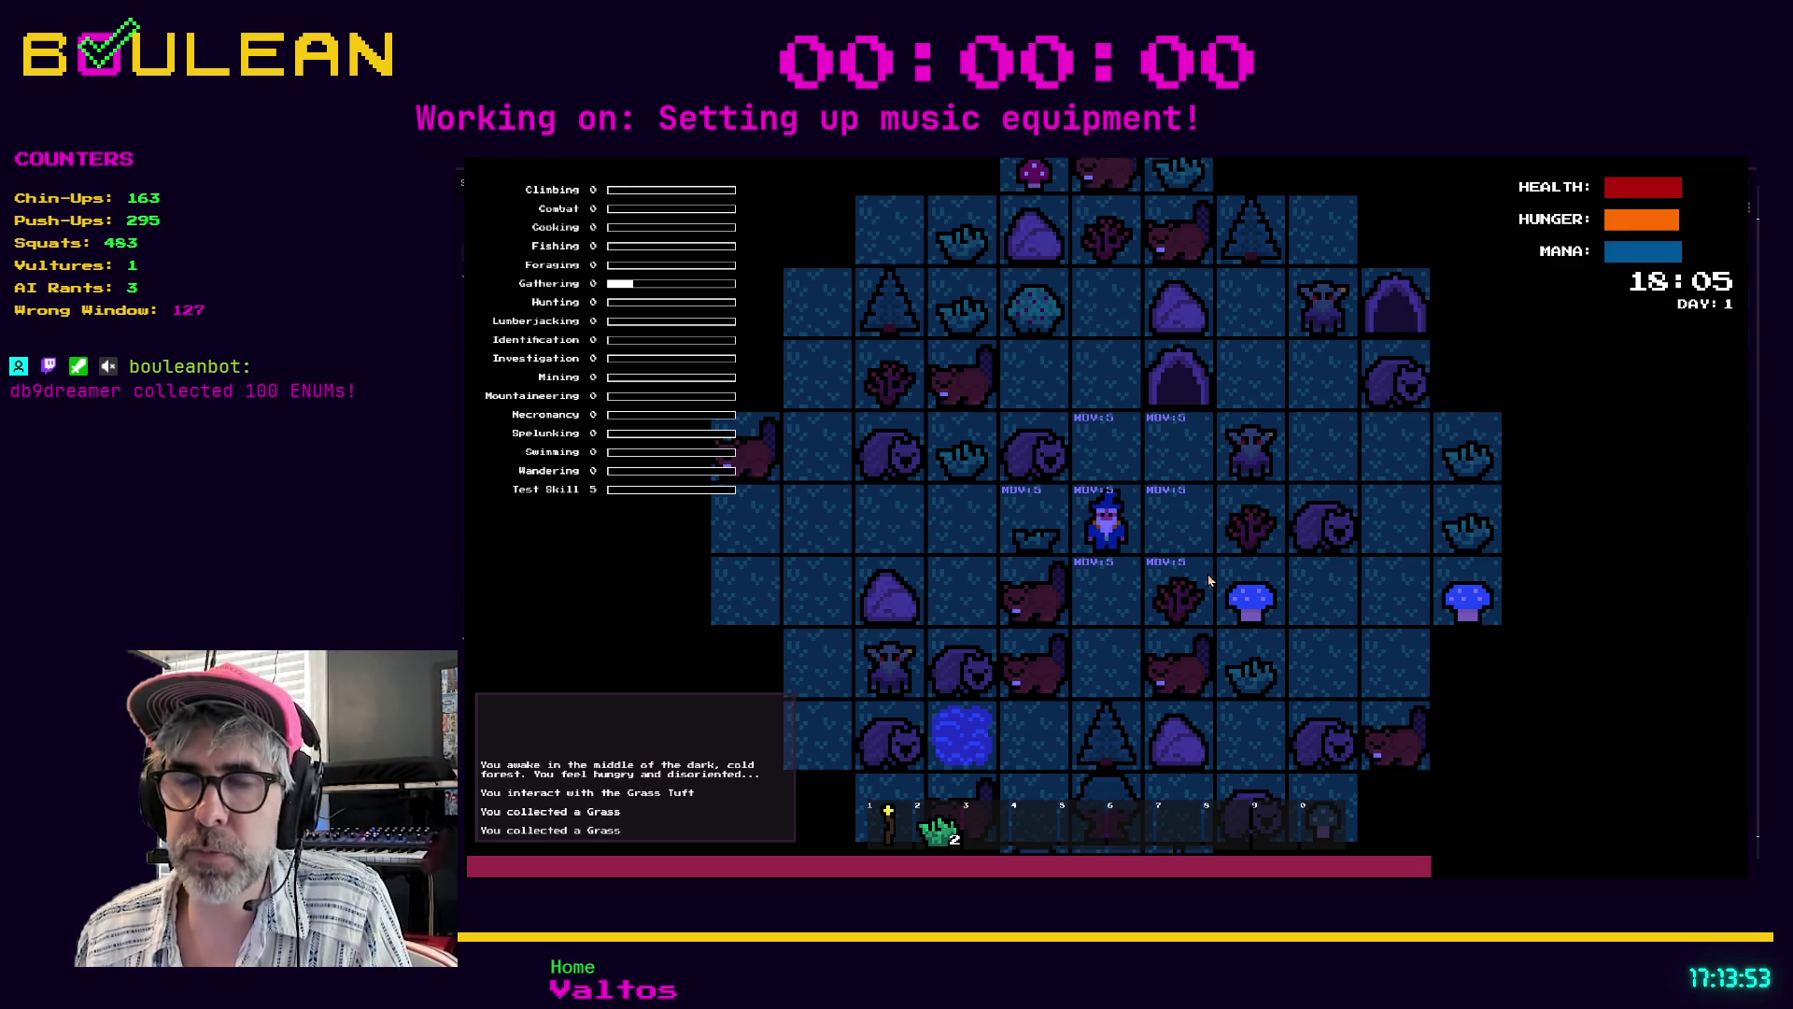
{"action": "key", "text": "Up"}
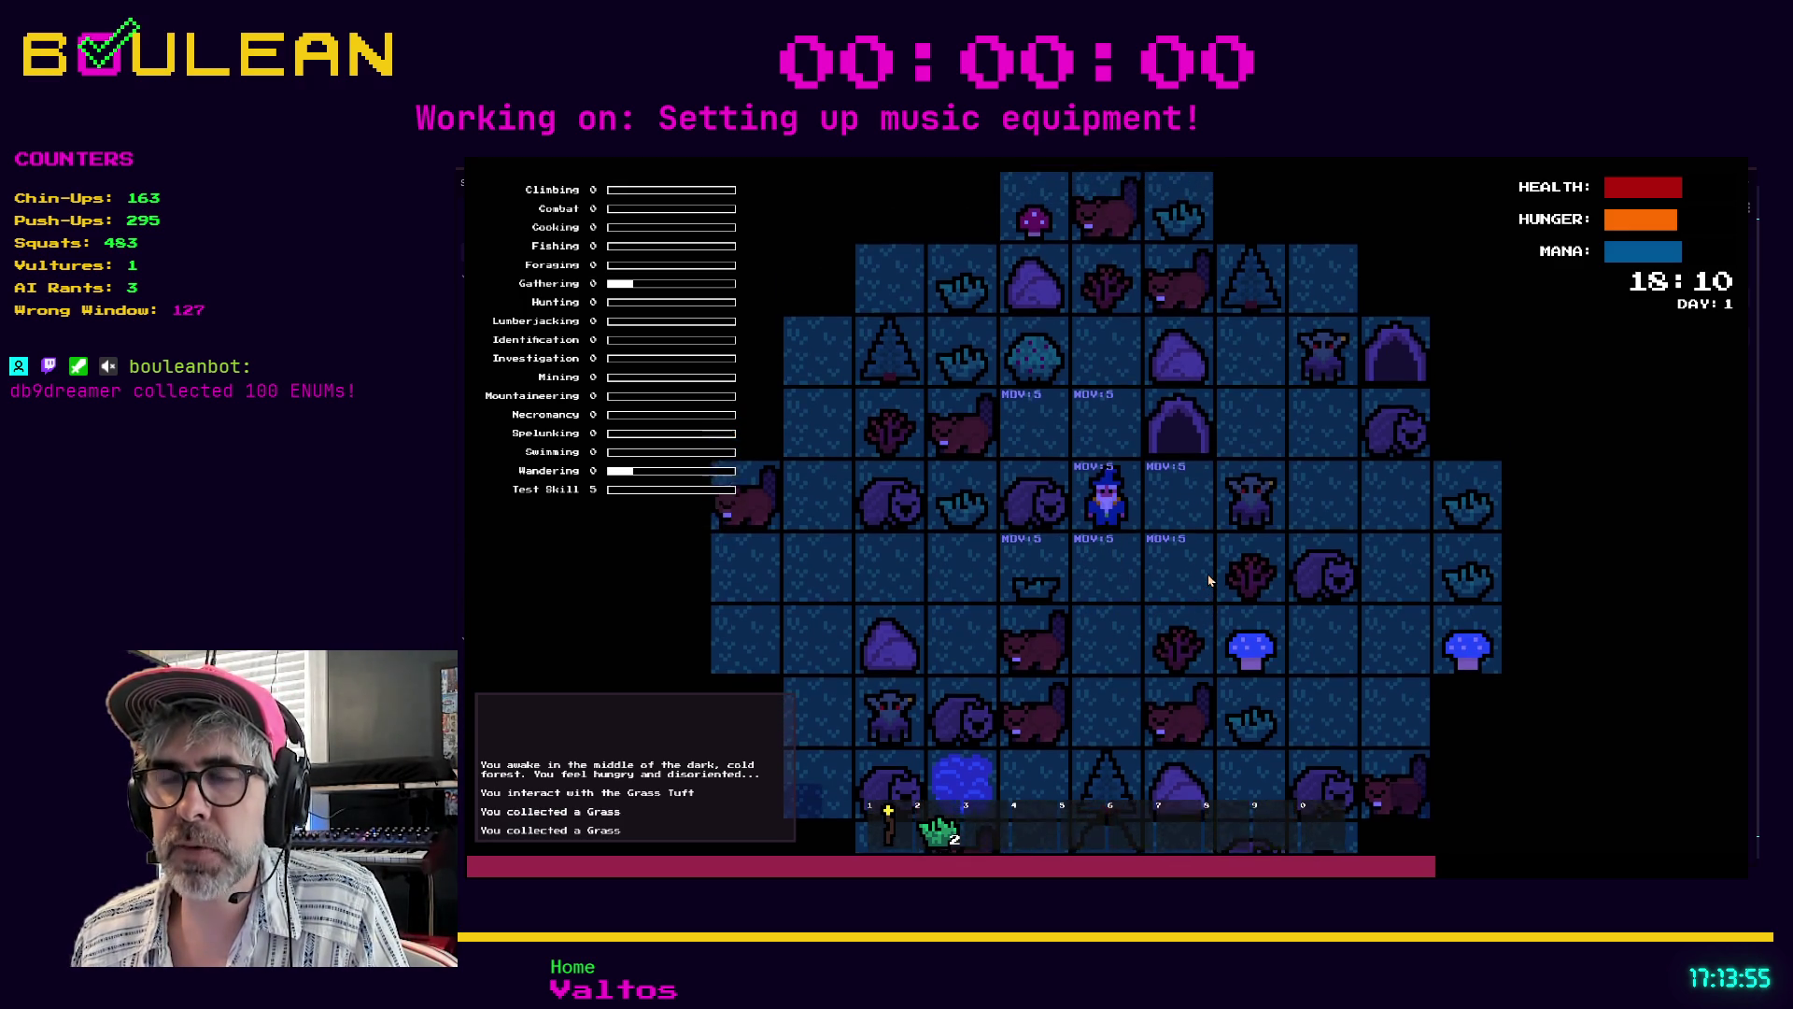
{"action": "key", "text": "Left"}
{"action": "key", "text": "Left"}
{"action": "key", "text": "Left"}
{"action": "key", "text": "Left"}
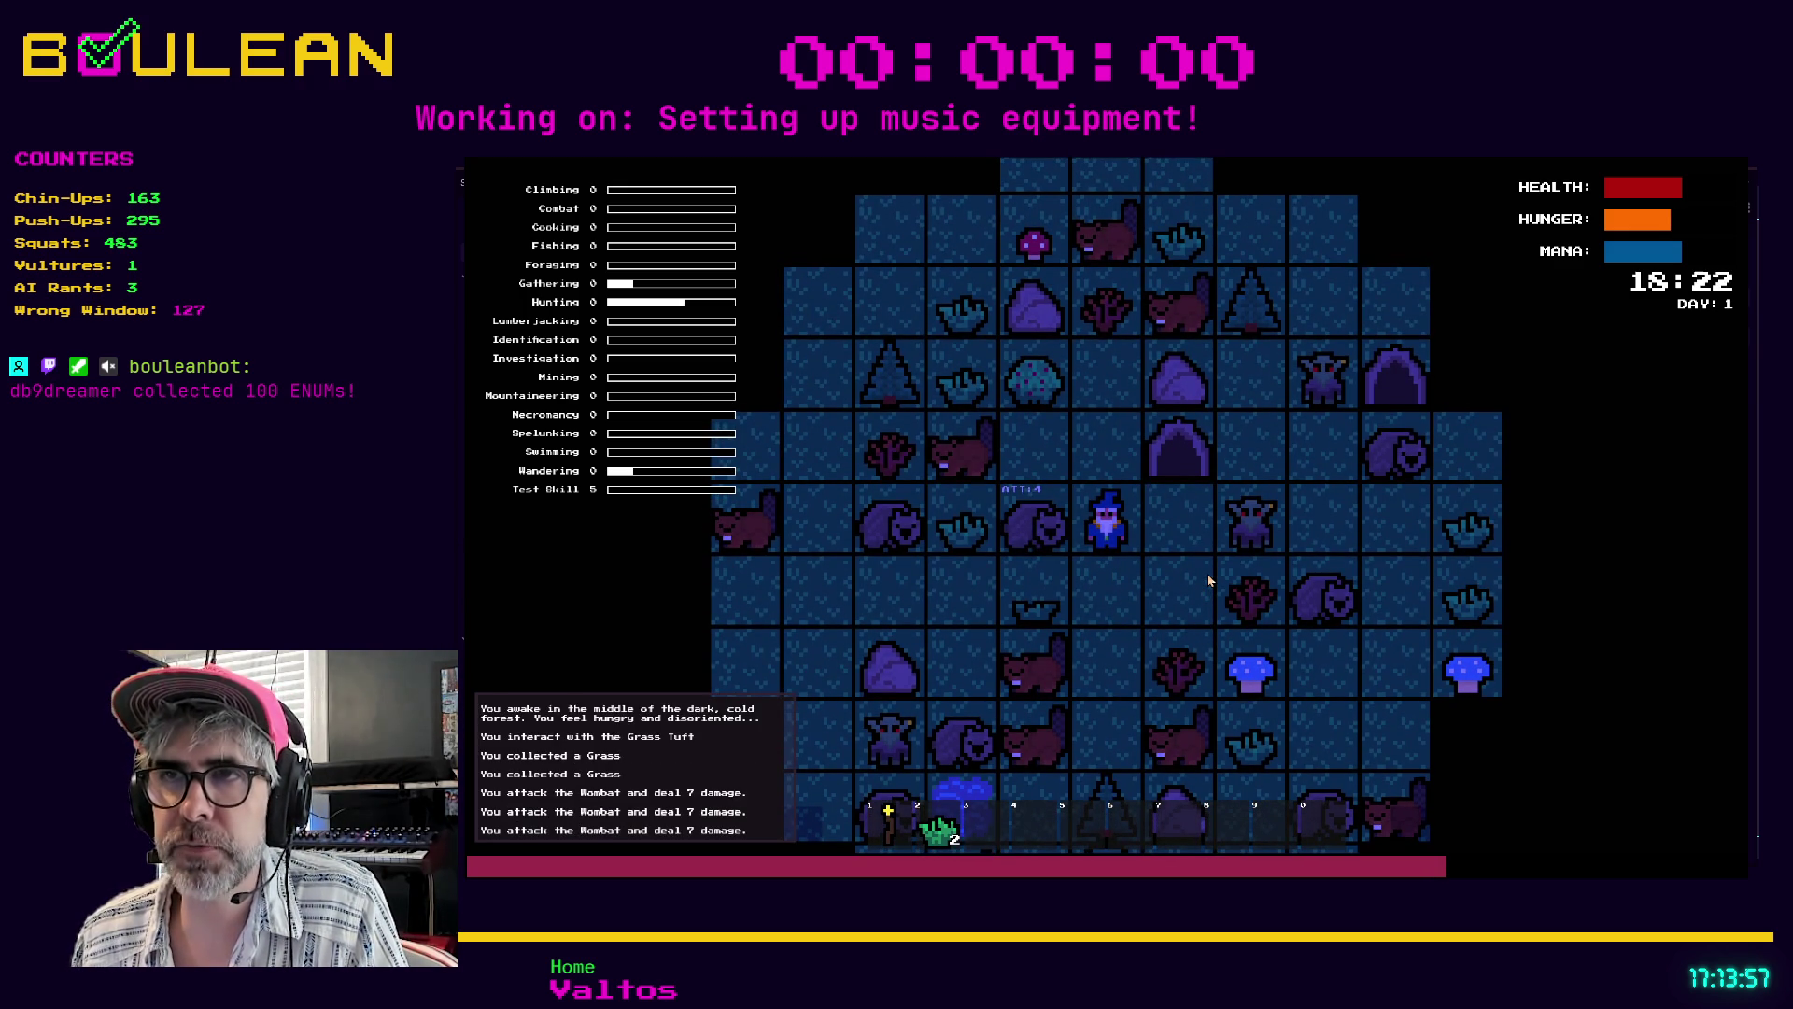
{"action": "key", "text": "Left"}
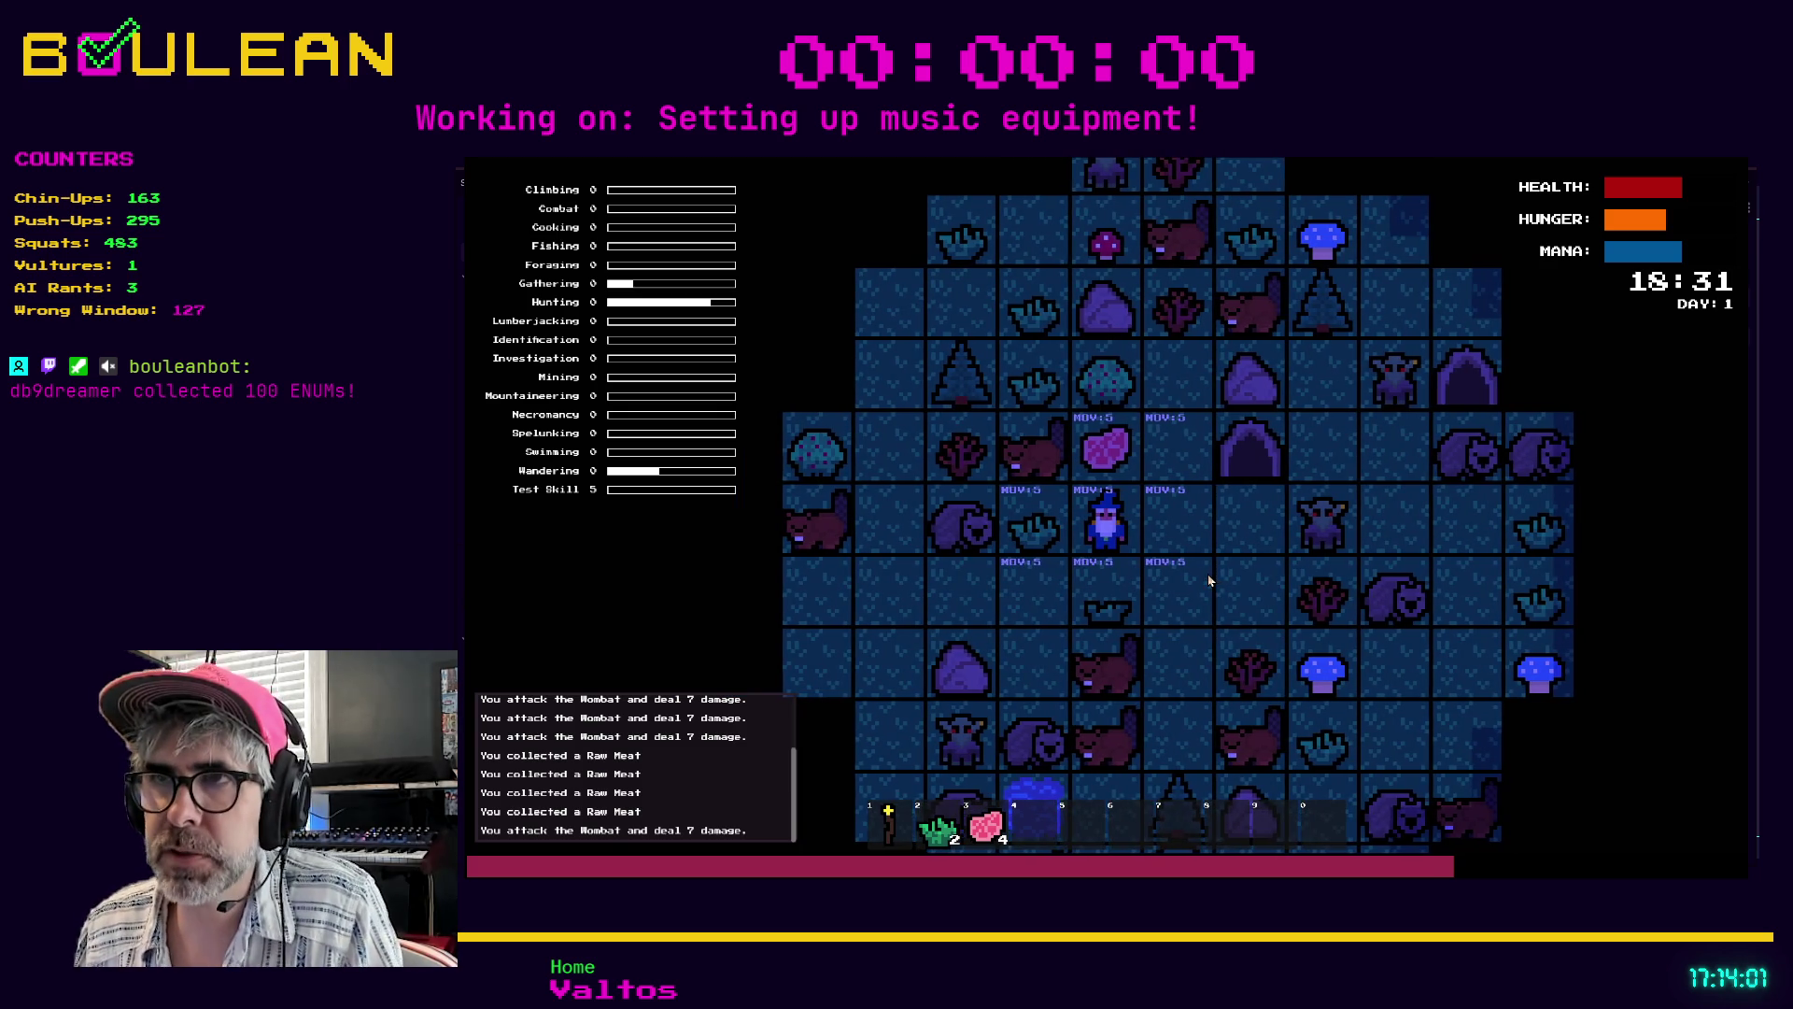
- Collect the Raw Meat, harvest a Berry and the sapling stick, then stop the game
{"action": "key", "text": "Up"}
{"action": "key", "text": "Up"}
{"action": "key", "text": "Right"}
{"action": "key", "text": "Up"}
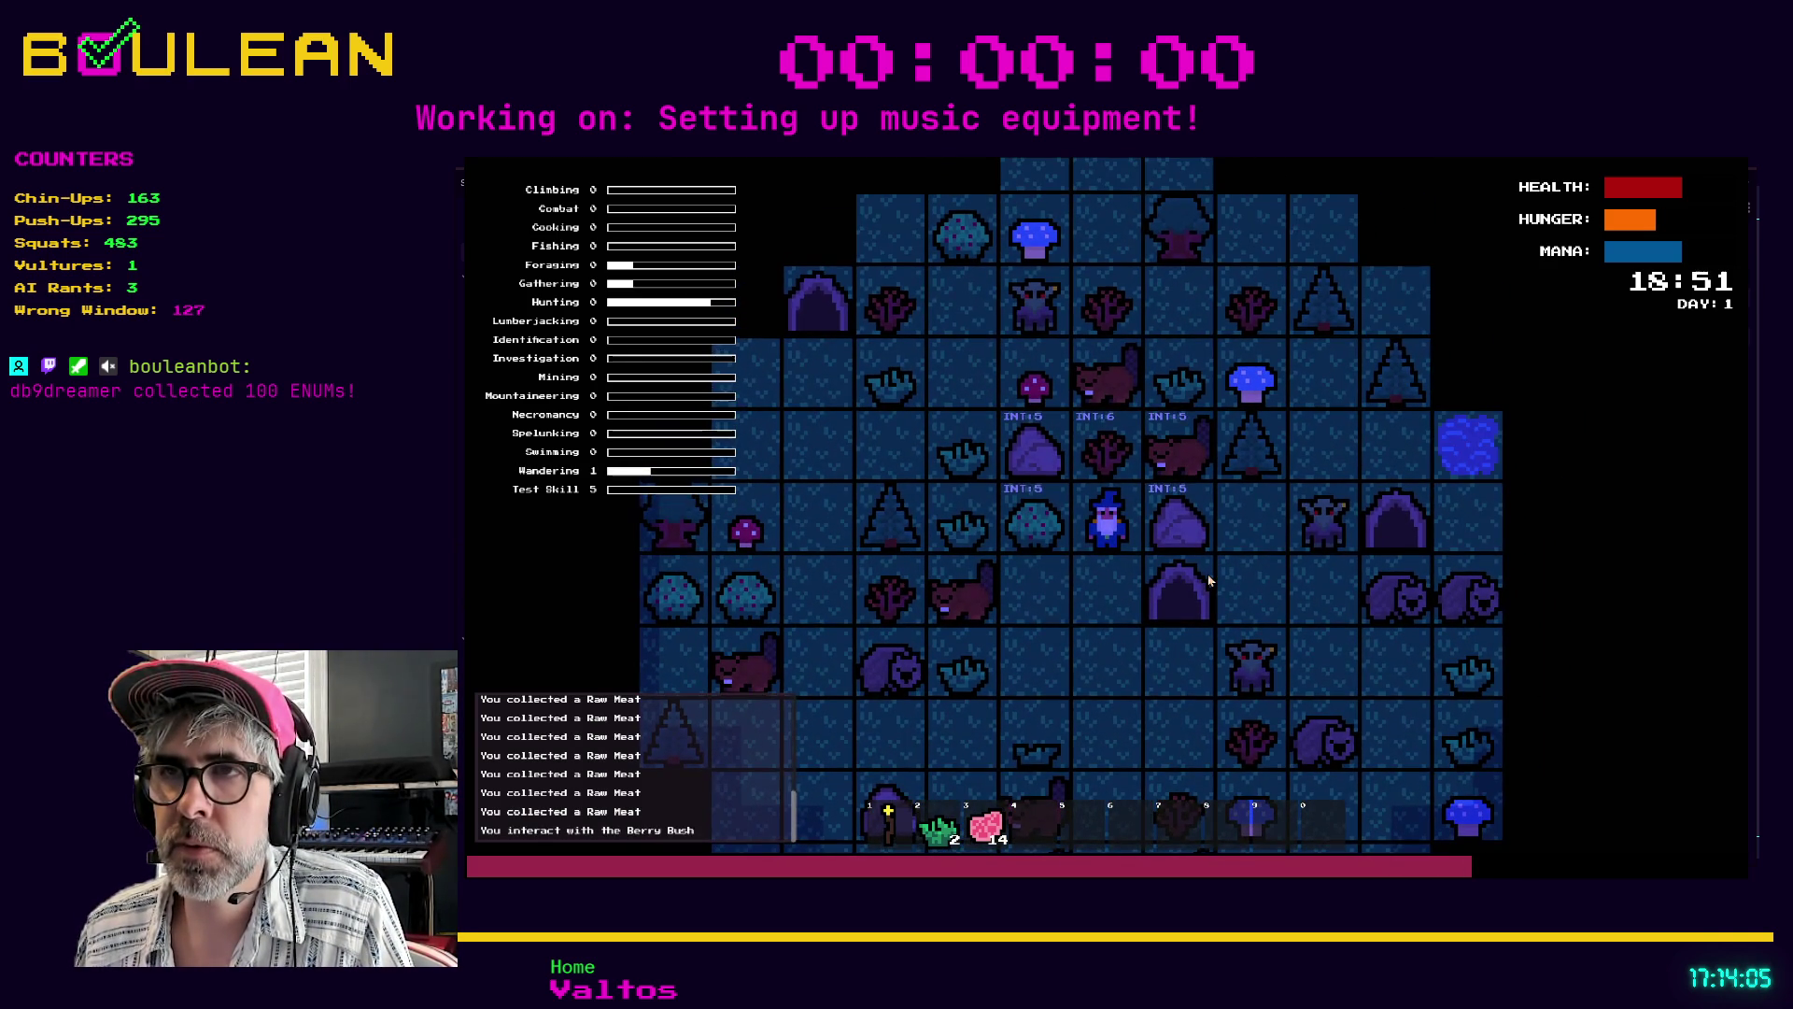
{"action": "key", "text": "Up"}
{"action": "key", "text": "Up"}
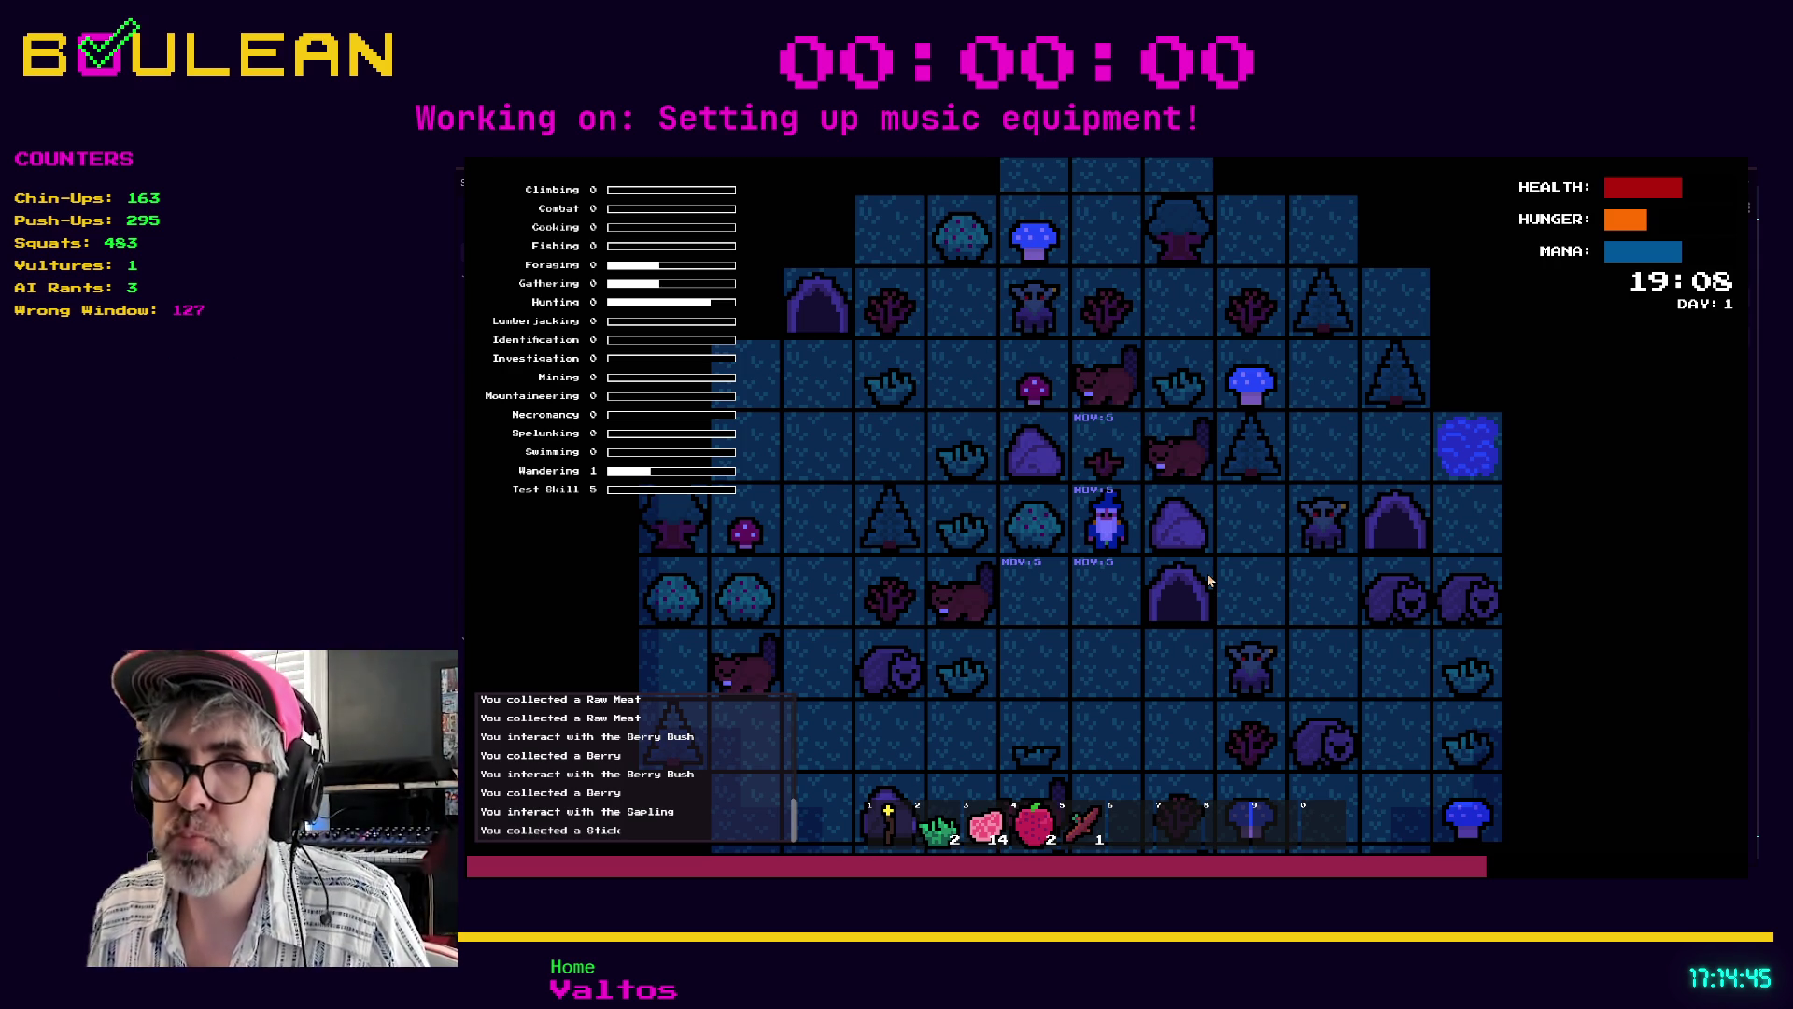
{"action": "key", "text": "i"}
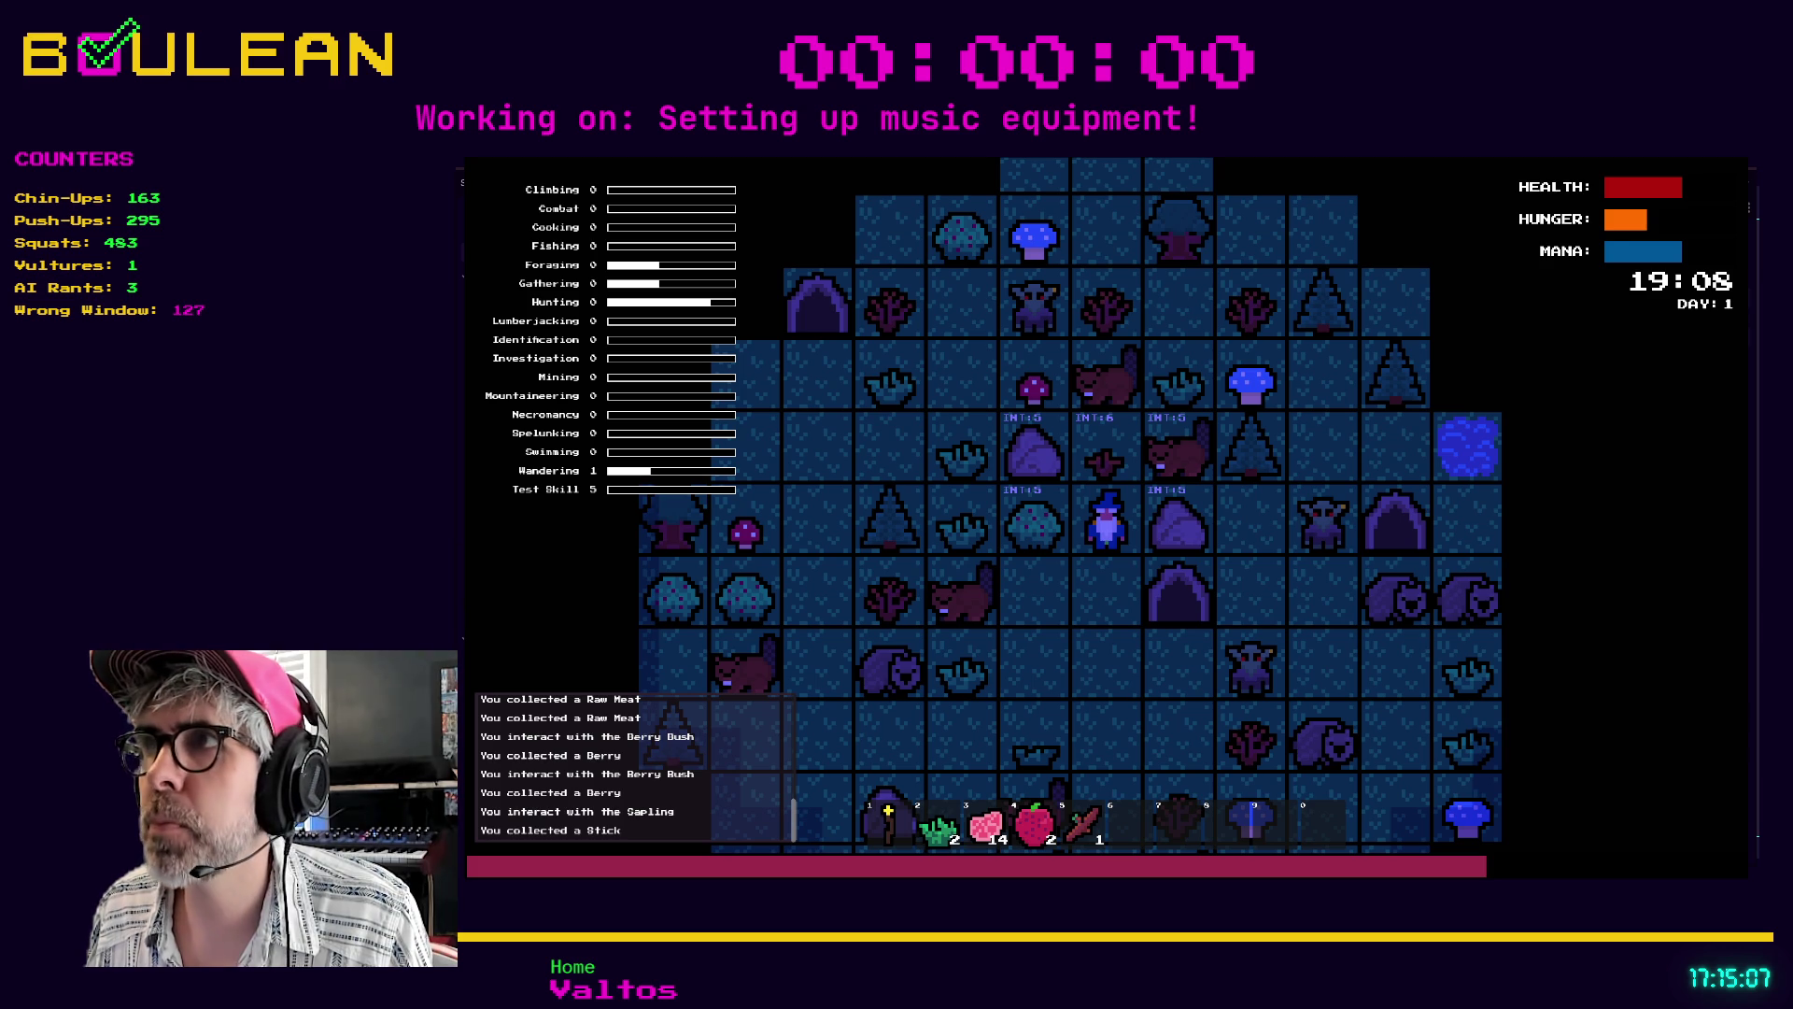
{"action": "key", "text": "F8"}
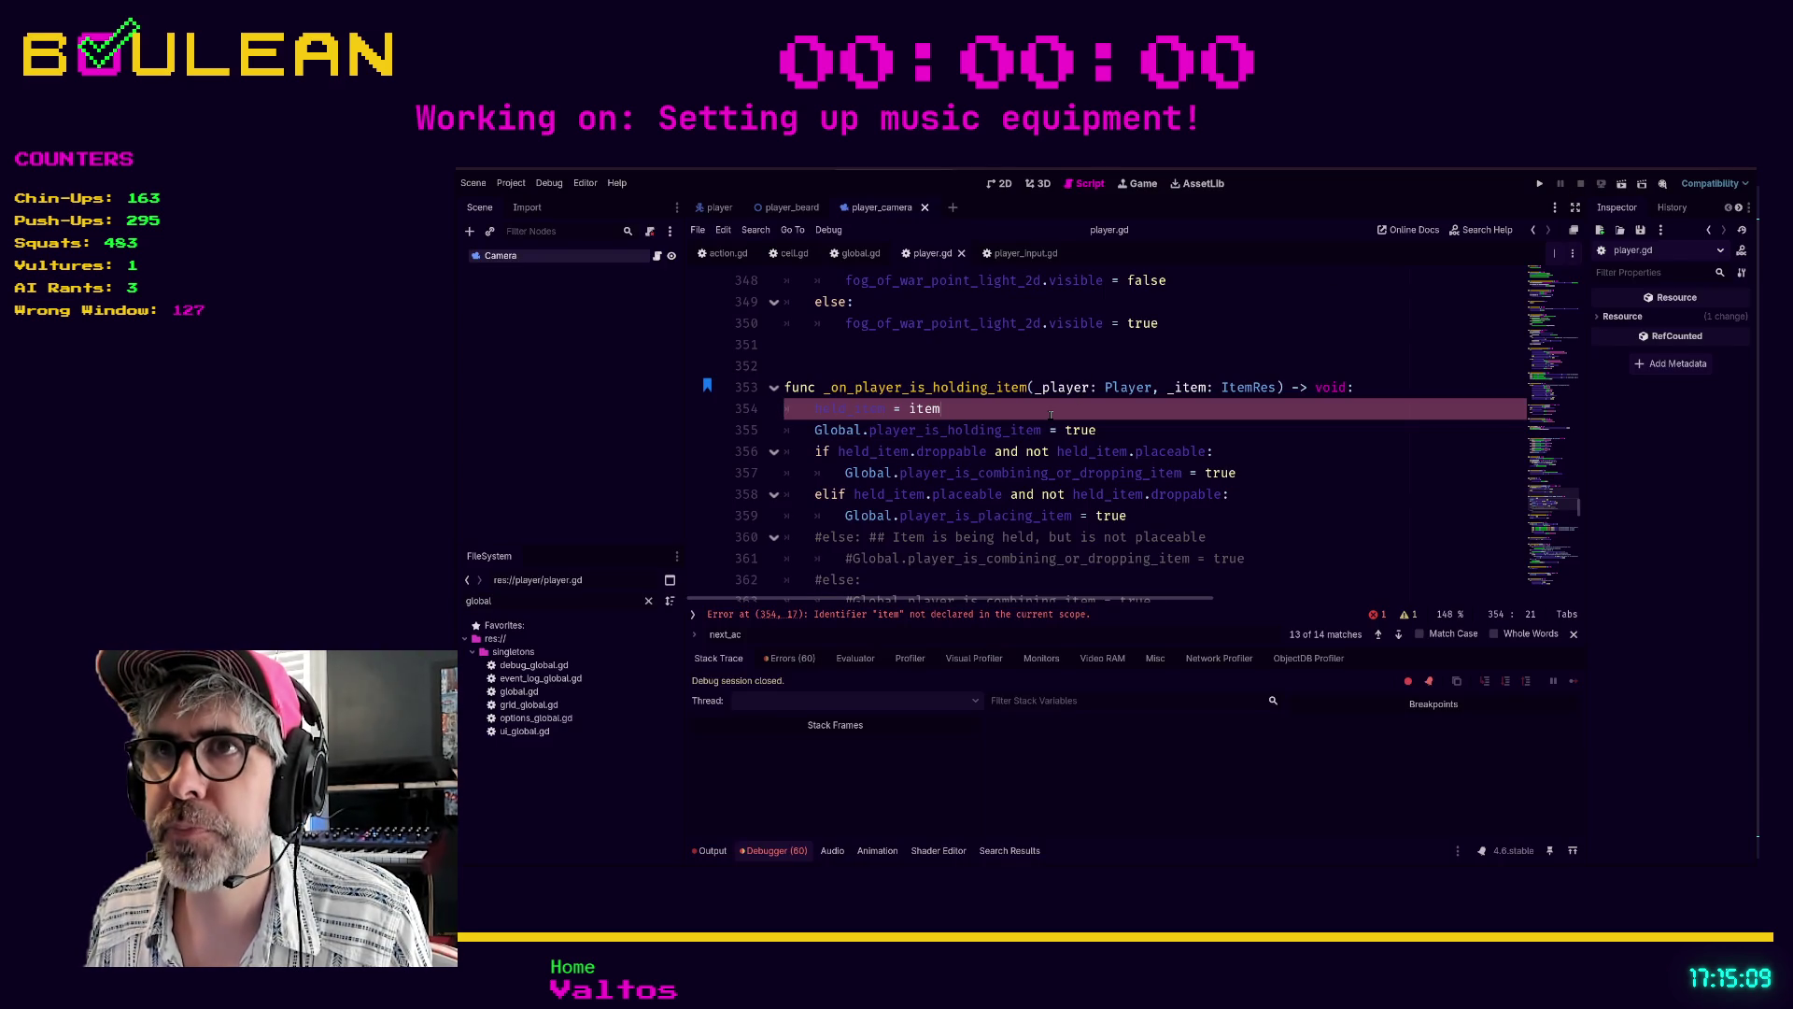
- Rename the _item parameter to item on line 353, save player.gd, and rerun the game
{"action": "left_click", "coordinate": [1176, 387]}
{"action": "key", "text": "BackSpace"}
{"action": "key", "text": "ctrl+s"}
{"action": "left_click", "coordinate": [1290, 557]}
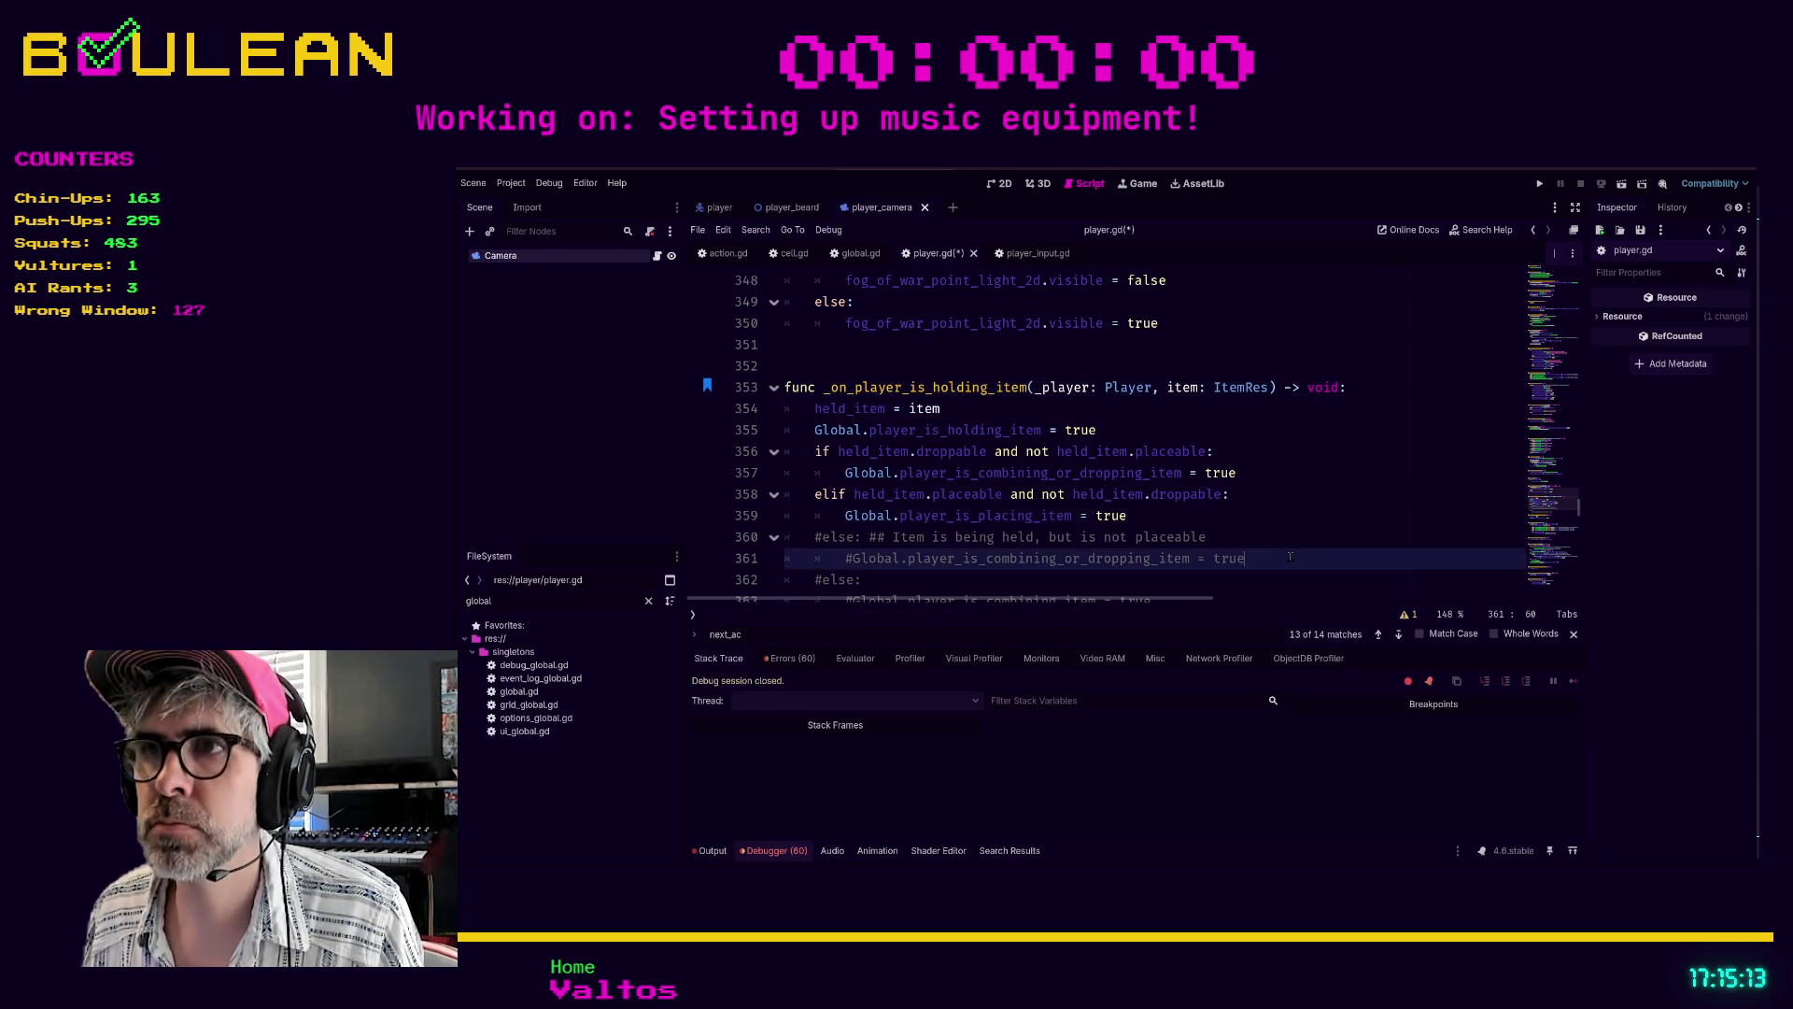
{"action": "key", "text": "F5"}
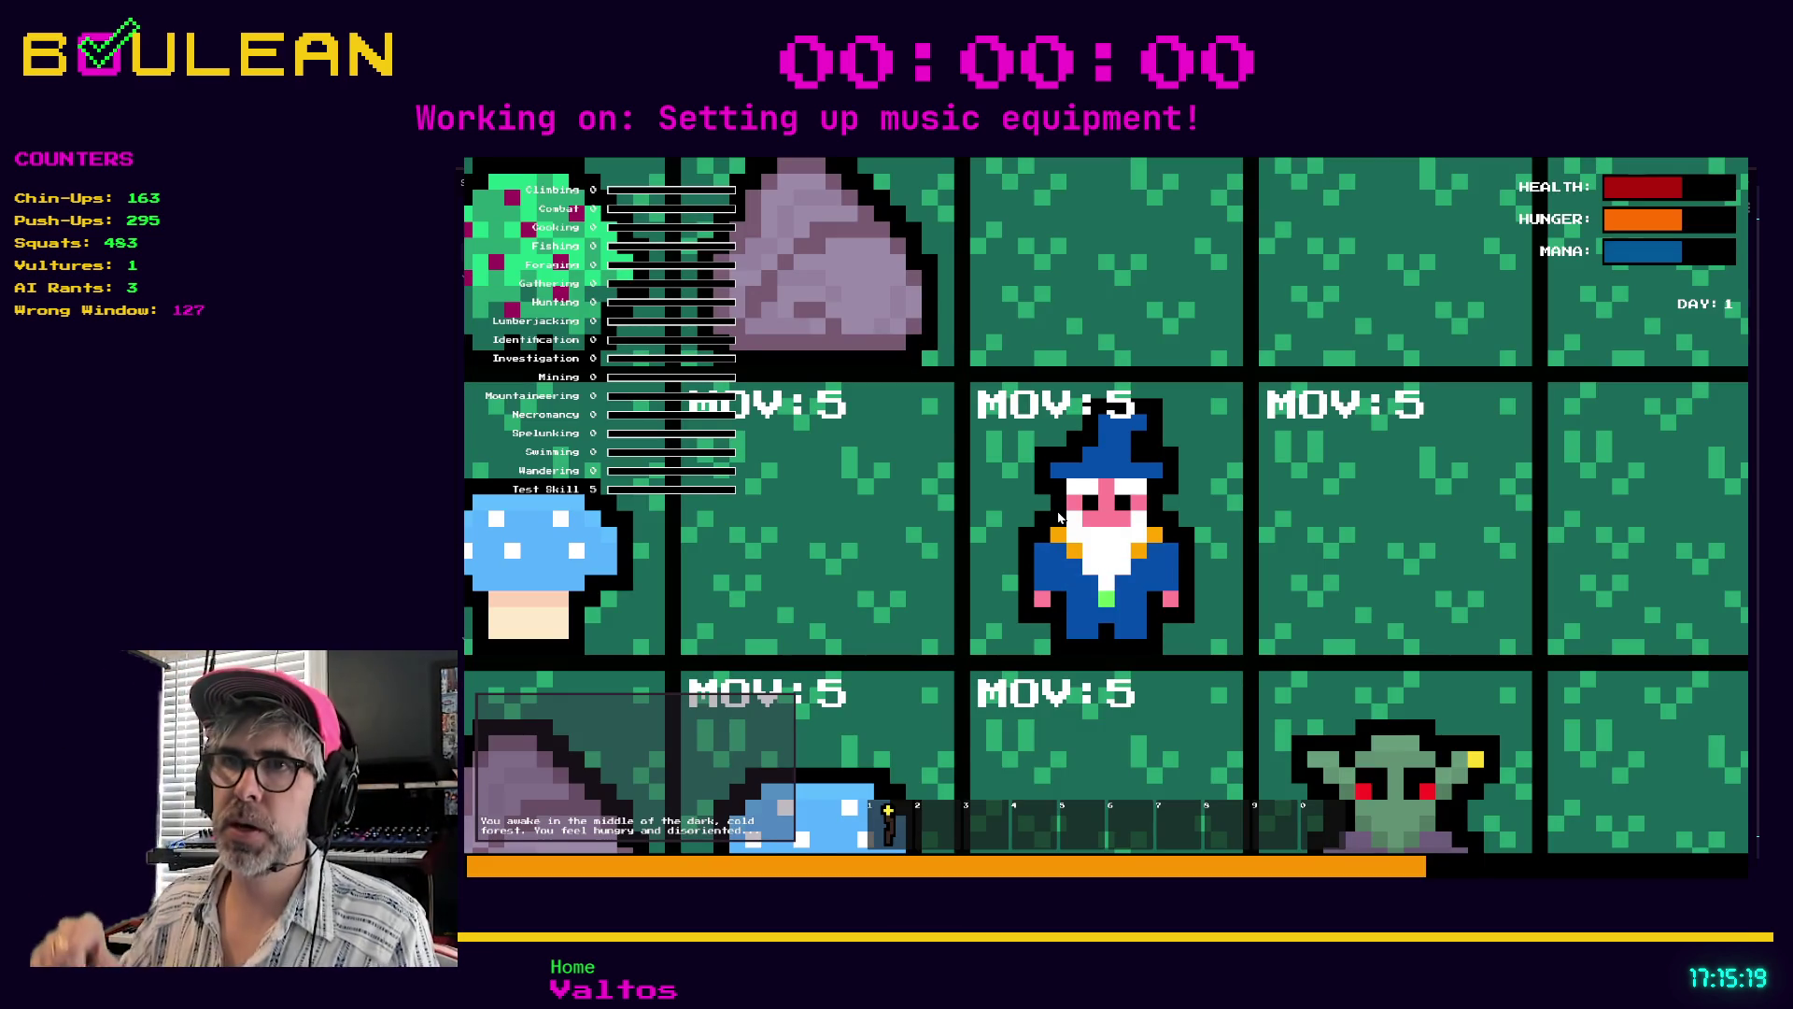
- Zoom out, pick up the Blue Mushroom, and view the interaction labels before relaunching
{"action": "scroll", "coordinate": [1058, 516], "scroll_direction": "down", "scroll_amount": 5}
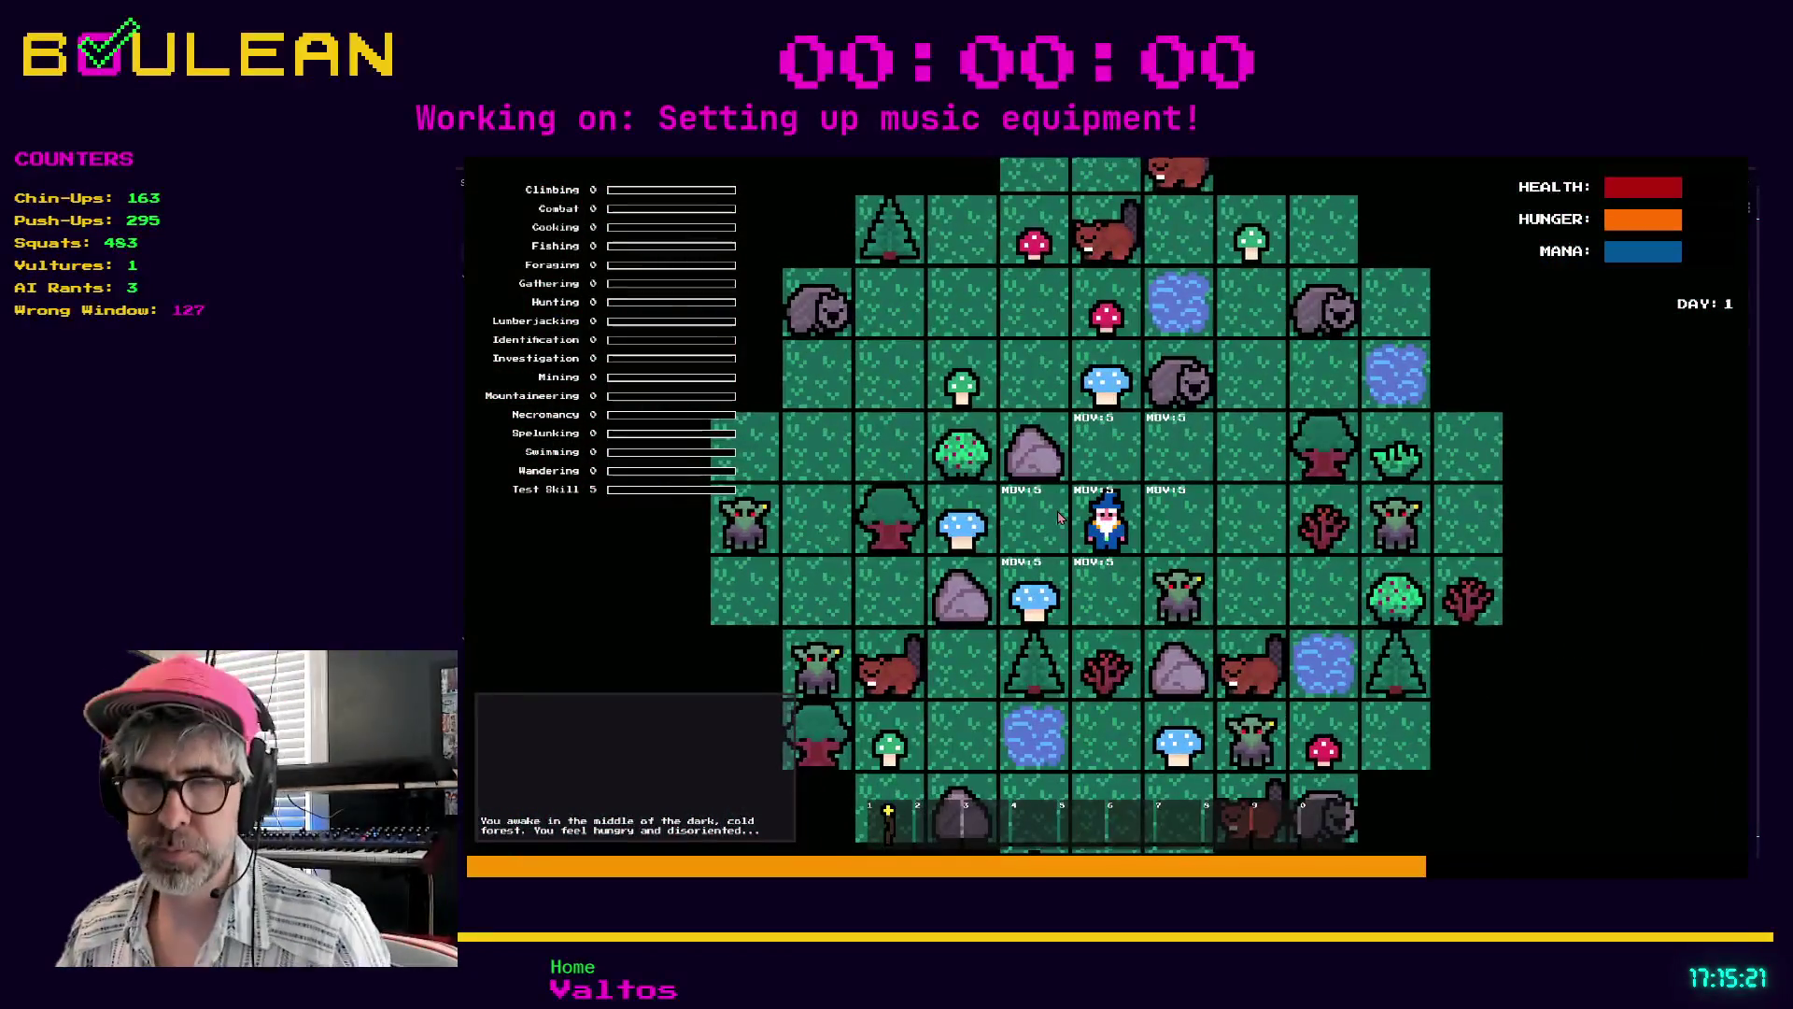
{"action": "left_click", "coordinate": [1058, 517]}
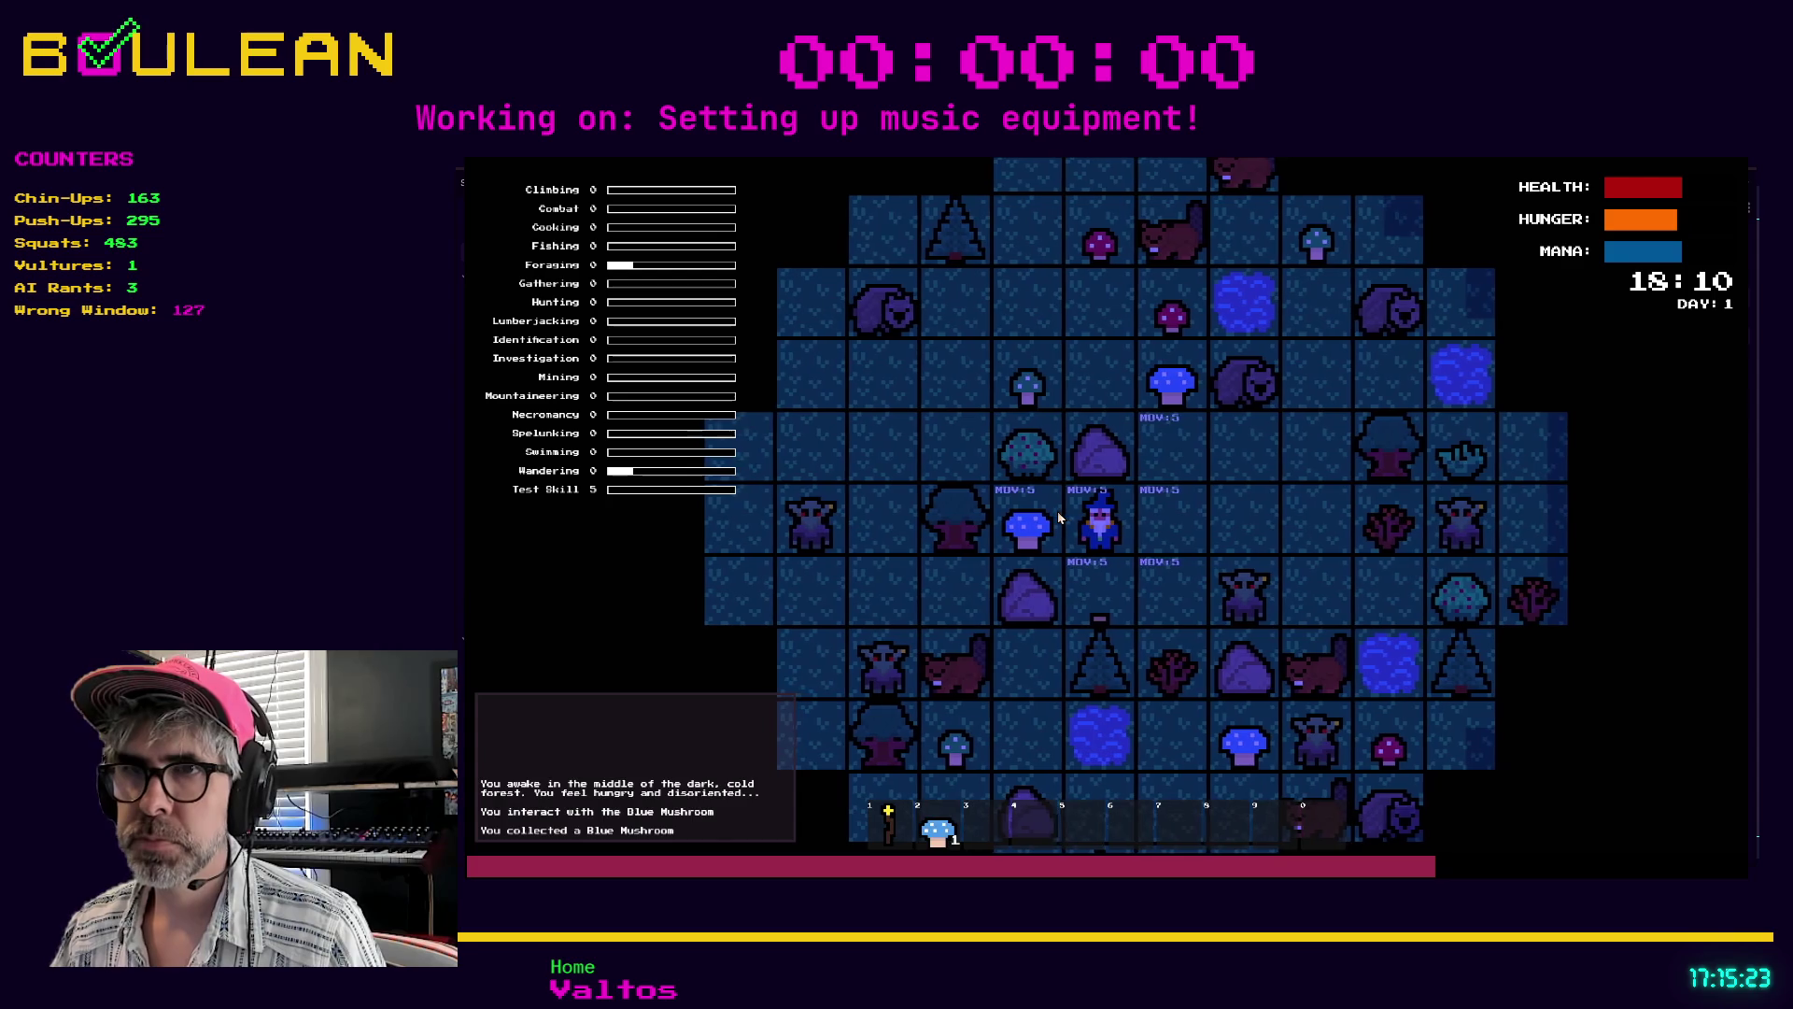
{"action": "key", "text": "e"}
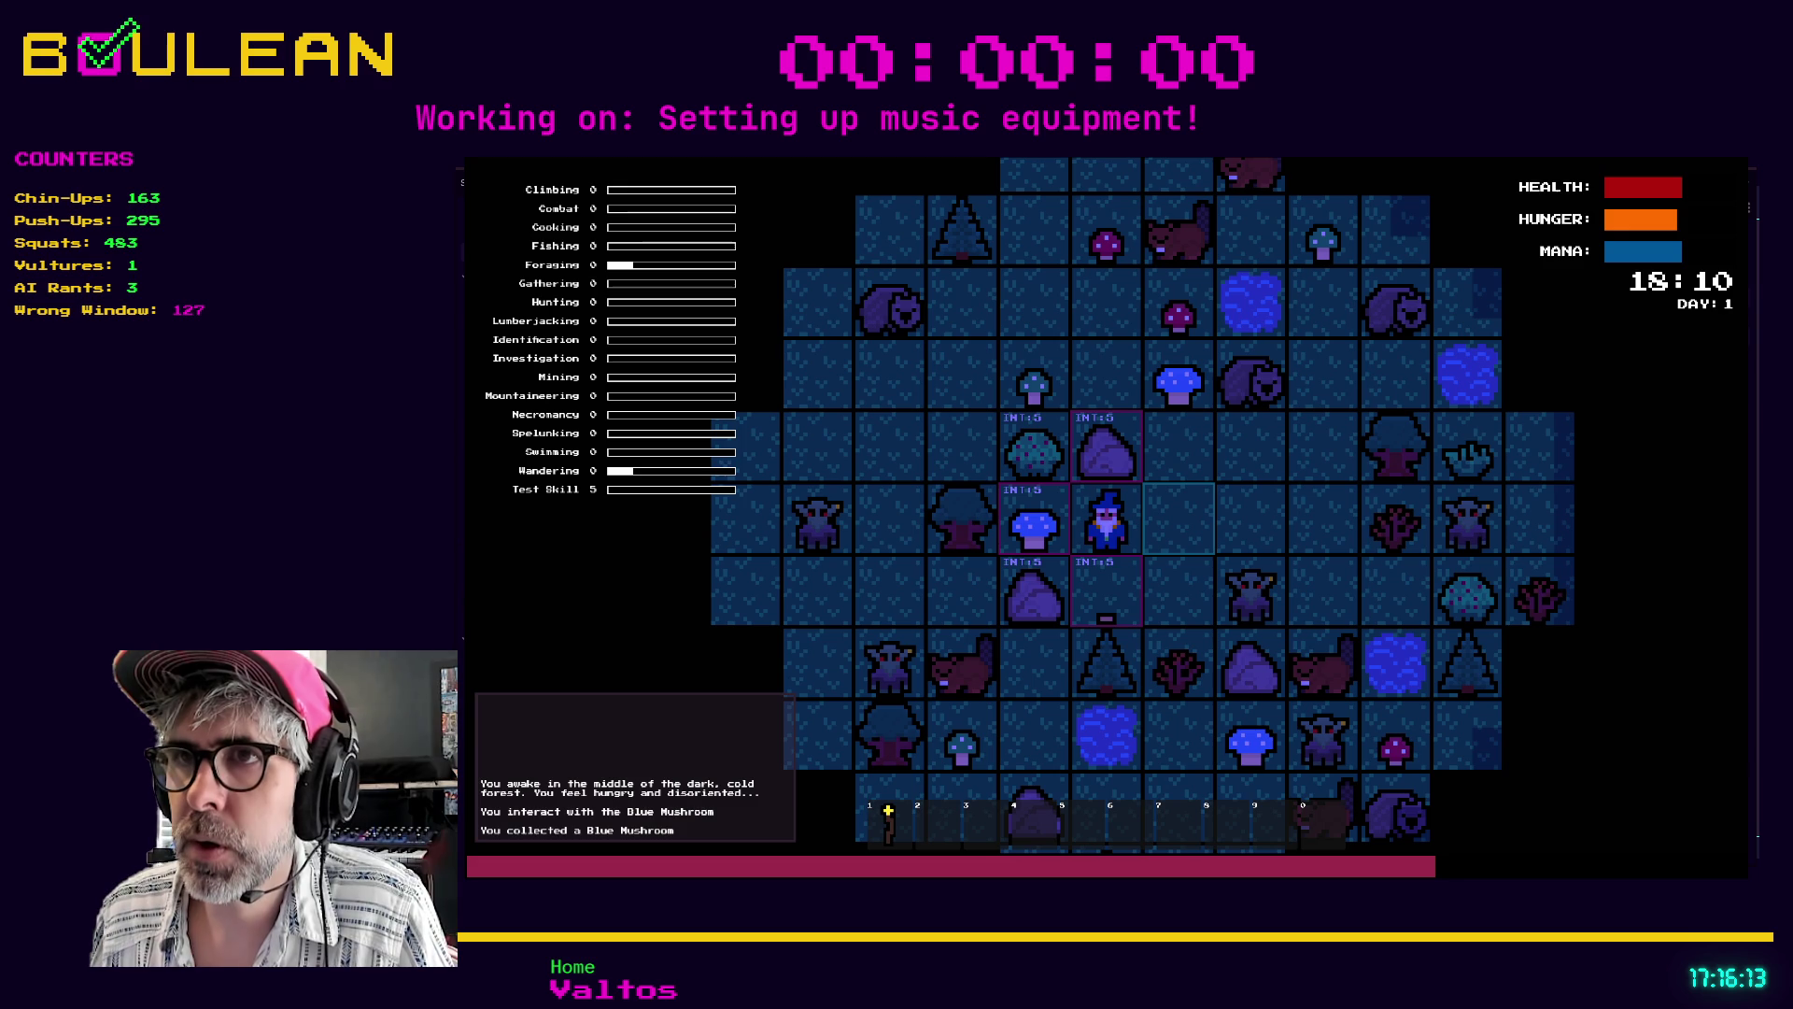
{"action": "key", "text": "F5"}
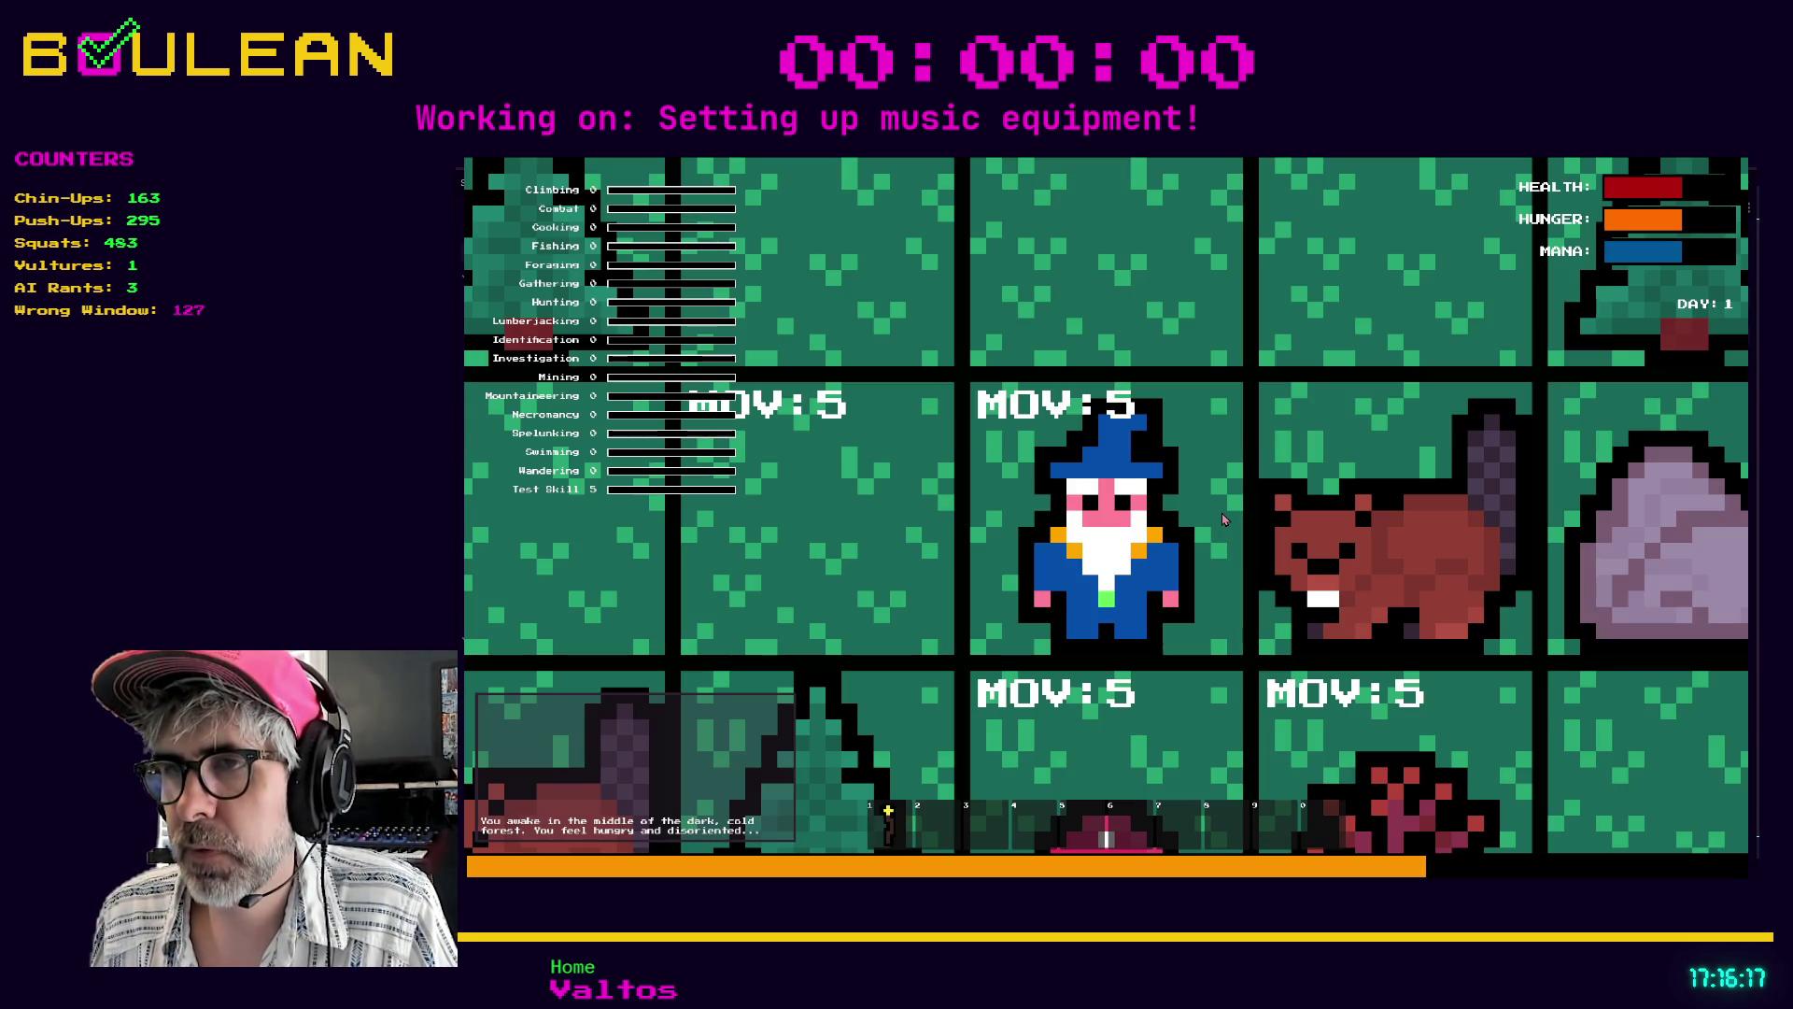
- Collect the Red Mushrooms beside the wizard and walk up next to the tree
{"action": "key", "text": "i"}
{"action": "key", "text": "Down"}
{"action": "scroll", "coordinate": [1222, 513], "scroll_direction": "down", "scroll_amount": 3}
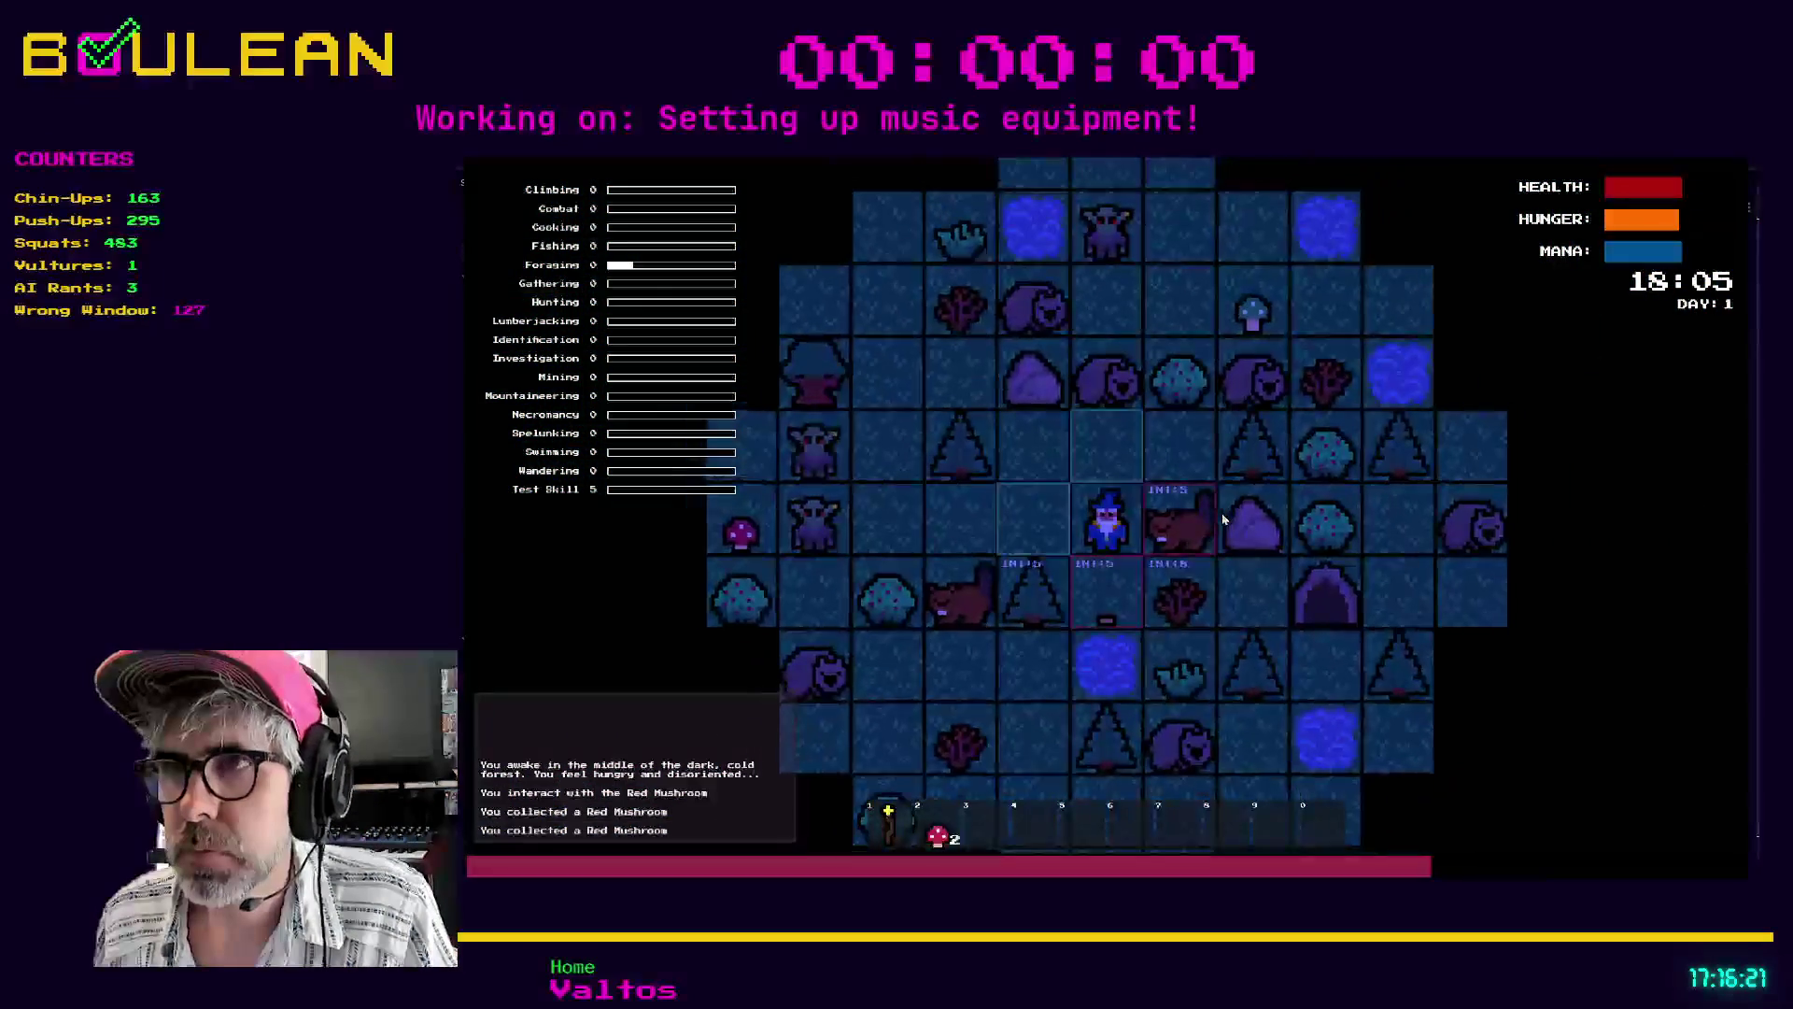
{"action": "key", "text": "m"}
{"action": "key", "text": "Up"}
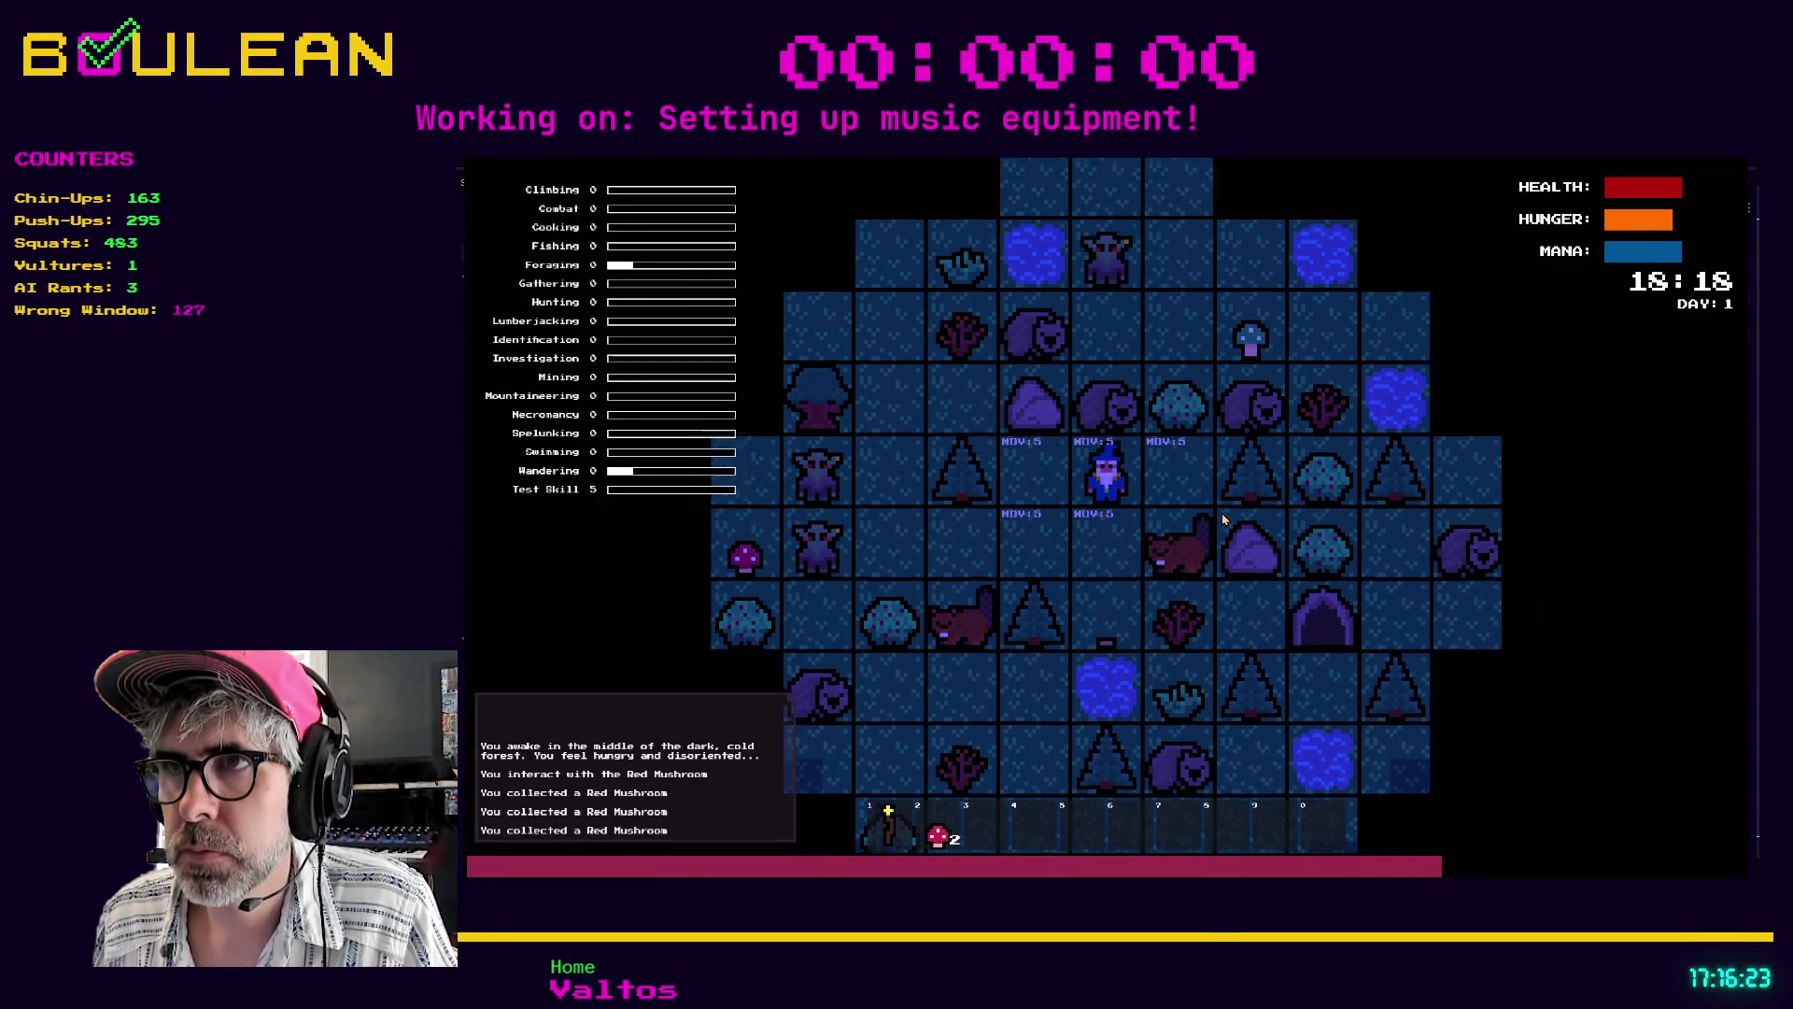
{"action": "key", "text": "Left"}
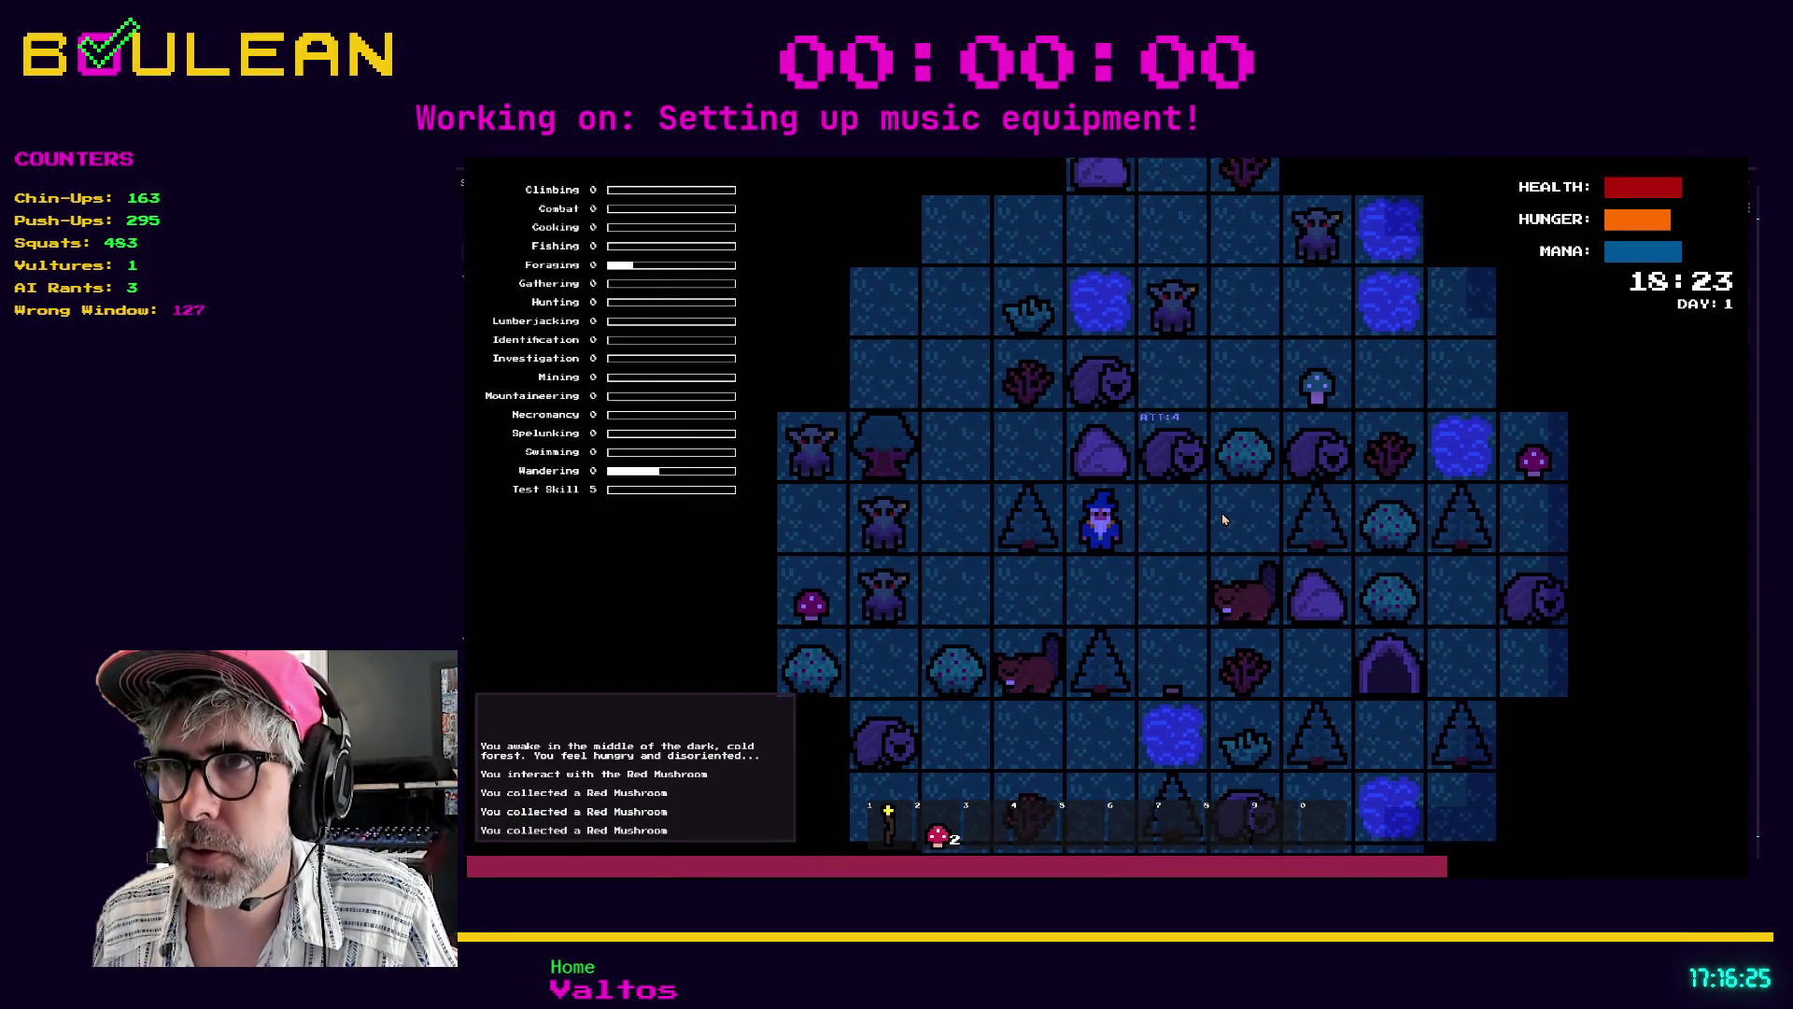
- Chop the tree into a Log and walk onto it to collect it
{"action": "key", "text": "i"}
{"action": "key", "text": "Left"}
{"action": "key", "text": "Left"}
{"action": "key", "text": "Left"}
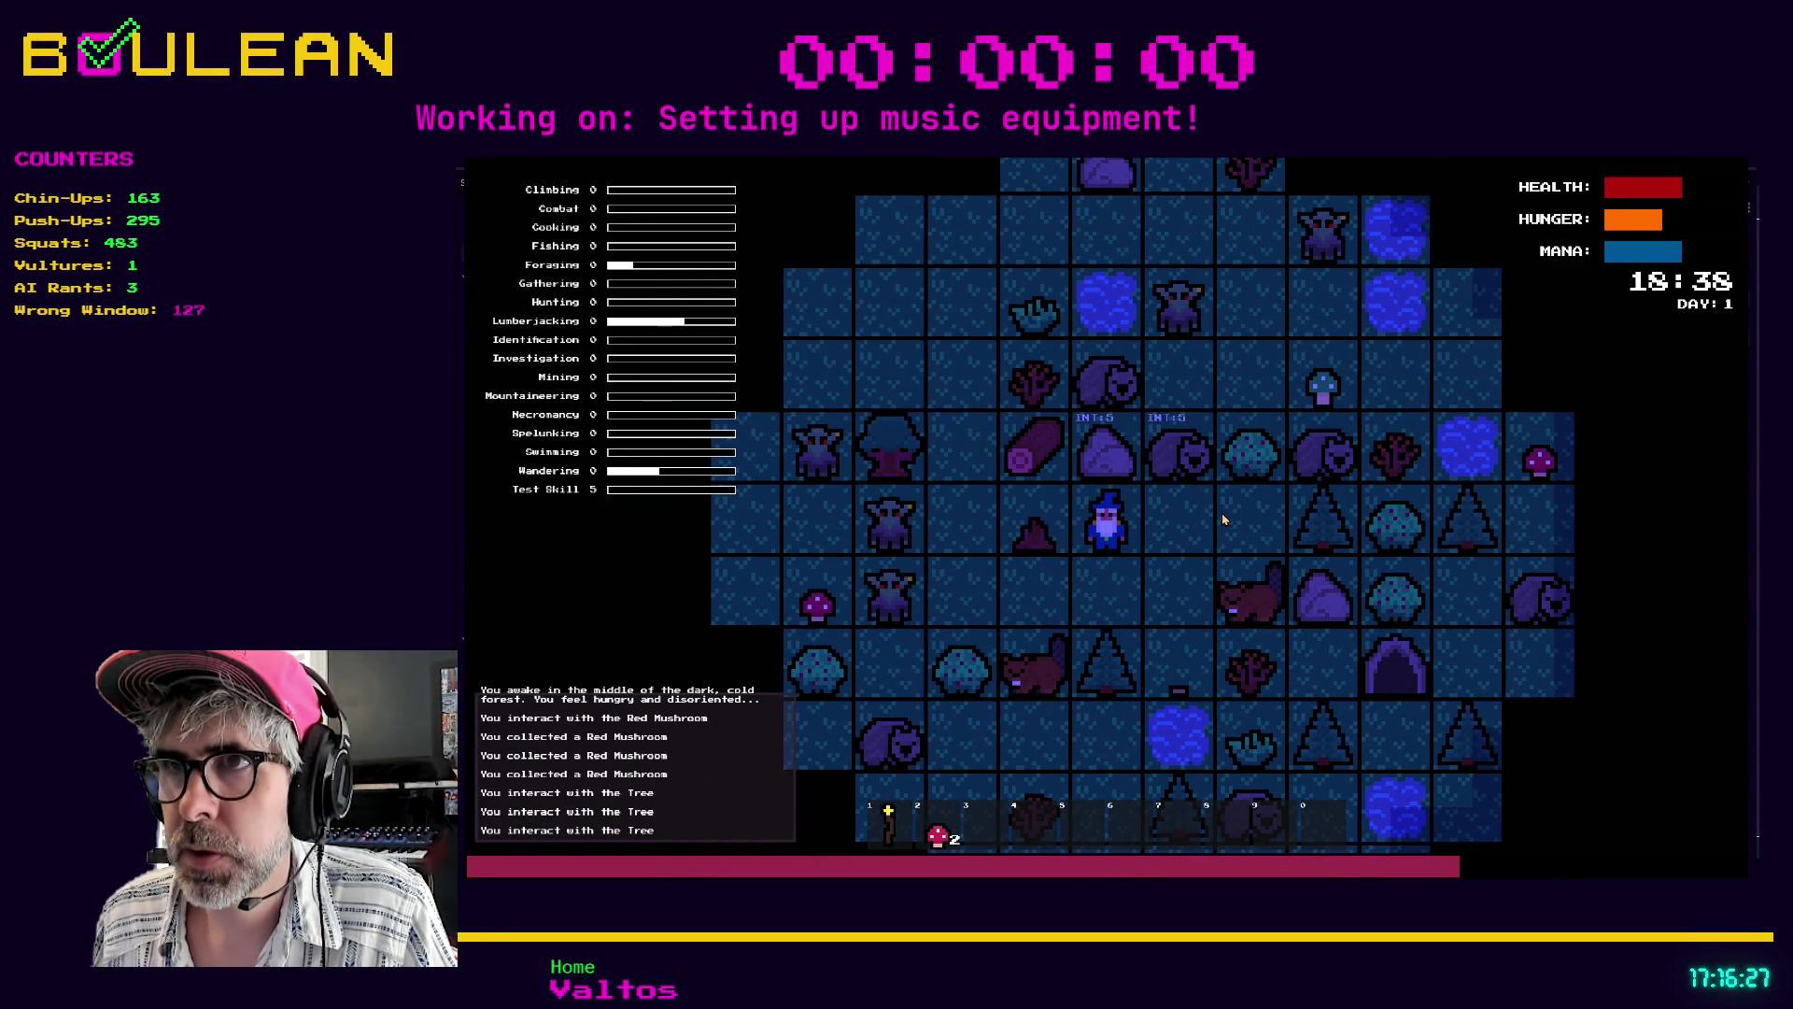
{"action": "key", "text": "m"}
{"action": "key", "text": "Left"}
{"action": "key", "text": "Up"}
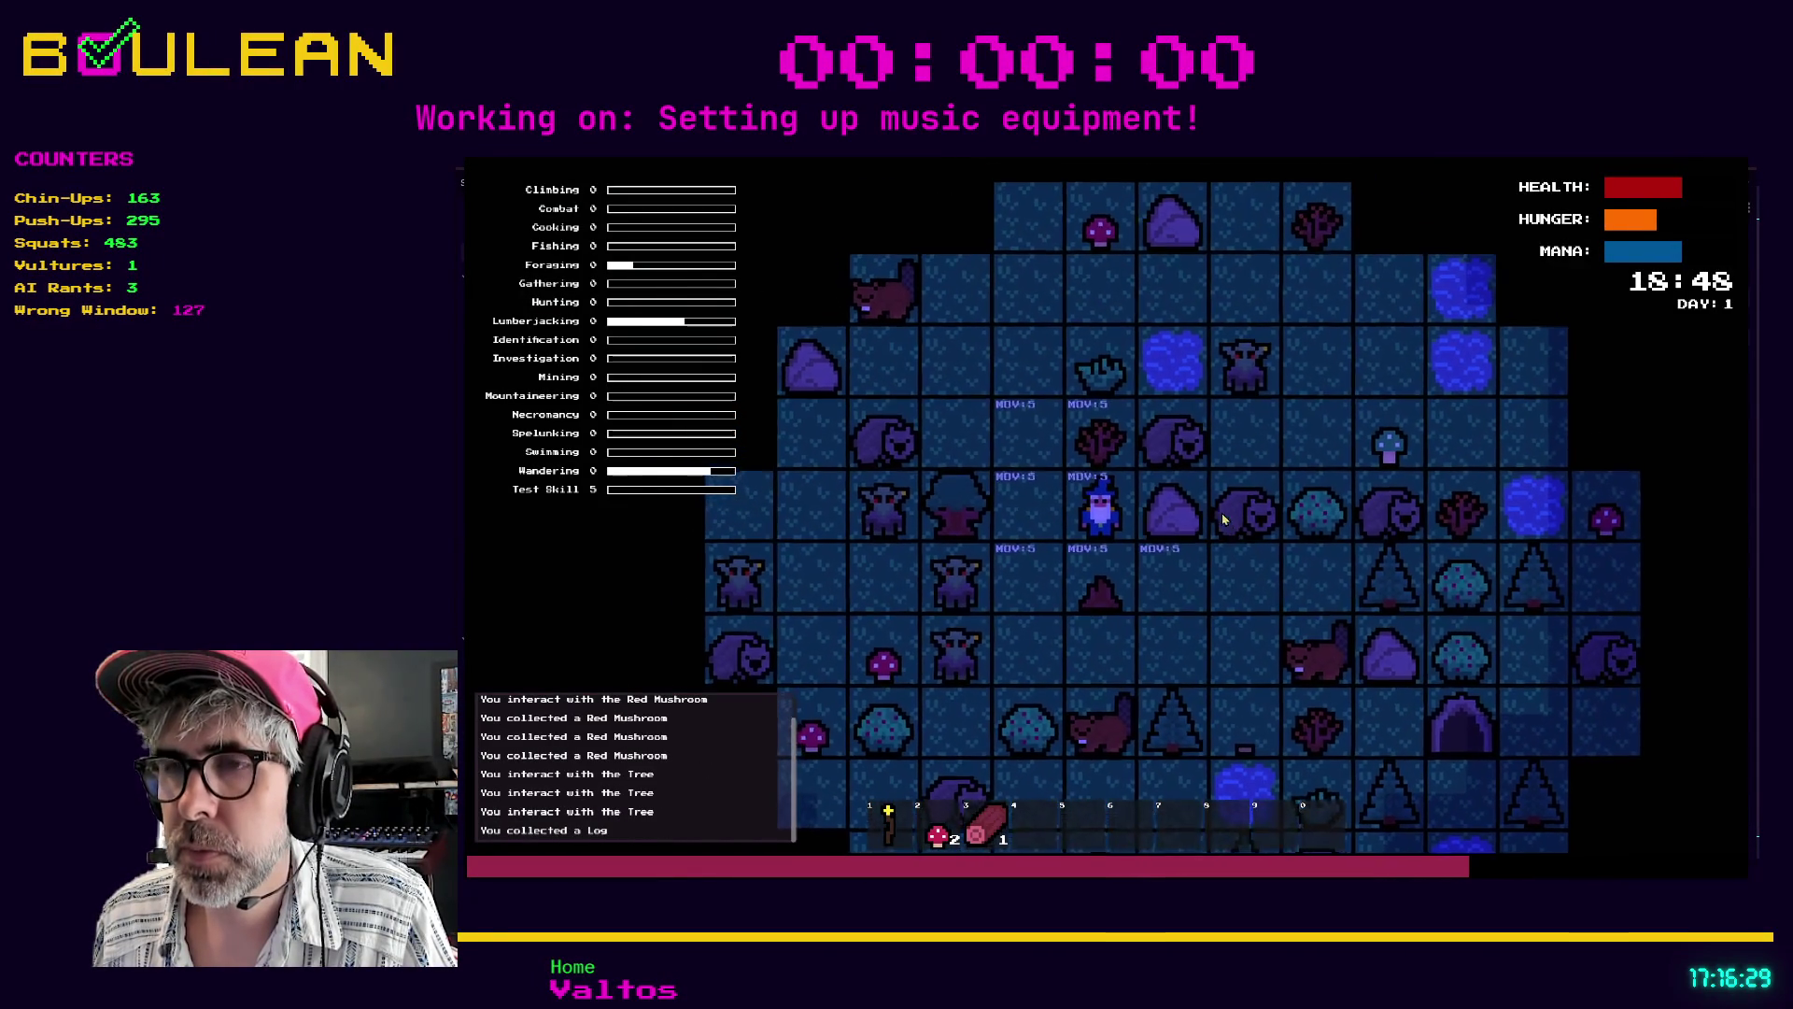
{"action": "key", "text": "i"}
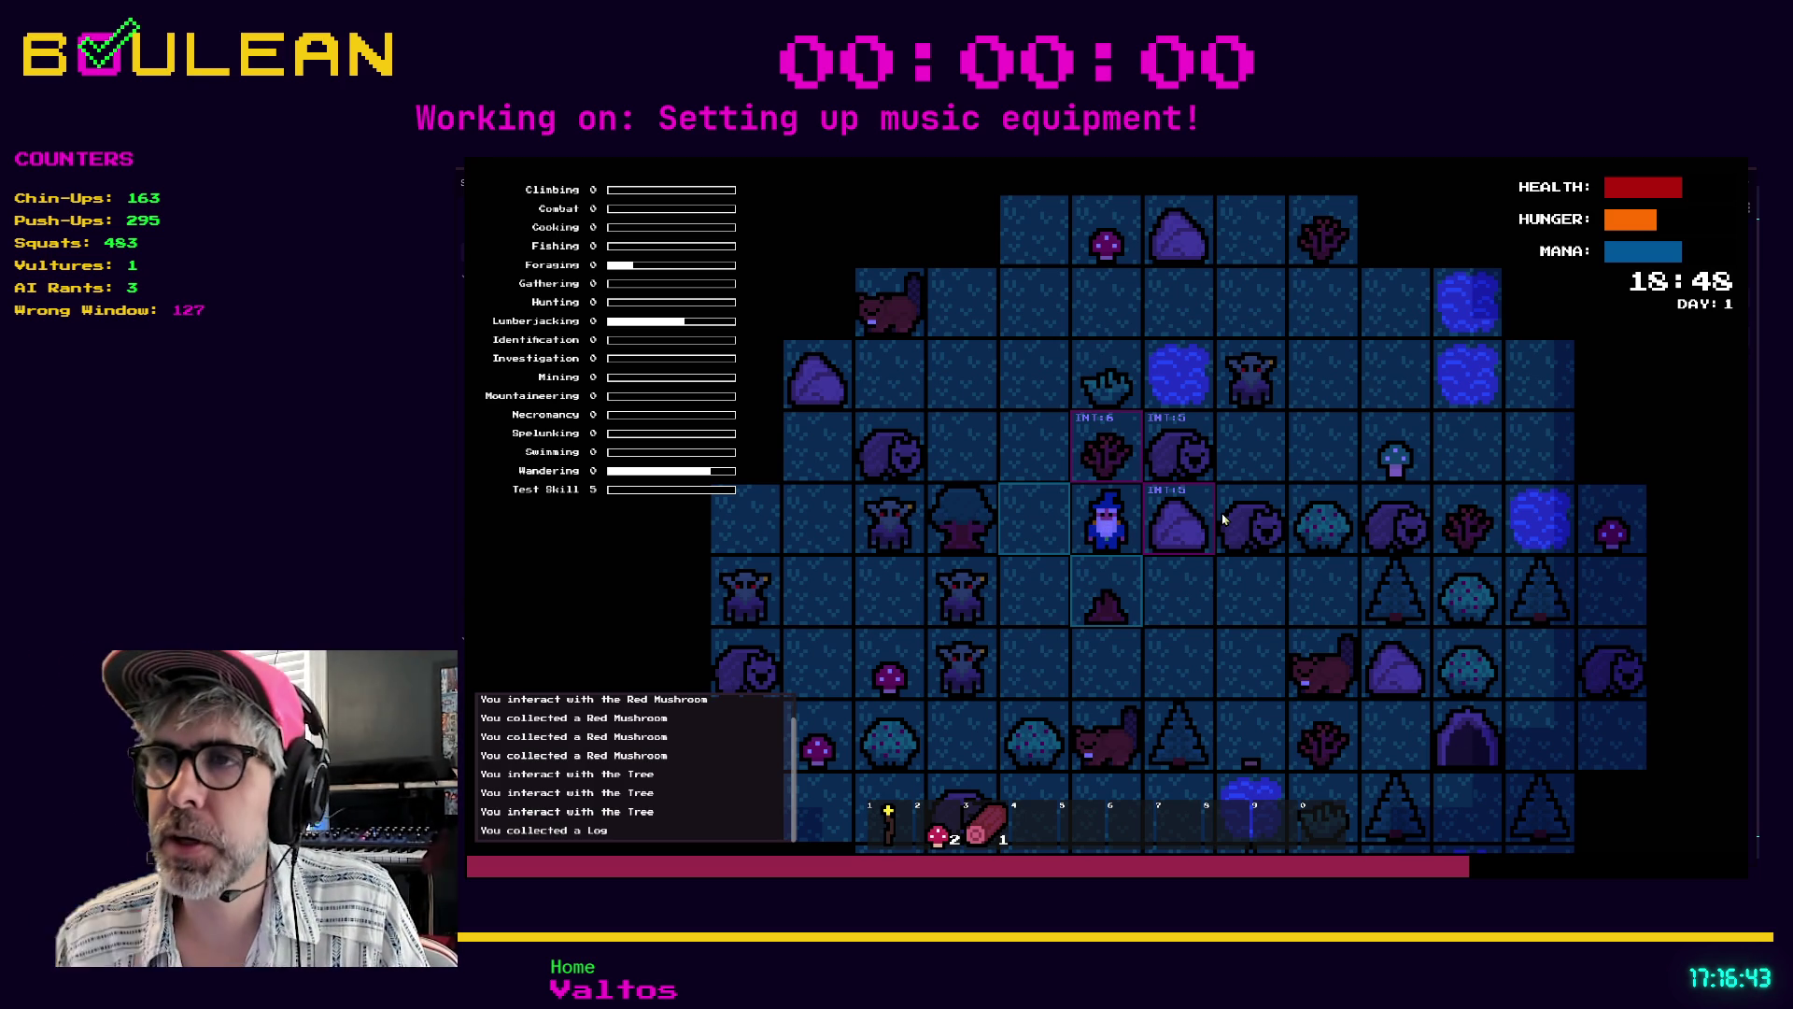
{"action": "key", "text": "Left"}
{"action": "key", "text": "Left"}
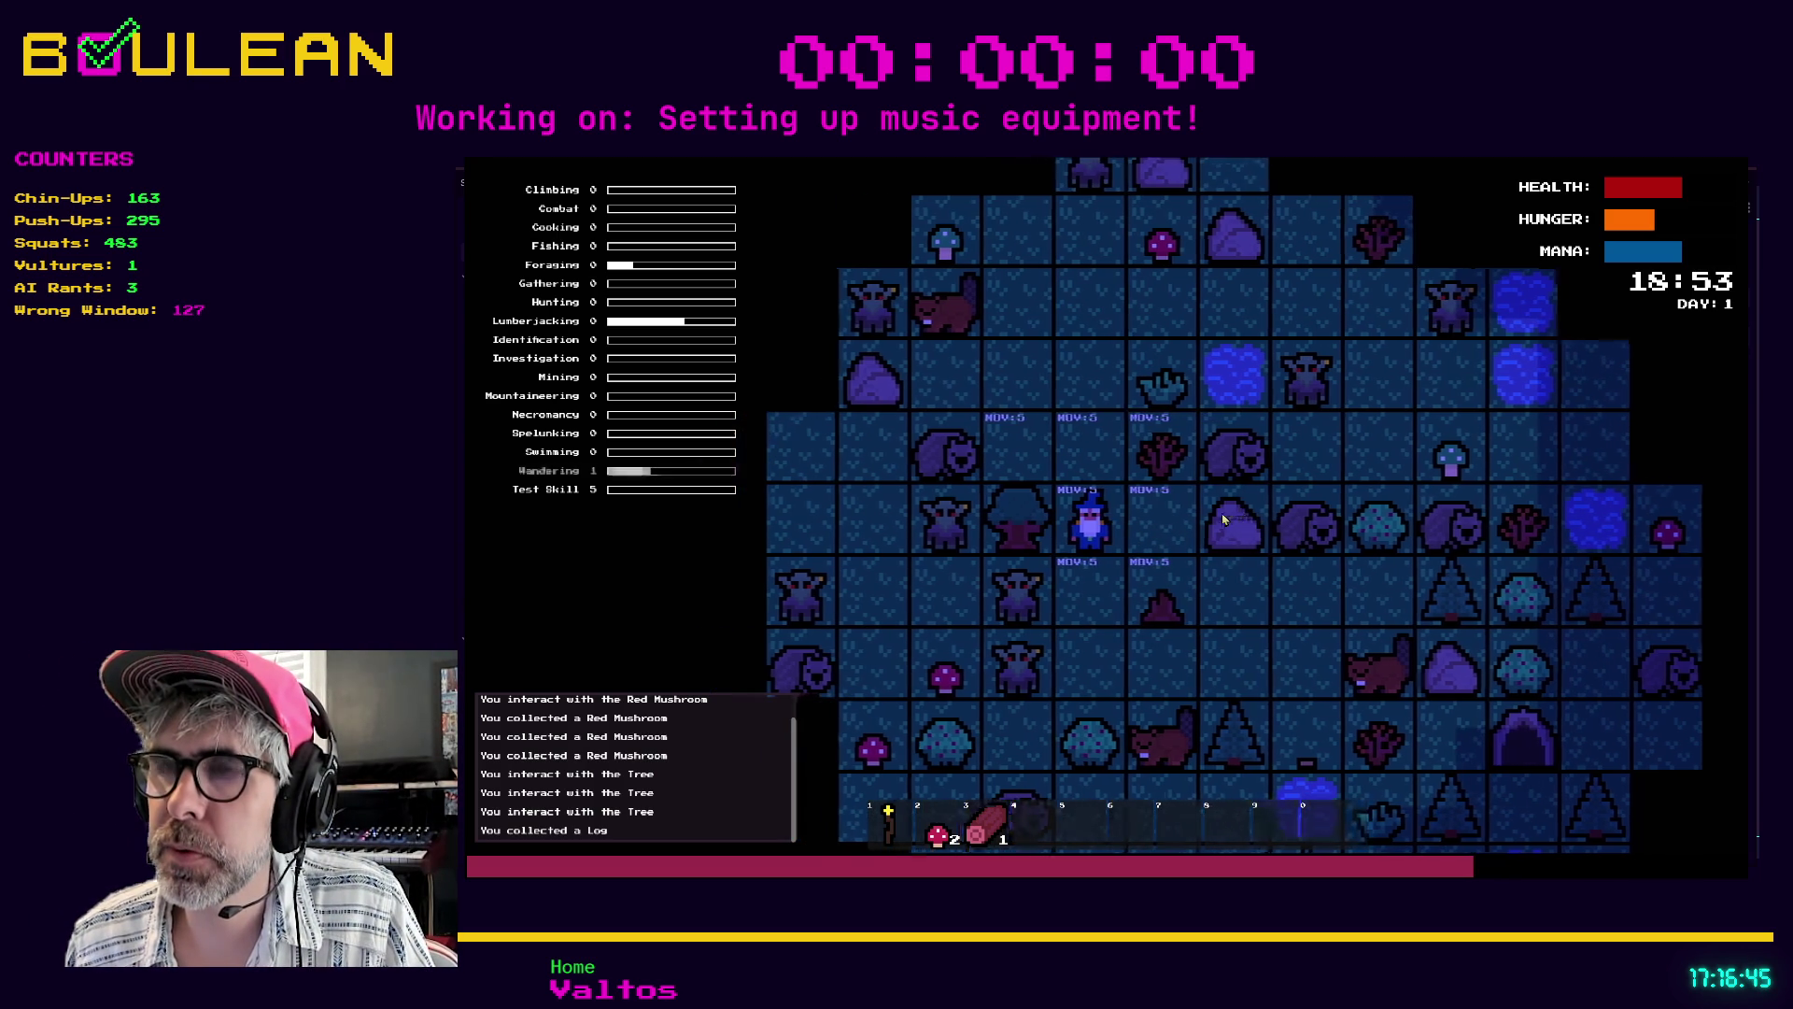
{"action": "key", "text": "Down"}
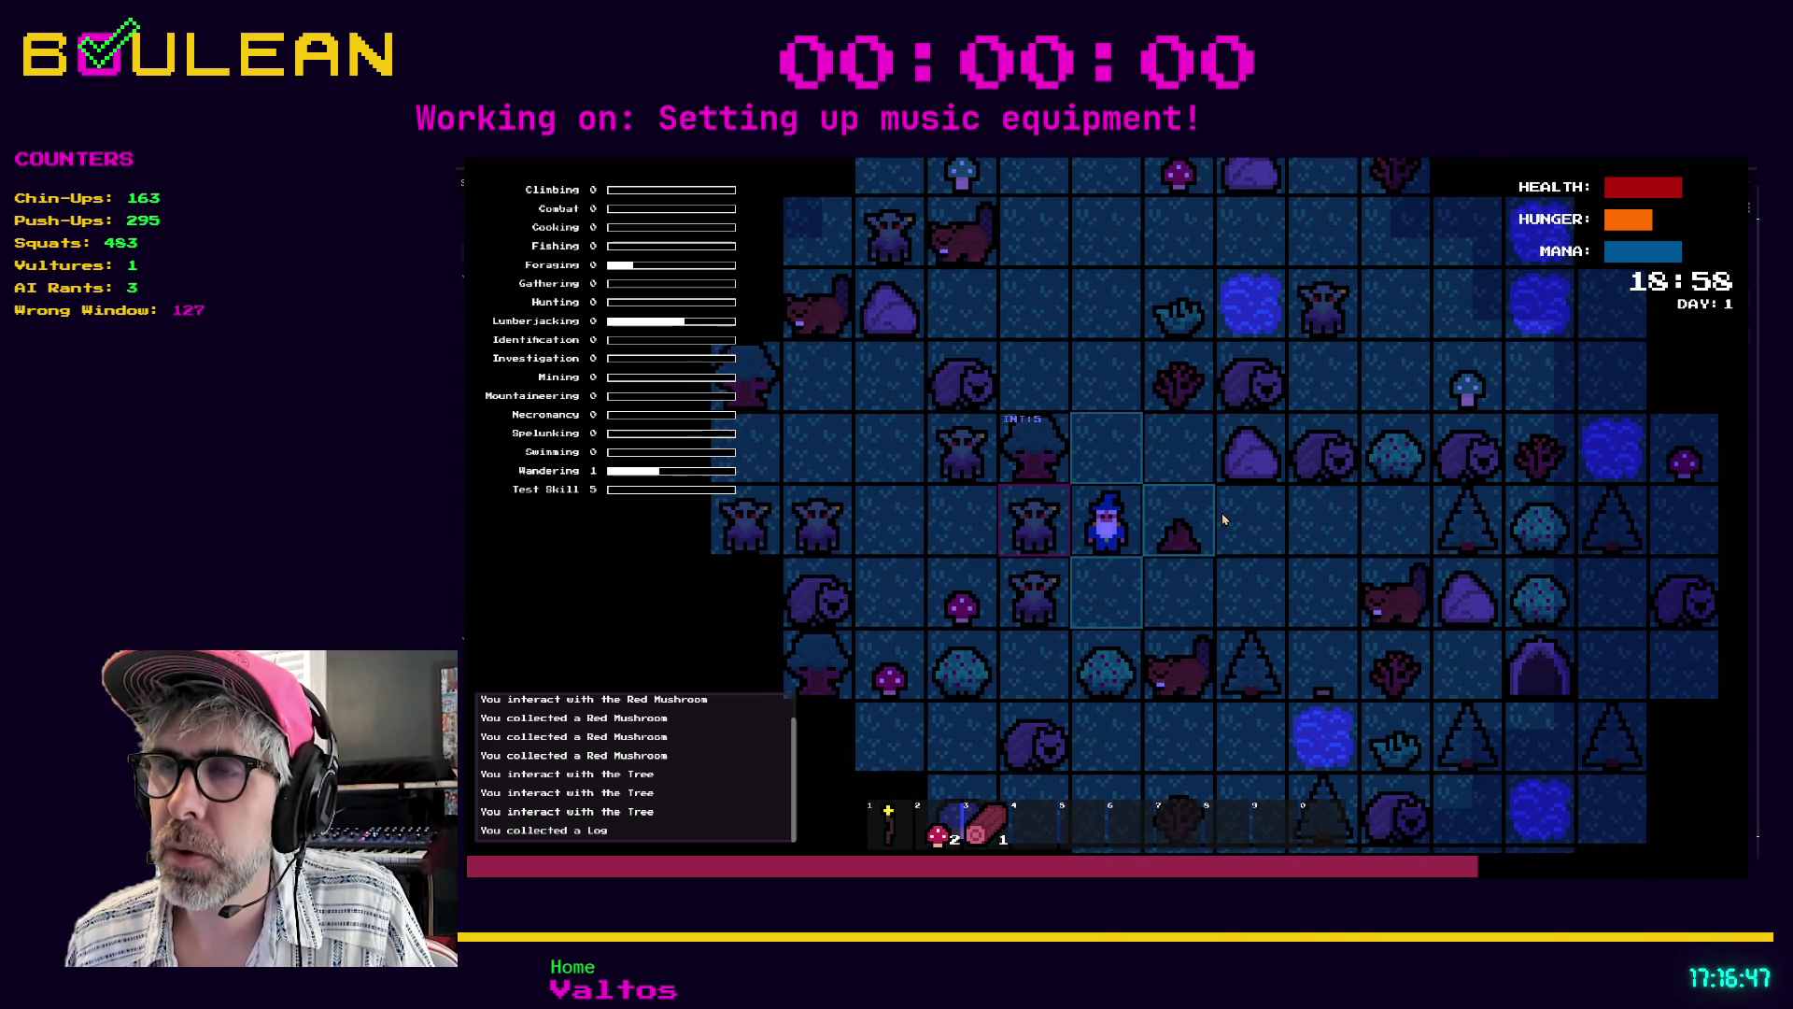
- Craft a Campfire from the recipes and place it on the tile above the wizard
{"action": "key", "text": "c"}
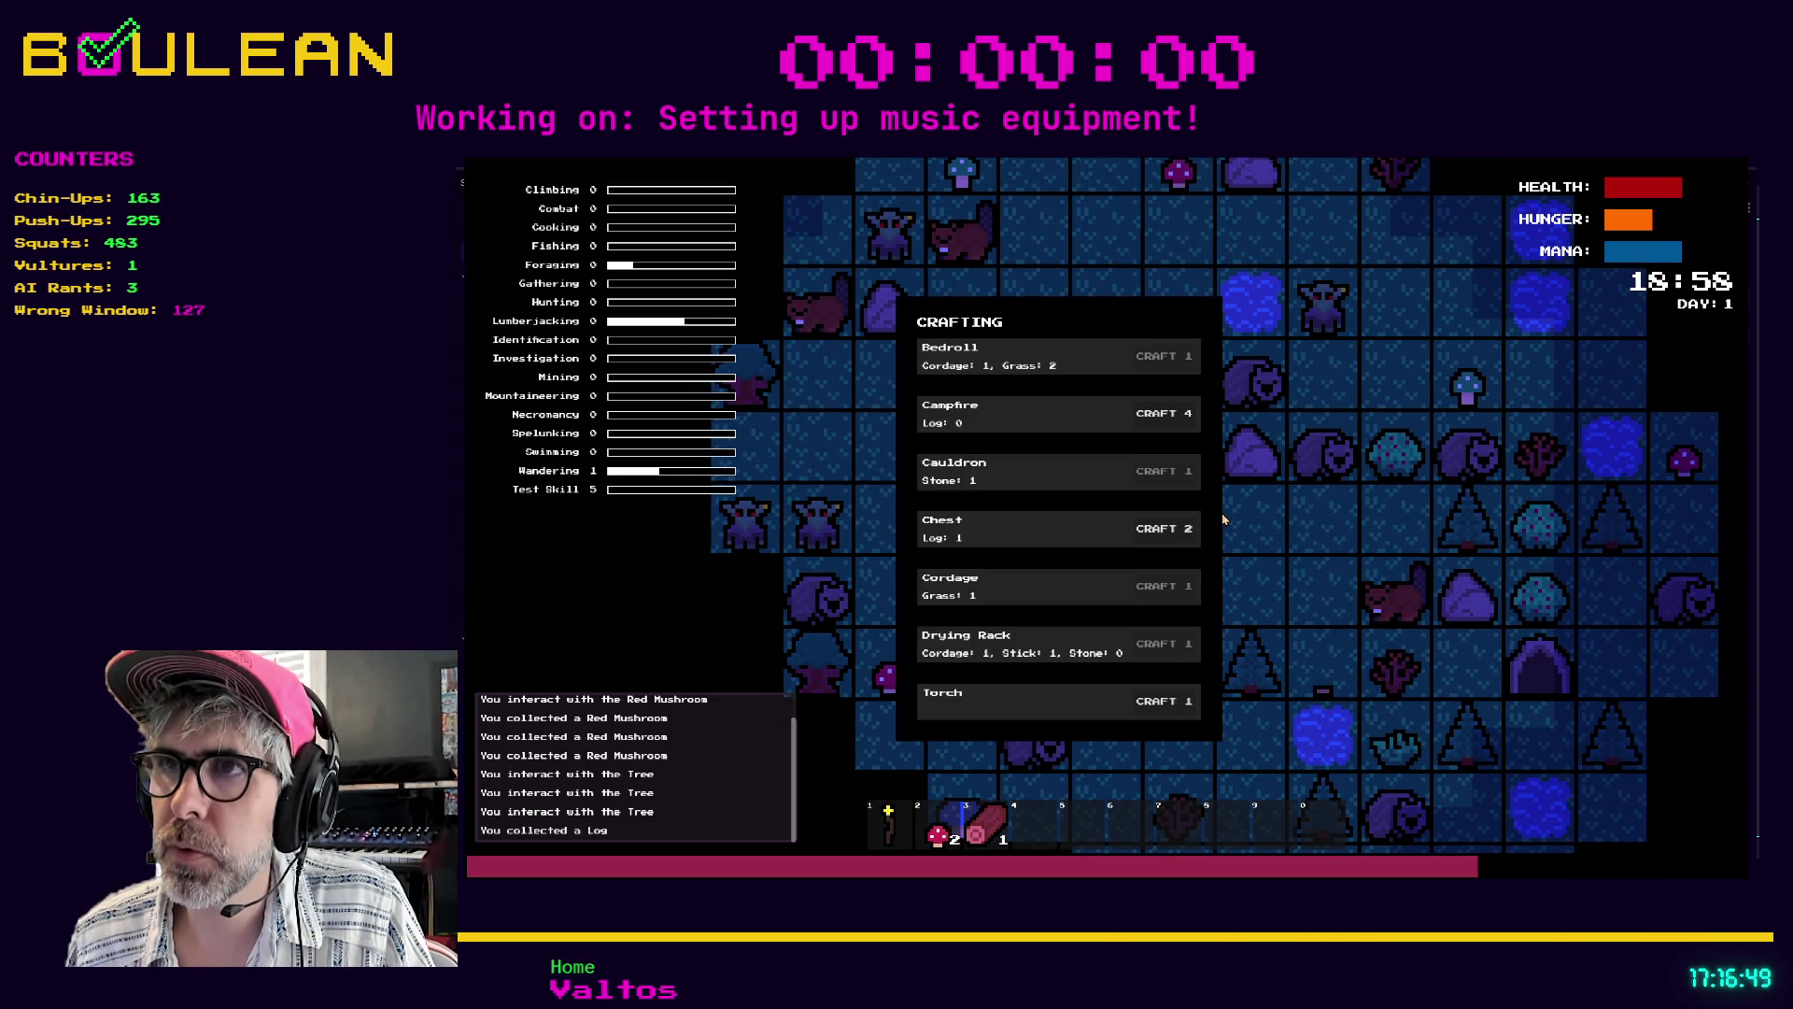
{"action": "left_click", "coordinate": [1164, 413]}
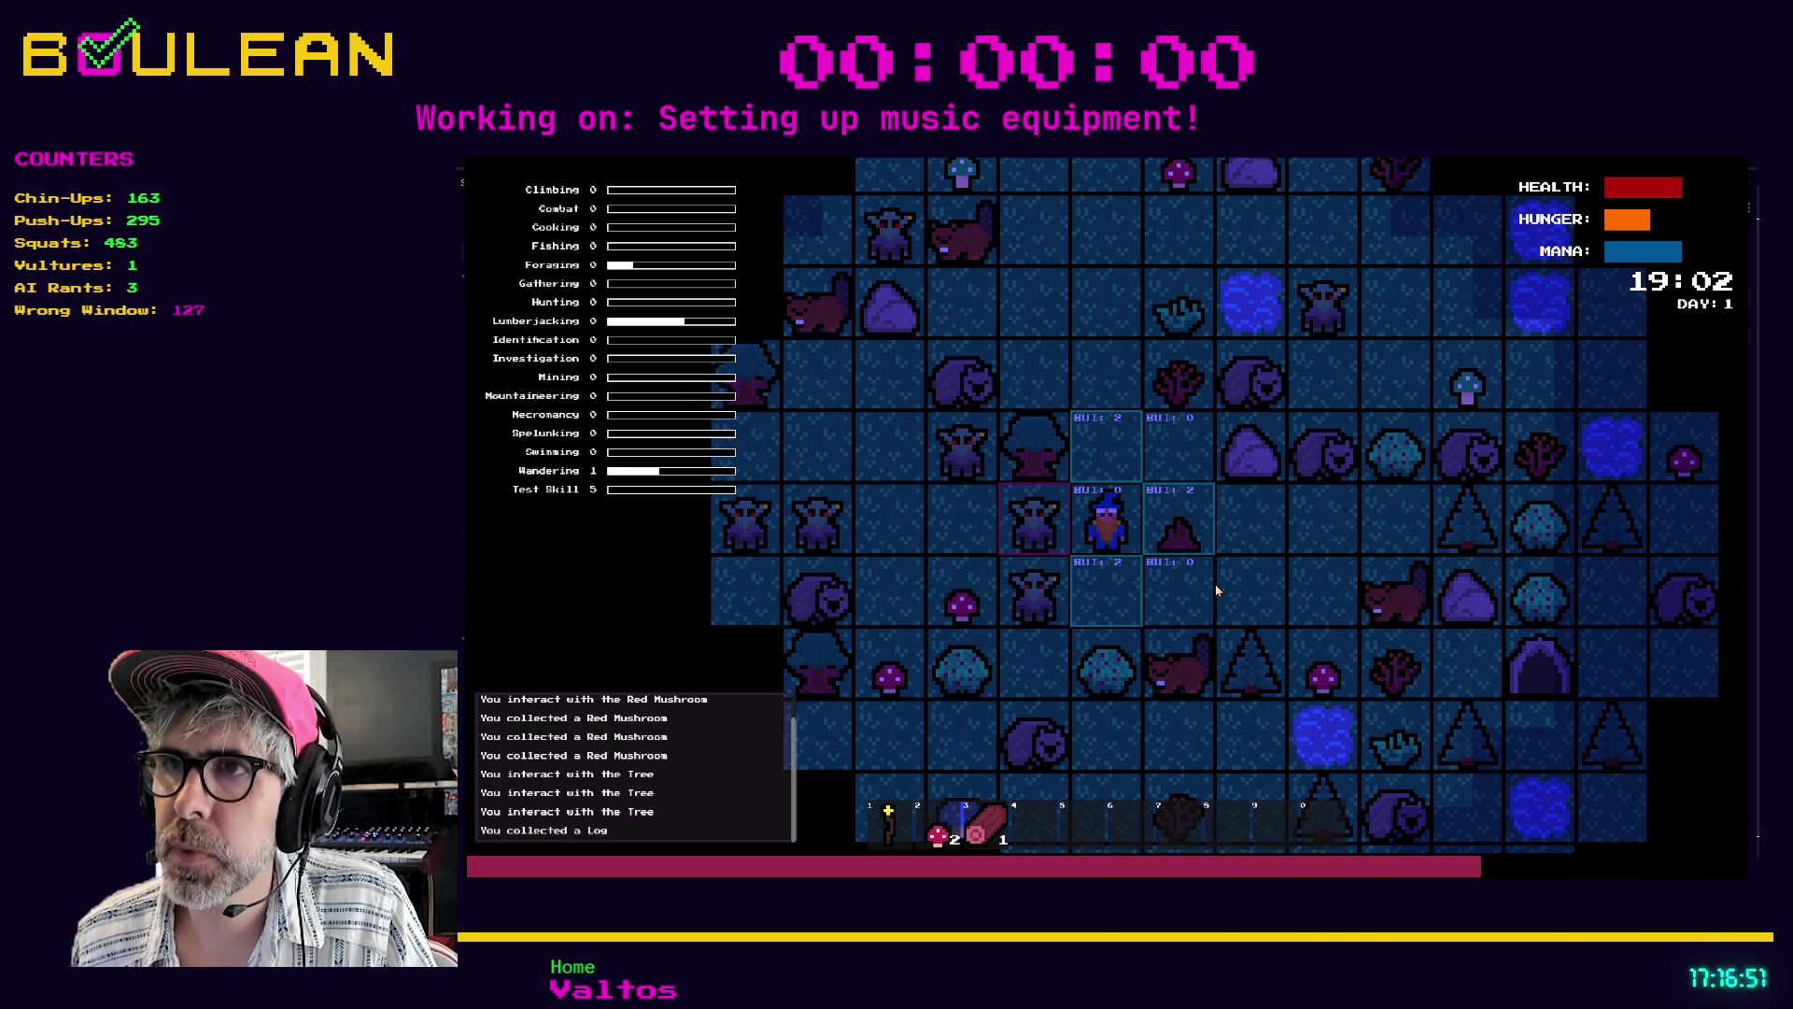
{"action": "key", "text": "Up"}
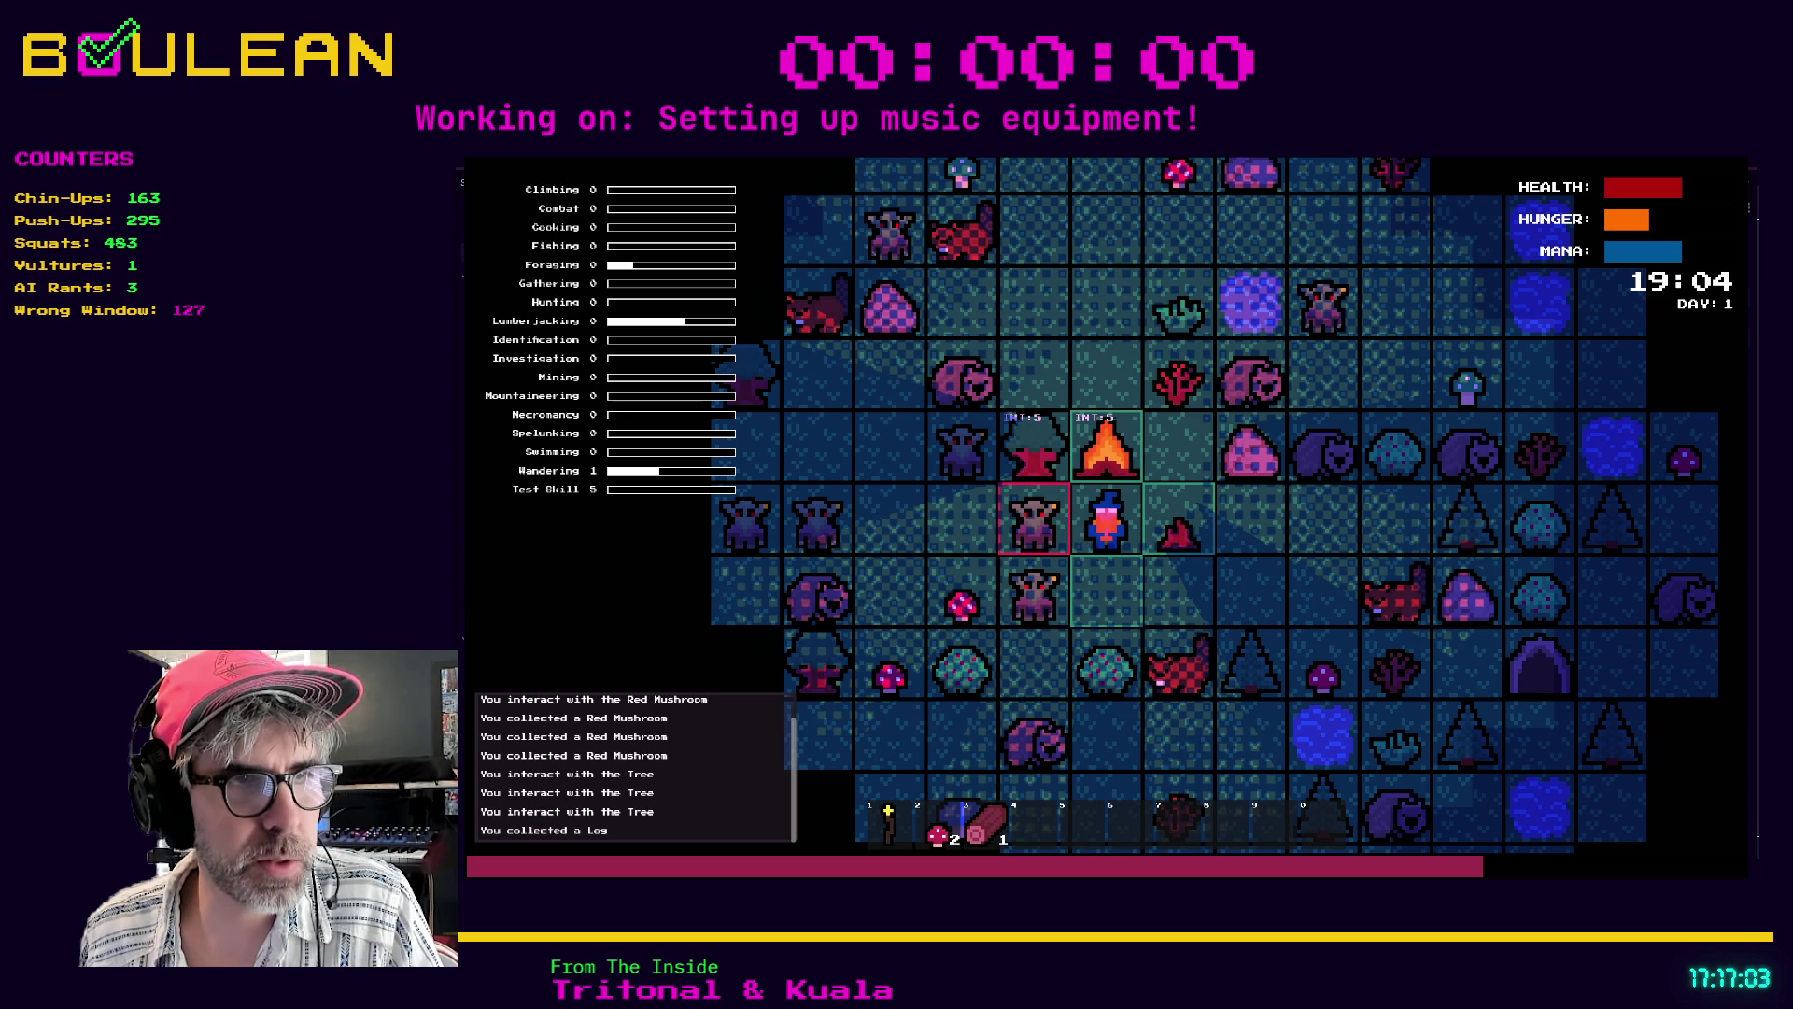
{"action": "key", "text": "F8"}
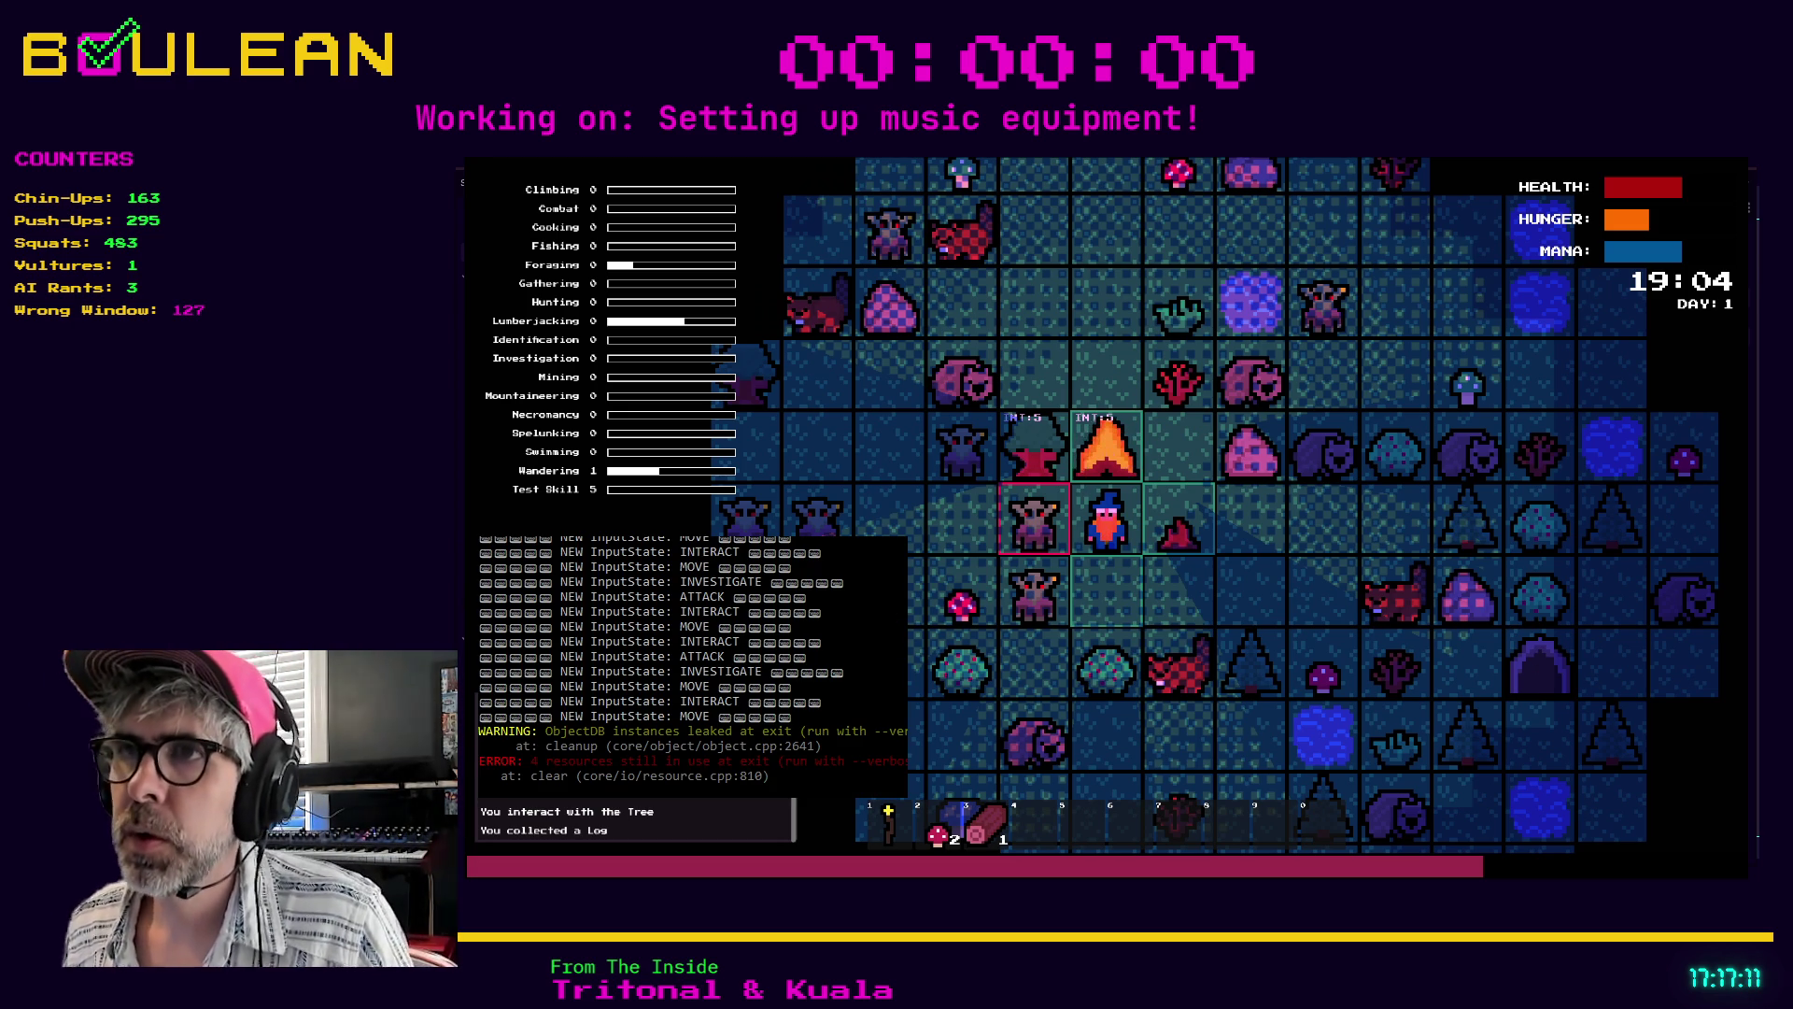
- Close the game and open cell.gd at _show_drop_ap_cost through the drop_ap_cost search results
{"action": "key", "text": "i"}
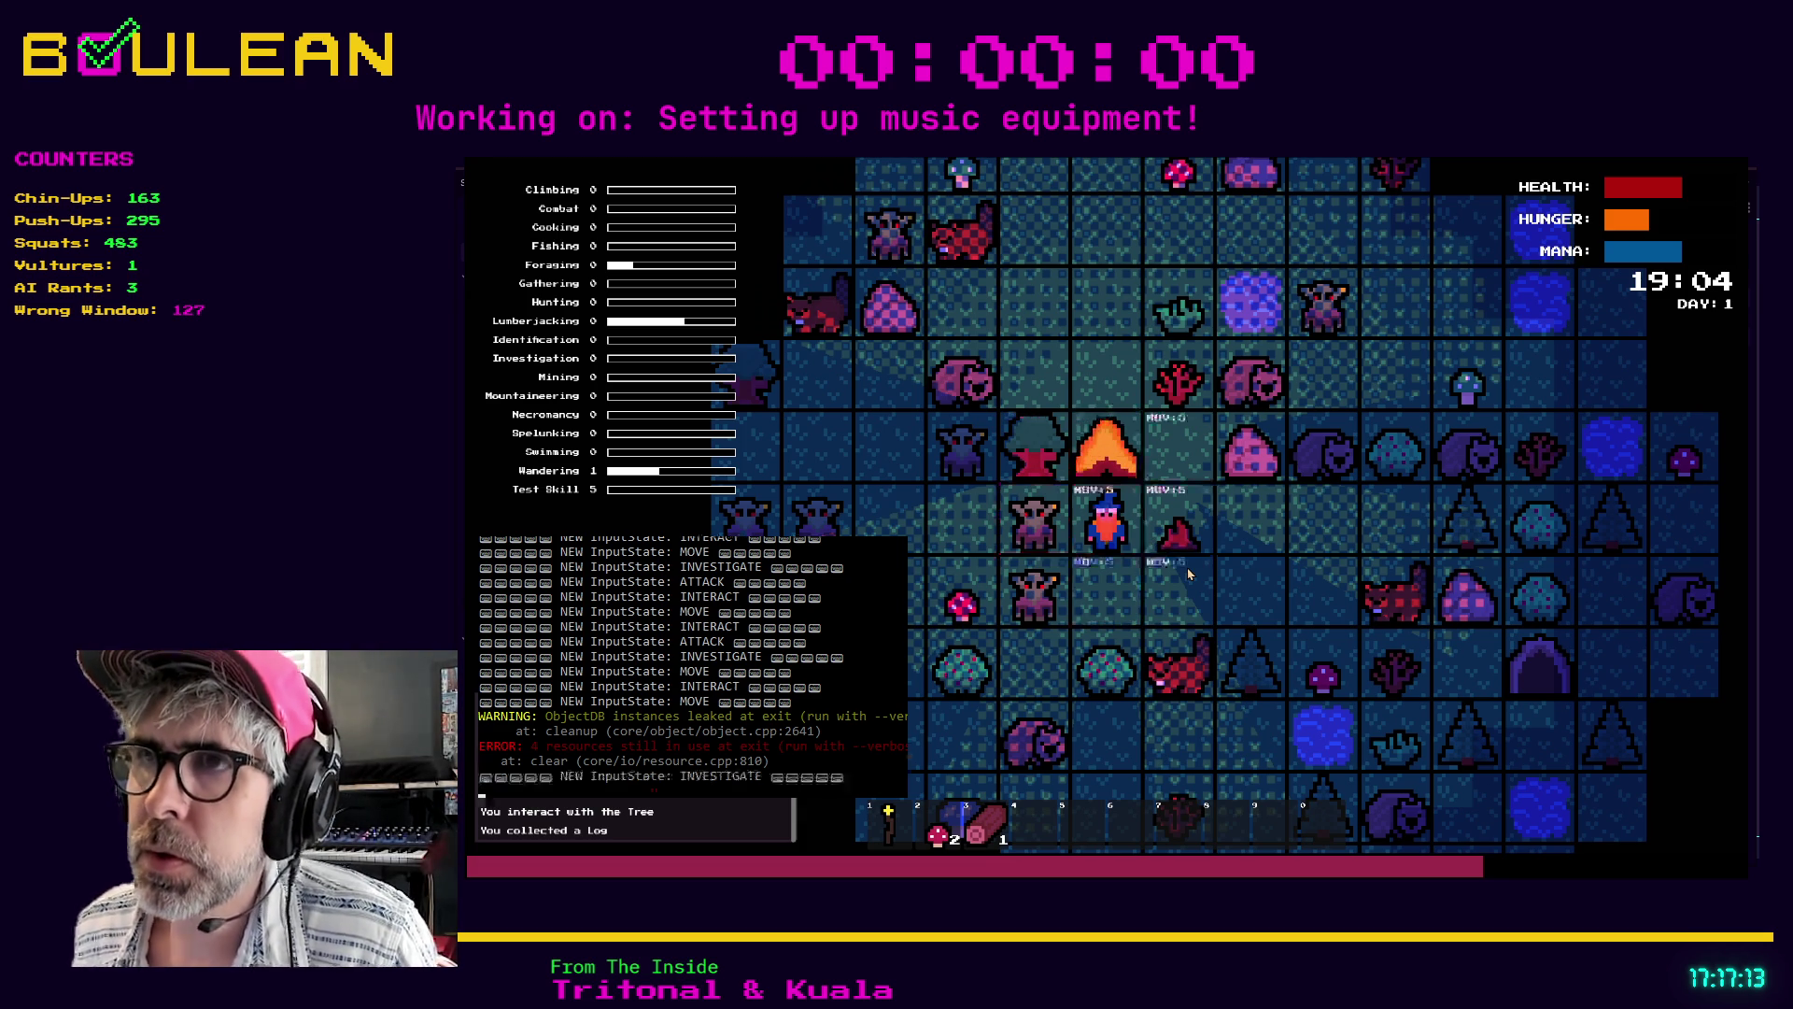
{"action": "key", "text": "Escape"}
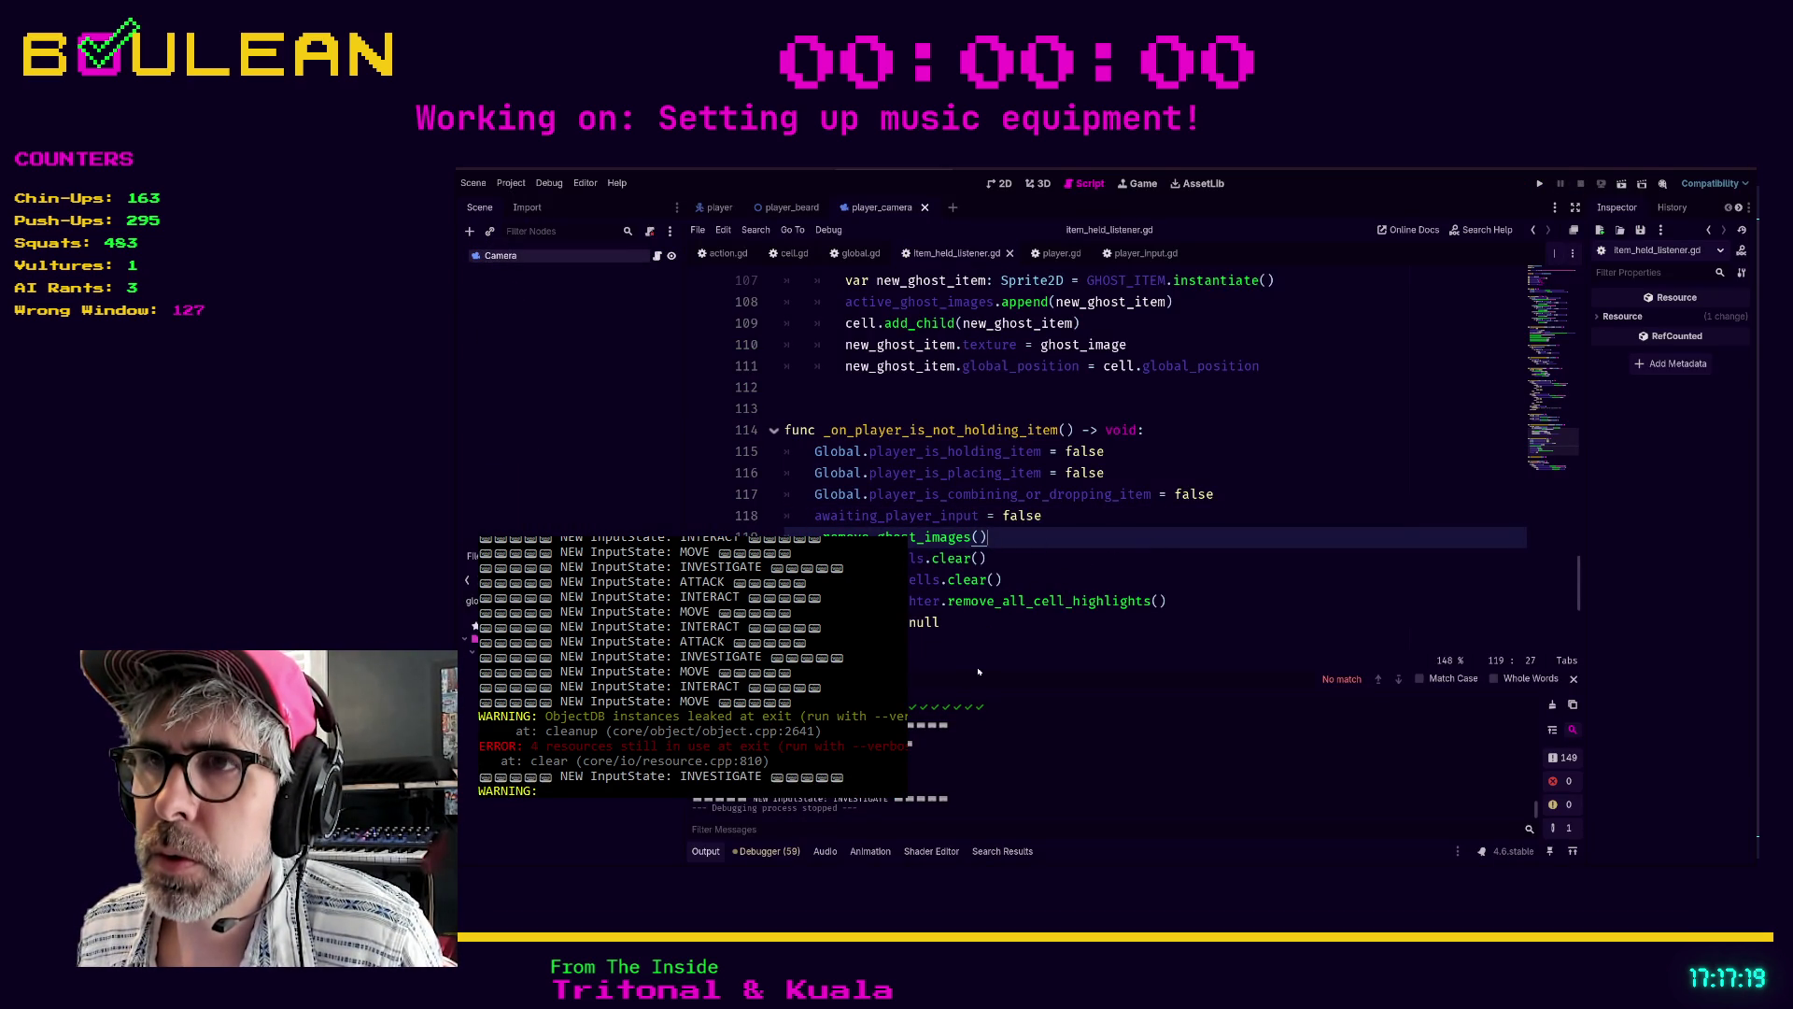
{"action": "left_click", "coordinate": [1147, 578]}
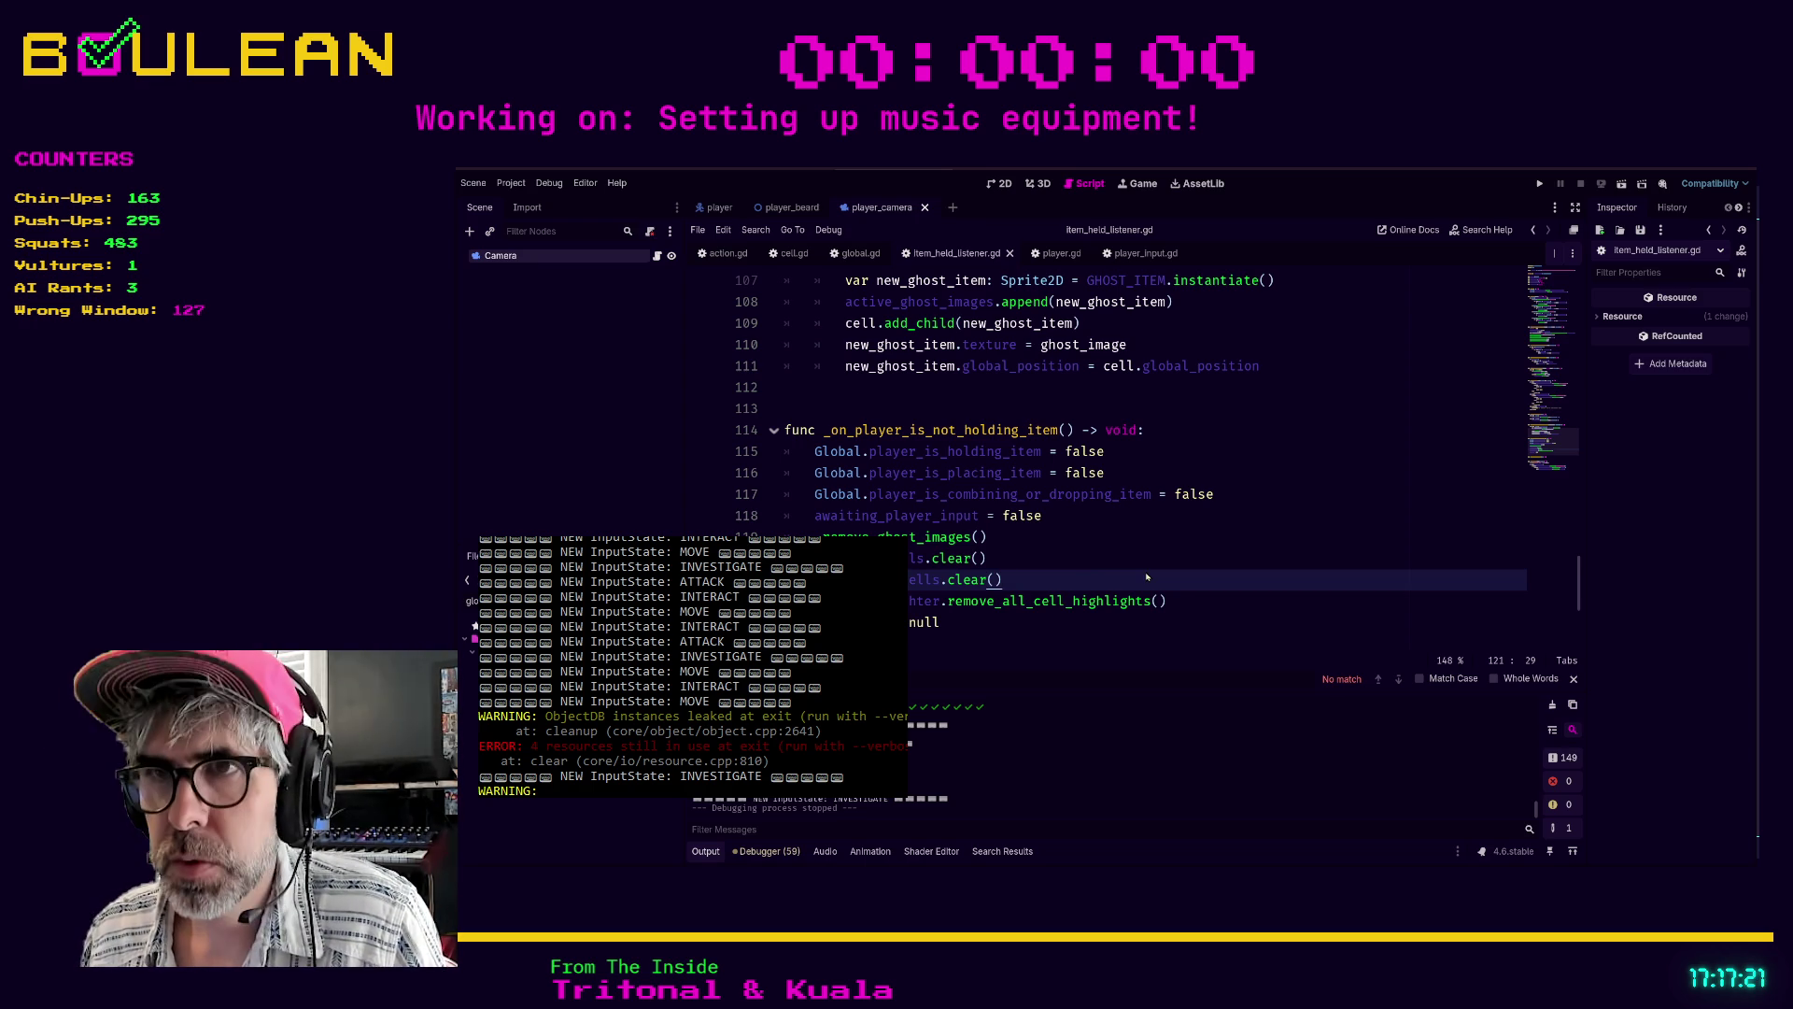
{"action": "left_click", "coordinate": [1002, 851]}
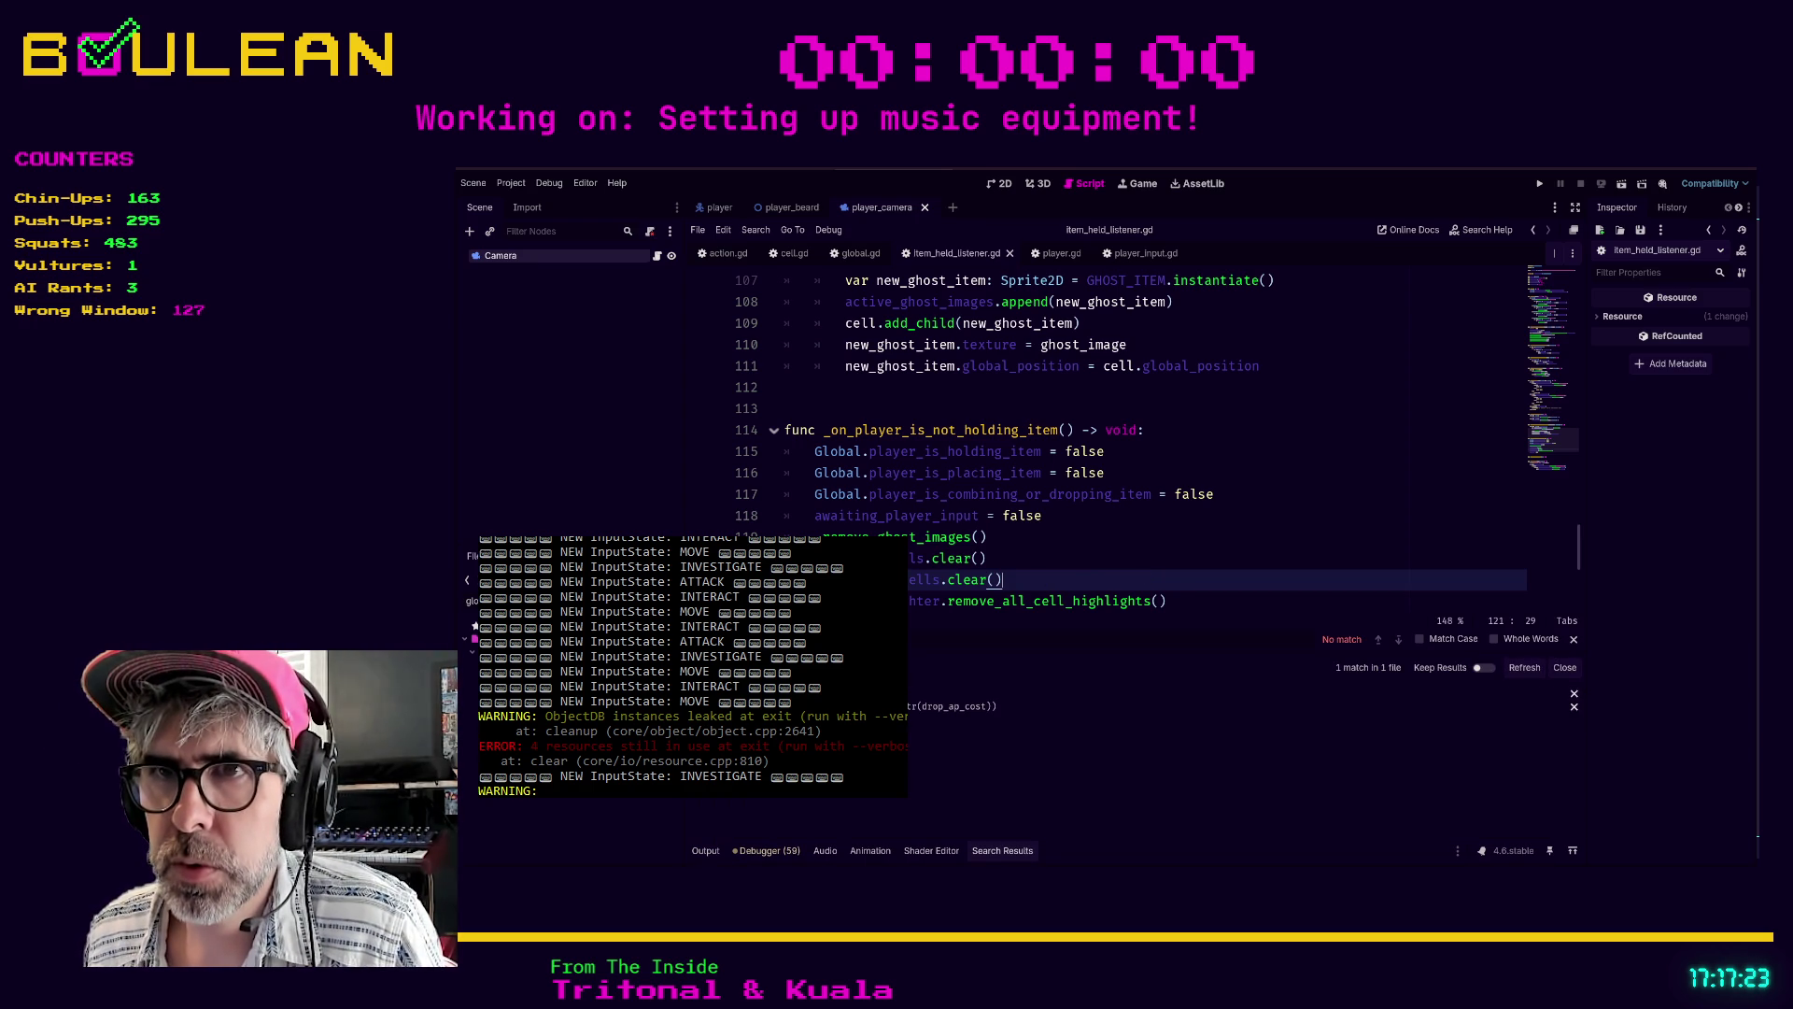
{"action": "left_click", "coordinate": [953, 707]}
{"action": "scroll", "coordinate": [944, 523], "scroll_direction": "down", "scroll_amount": 1}
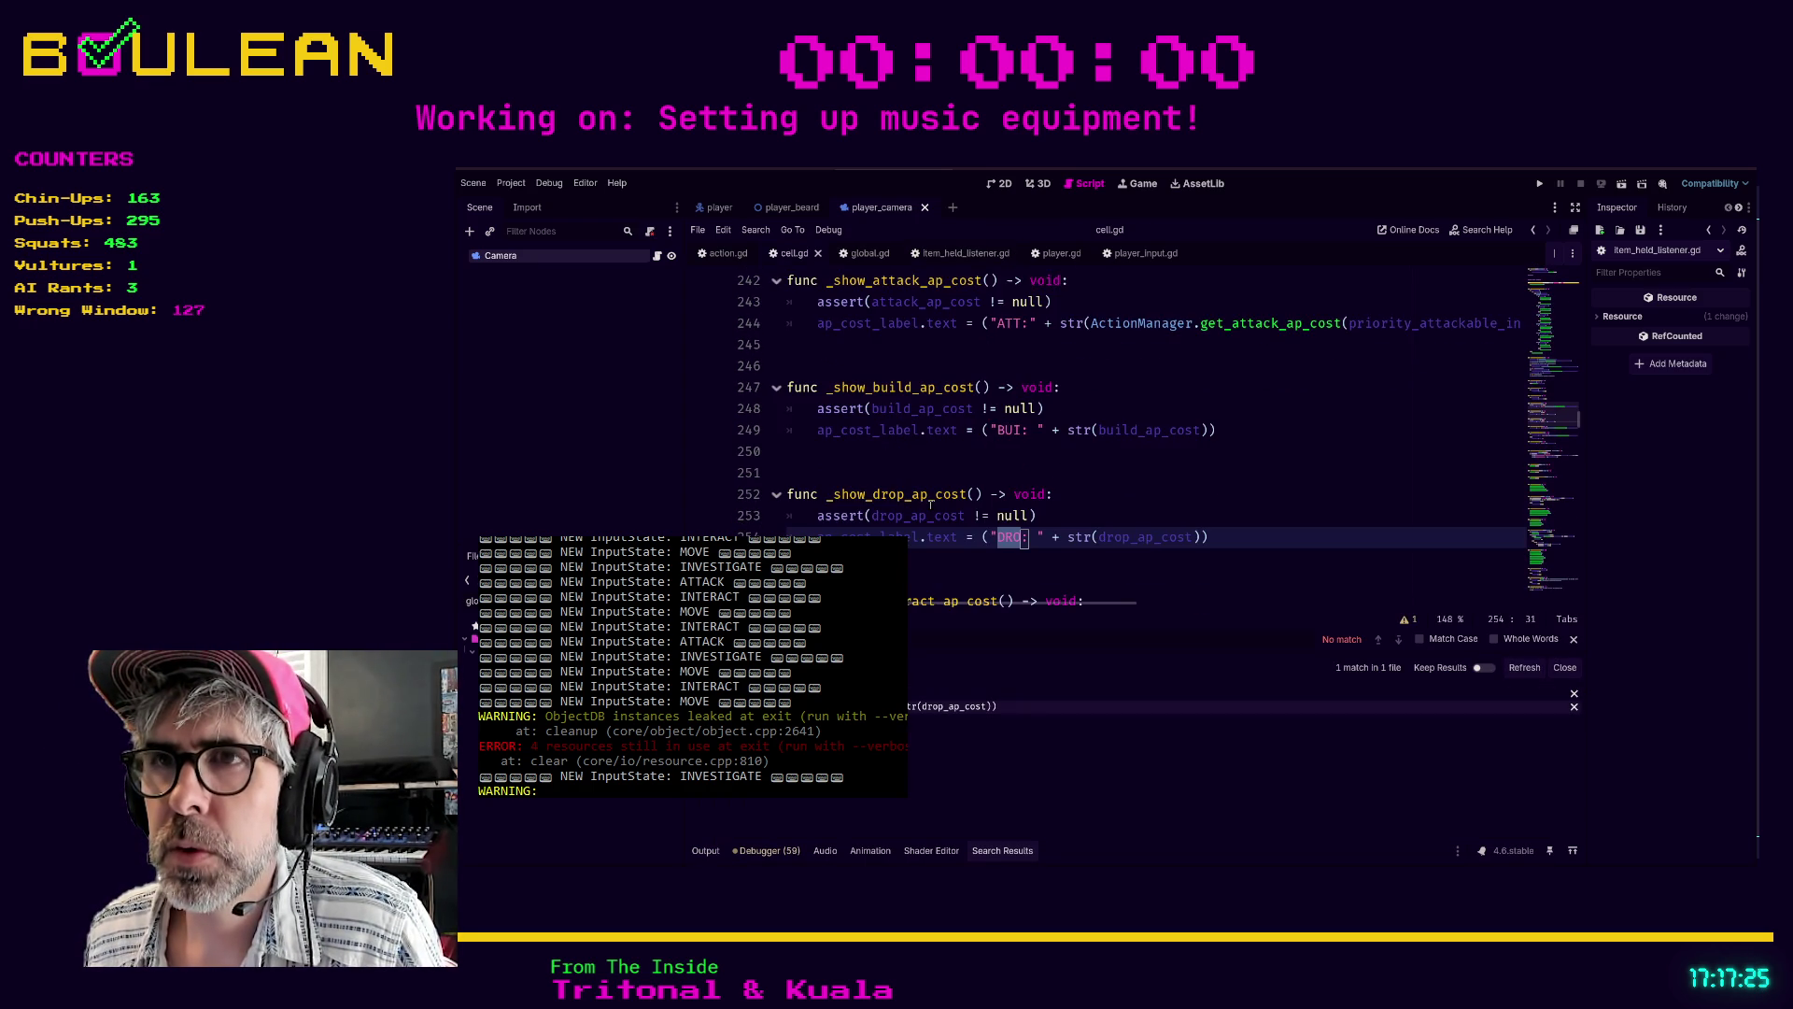
{"action": "left_click", "coordinate": [790, 558]}
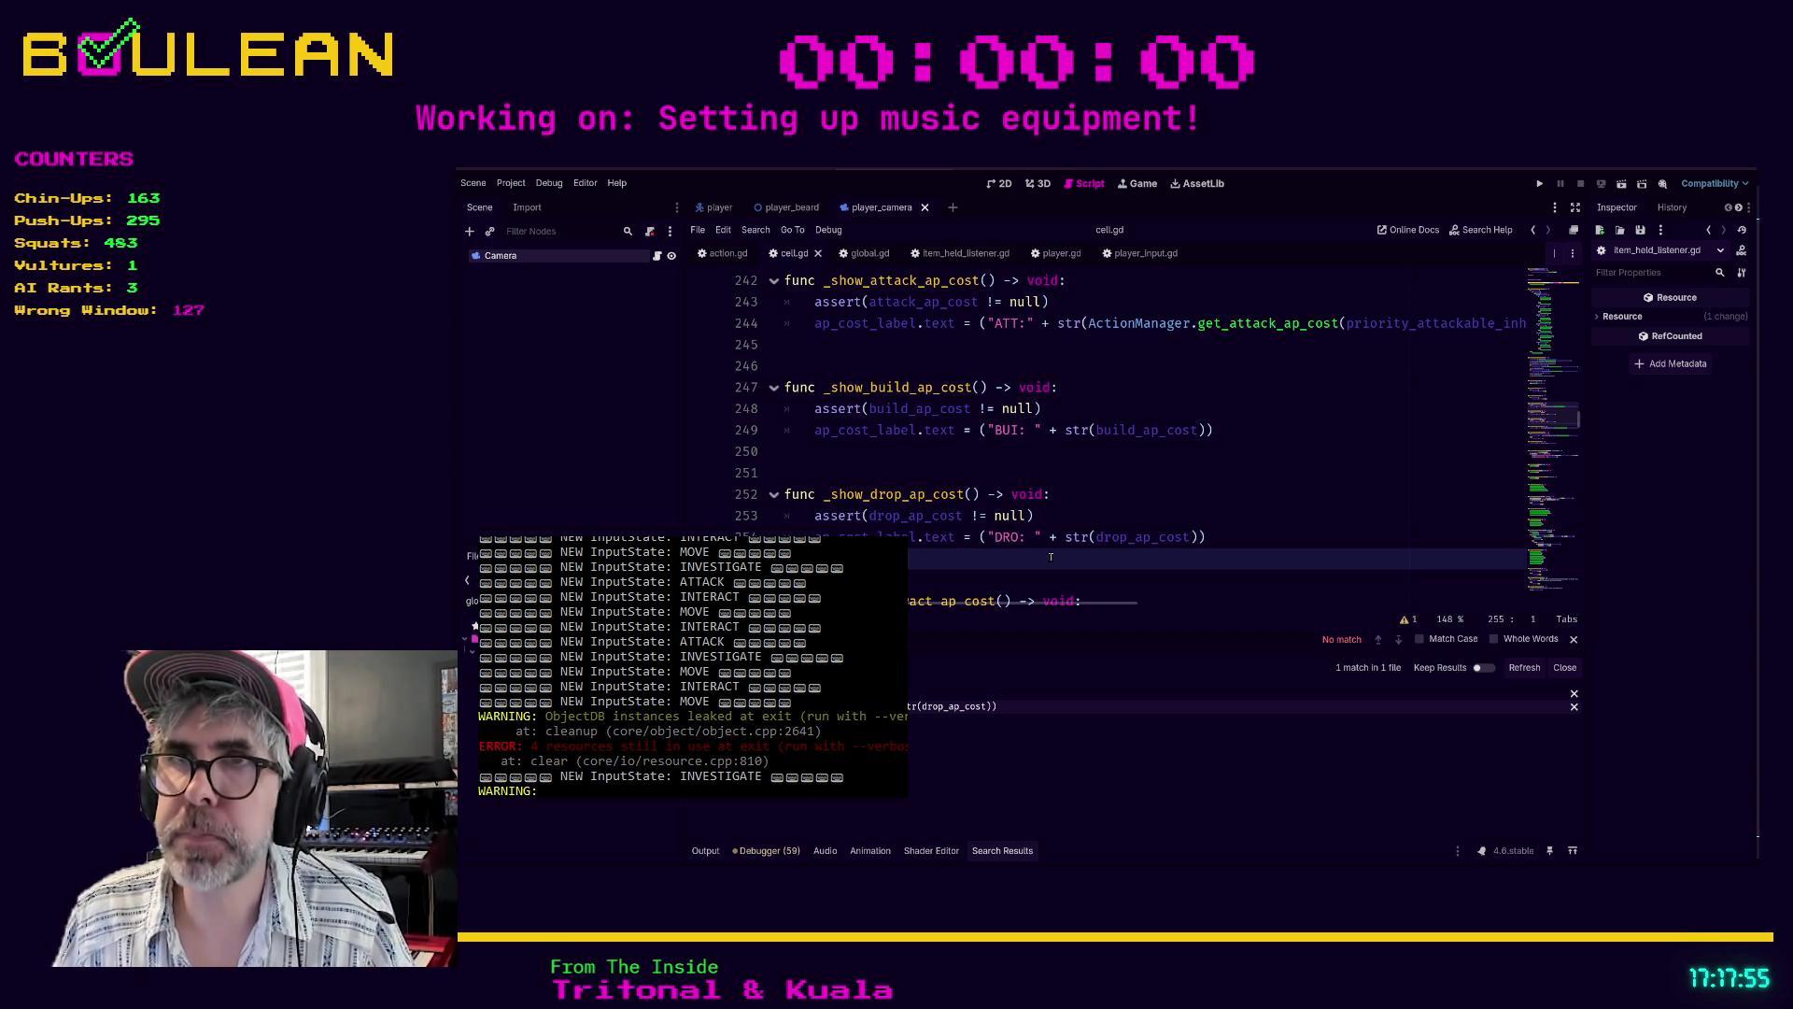
- Find _show_drop and change Global.InputStates.DROP to COMBINE_OR_DROP on line 184
{"action": "left_click", "coordinate": [949, 576]}
{"action": "key", "text": "ctrl+f"}
{"action": "type", "text": "_show_drop"}
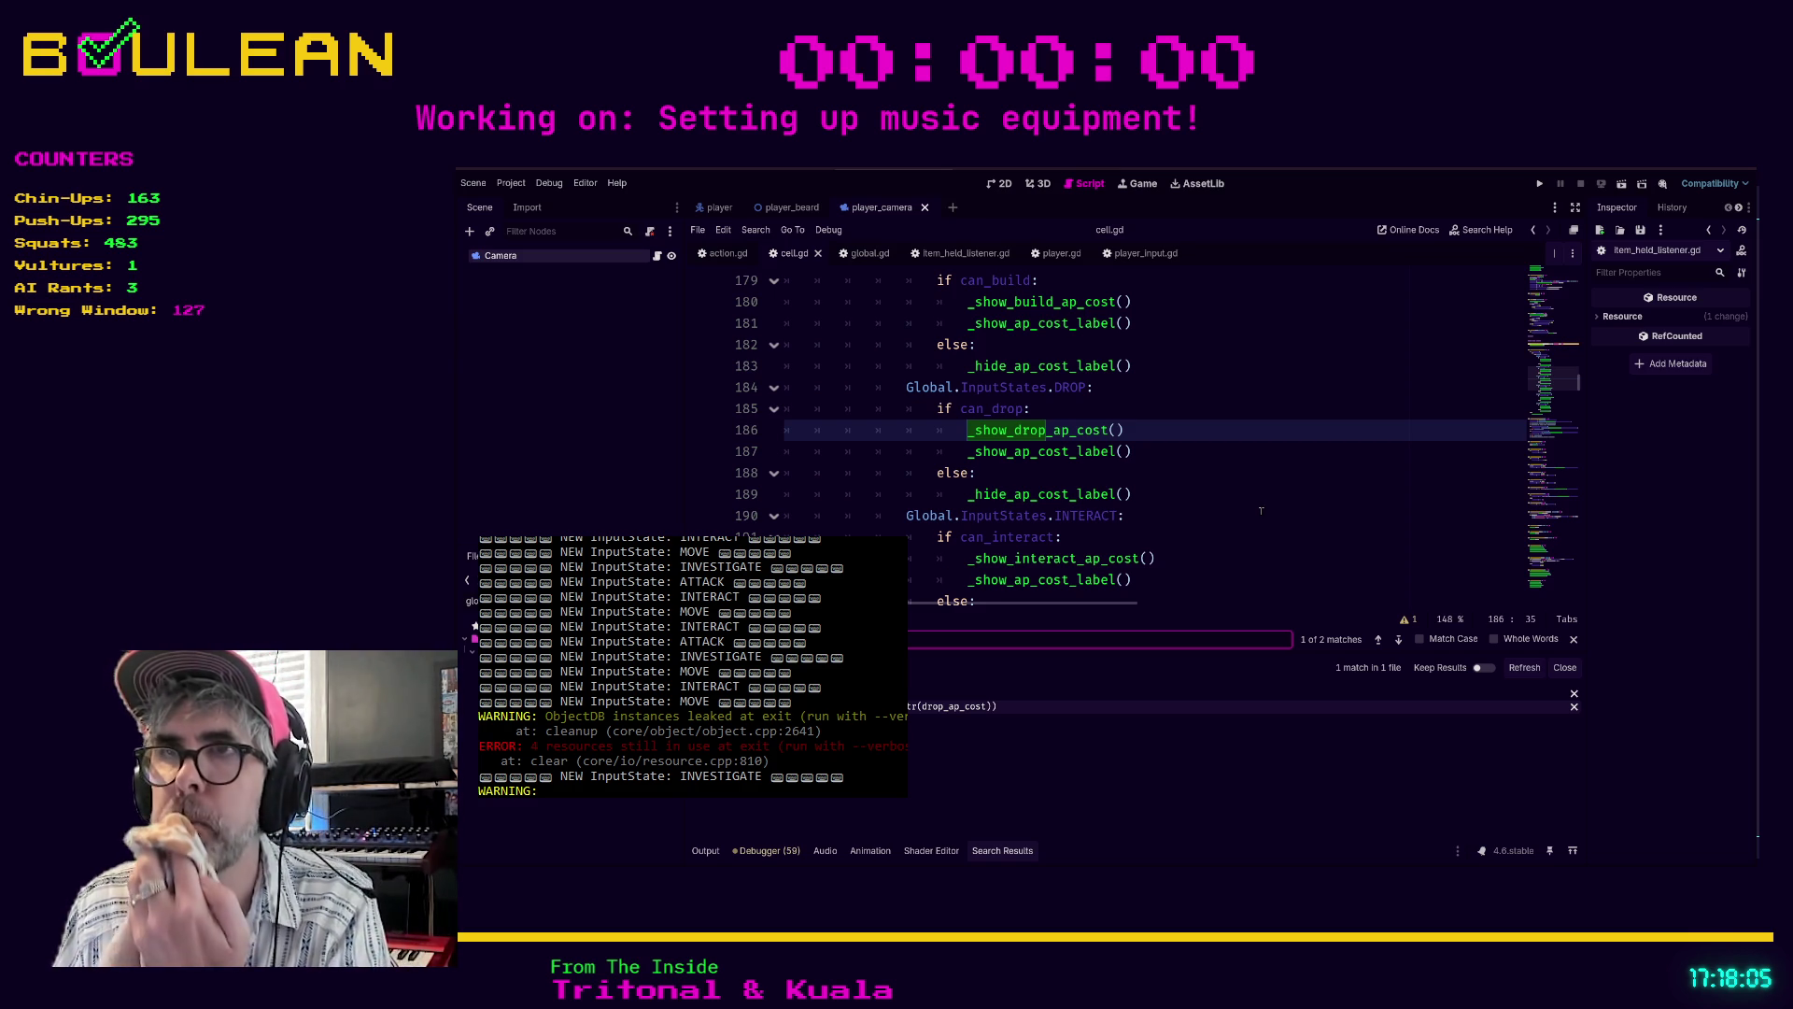
{"action": "scroll", "coordinate": [1262, 510], "scroll_direction": "up", "scroll_amount": 1}
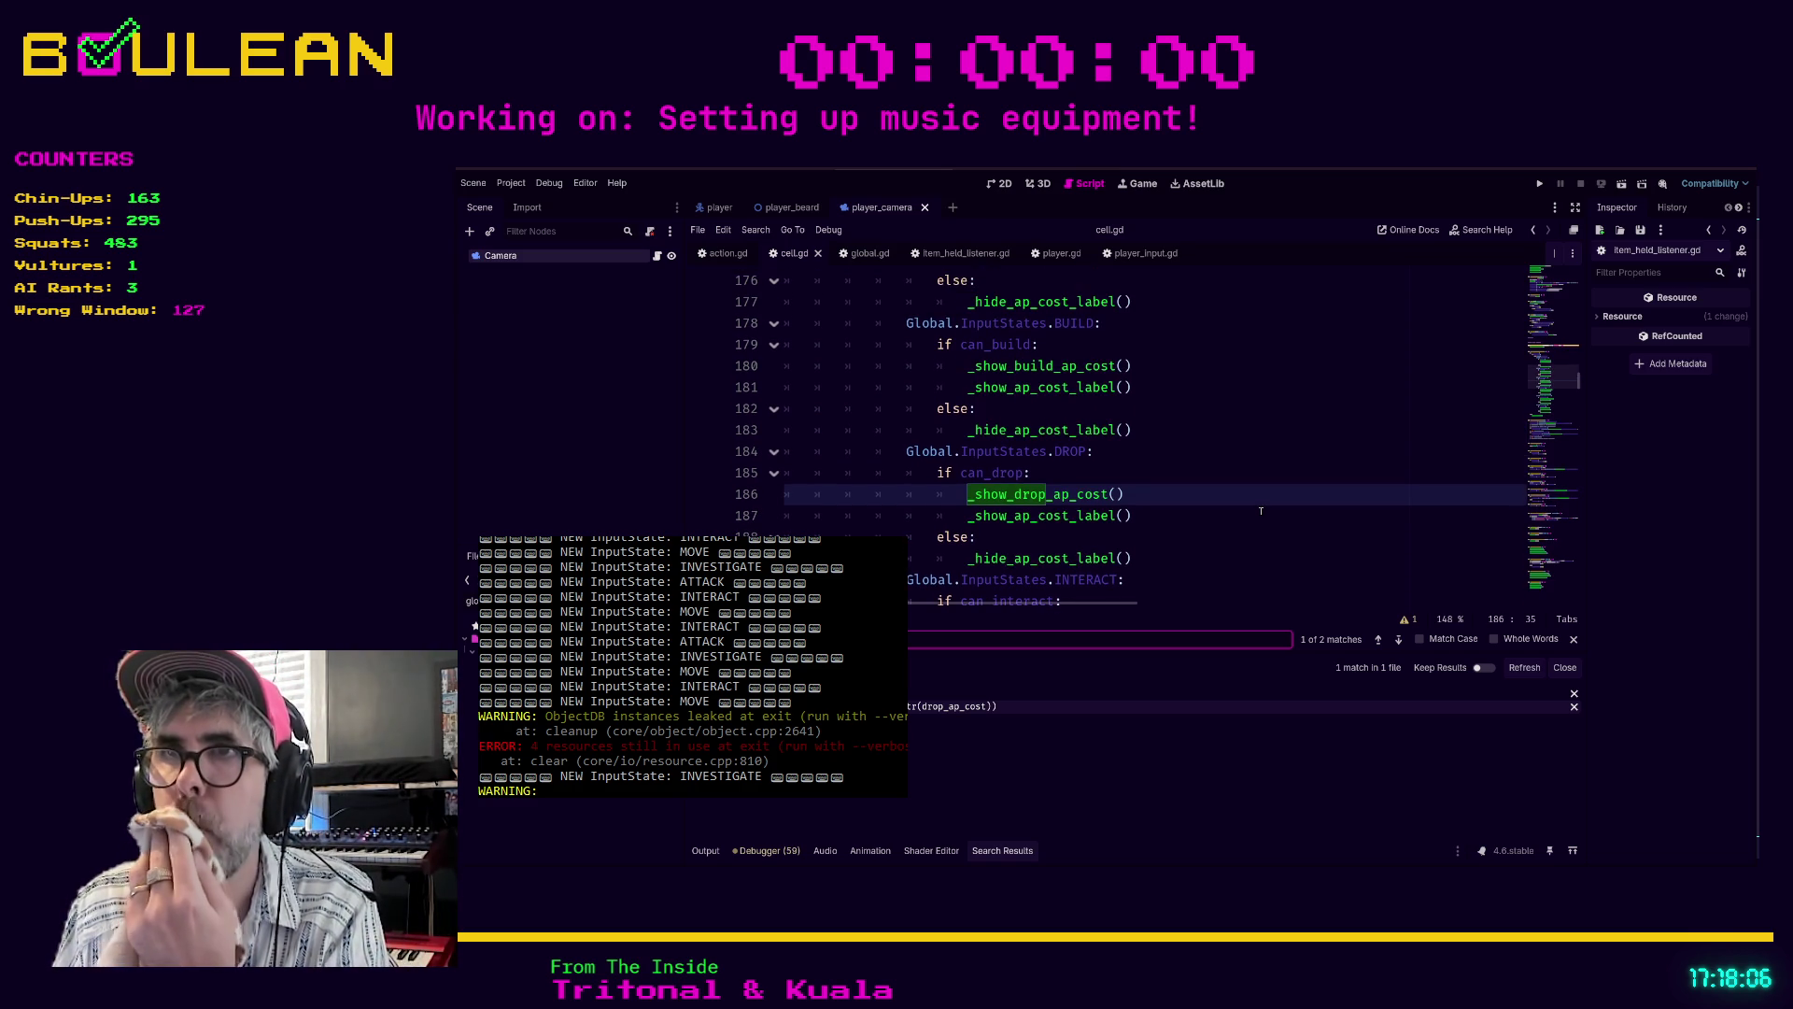
{"action": "left_click", "coordinate": [1091, 452]}
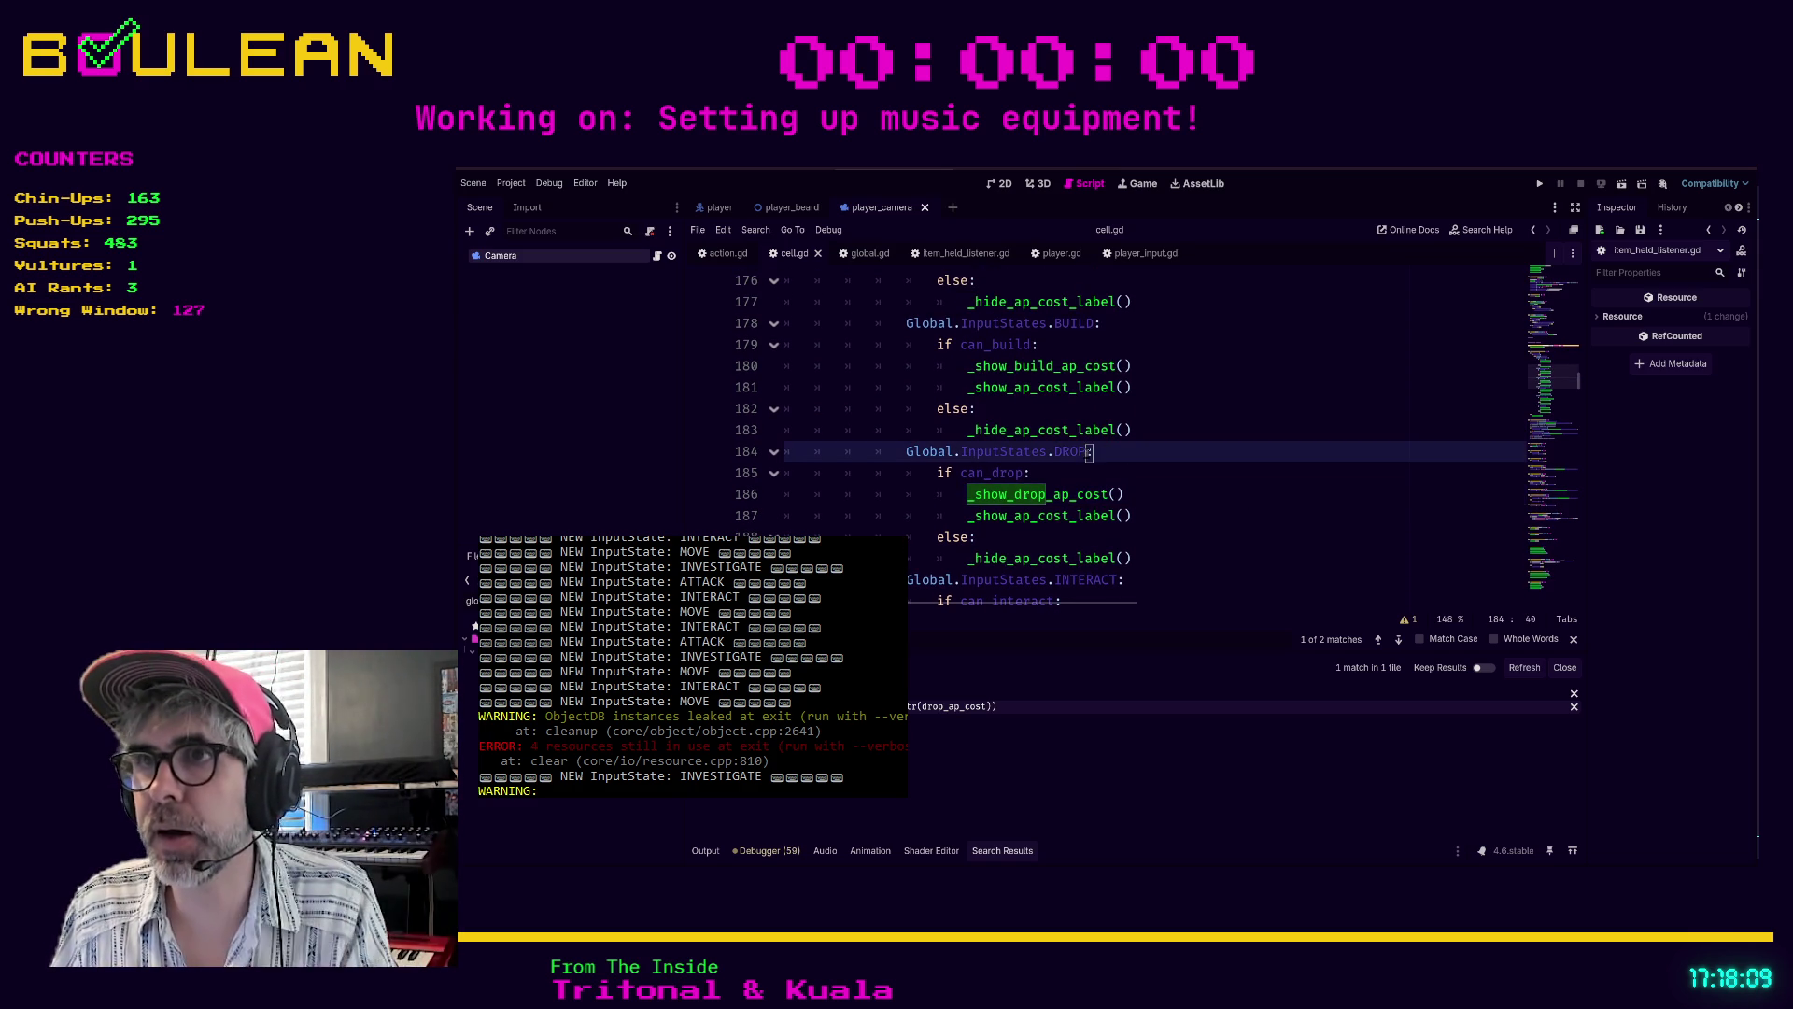
{"action": "key", "text": "Left"}
{"action": "key", "text": "Left"}
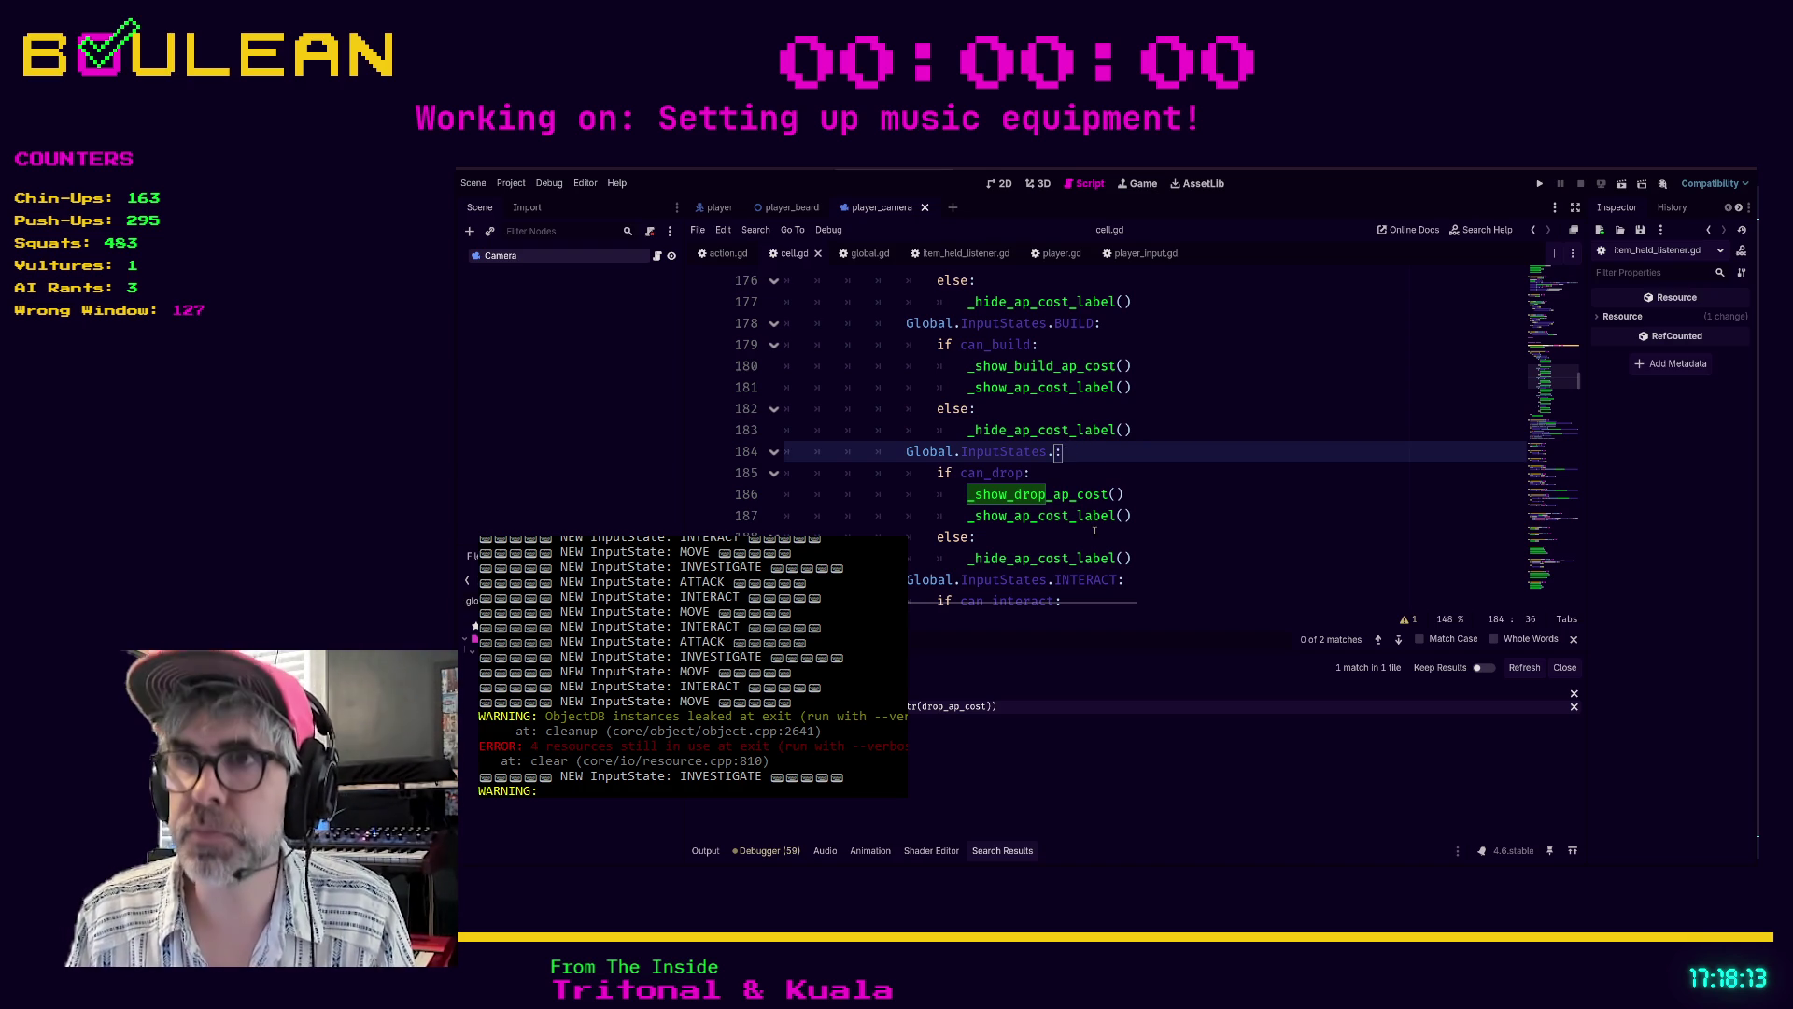
{"action": "key", "text": "ctrl+space"}
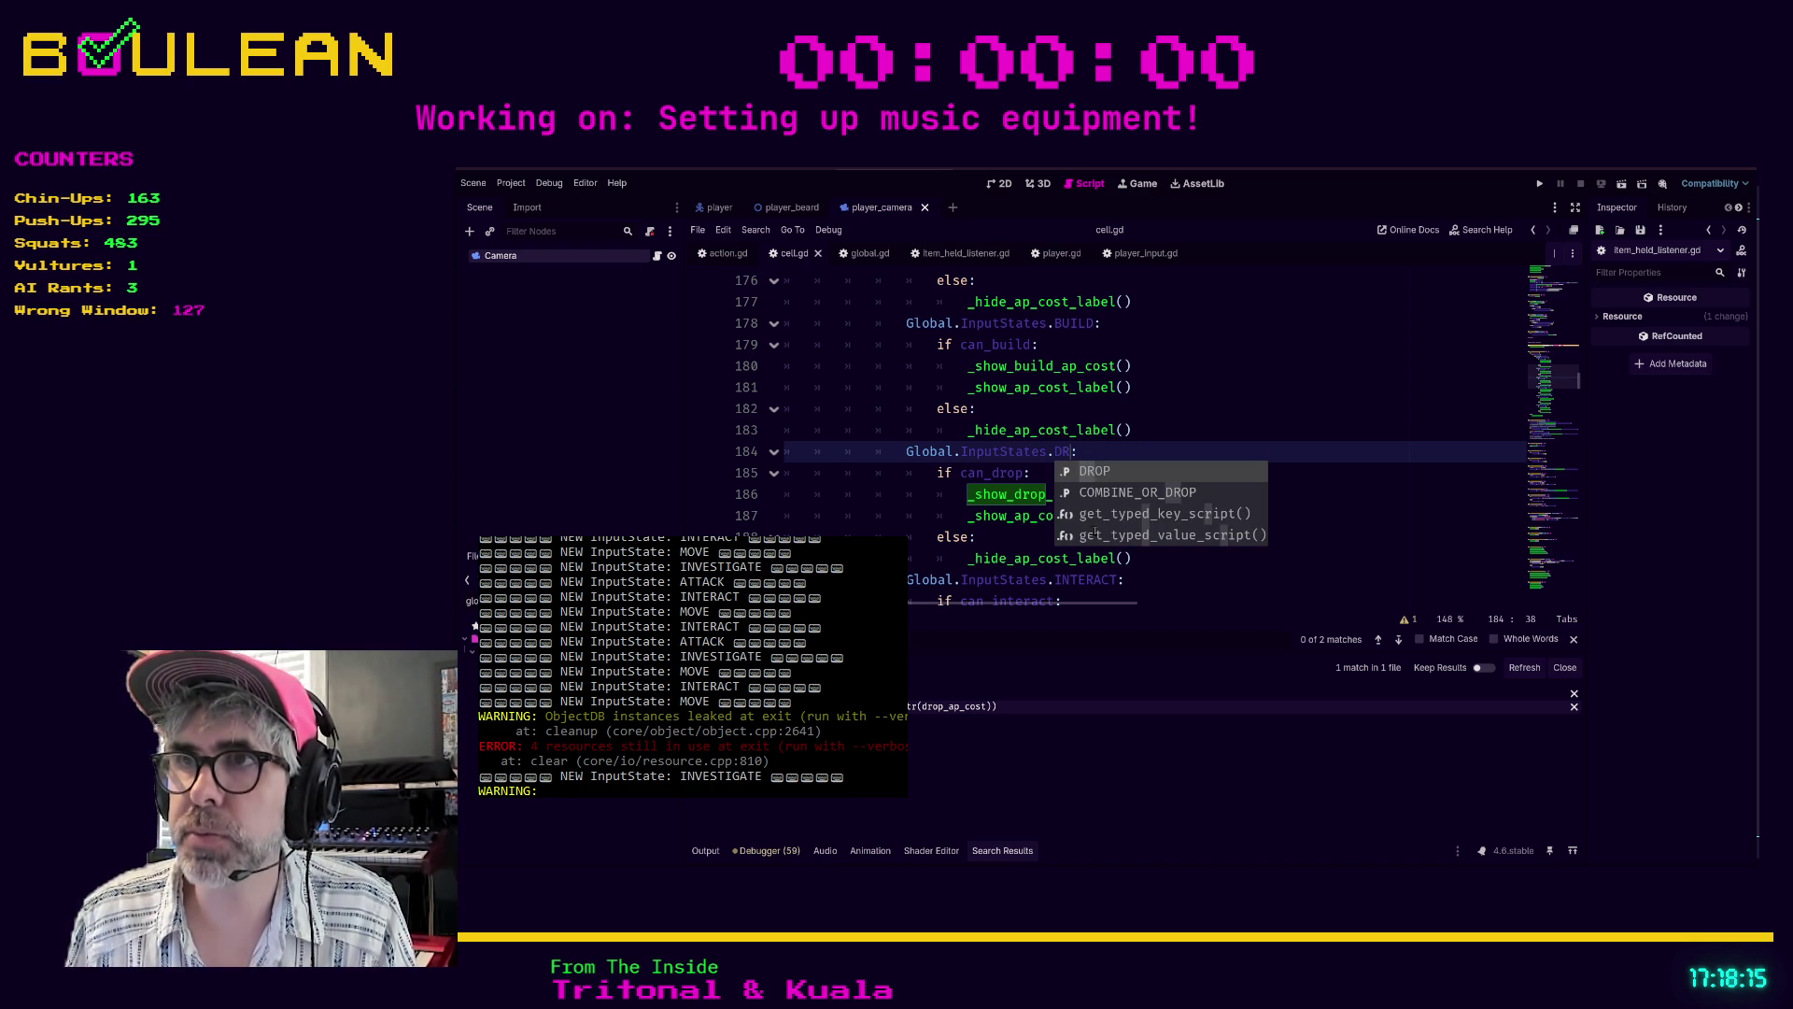
{"action": "key", "text": "Down"}
{"action": "key", "text": "Return"}
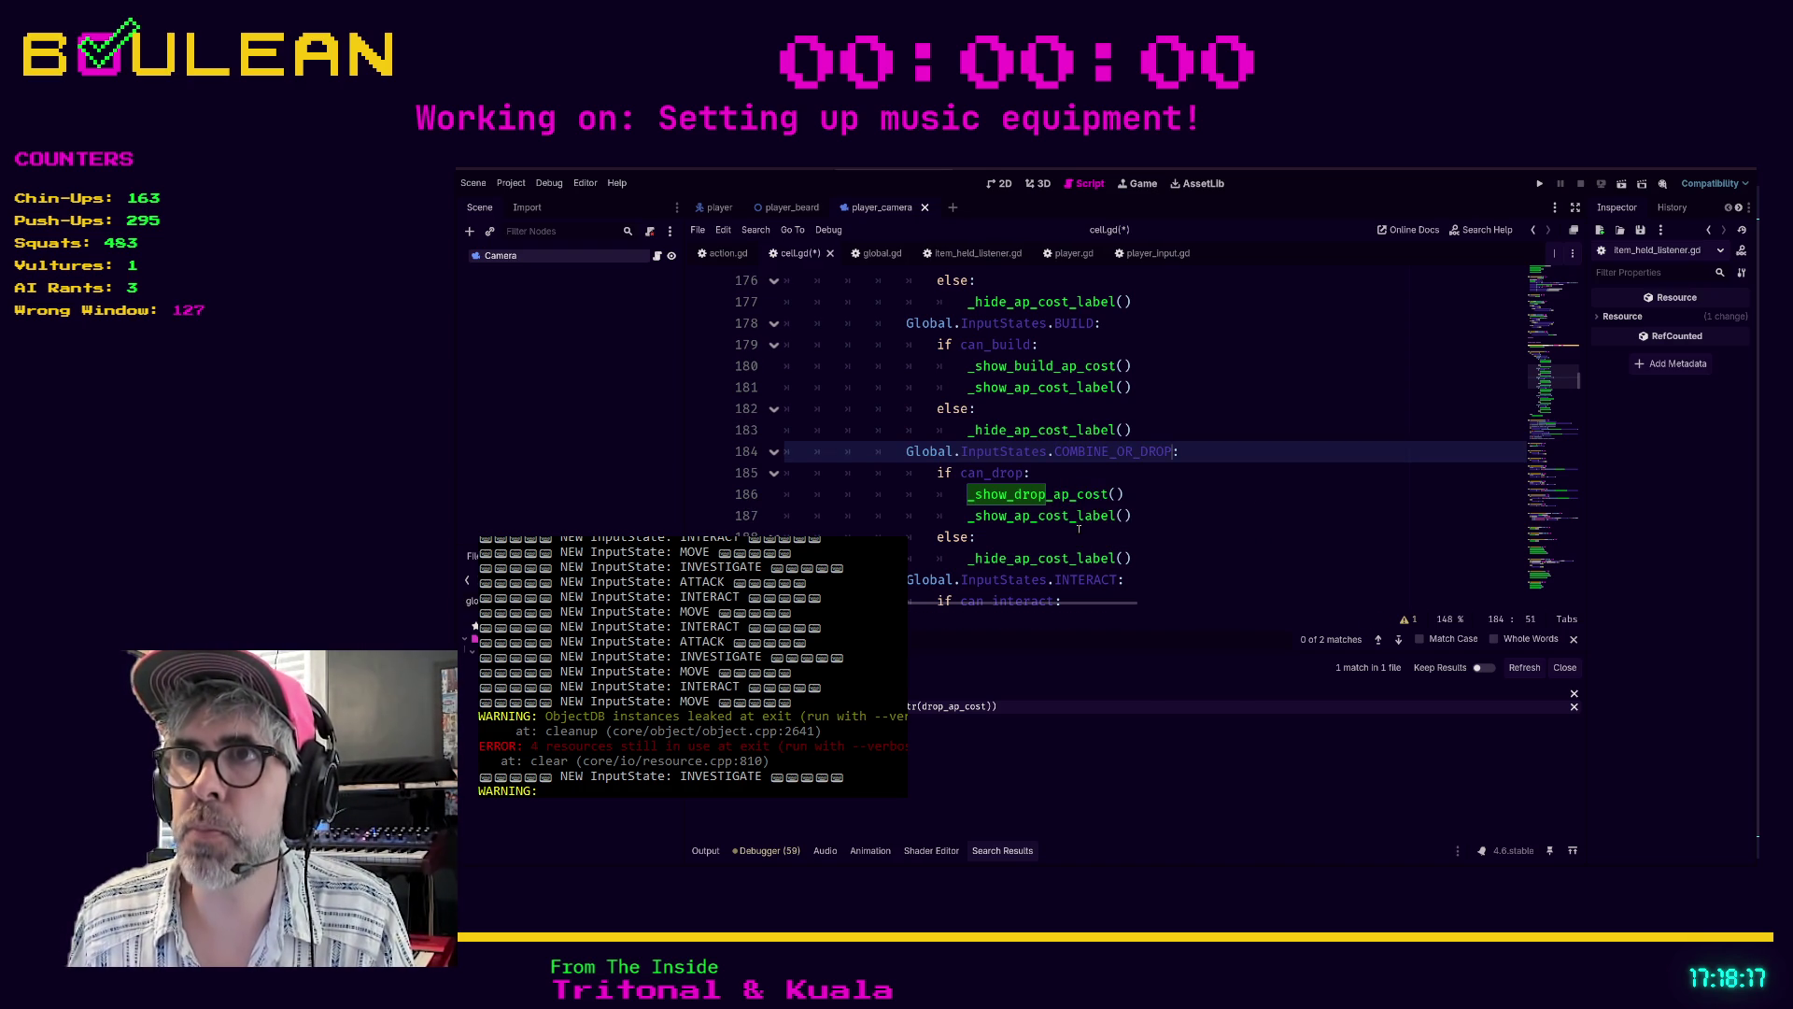
- Review the can_drop branch below, save cell.gd, and relaunch the game
{"action": "scroll", "coordinate": [1037, 357], "scroll_direction": "up", "scroll_amount": 5}
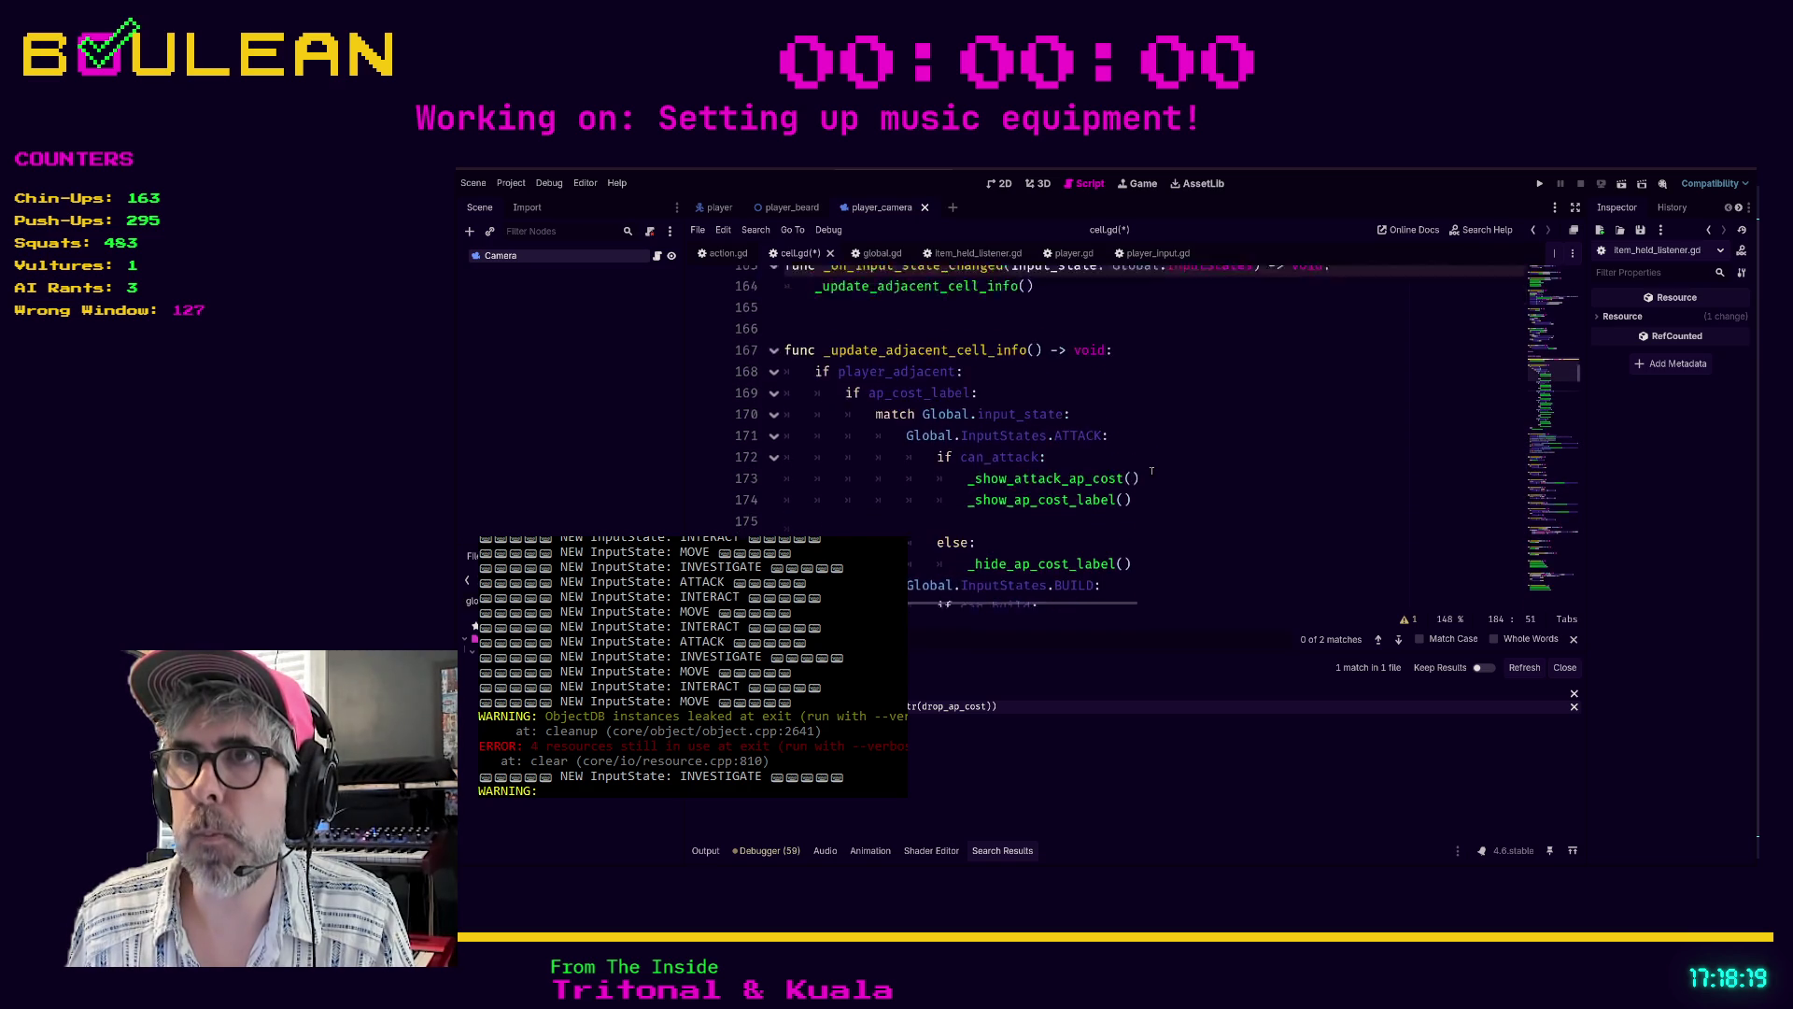
{"action": "scroll", "coordinate": [1151, 470], "scroll_direction": "down", "scroll_amount": 5}
{"action": "scroll", "coordinate": [1152, 470], "scroll_direction": "down", "scroll_amount": 1}
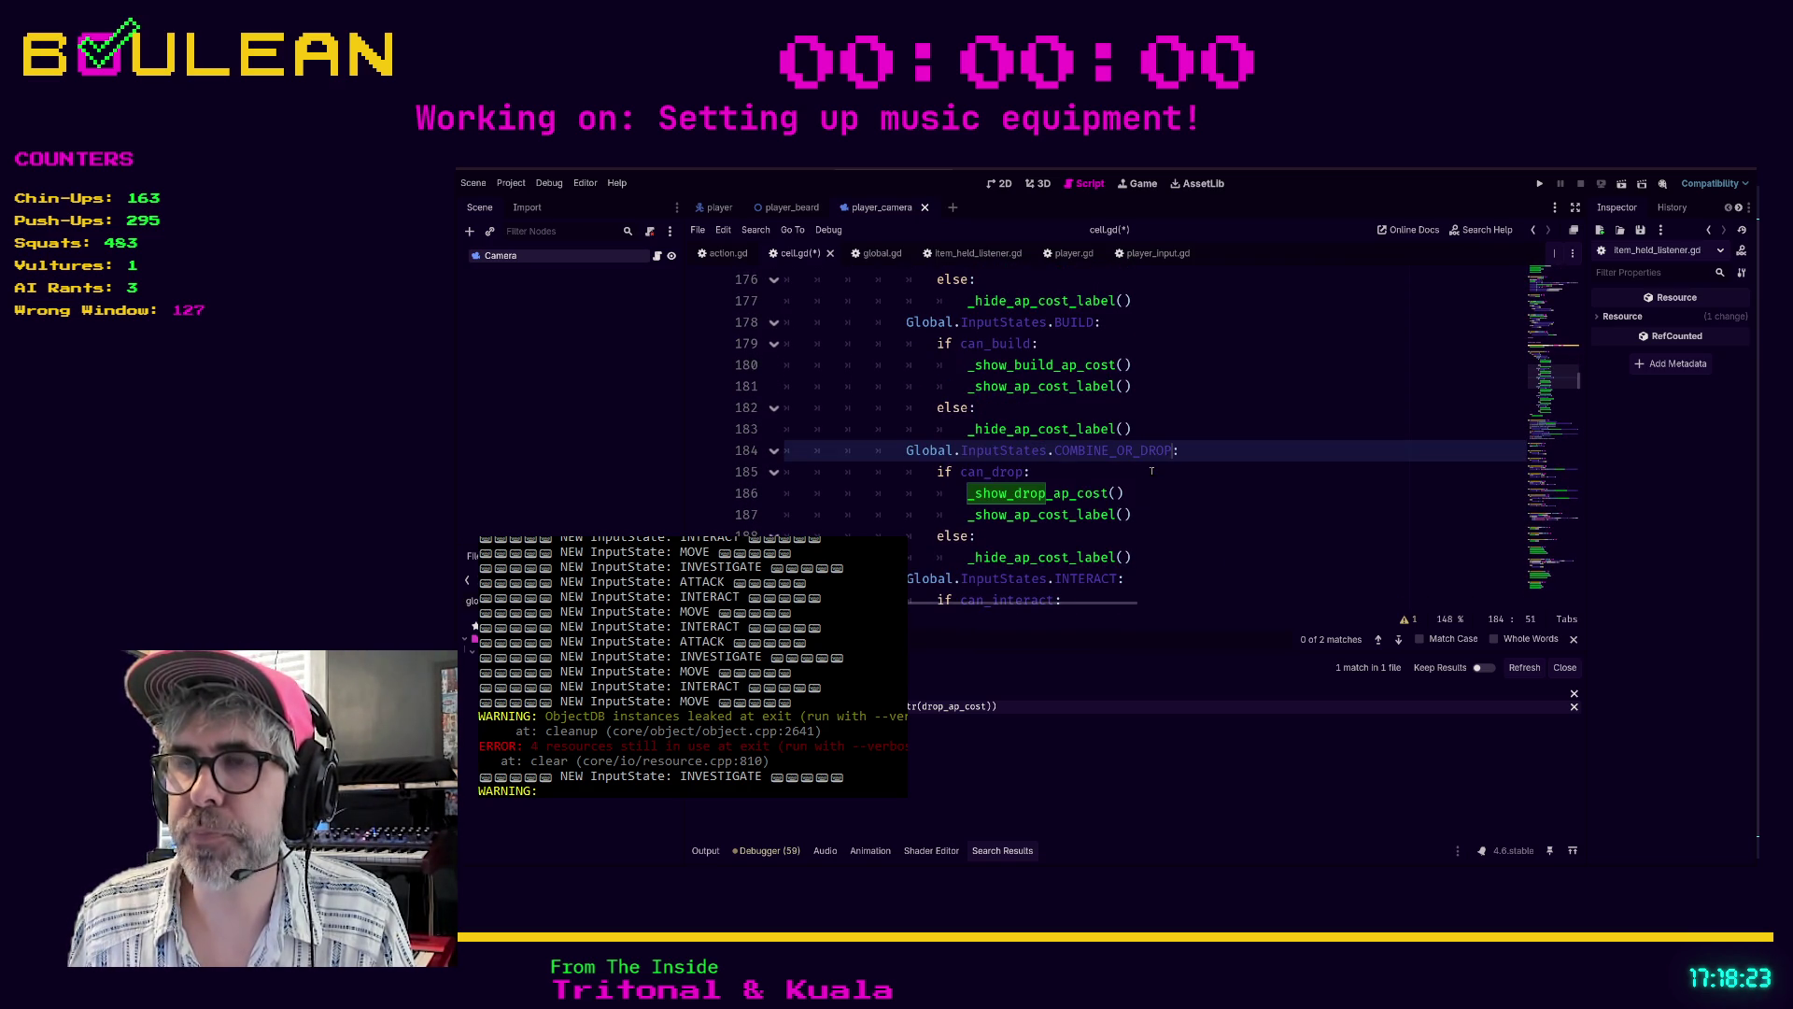
{"action": "scroll", "coordinate": [1152, 469], "scroll_direction": "down", "scroll_amount": 1}
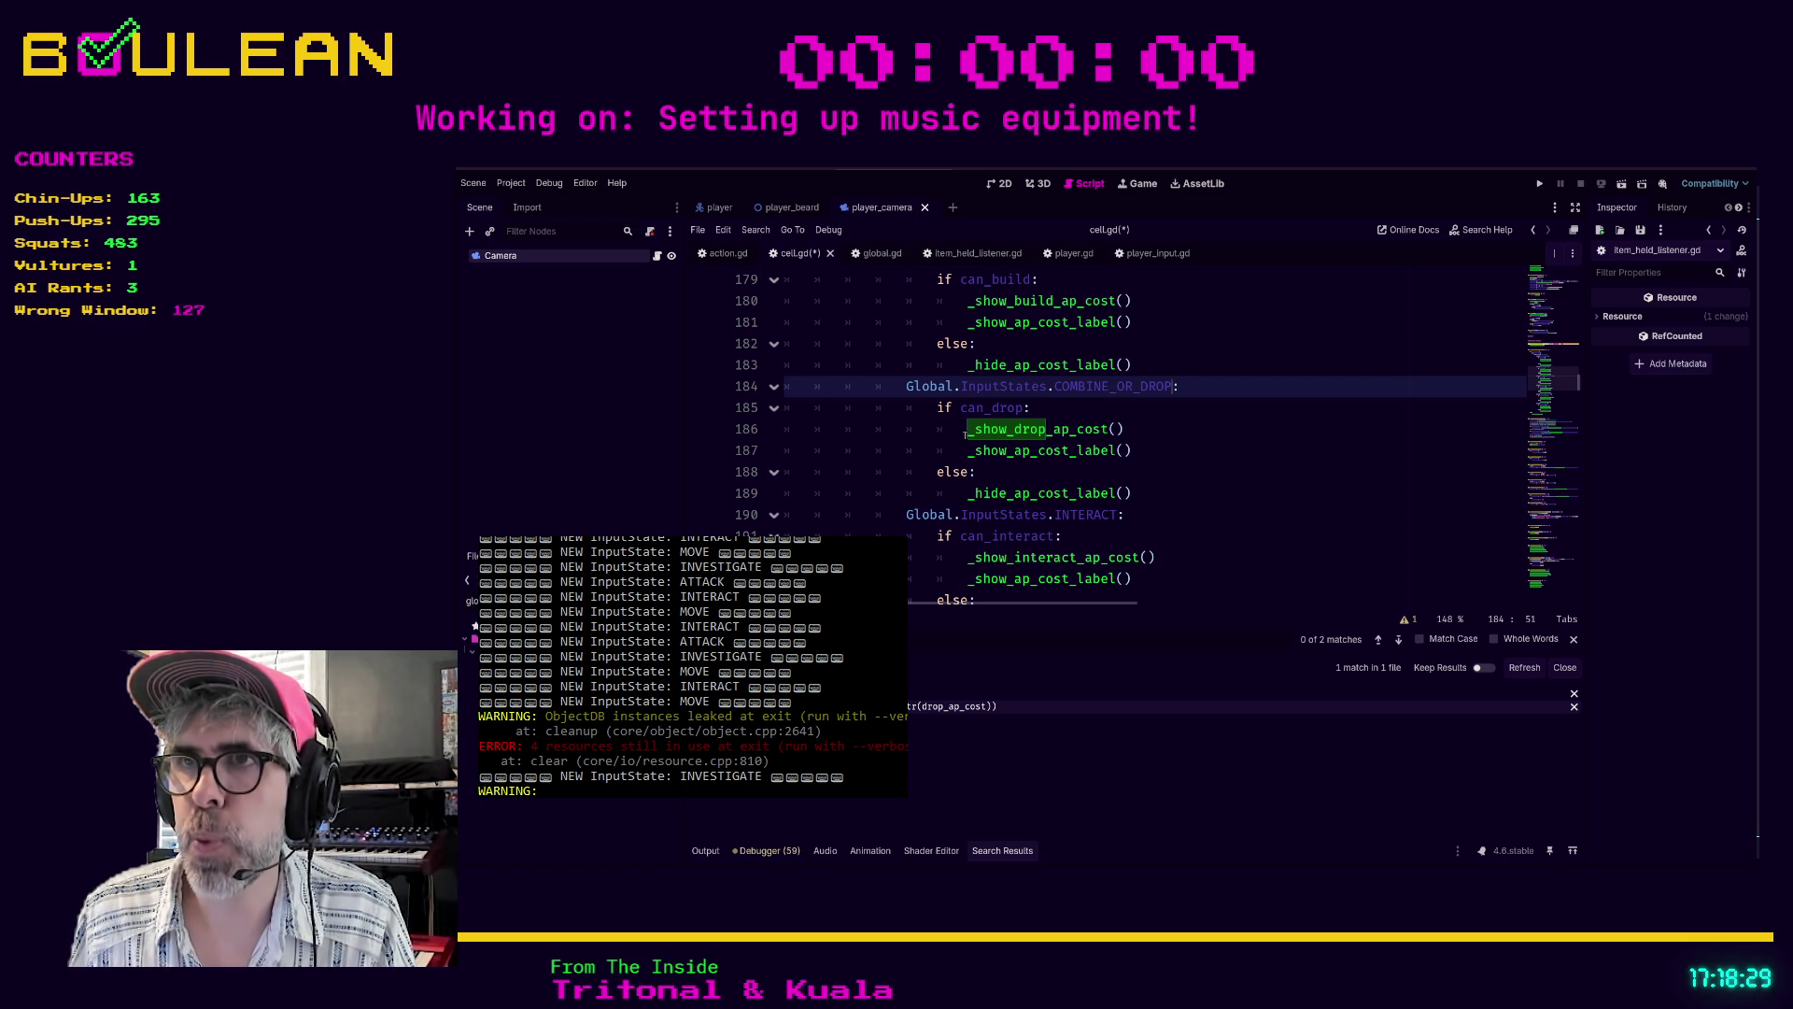
{"action": "mouse_move", "coordinate": [937, 406]}
{"action": "left_mouse_down"}
{"action": "mouse_move", "coordinate": [1074, 432]}
{"action": "mouse_move", "coordinate": [1159, 480]}
{"action": "mouse_move", "coordinate": [822, 411]}
{"action": "left_mouse_up"}
{"action": "left_click", "coordinate": [1162, 503]}
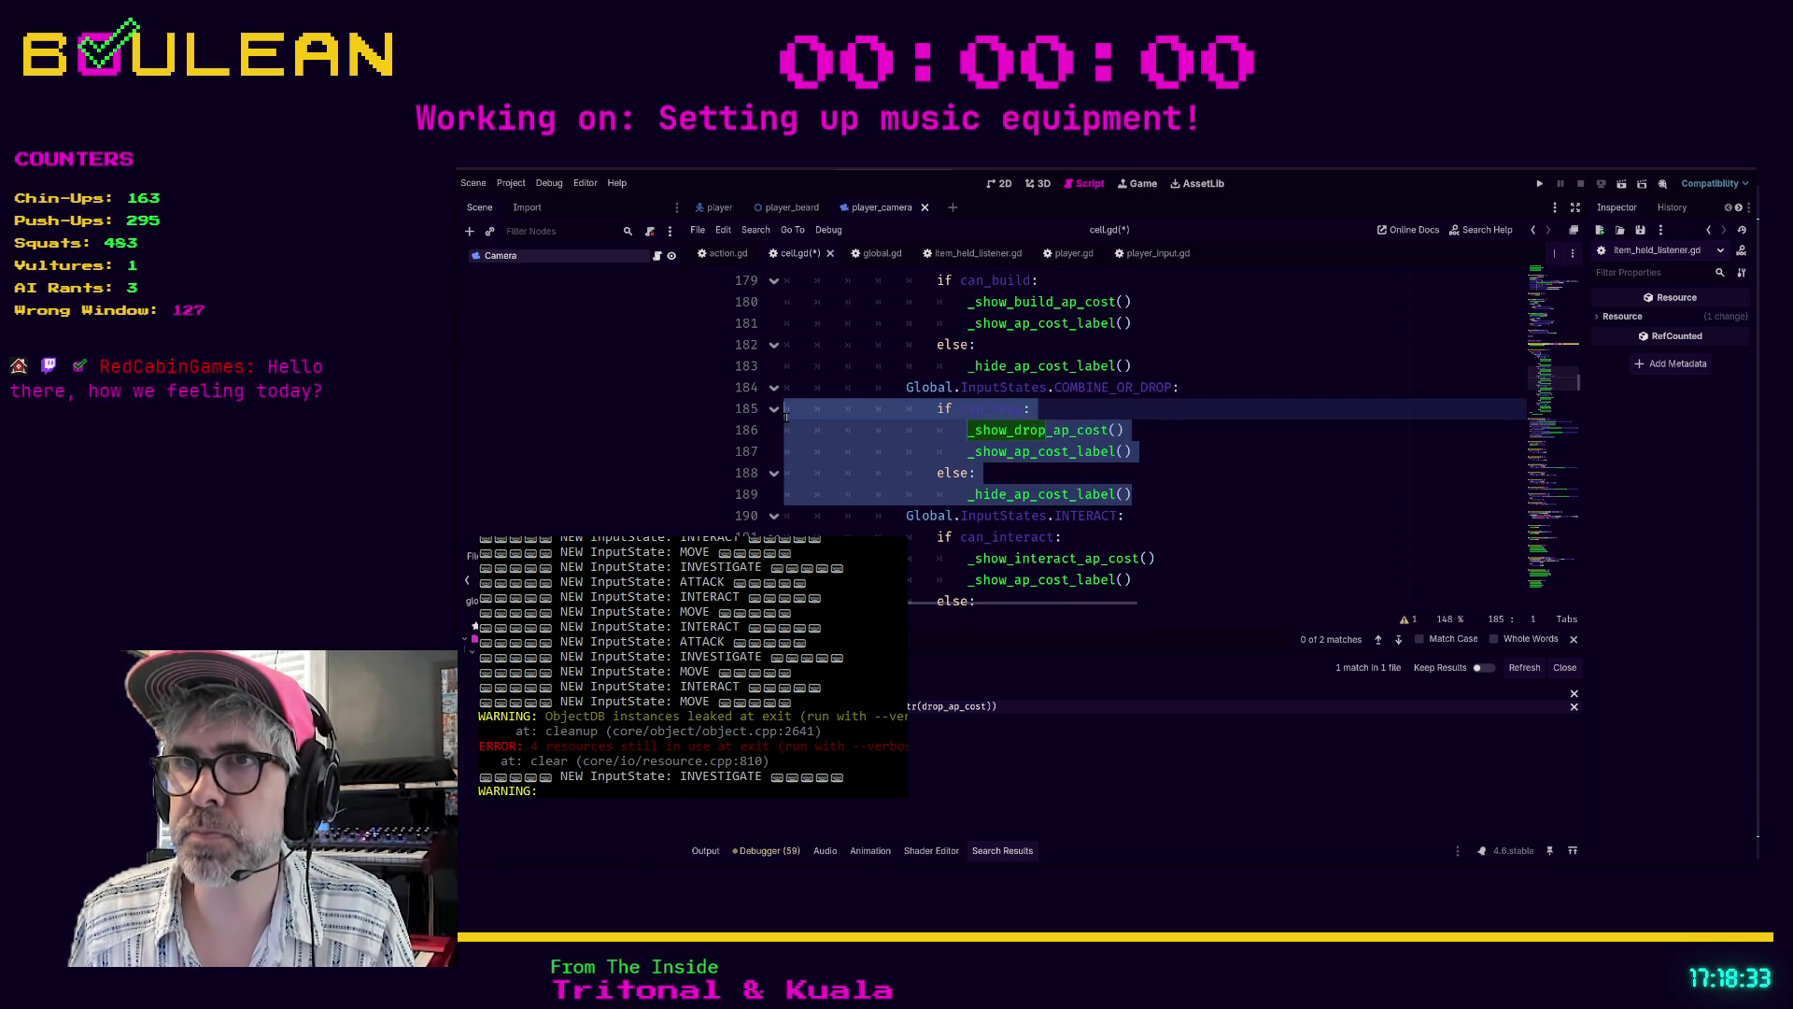
{"action": "left_click", "coordinate": [816, 430]}
{"action": "key", "text": "ctrl+s"}
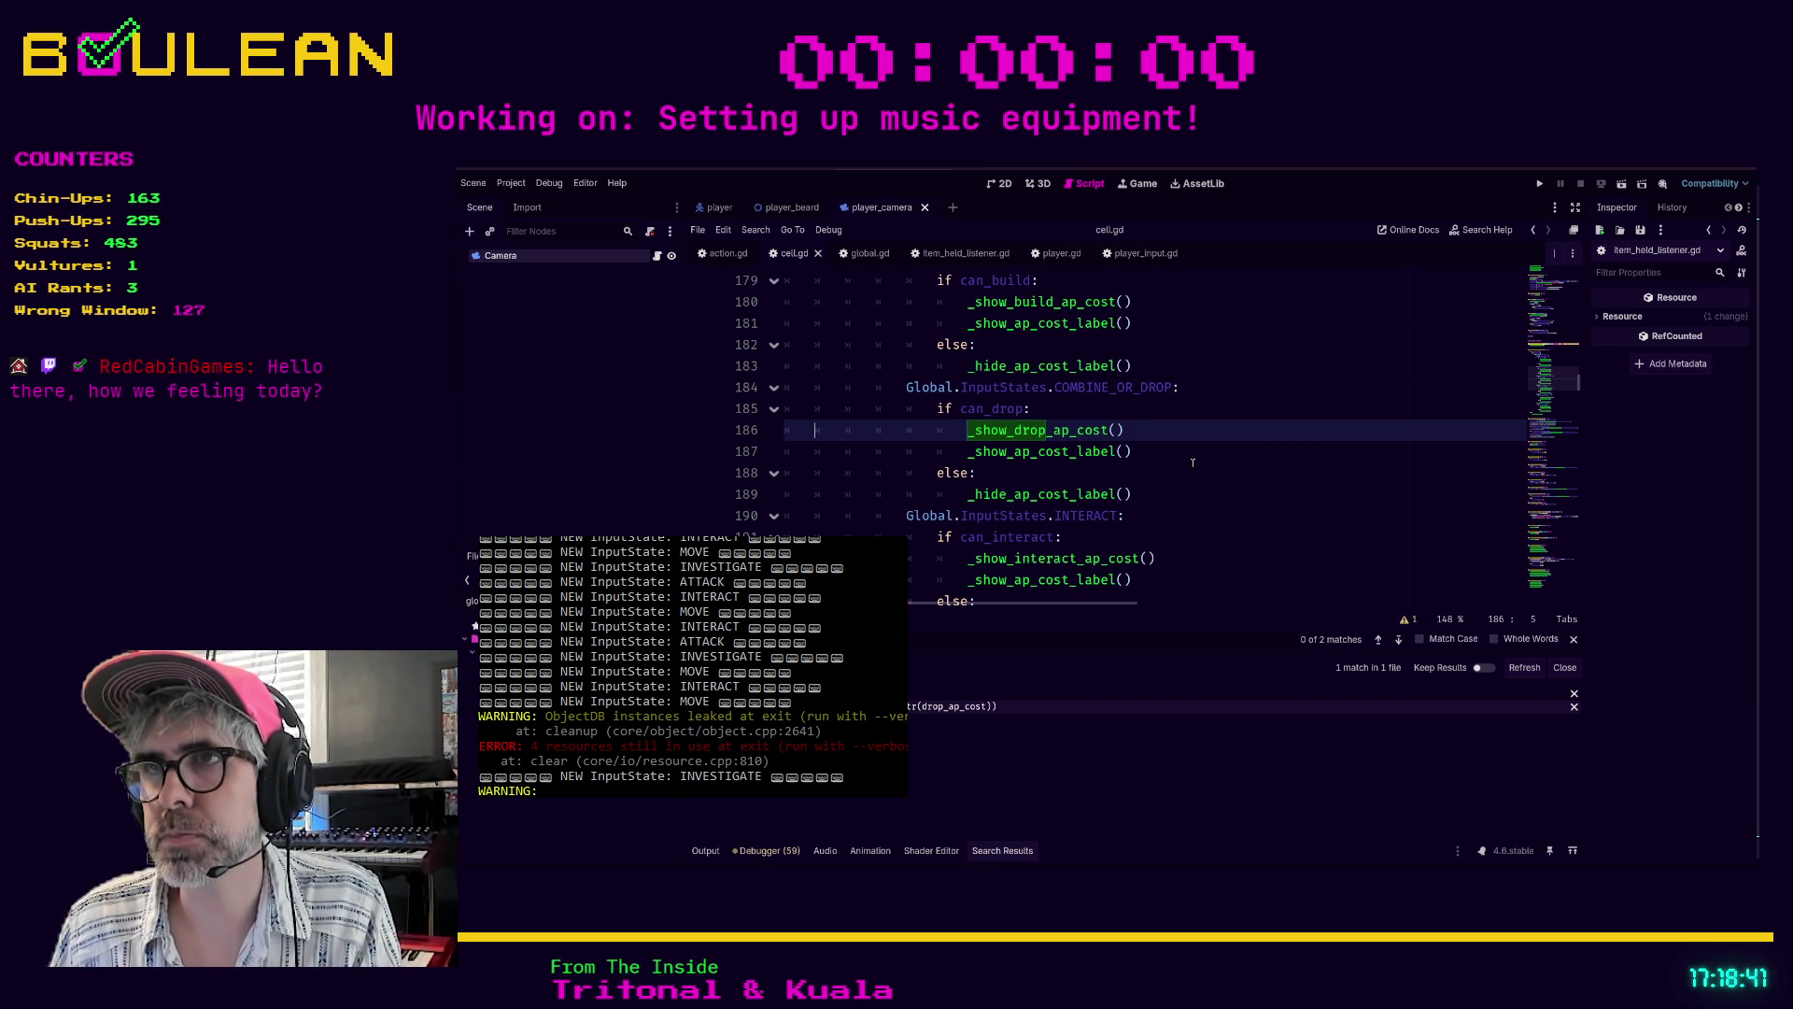
{"action": "key", "text": "F5"}
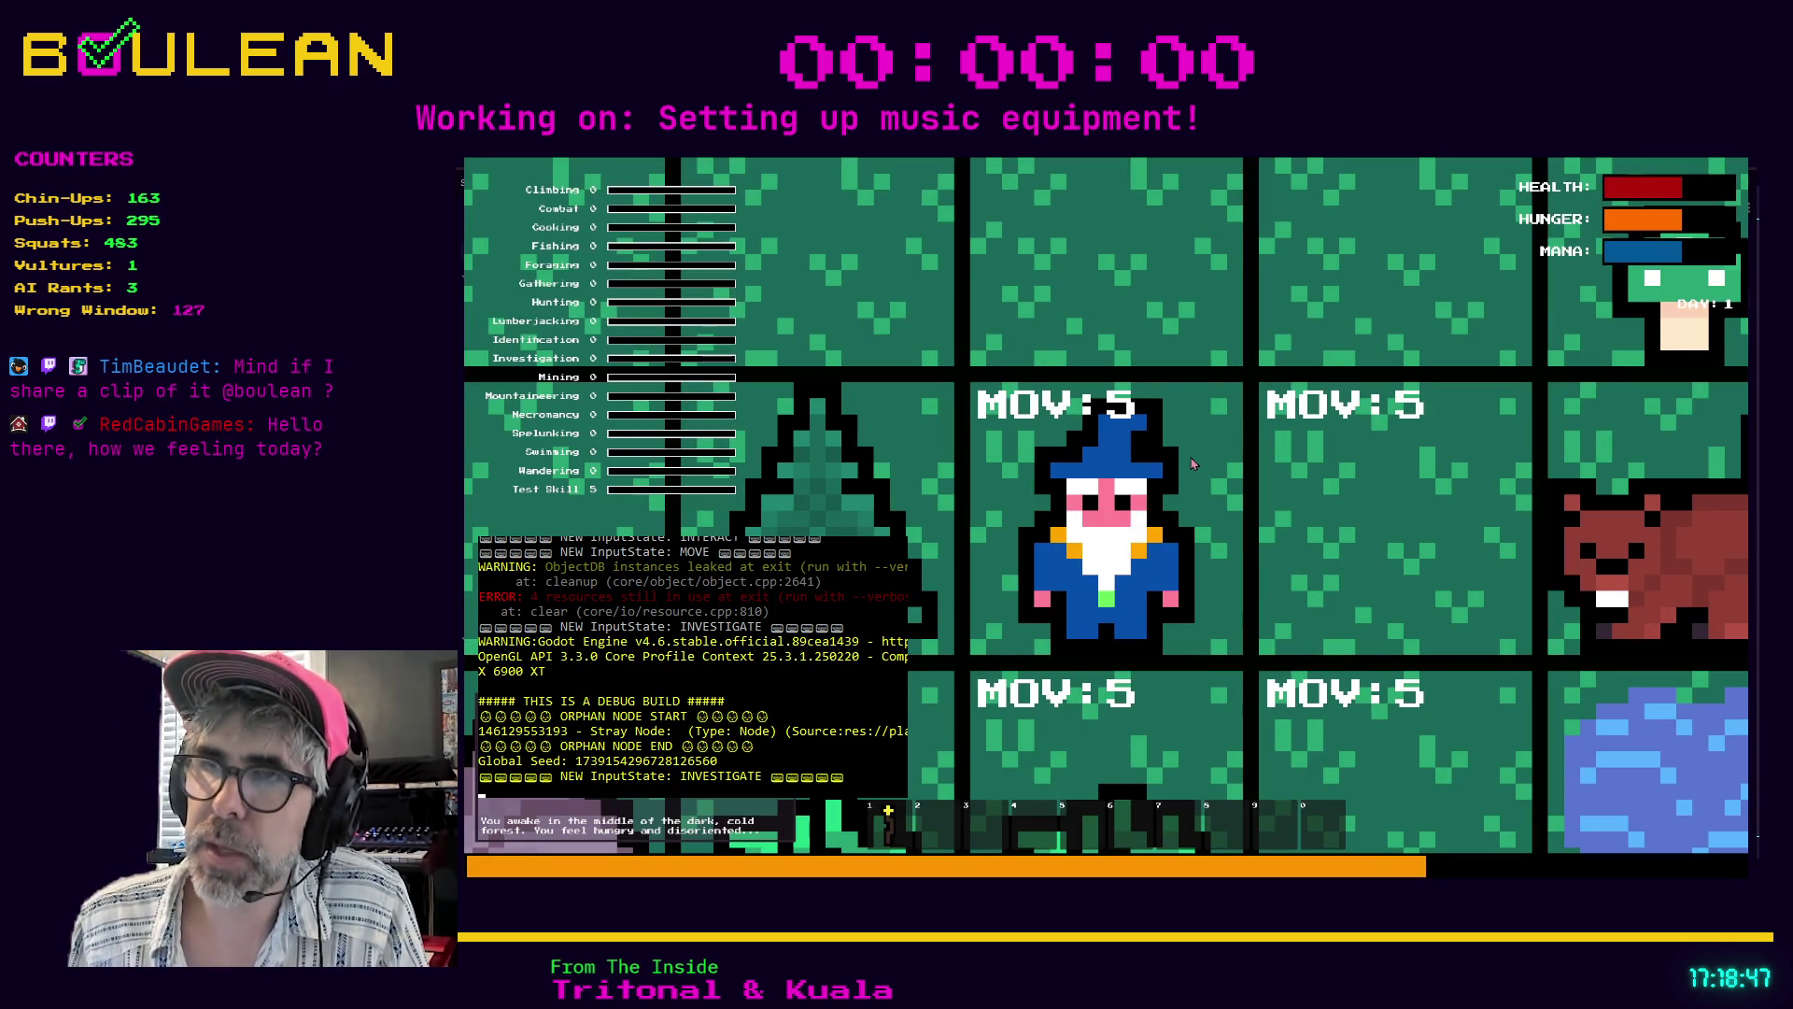
- Chop the tree, collect the Log, and build a Campfire above the wizard
{"action": "key", "text": "e"}
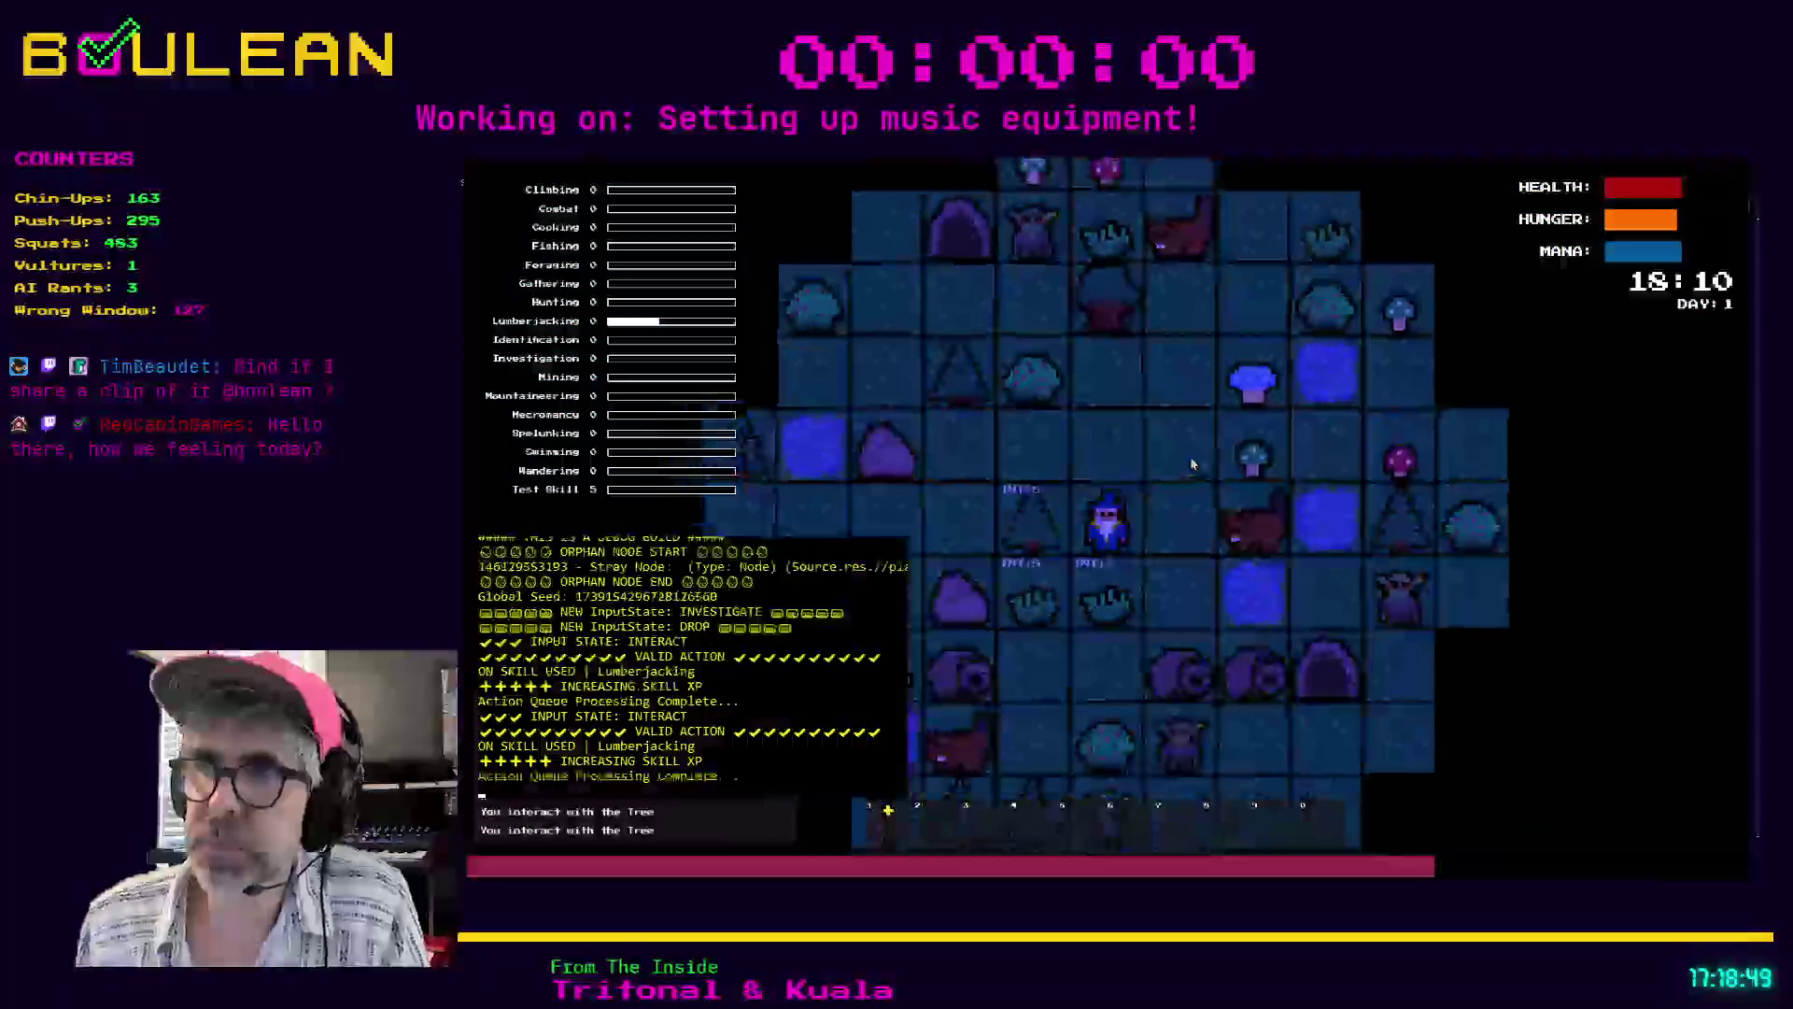
{"action": "key", "text": "w"}
{"action": "key", "text": "w"}
{"action": "key", "text": "a"}
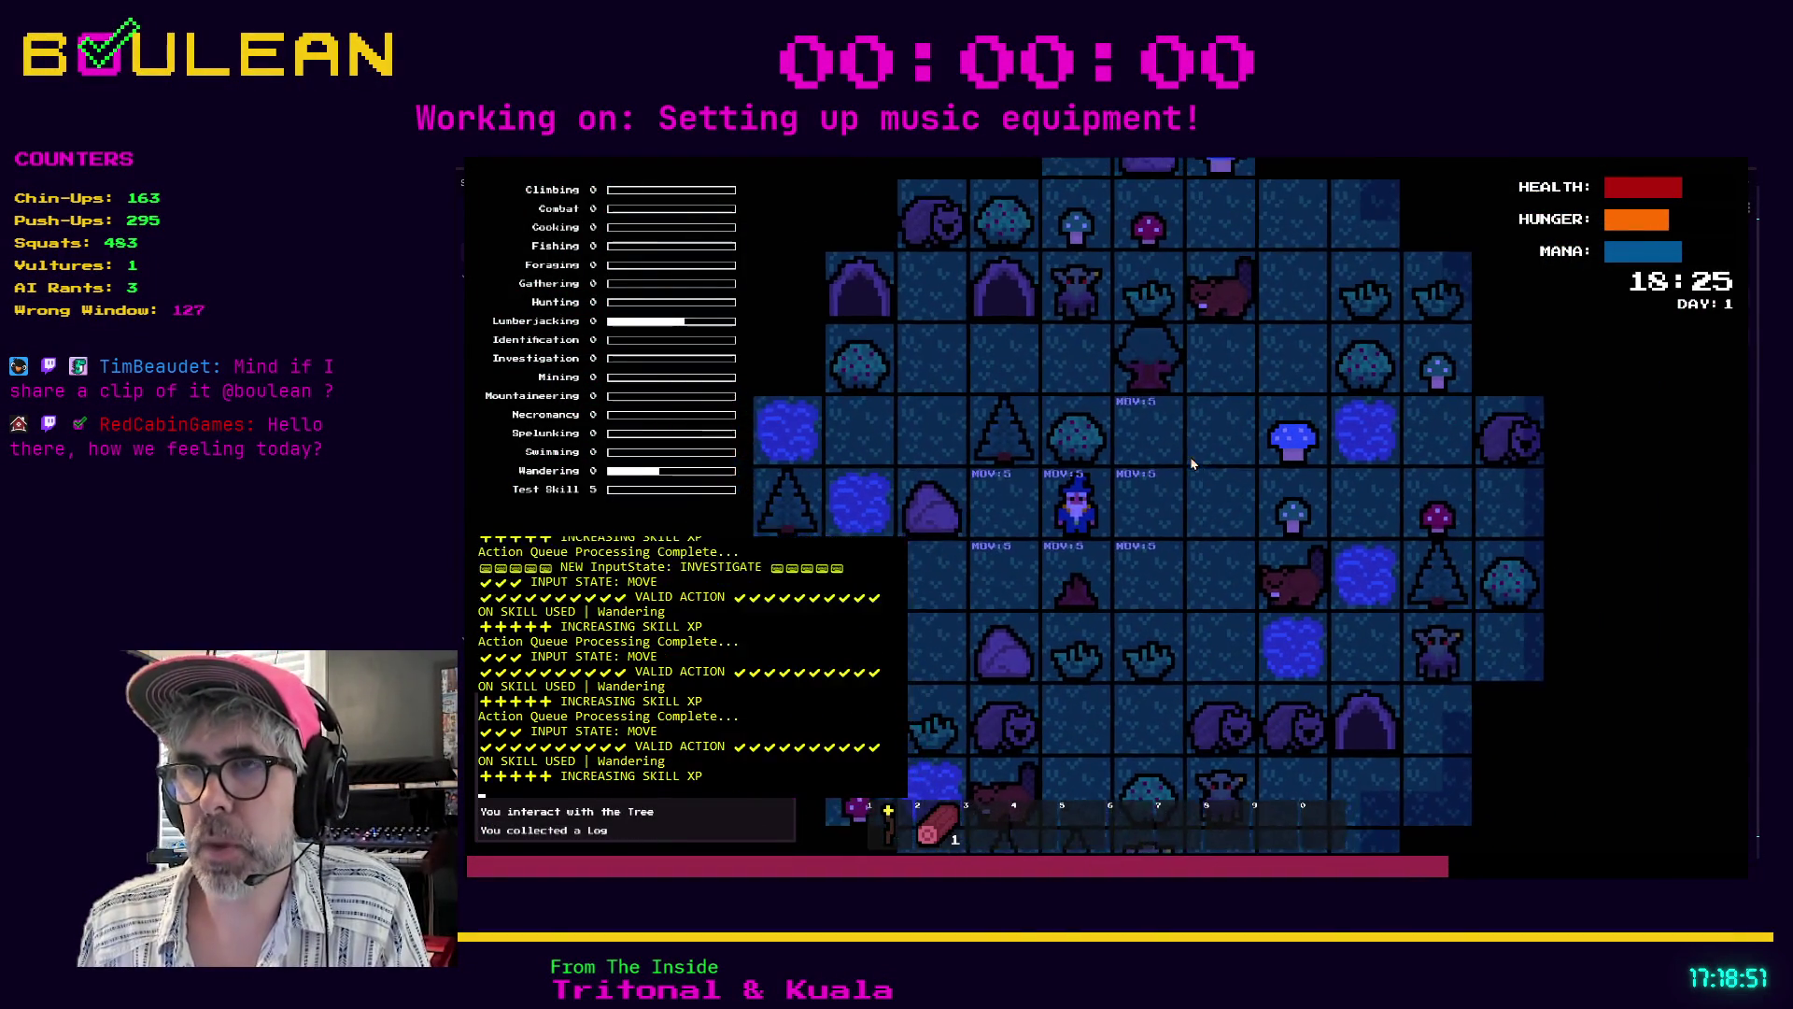
{"action": "key", "text": "c"}
{"action": "left_click", "coordinate": [1144, 421]}
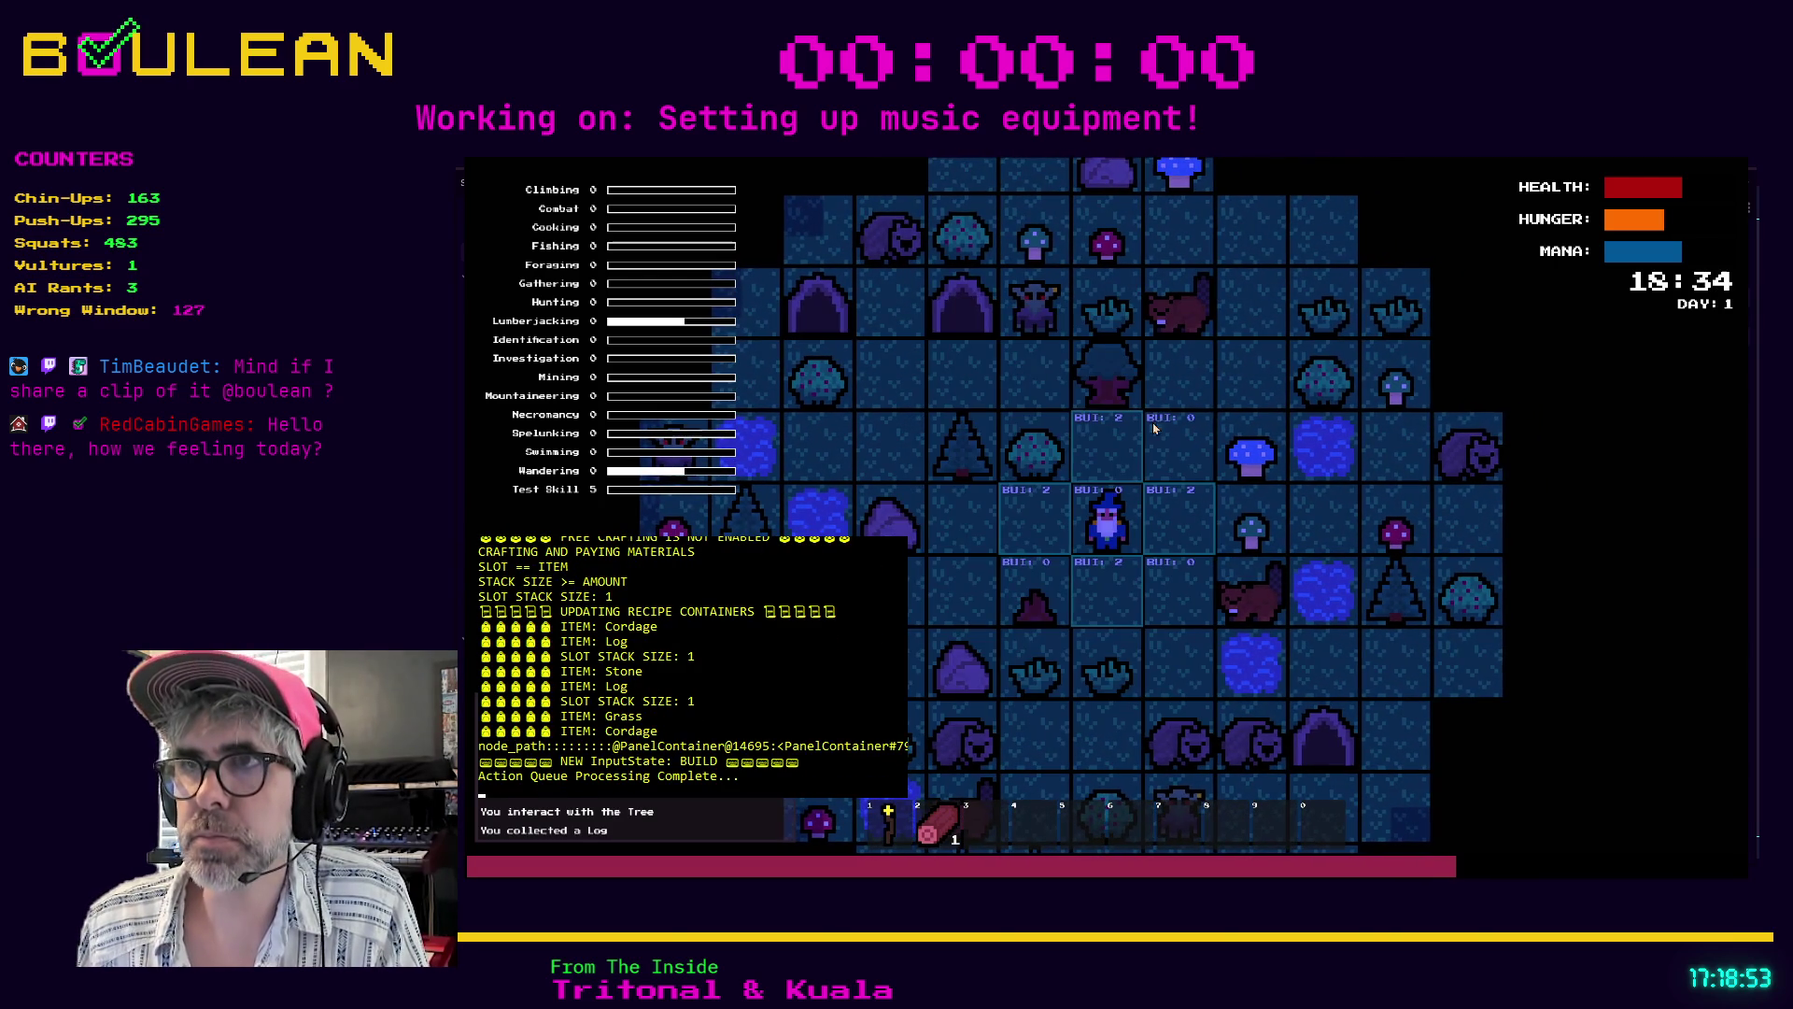
{"action": "key", "text": "w"}
- Collect the Green Mushroom and drop it north, then west of the wizard
{"action": "key", "text": "d"}
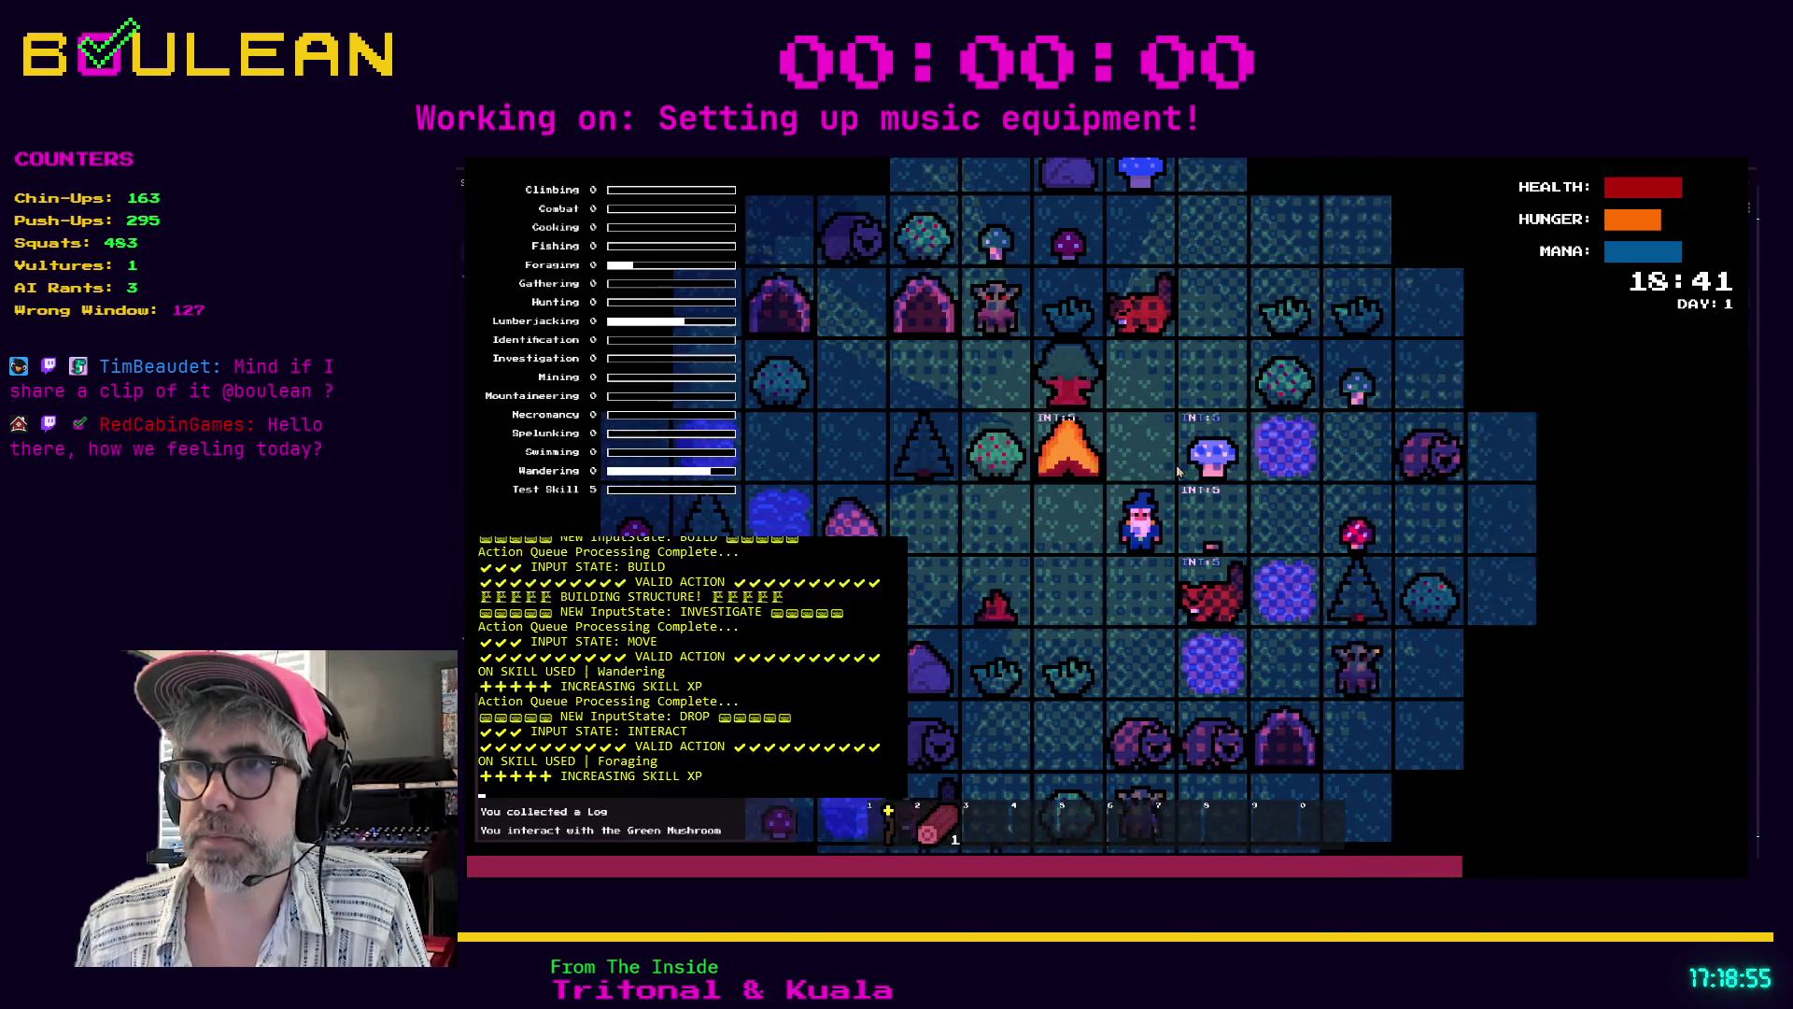
{"action": "key", "text": "e"}
{"action": "key", "text": "3"}
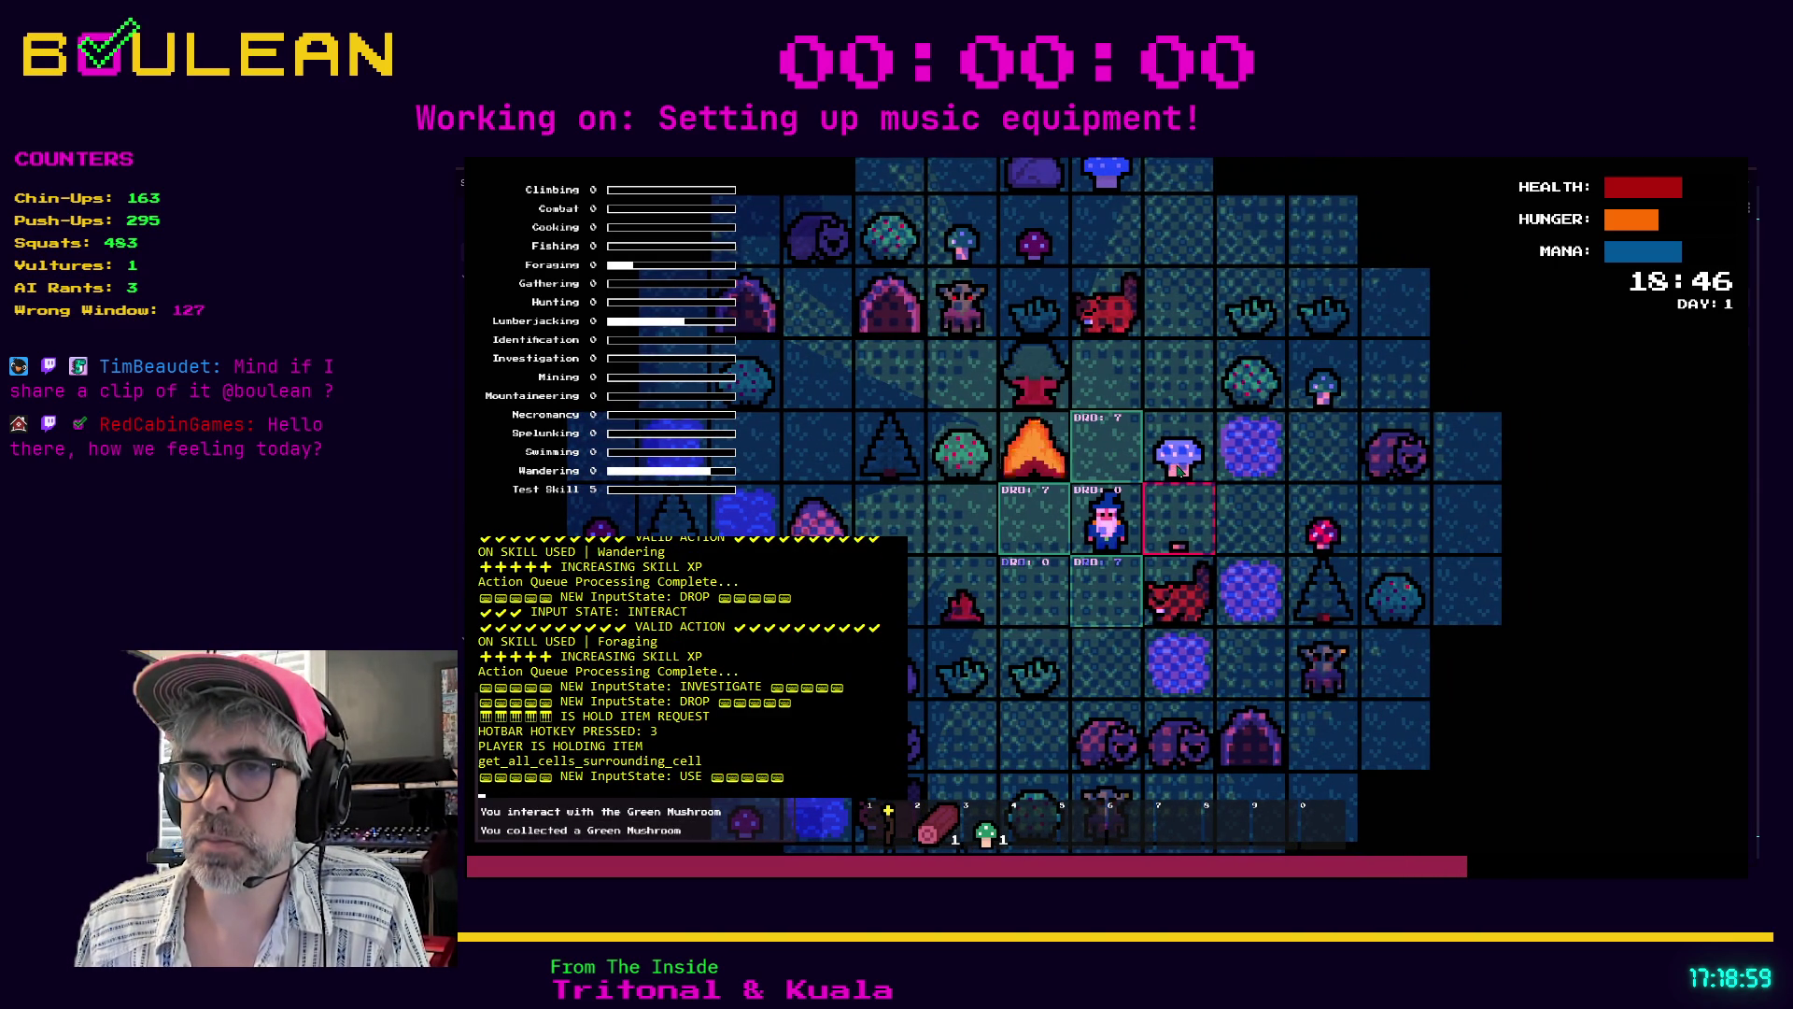
{"action": "key", "text": "q"}
{"action": "key", "text": "q"}
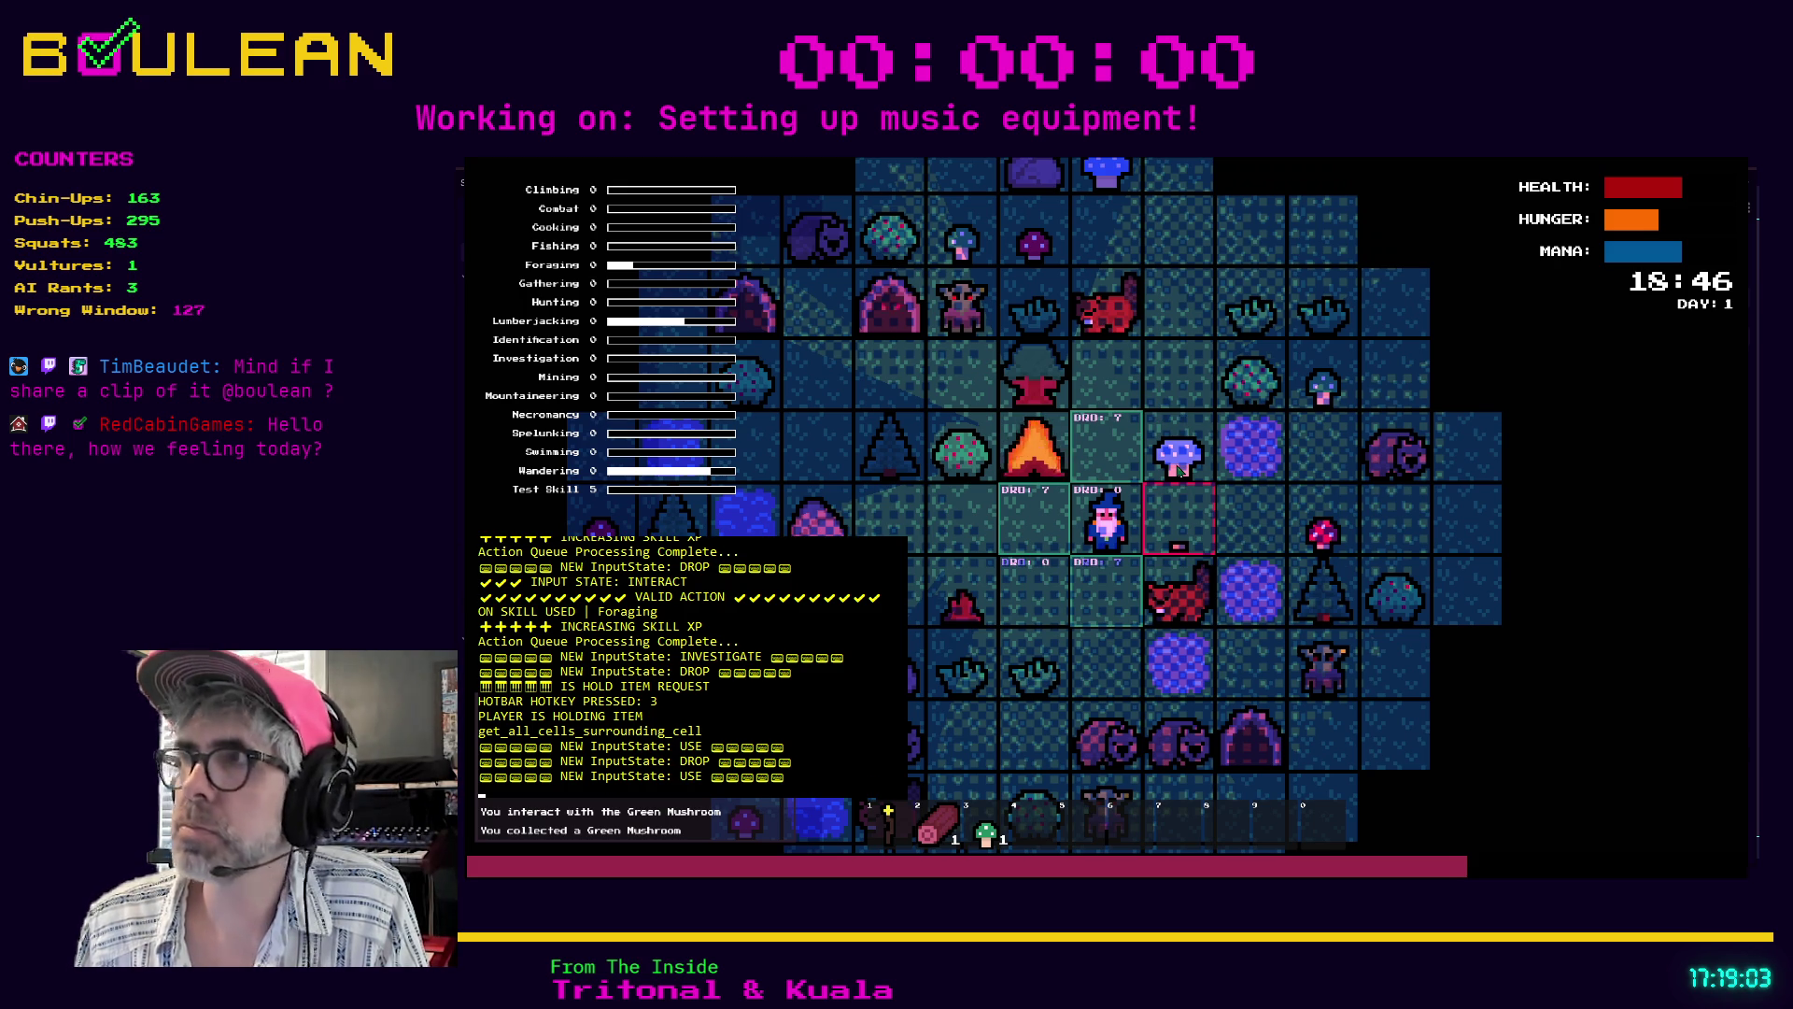
{"action": "key", "text": "w"}
{"action": "key", "text": "w"}
{"action": "key", "text": "s"}
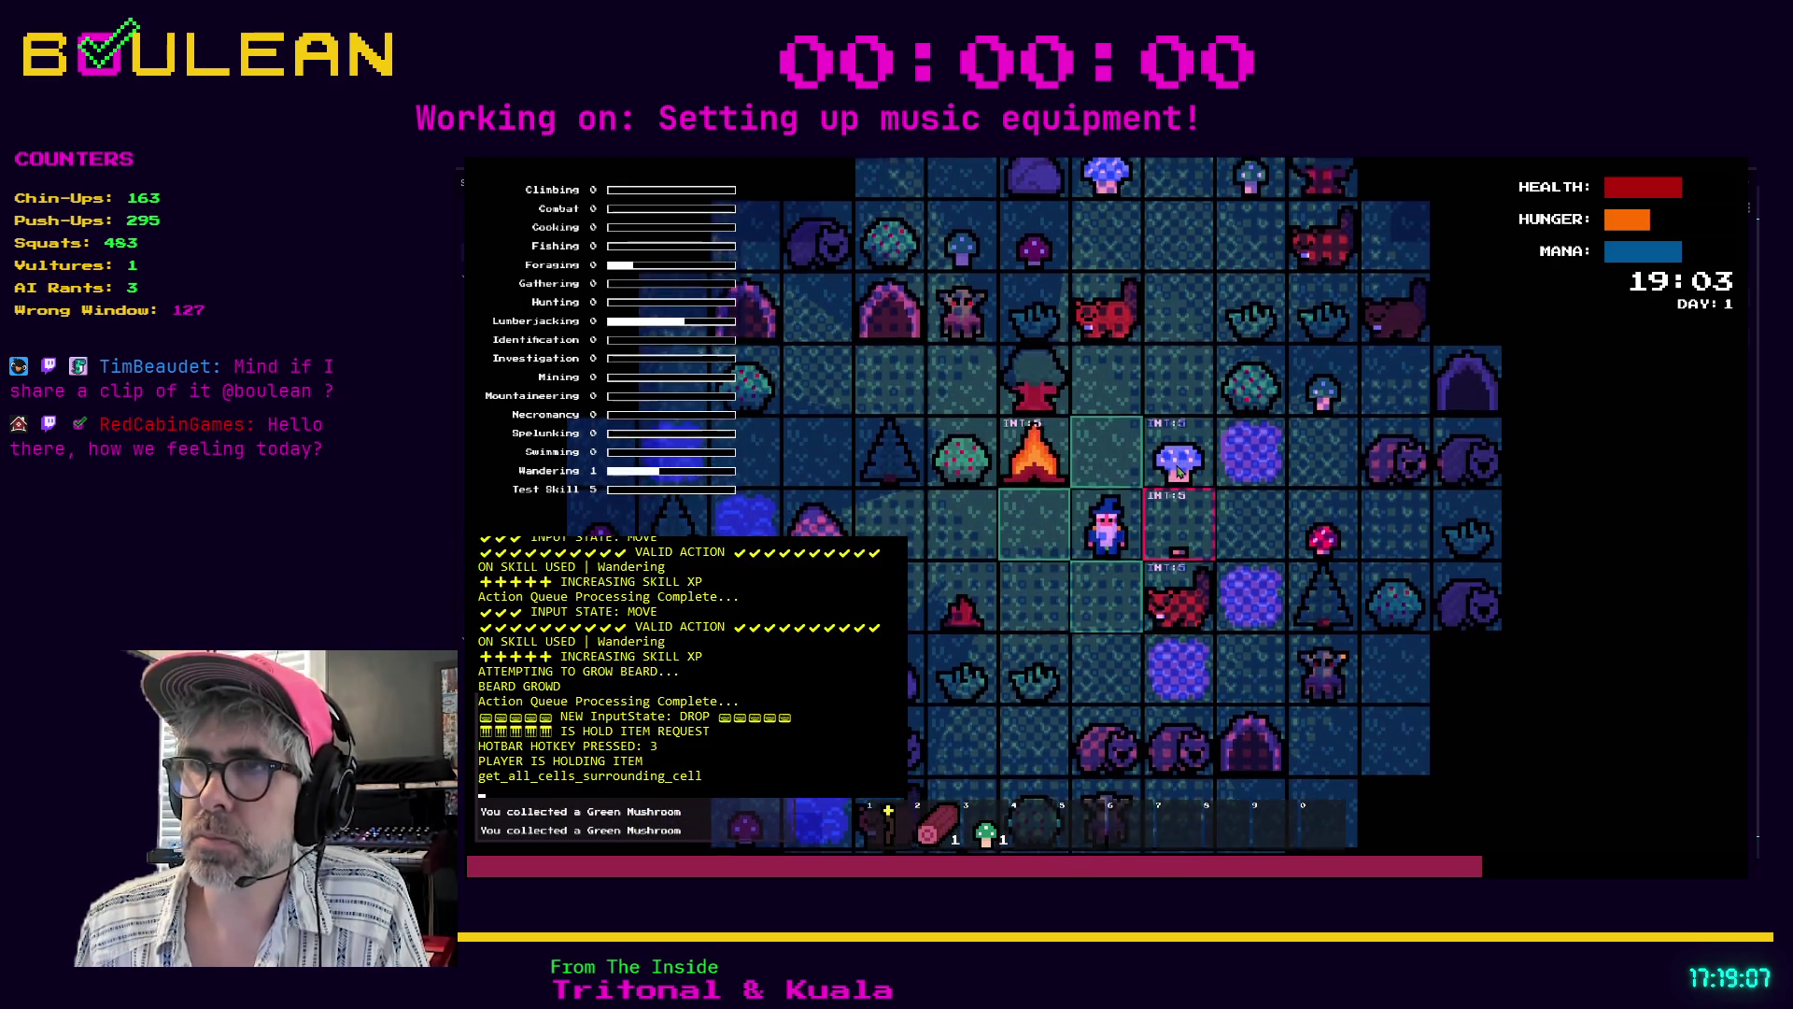
{"action": "key", "text": "3"}
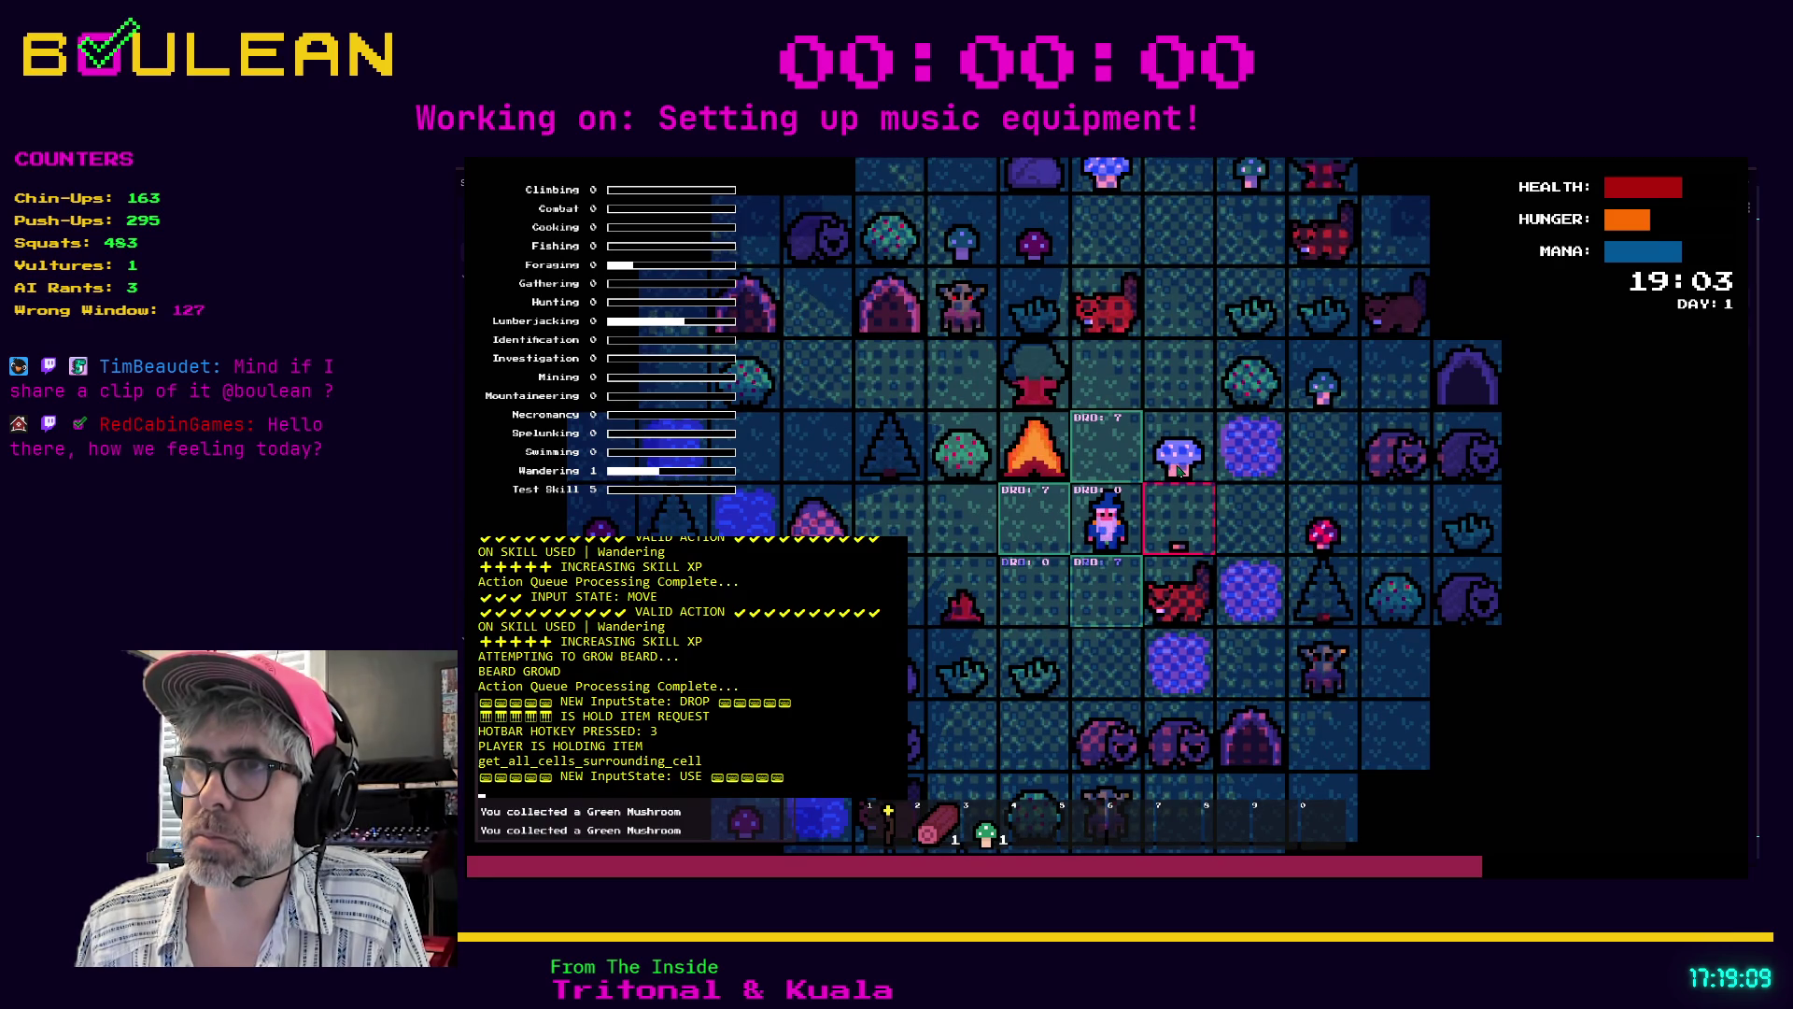
{"action": "key", "text": "a"}
- Collect the Blue Mushroom and hold it from hotbar slot 3
{"action": "key", "text": "w"}
{"action": "key", "text": "d"}
{"action": "key", "text": "3"}
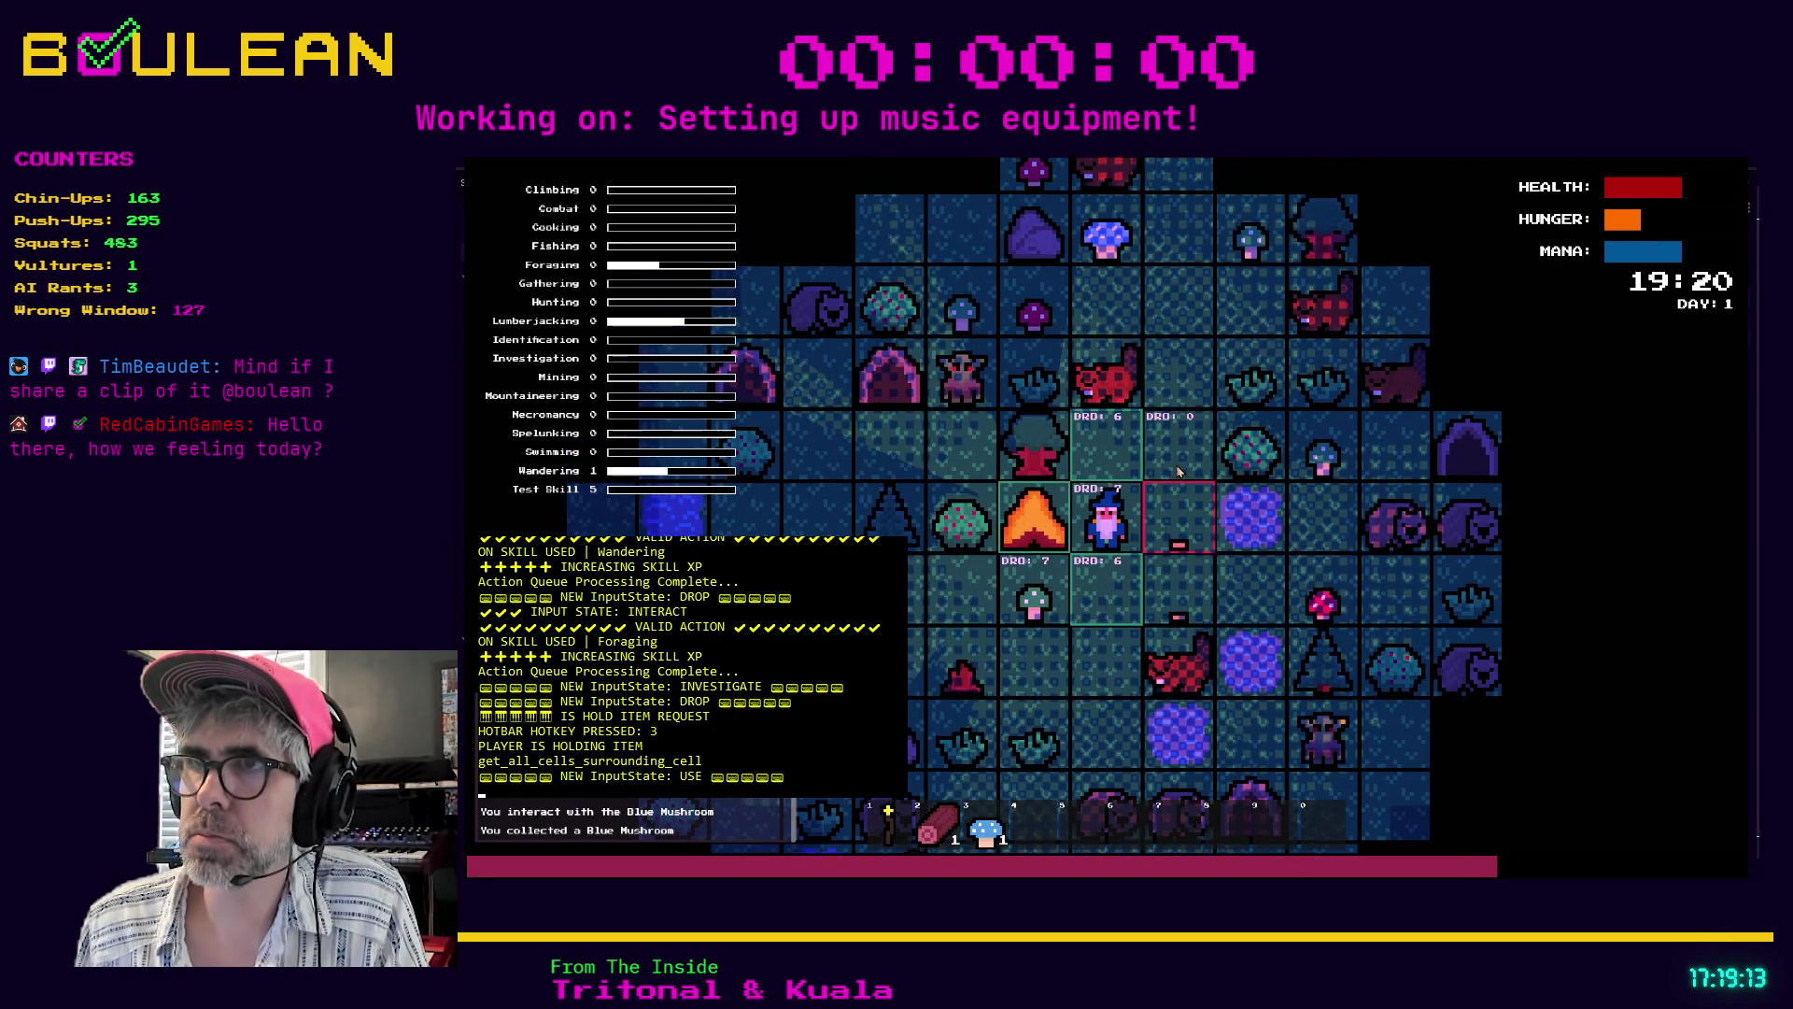
- Drop the Blue Mushroom north, collect a Green Mushroom, and return beside the campfire
{"action": "key", "text": "w"}
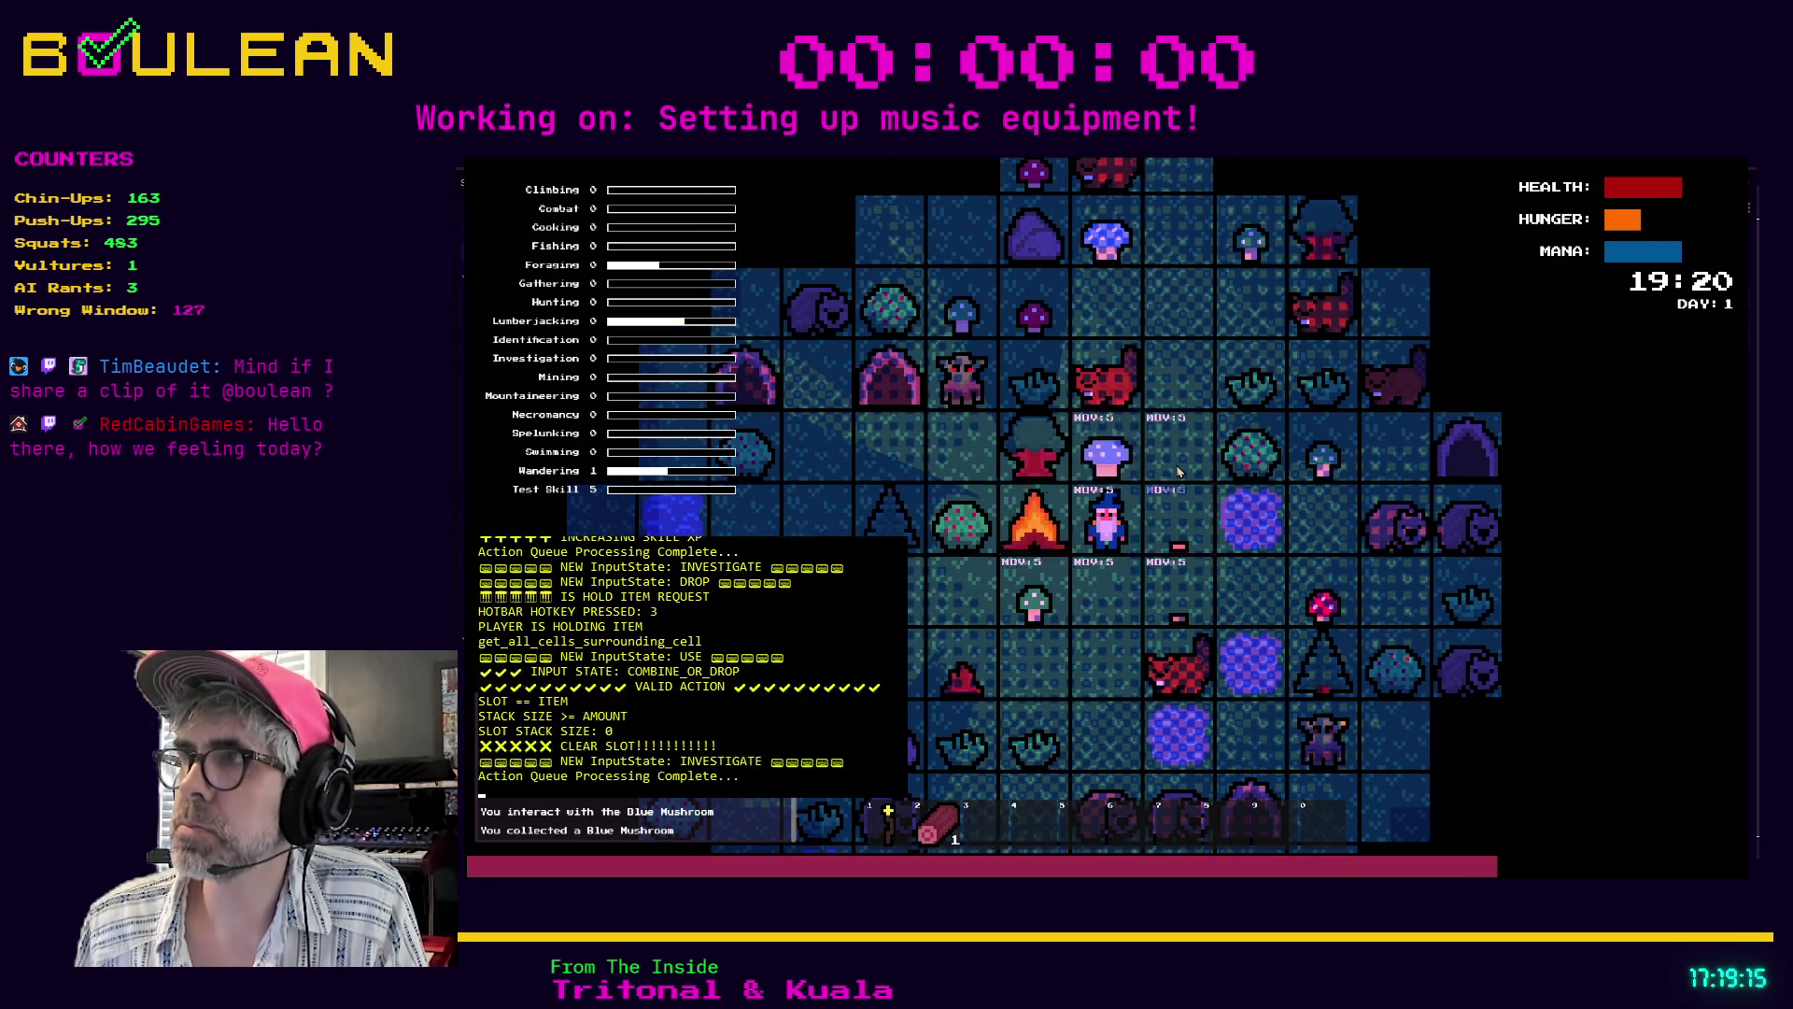
{"action": "key", "text": "s"}
{"action": "key", "text": "a"}
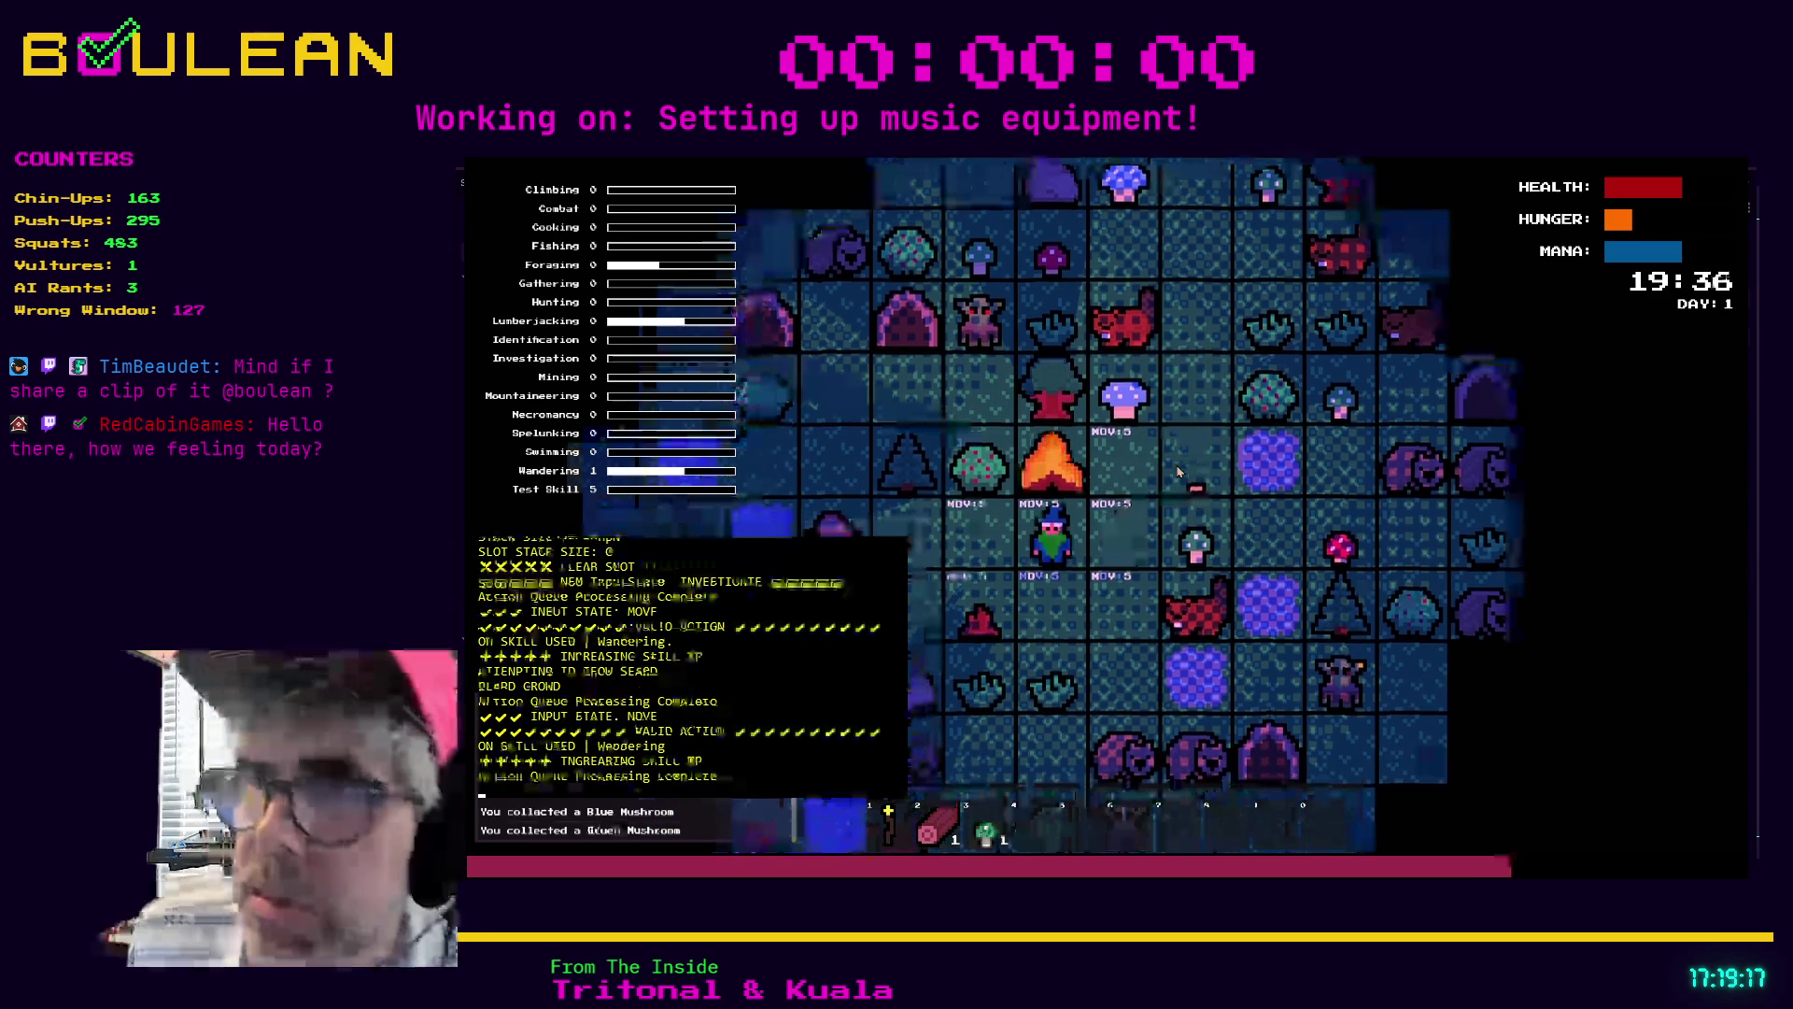
{"action": "key", "text": "d"}
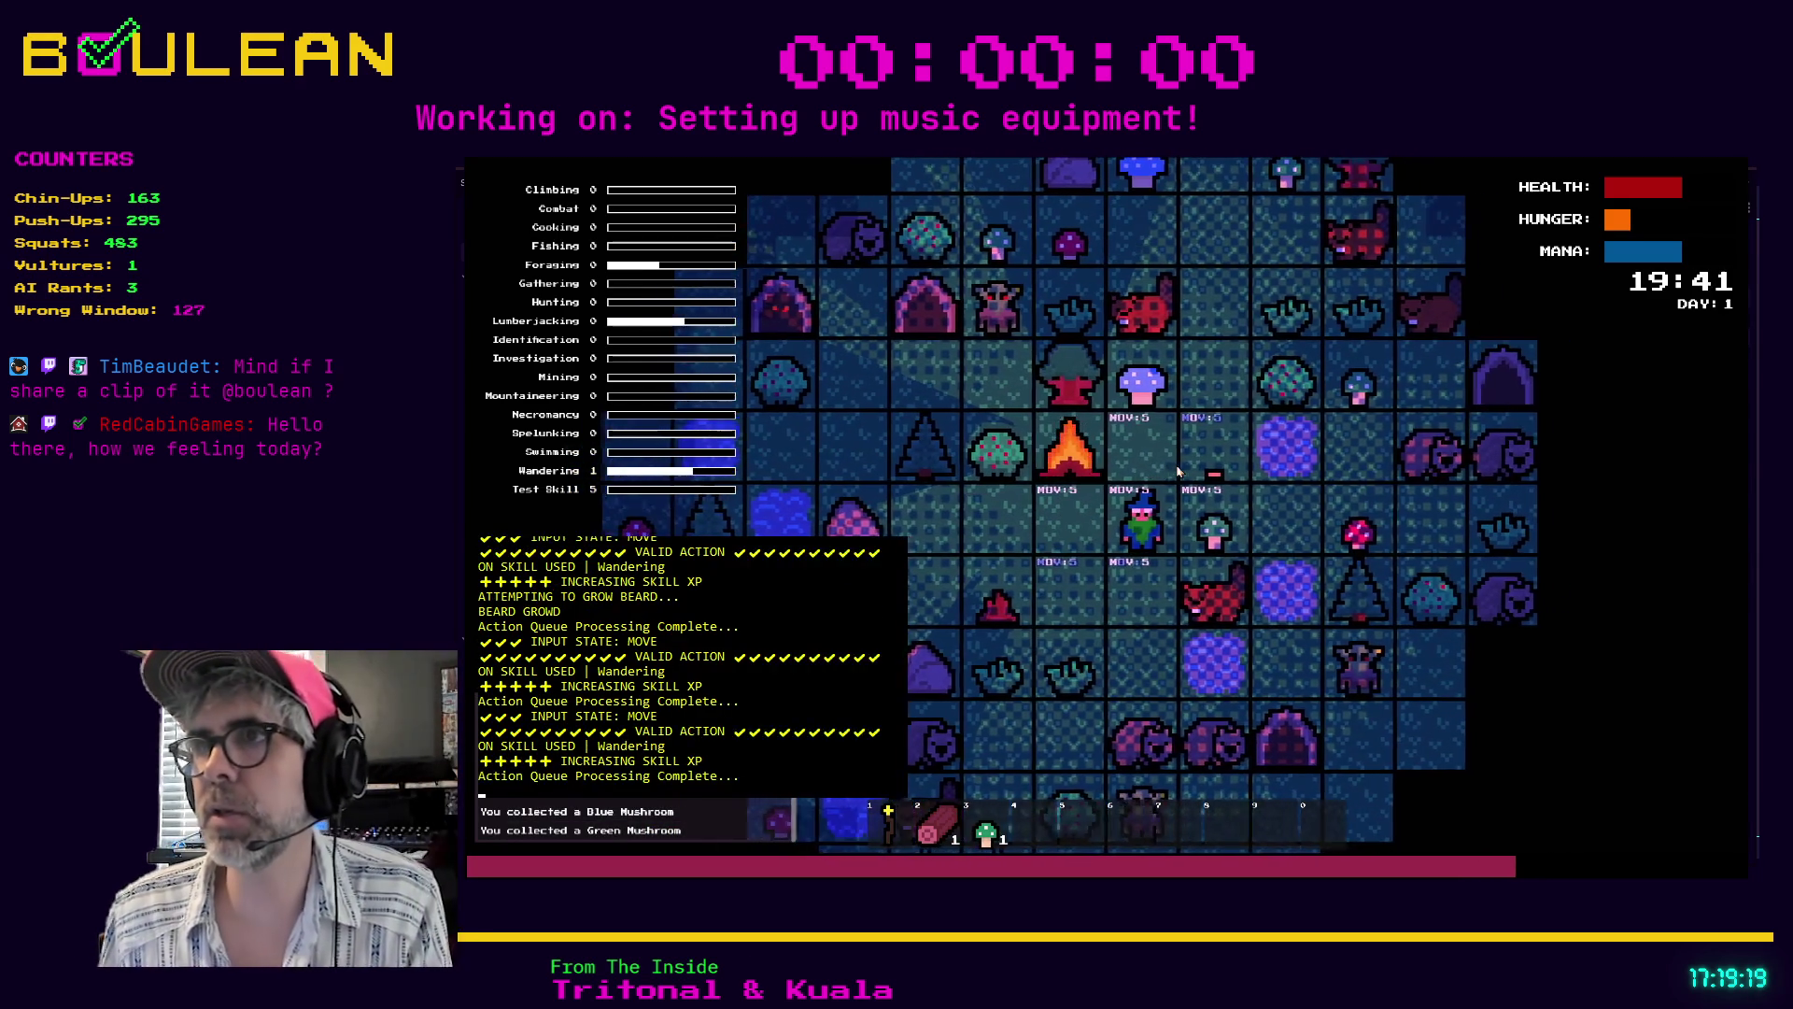
{"action": "key", "text": "w"}
{"action": "key", "text": "s"}
{"action": "key", "text": "s"}
{"action": "key", "text": "s"}
- Kill the Wombat in attack mode, then return to investigate mode and move north
{"action": "key", "text": "Tab"}
{"action": "key", "text": "Tab"}
{"action": "left_click", "coordinate": [1179, 472]}
{"action": "left_click", "coordinate": [1179, 471]}
{"action": "key", "text": "s"}
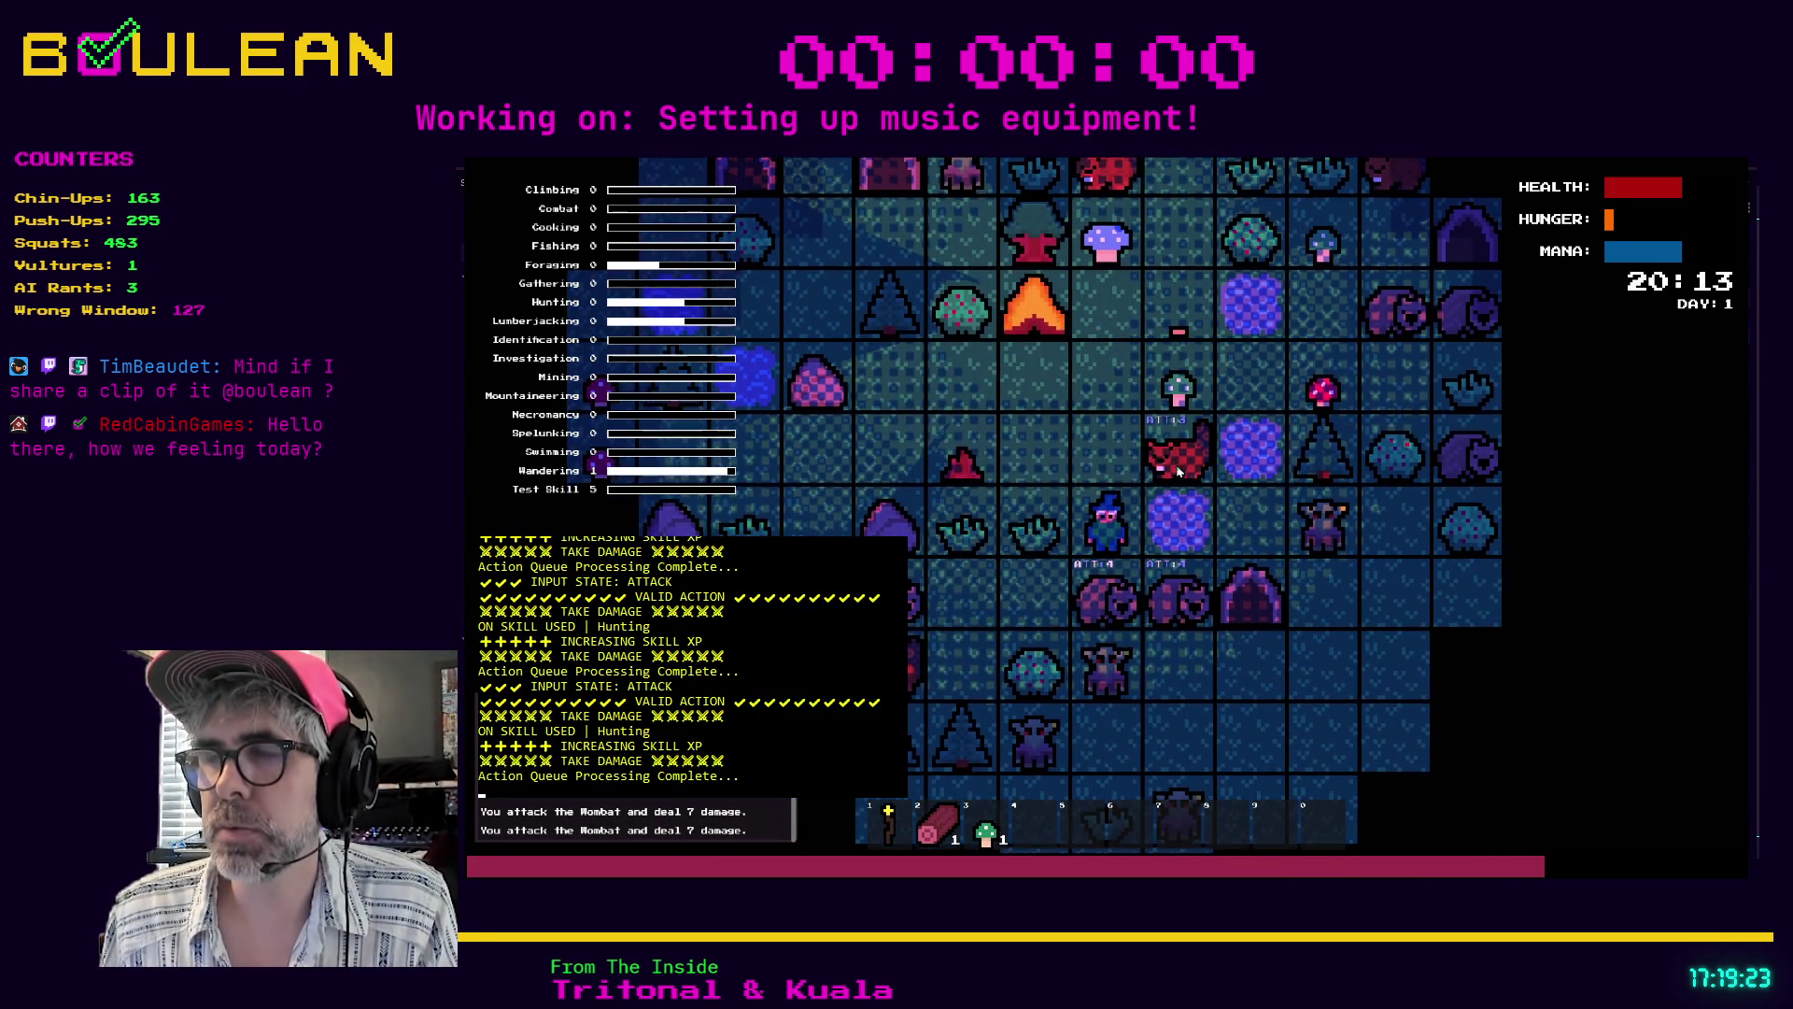
{"action": "key", "text": "Tab"}
{"action": "key", "text": "Tab"}
{"action": "key", "text": "w"}
{"action": "key", "text": "w"}
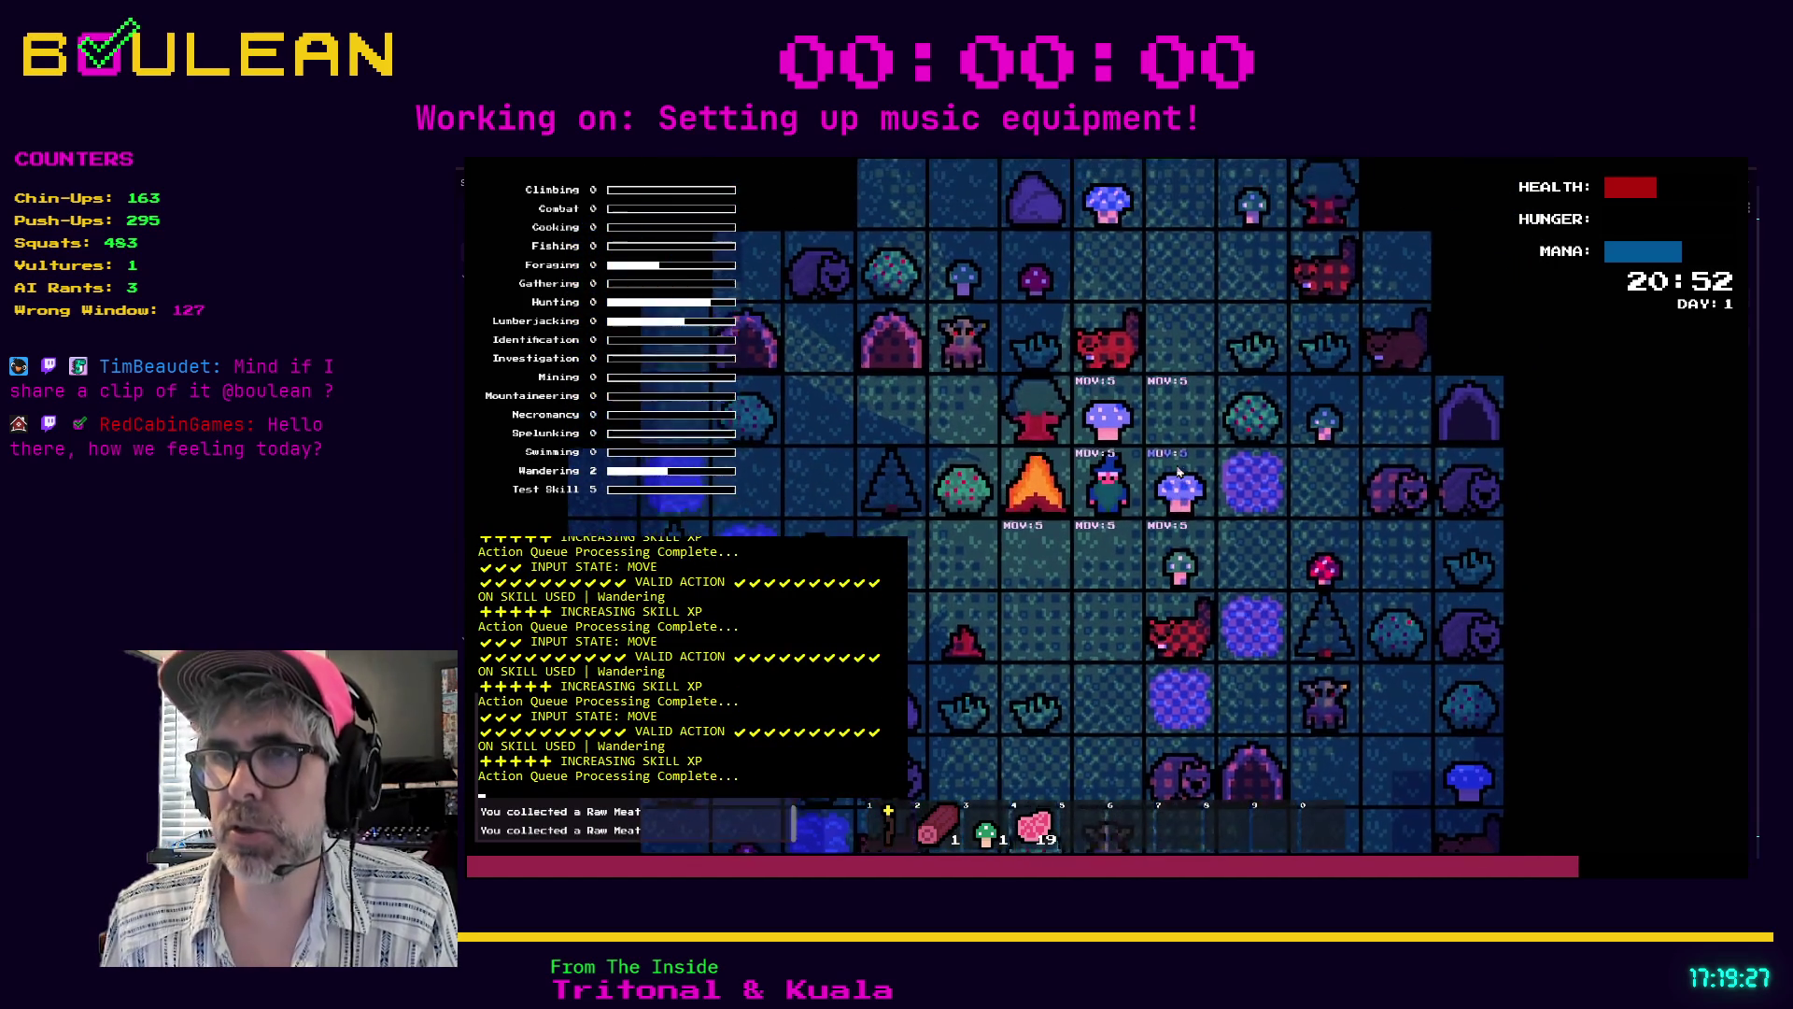
- Collect a Blue Mushroom and drop one Raw Meat from hotbar slot 4 beside the campfire
{"action": "key", "text": "Tab"}
{"action": "key", "text": "4"}
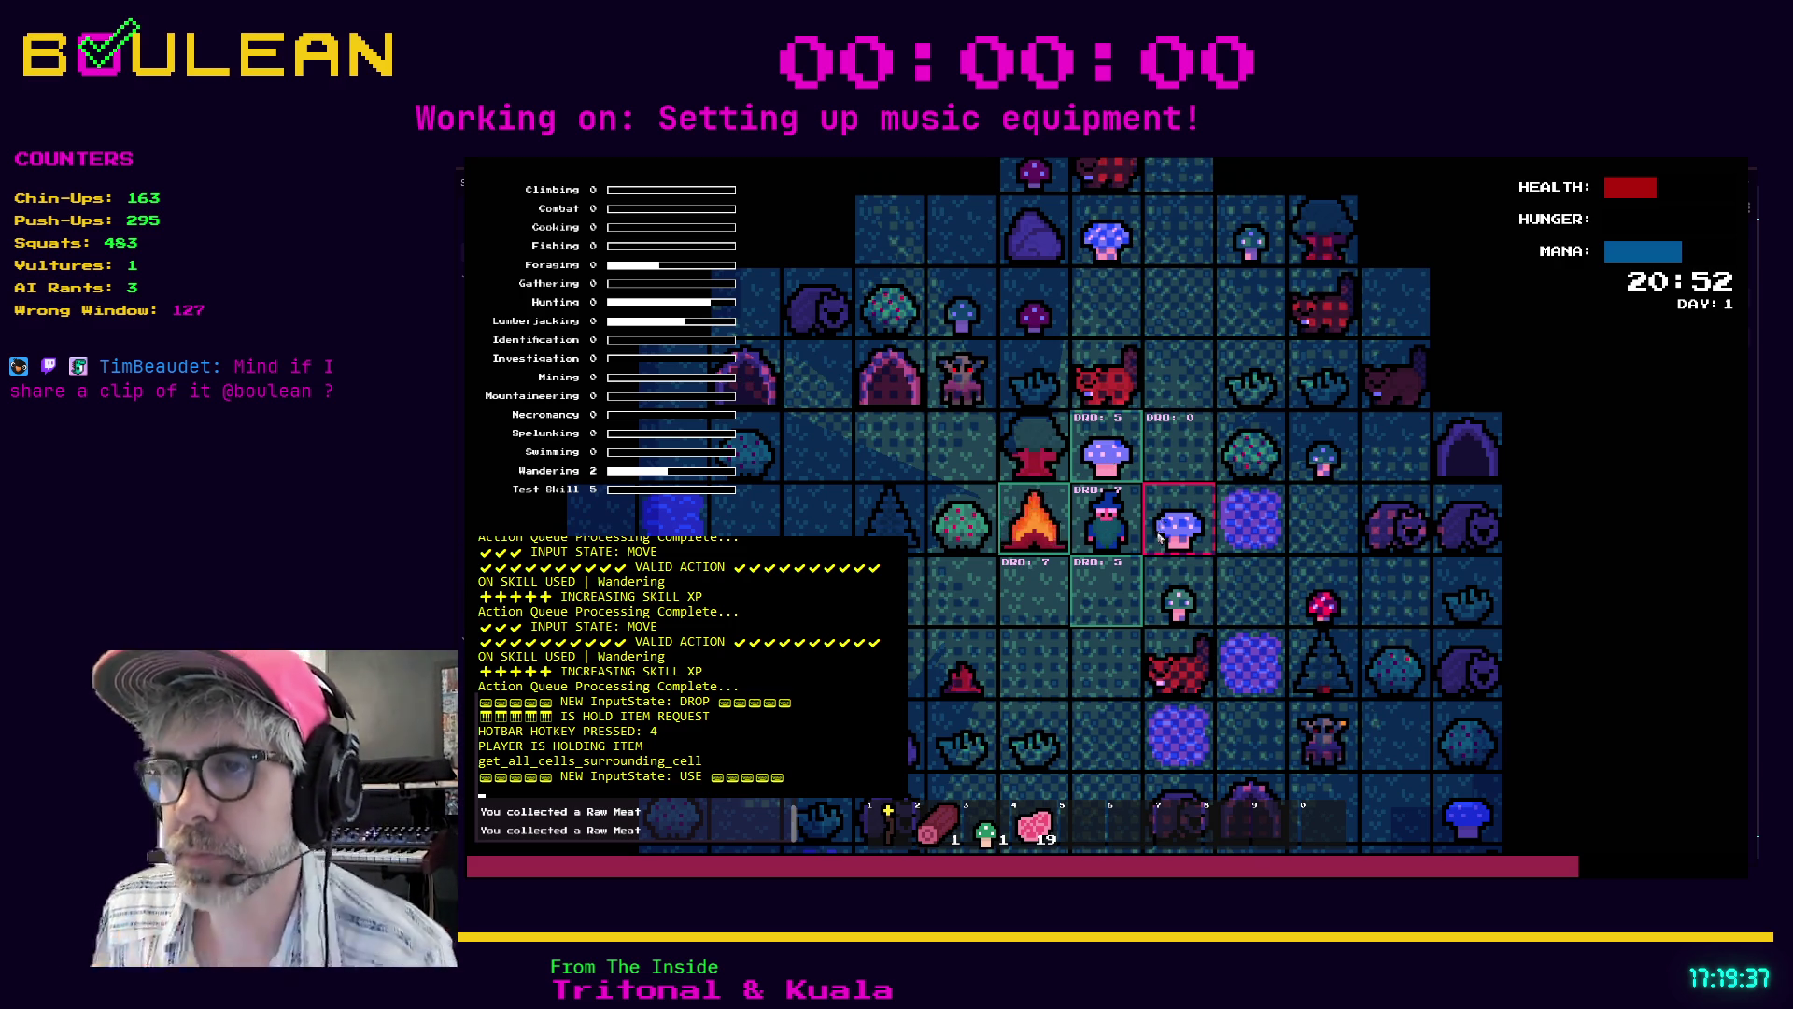
{"action": "key", "text": "i"}
{"action": "key", "text": "w"}
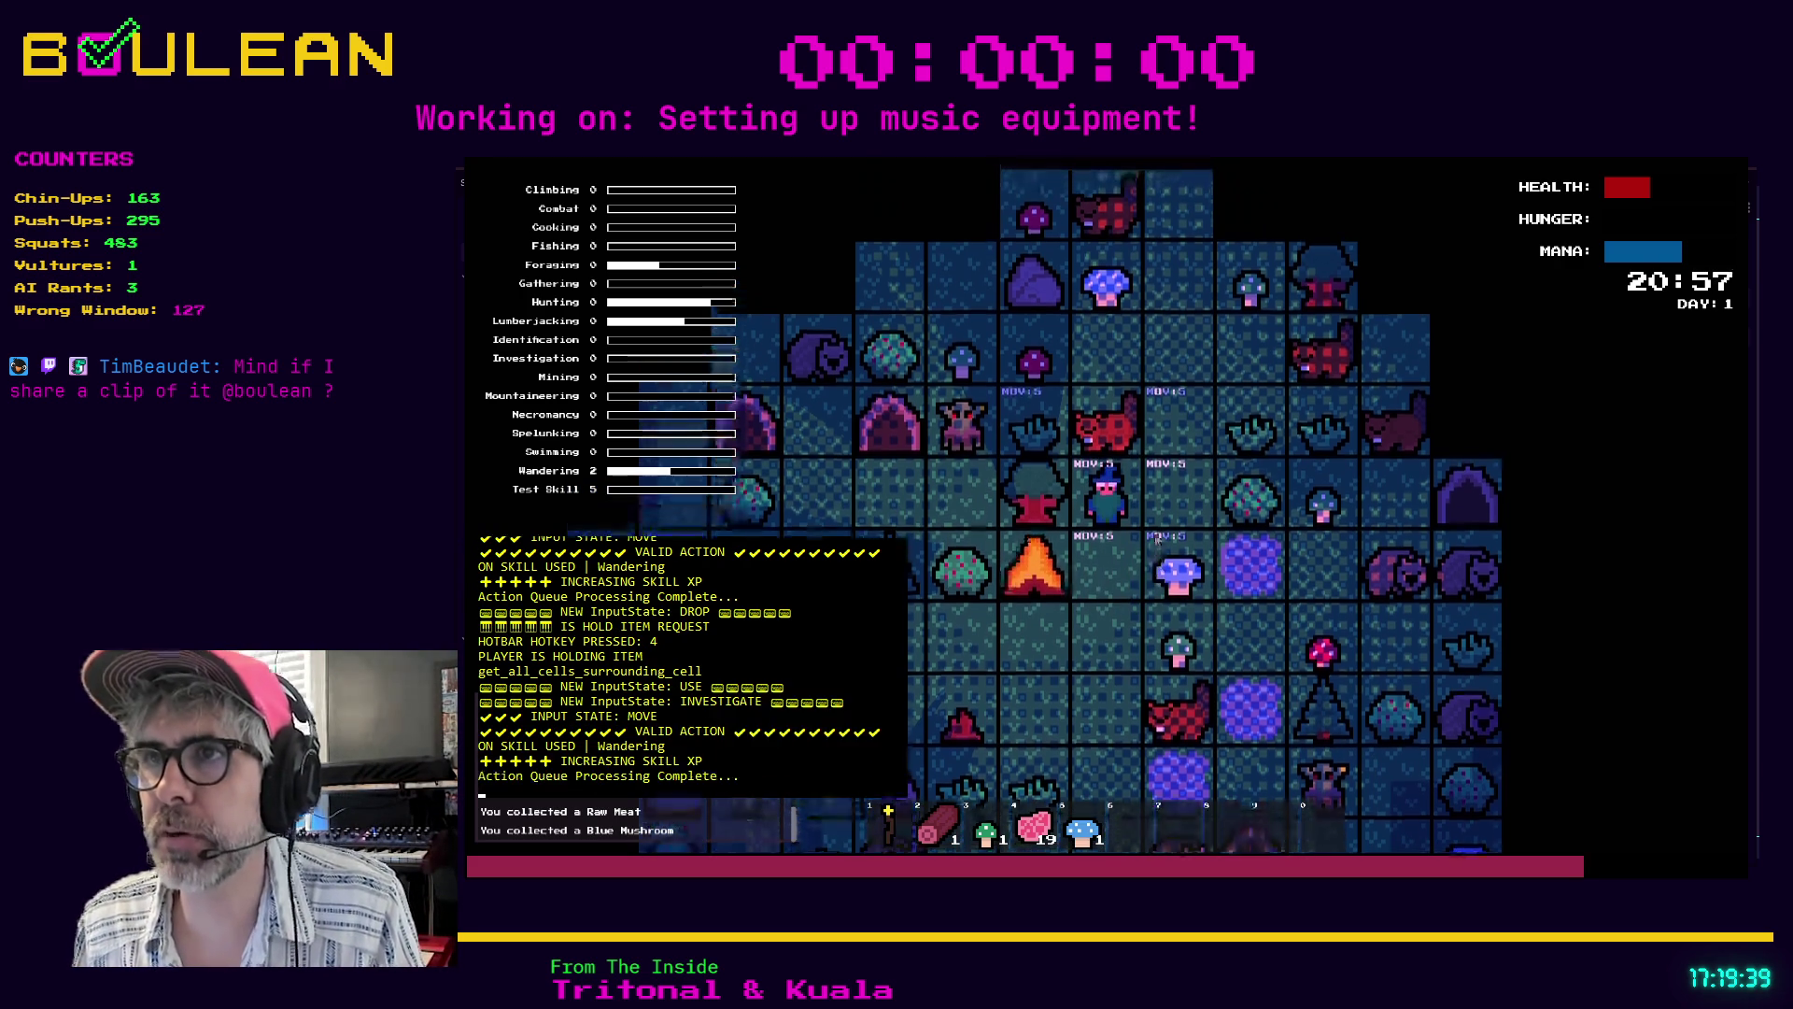
{"action": "key", "text": "s"}
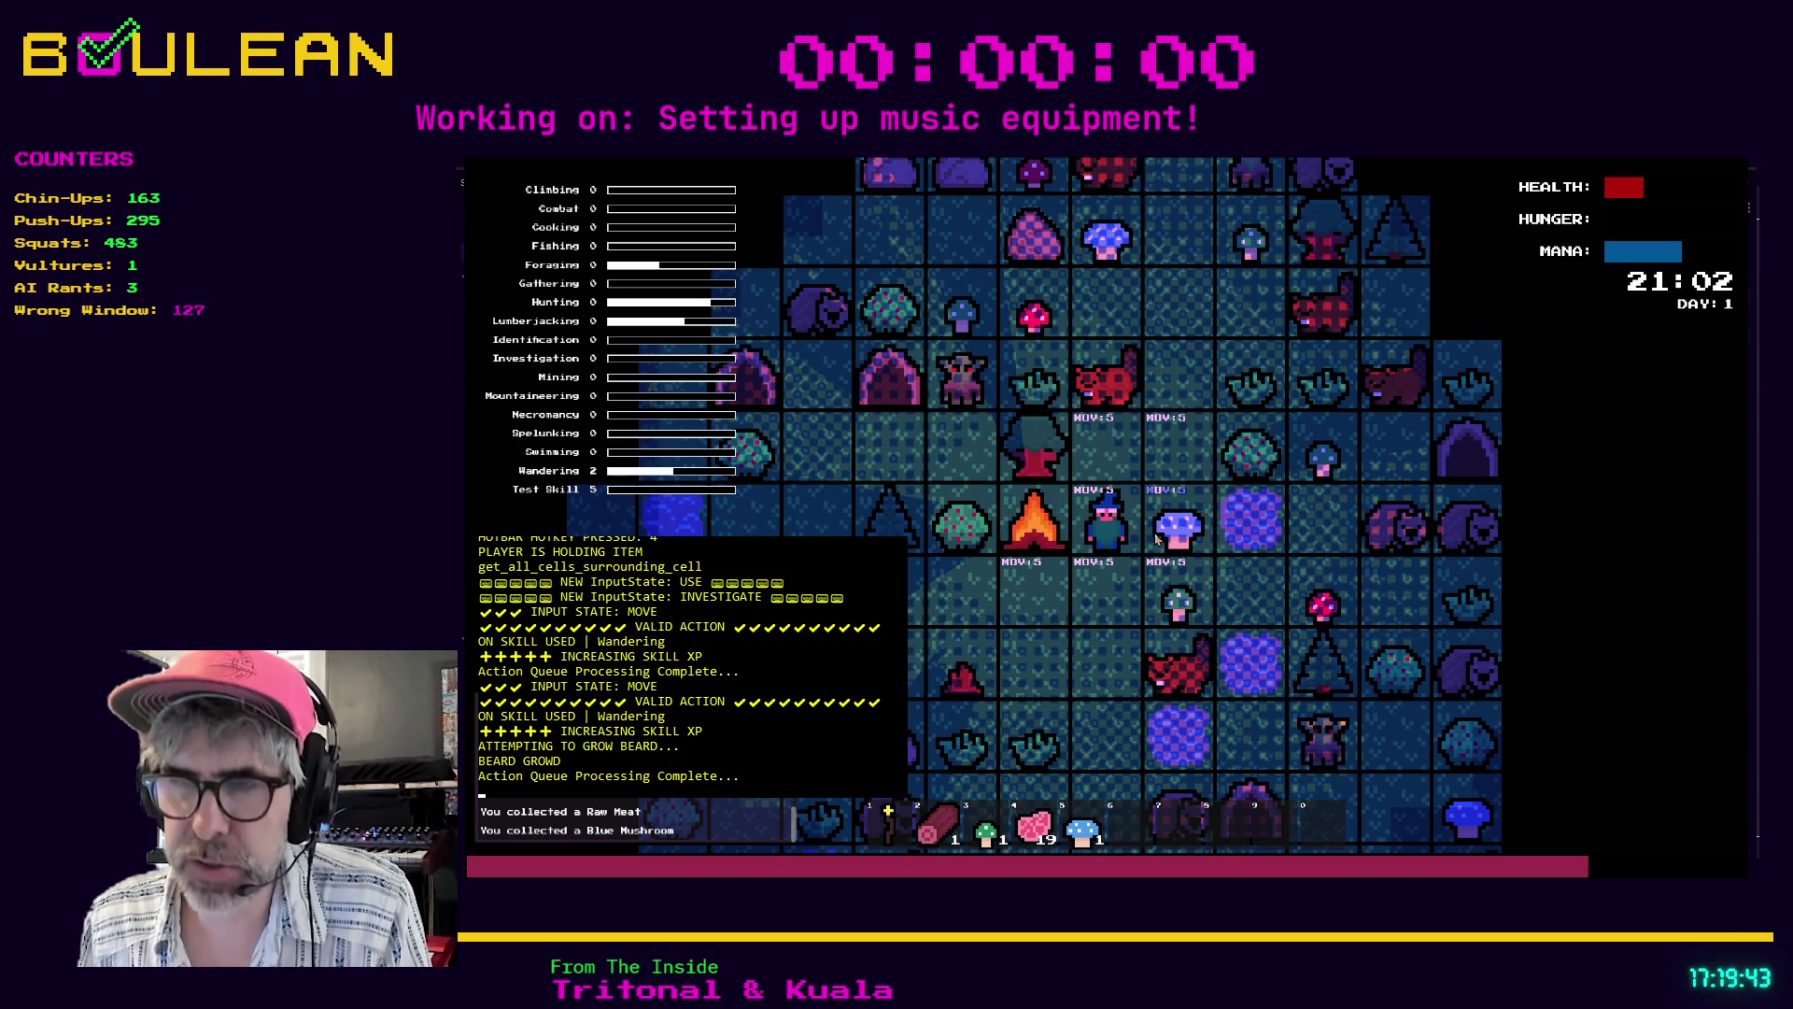
{"action": "key", "text": "4"}
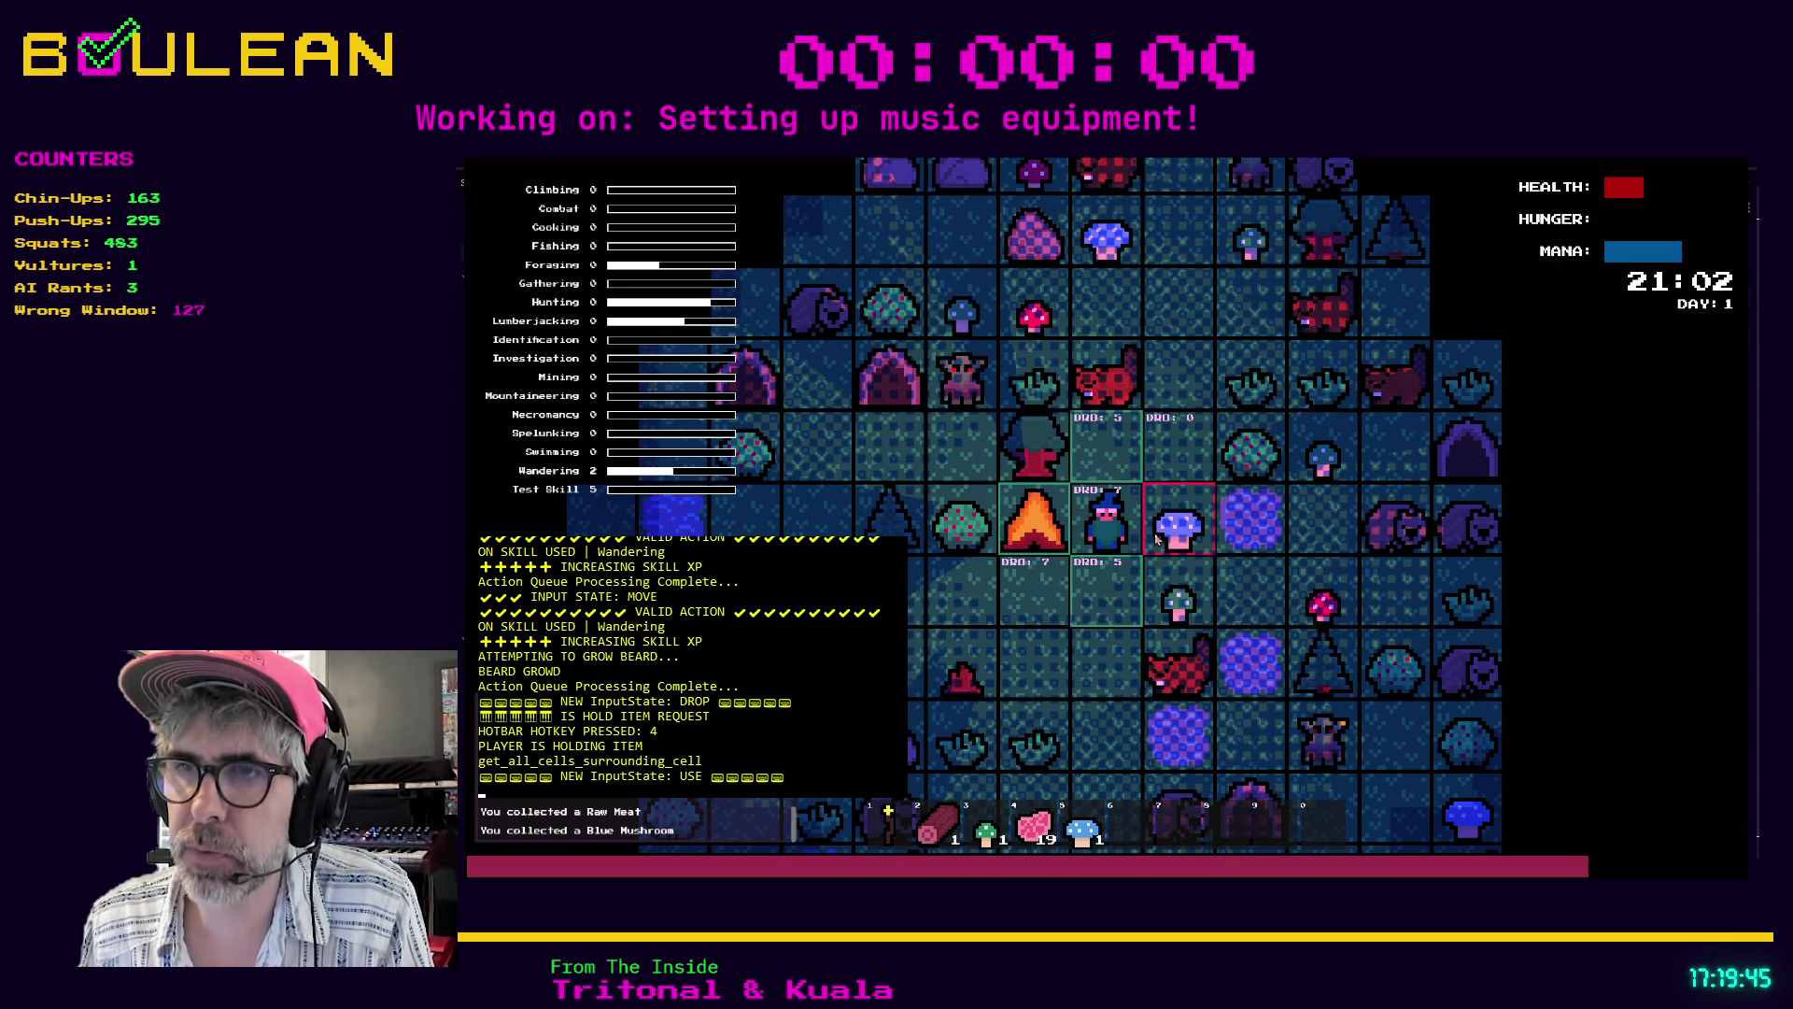
{"action": "key", "text": "Down"}
- Combine the Blue Mushroom onto the tile below, then hold slot 4 beside the campfire showing DRO labels
{"action": "key", "text": "5"}
{"action": "key", "text": "Down"}
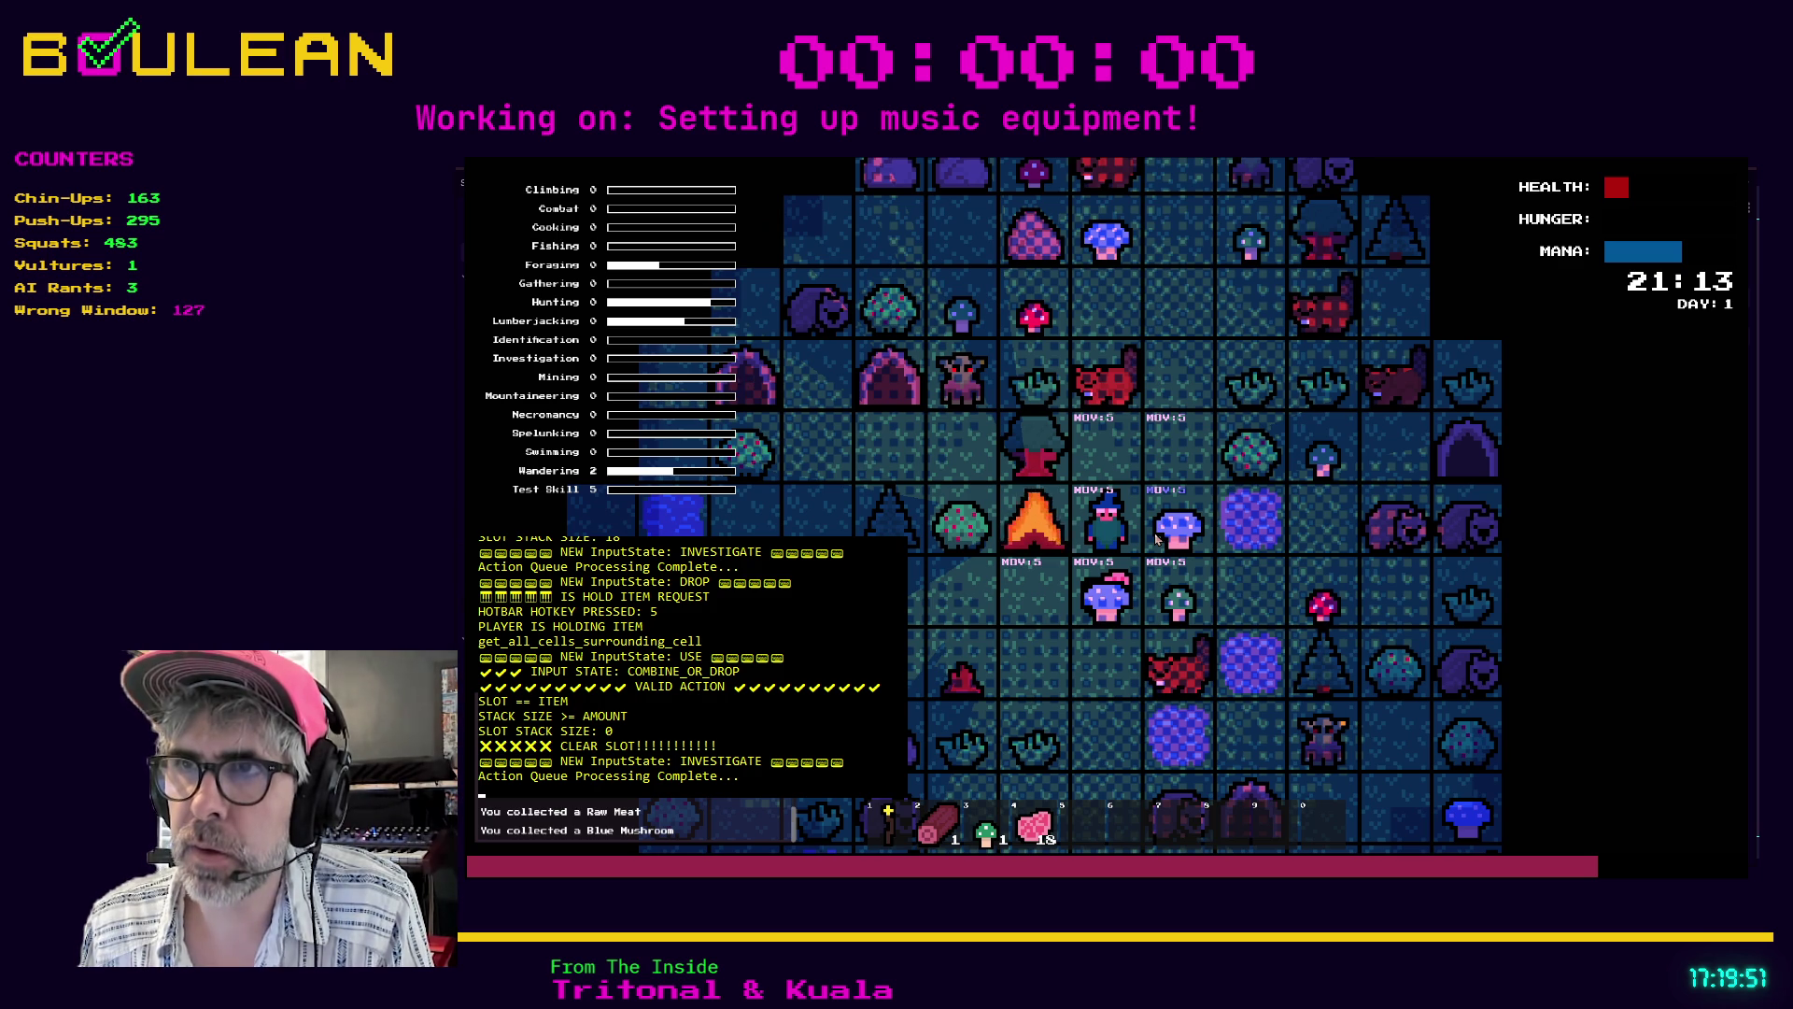
{"action": "key", "text": "Down"}
{"action": "key", "text": "Up"}
{"action": "key", "text": "4"}
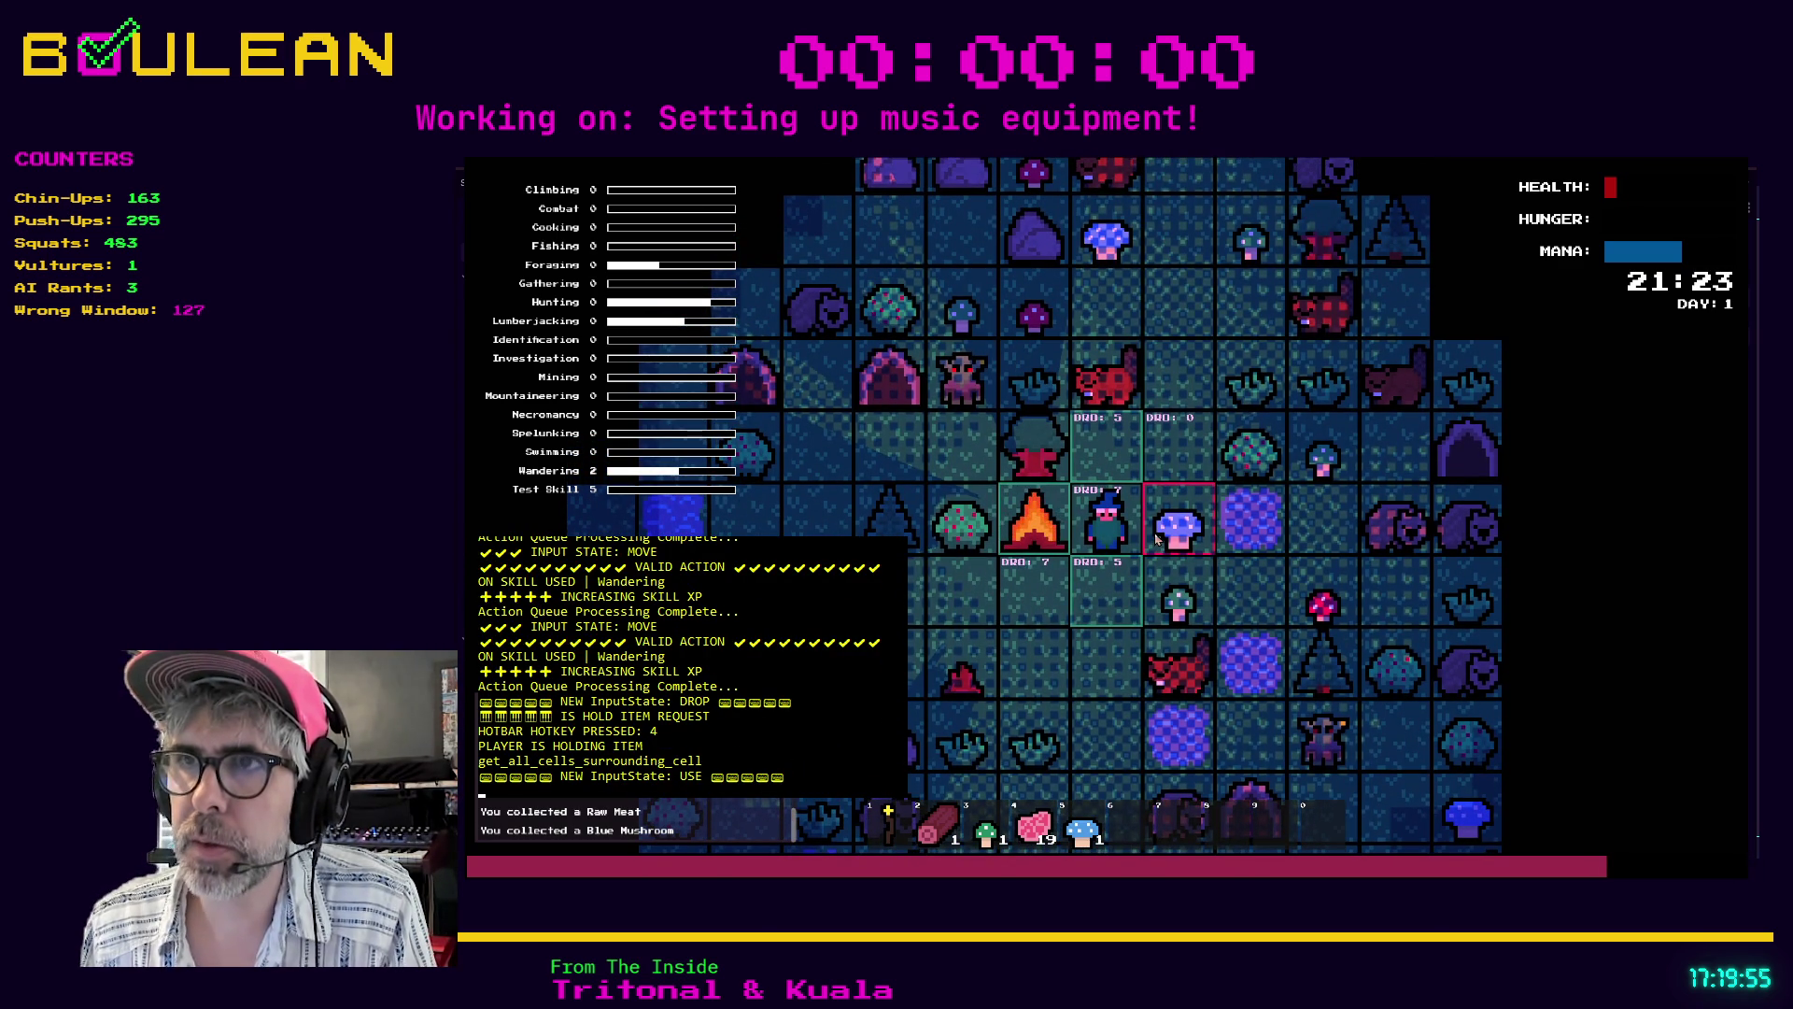
{"action": "scroll", "coordinate": [1095, 491], "scroll_direction": "up", "scroll_amount": 3}
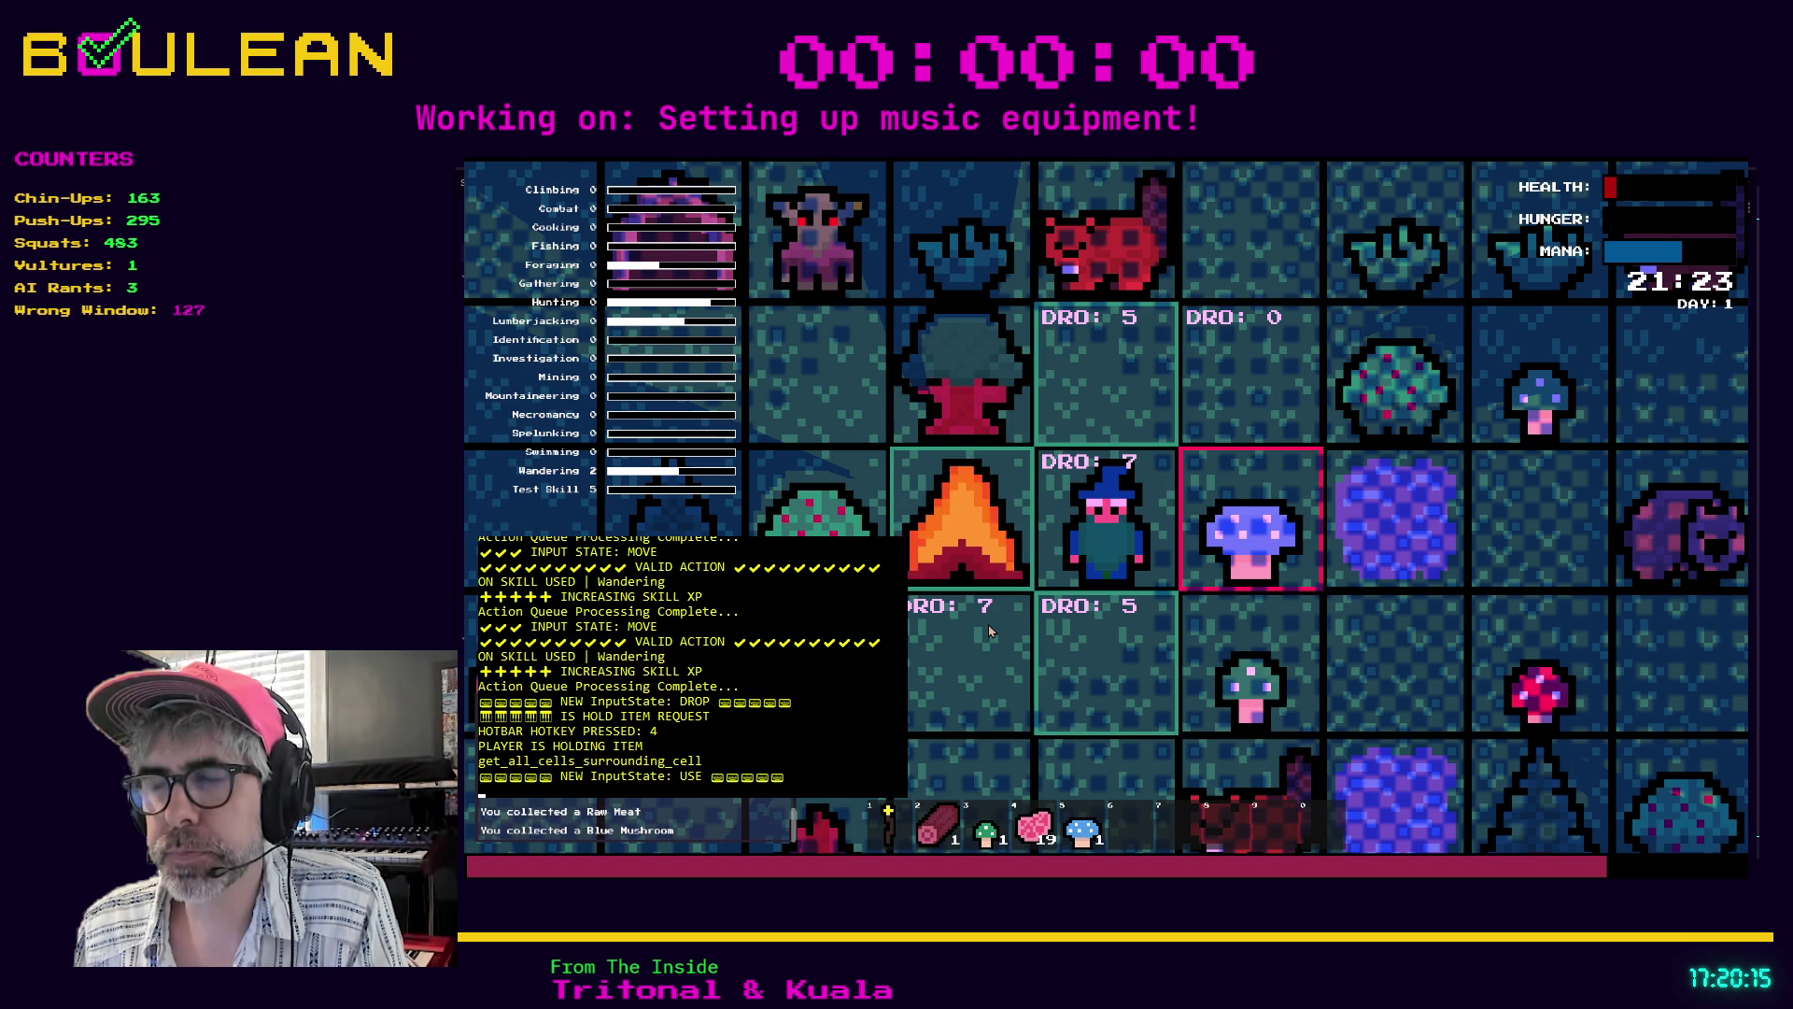
- Quit the game and jump to the _show_drop_ap_cost definition in cell.gd
{"action": "key", "text": "i"}
{"action": "key", "text": "Escape"}
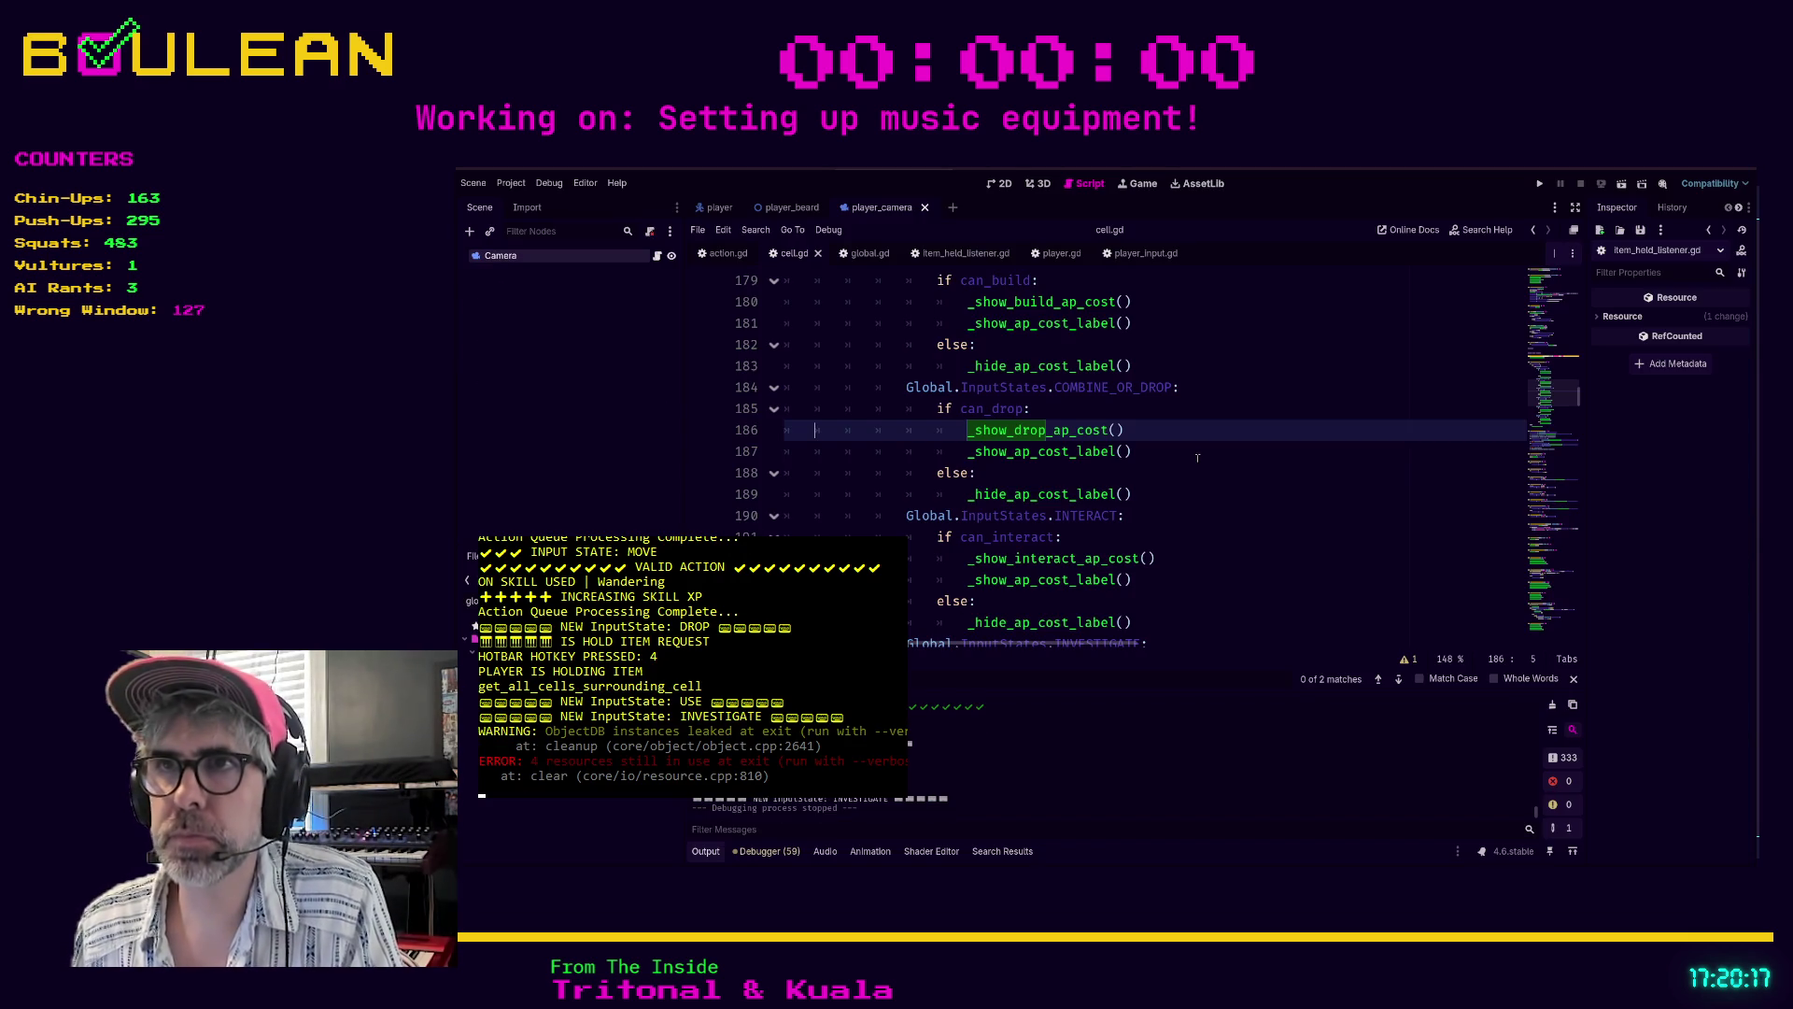
{"action": "left_click", "coordinate": [1200, 458]}
{"action": "scroll", "coordinate": [1199, 457], "scroll_direction": "up", "scroll_amount": 1}
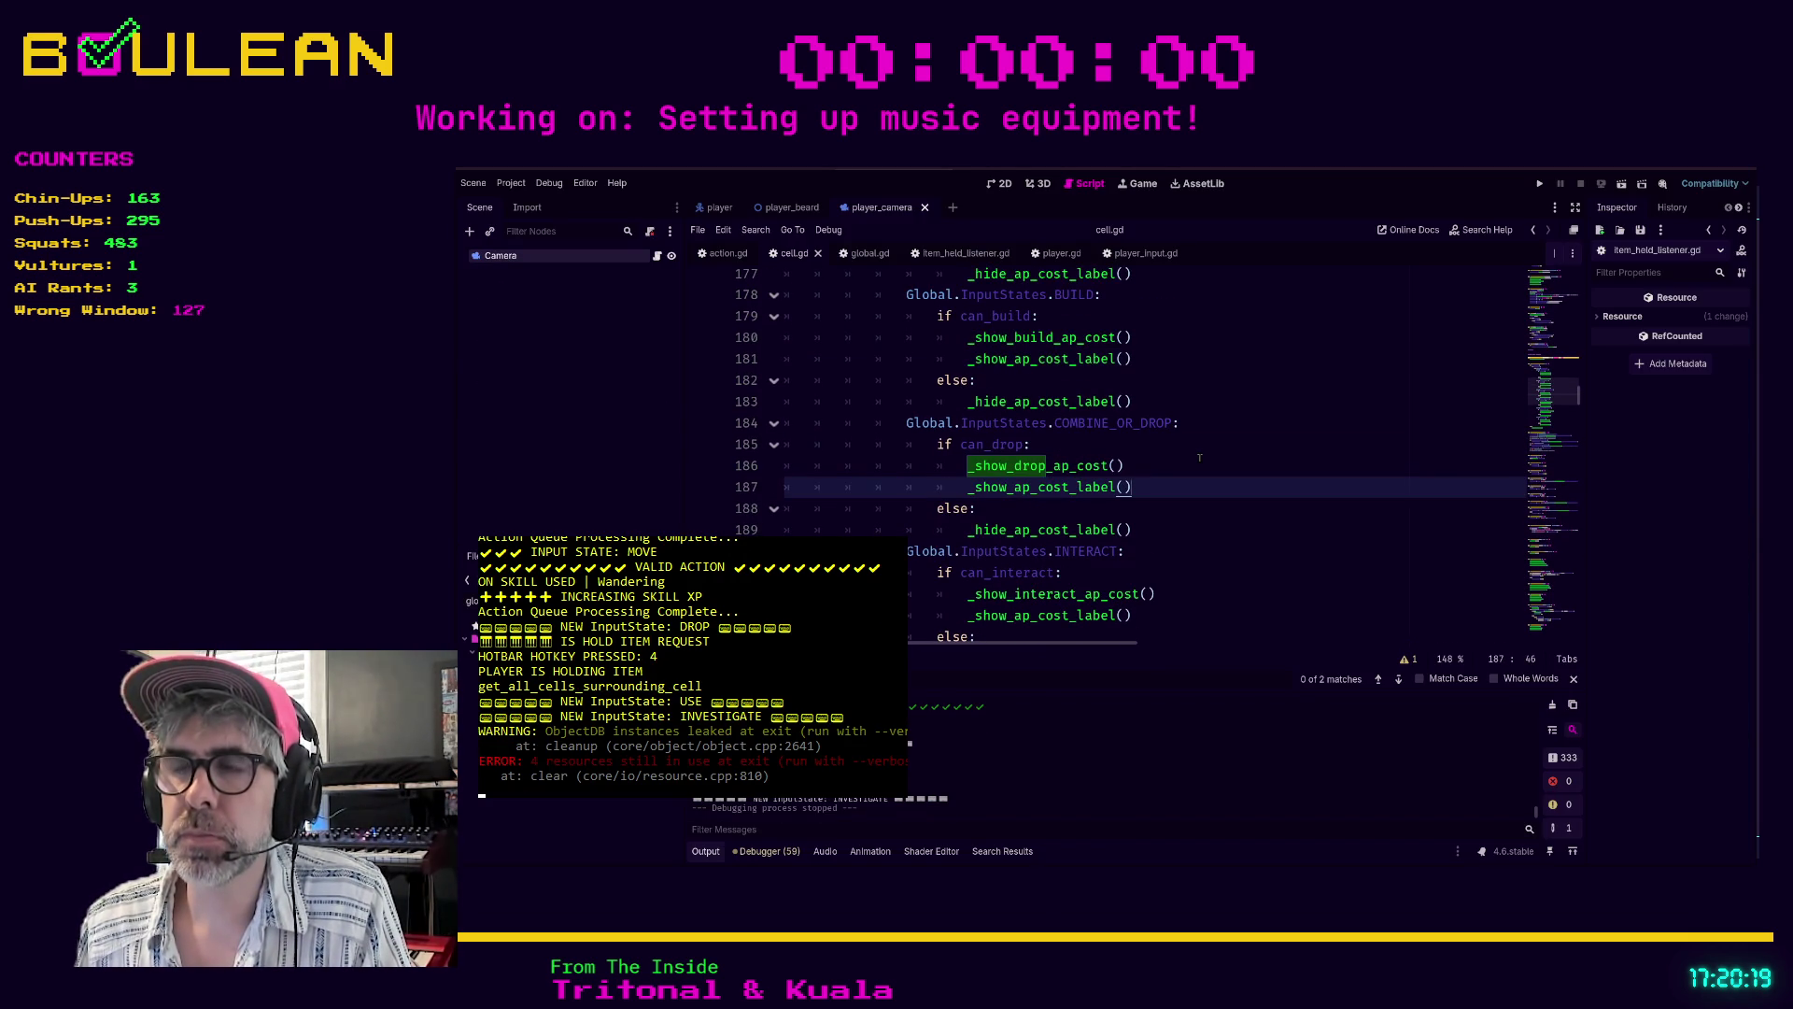
{"action": "scroll", "coordinate": [1199, 458], "scroll_direction": "down", "scroll_amount": 2}
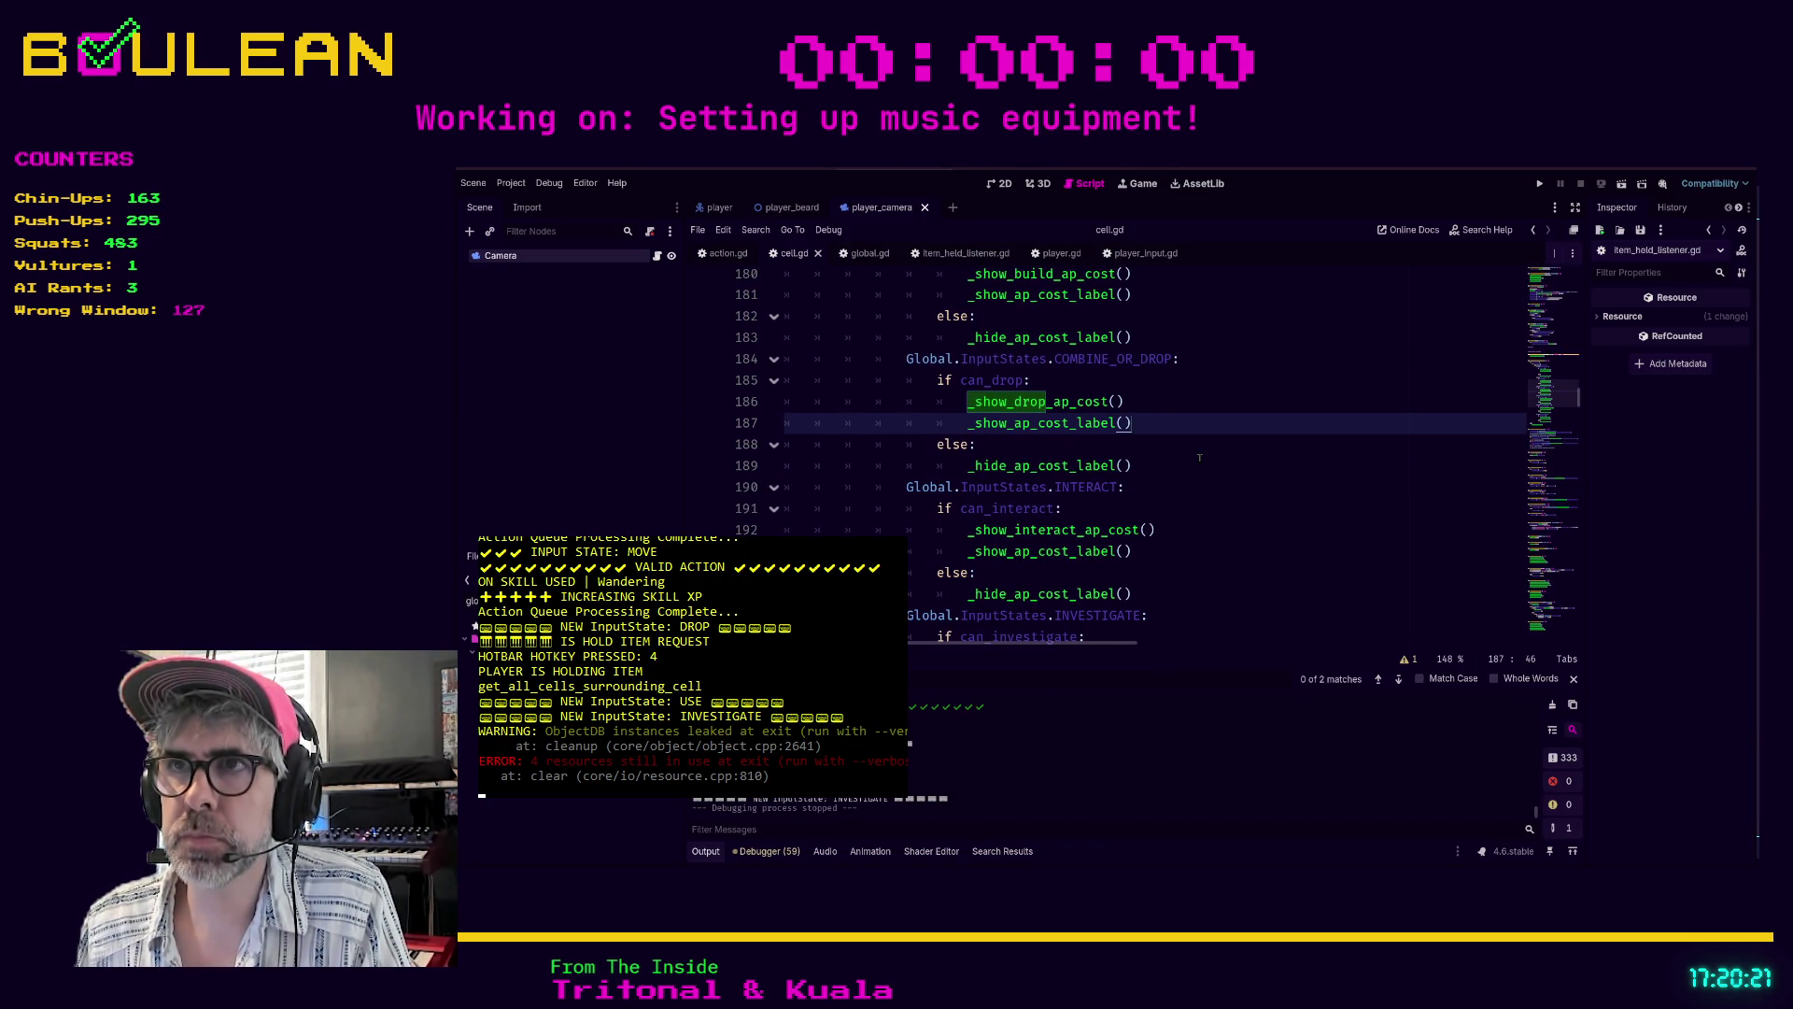
{"action": "left_click", "coordinate": [1047, 407], "text": "ctrl"}
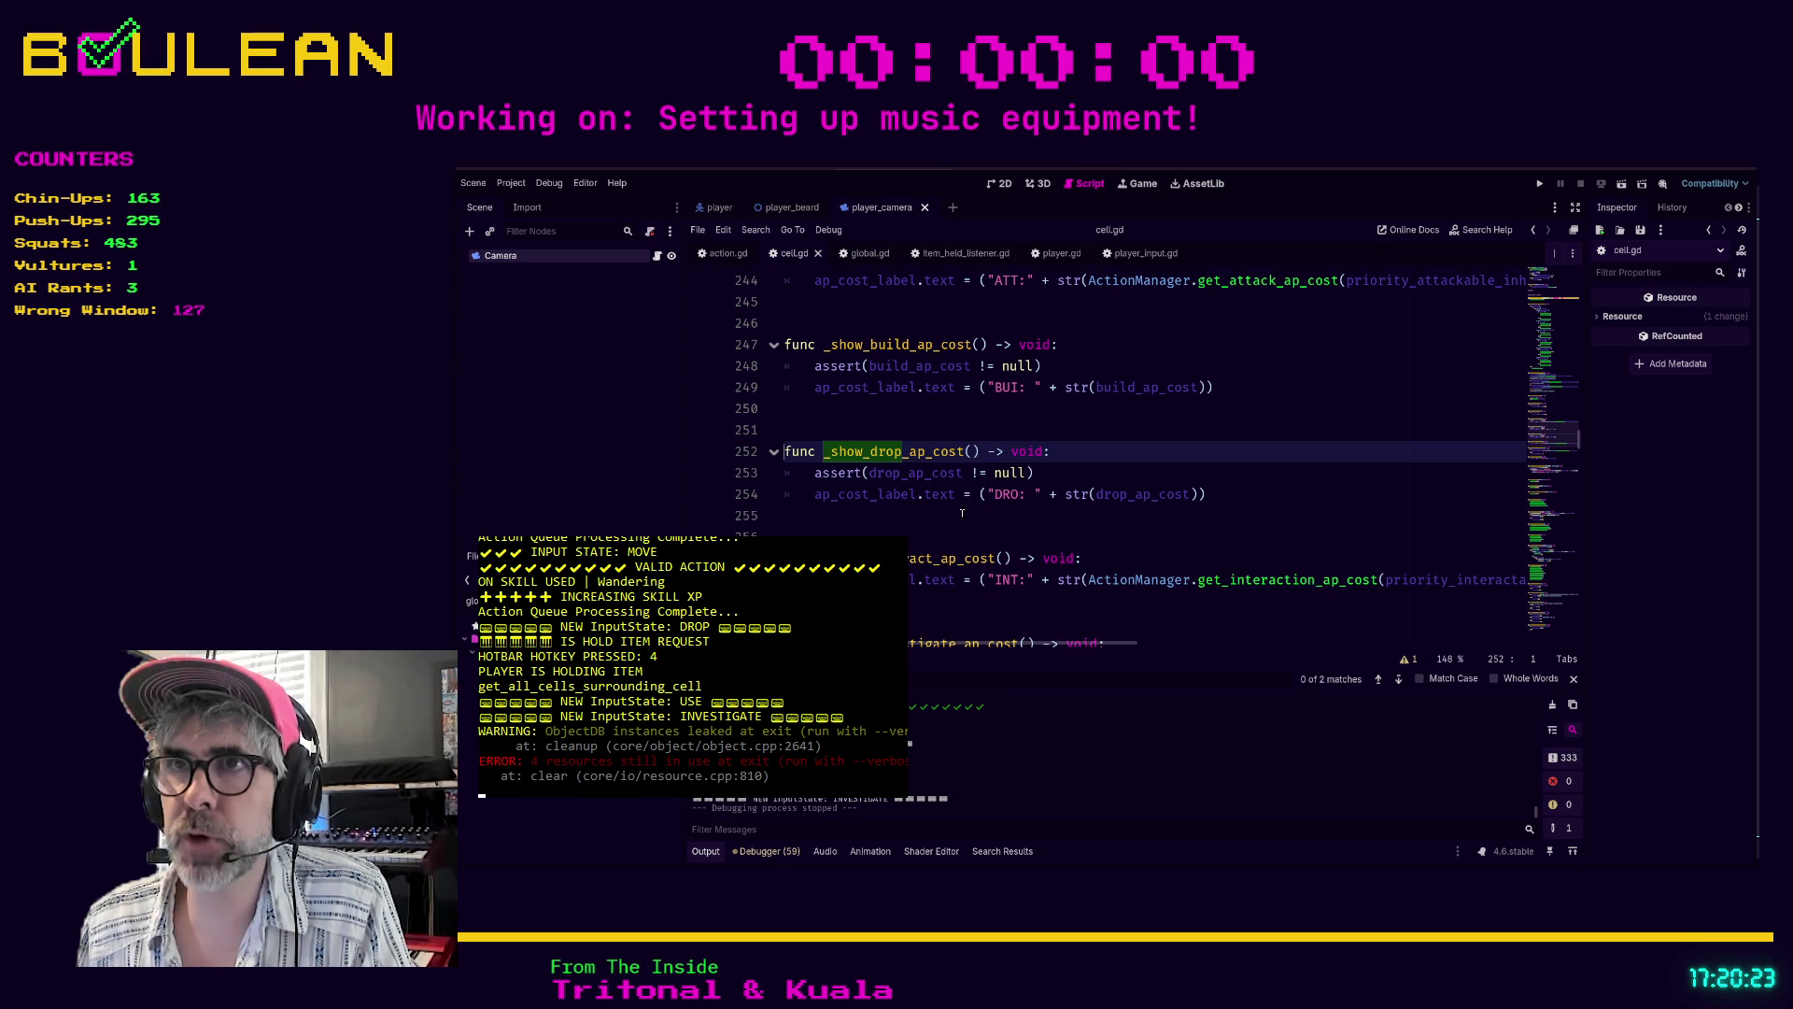
- Scroll through the neighbouring ap-cost label functions in cell.gd
{"action": "scroll", "coordinate": [962, 512], "scroll_direction": "down", "scroll_amount": 5}
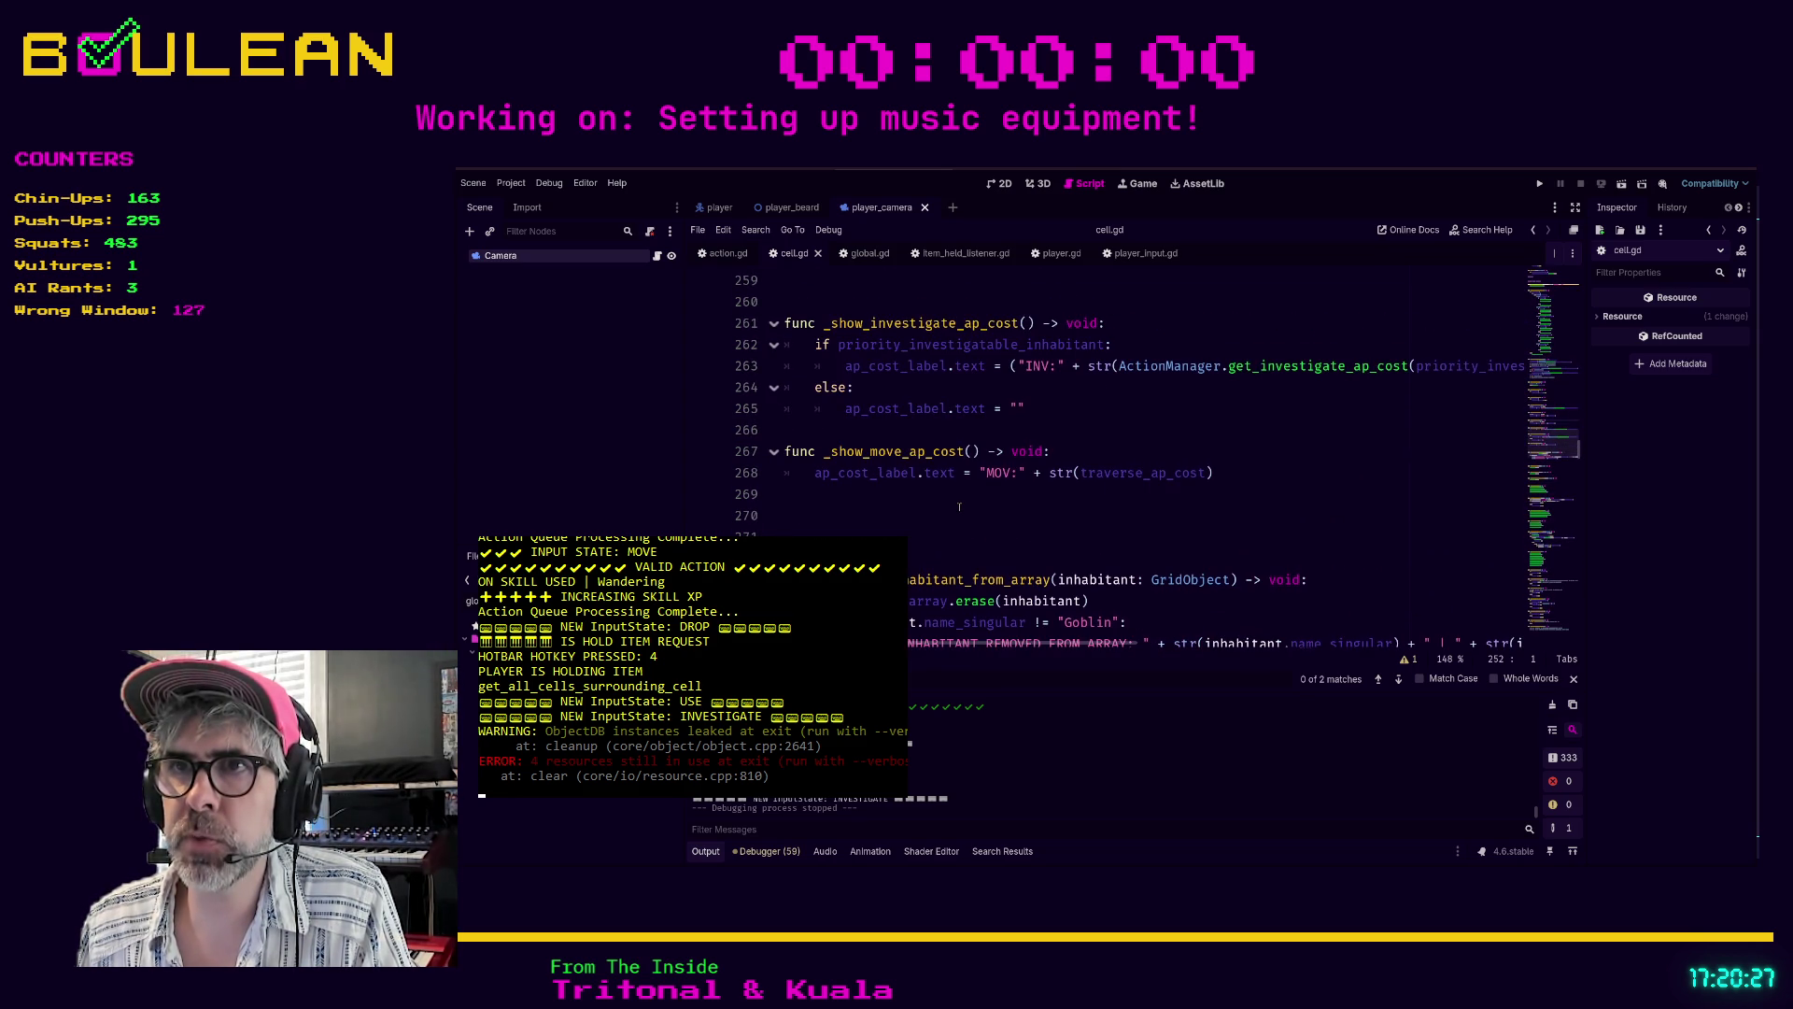
{"action": "scroll", "coordinate": [959, 506], "scroll_direction": "down", "scroll_amount": 2}
{"action": "scroll", "coordinate": [959, 506], "scroll_direction": "up", "scroll_amount": 9}
{"action": "scroll", "coordinate": [959, 506], "scroll_direction": "up", "scroll_amount": 4}
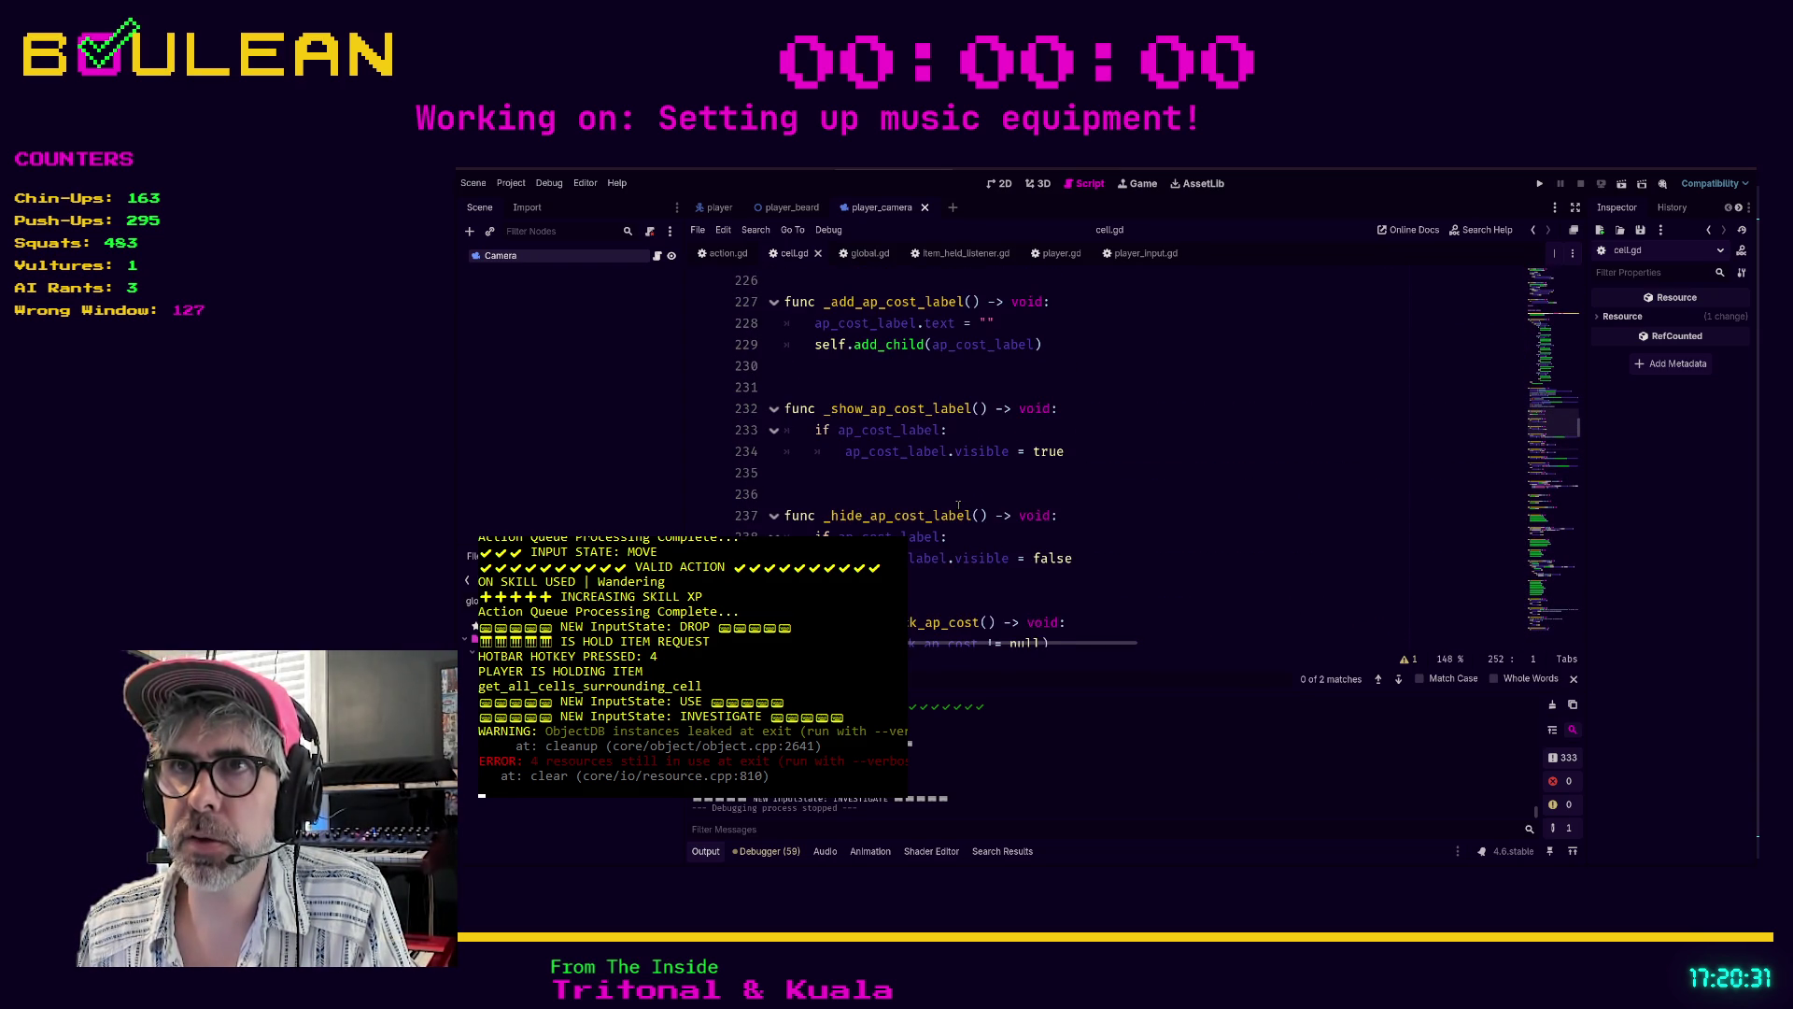
{"action": "scroll", "coordinate": [960, 505], "scroll_direction": "up", "scroll_amount": 1}
{"action": "scroll", "coordinate": [959, 506], "scroll_direction": "down", "scroll_amount": 4}
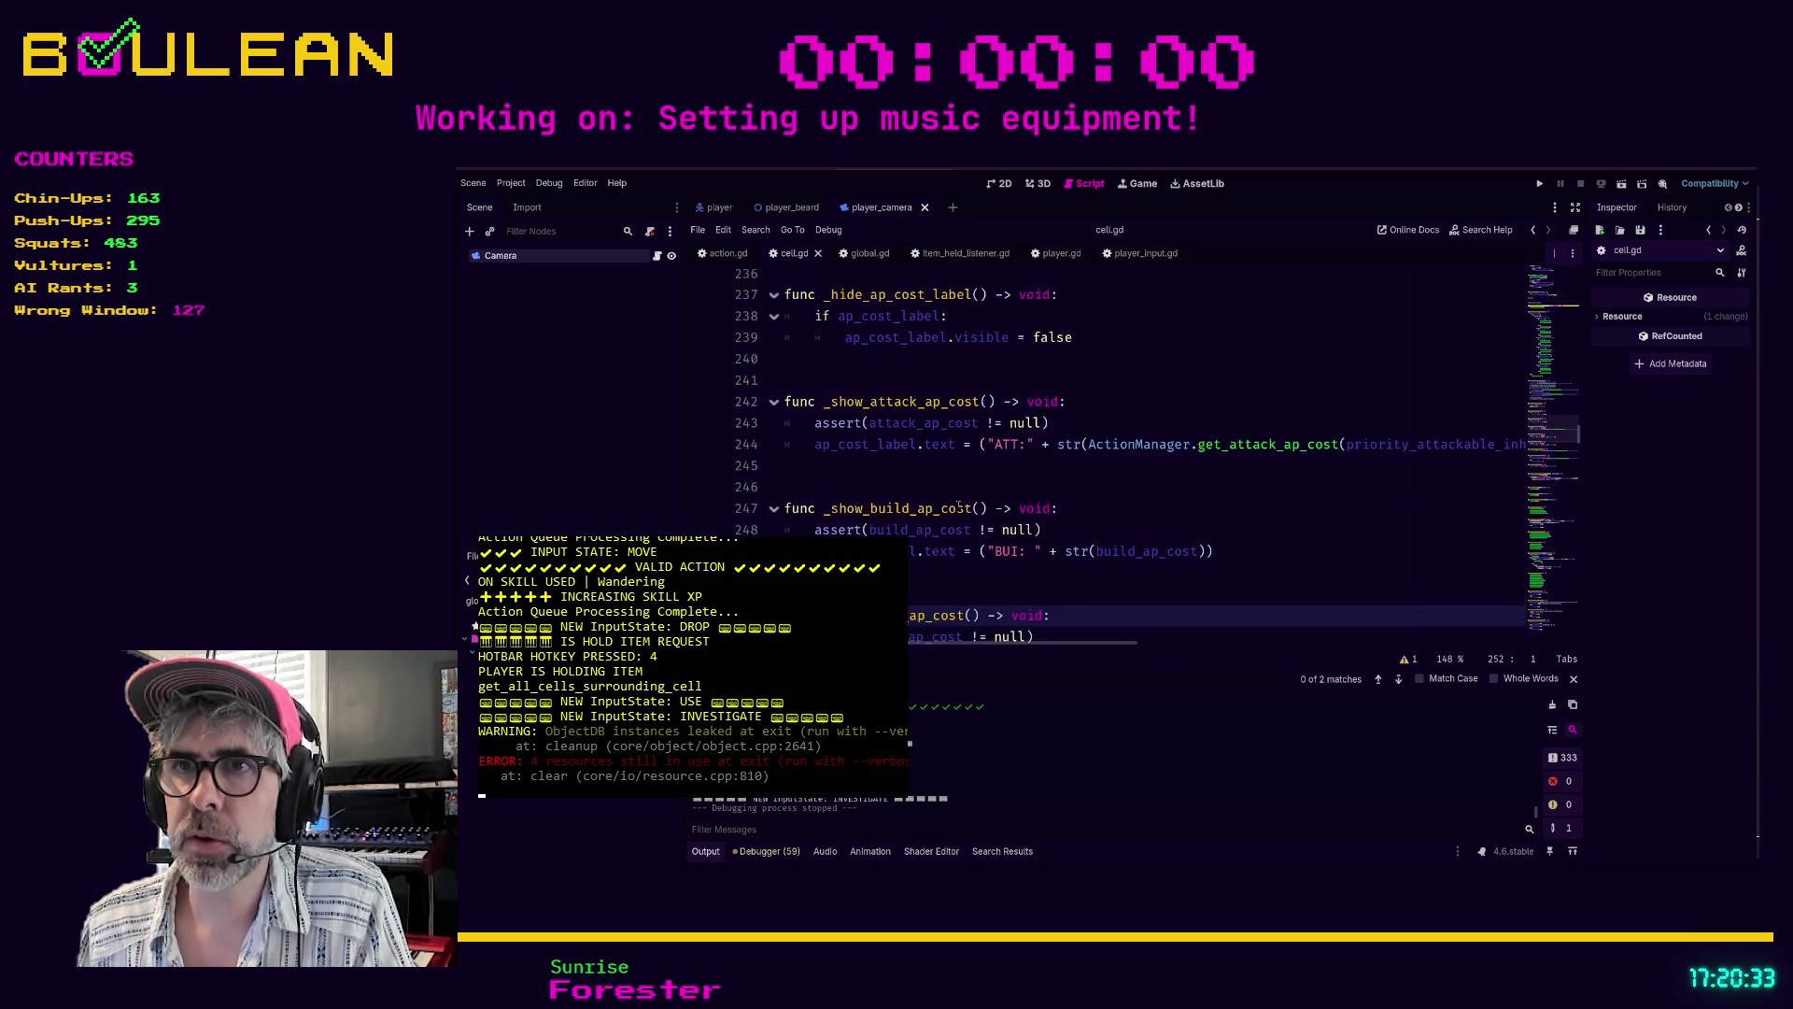
{"action": "scroll", "coordinate": [960, 506], "scroll_direction": "down", "scroll_amount": 3}
- Write func _show_combine_ap_cost() -> void: with assert combine_ap_cost != null
{"action": "left_click", "coordinate": [899, 506]}
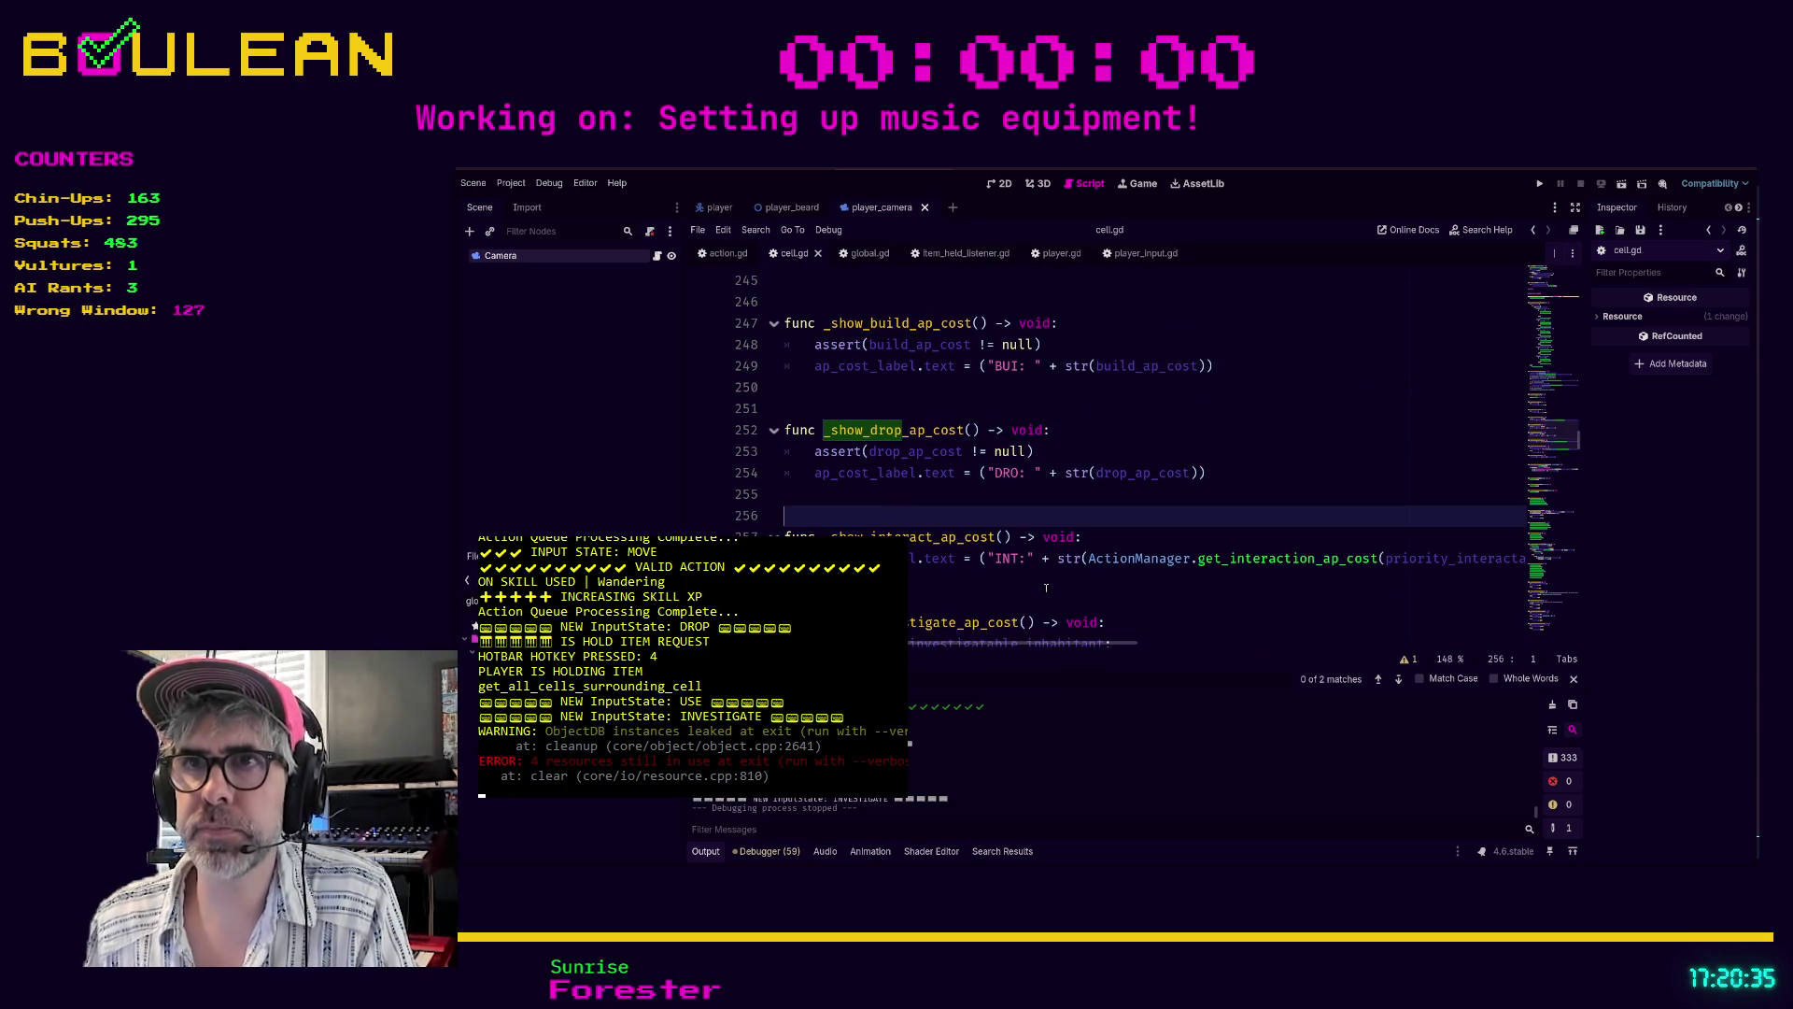
{"action": "key", "text": "Return"}
{"action": "key", "text": "Return"}
{"action": "key", "text": "Return"}
{"action": "key", "text": "Up"}
{"action": "key", "text": "Up"}
{"action": "type", "text": "func _show_"}
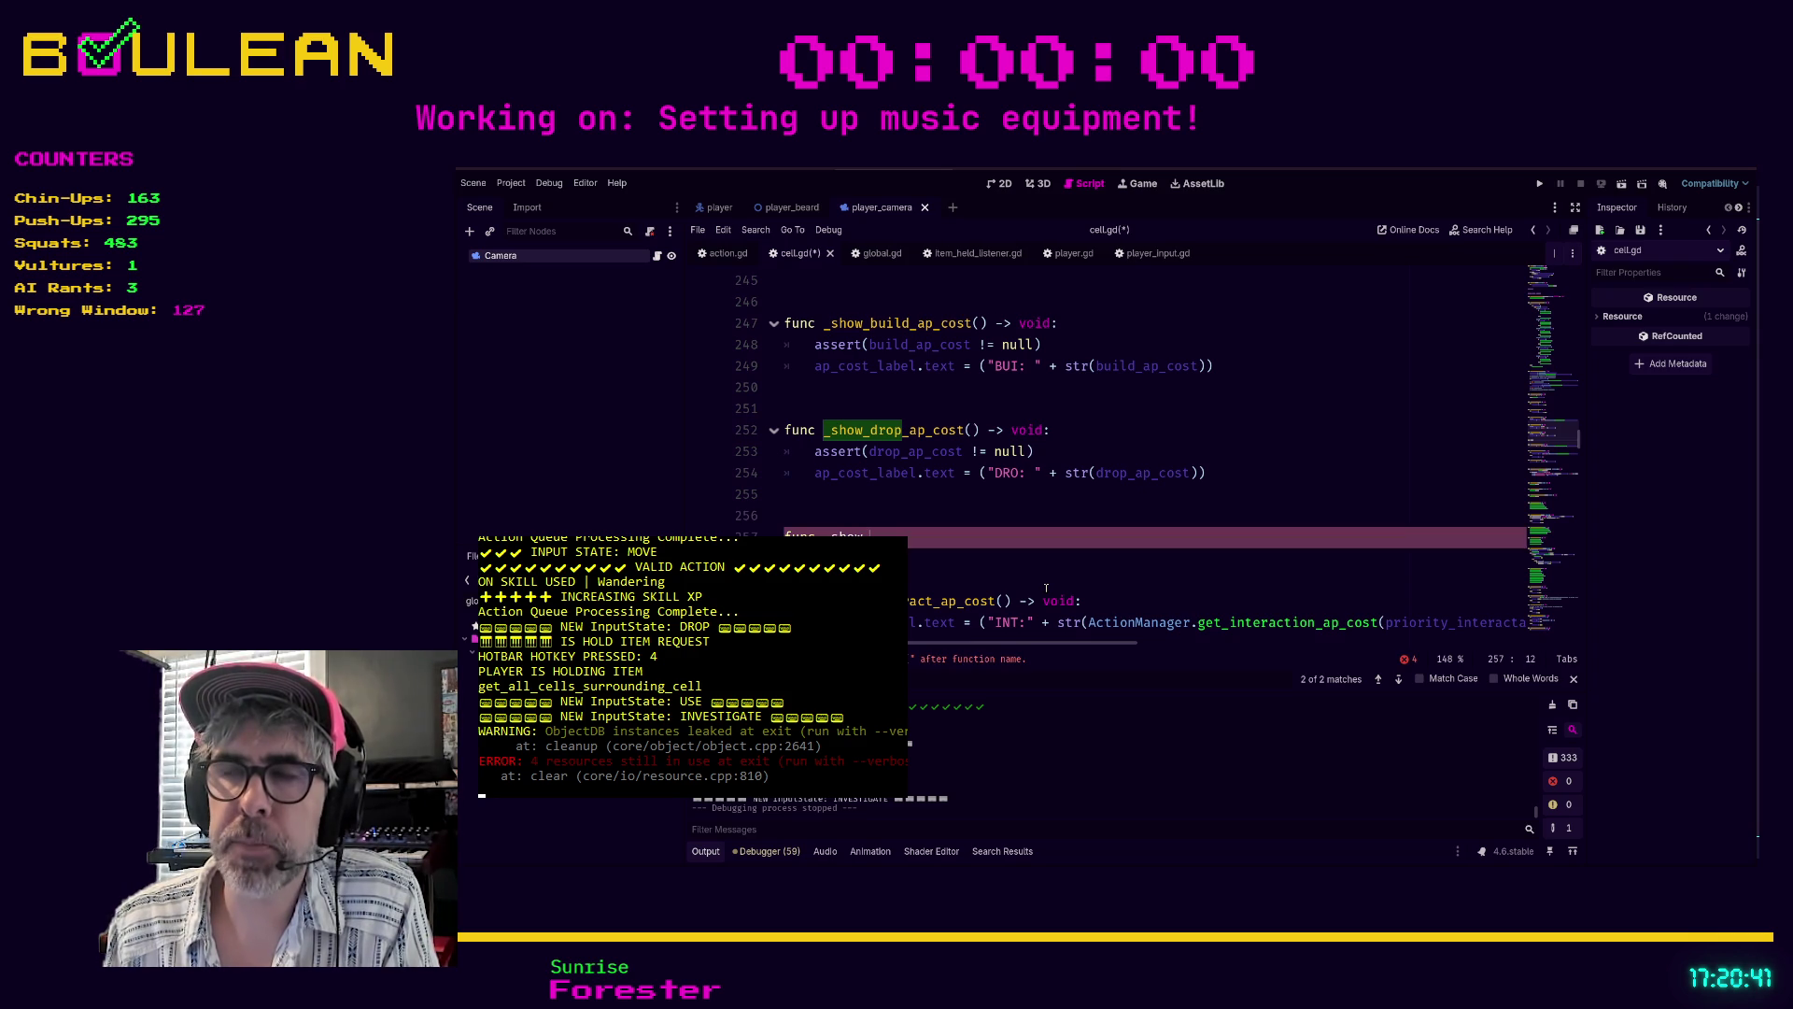
{"action": "type", "text": "combin"}
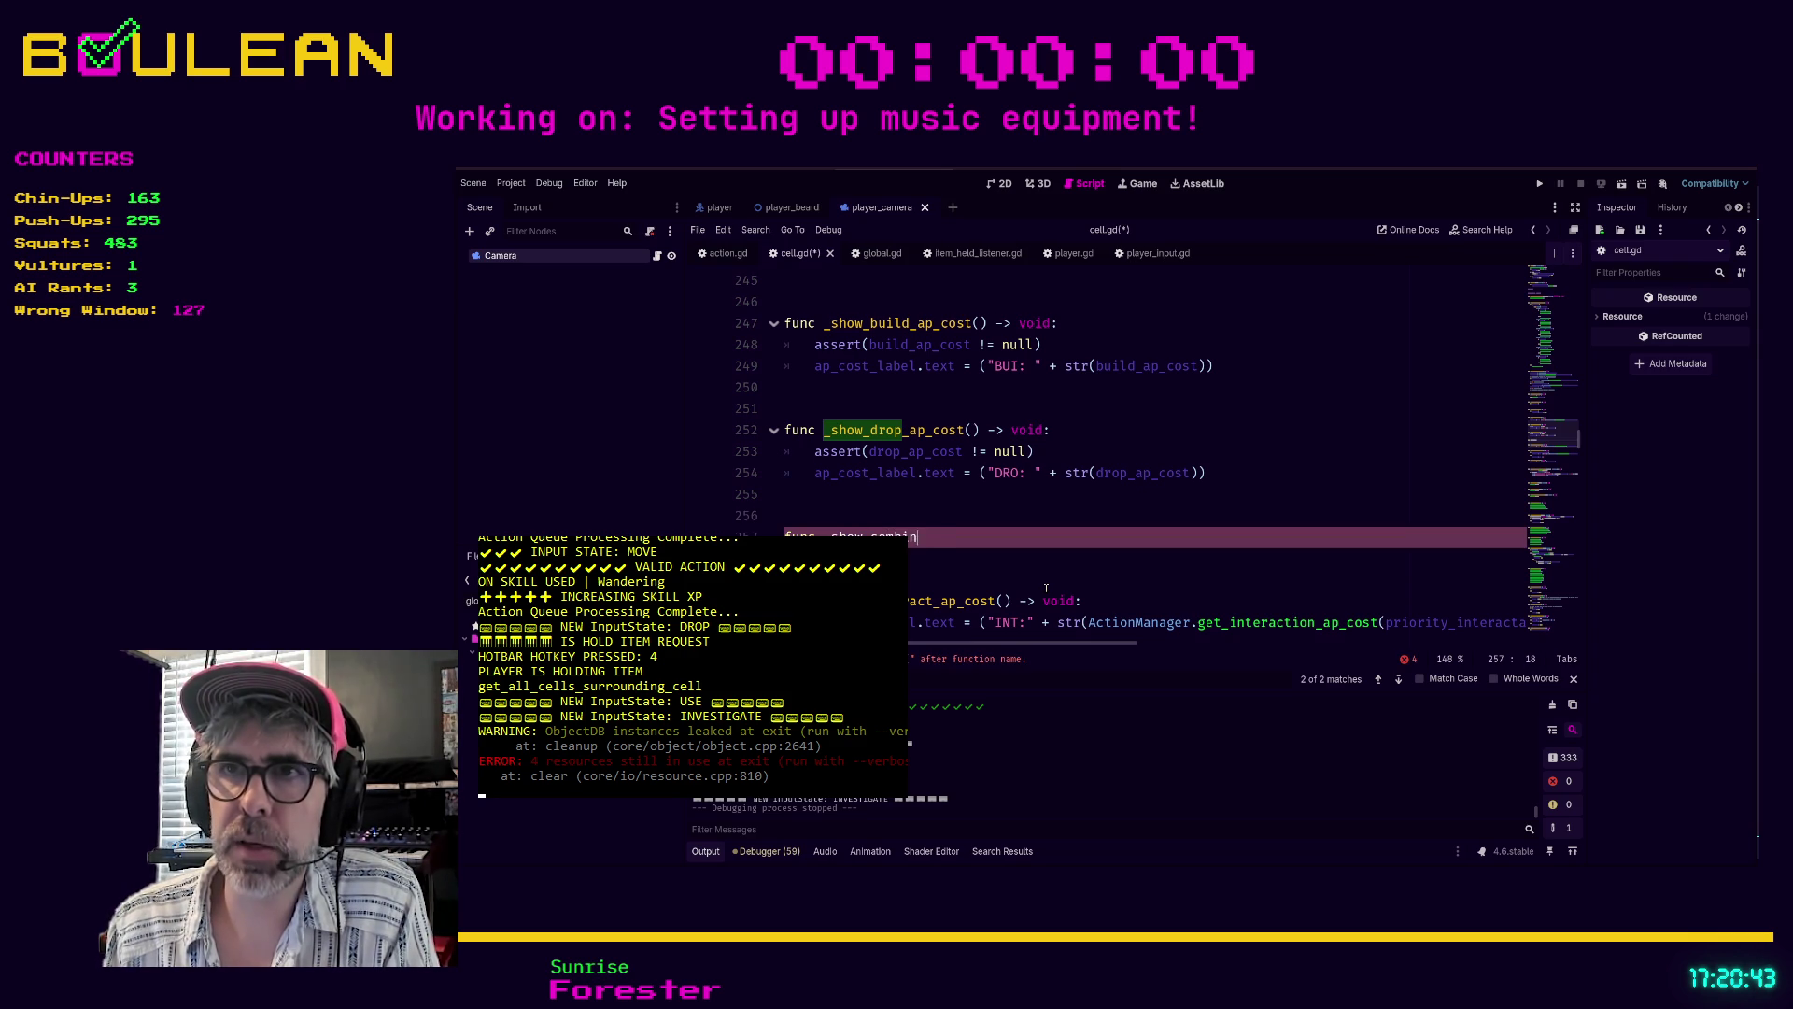
{"action": "type", "text": "e_ap_cost() -> voi"}
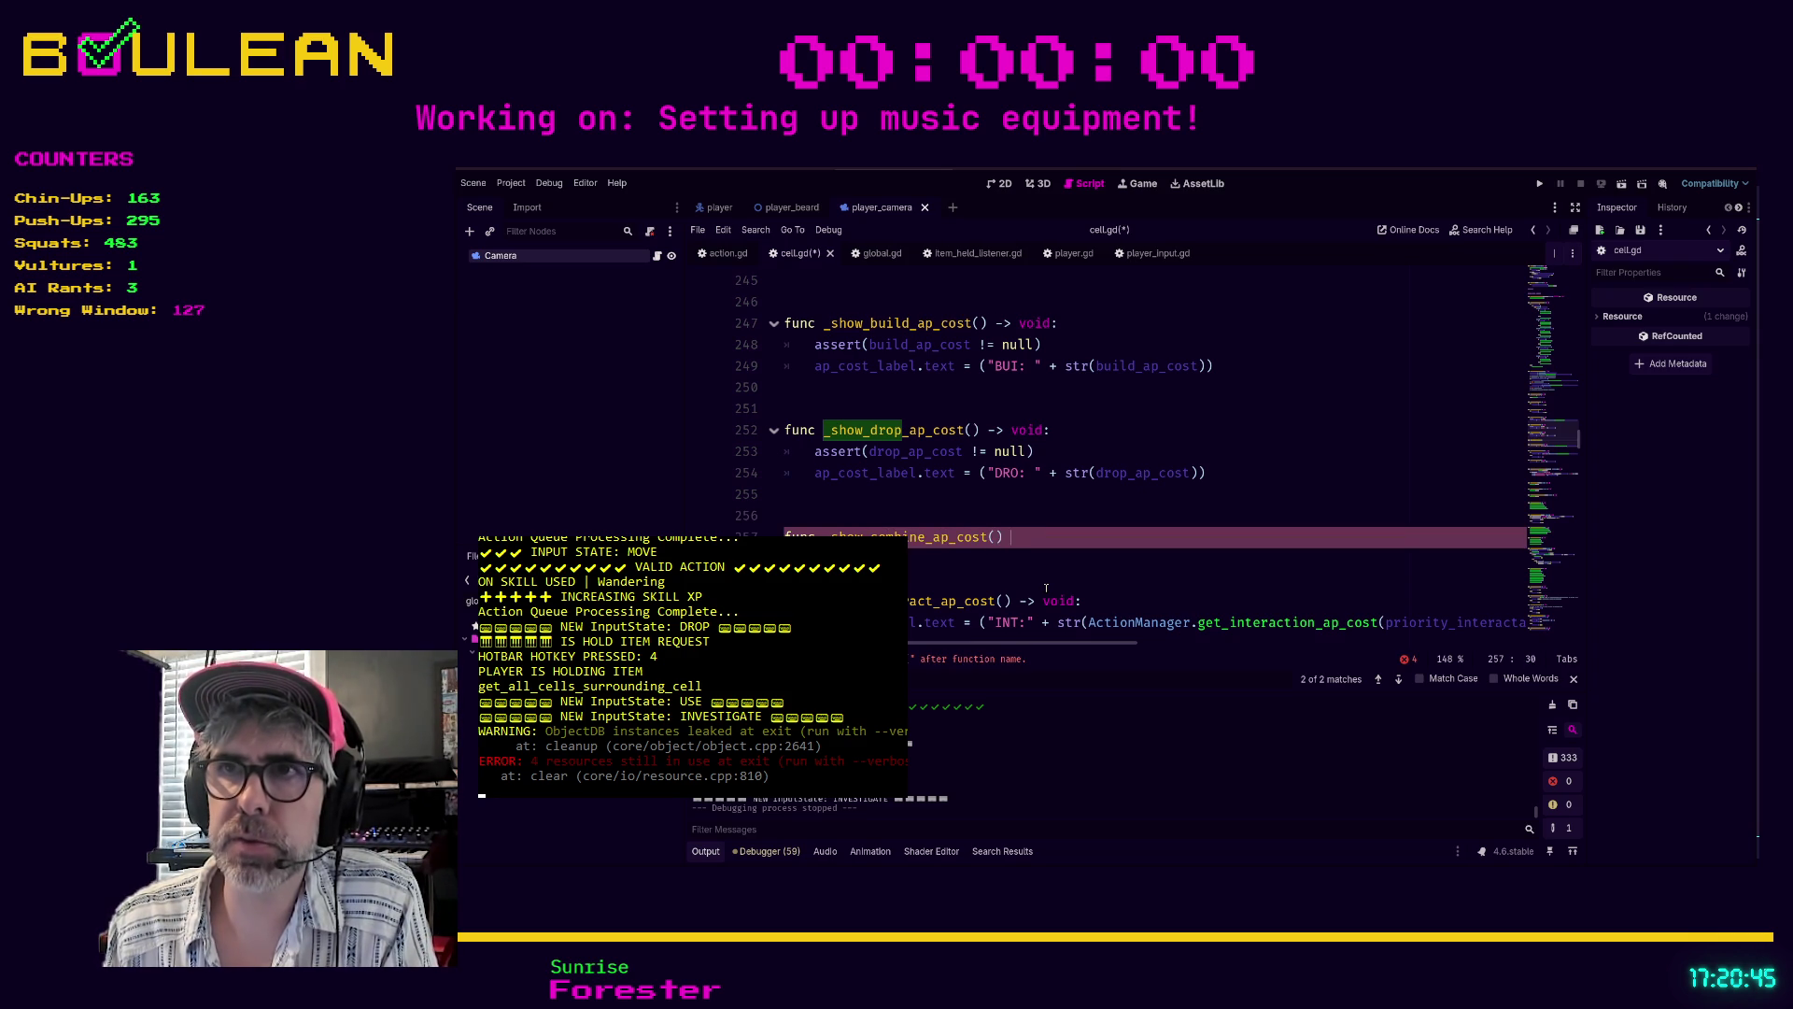
{"action": "type", "text": "d:"}
{"action": "key", "text": "Return"}
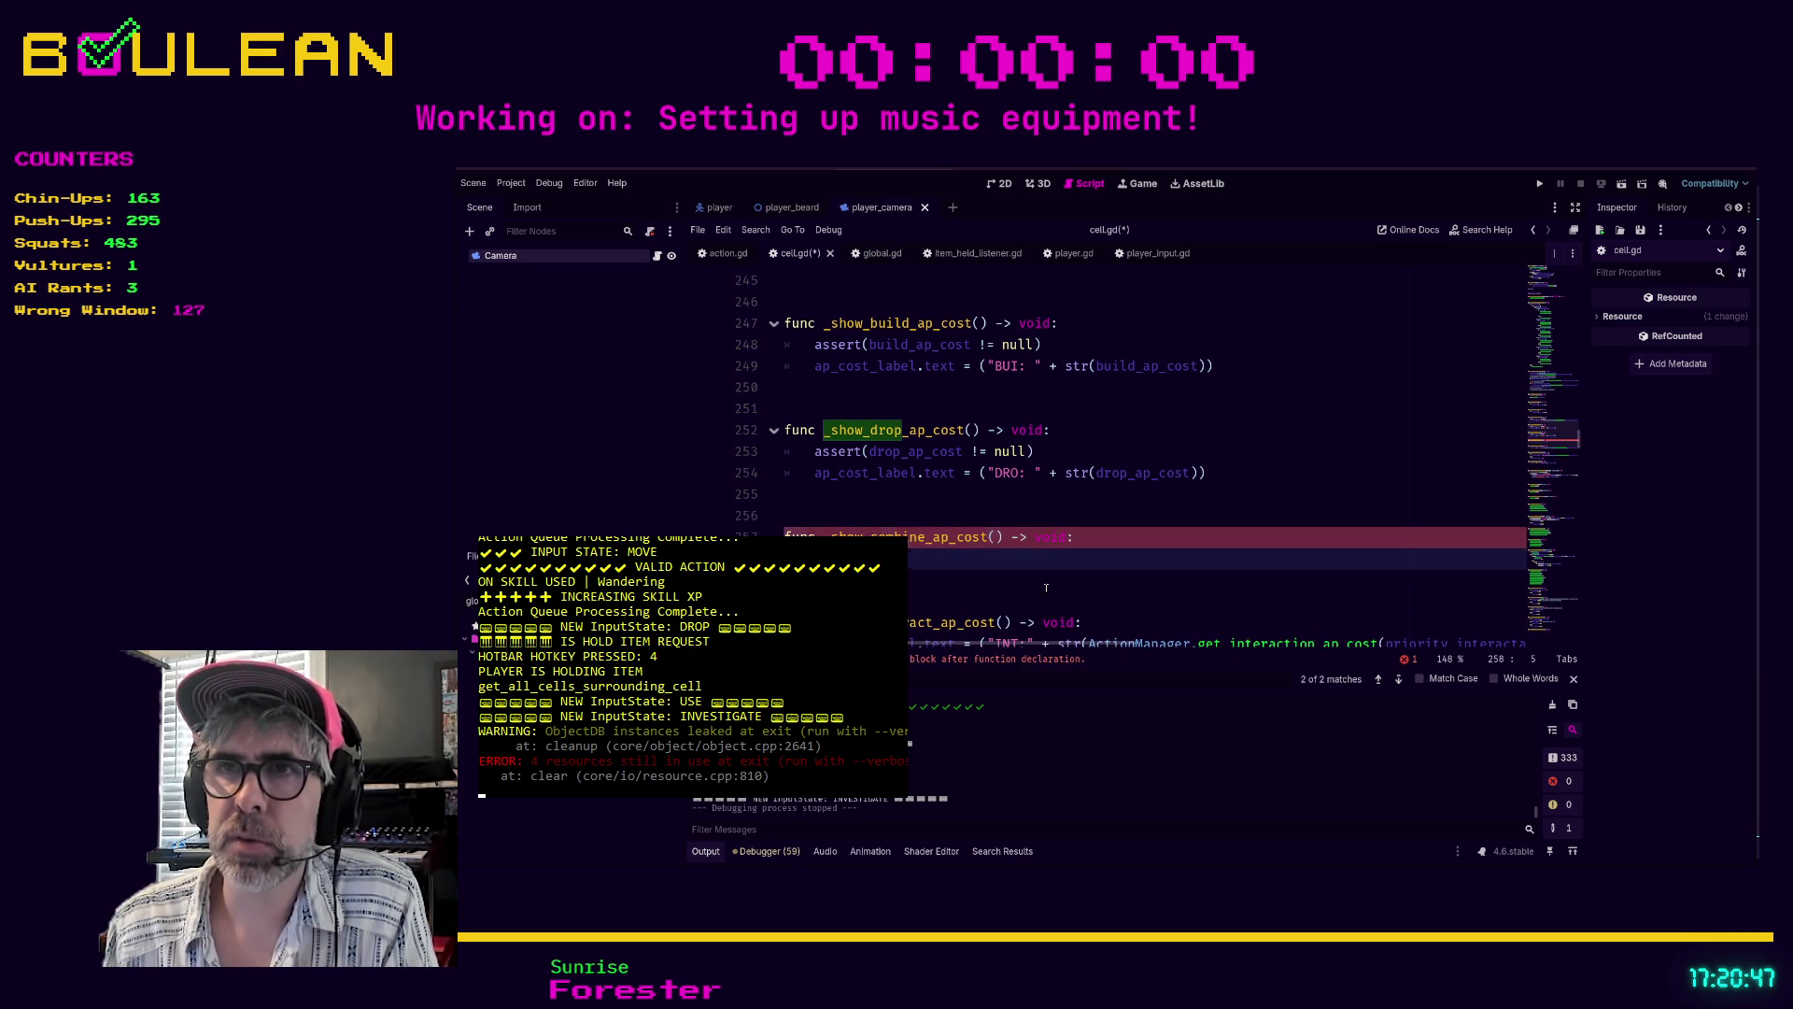
{"action": "type", "text": "ert"}
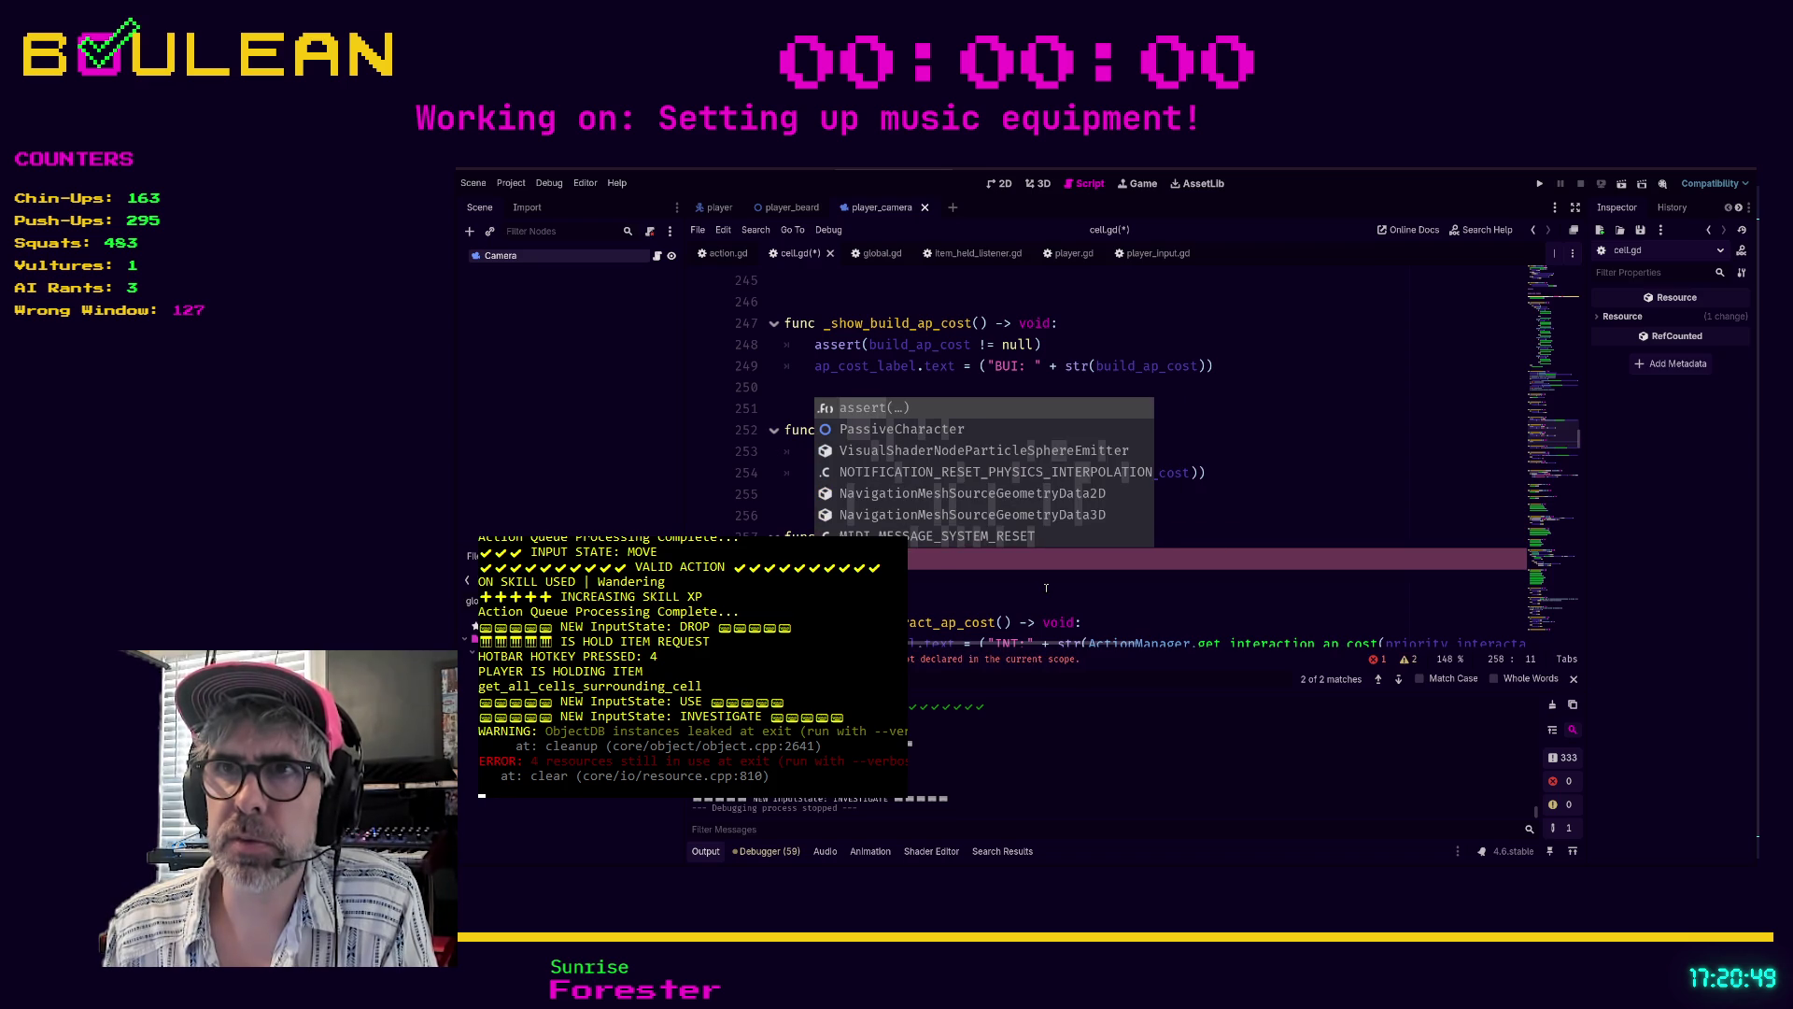
{"action": "key", "text": "Return"}
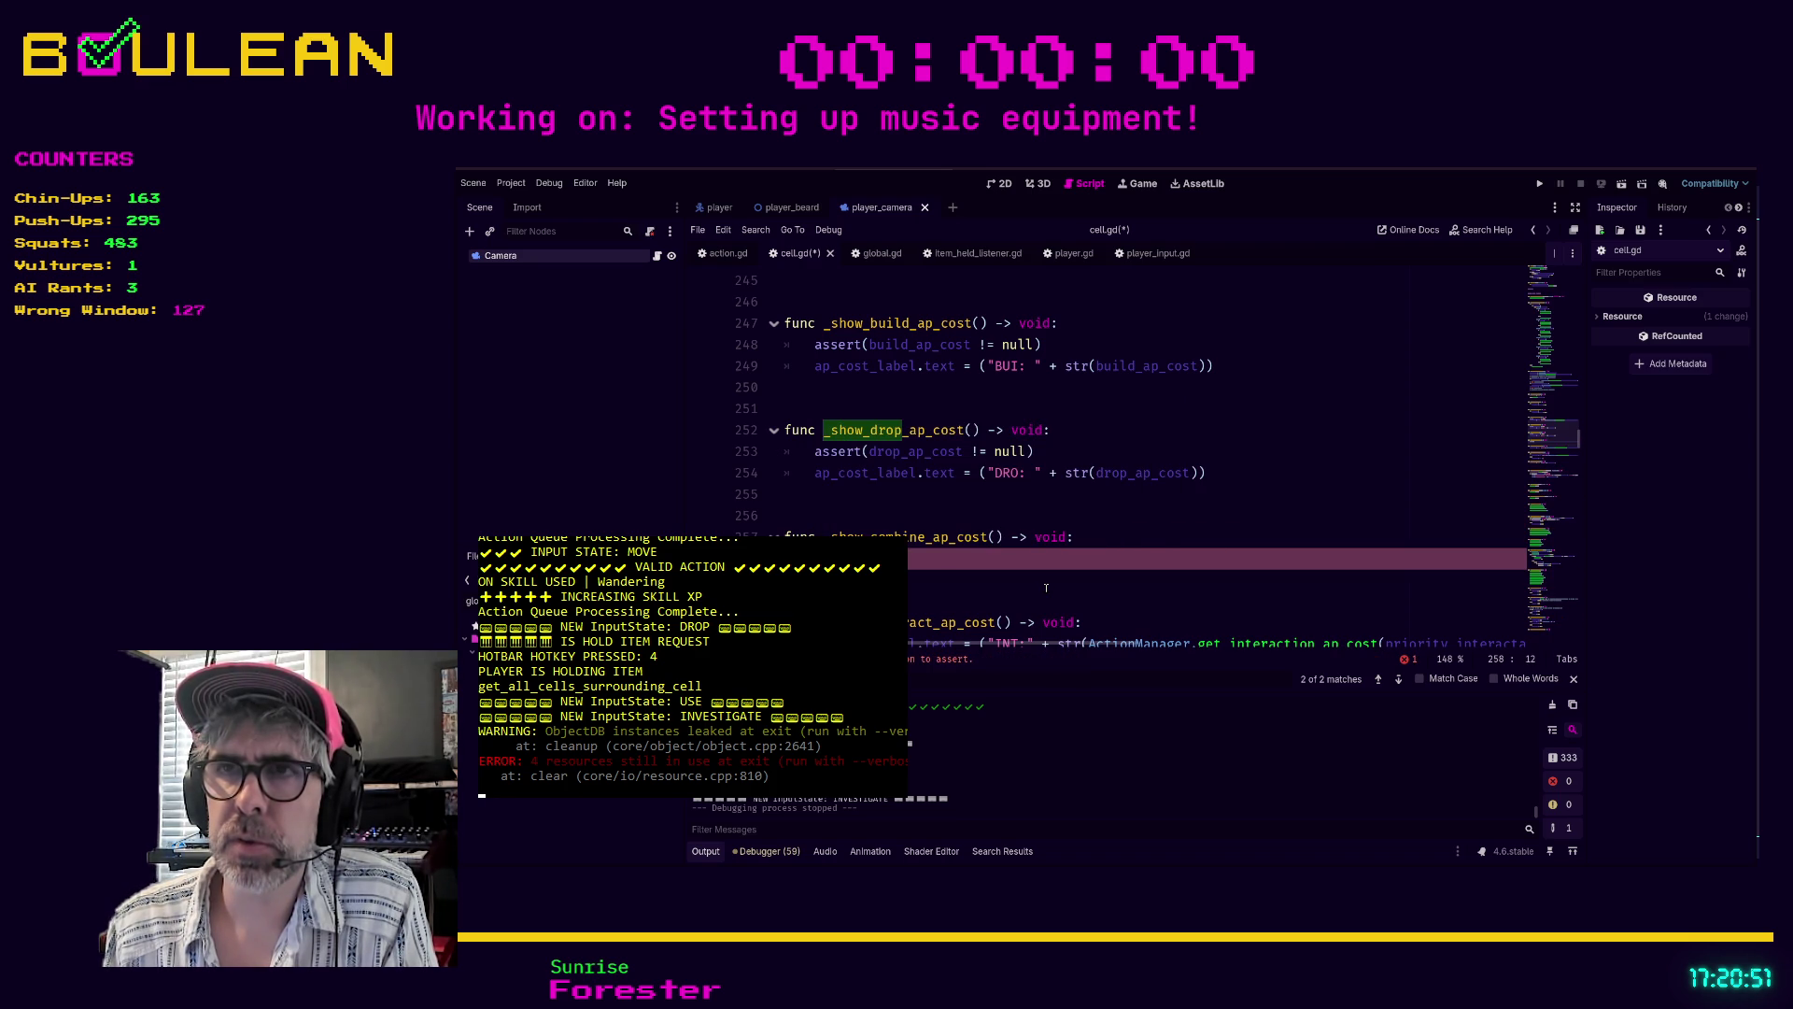
{"action": "type", "text": "combine"}
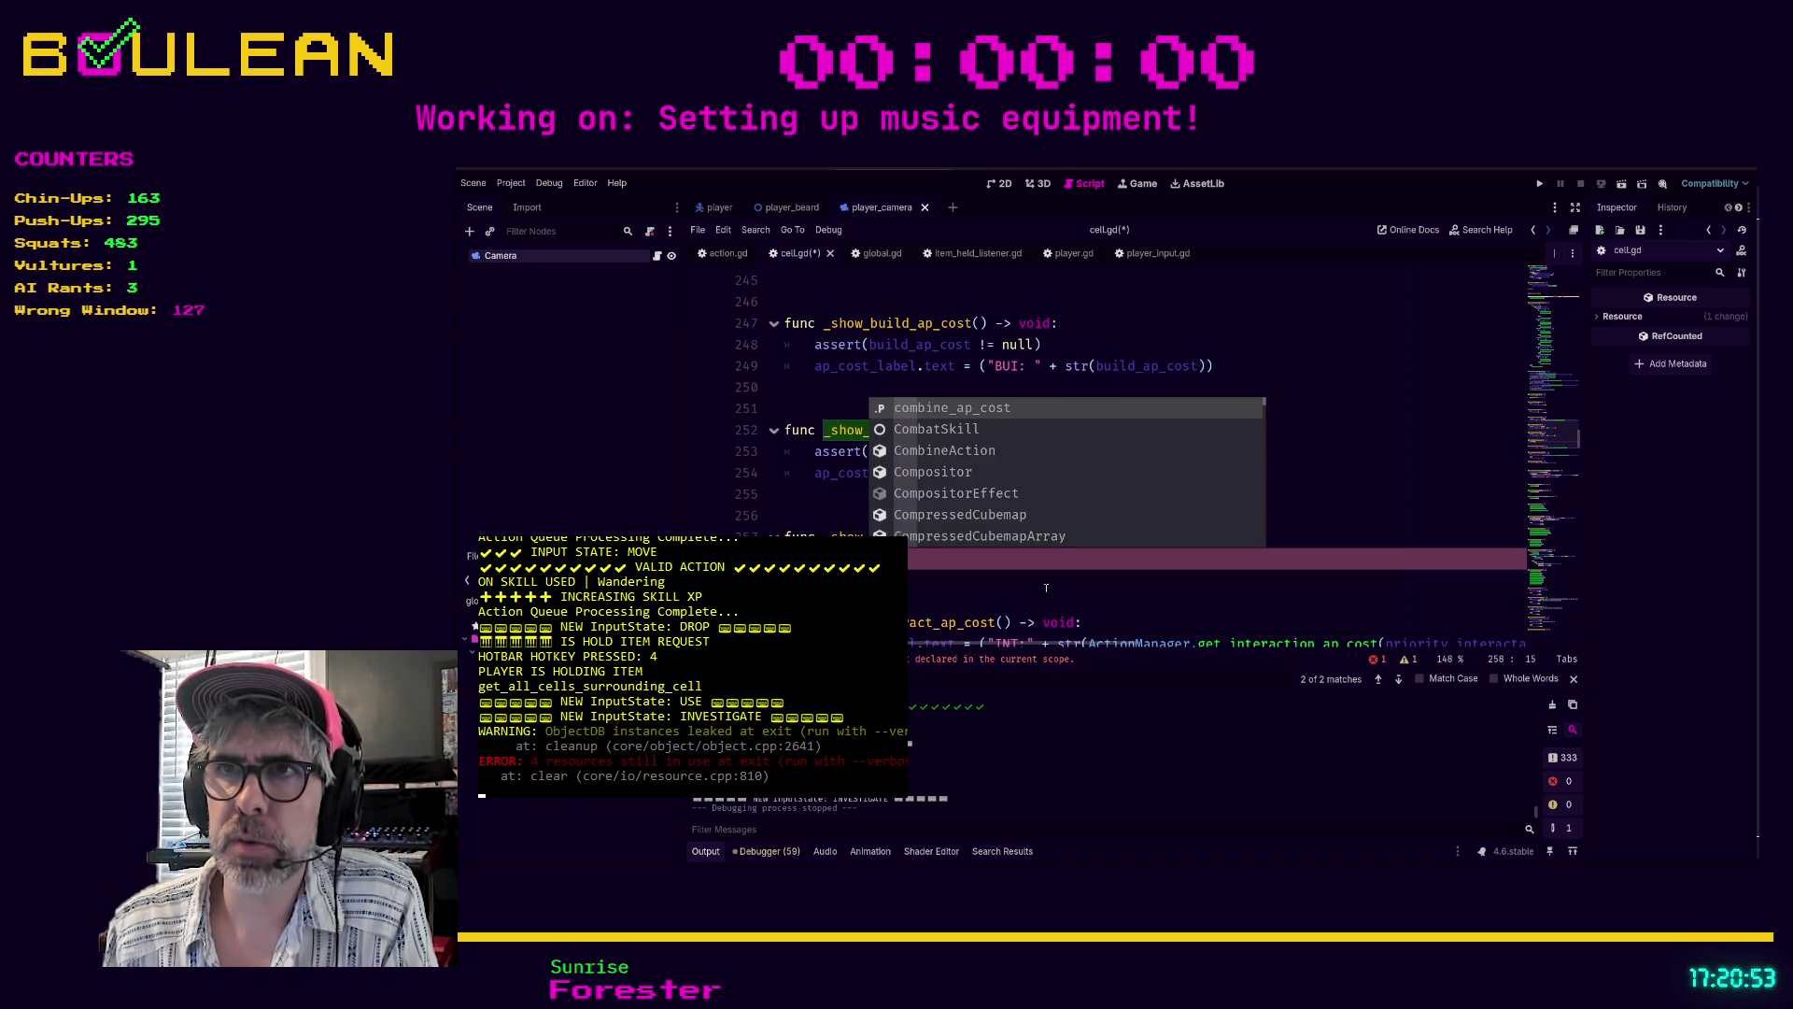
{"action": "key", "text": "Return"}
{"action": "type", "text": "!= null"}
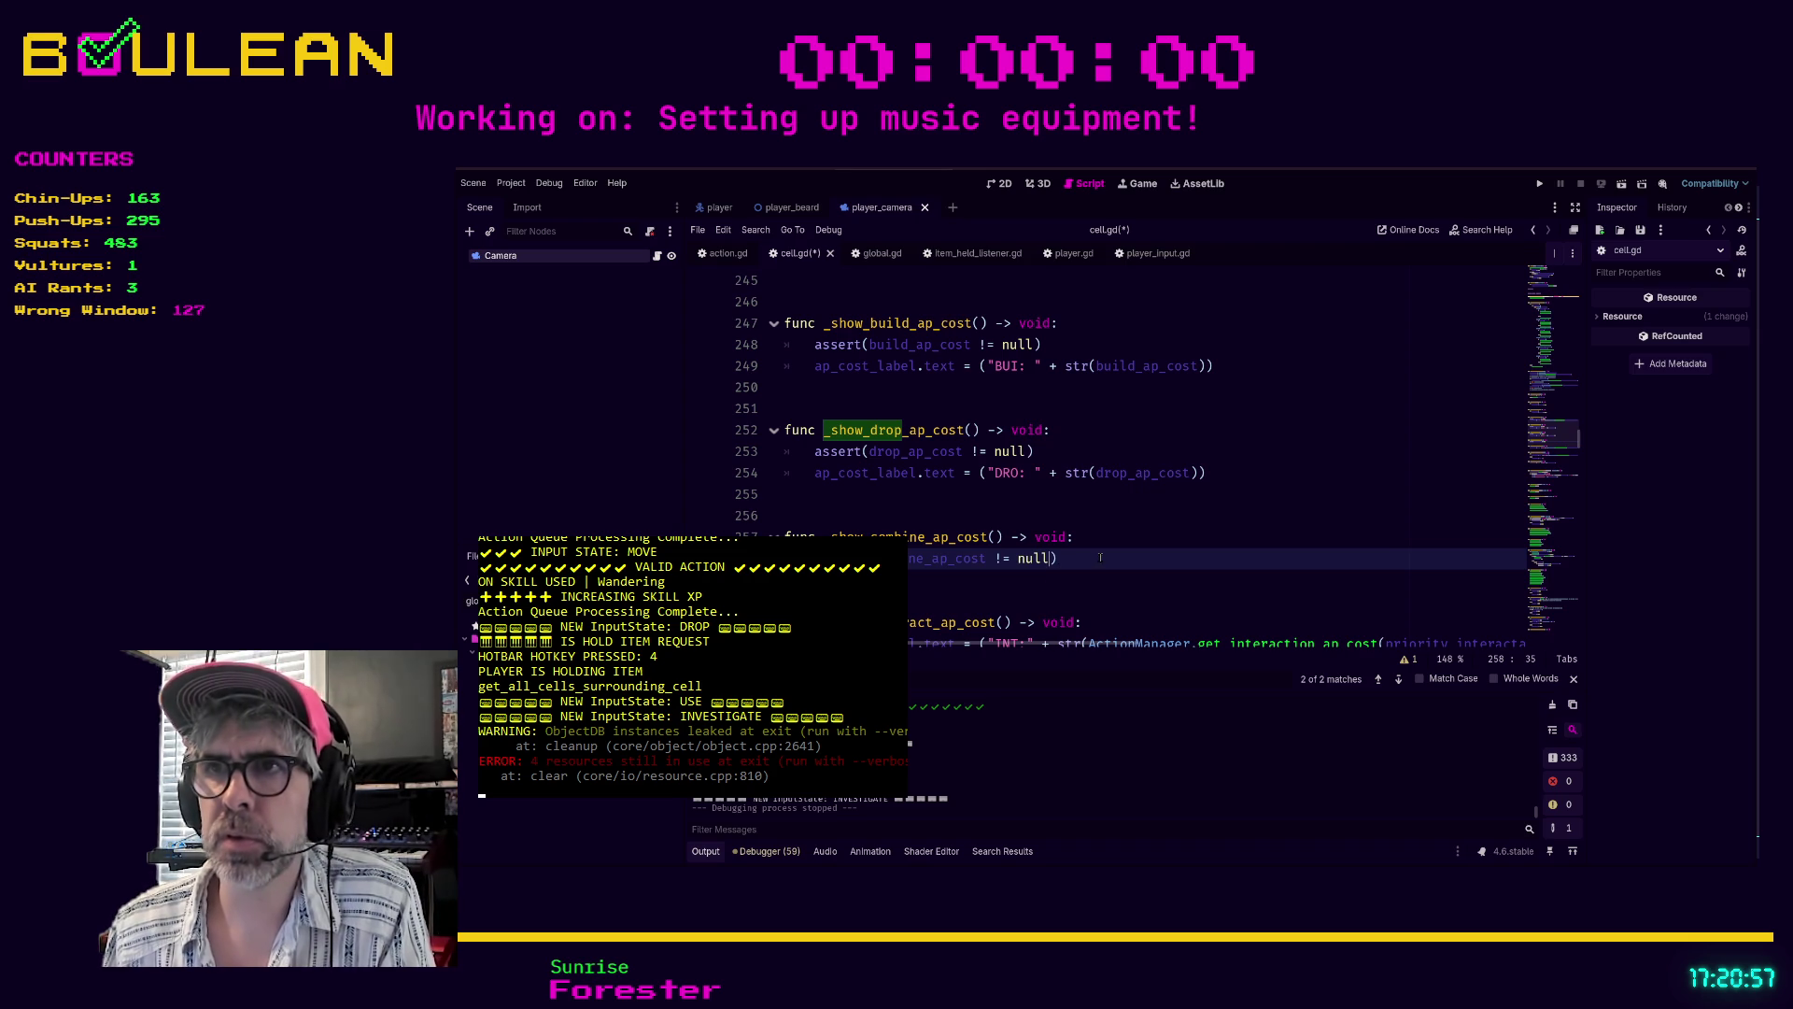
- Move the new function so it sits above _show_drop_ap_cost
{"action": "key", "text": "shift+Home"}
{"action": "key", "text": "shift+Up"}
{"action": "key", "text": "ctrl+x"}
{"action": "key", "text": "Up"}
{"action": "key", "text": "Up"}
{"action": "key", "text": "Up"}
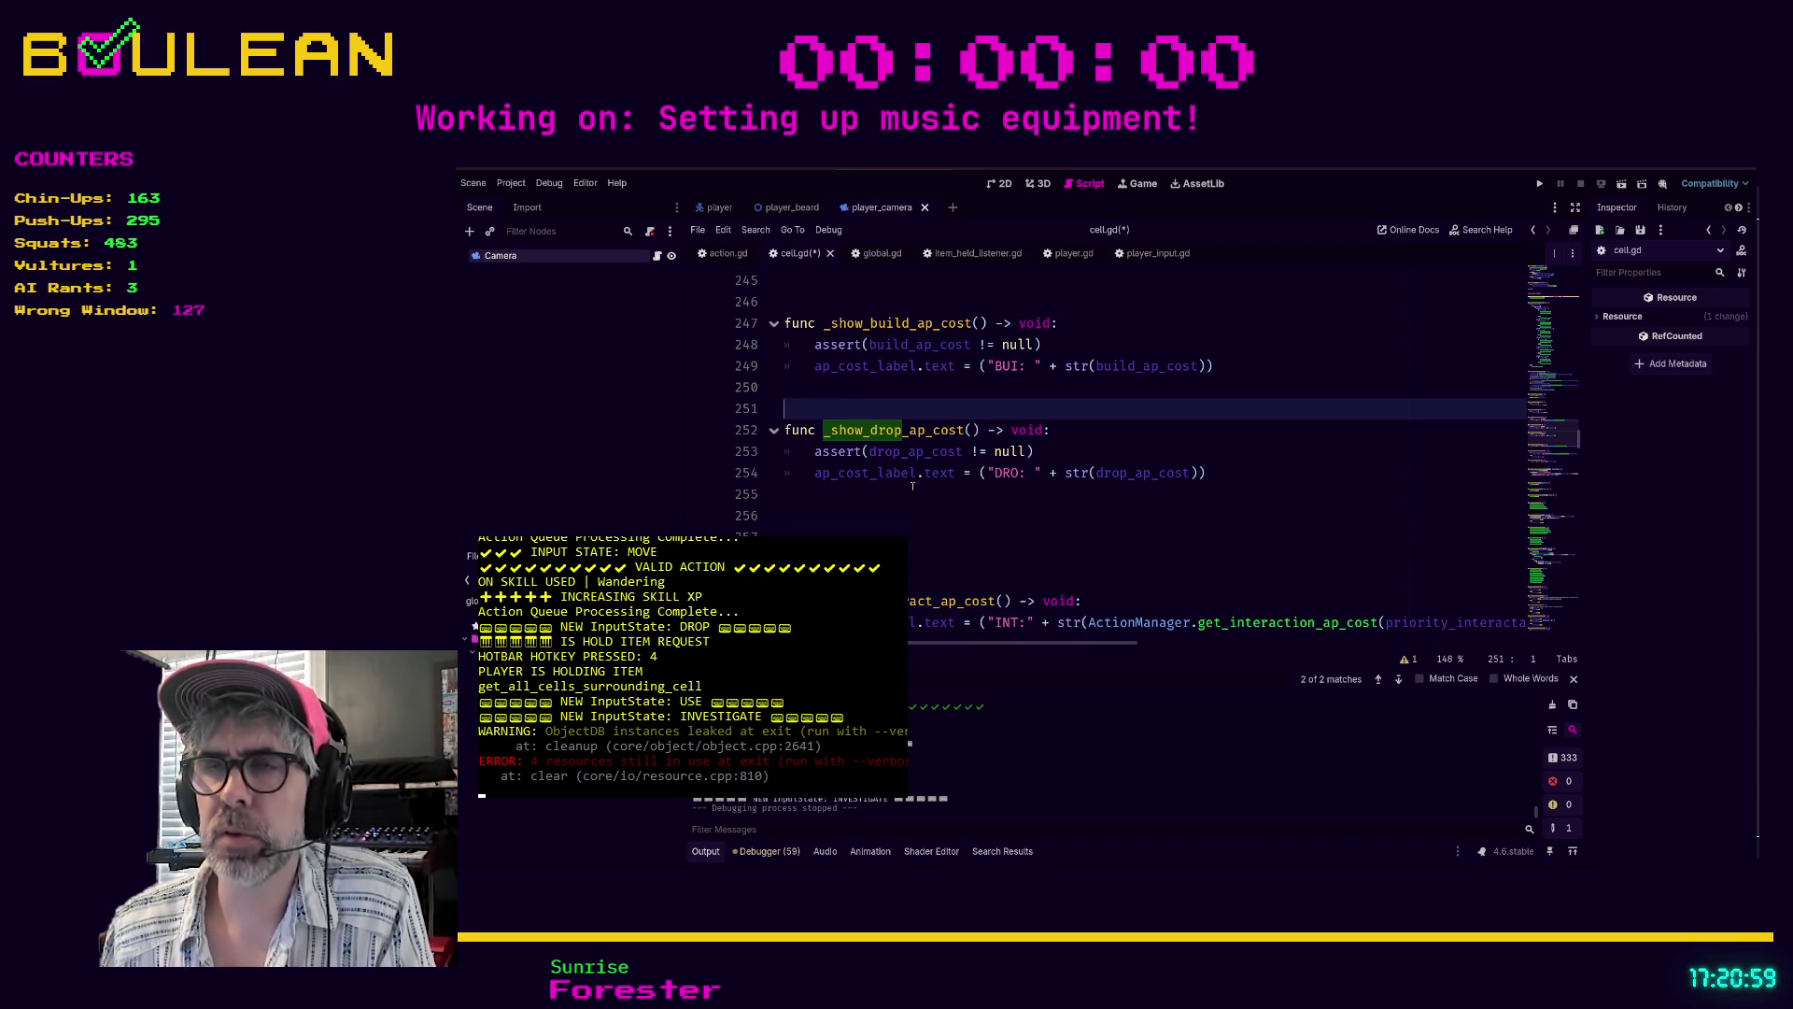
{"action": "key", "text": "Return"}
{"action": "key", "text": "Return"}
{"action": "key", "text": "Return"}
{"action": "key", "text": "Up"}
{"action": "key", "text": "Up"}
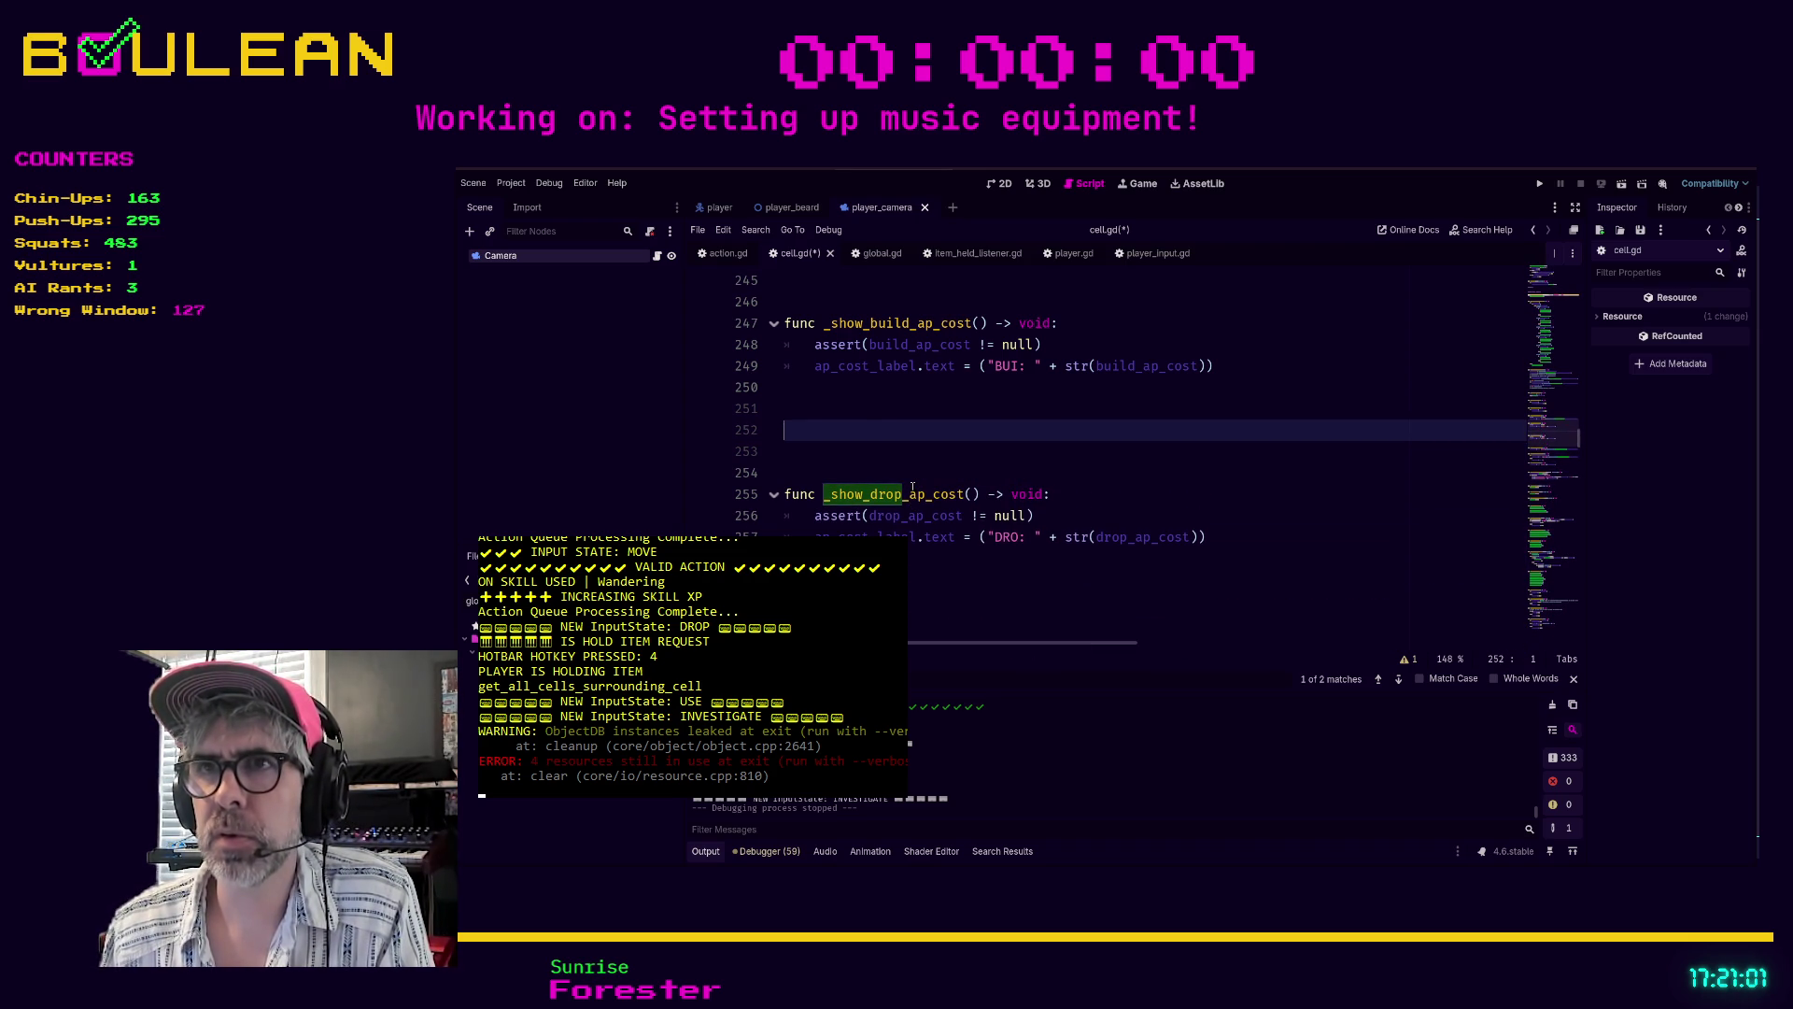
{"action": "key", "text": "ctrl+v"}
- Set ap_cost_label.text = ("COM: " + str(combine_ap_cost)), then search for _show_drop_ap_cost
{"action": "key", "text": "Return"}
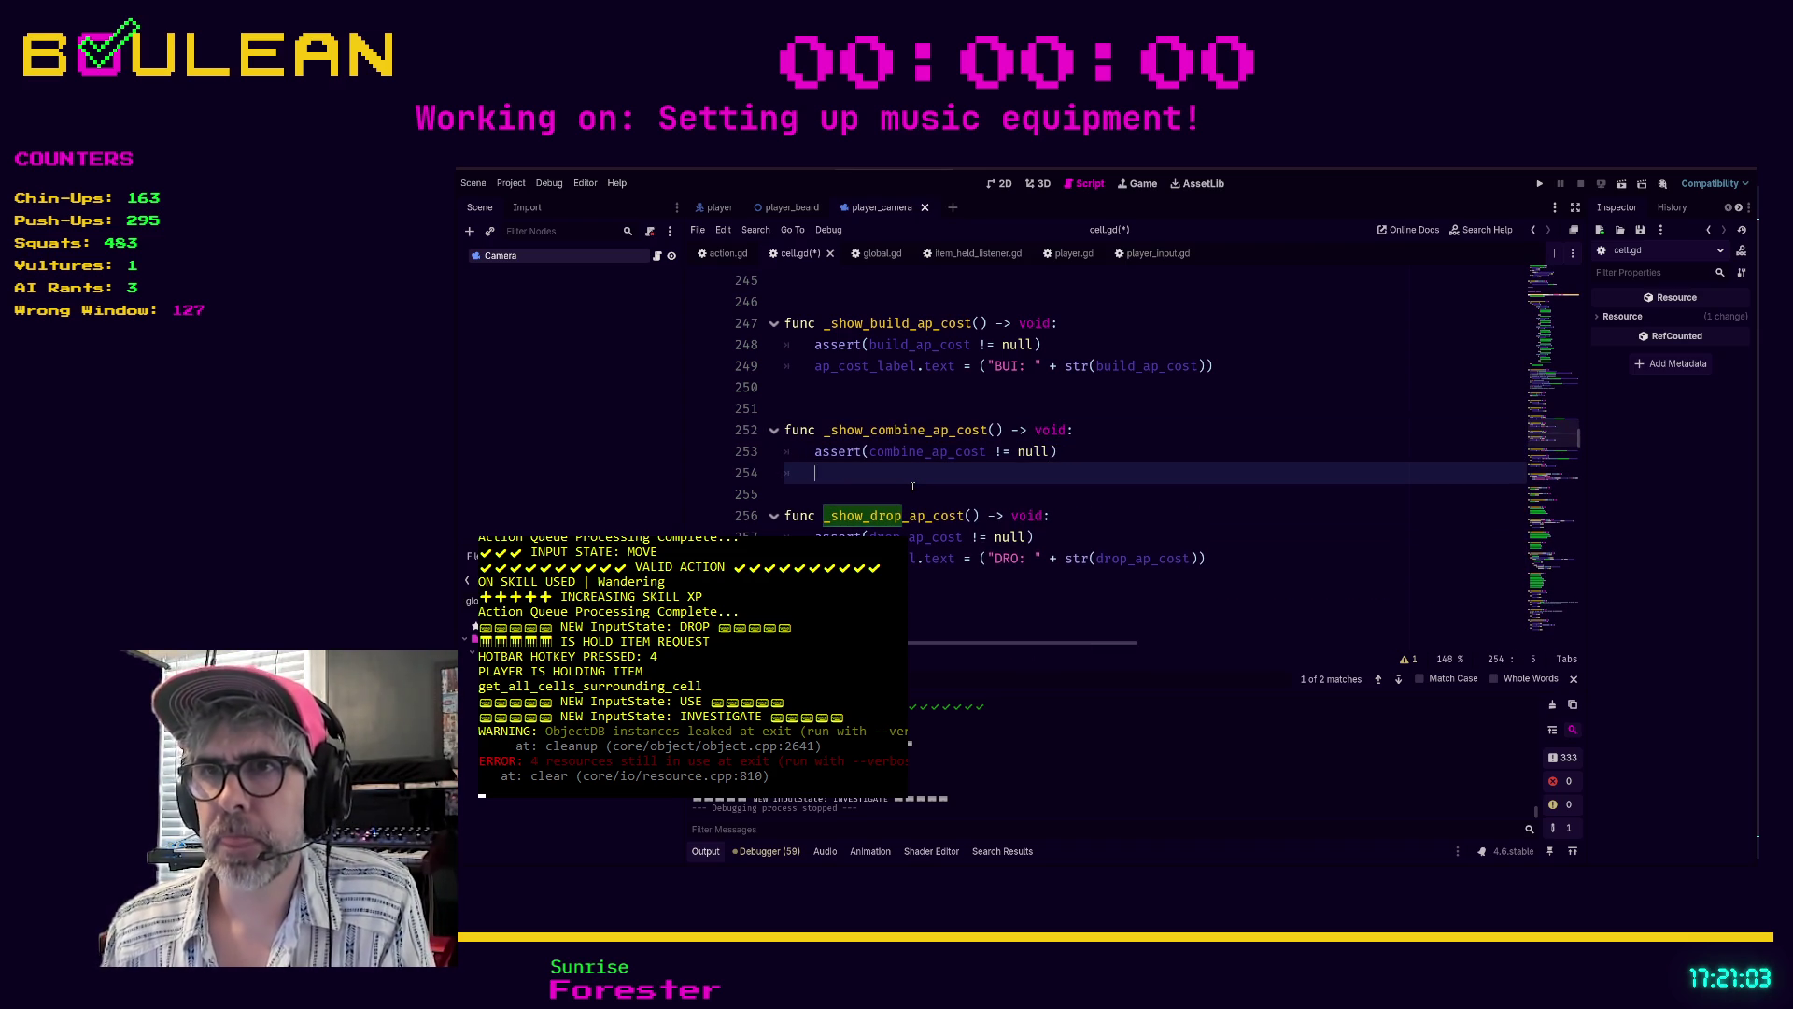
{"action": "type", "text": "ap_cos"}
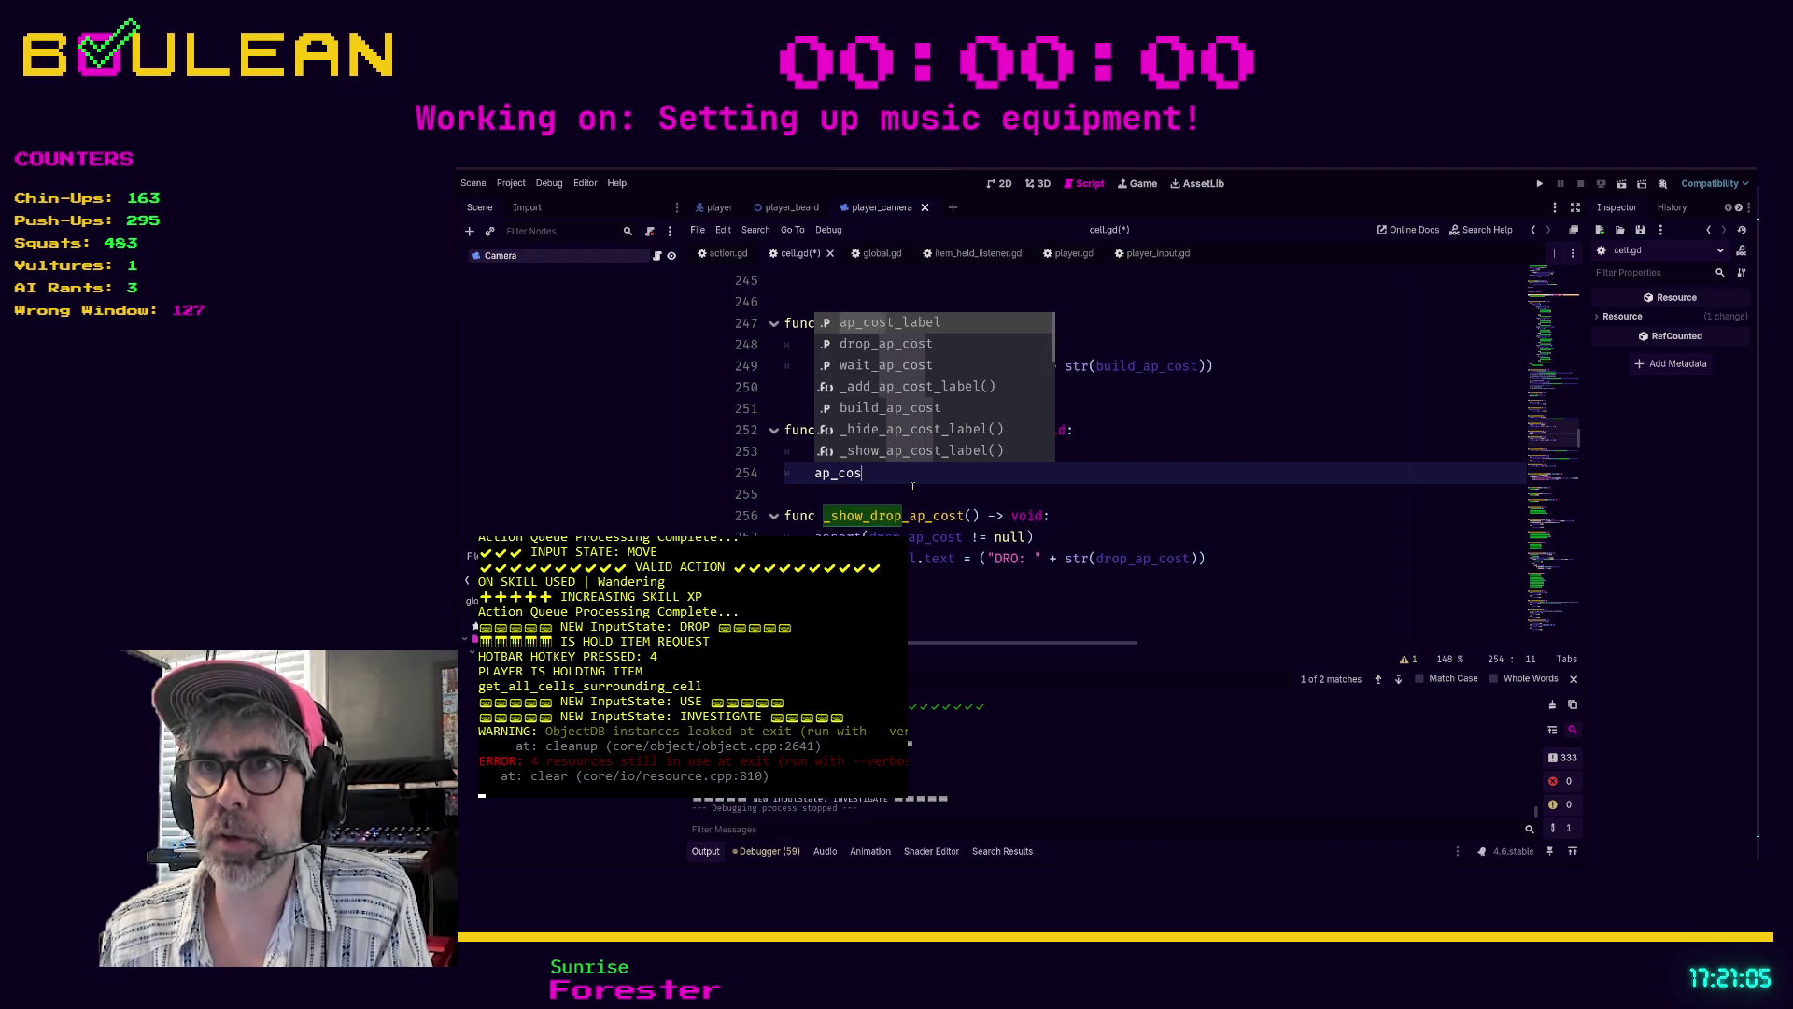
{"action": "type", "text": "t_label.text = )"}
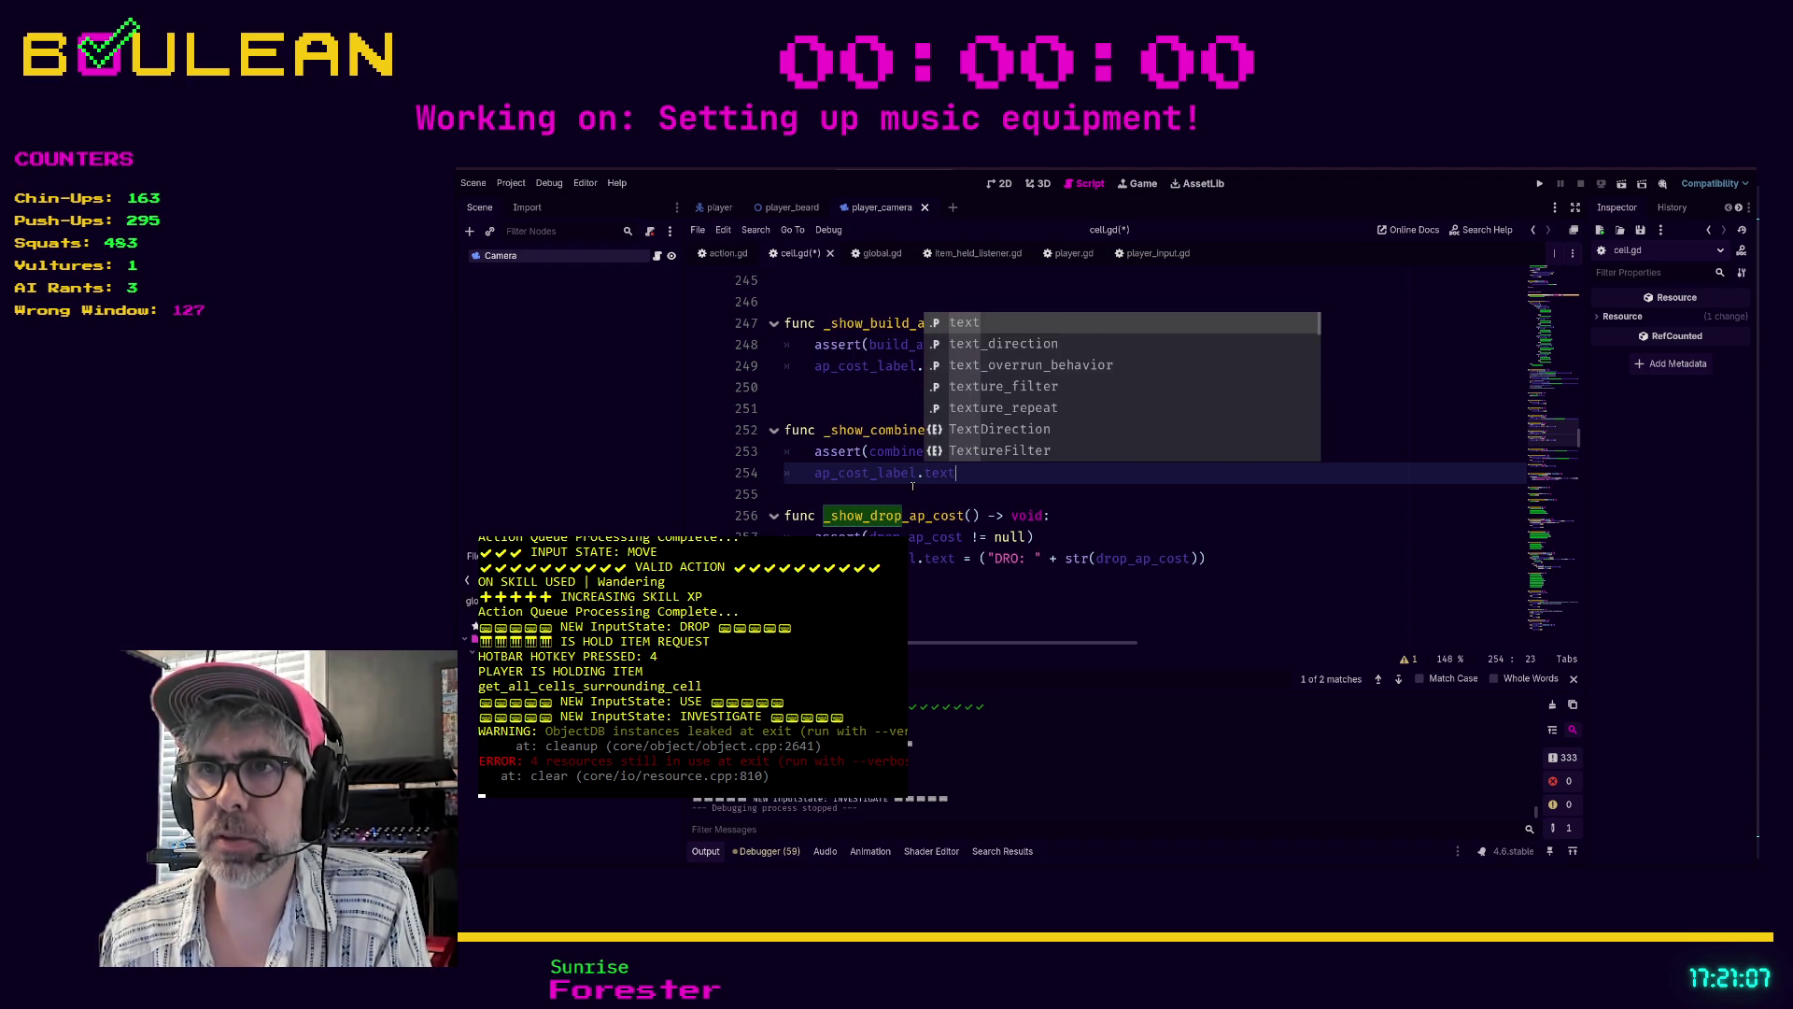
{"action": "key", "text": "BackSpace"}
{"action": "type", "text": "(\"COM: \" "}
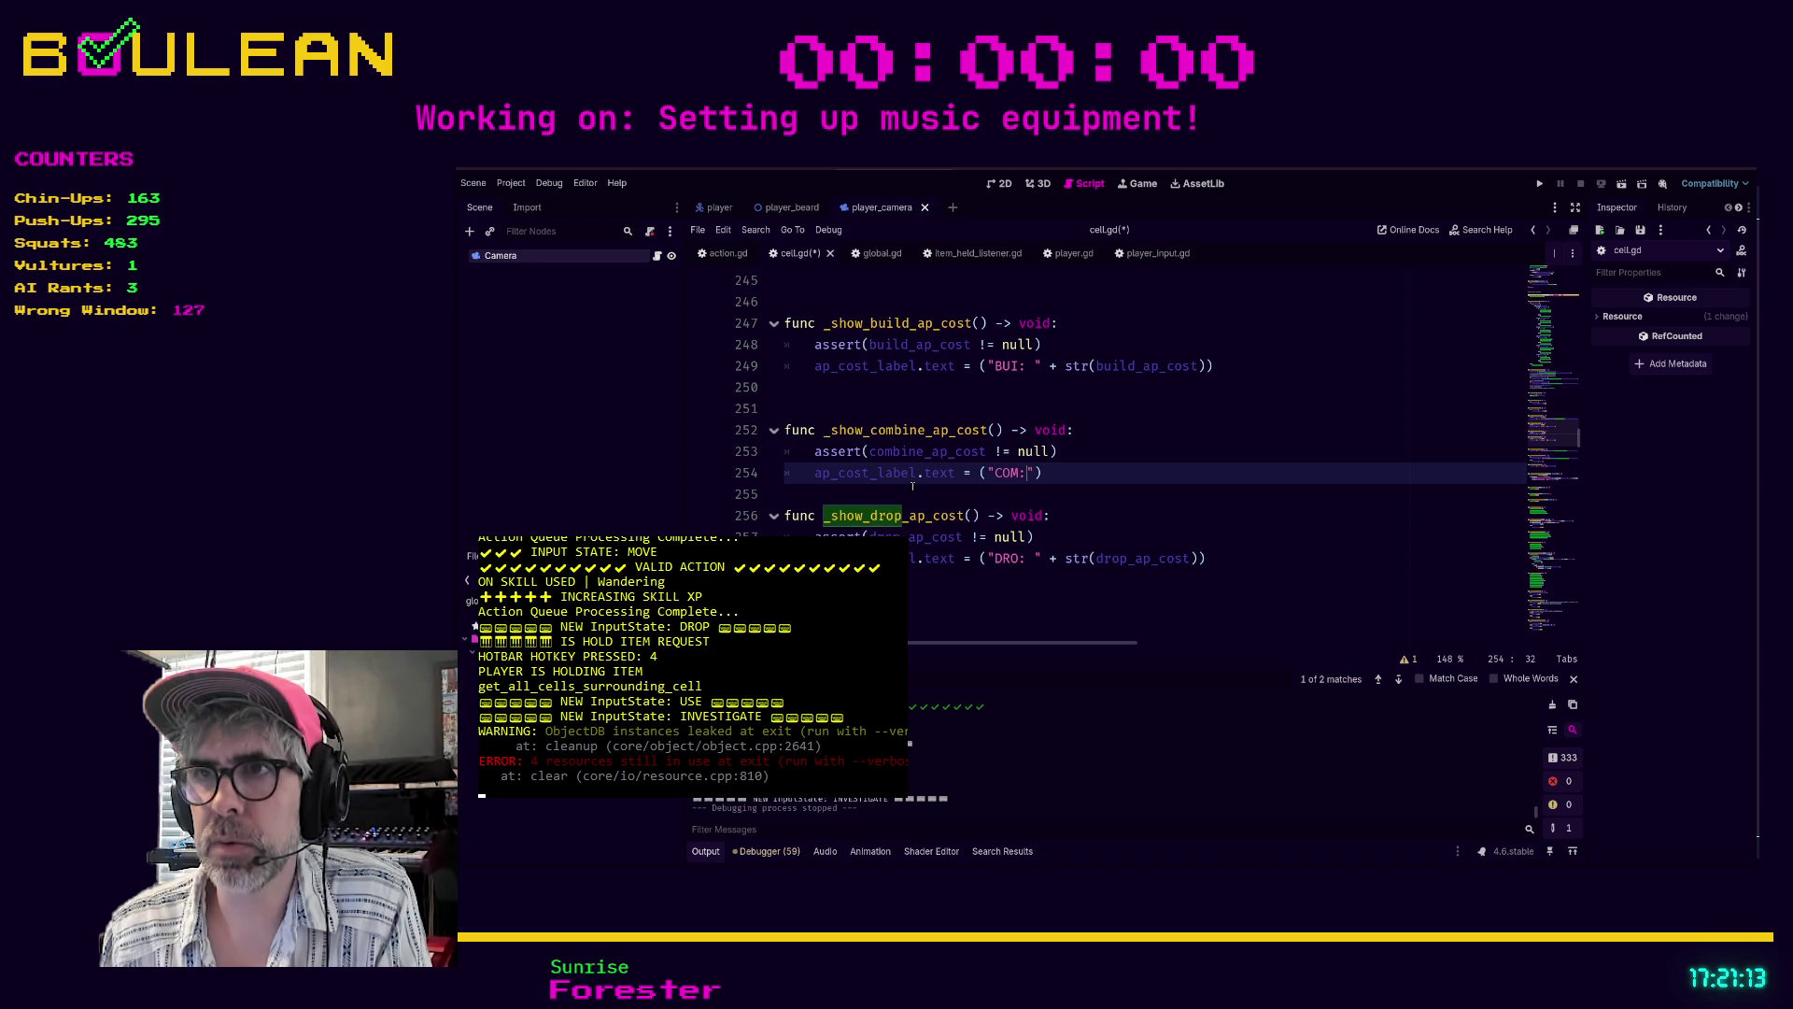
{"action": "type", "text": "+ str("}
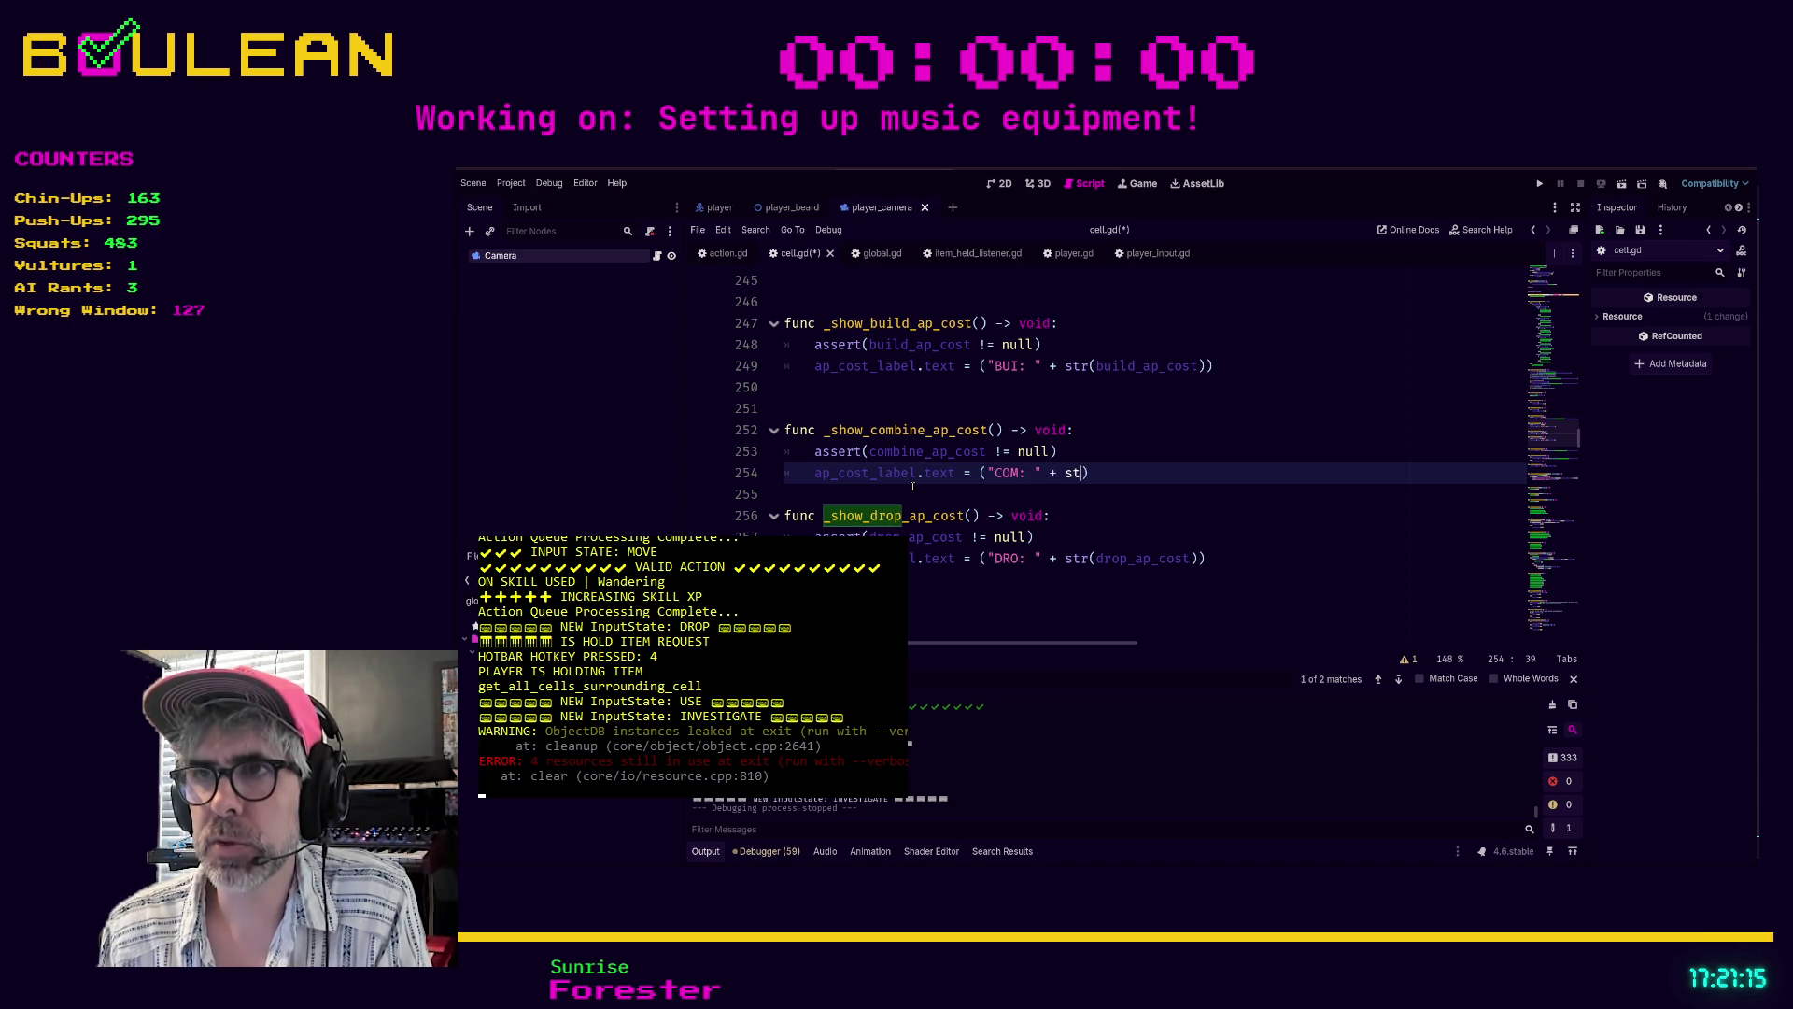
{"action": "type", "text": "comb"}
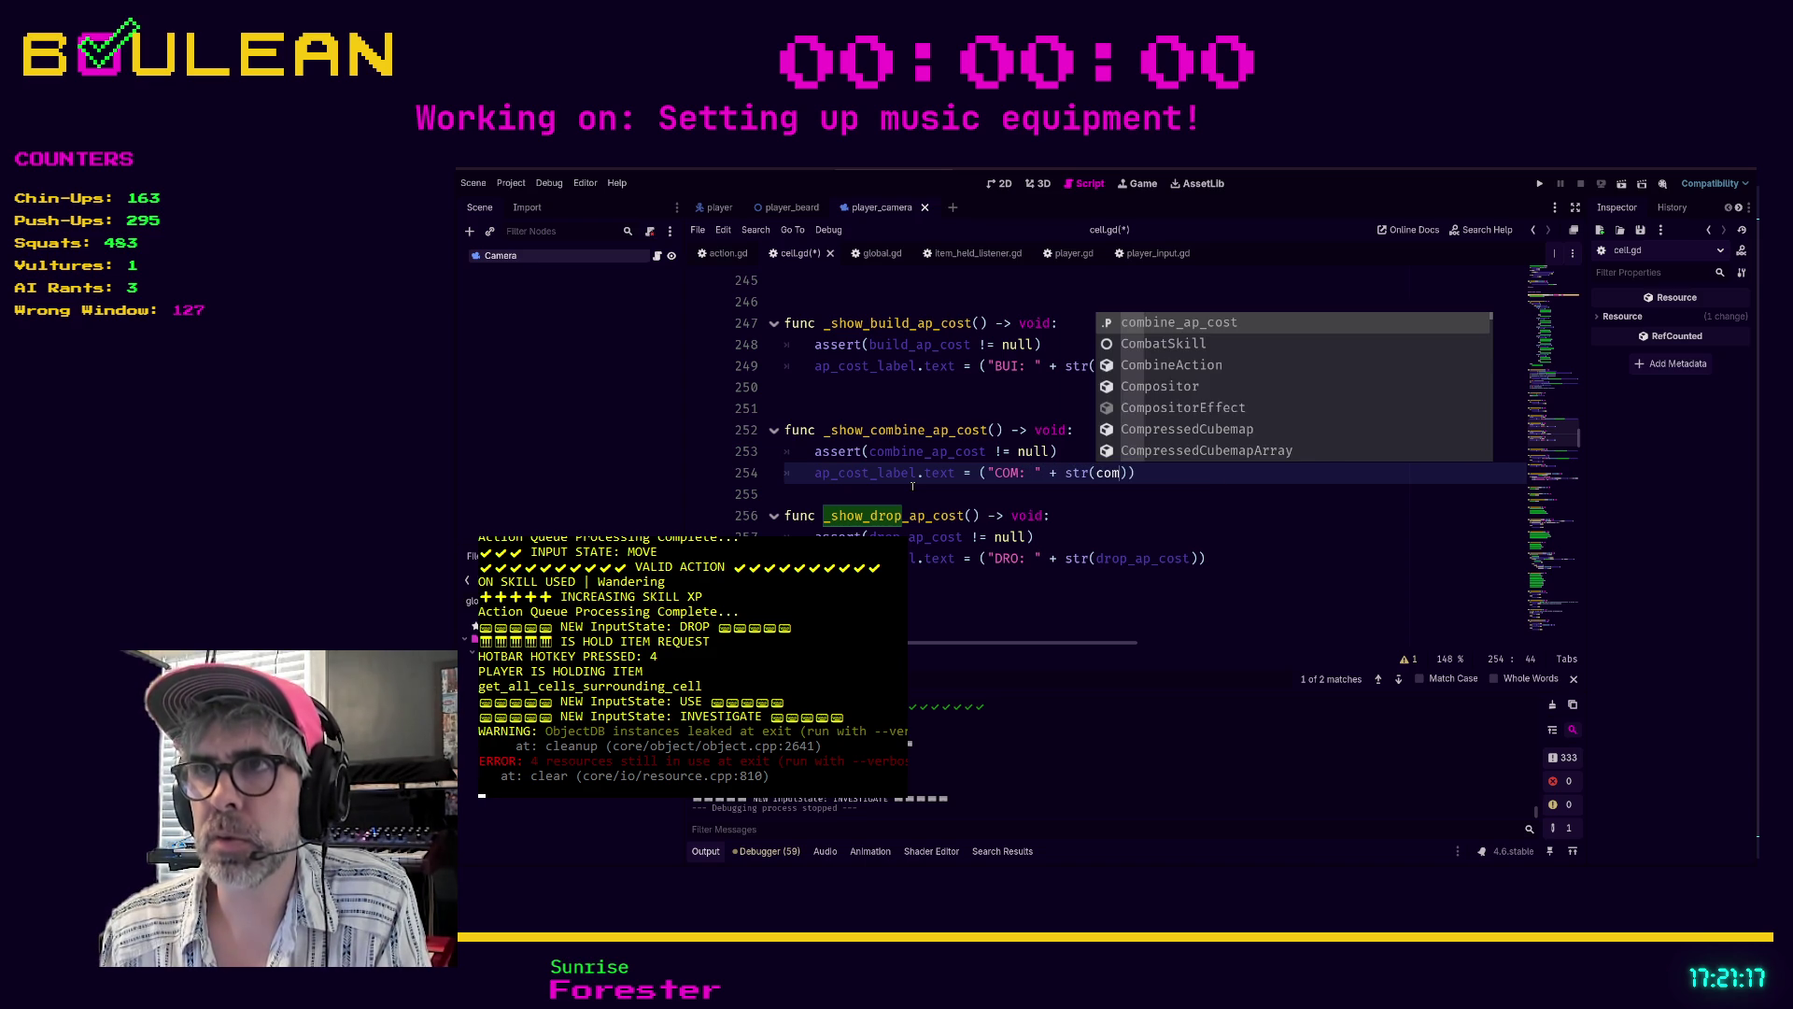
{"action": "key", "text": "Return"}
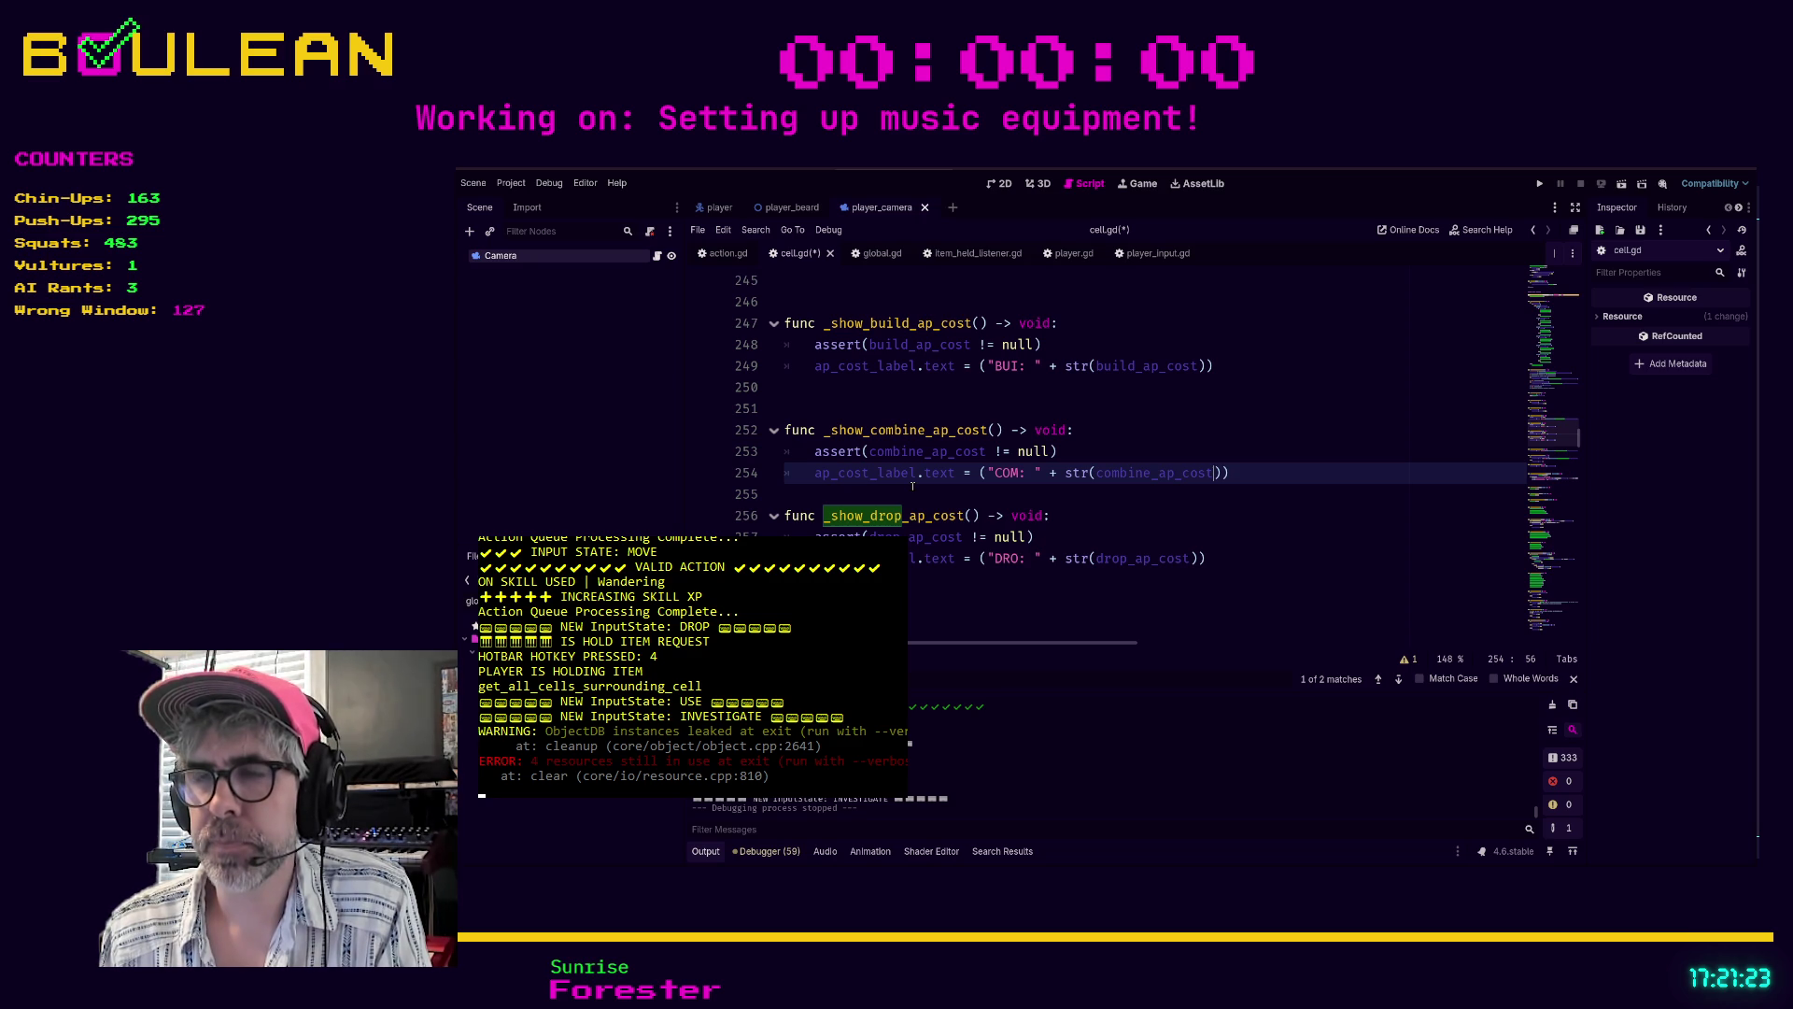
{"action": "key", "text": "ctrl+f"}
{"action": "type", "text": "_show_drop_ap"}
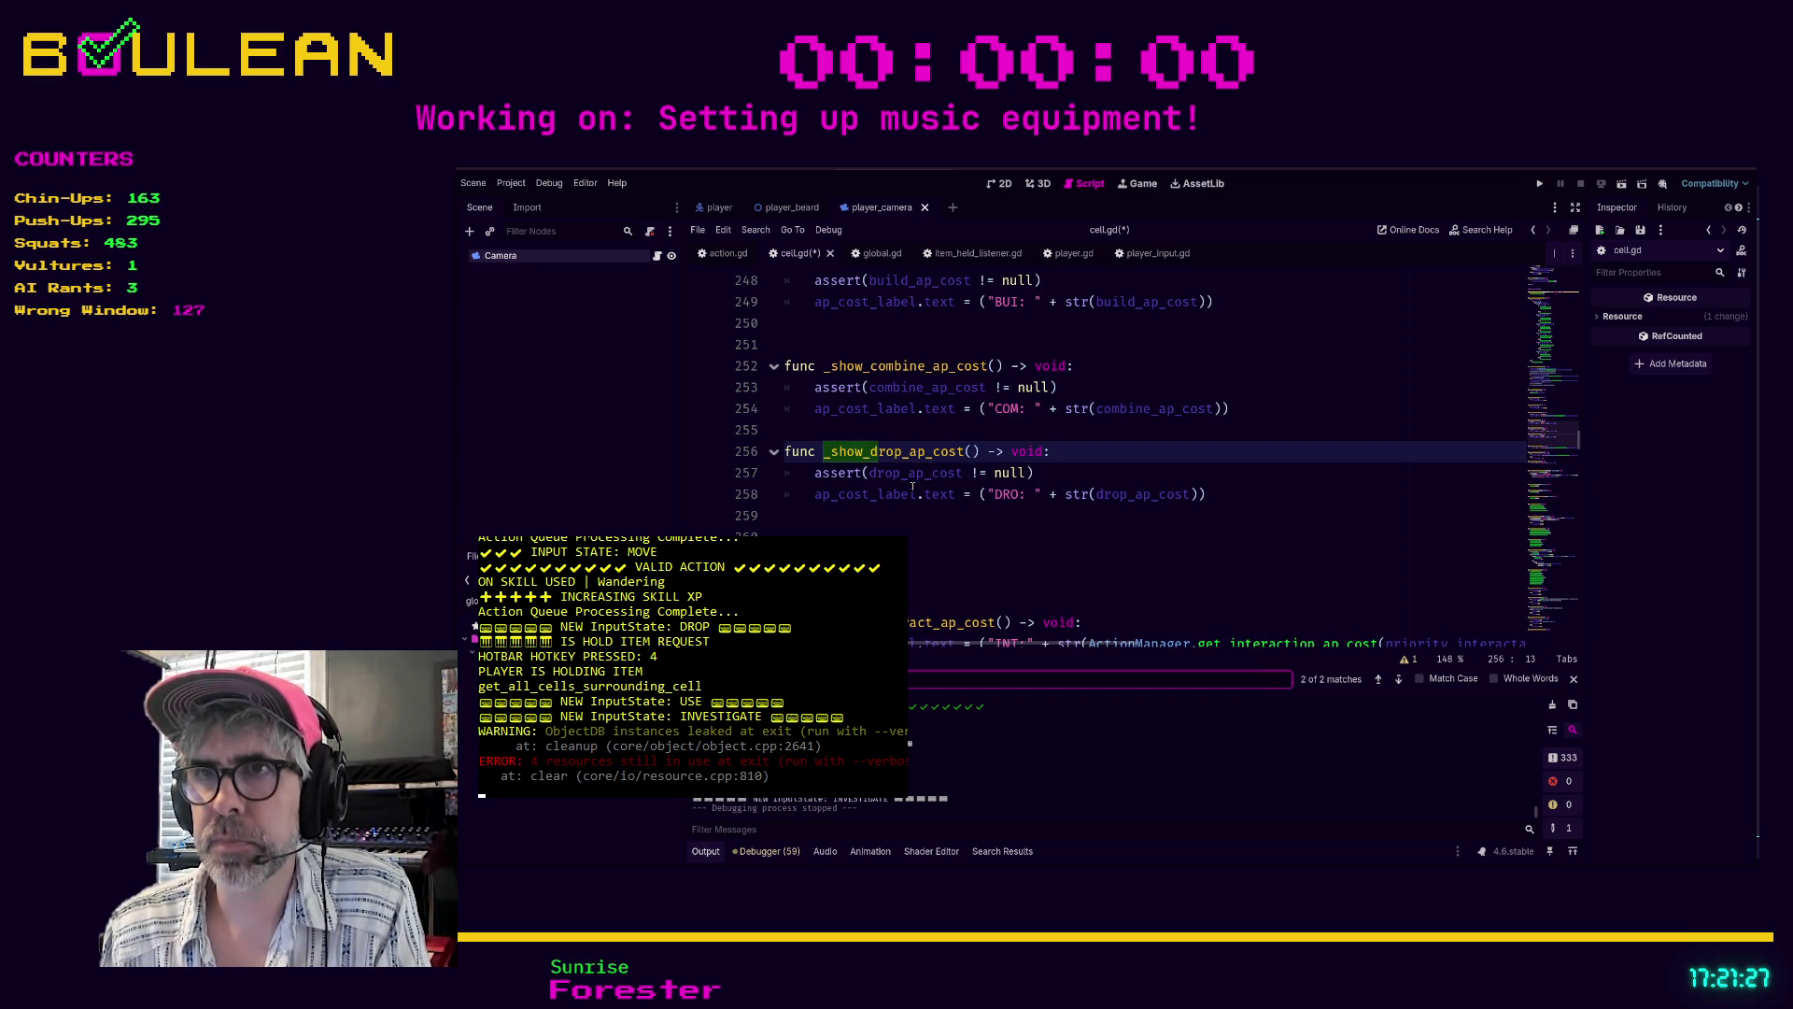
{"action": "type", "text": "_cost"}
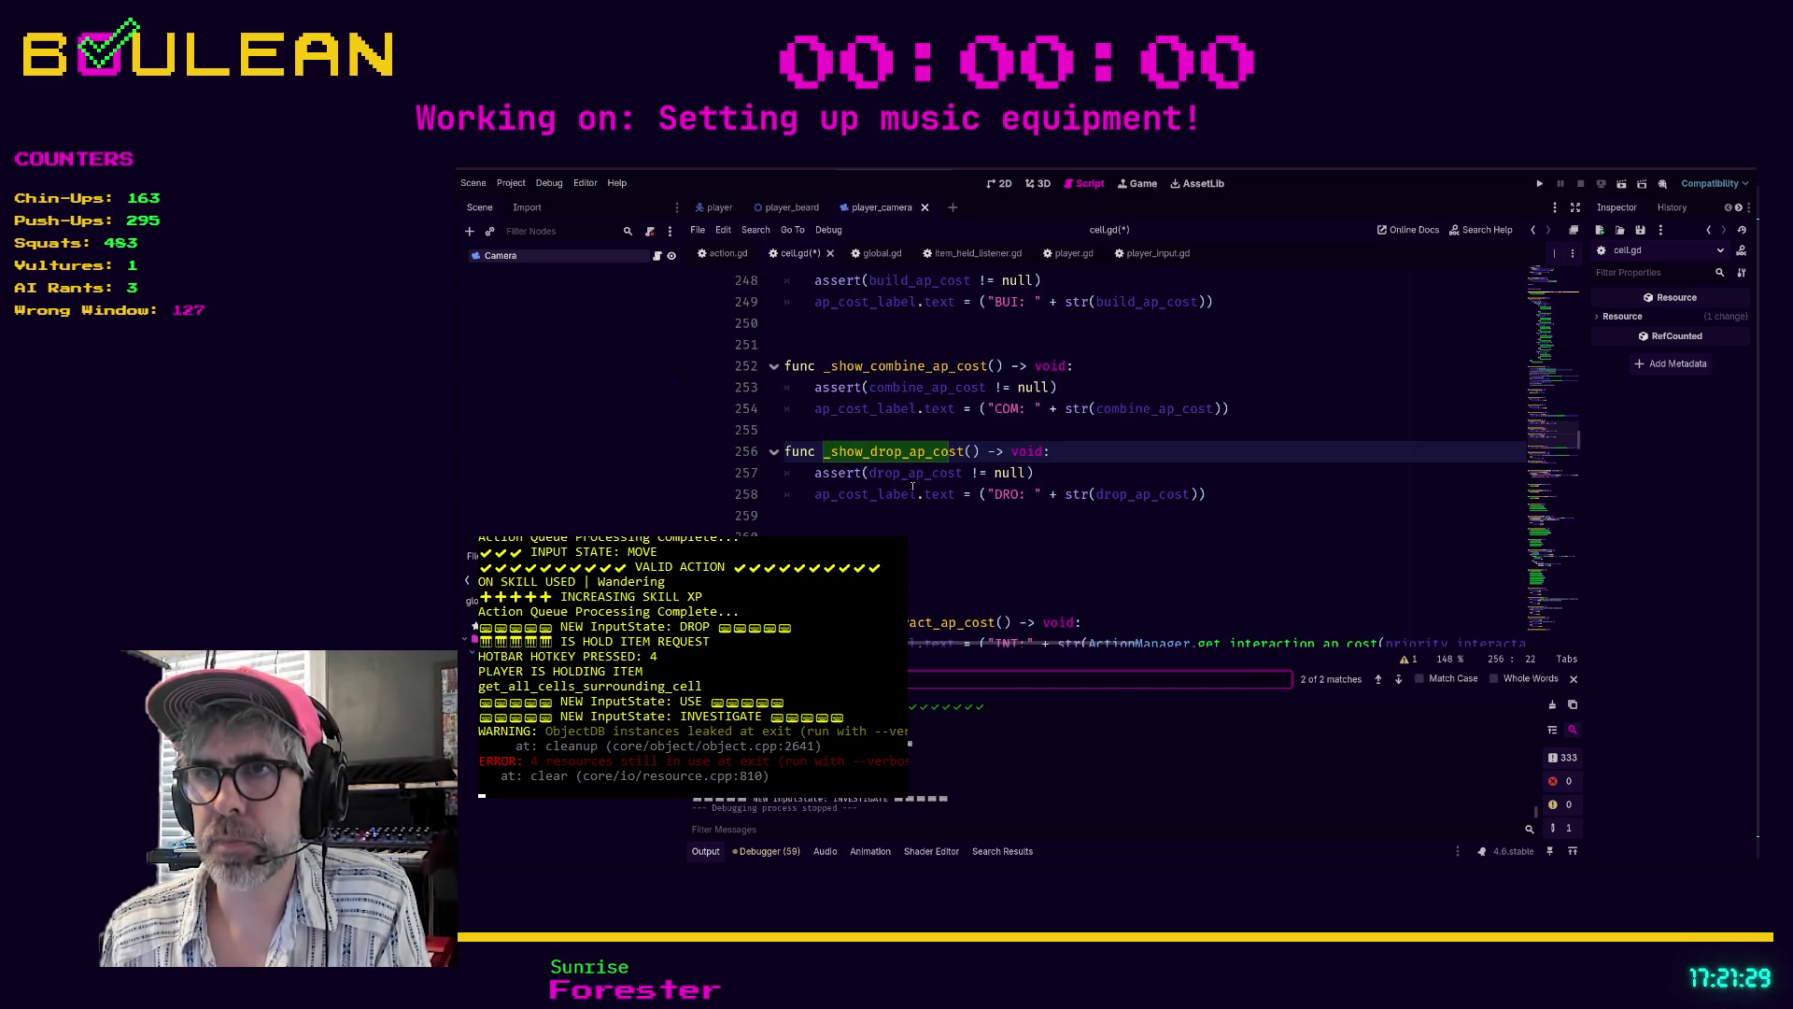
- Jump to the _show_drop_ap_cost call and type 'if Global.pl' below line 189, then erase it
{"action": "key", "text": "Return"}
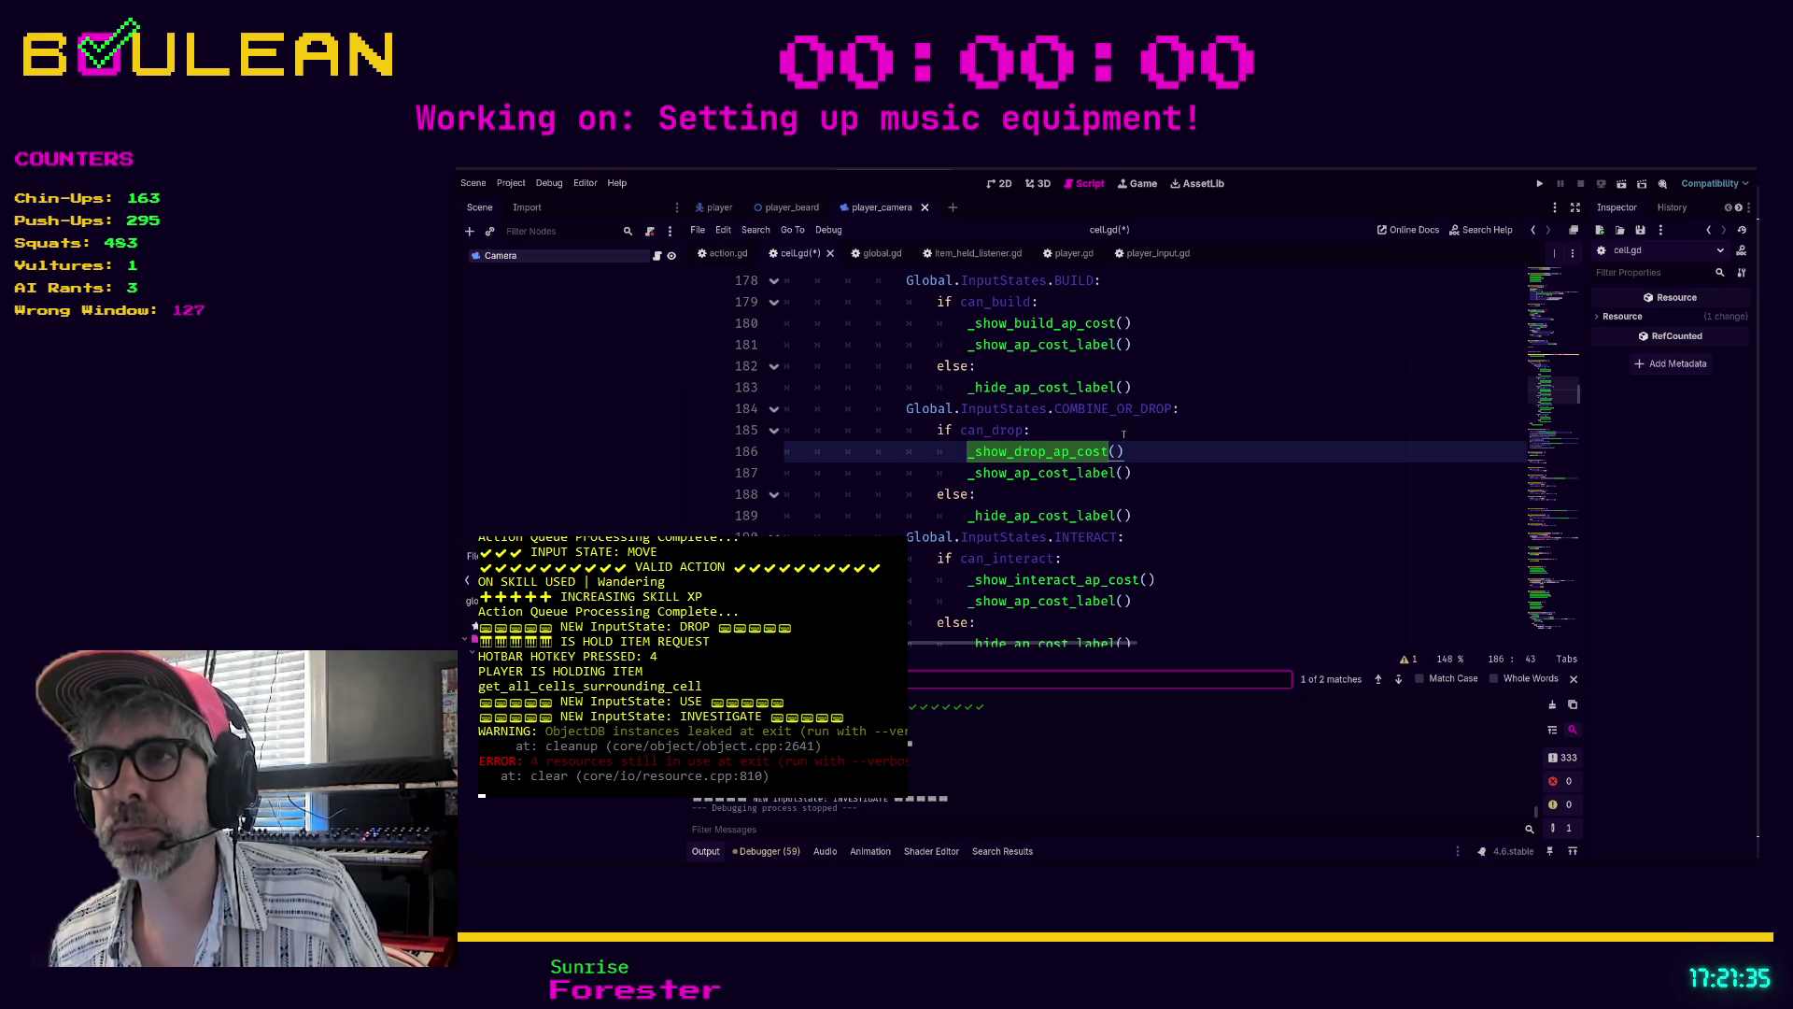
{"action": "left_click", "coordinate": [1083, 429]}
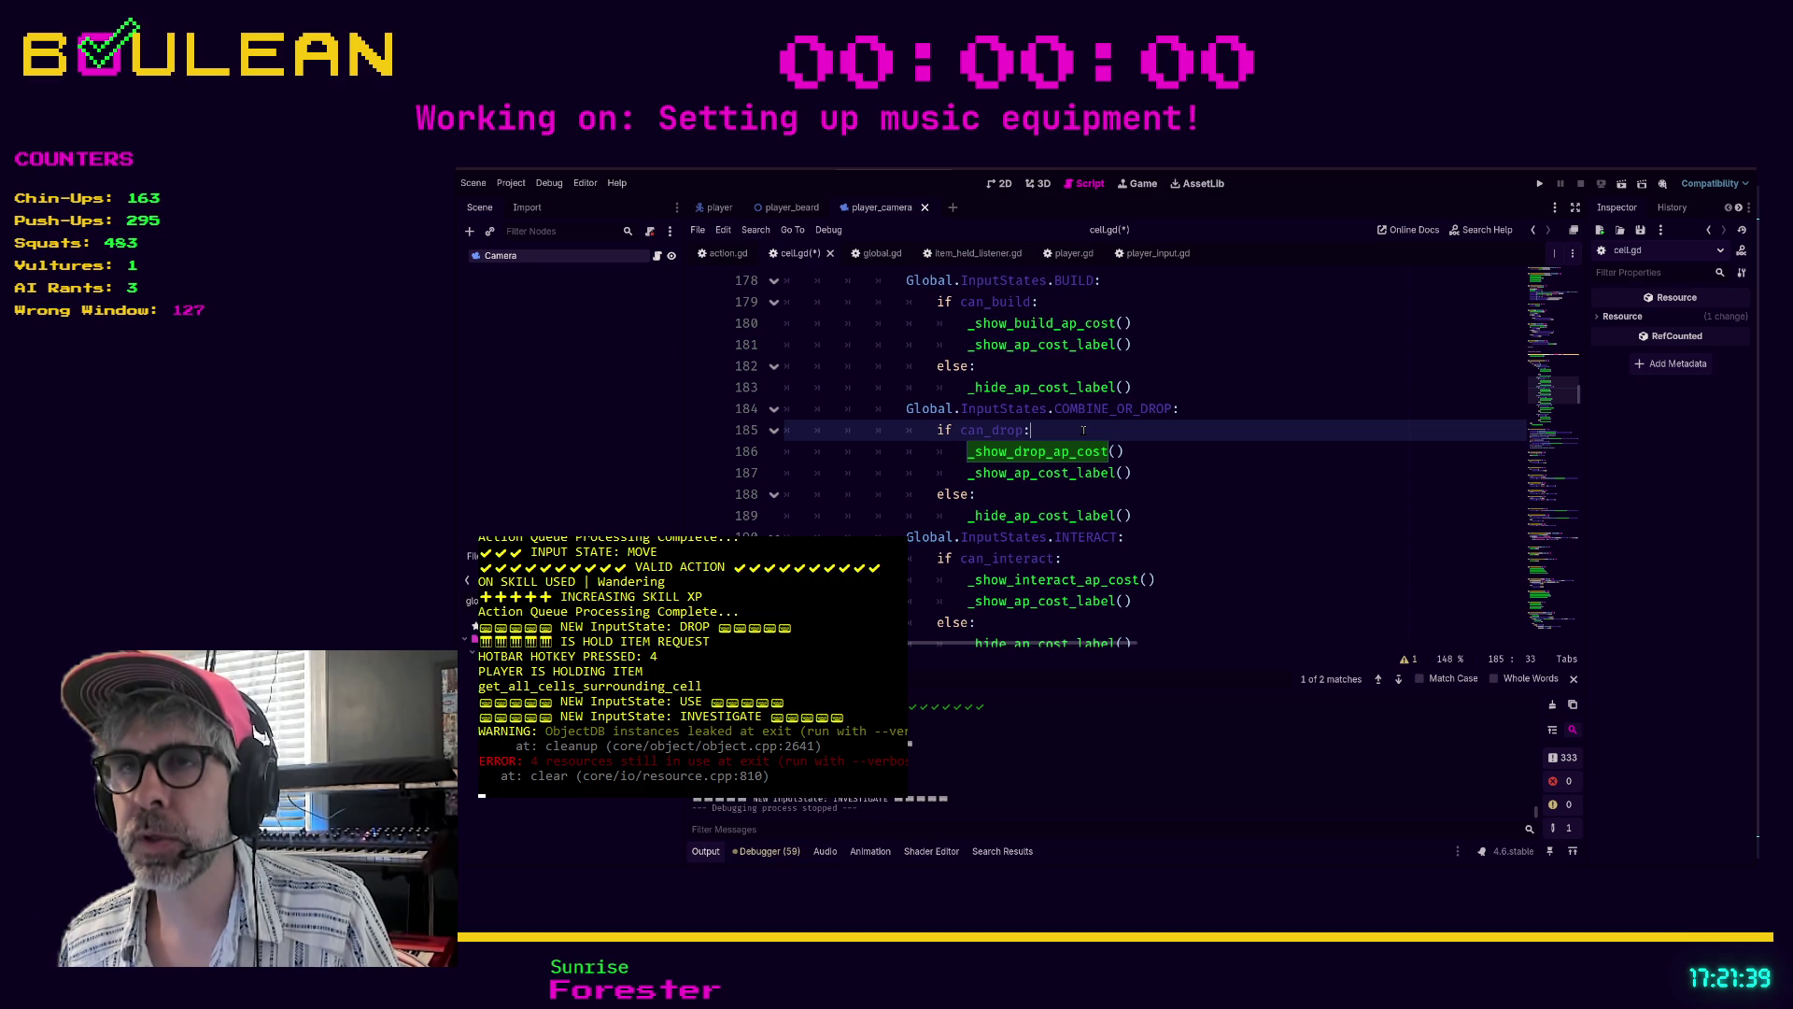
{"action": "left_click", "coordinate": [1158, 516]}
{"action": "key", "text": "Return"}
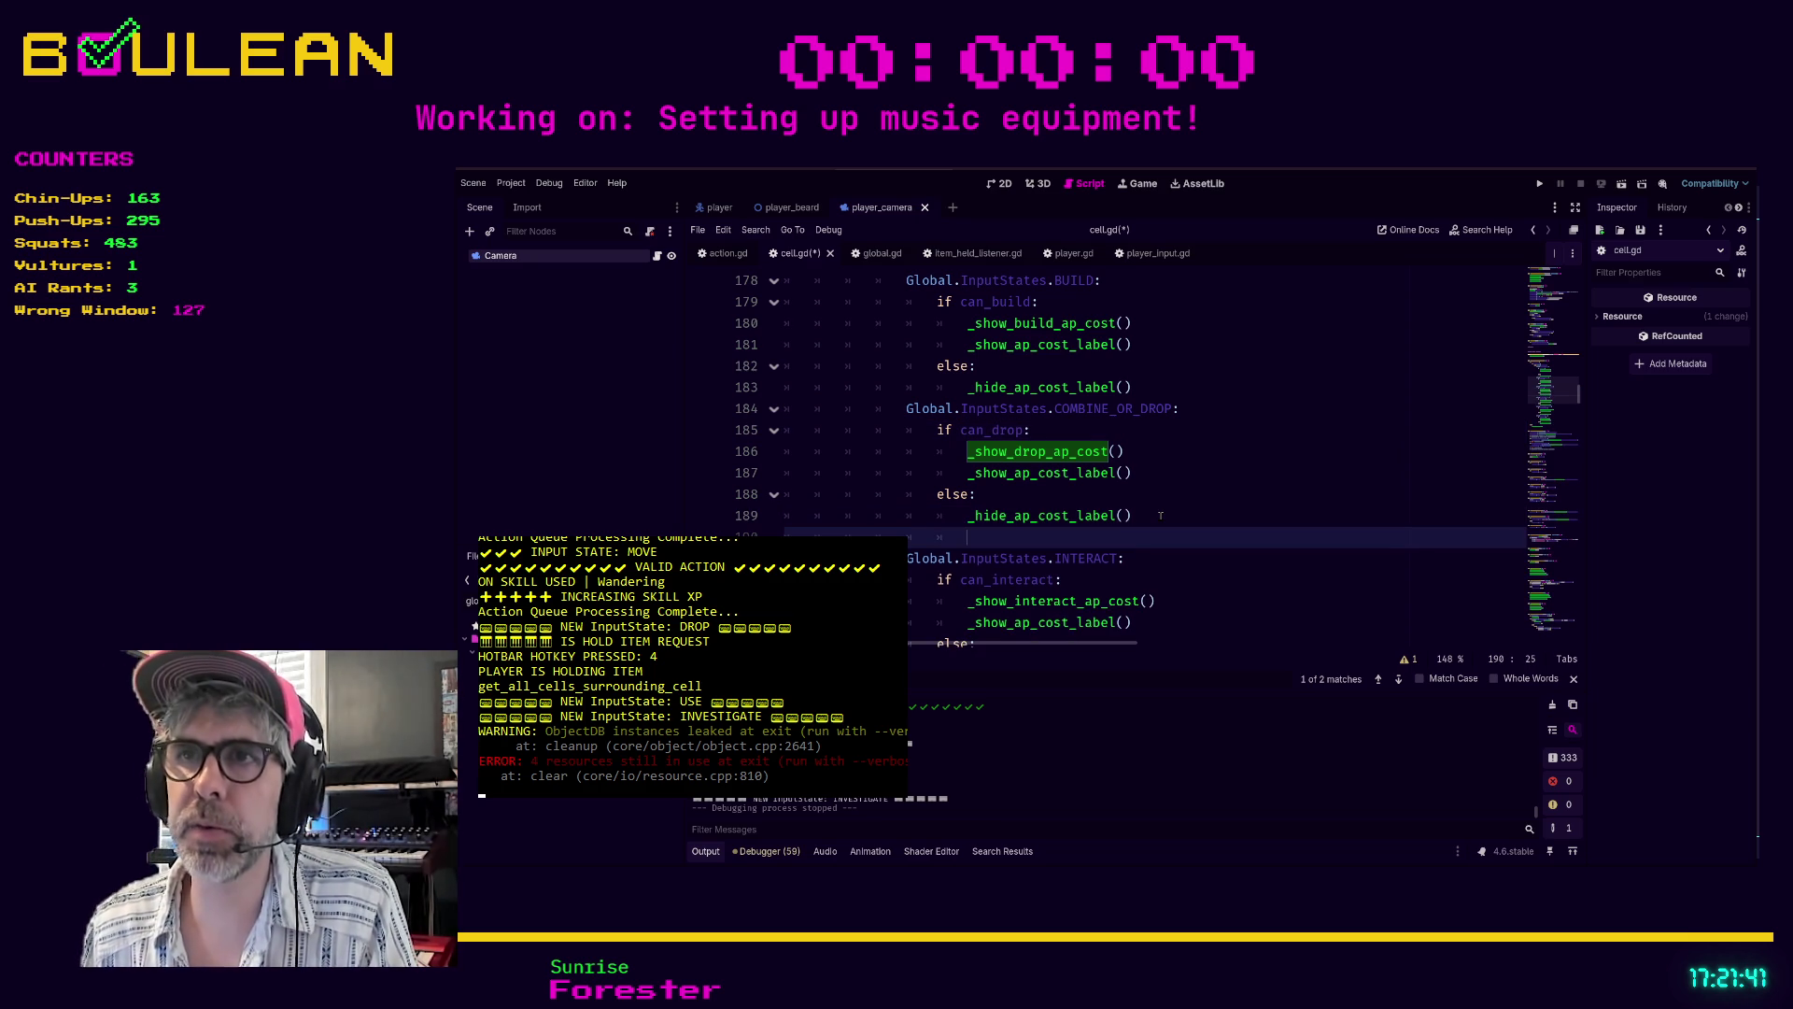
{"action": "type", "text": "if Glob"}
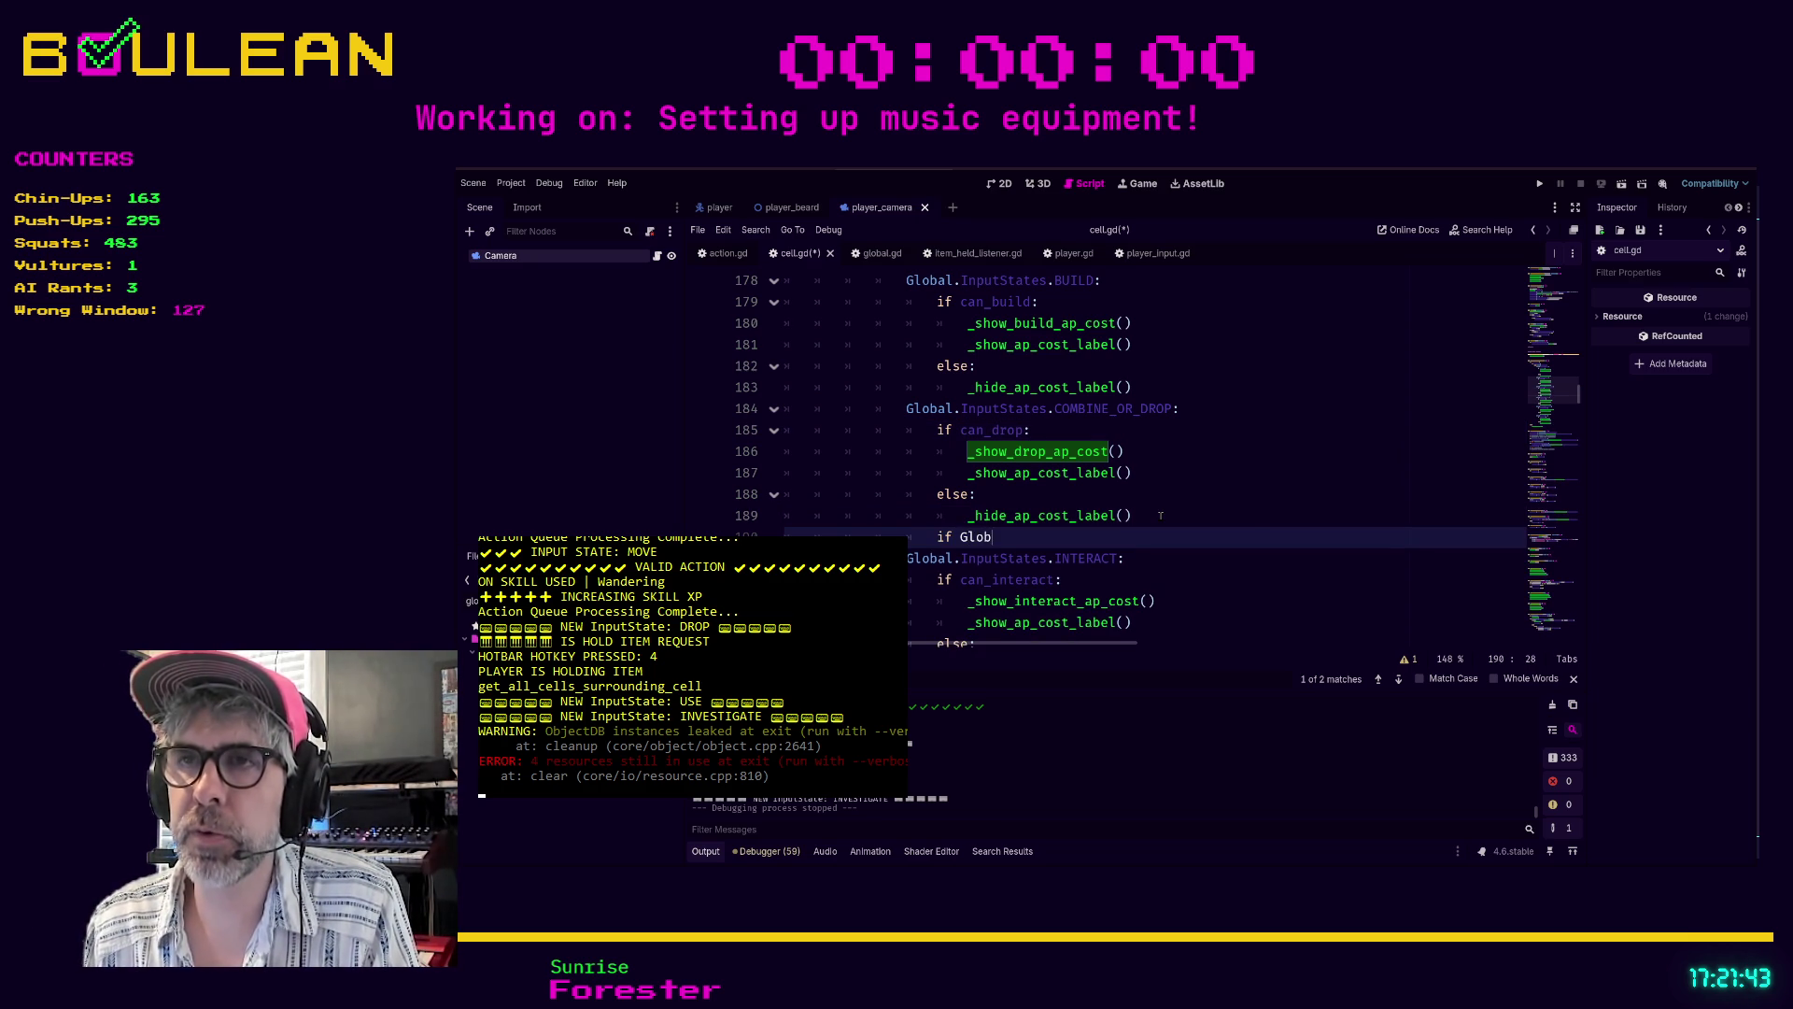
{"action": "type", "text": "al.pl"}
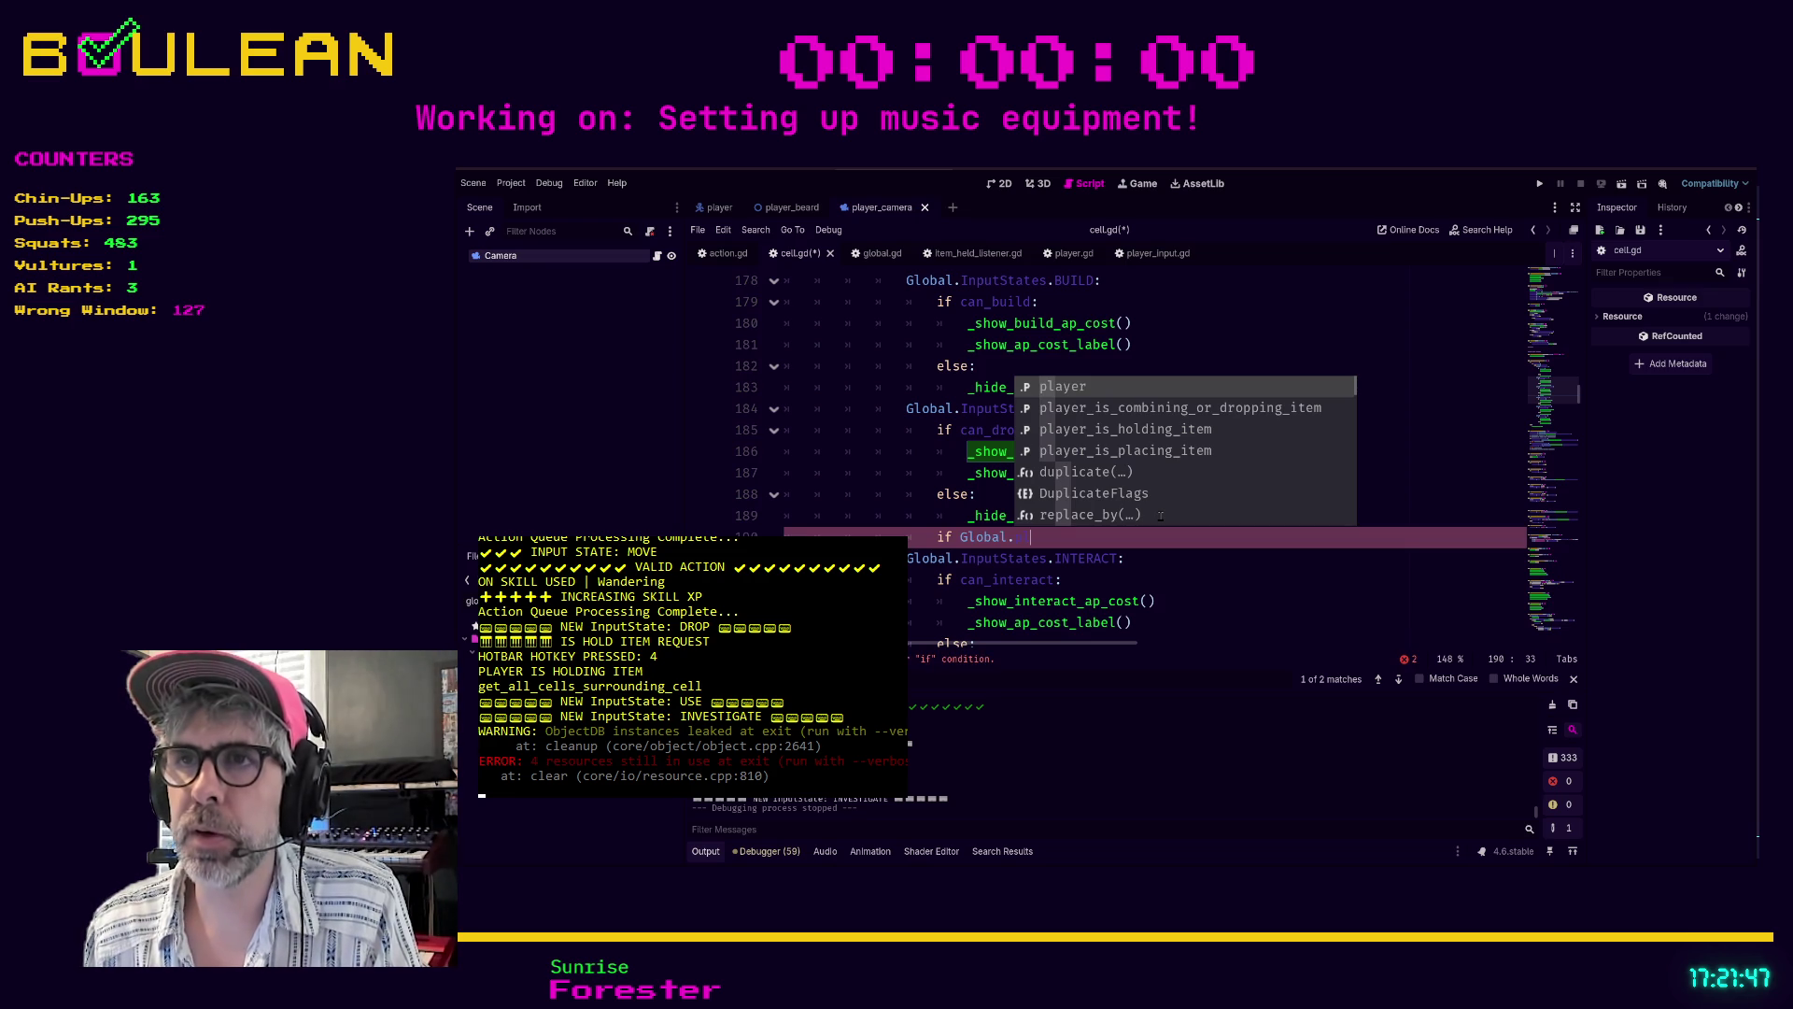
{"action": "key", "text": "BackSpace"}
{"action": "key", "text": "BackSpace"}
{"action": "key", "text": "BackSpace"}
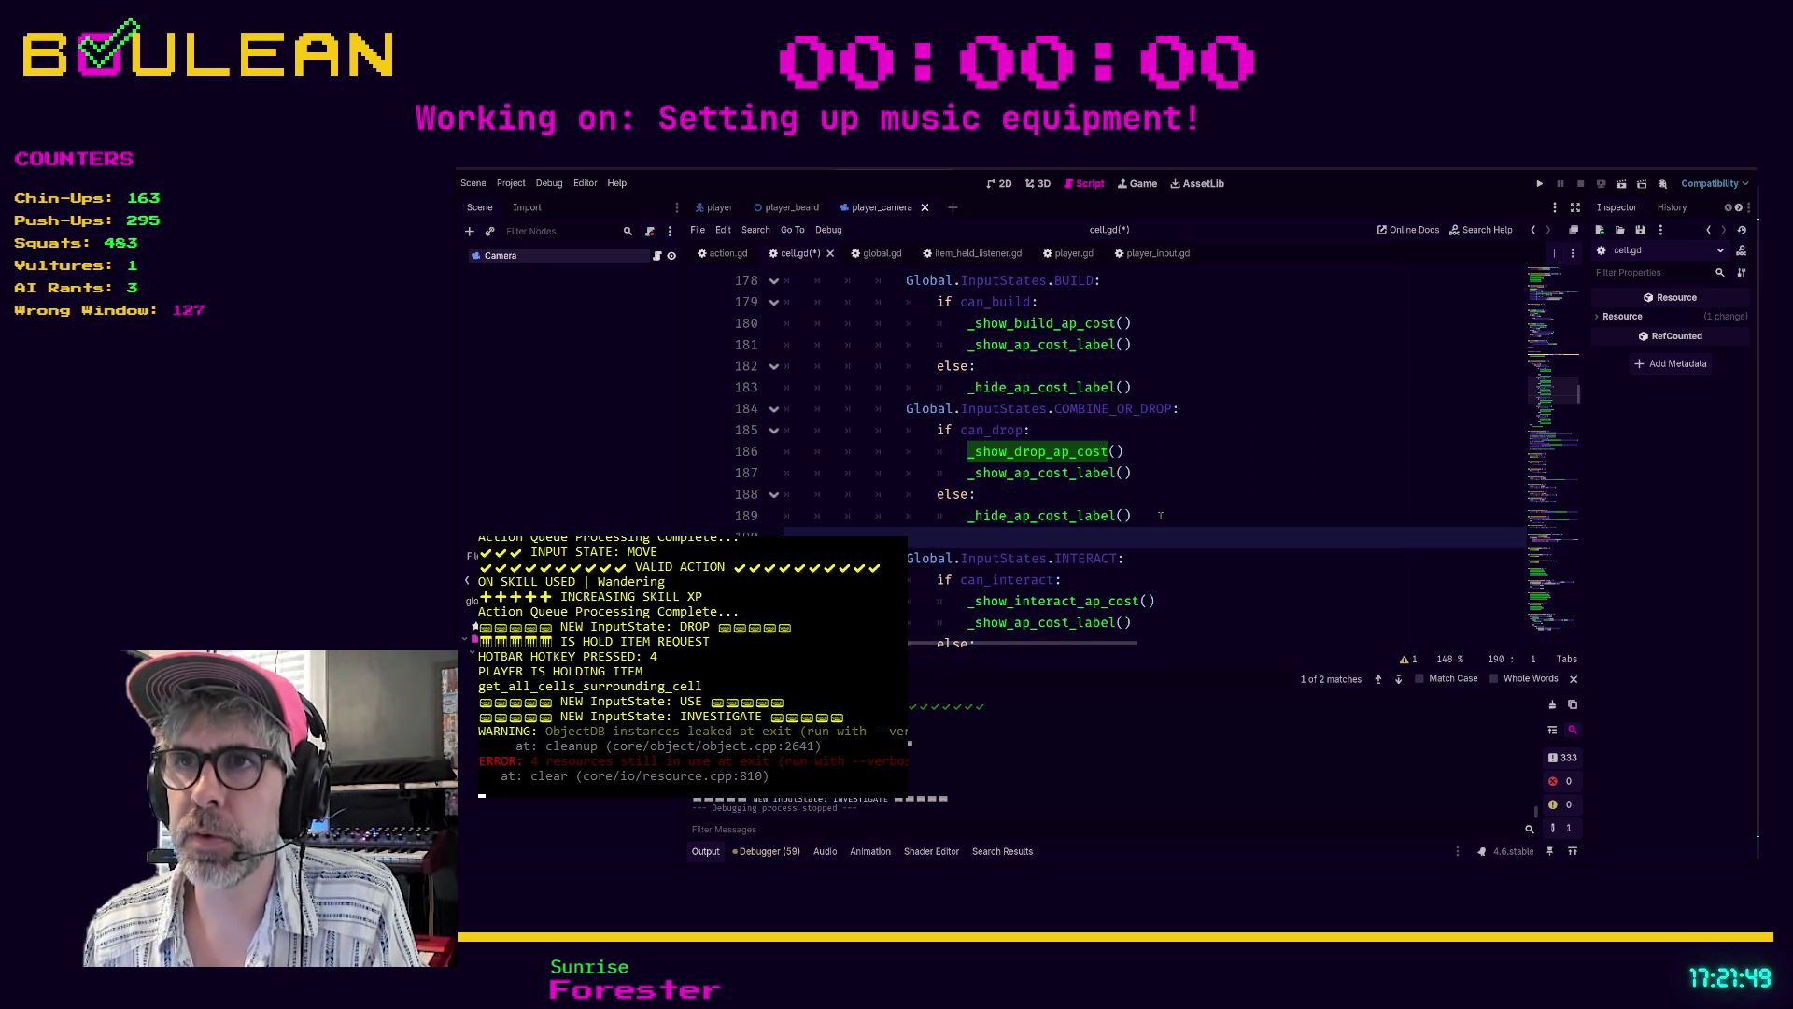
{"action": "key", "text": "BackSpace"}
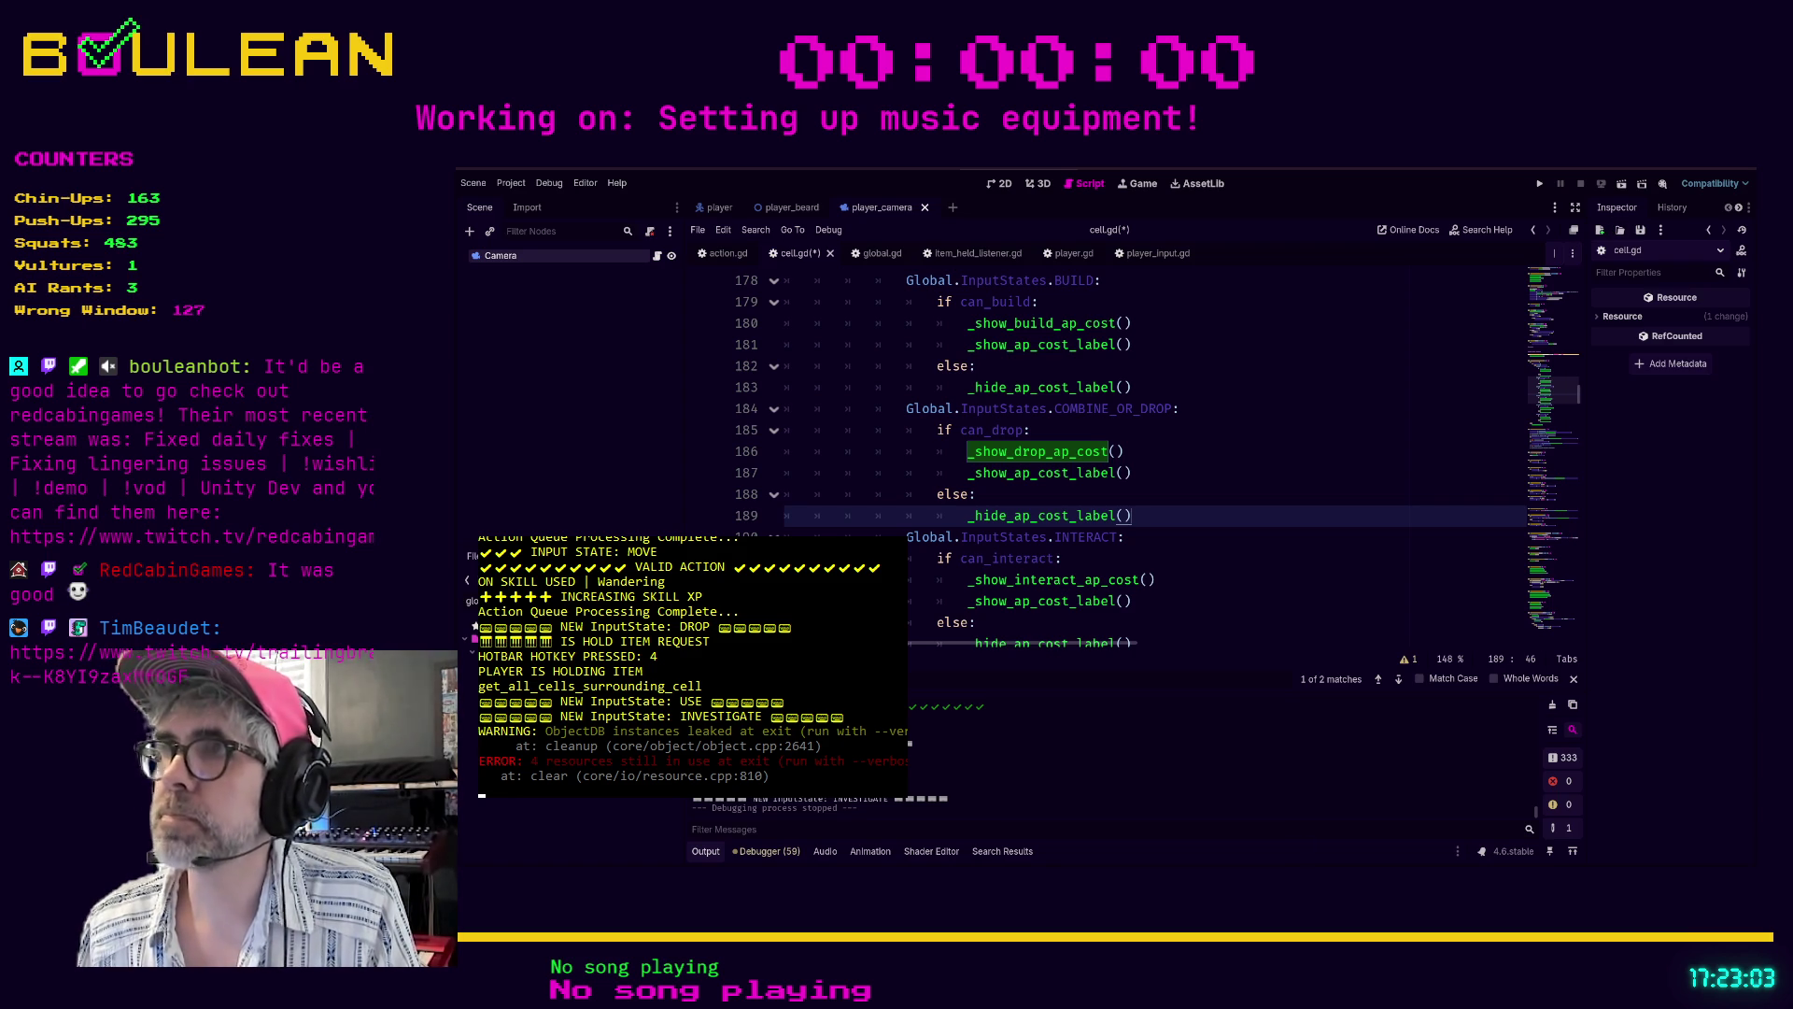
- Play the Twitch racing clip fullscreen with volume at 63%
{"action": "key", "text": "alt+Tab"}
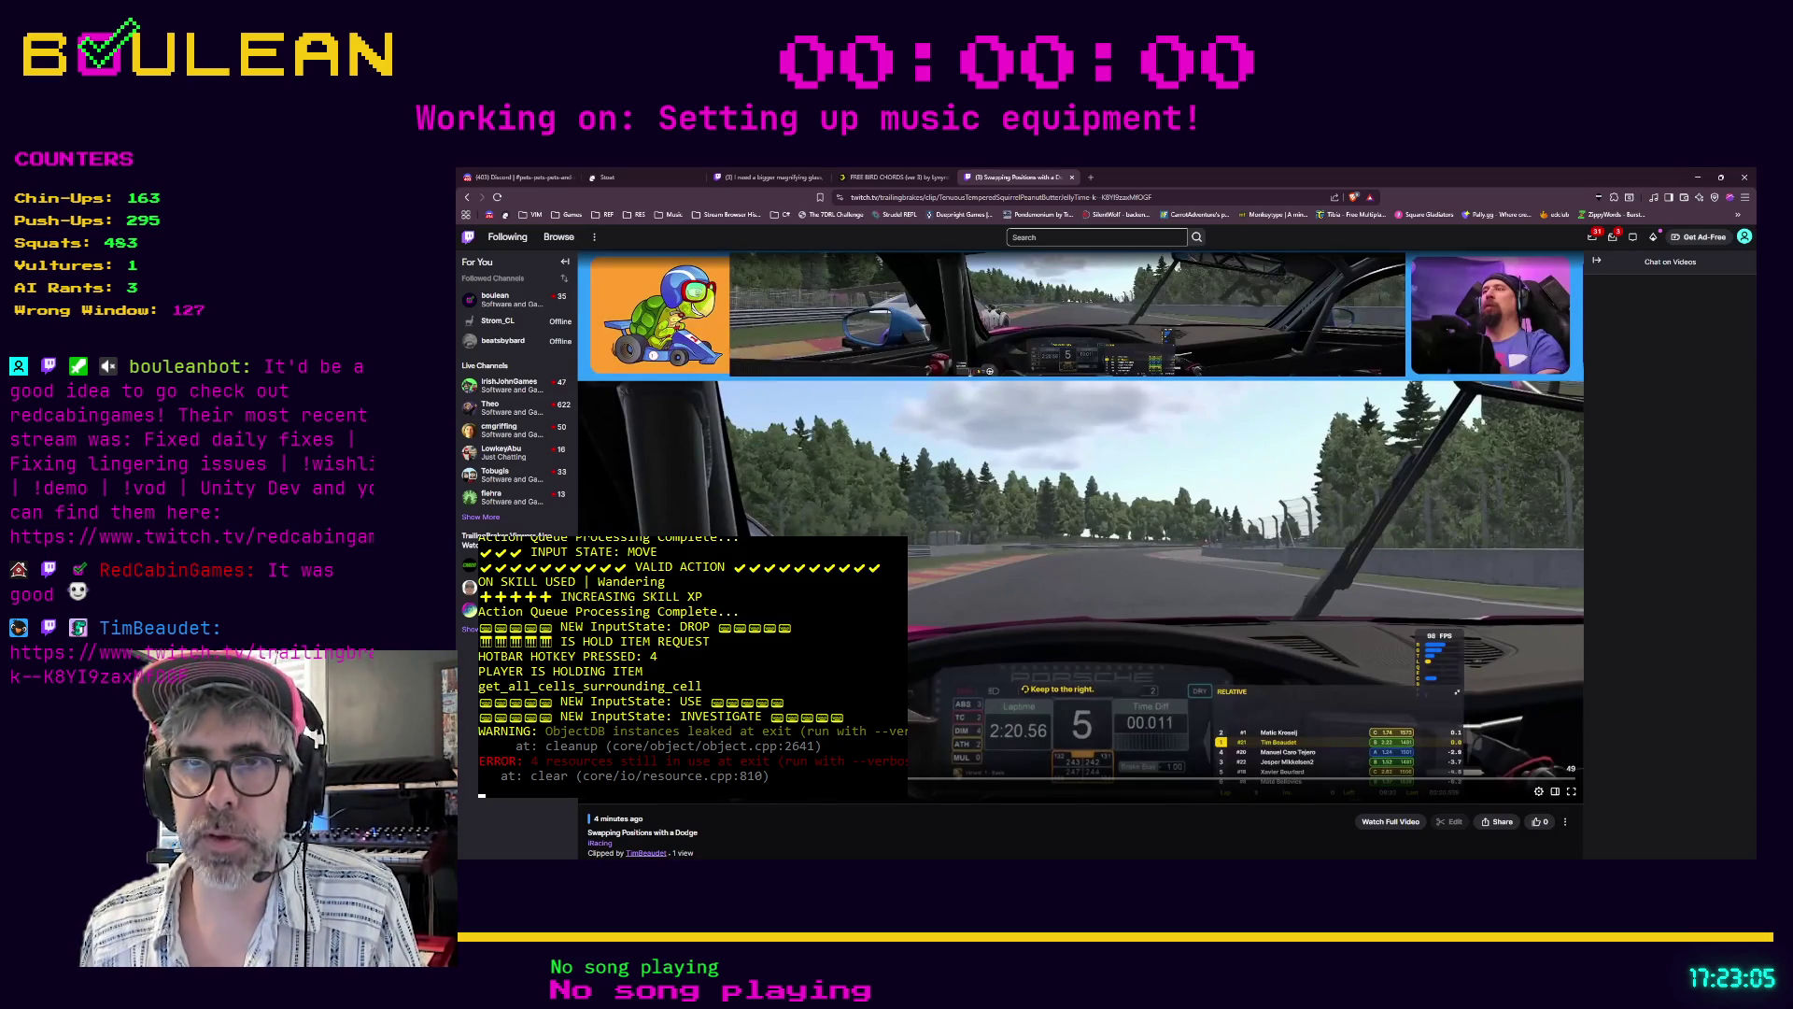
{"action": "left_click", "coordinate": [1532, 654]}
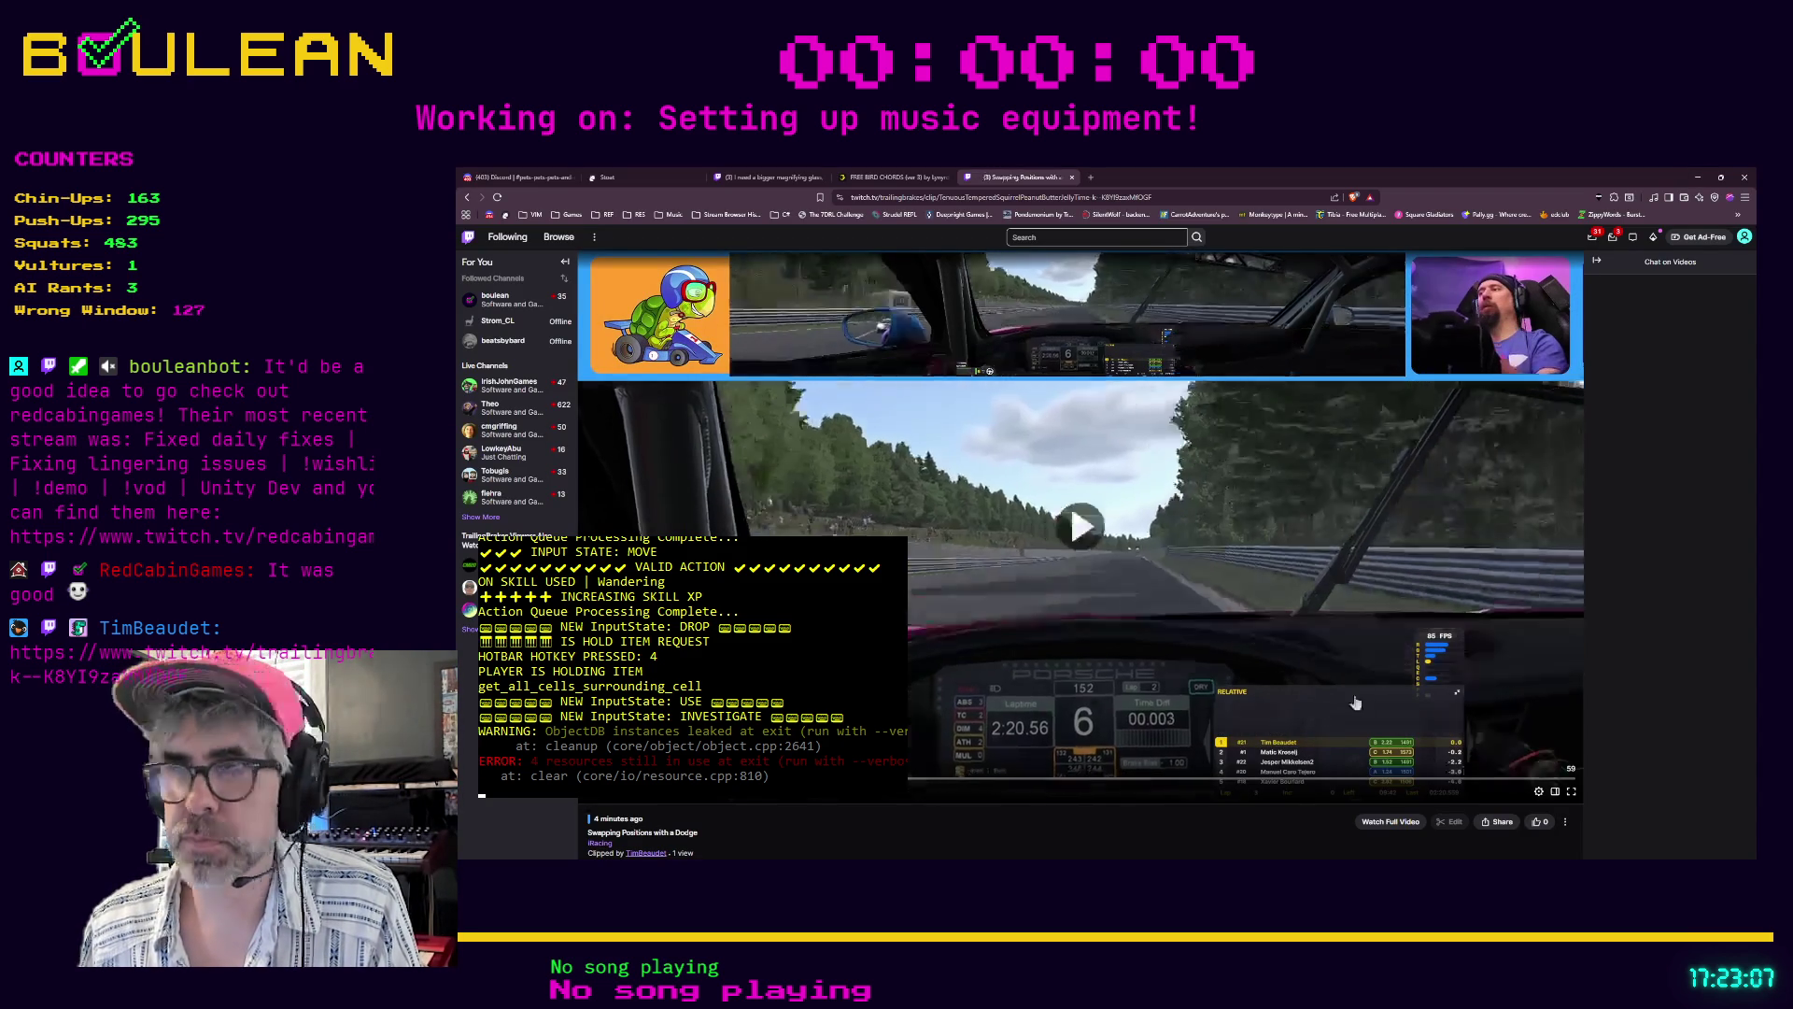
{"action": "left_click", "coordinate": [1573, 792]}
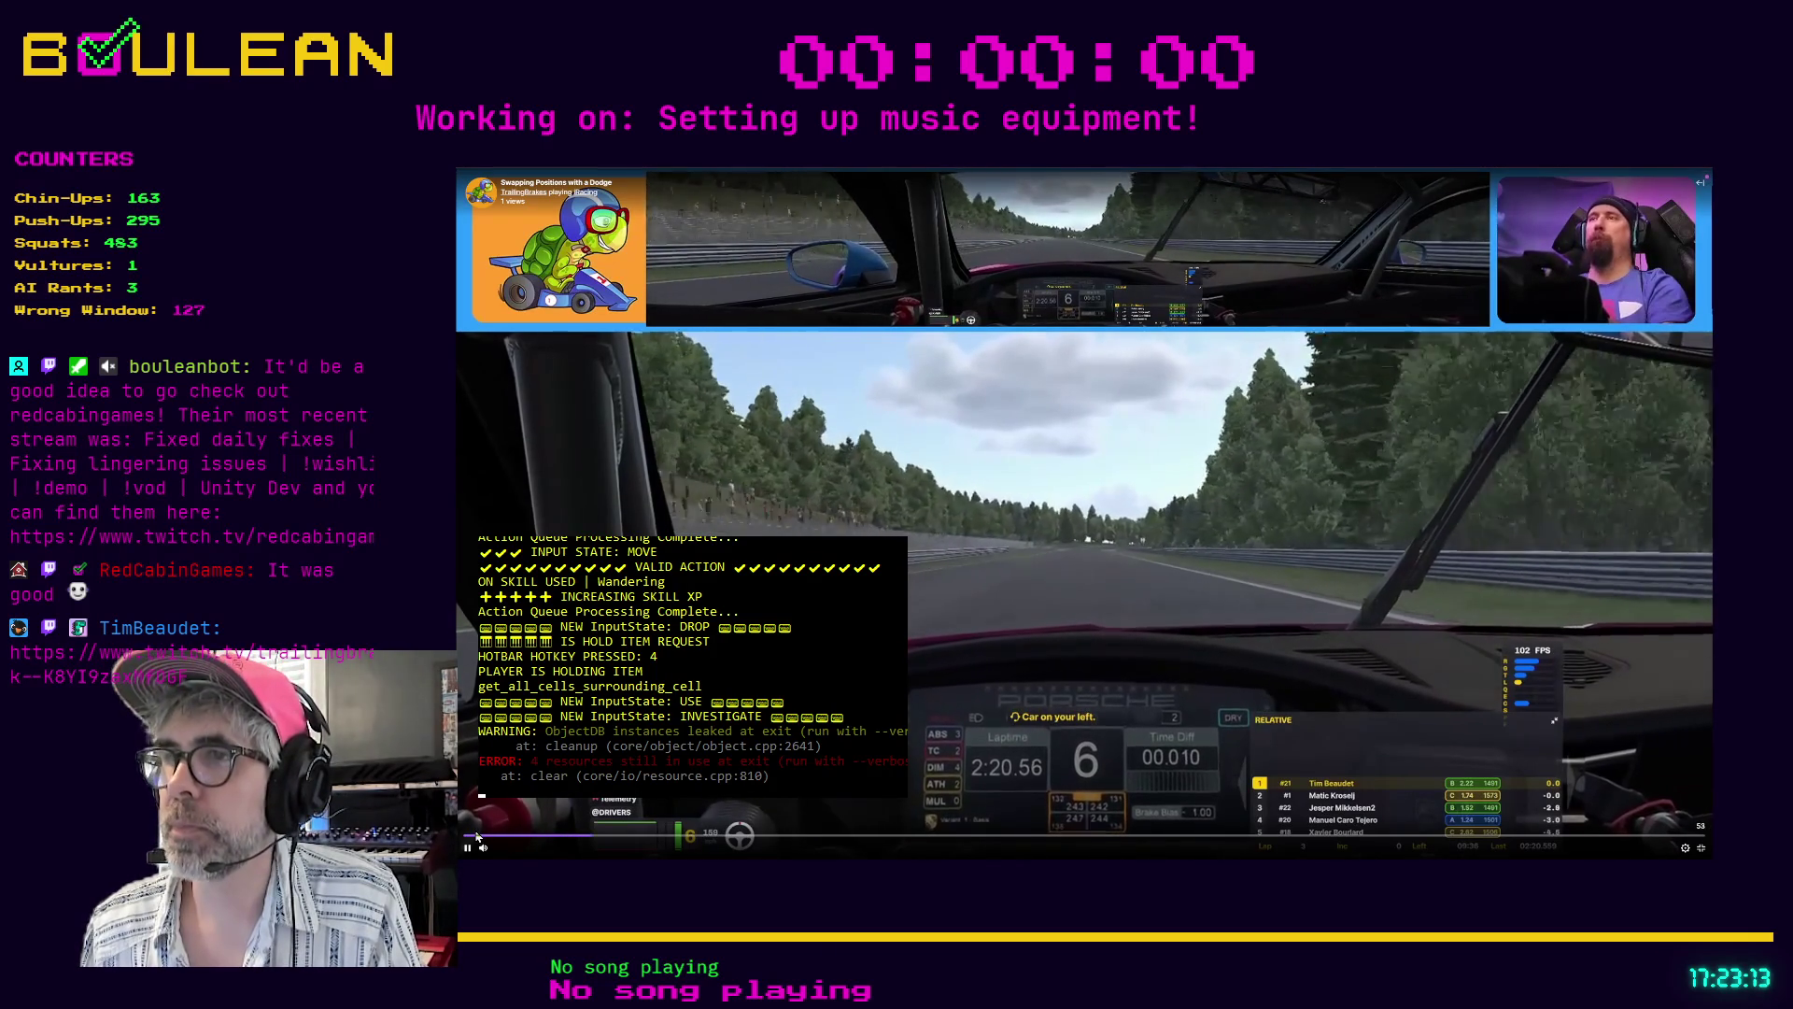
{"action": "mouse_move", "coordinate": [497, 848]}
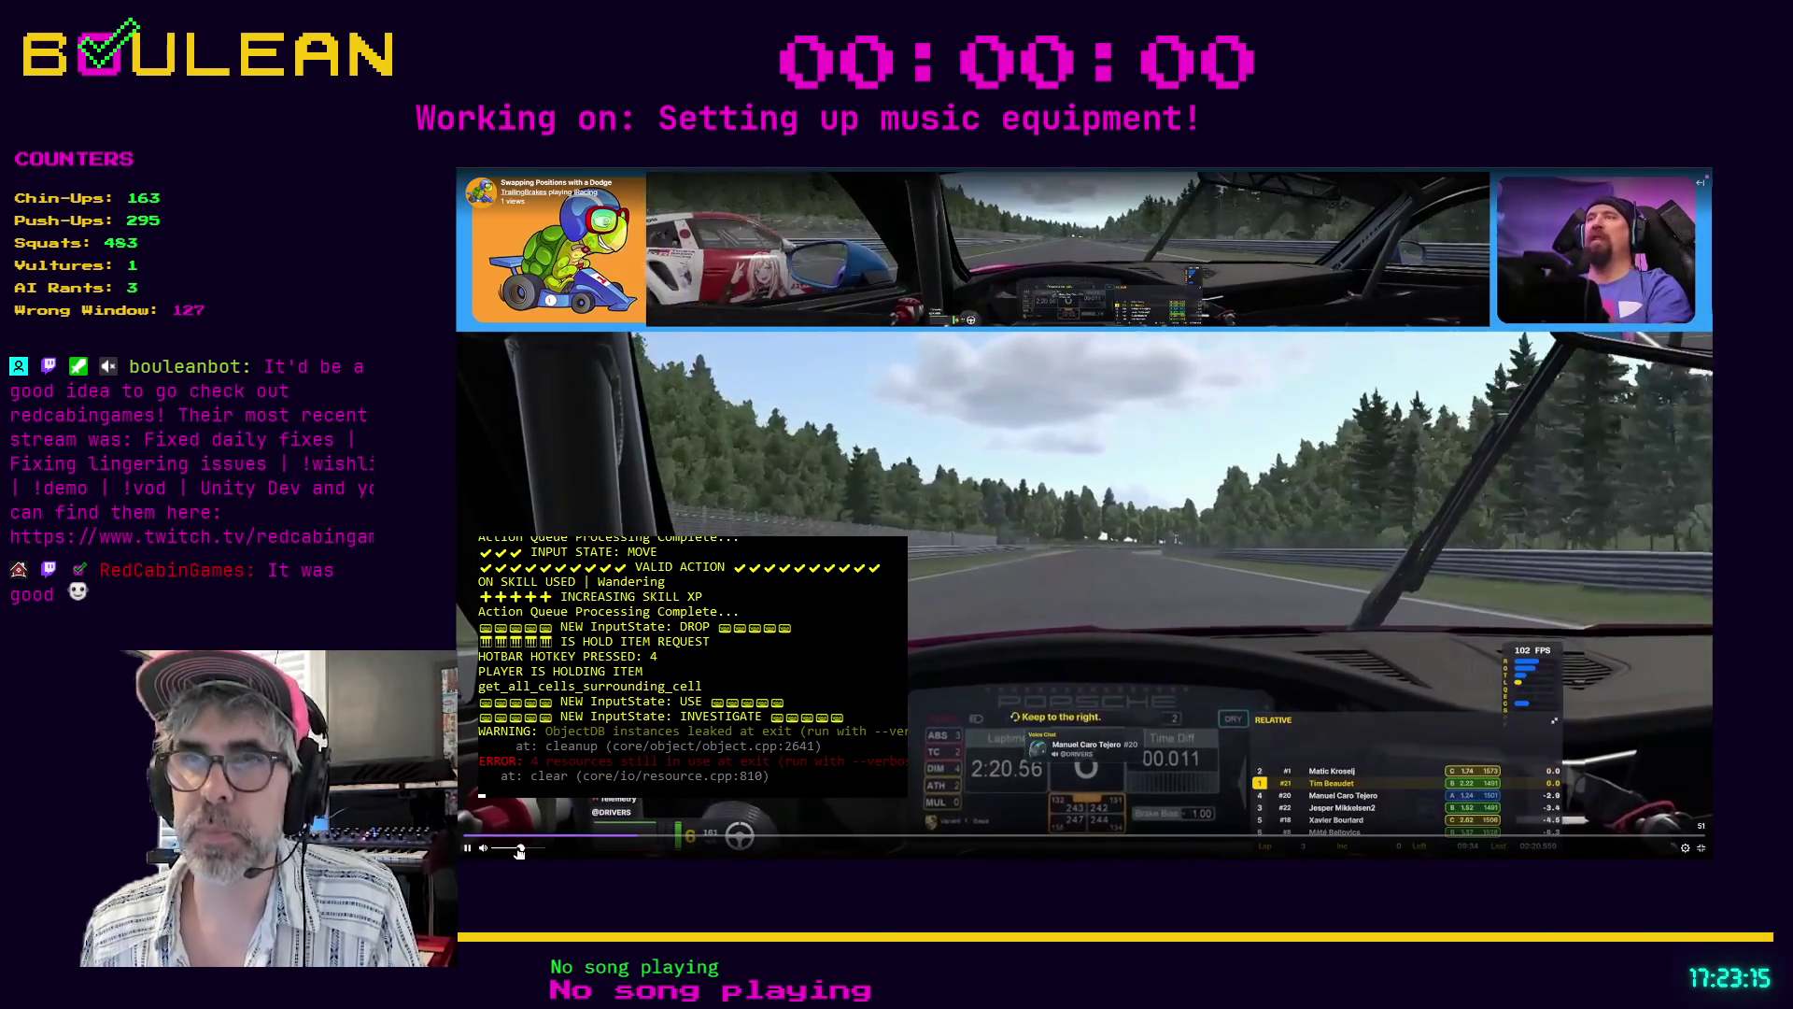
{"action": "left_click_drag", "start_coordinate": [519, 852], "coordinate": [527, 851]}
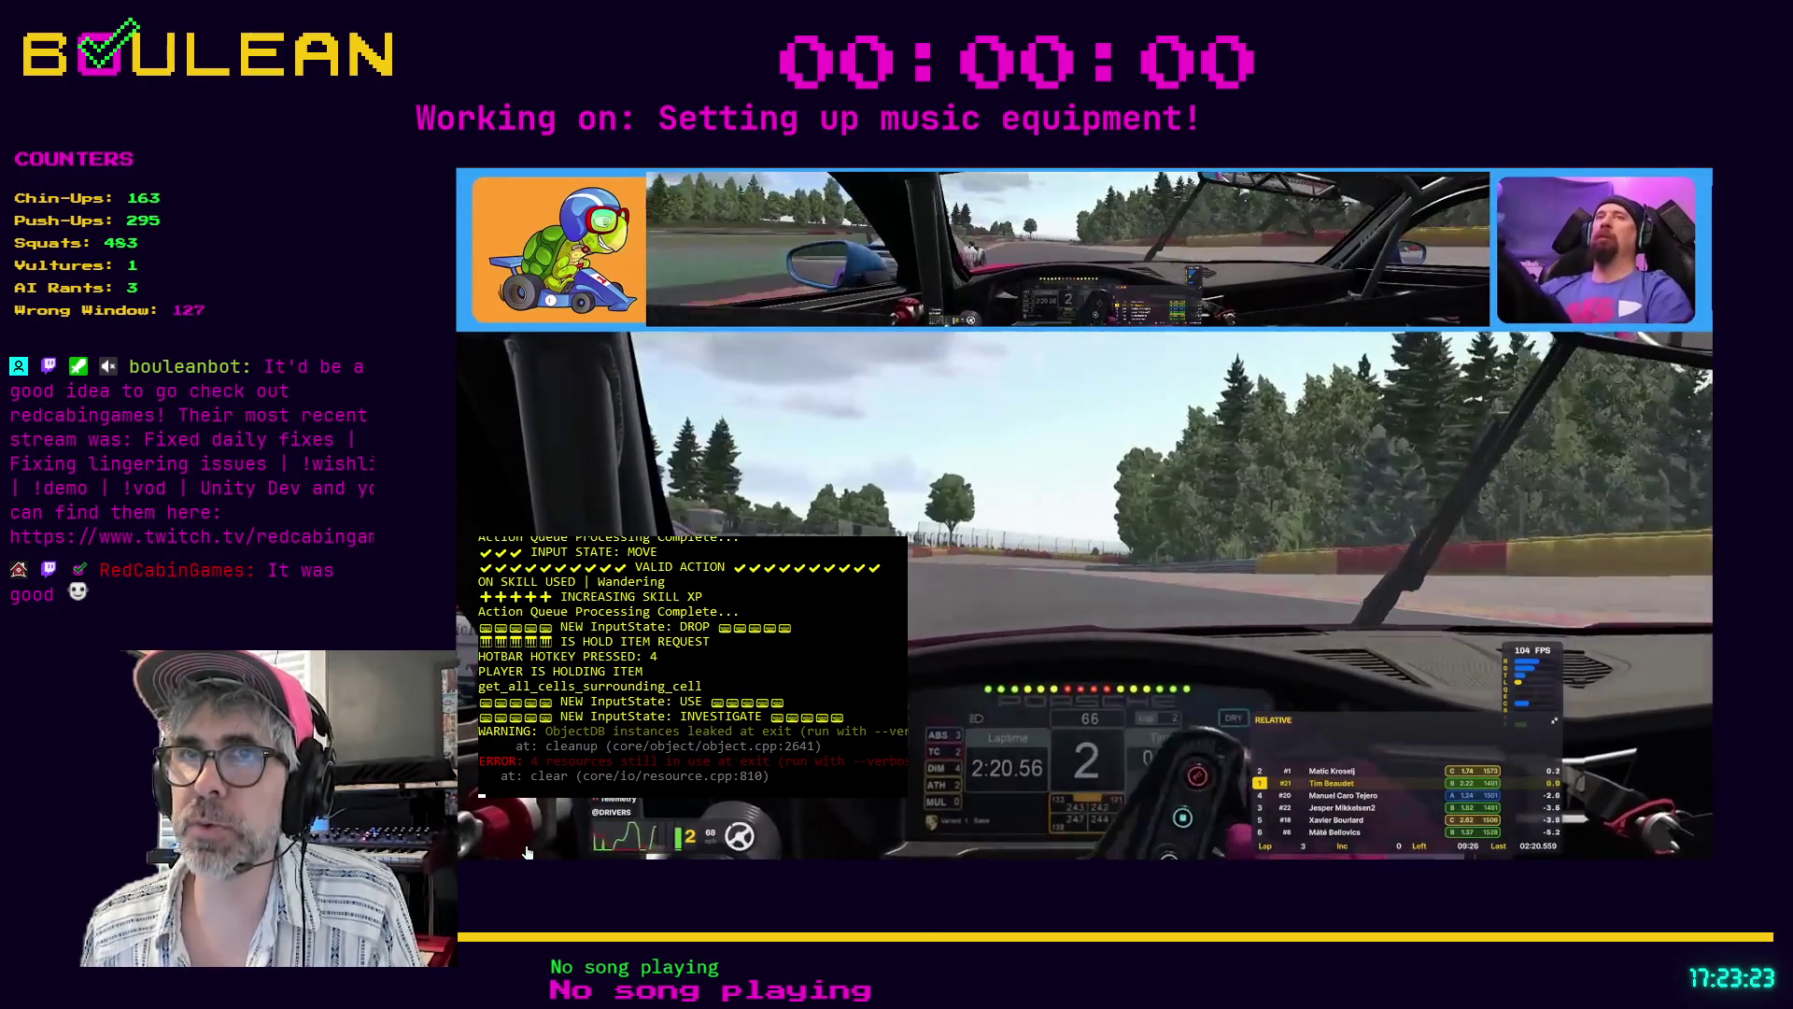
{"action": "mouse_move", "coordinate": [525, 850]}
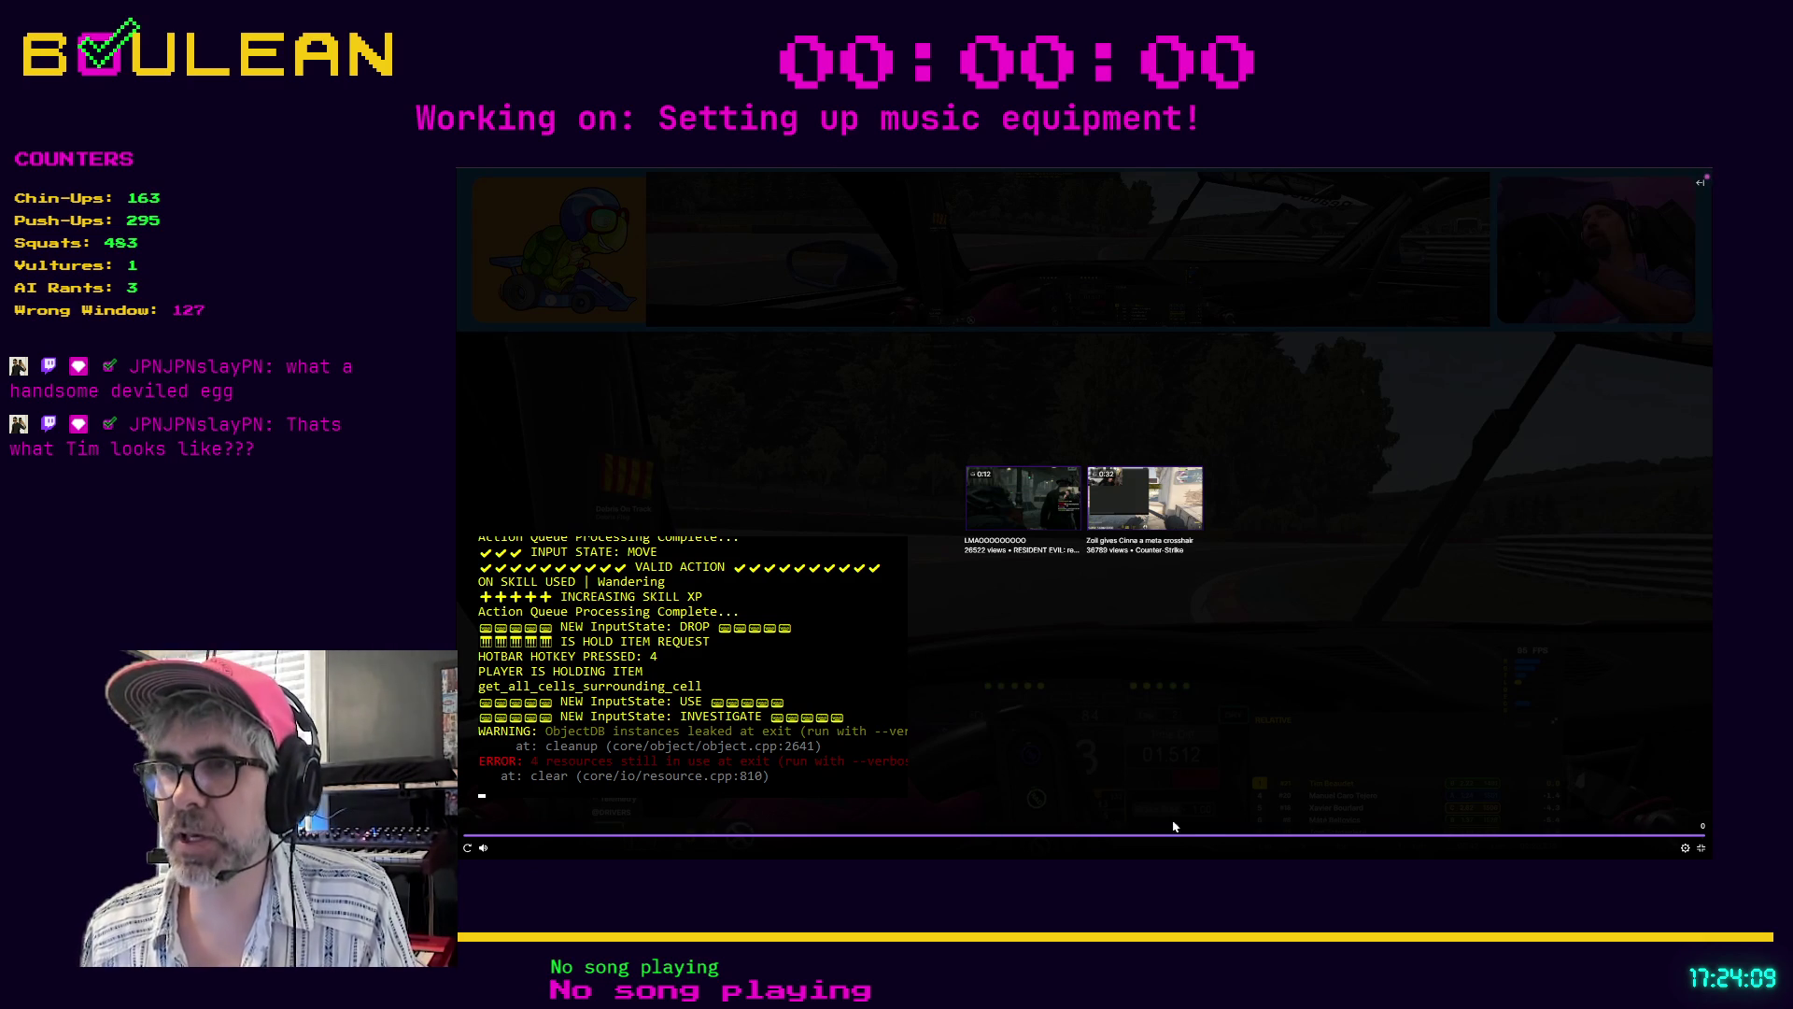
- Replay the clip from 0:34, pause it, exit fullscreen and minimize the browser
{"action": "left_click", "coordinate": [1203, 835]}
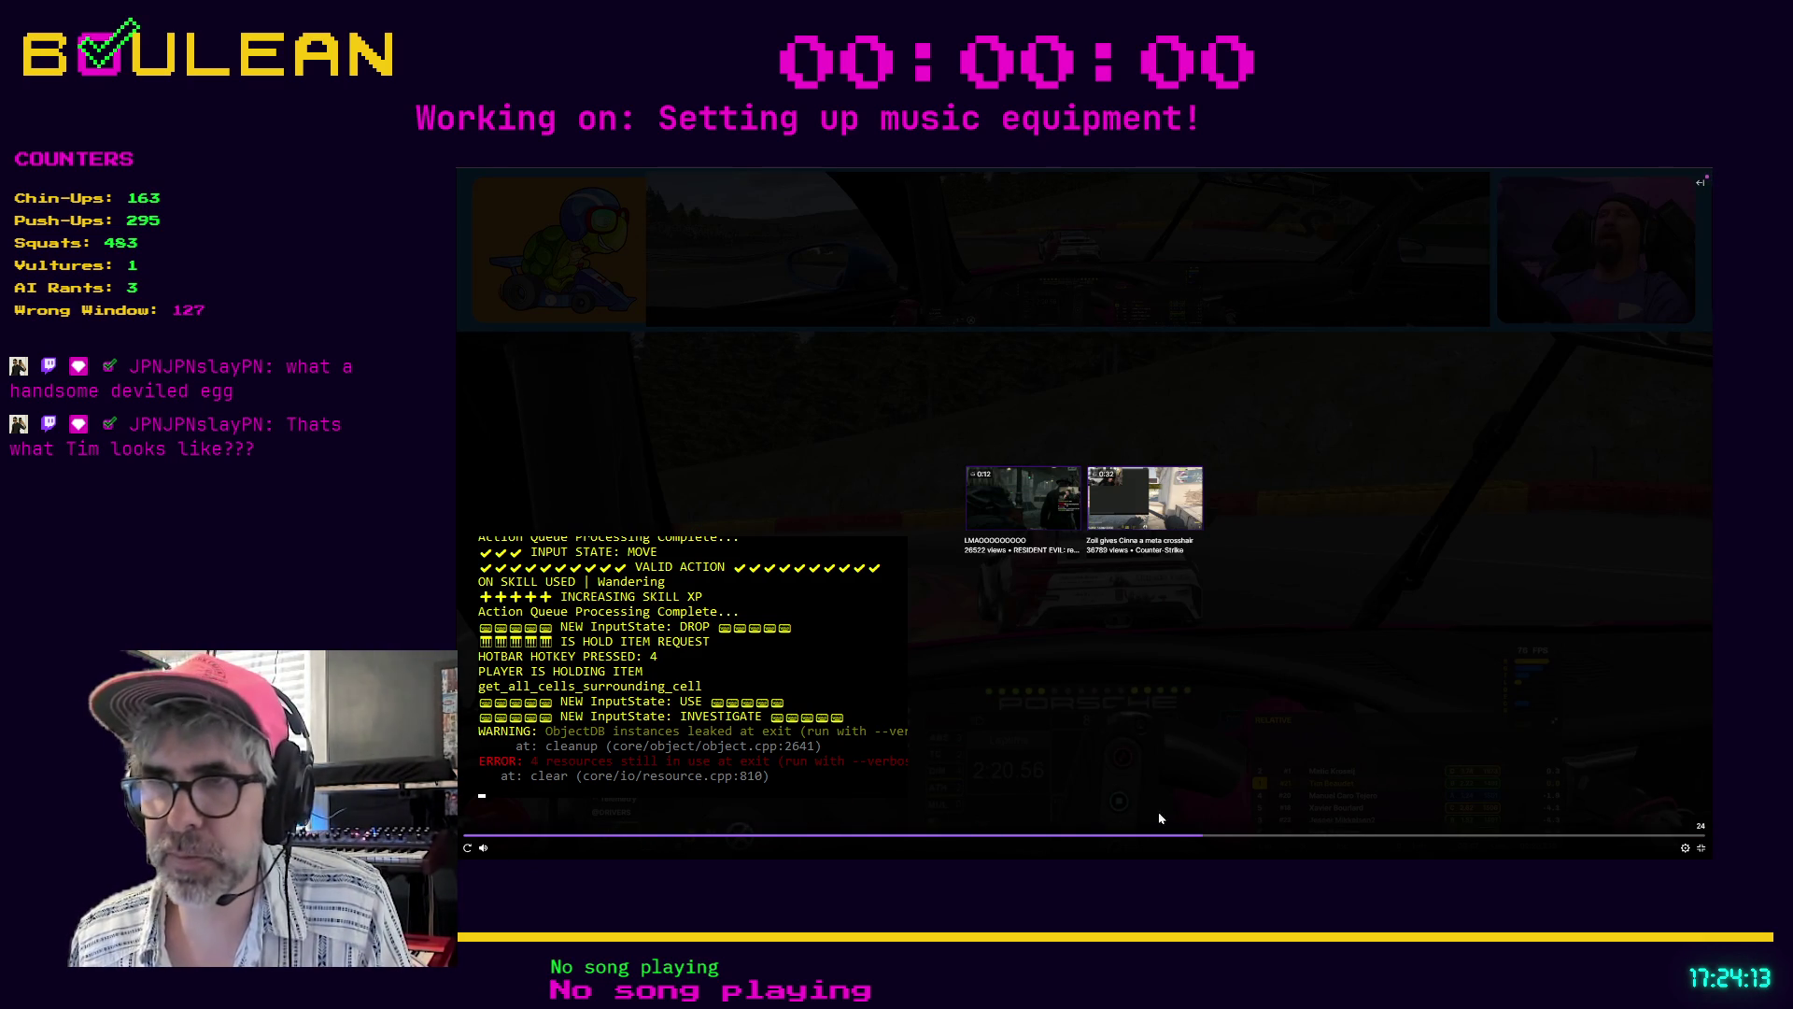
{"action": "left_click", "coordinate": [1204, 840]}
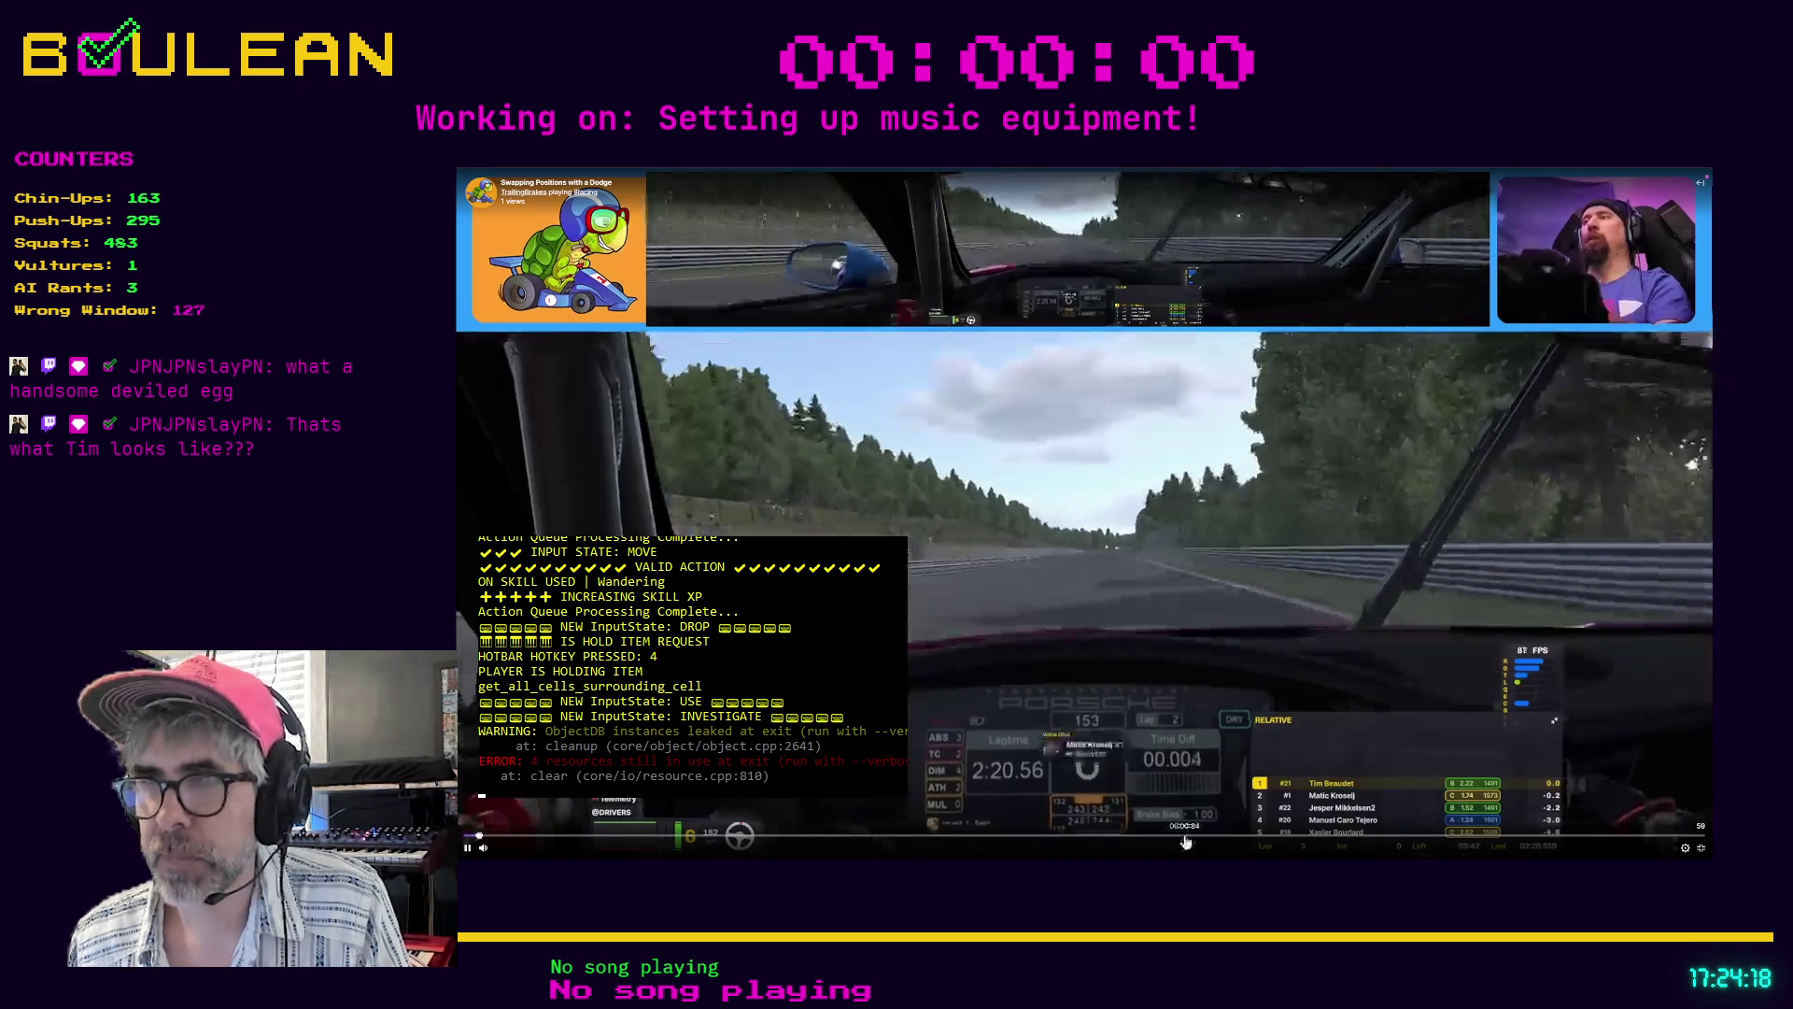
{"action": "left_click", "coordinate": [1185, 841]}
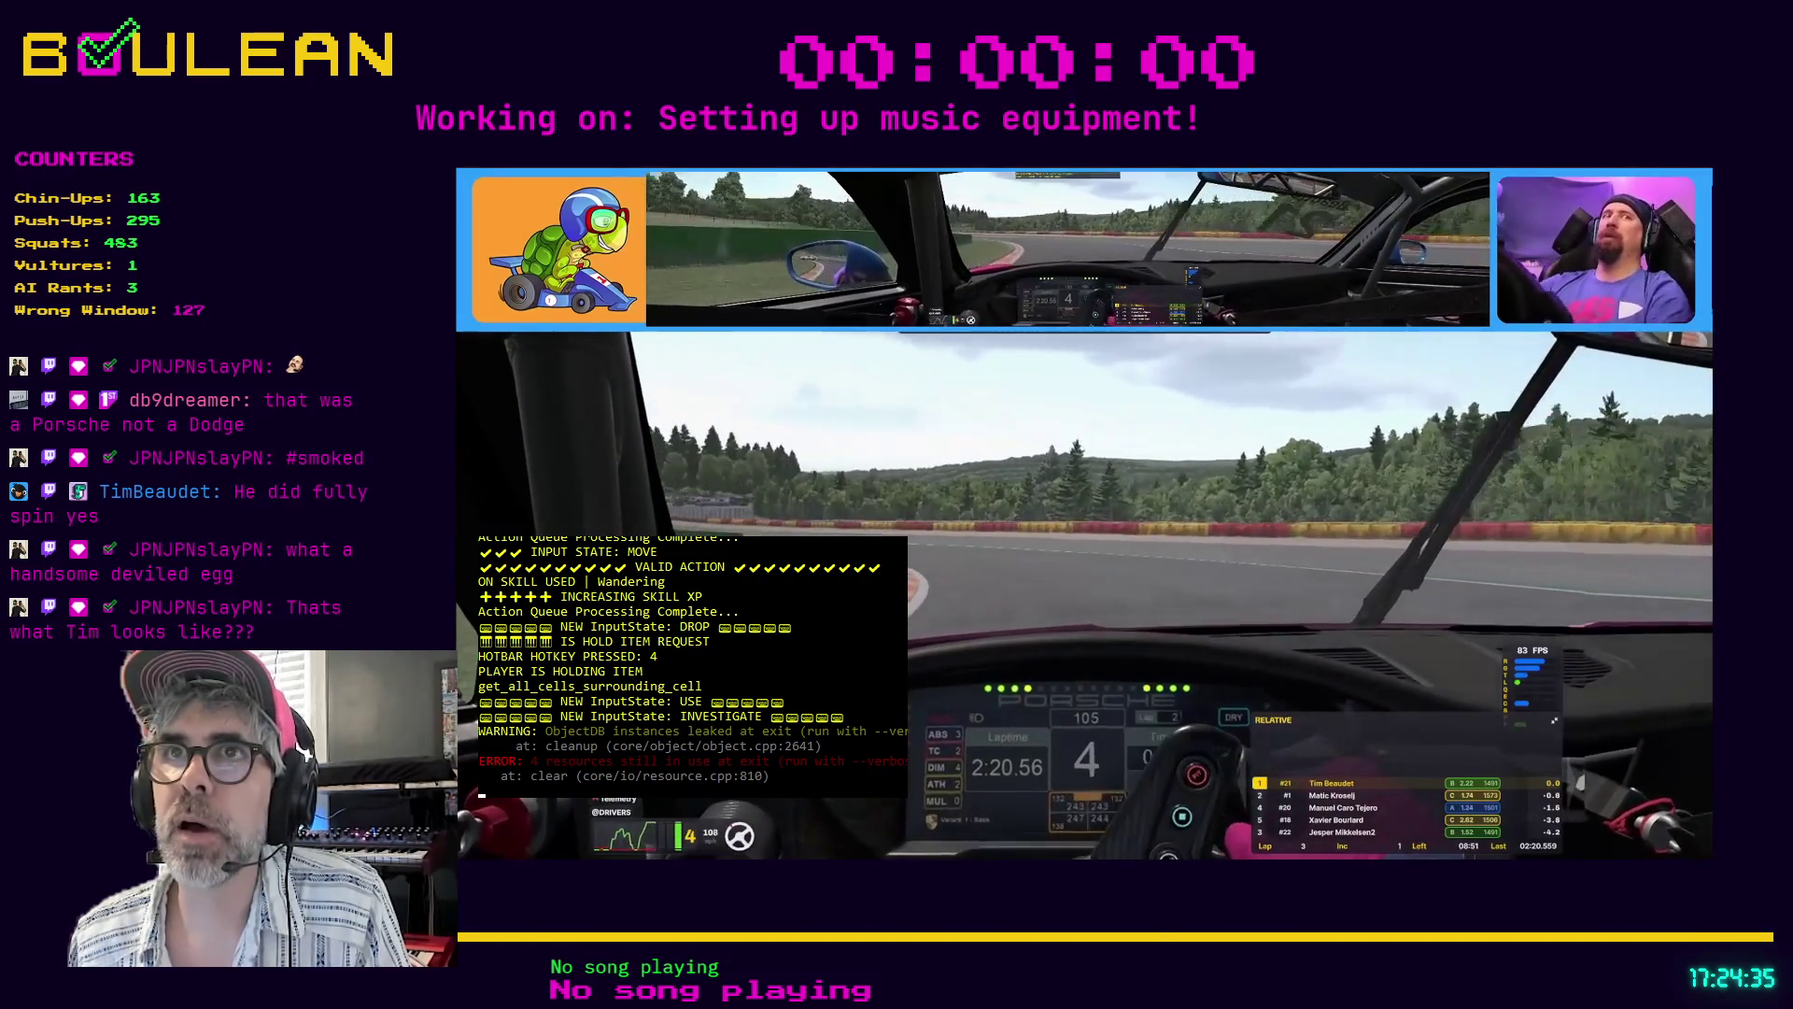
{"action": "mouse_move", "coordinate": [885, 799]}
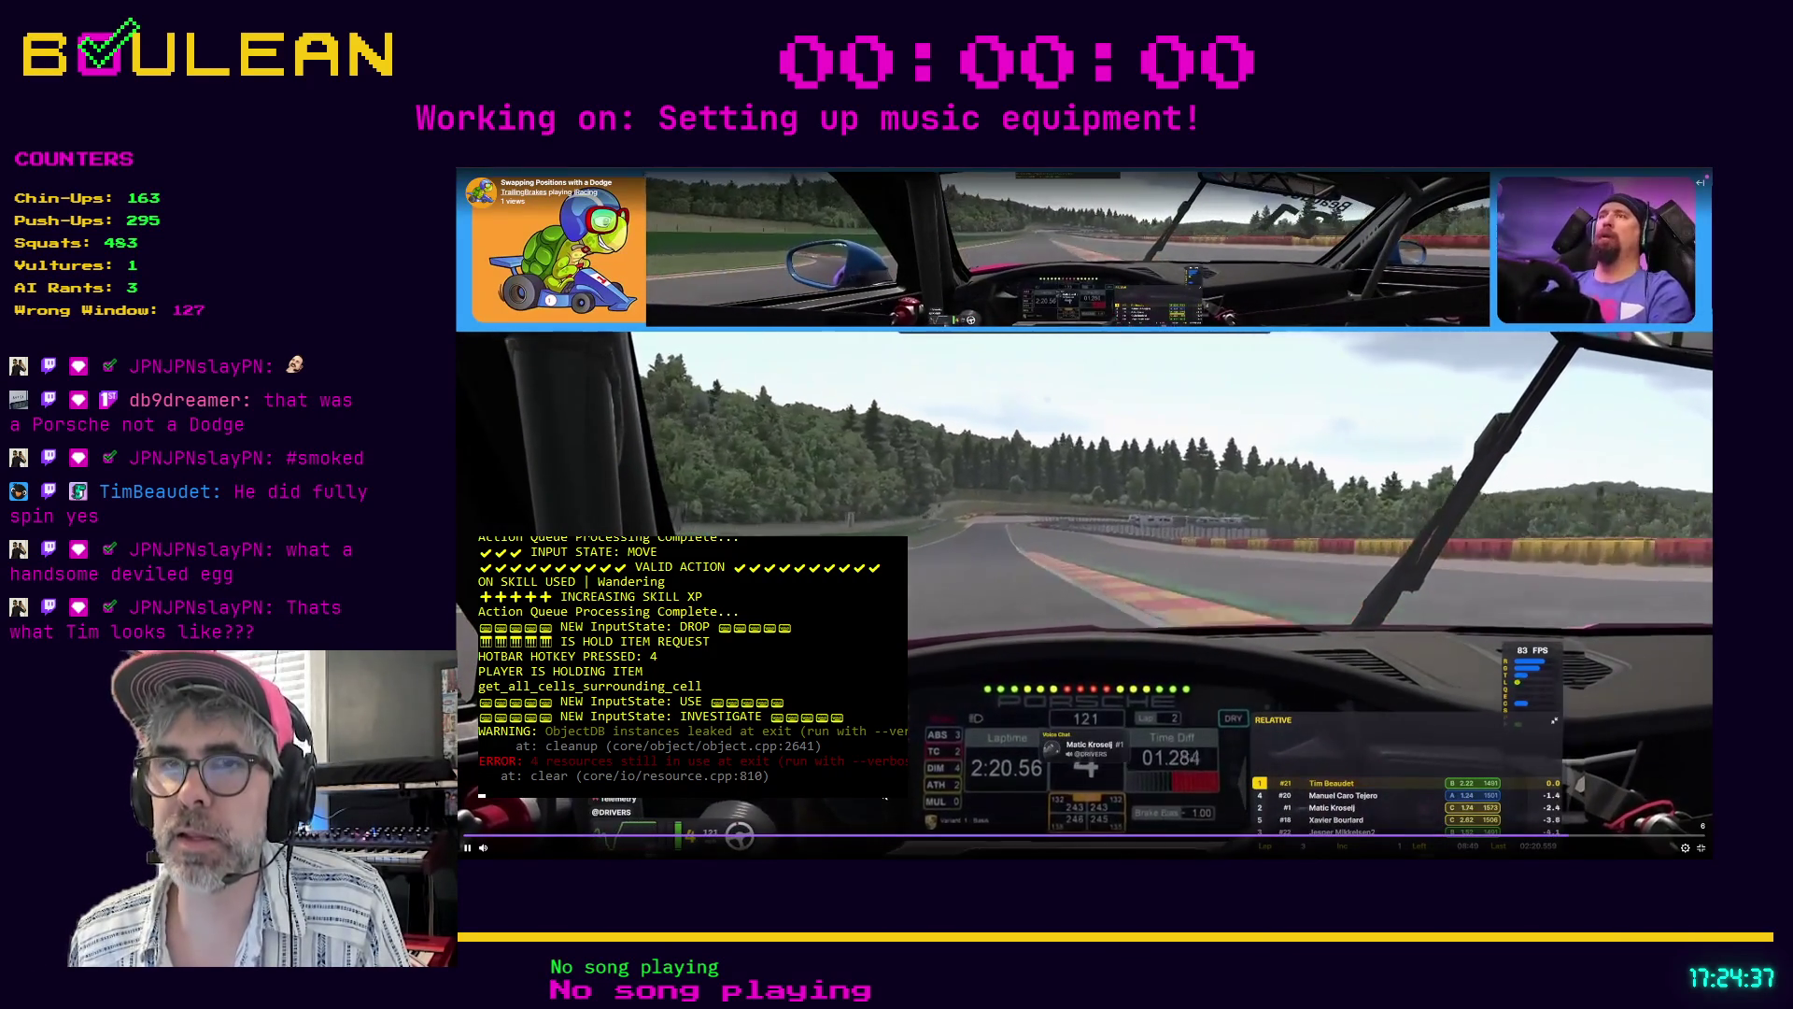
{"action": "left_click", "coordinate": [1496, 731]}
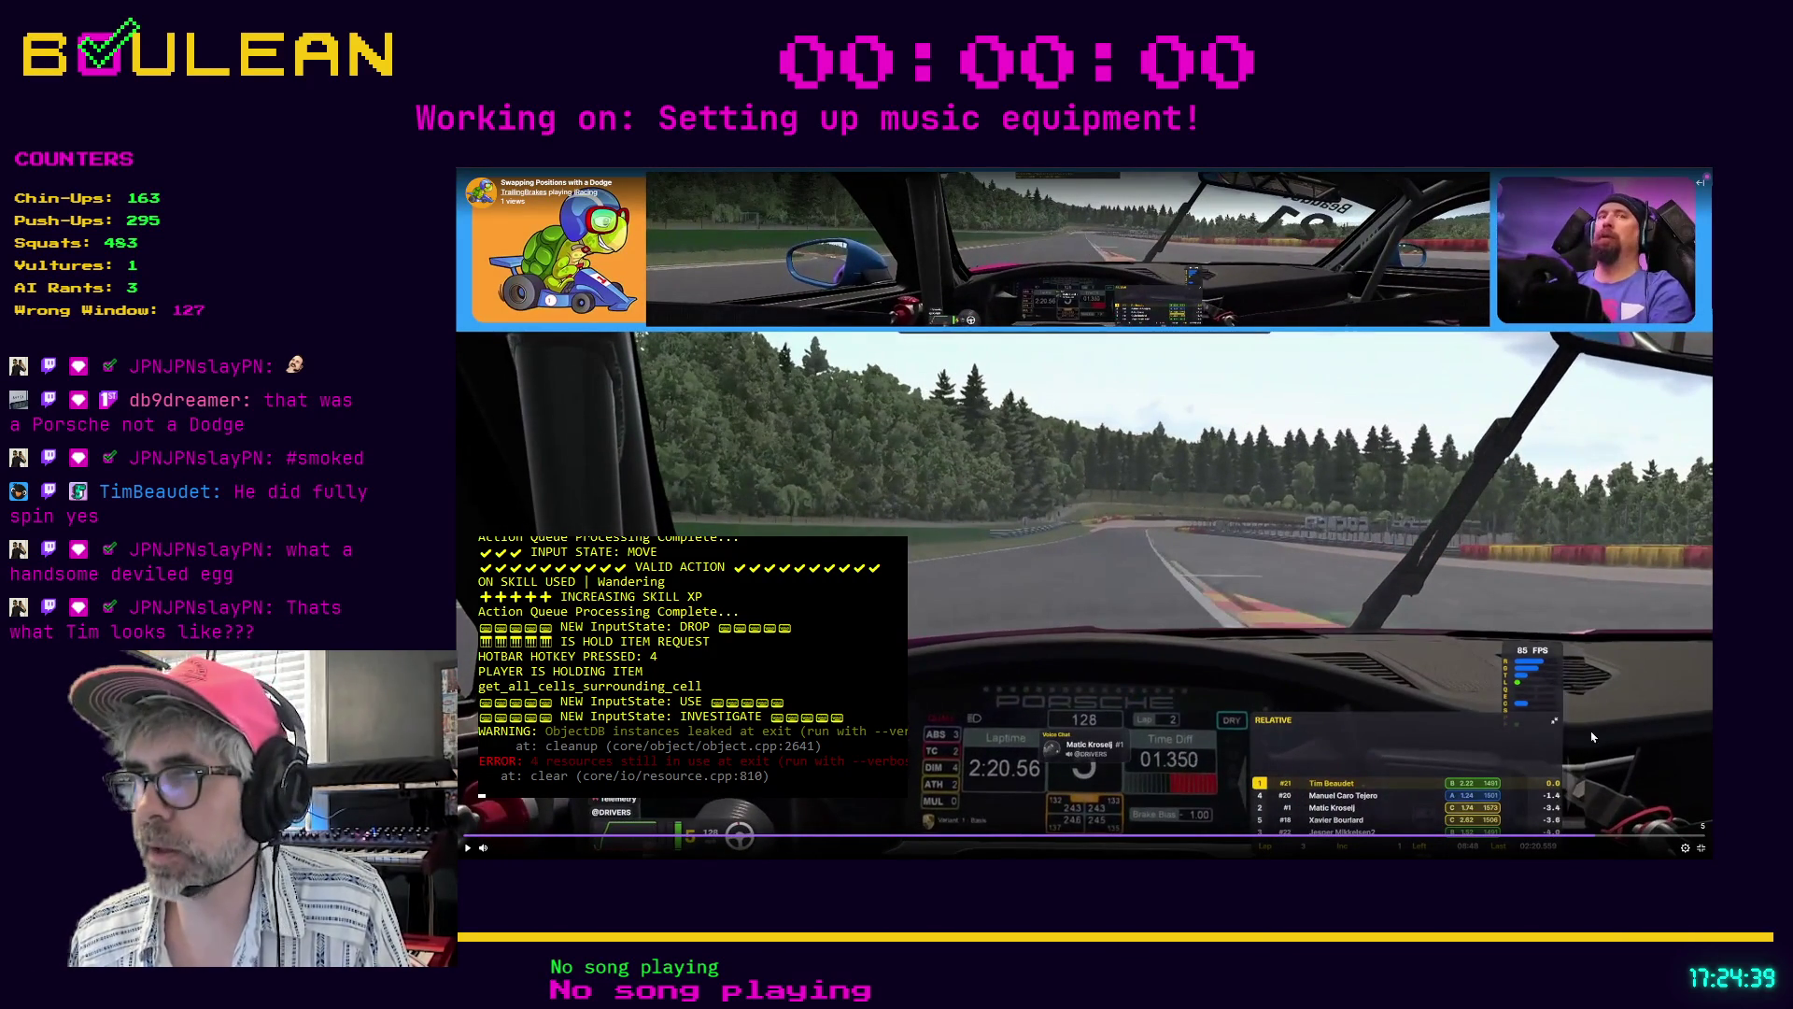
{"action": "left_click", "coordinate": [1701, 847]}
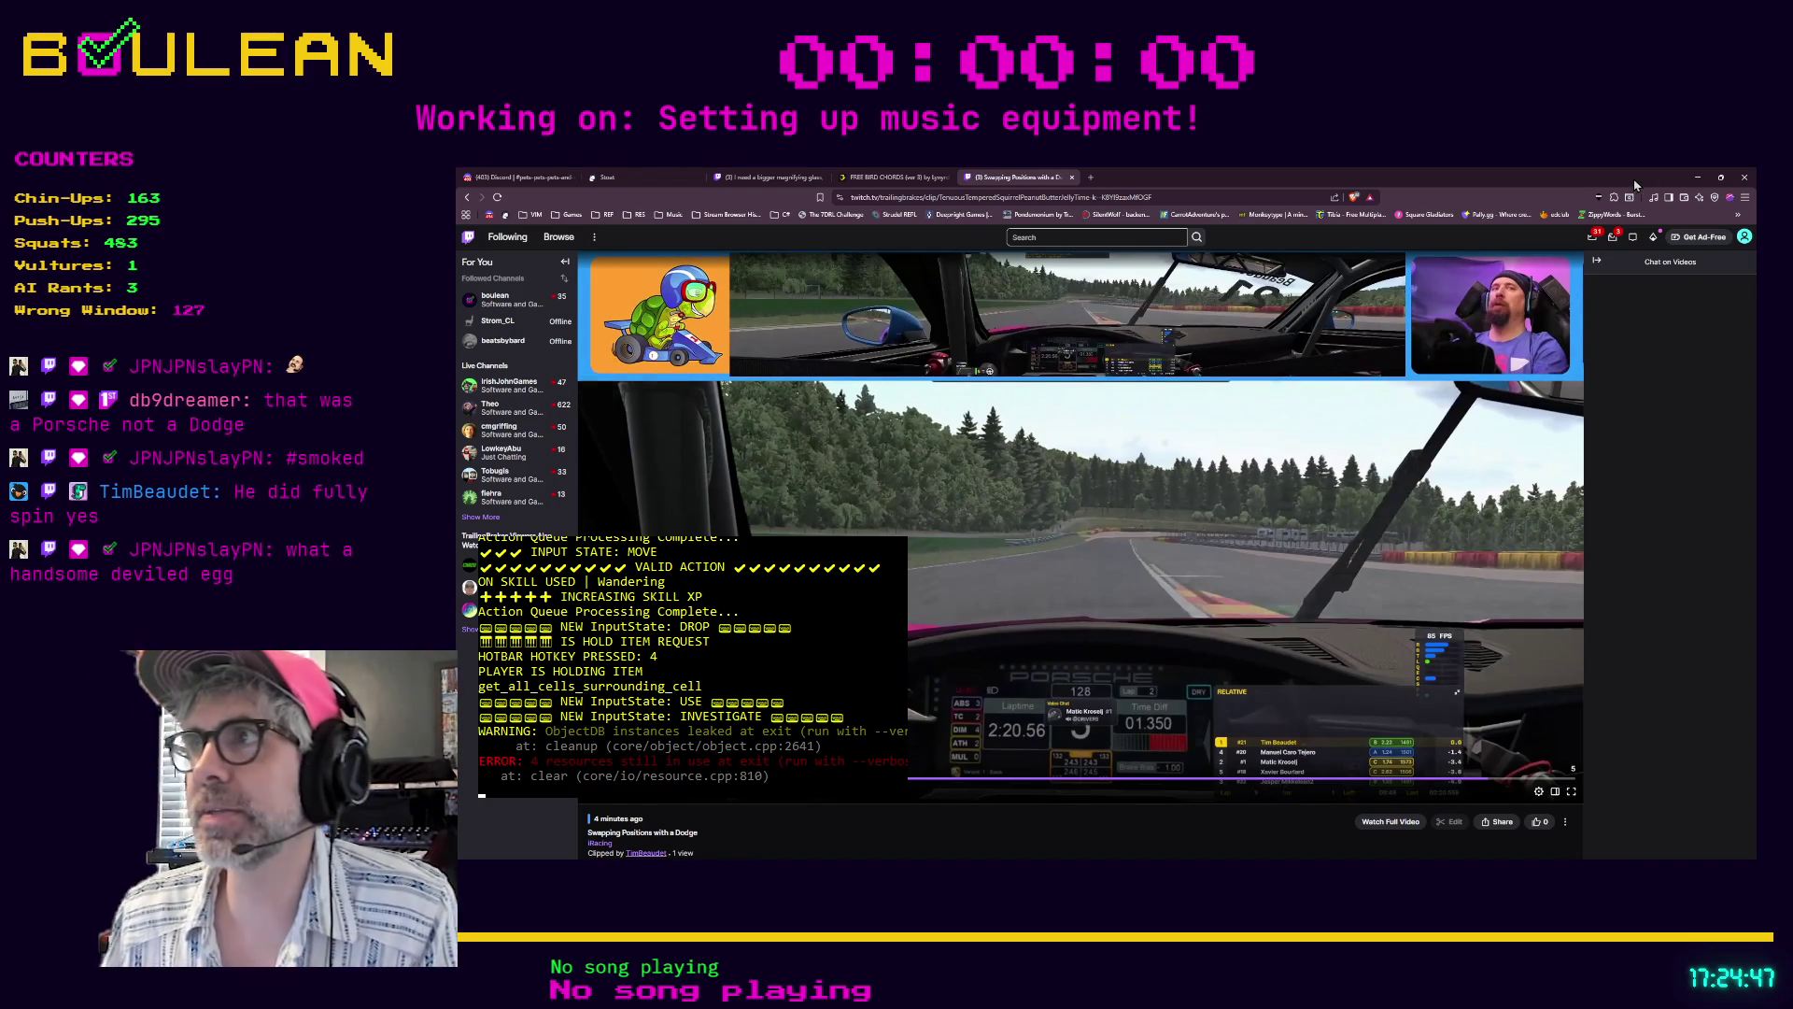
{"action": "left_click", "coordinate": [1697, 176]}
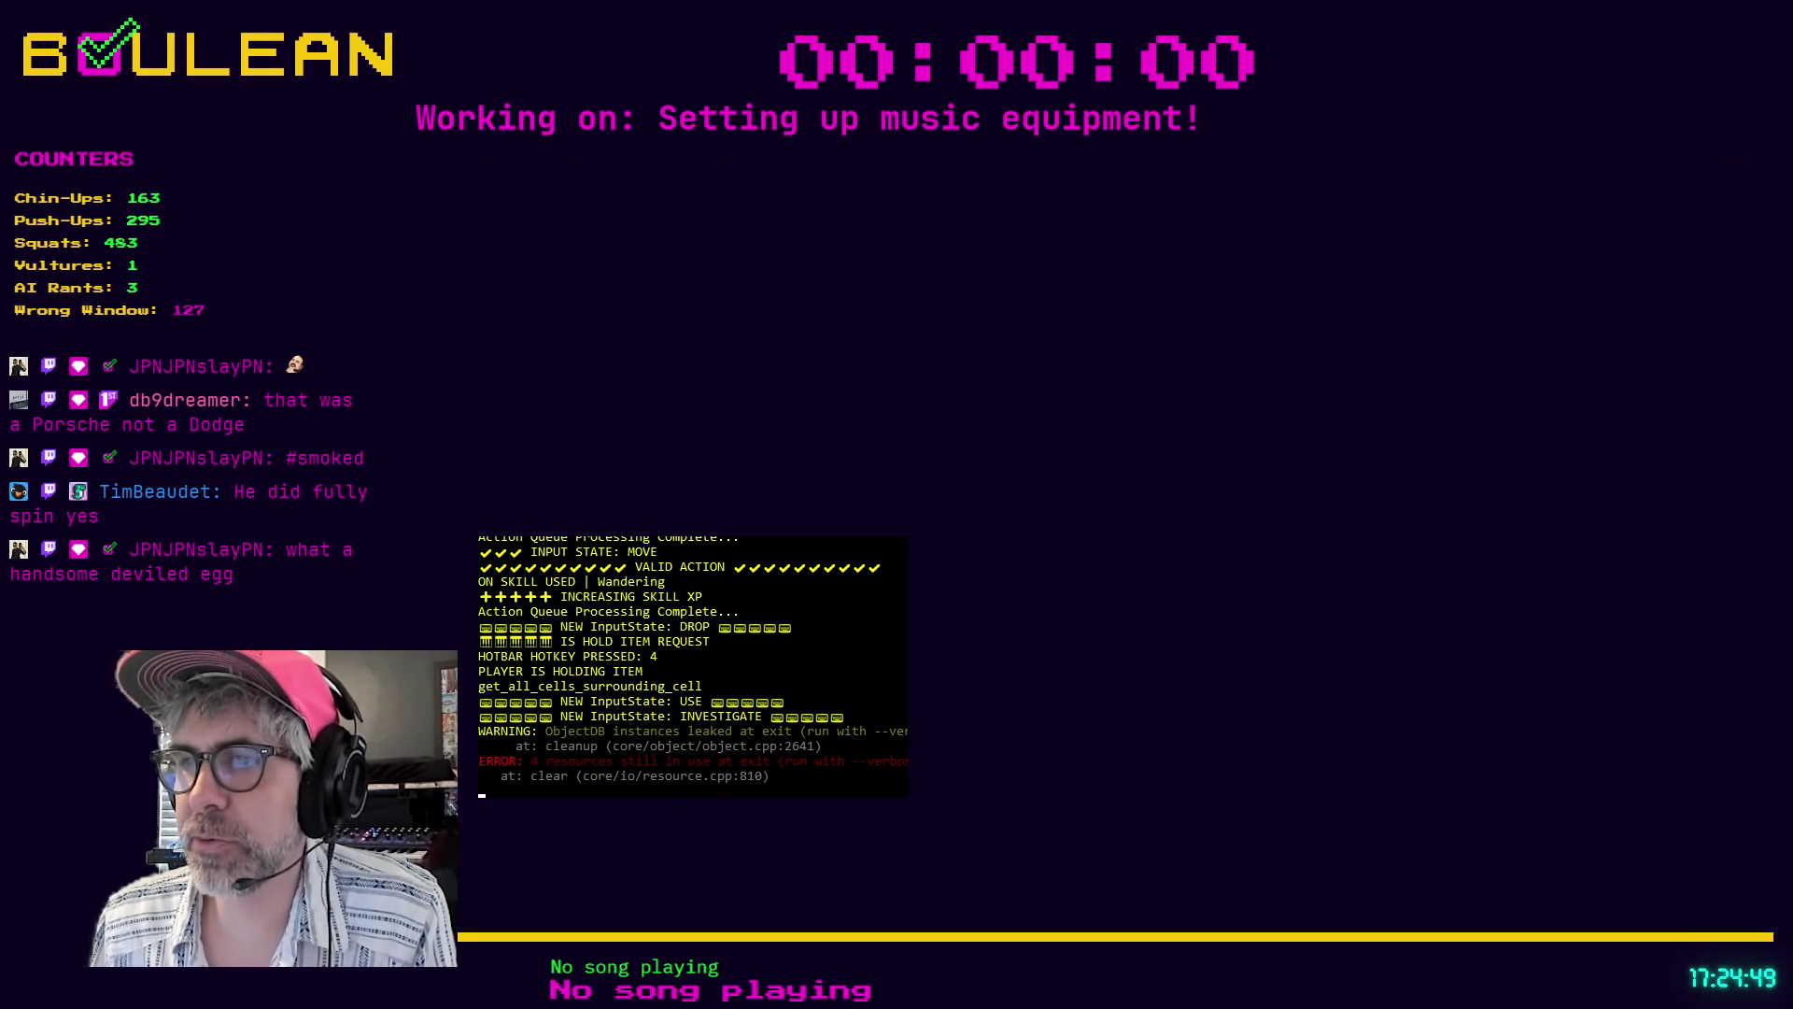
- Return to Godot and place the caret at the end of the INTERACT line 190 in cell.gd
{"action": "key", "text": "alt+Tab"}
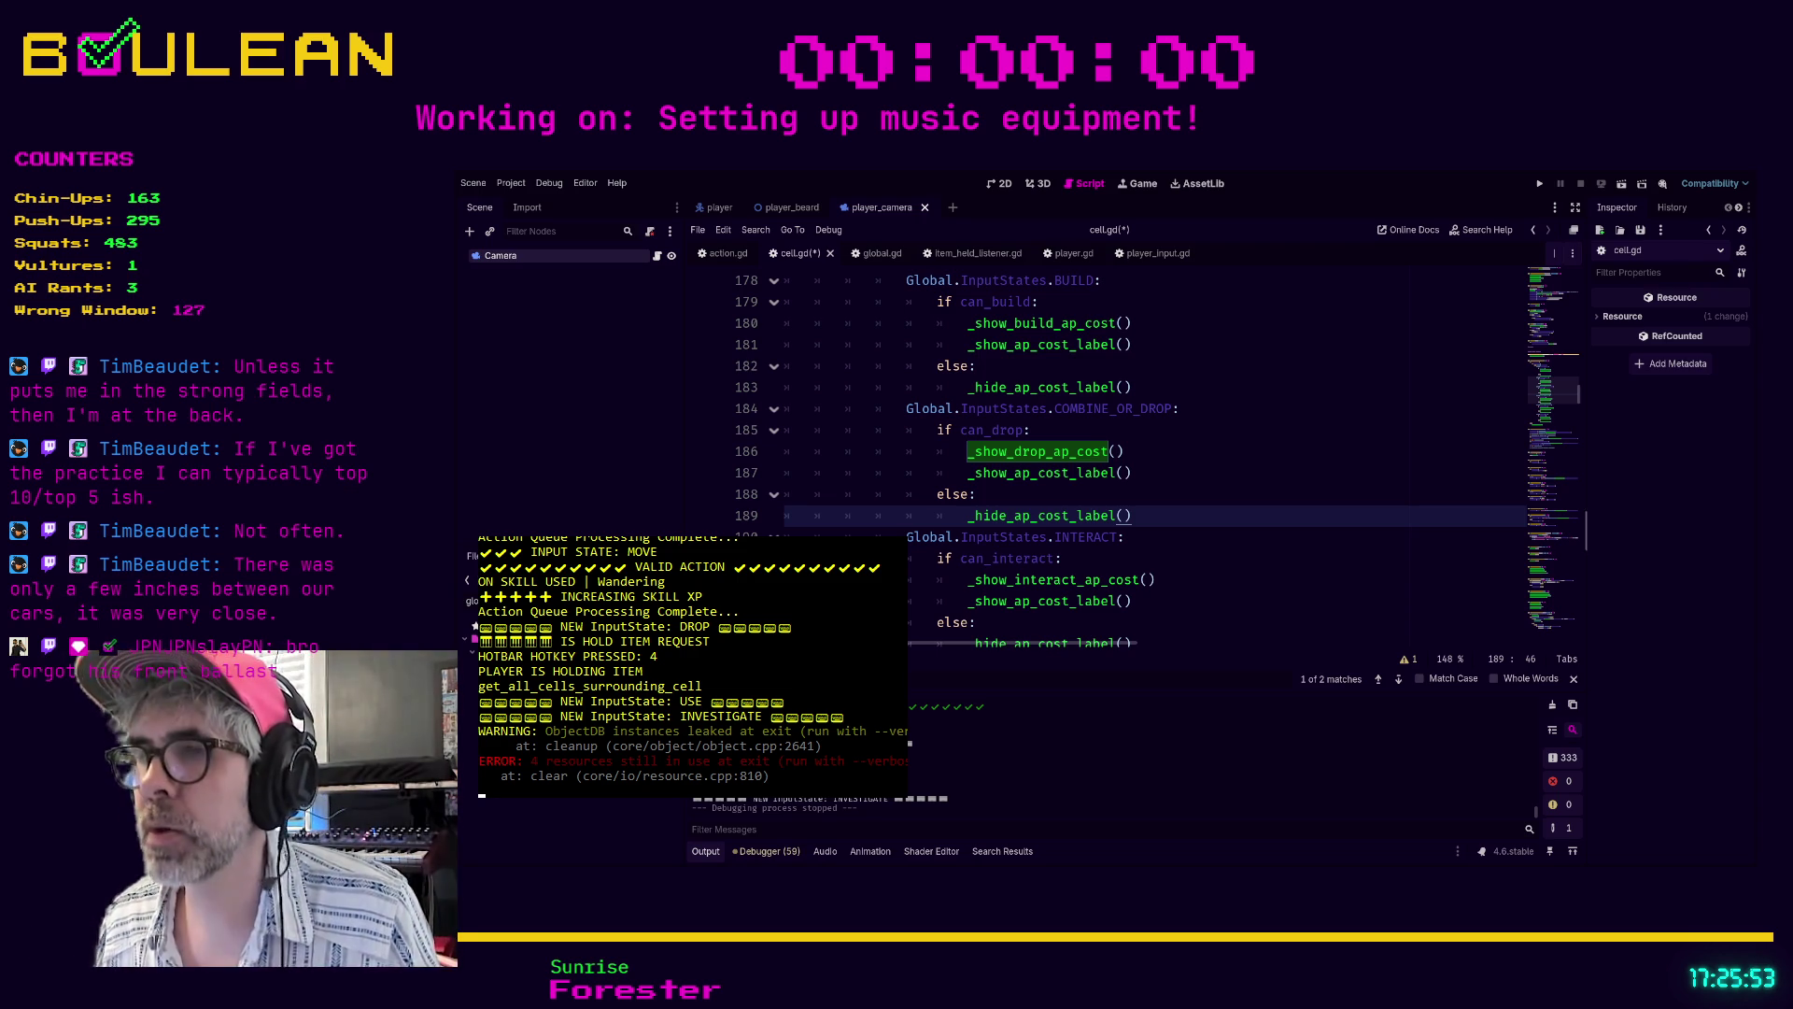
{"action": "left_click", "coordinate": [1250, 528]}
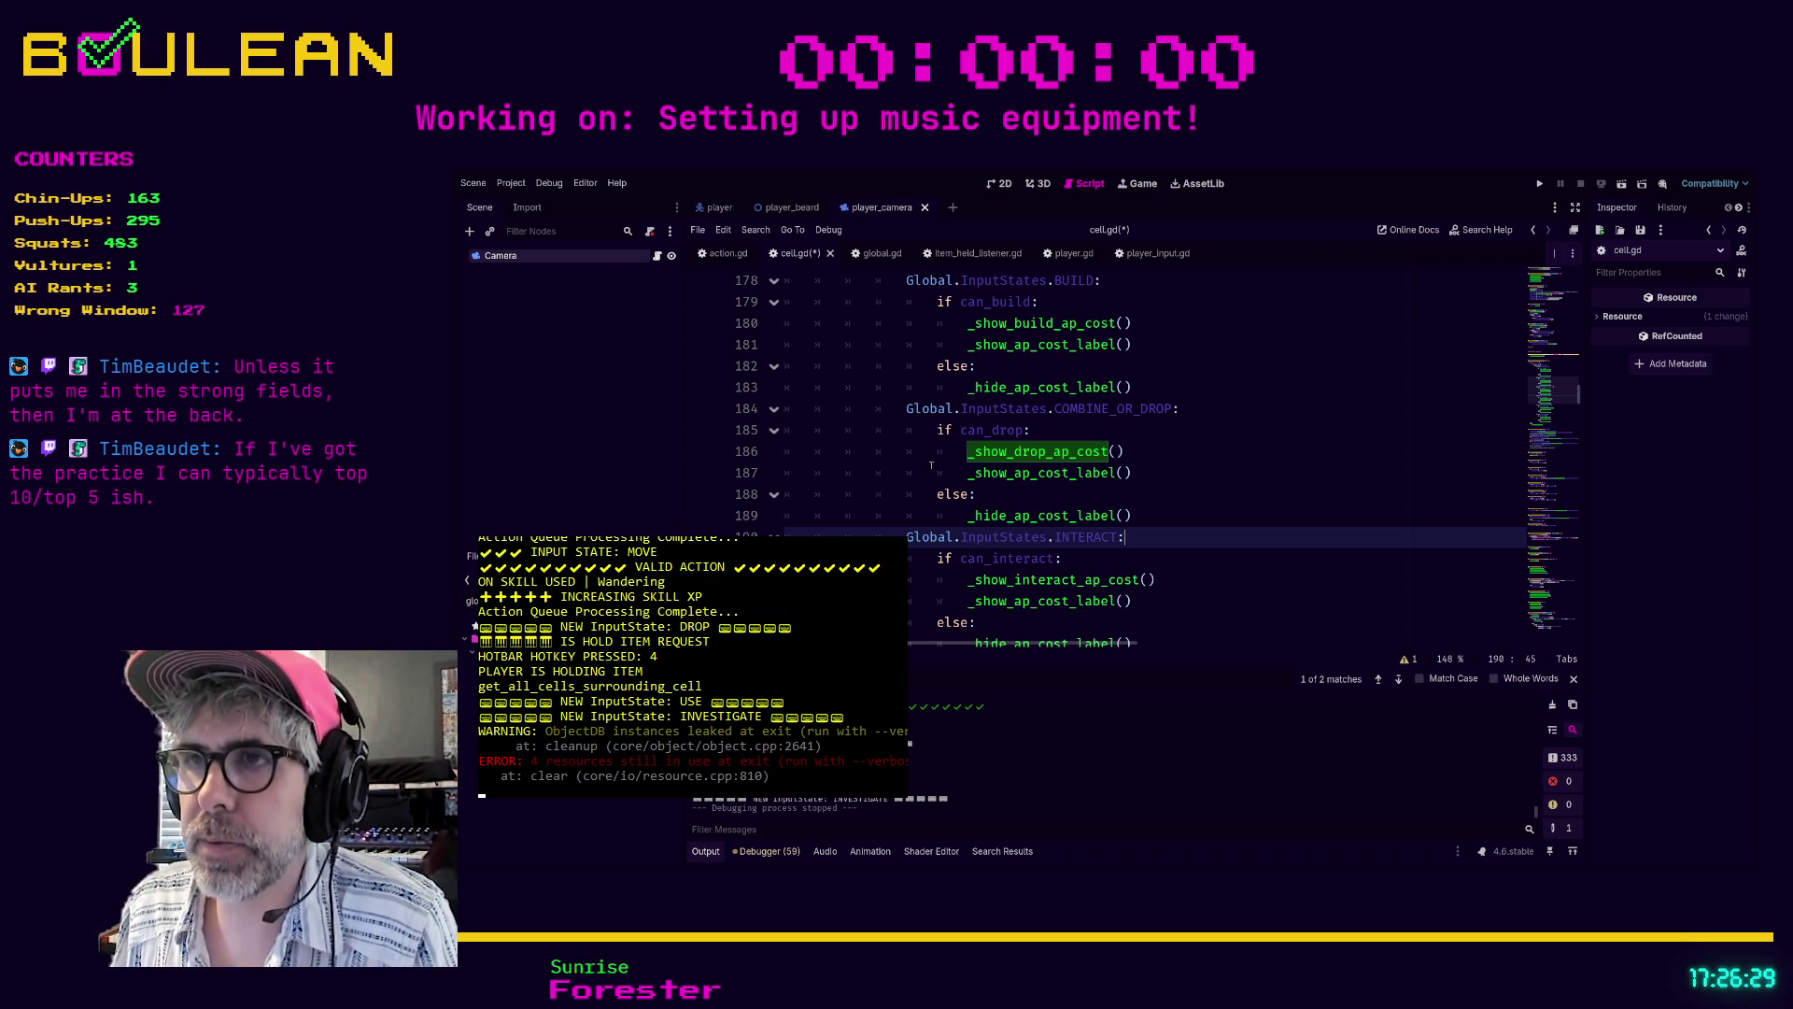
{"action": "scroll", "coordinate": [1130, 489], "scroll_direction": "down", "scroll_amount": 1}
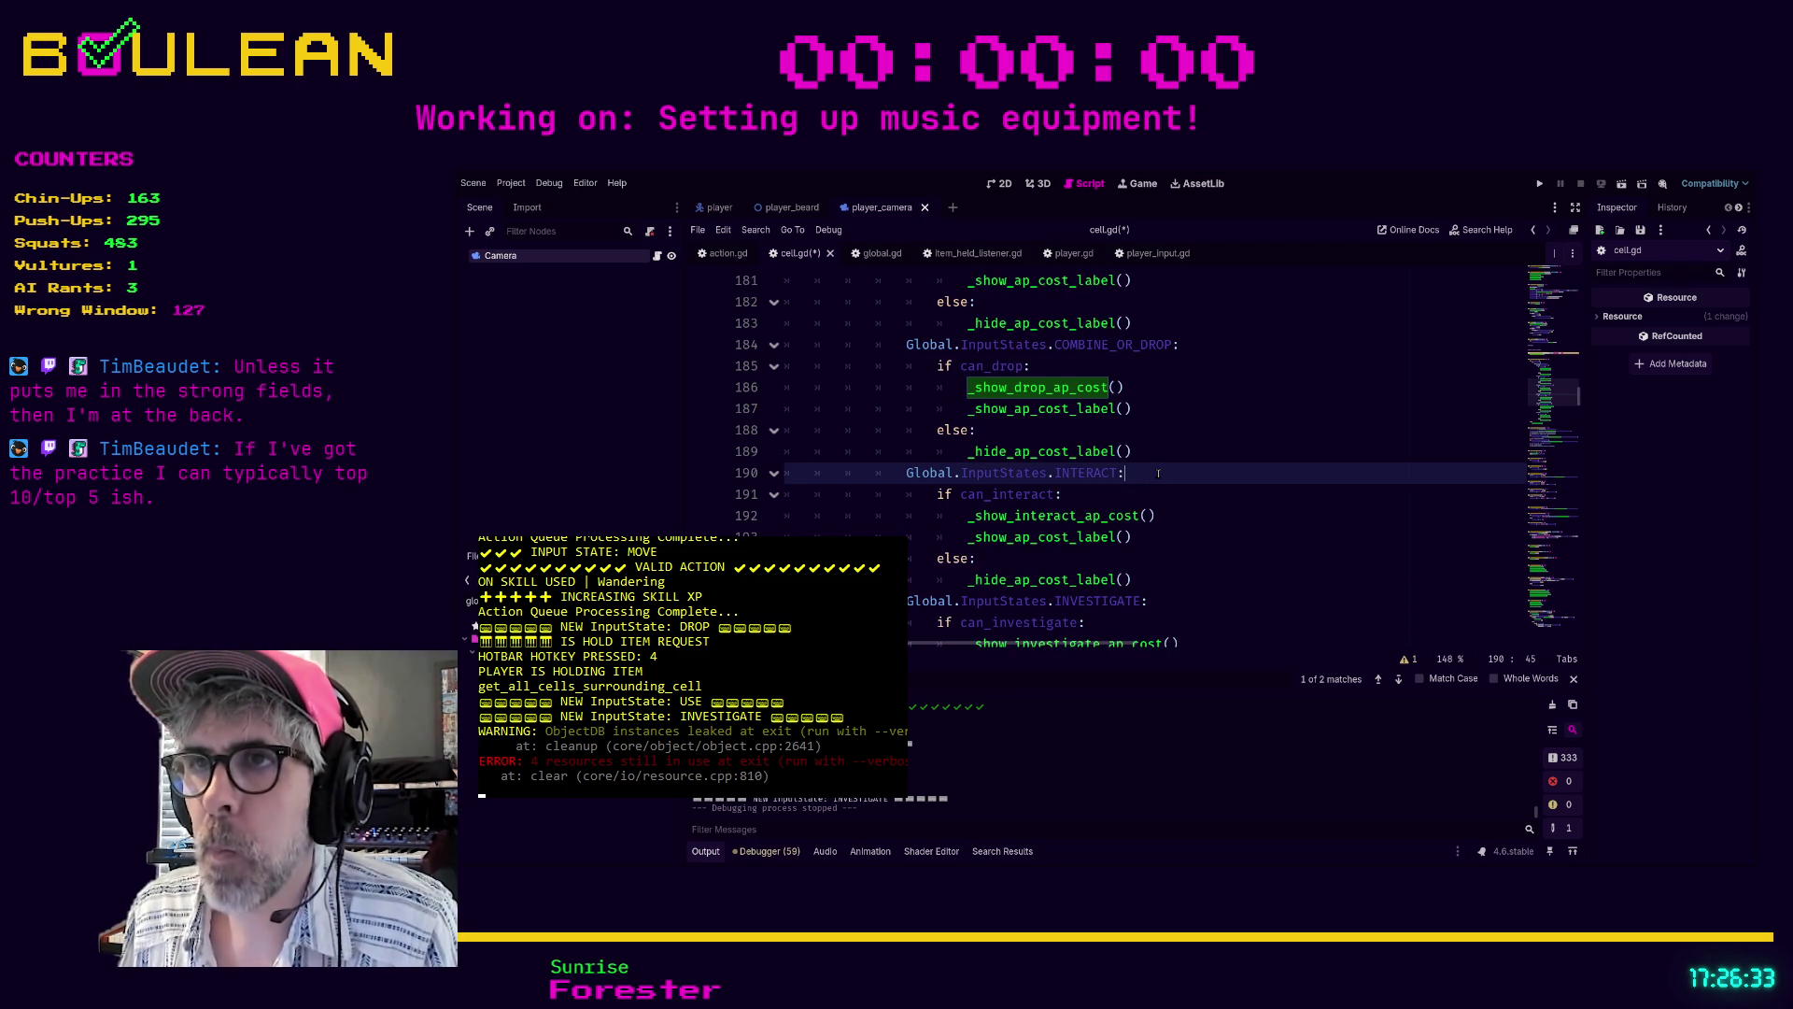
{"action": "scroll", "coordinate": [1158, 474], "scroll_direction": "down", "scroll_amount": 1}
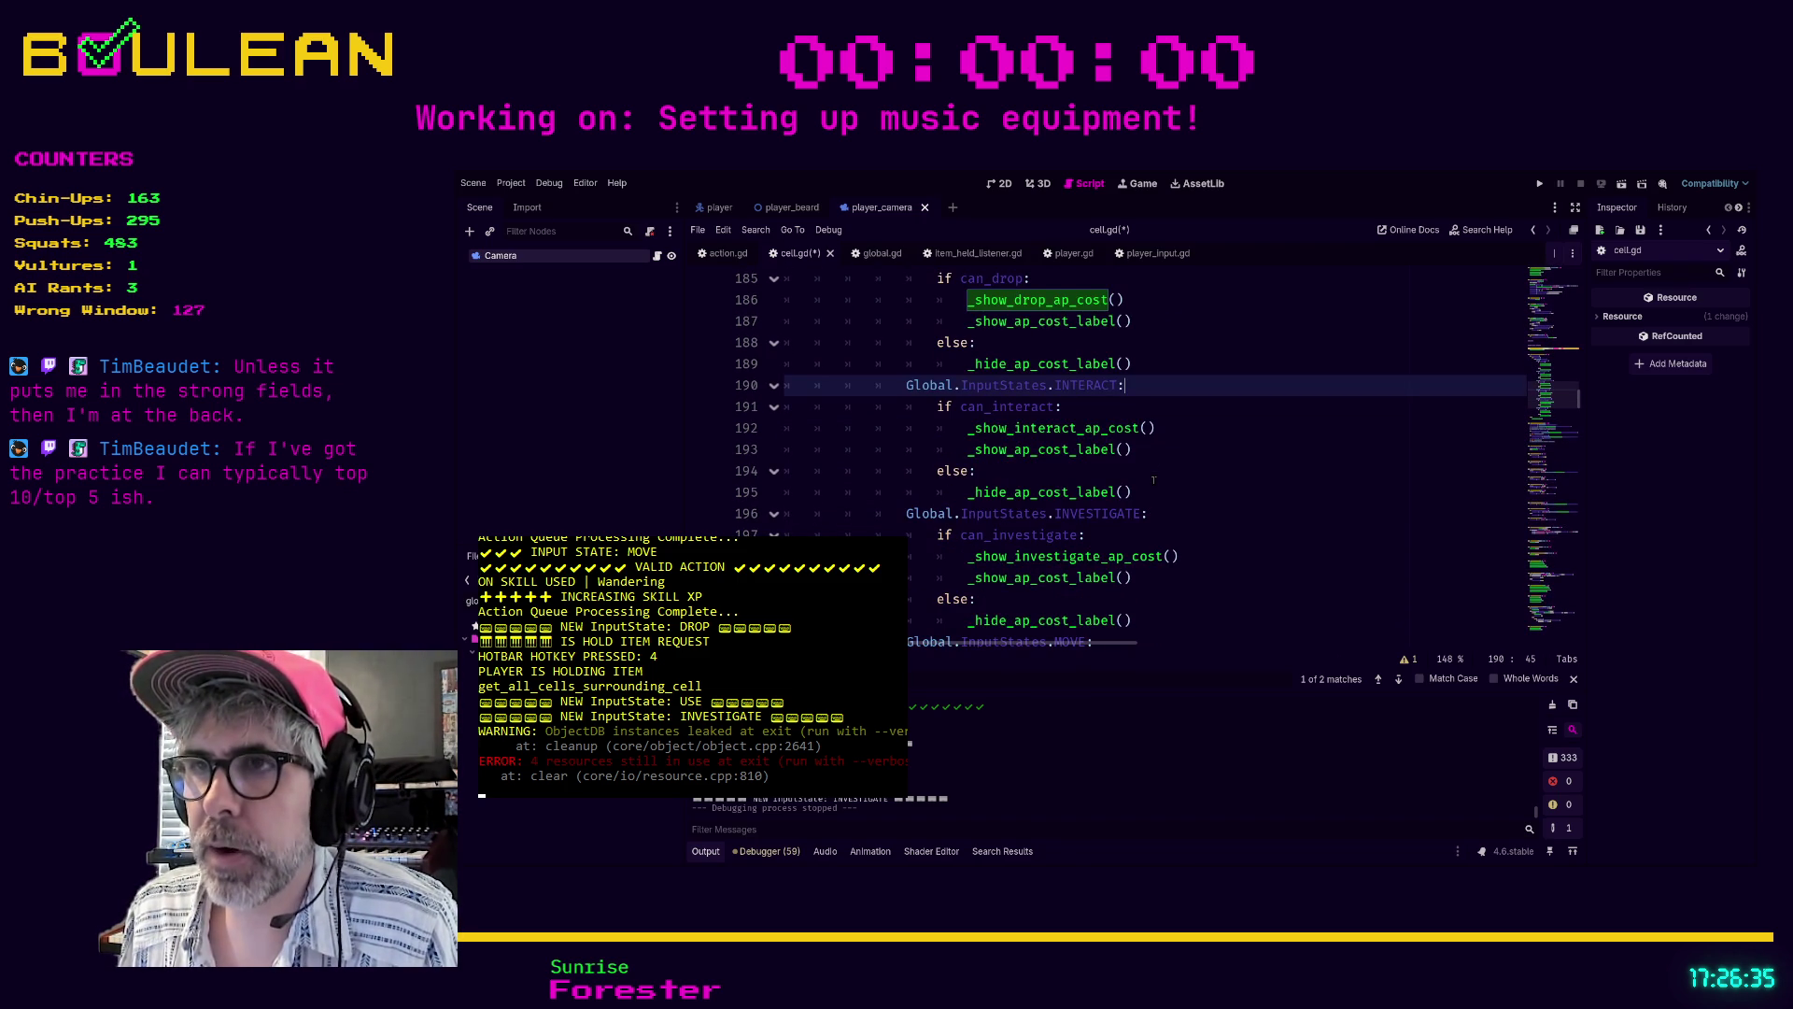
{"action": "scroll", "coordinate": [1154, 480], "scroll_direction": "down", "scroll_amount": 3}
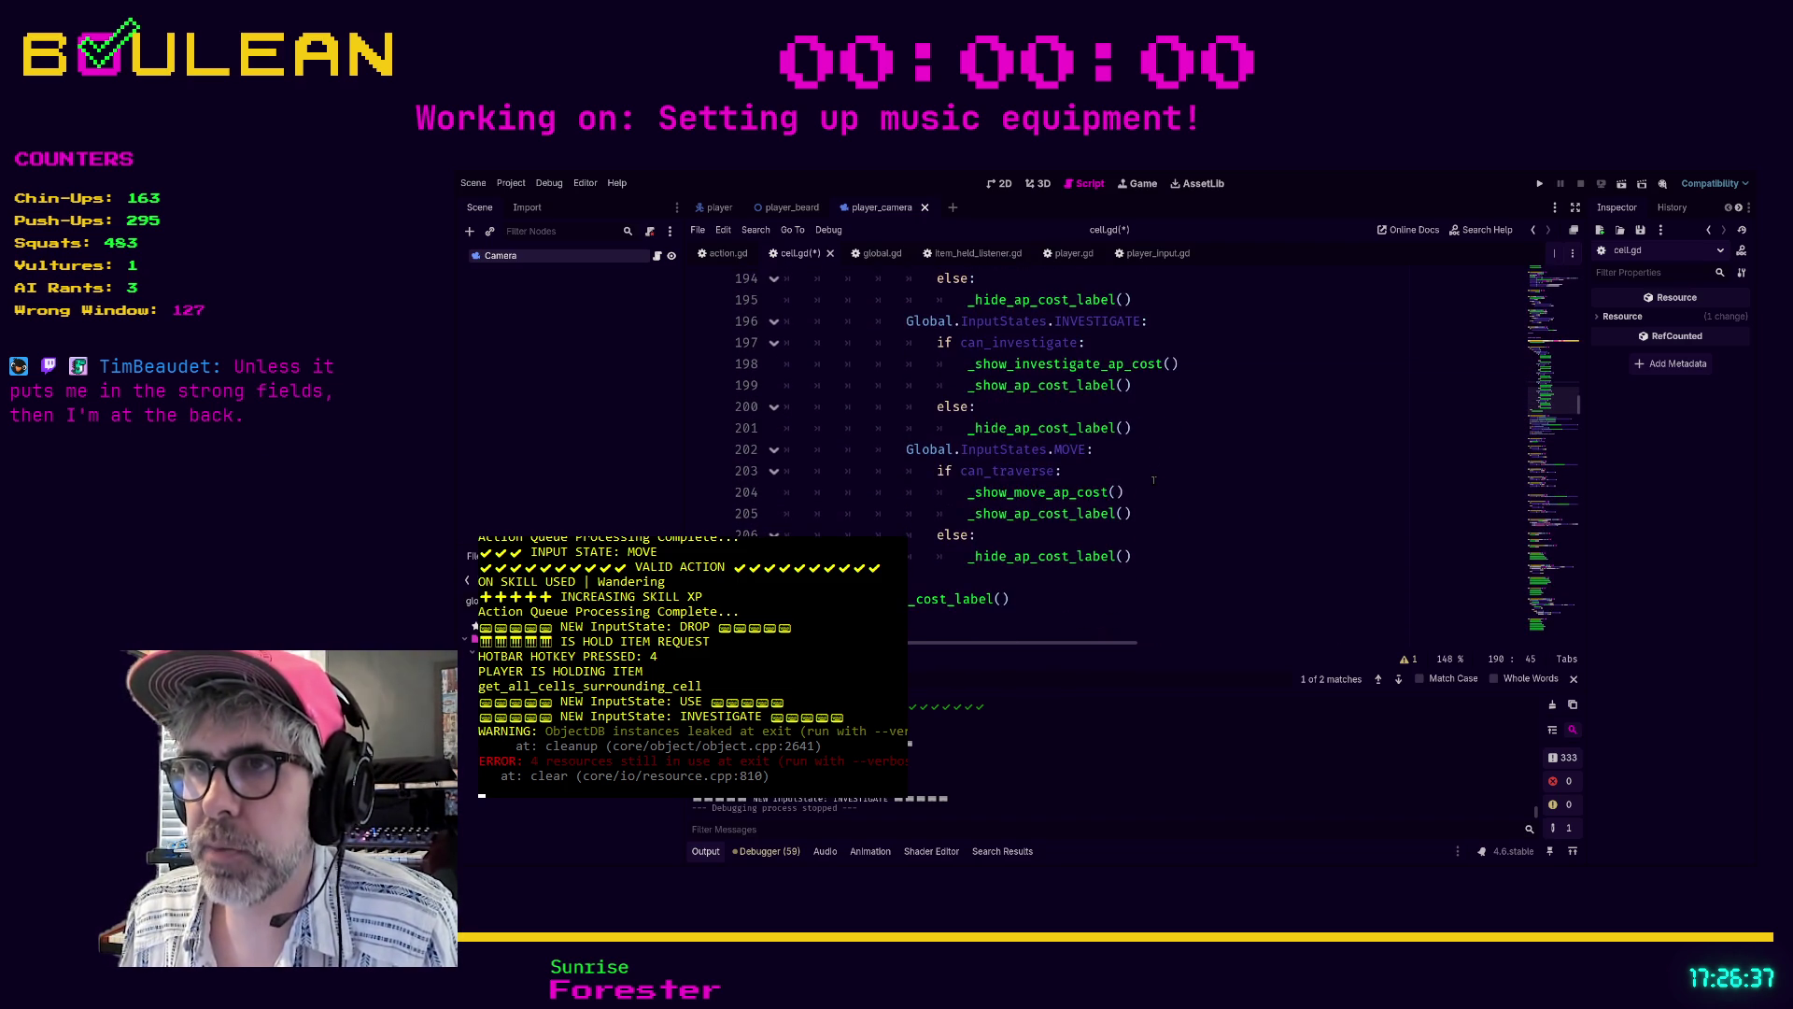
{"action": "scroll", "coordinate": [1153, 480], "scroll_direction": "down", "scroll_amount": 1}
{"action": "left_click", "coordinate": [1158, 577]}
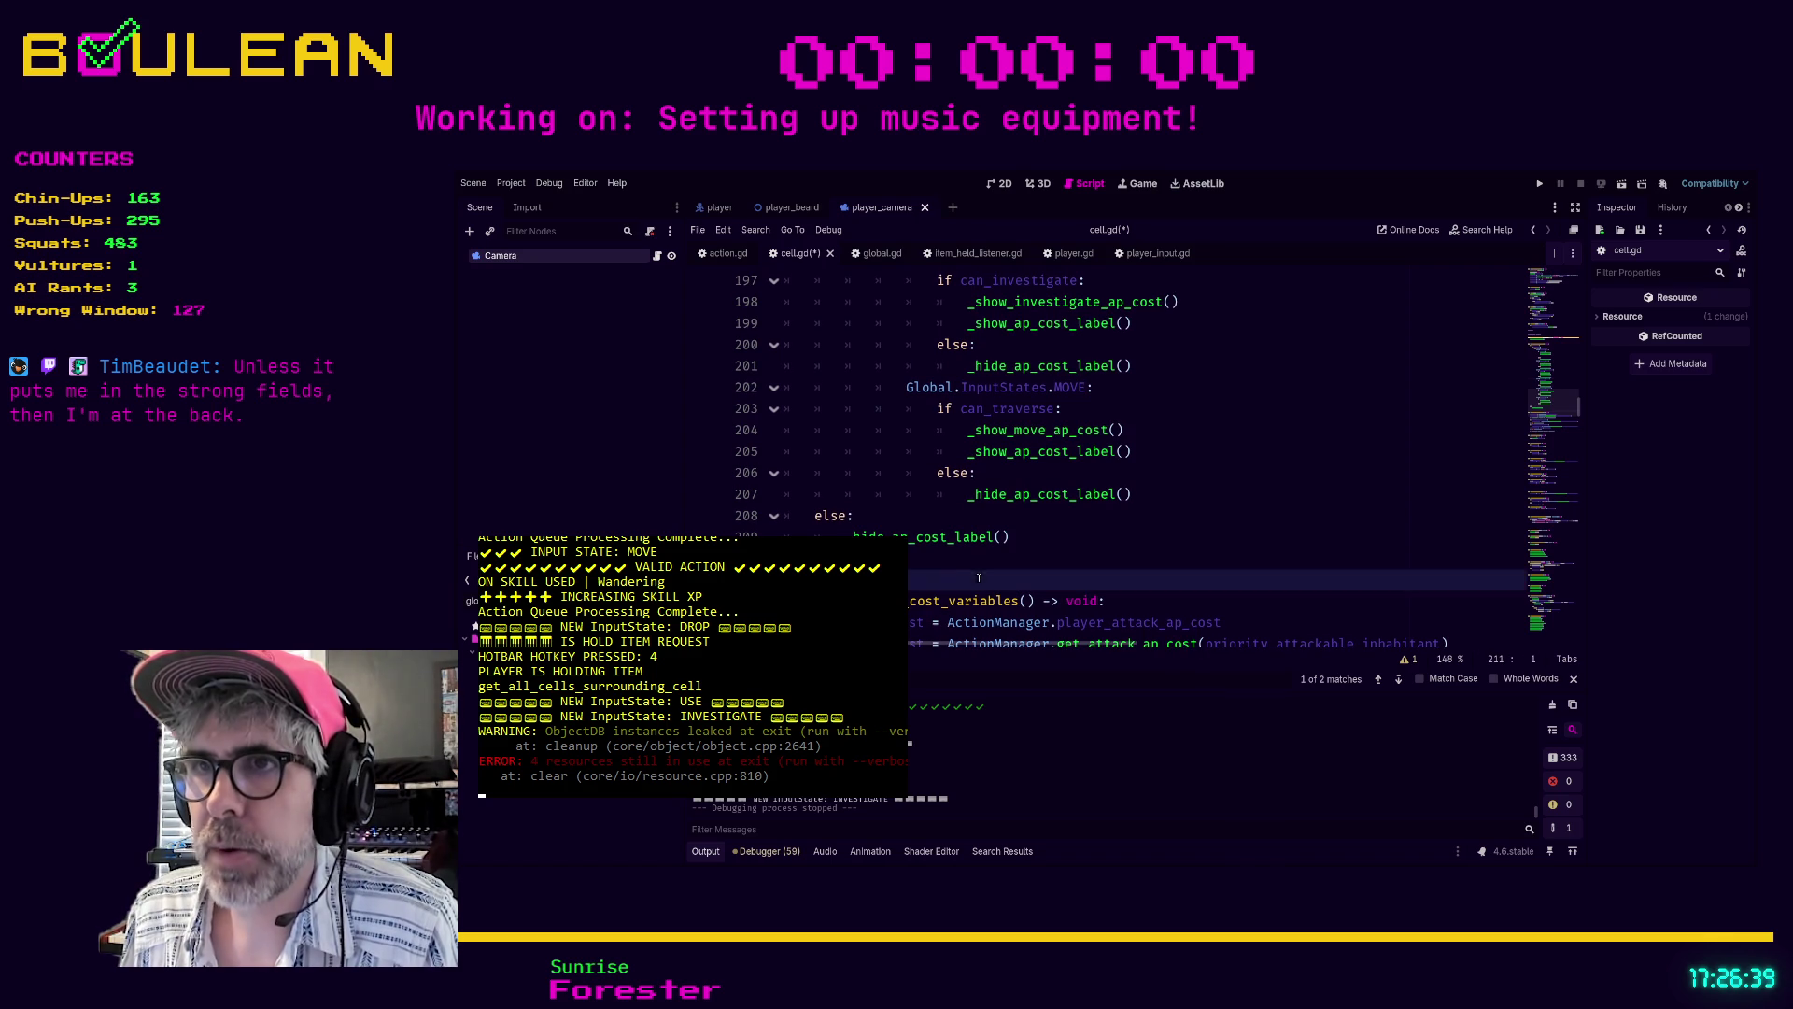
{"action": "scroll", "coordinate": [1168, 551], "scroll_direction": "up", "scroll_amount": 3}
{"action": "scroll", "coordinate": [1168, 551], "scroll_direction": "up", "scroll_amount": 6}
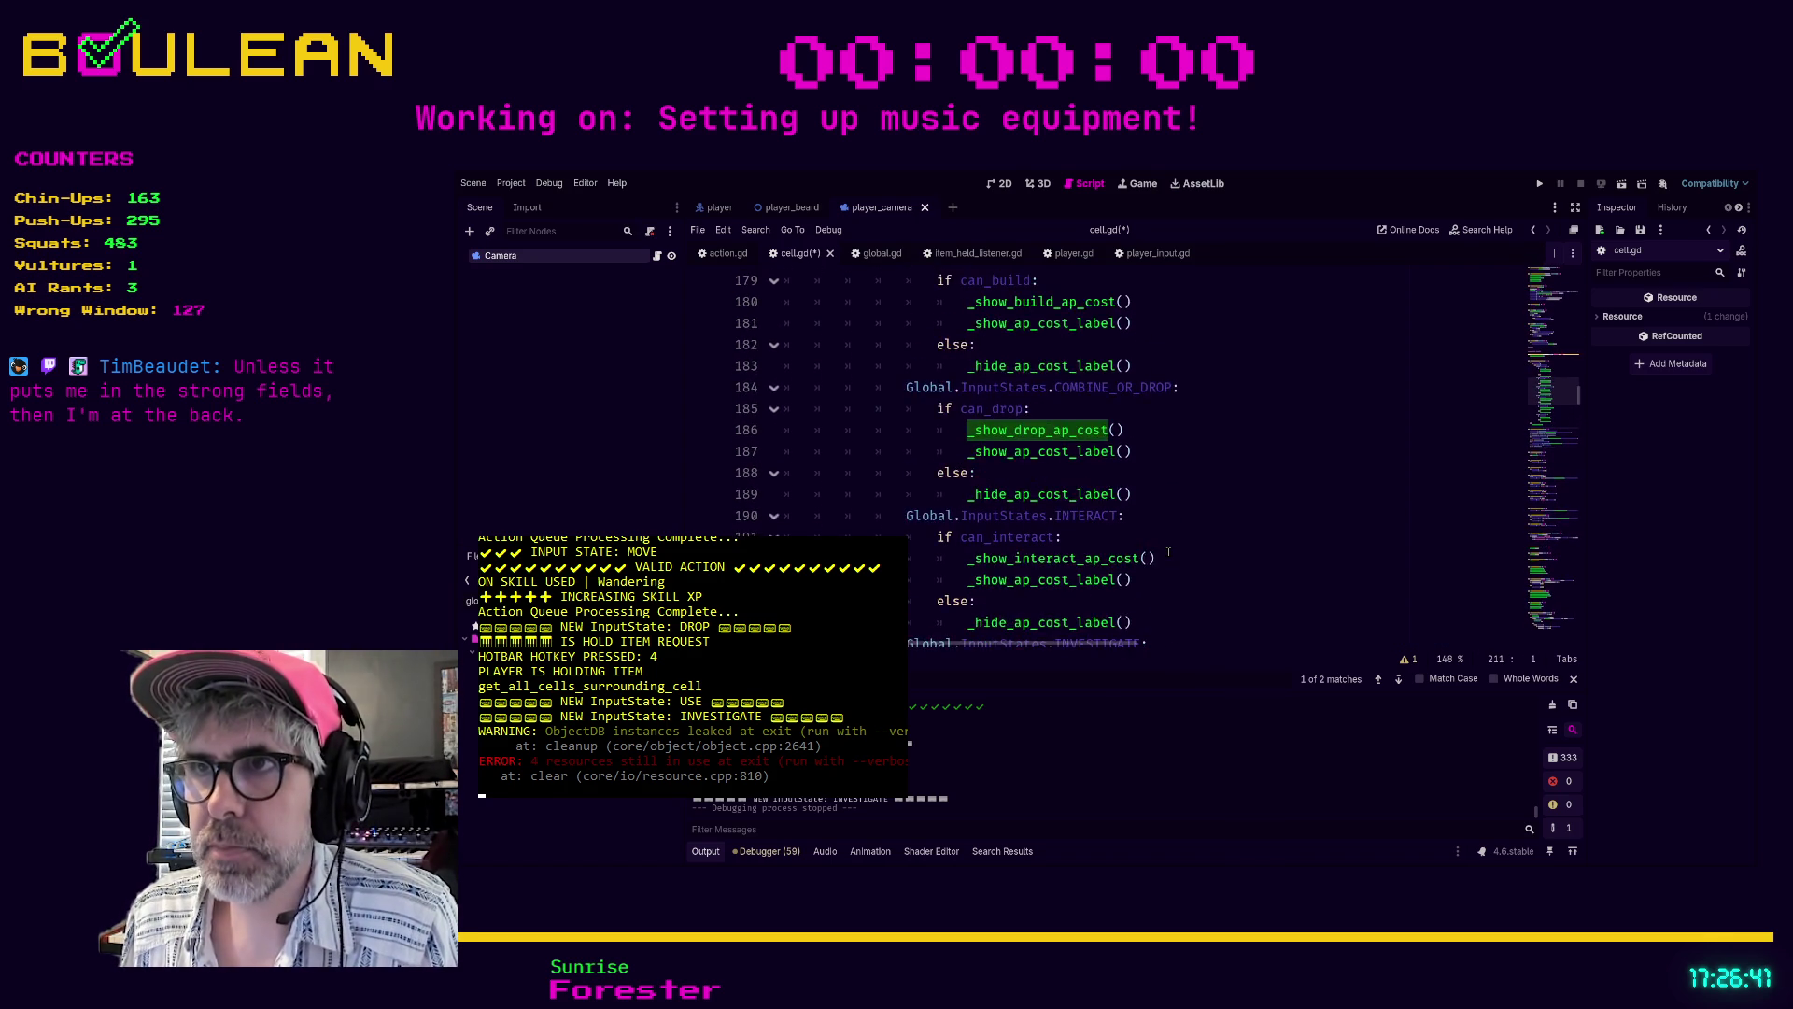
{"action": "left_click", "coordinate": [1189, 535]}
{"action": "scroll", "coordinate": [1194, 537], "scroll_direction": "down", "scroll_amount": 1}
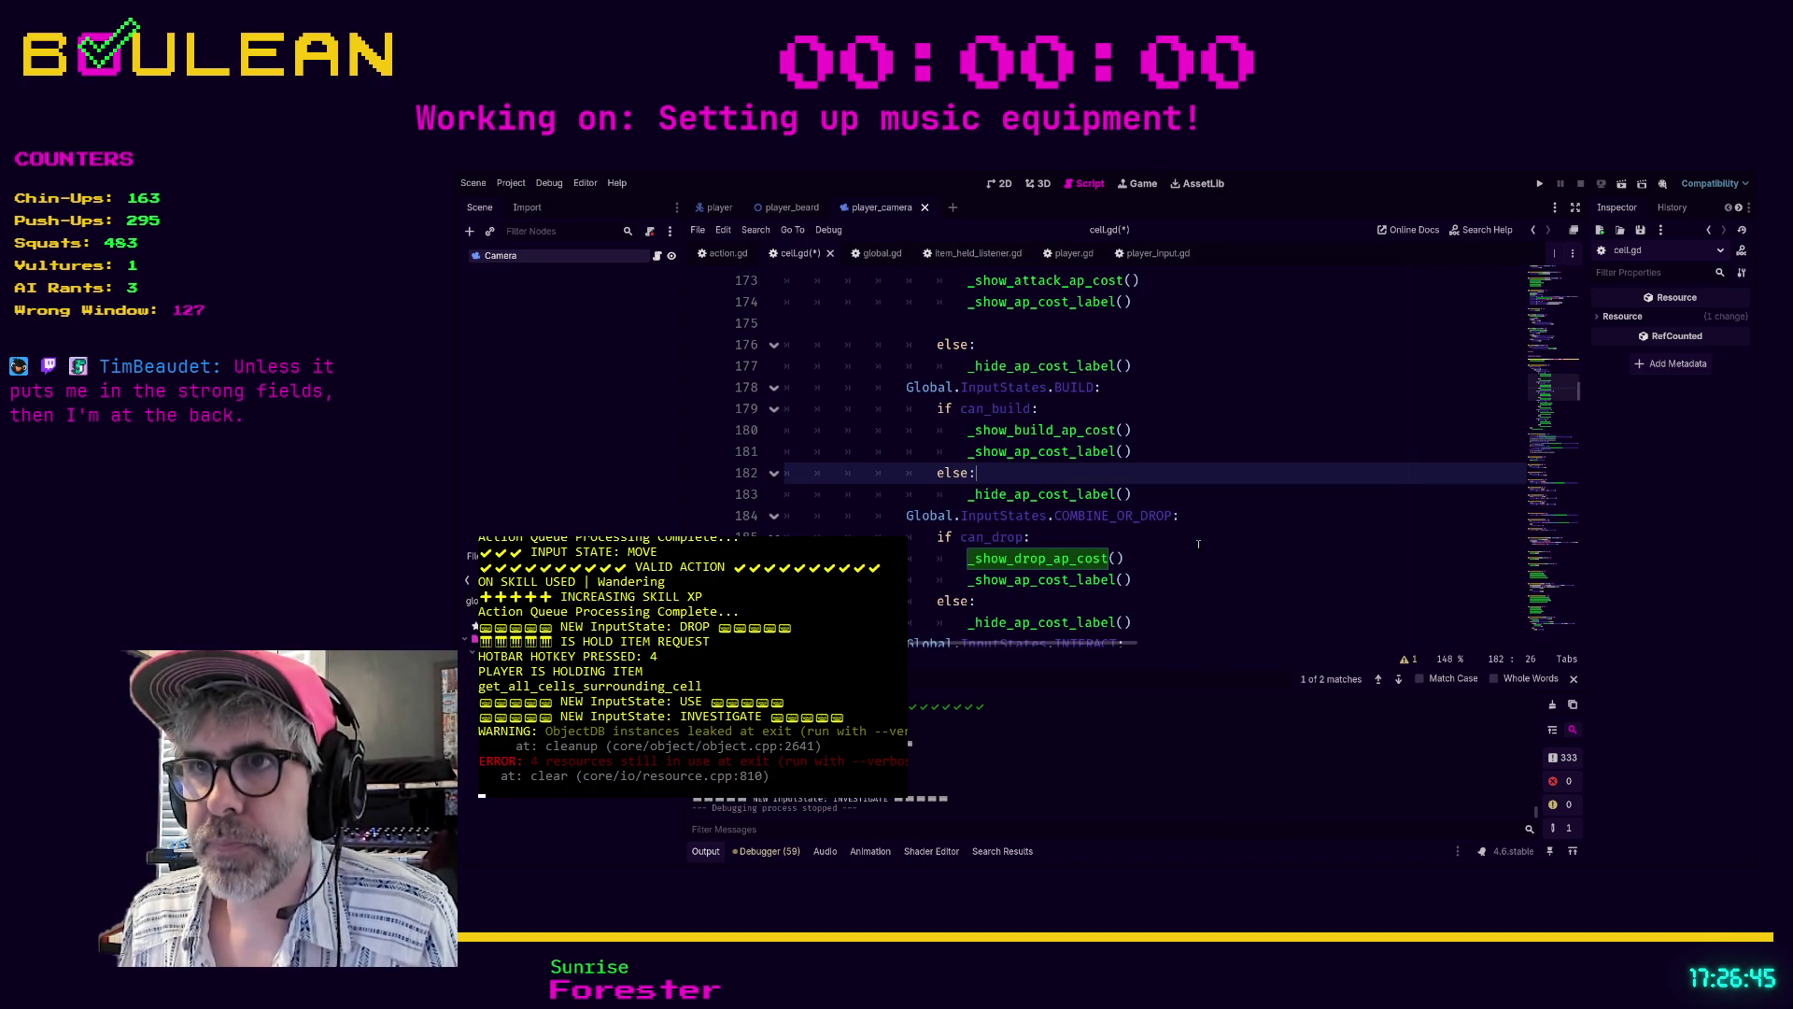
{"action": "scroll", "coordinate": [1168, 534], "scroll_direction": "down", "scroll_amount": 1}
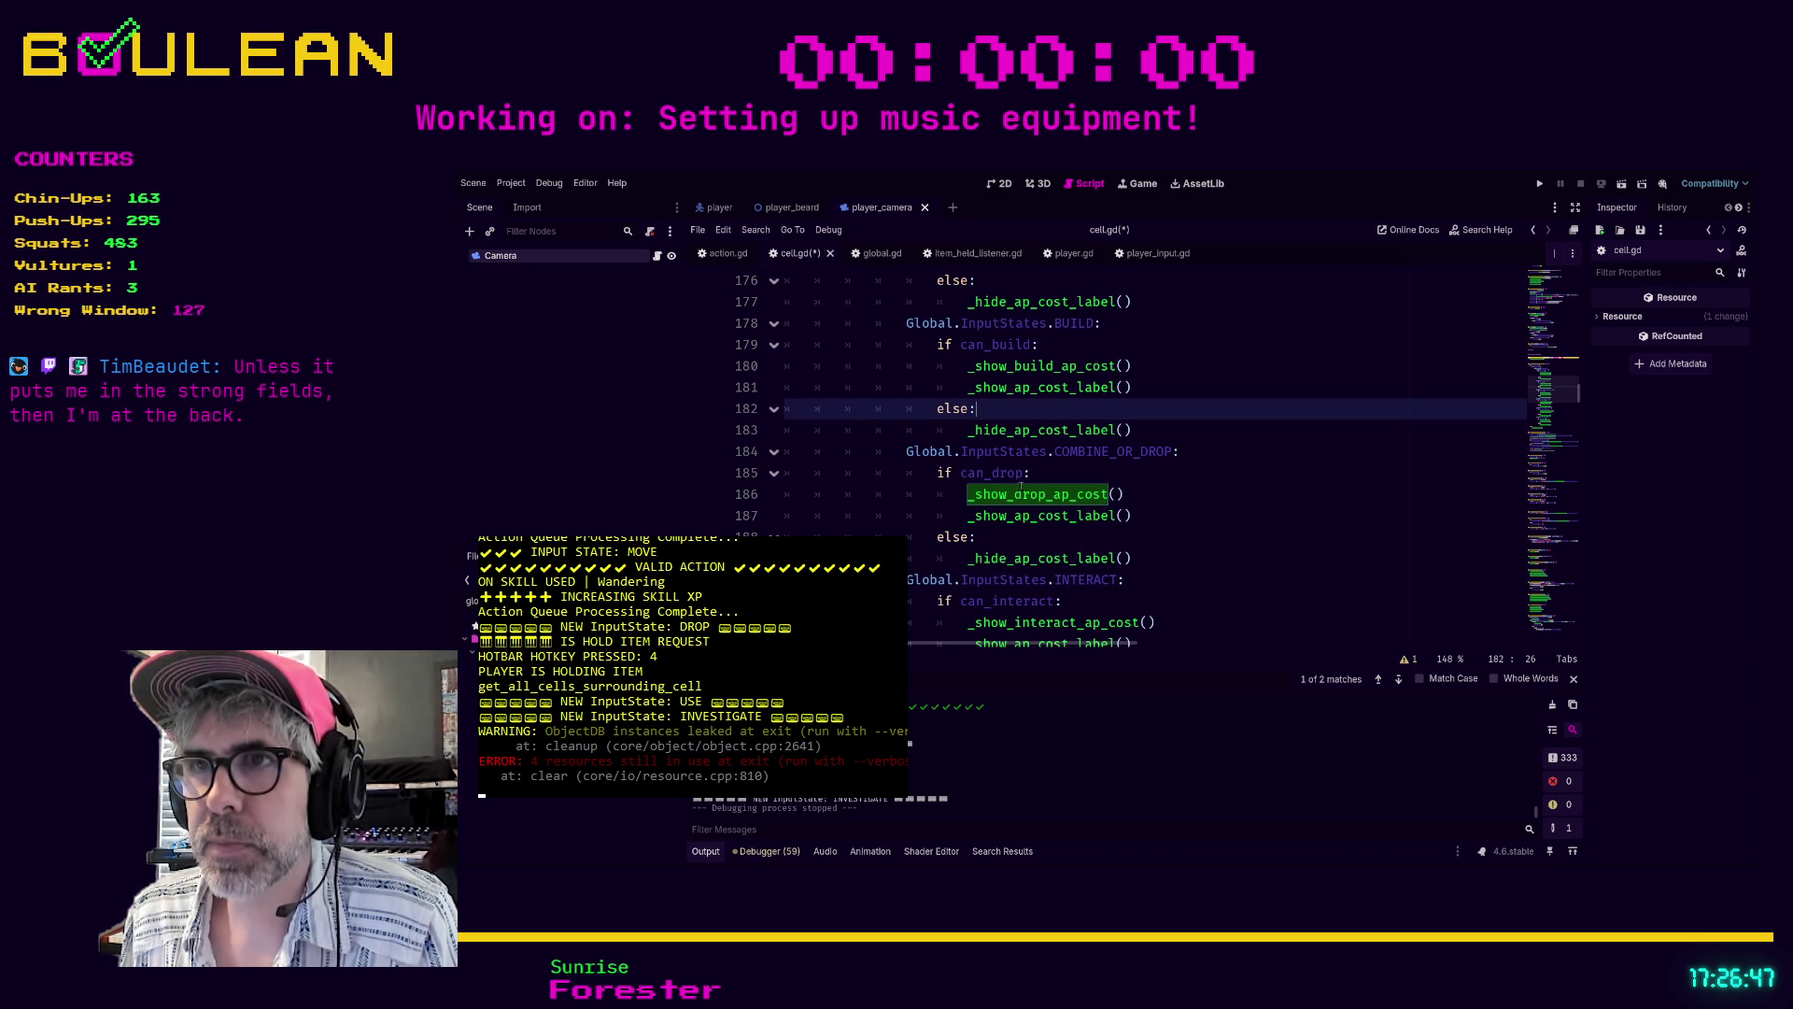
{"action": "left_click", "coordinate": [1010, 539]}
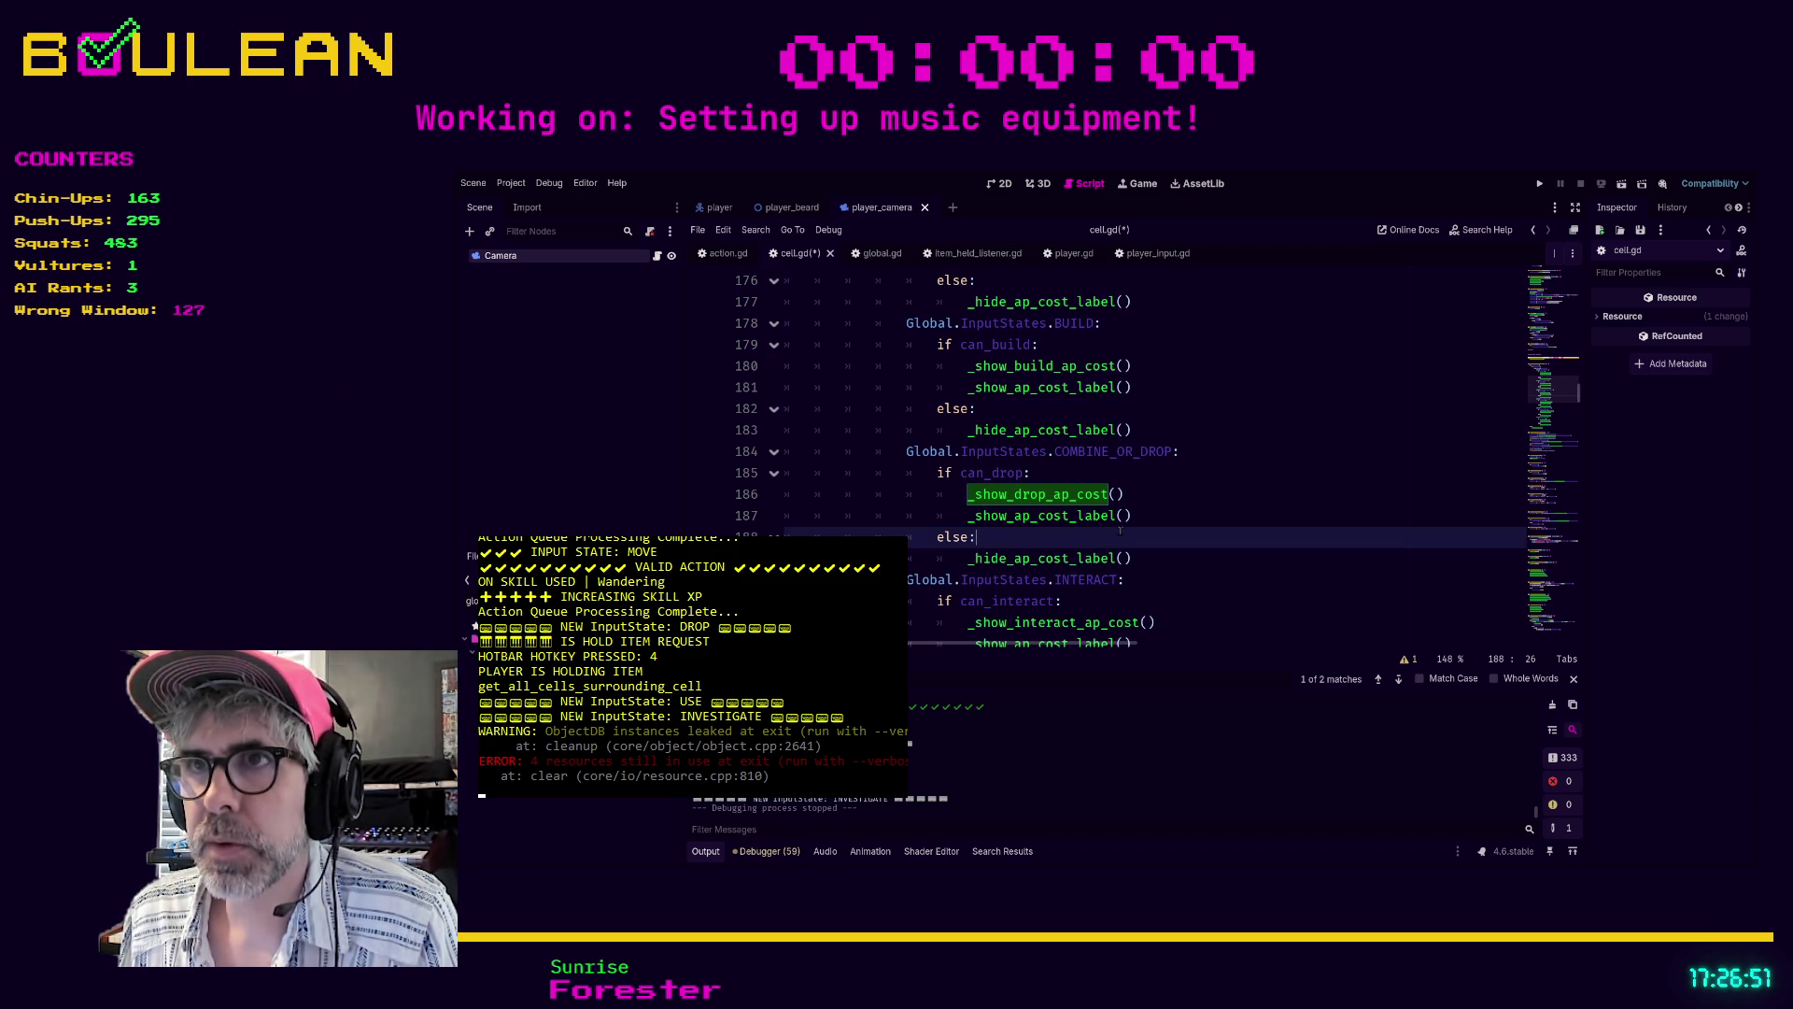
{"action": "scroll", "coordinate": [1010, 496], "scroll_direction": "up", "scroll_amount": 1}
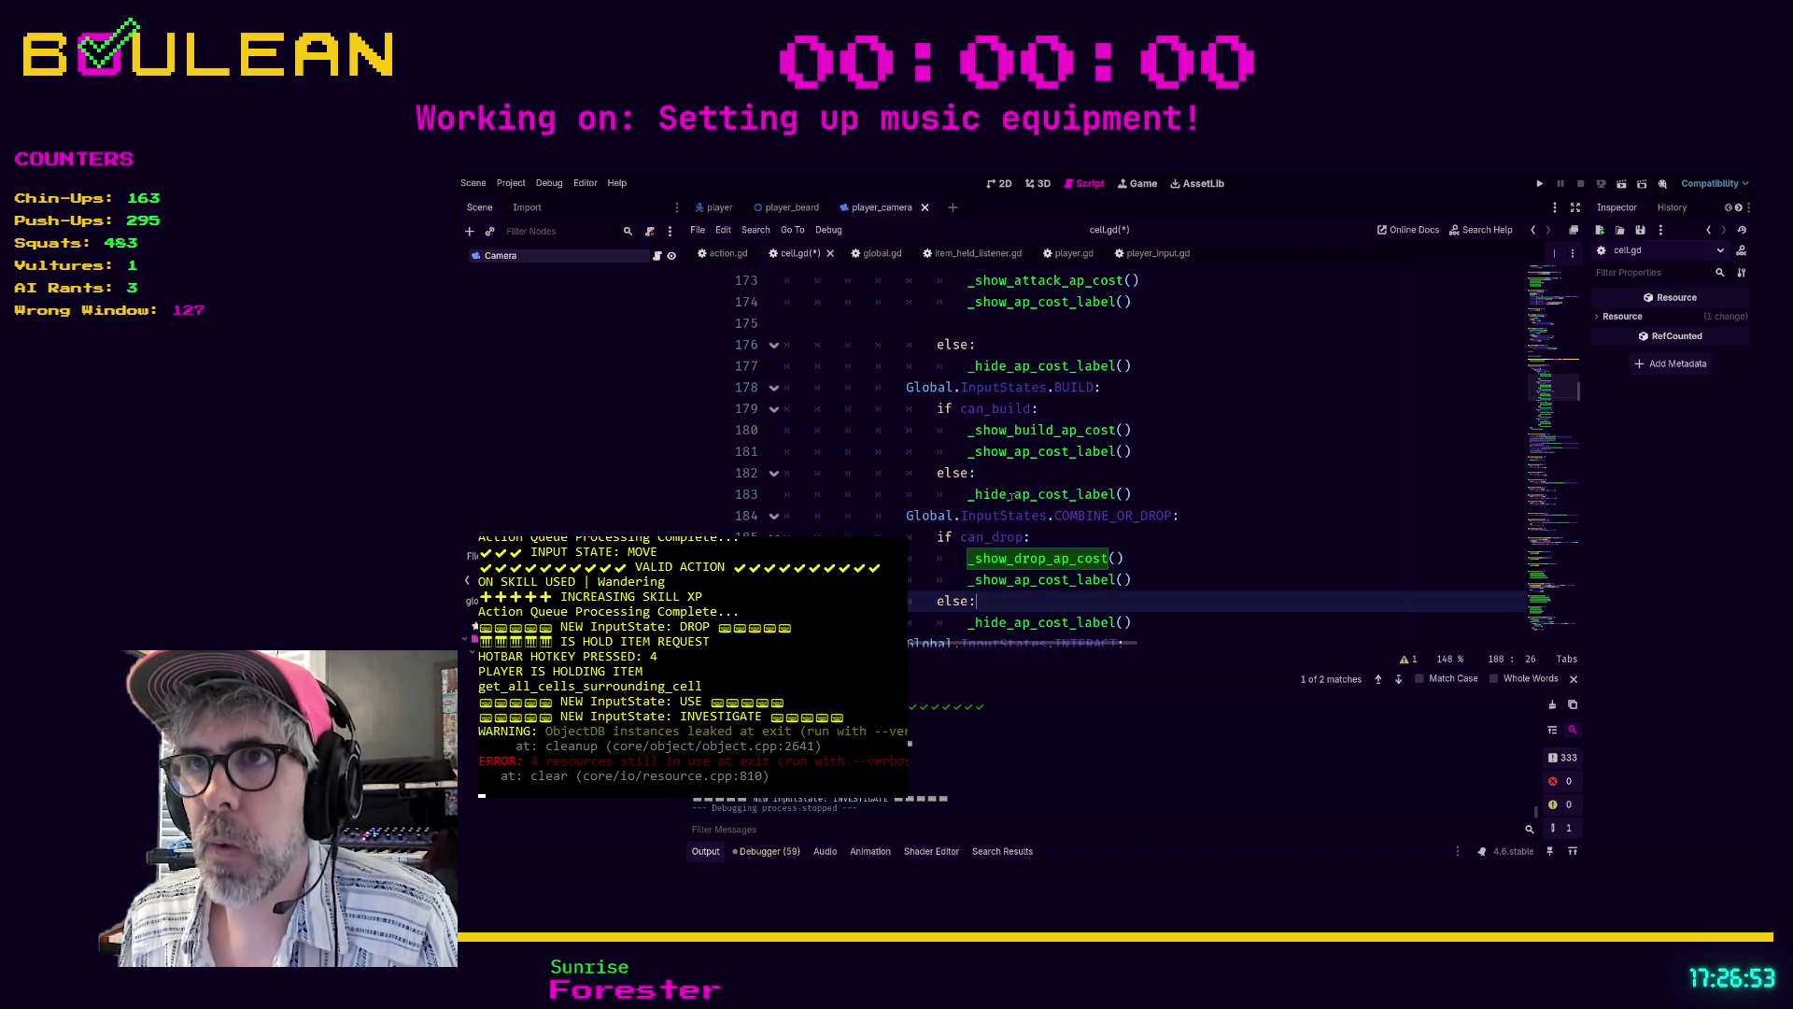
{"action": "scroll", "coordinate": [1013, 505], "scroll_direction": "up", "scroll_amount": 1}
{"action": "scroll", "coordinate": [1009, 475], "scroll_direction": "up", "scroll_amount": 2}
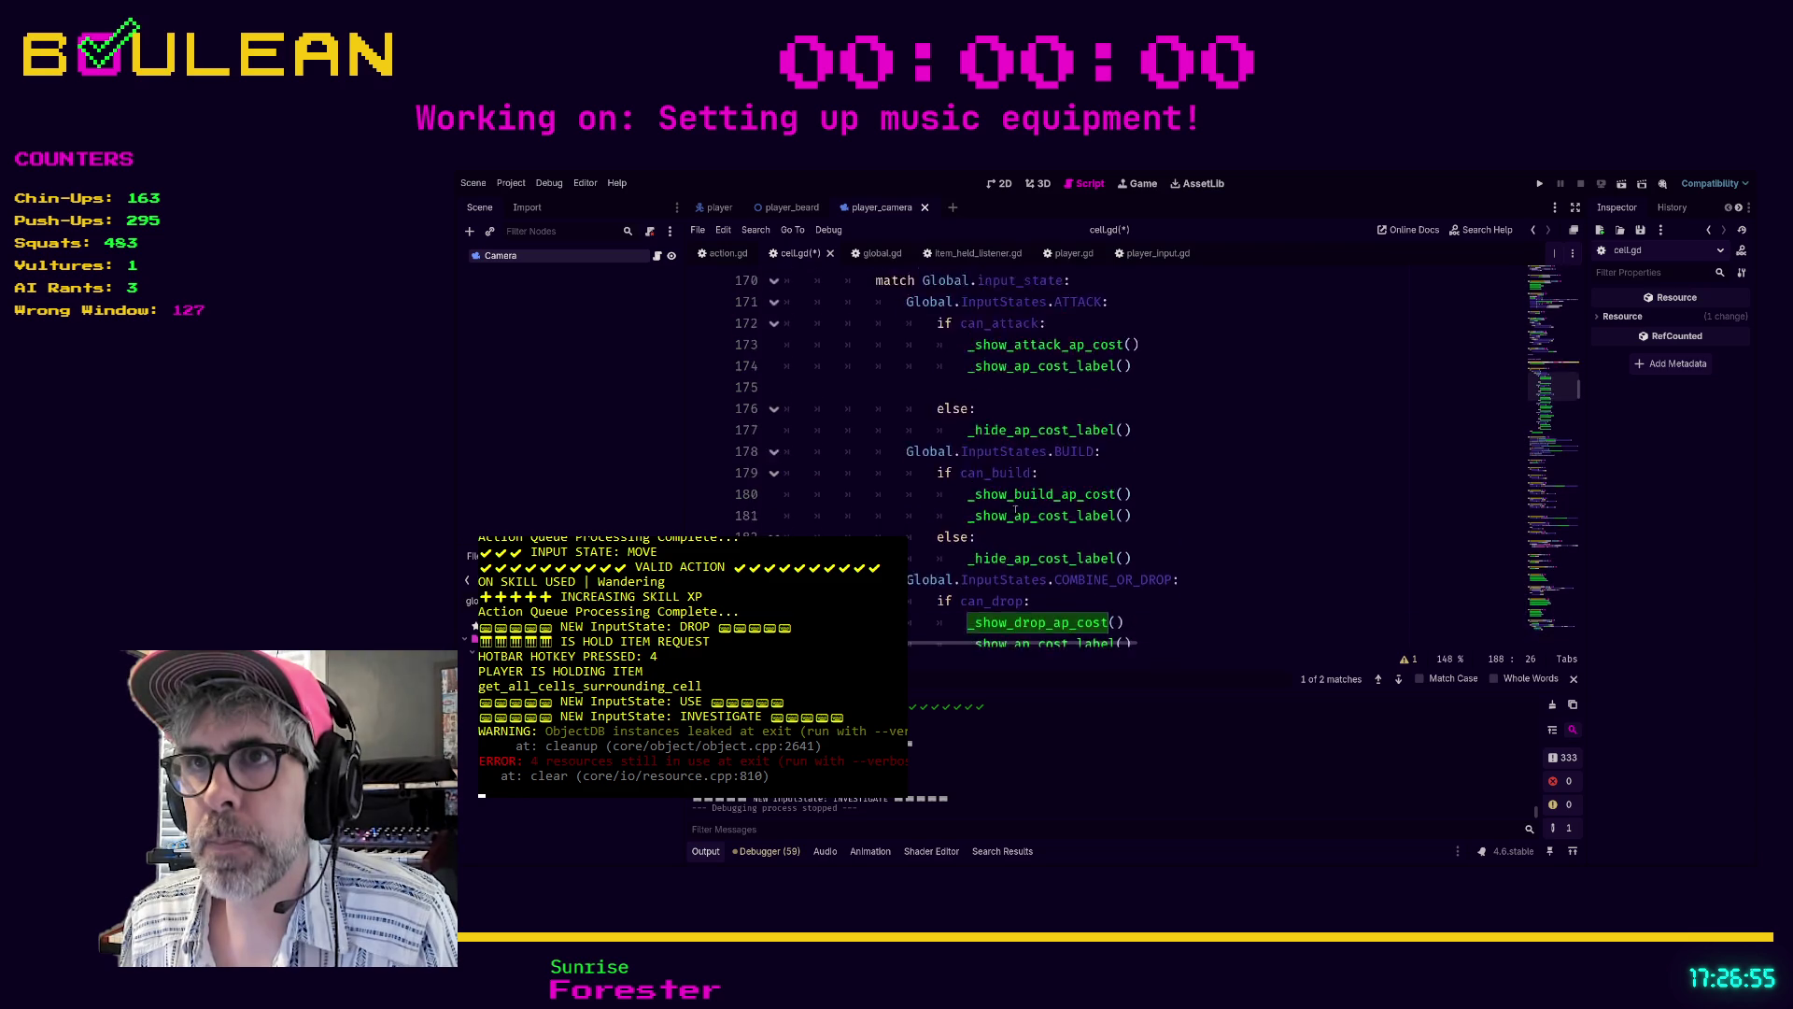
{"action": "scroll", "coordinate": [1016, 511], "scroll_direction": "down", "scroll_amount": 5}
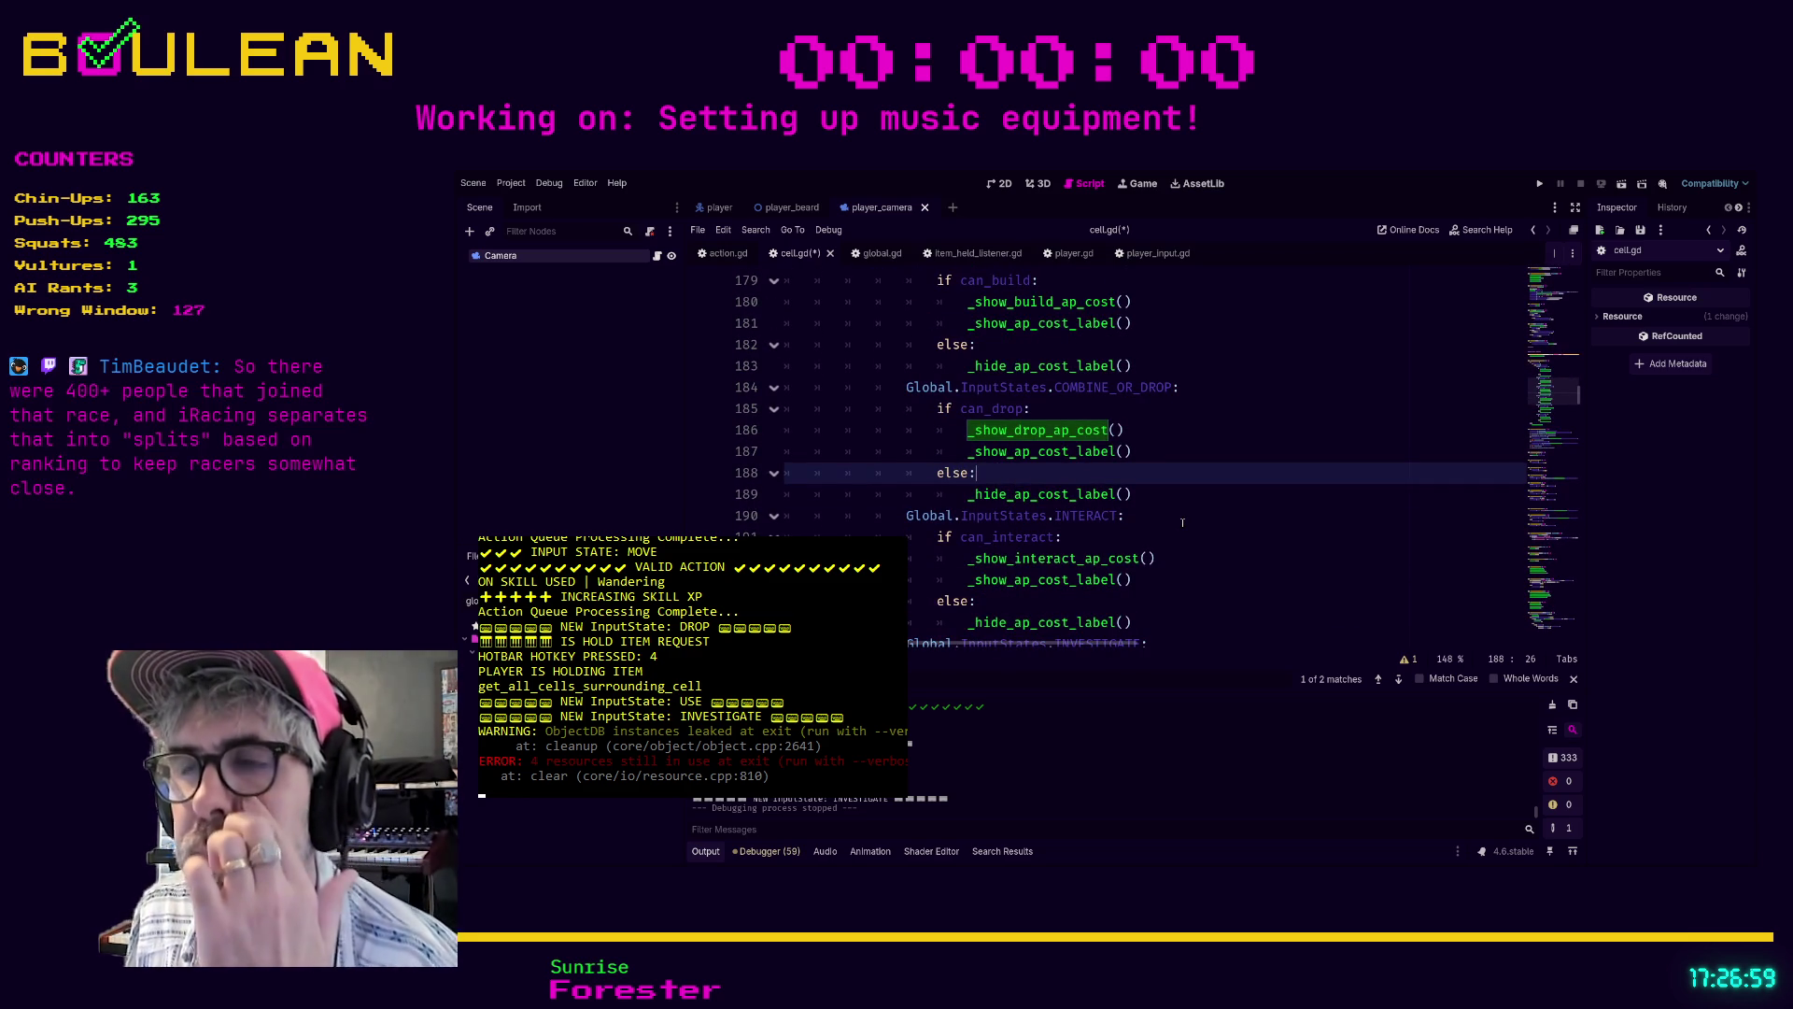
{"action": "scroll", "coordinate": [1167, 524], "scroll_direction": "down", "scroll_amount": 1}
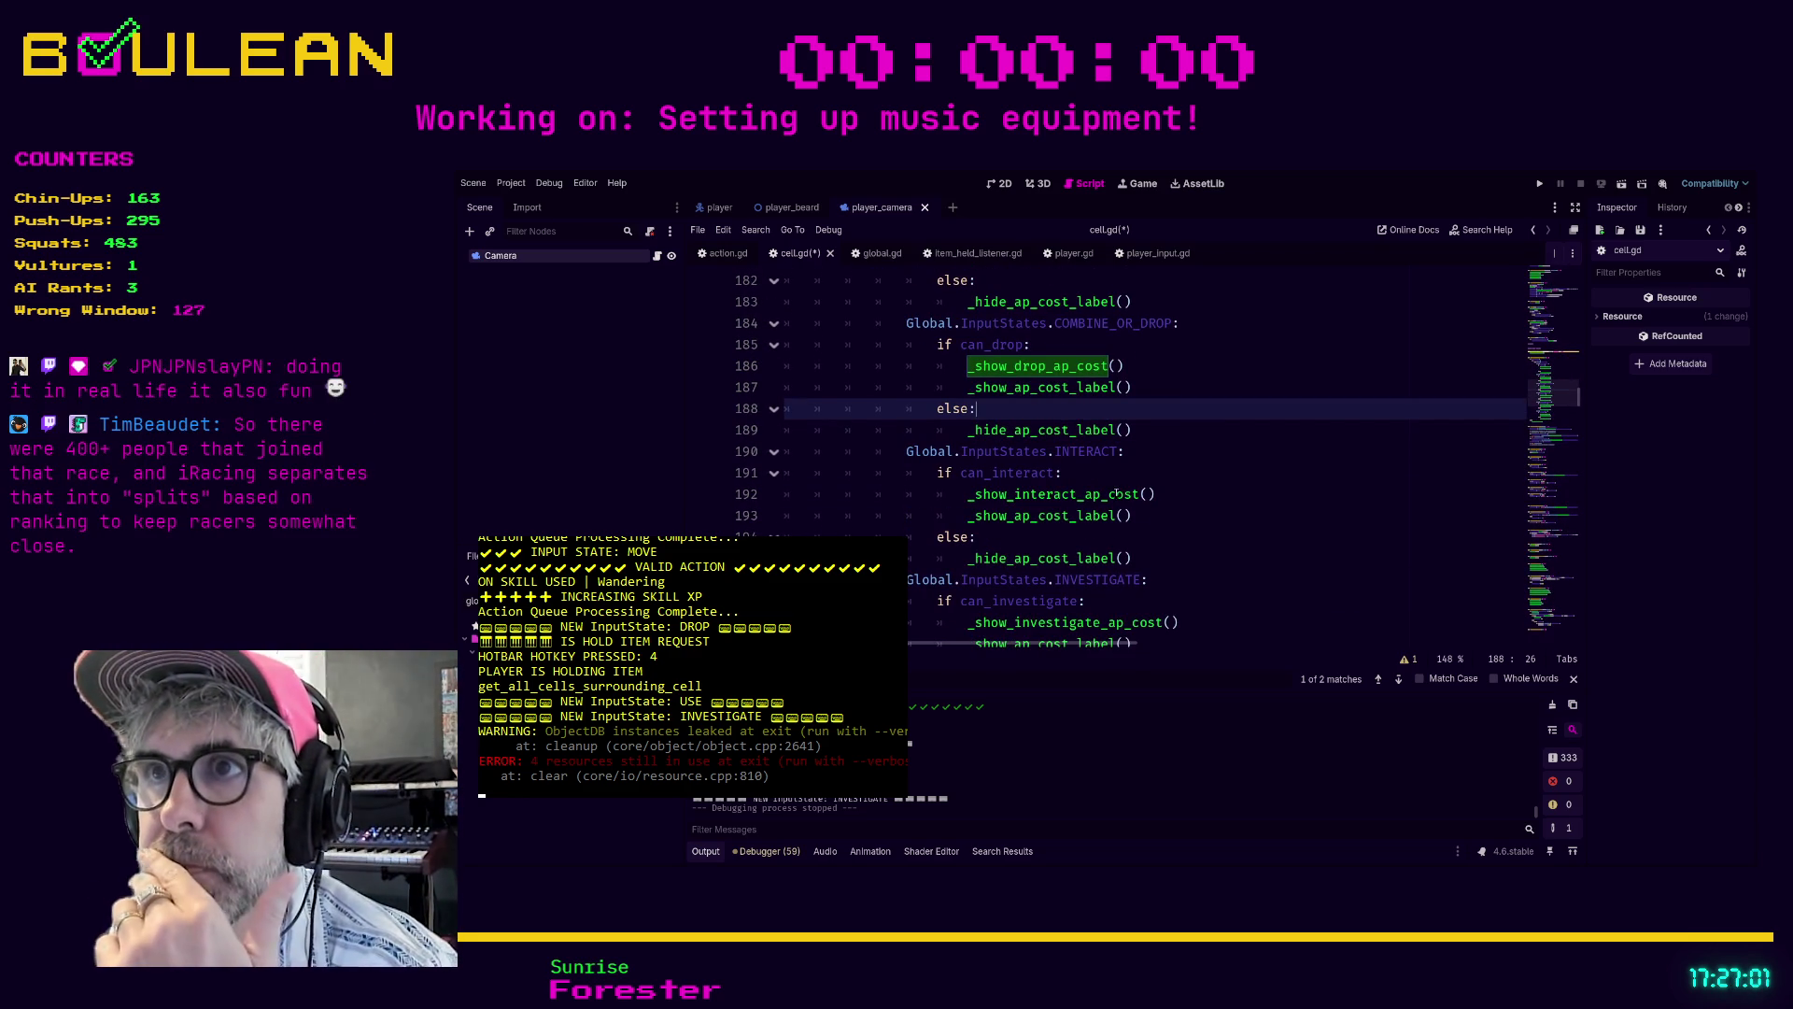
- Add 'if can_combine:' calling _show_combine_ap_cost() above the can_drop check
{"action": "key", "text": "Up"}
{"action": "key", "text": "Up"}
{"action": "key", "text": "Up"}
{"action": "key", "text": "Home"}
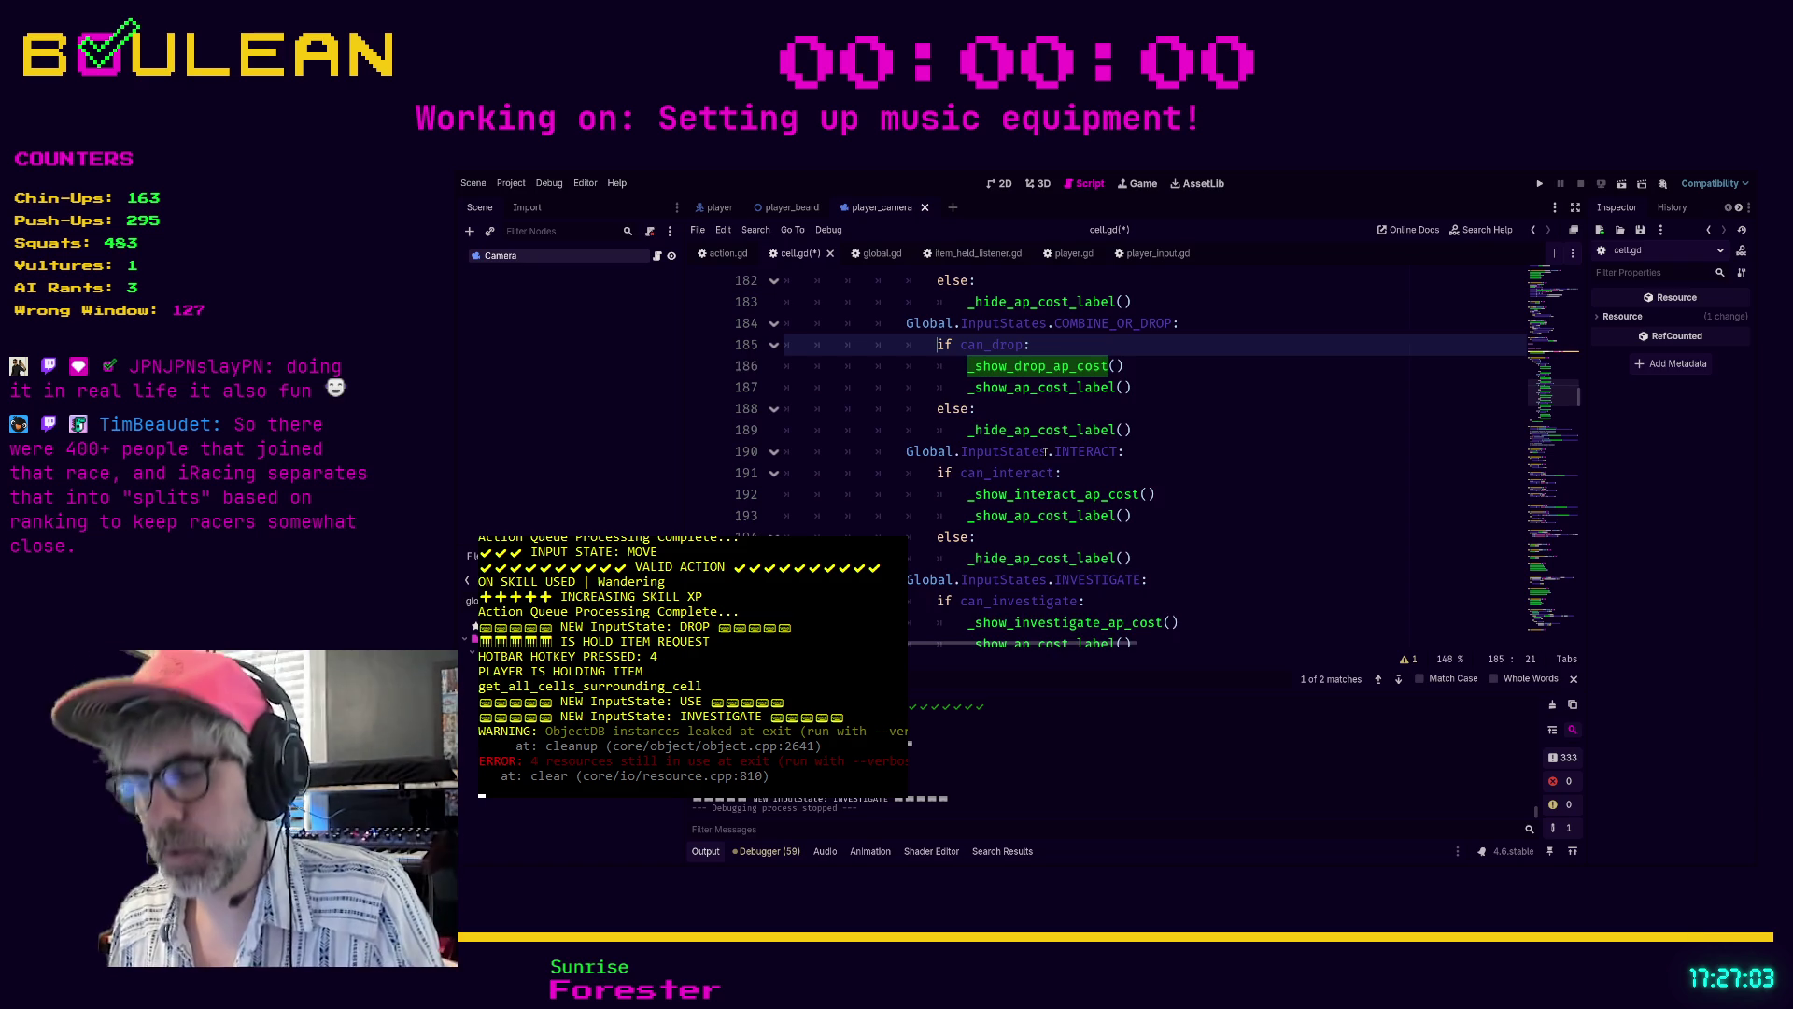
{"action": "key", "text": "ctrl+shift+Return"}
{"action": "type", "text": "if can_c"}
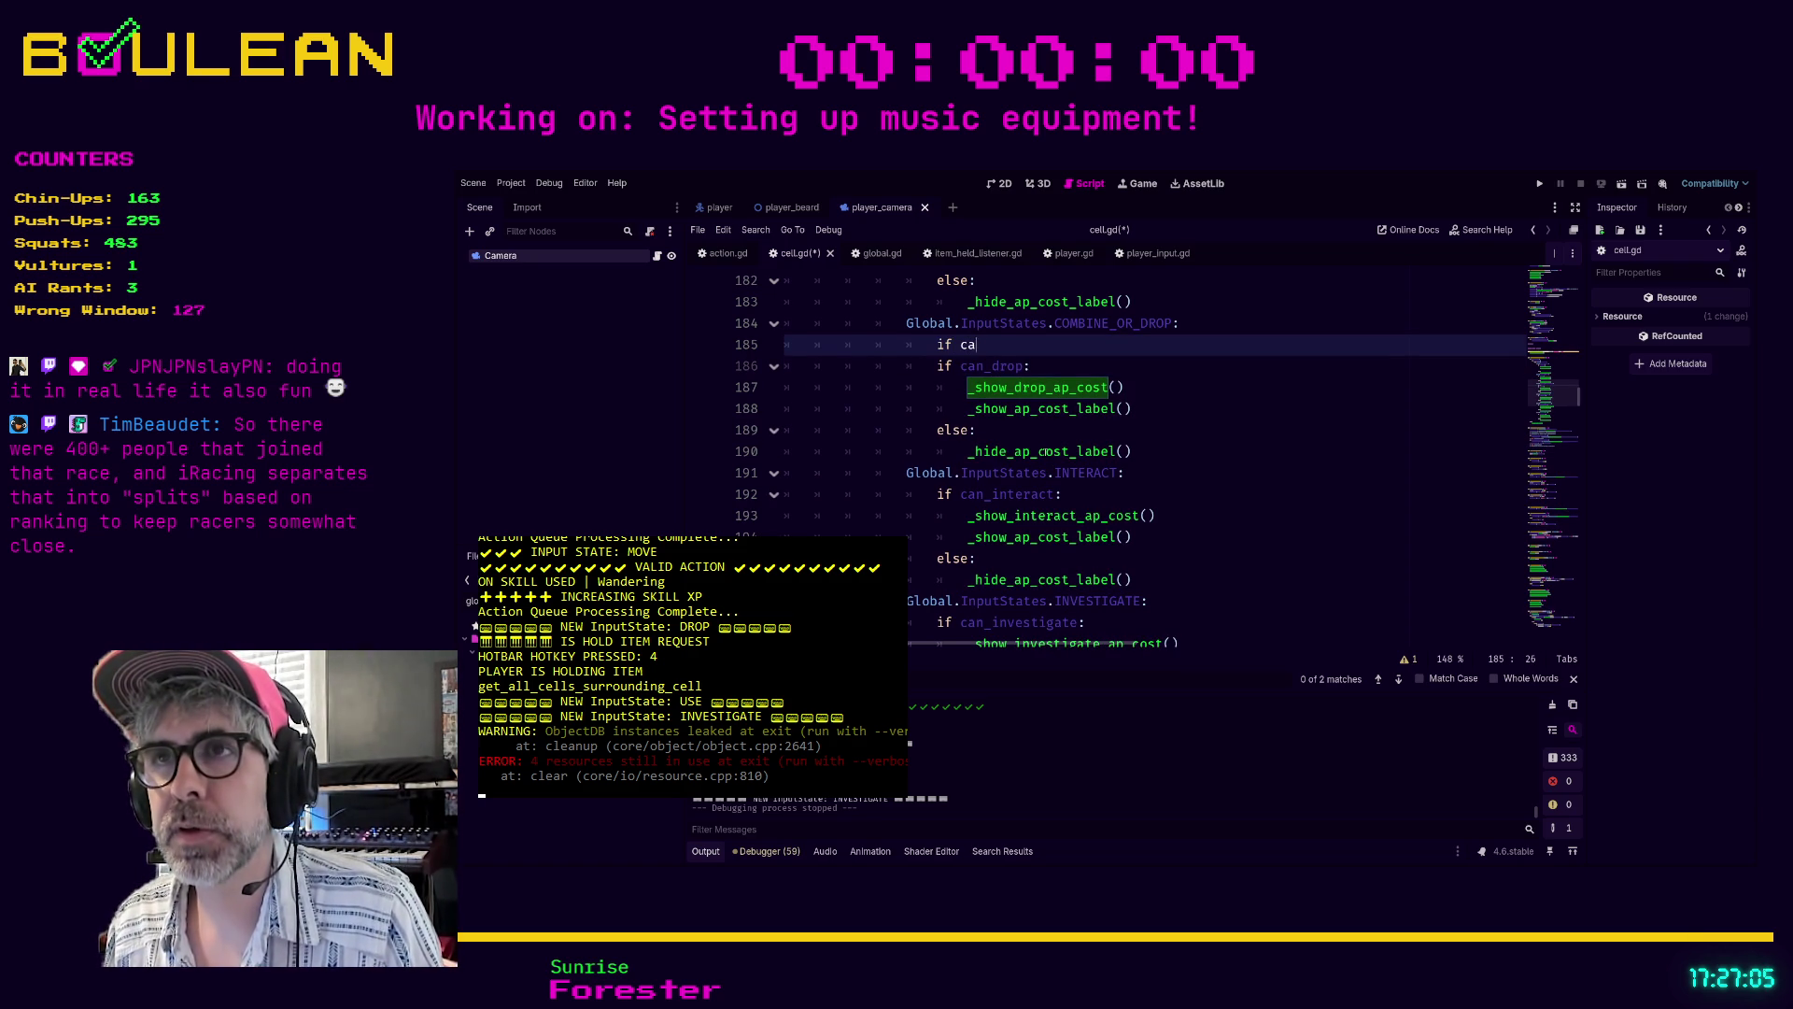
{"action": "key", "text": "Return"}
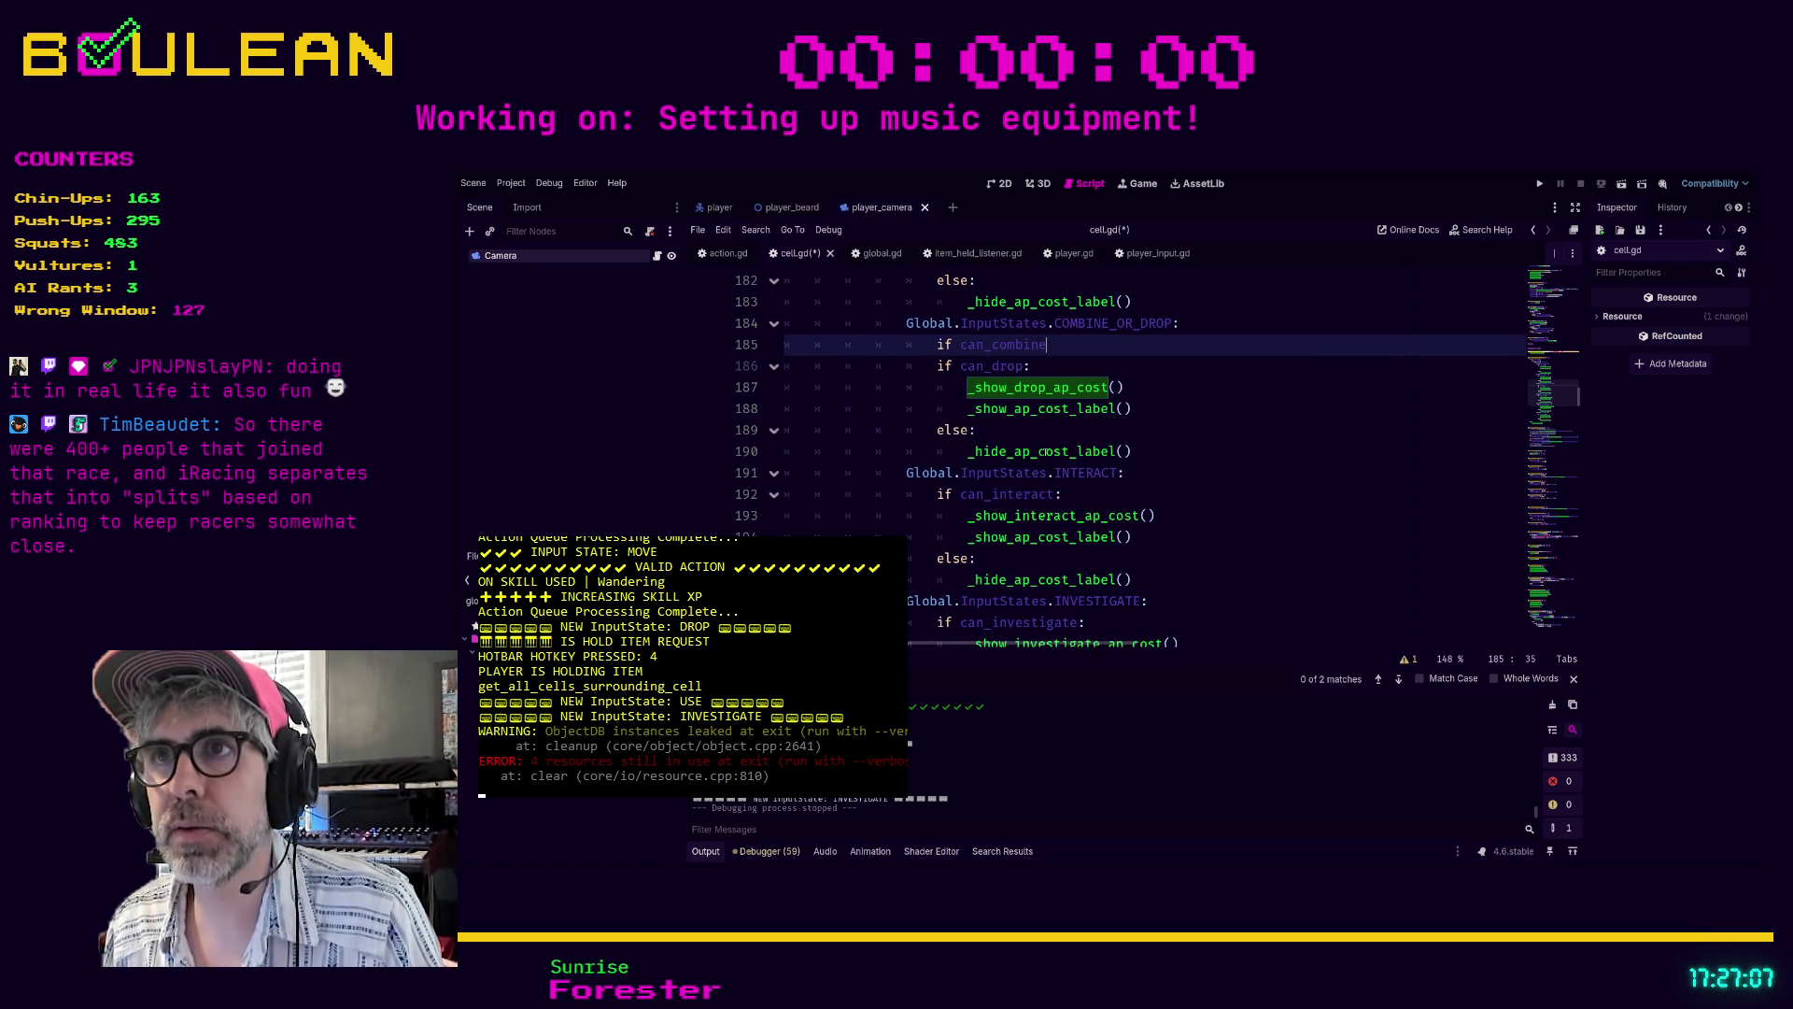
{"action": "type", "text": ":"}
{"action": "key", "text": "Return"}
{"action": "type", "text": "_sho"}
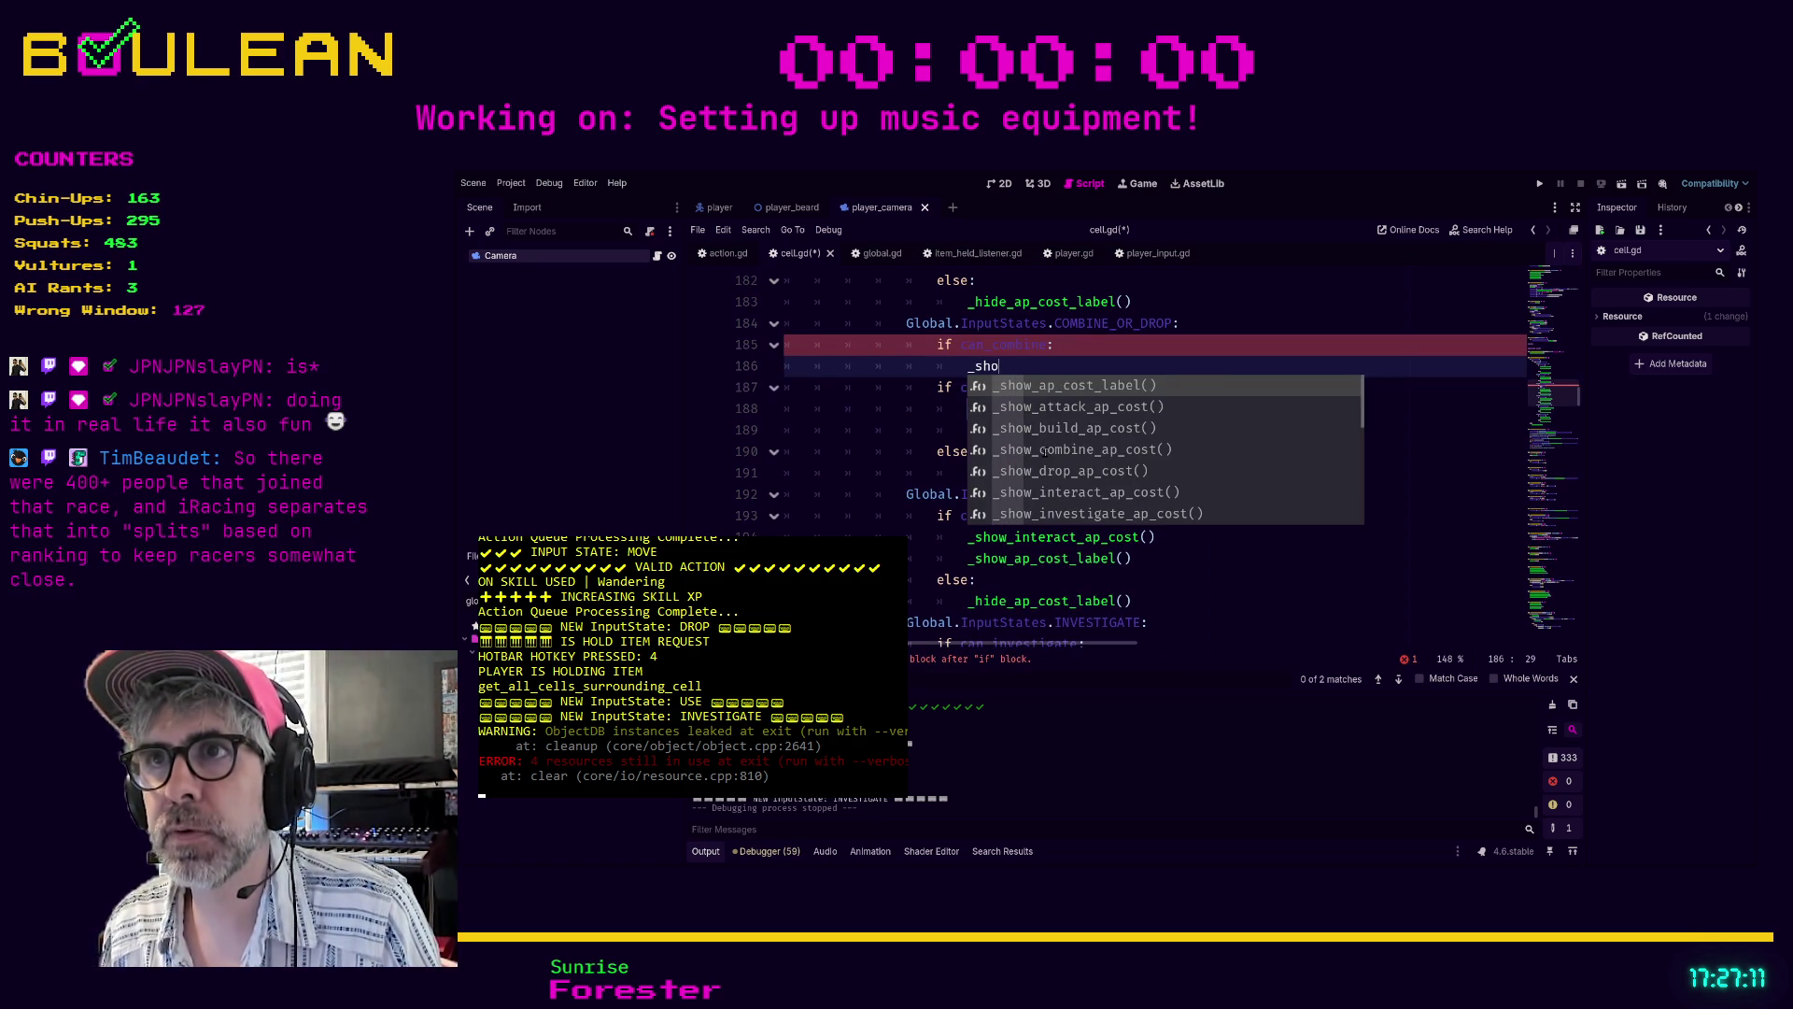
{"action": "type", "text": "w_co"}
{"action": "key", "text": "Return"}
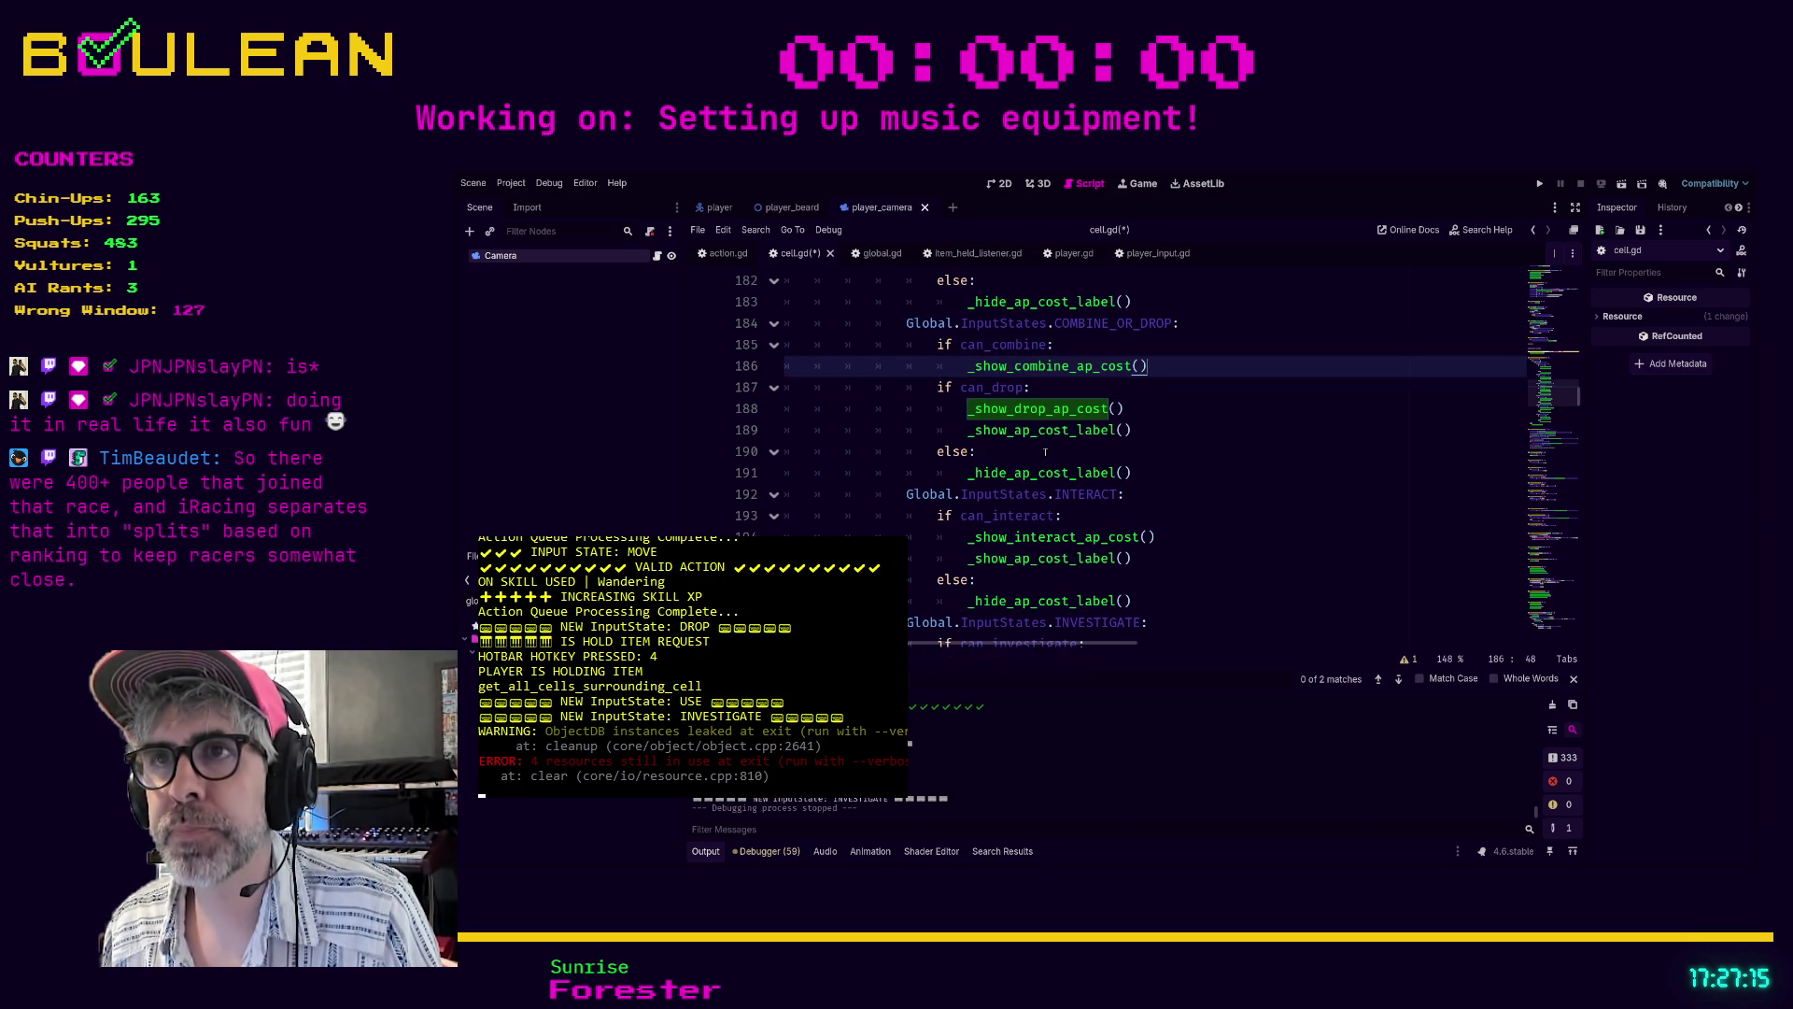
- Remove the blank line and turn 'if can_drop:' into 'elif can_drop:'
{"action": "key", "text": "Return"}
{"action": "key", "text": "BackSpace"}
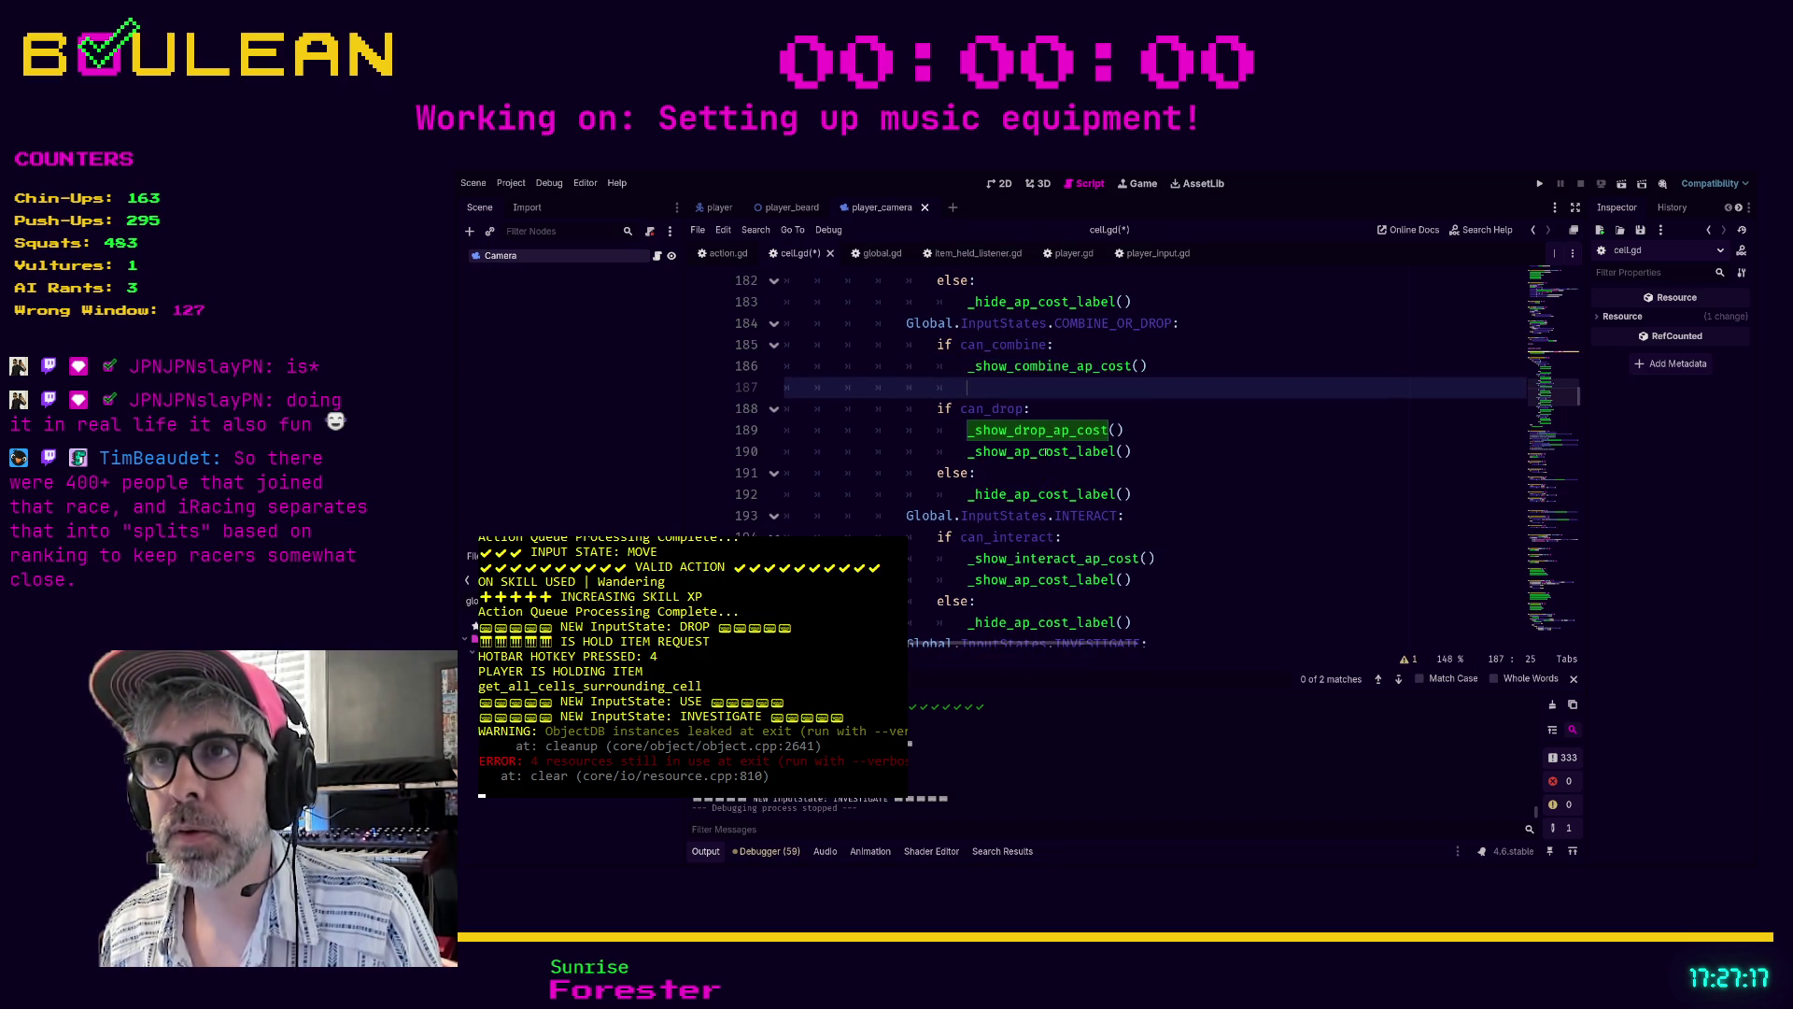
{"action": "key", "text": "BackSpace"}
{"action": "key", "text": "BackSpace"}
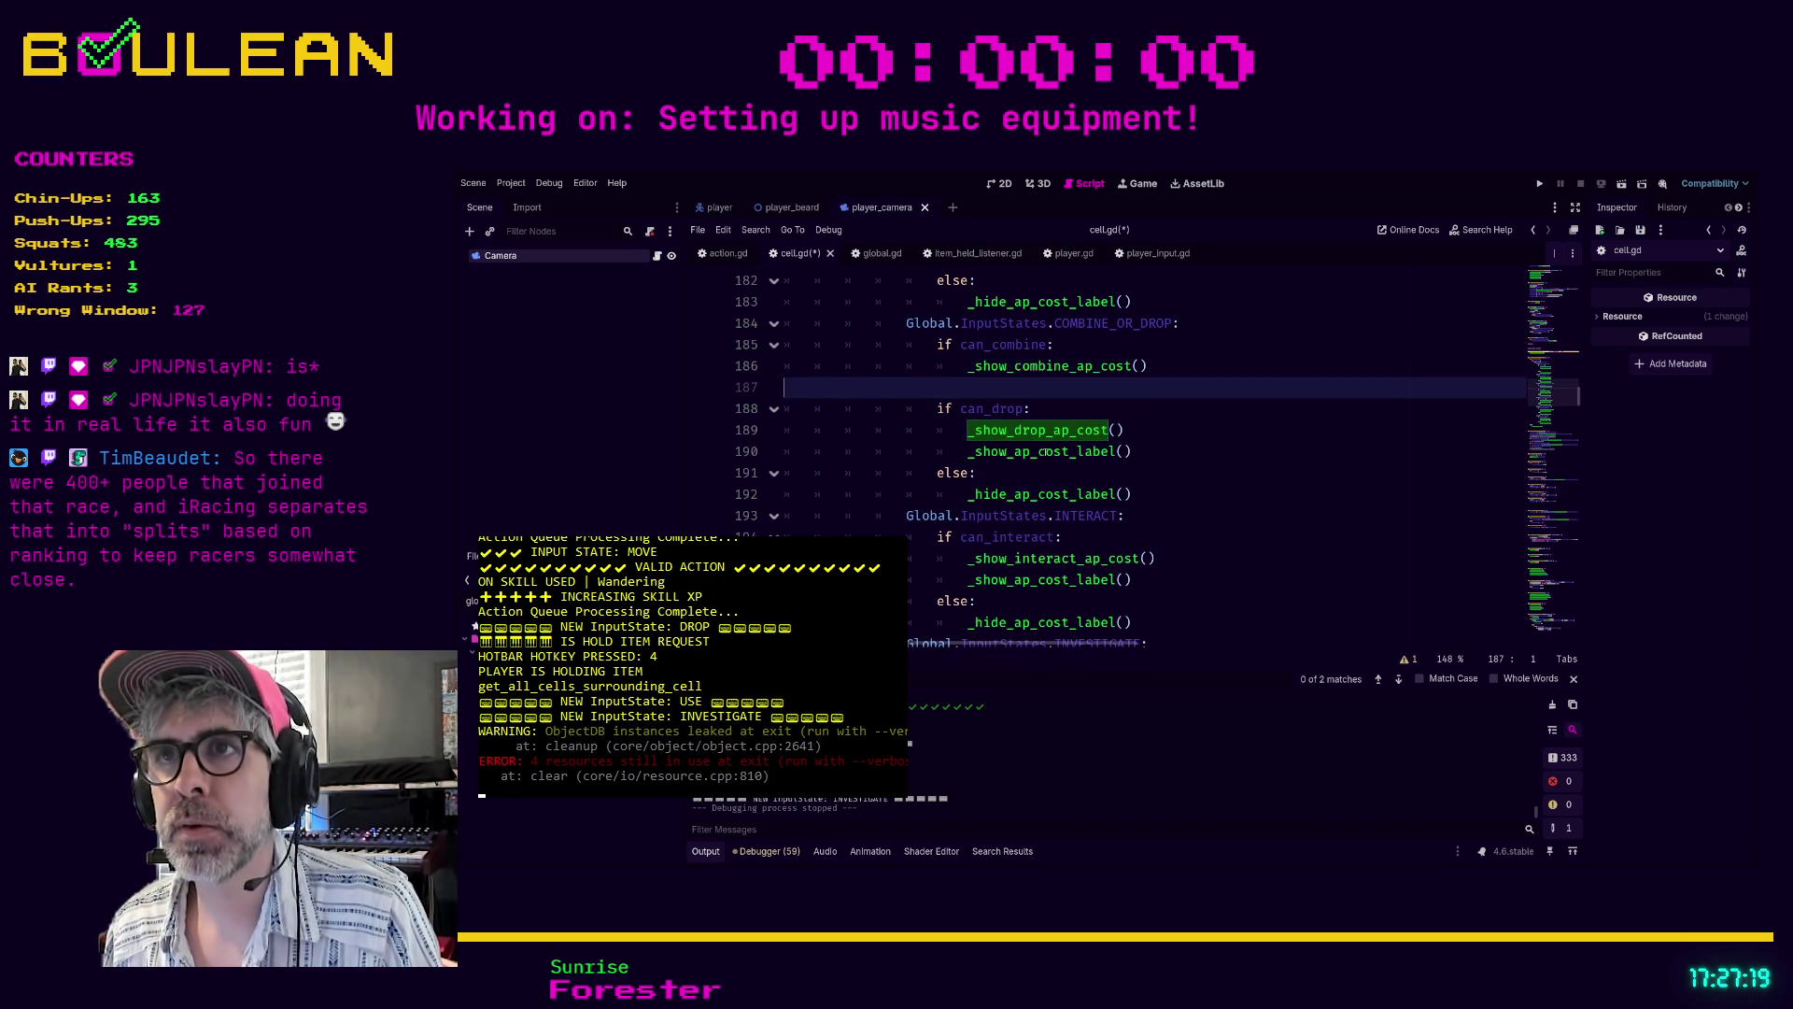
{"action": "key", "text": "BackSpace"}
{"action": "key", "text": "Down"}
{"action": "type", "text": "el"}
{"action": "key", "text": "End"}
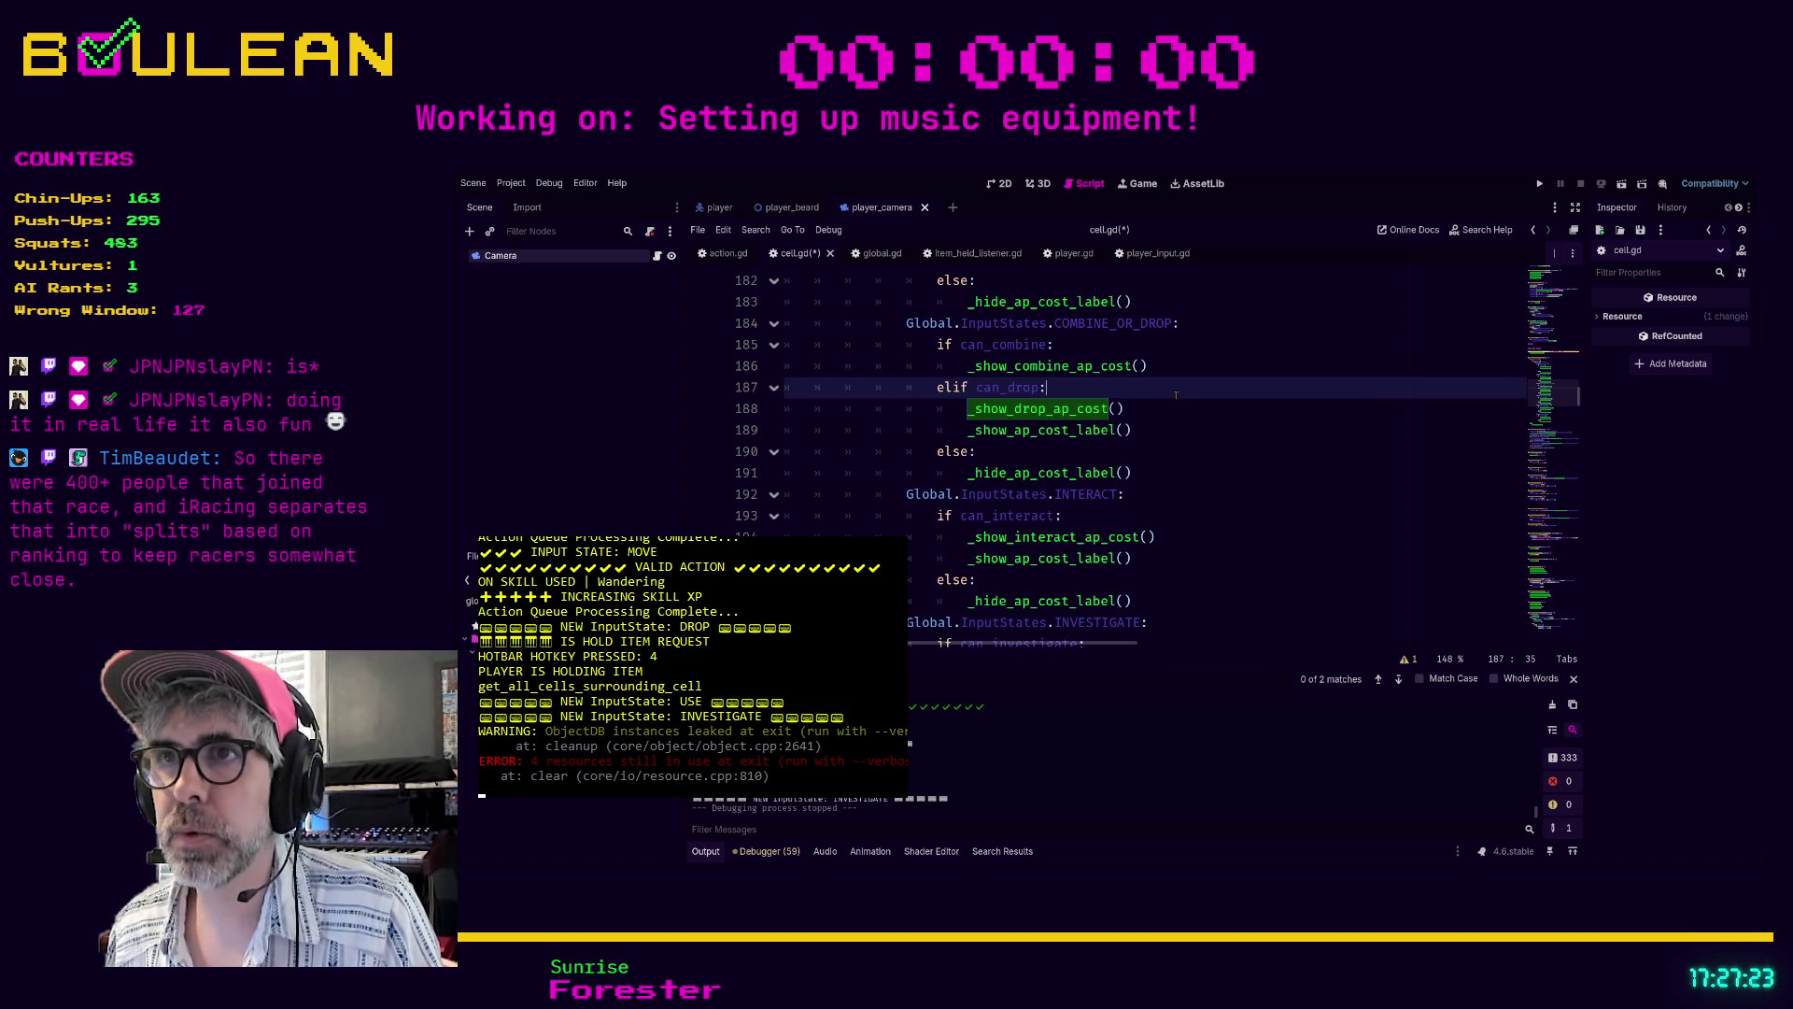
{"action": "left_click", "coordinate": [1124, 430]}
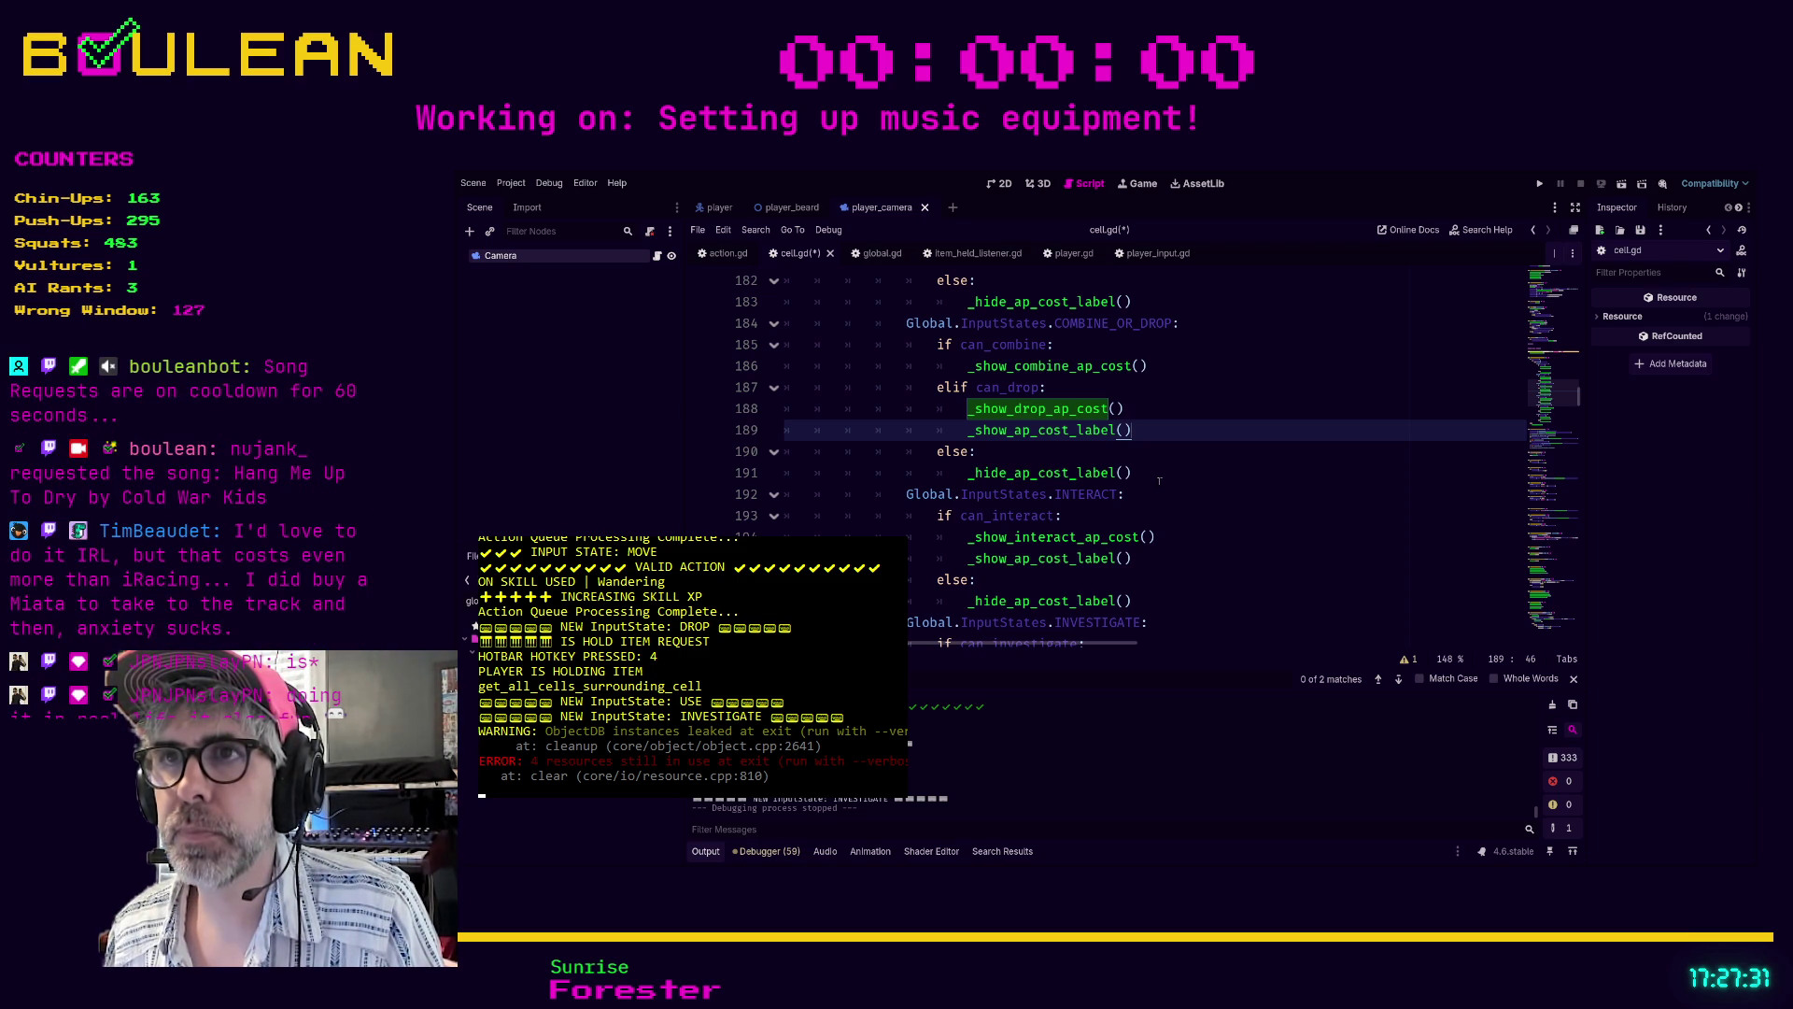
- Add _show_ap_cost_label() after the combine cost call and save the script
{"action": "left_click", "coordinate": [1157, 373]}
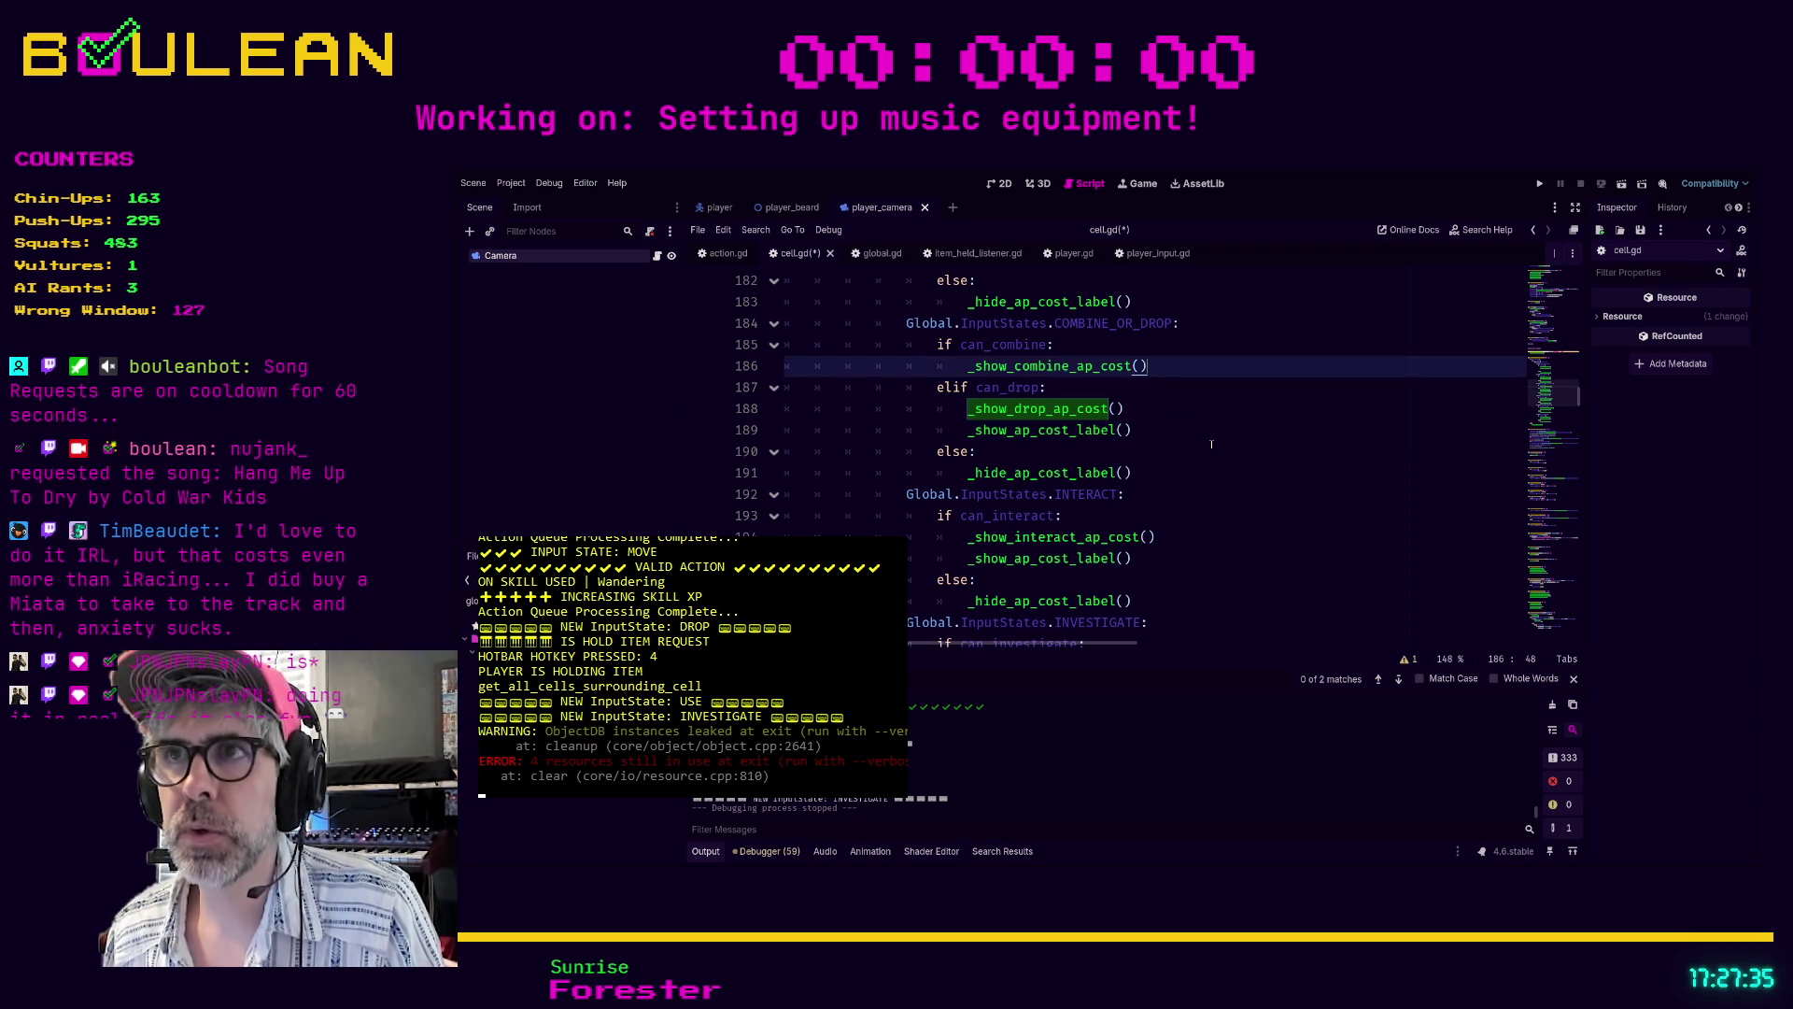
{"action": "key", "text": "Return"}
{"action": "key", "text": "BackSpace"}
{"action": "type", "text": "_show_ap"}
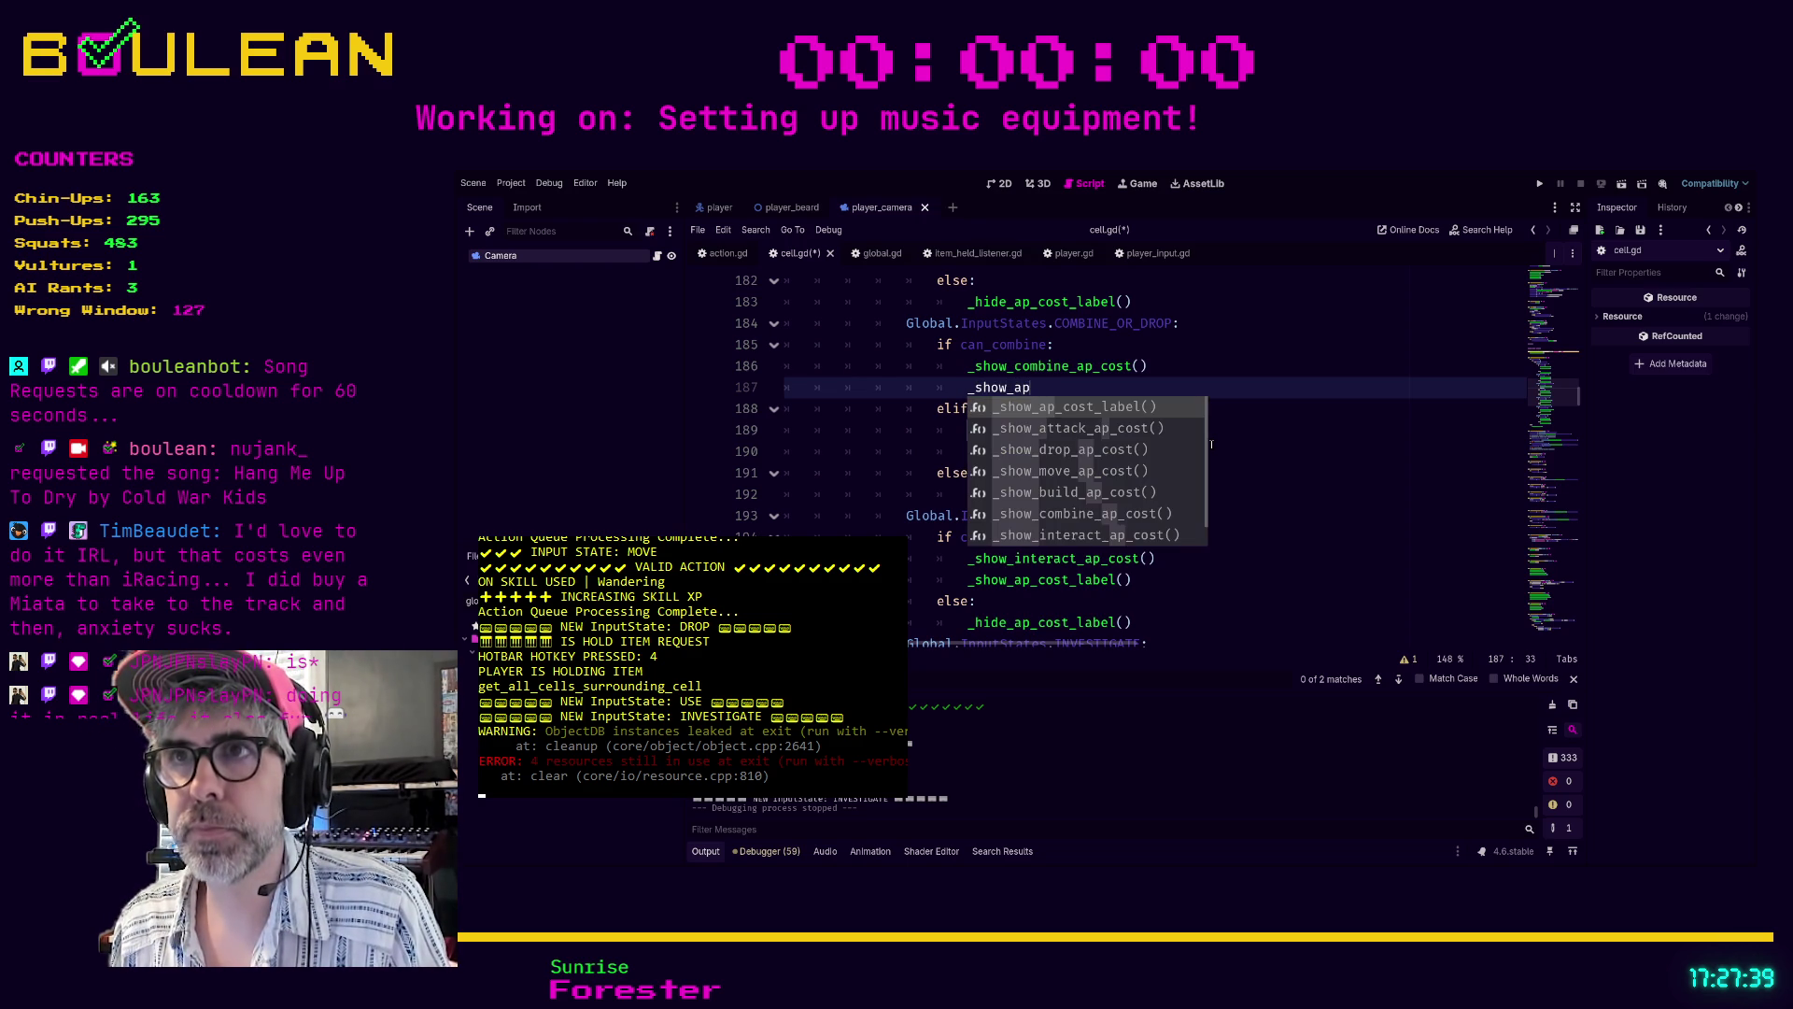
{"action": "key", "text": "Return"}
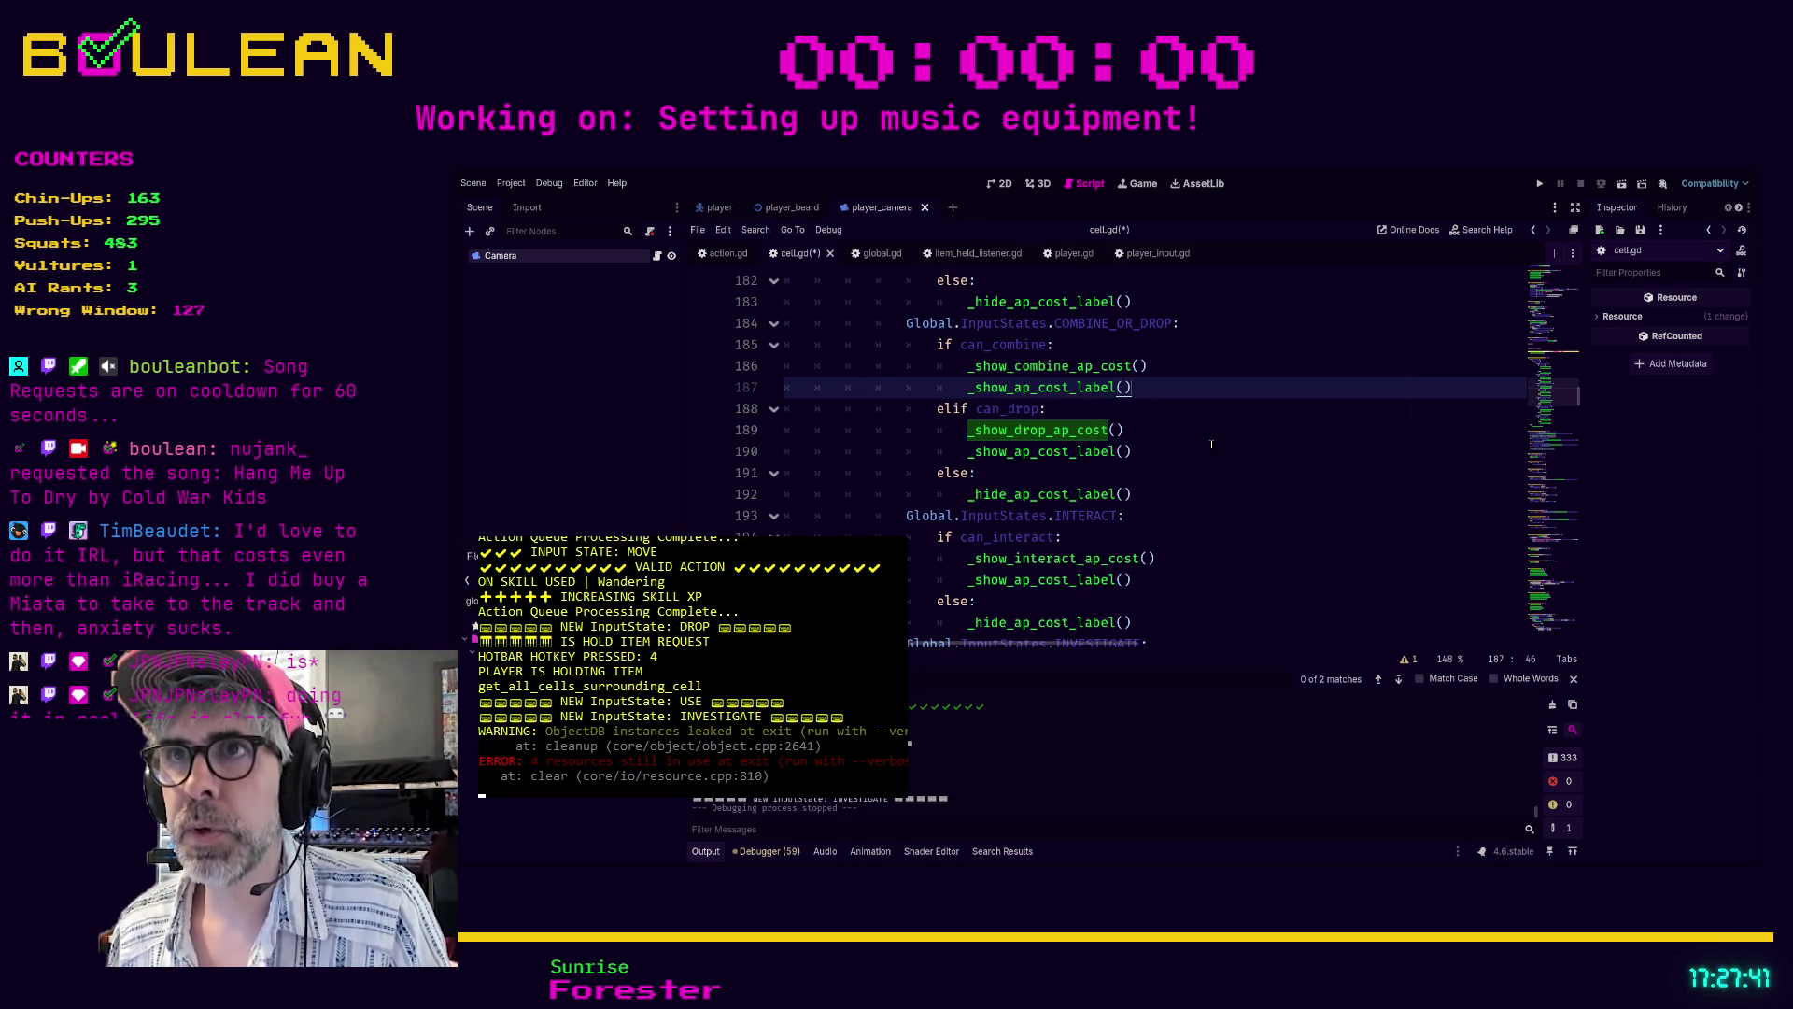
{"action": "scroll", "coordinate": [1212, 443], "scroll_direction": "up", "scroll_amount": 1}
{"action": "left_click", "coordinate": [1191, 536]}
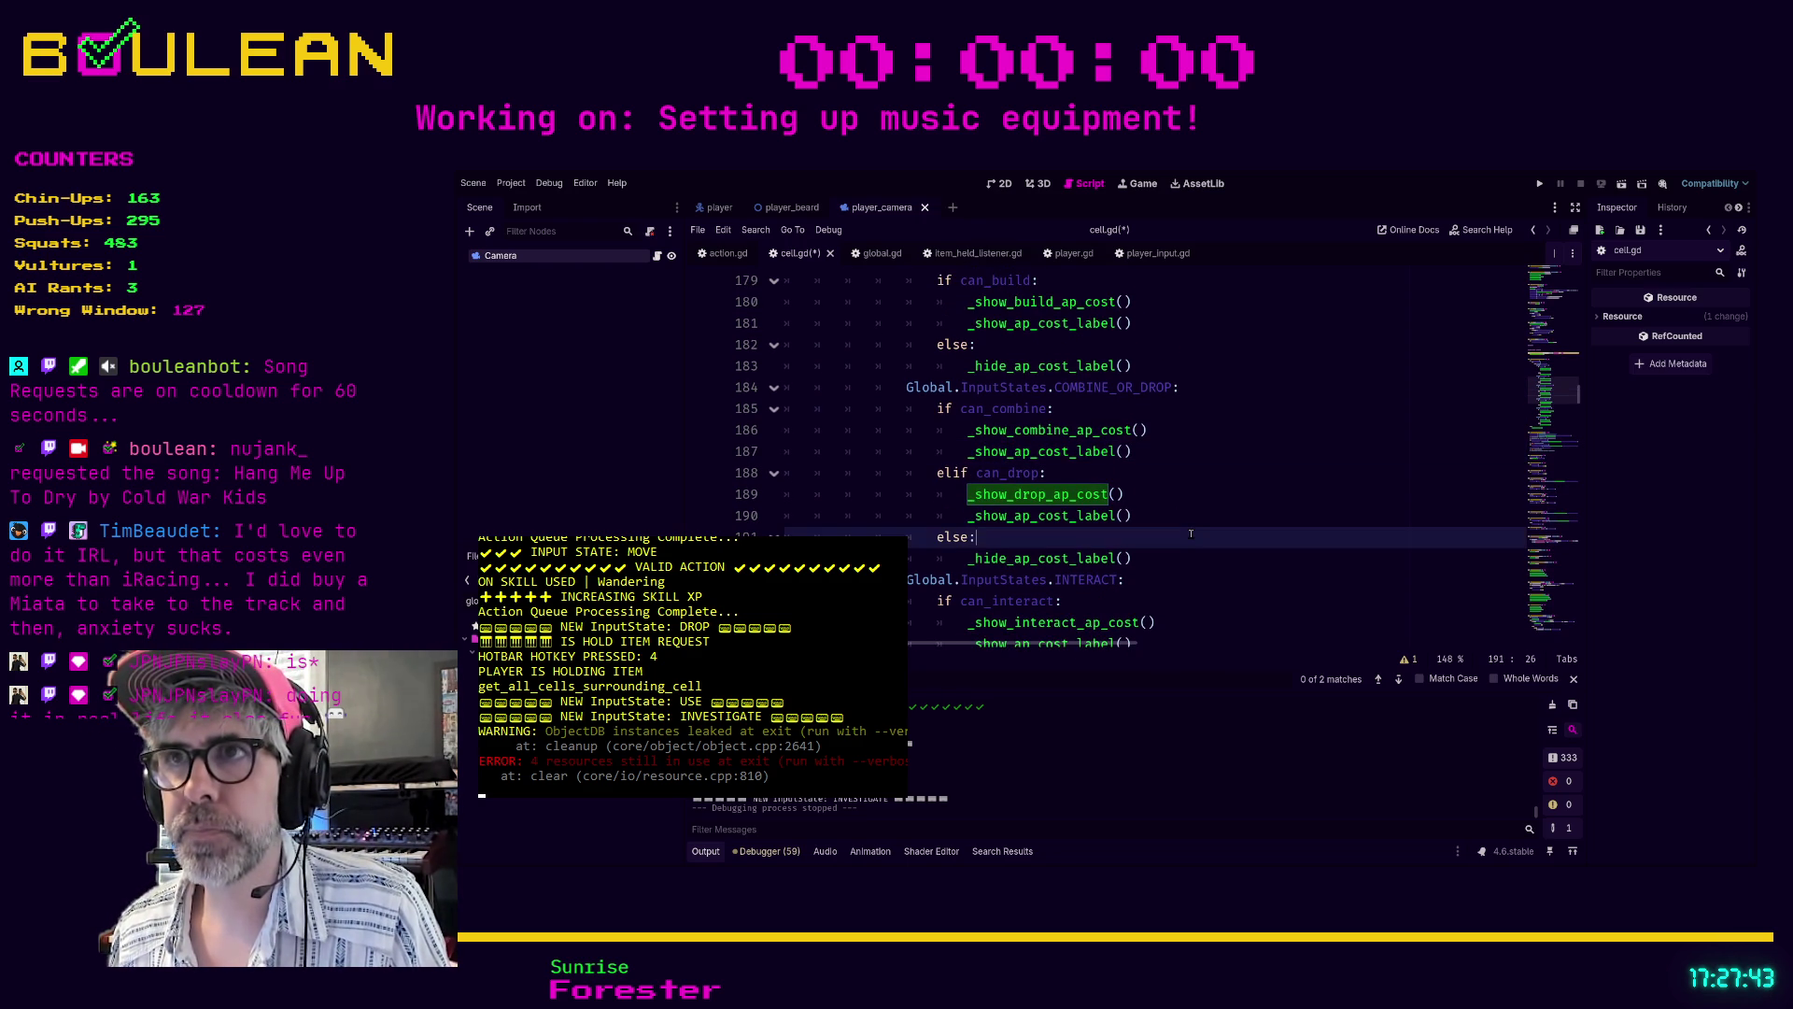
{"action": "key", "text": "ctrl+s"}
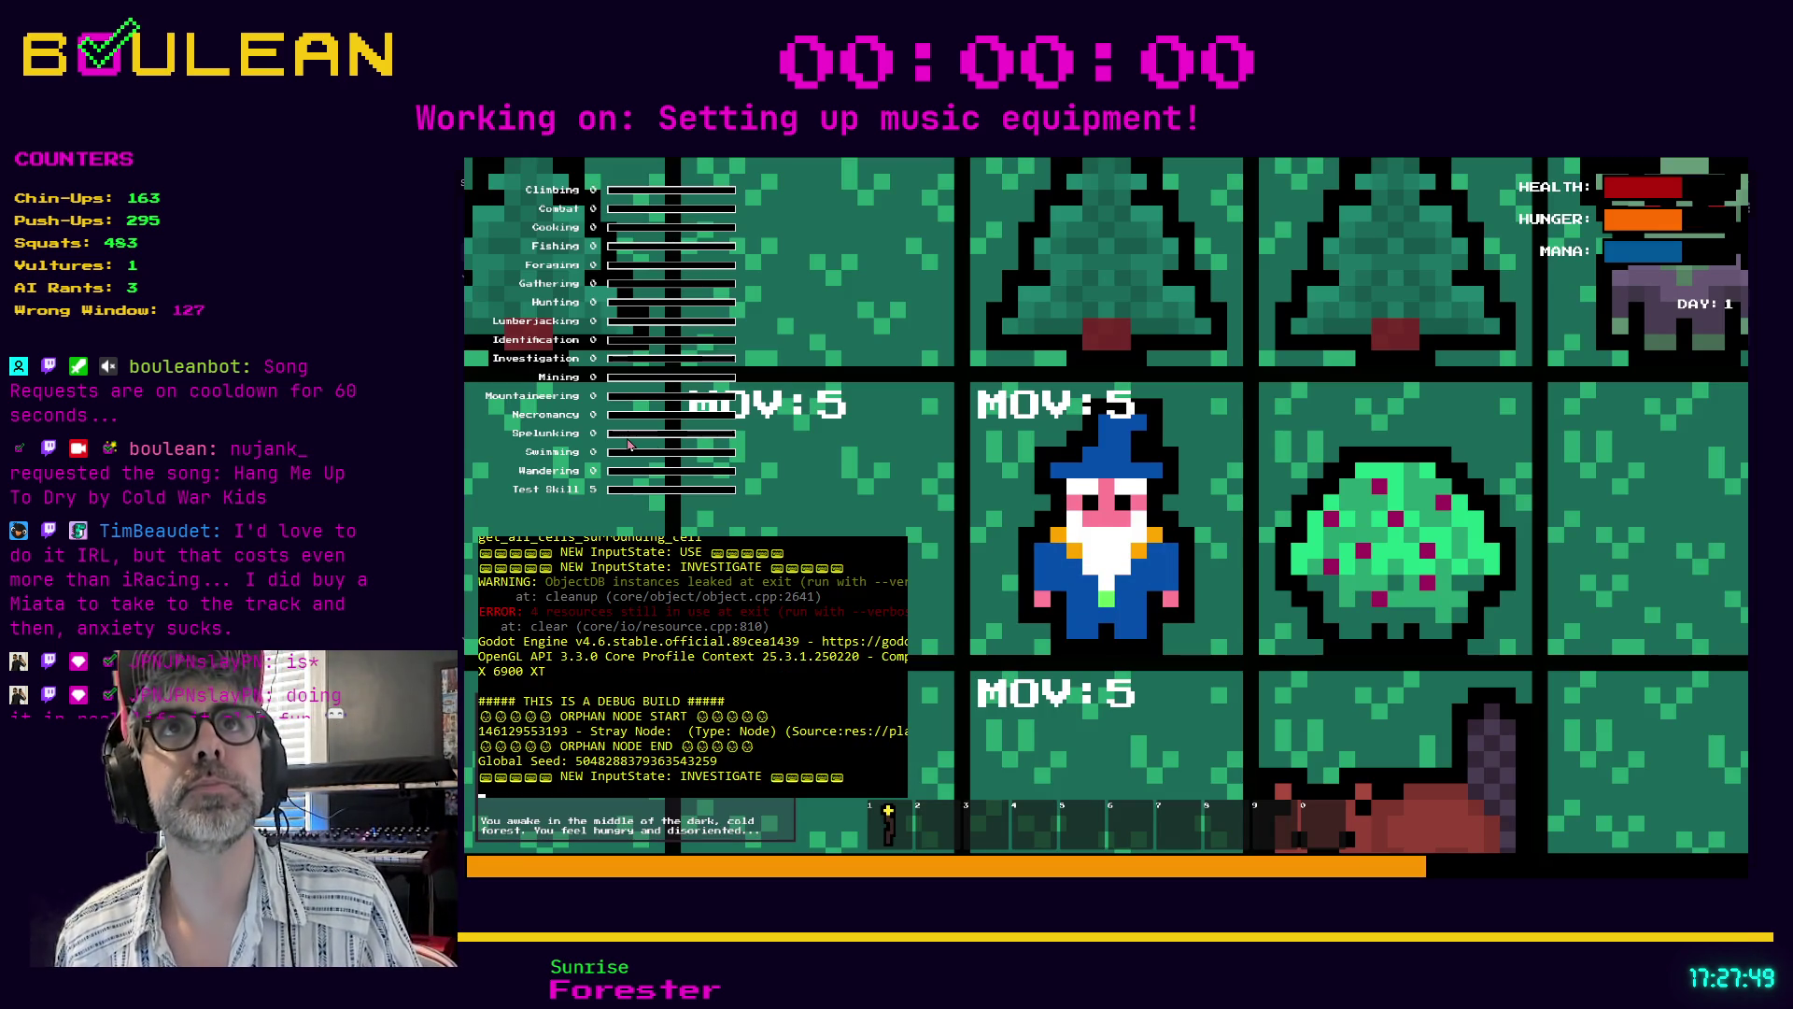
- Zoom the game map out to see more of the forest around the wizard
{"action": "scroll", "coordinate": [628, 444], "scroll_direction": "down", "scroll_amount": 1}
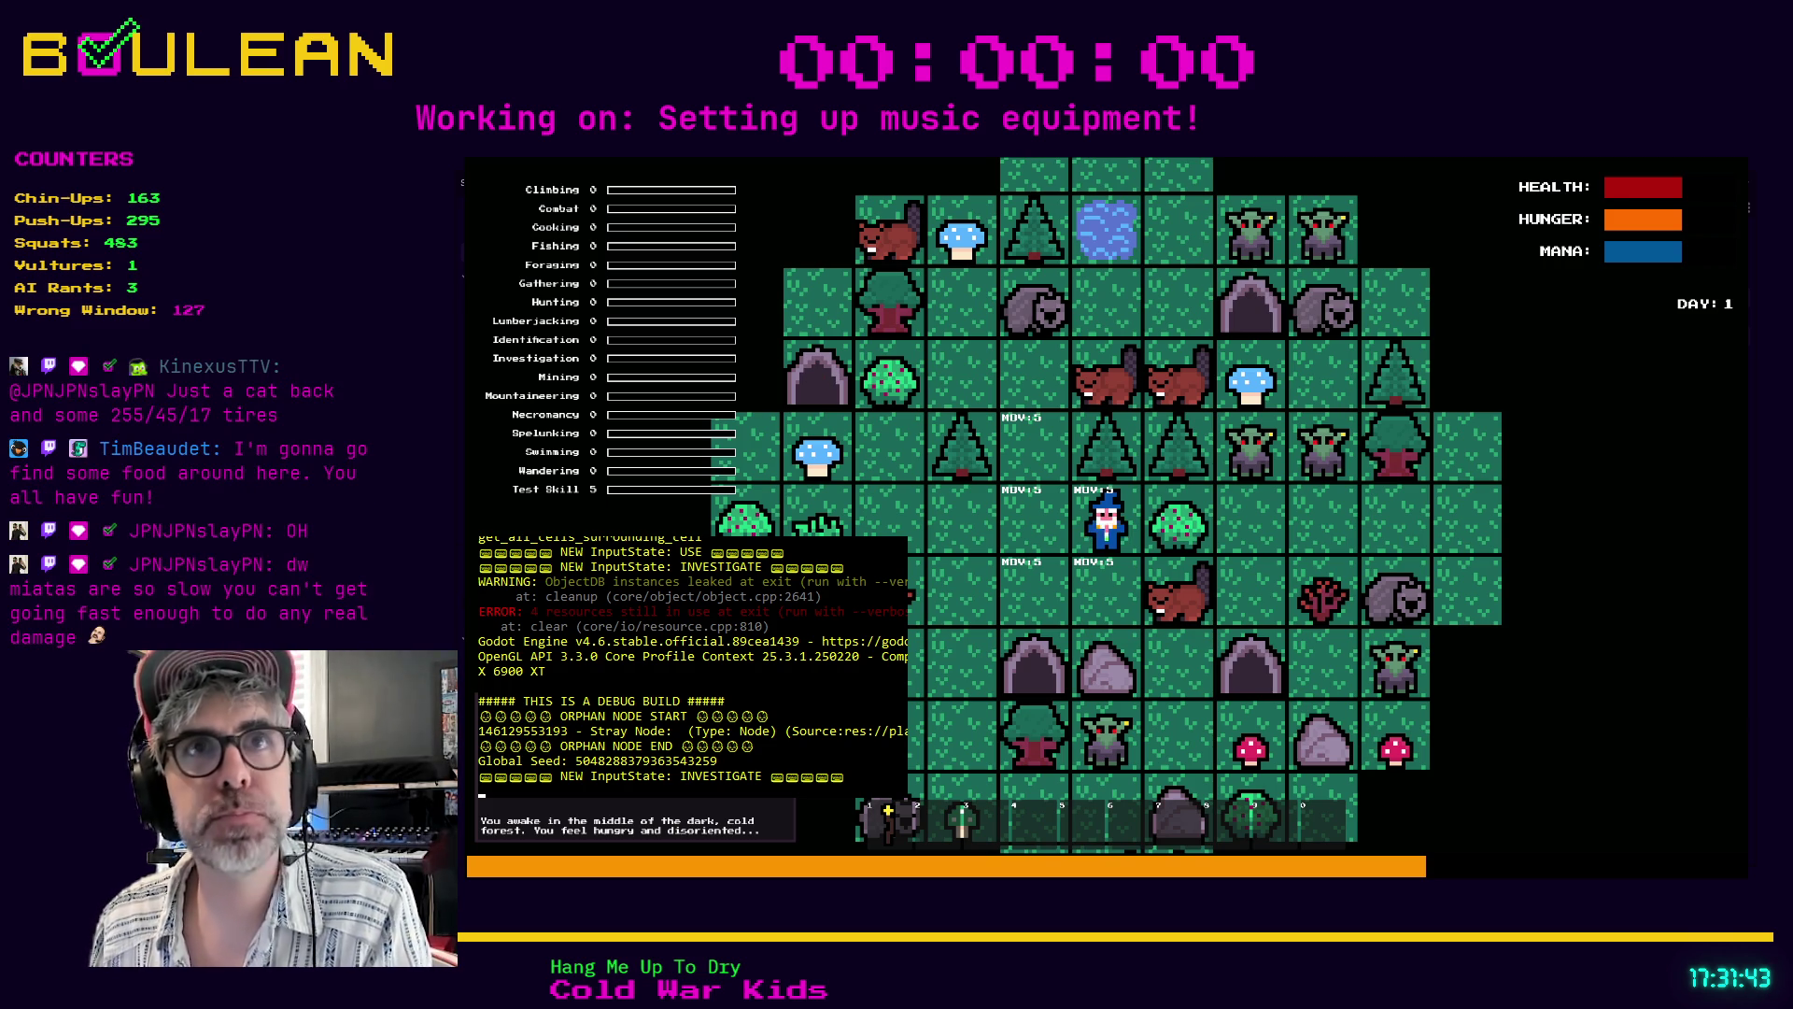
- Move the wizard up and attack the wombat until it dies for raw meat
{"action": "left_click", "coordinate": [1079, 512]}
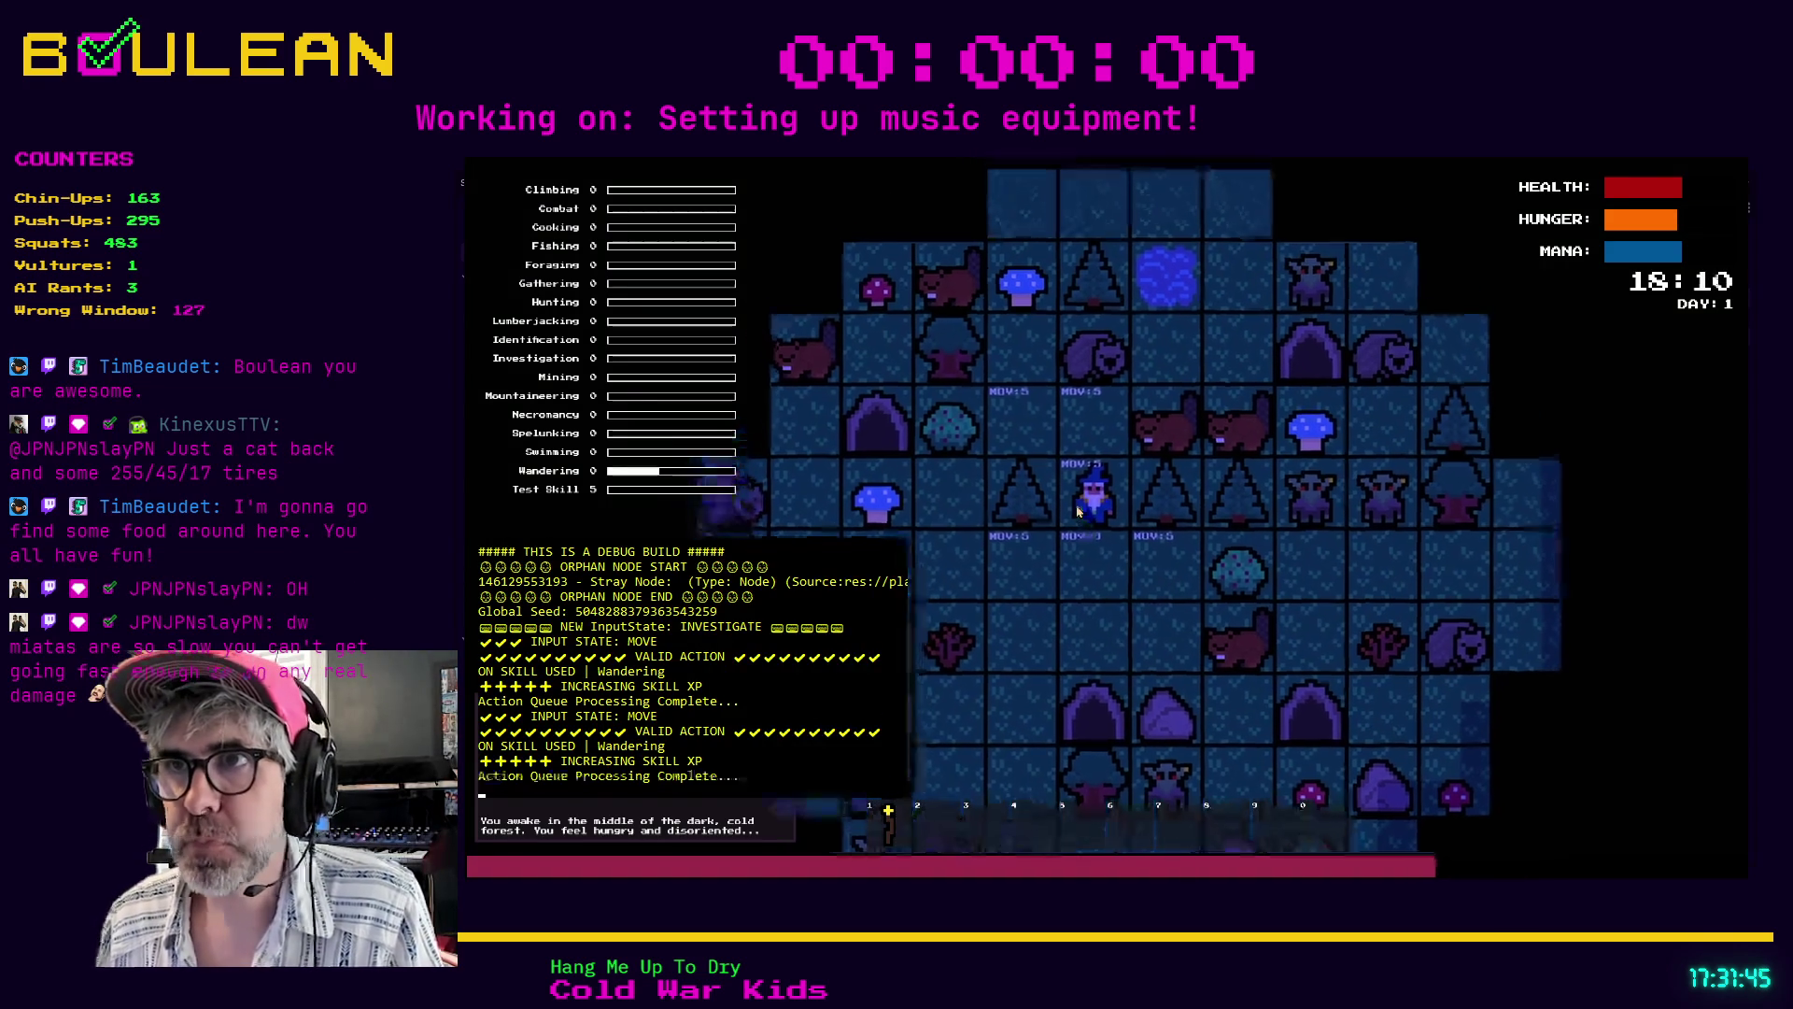
{"action": "key", "text": "Up"}
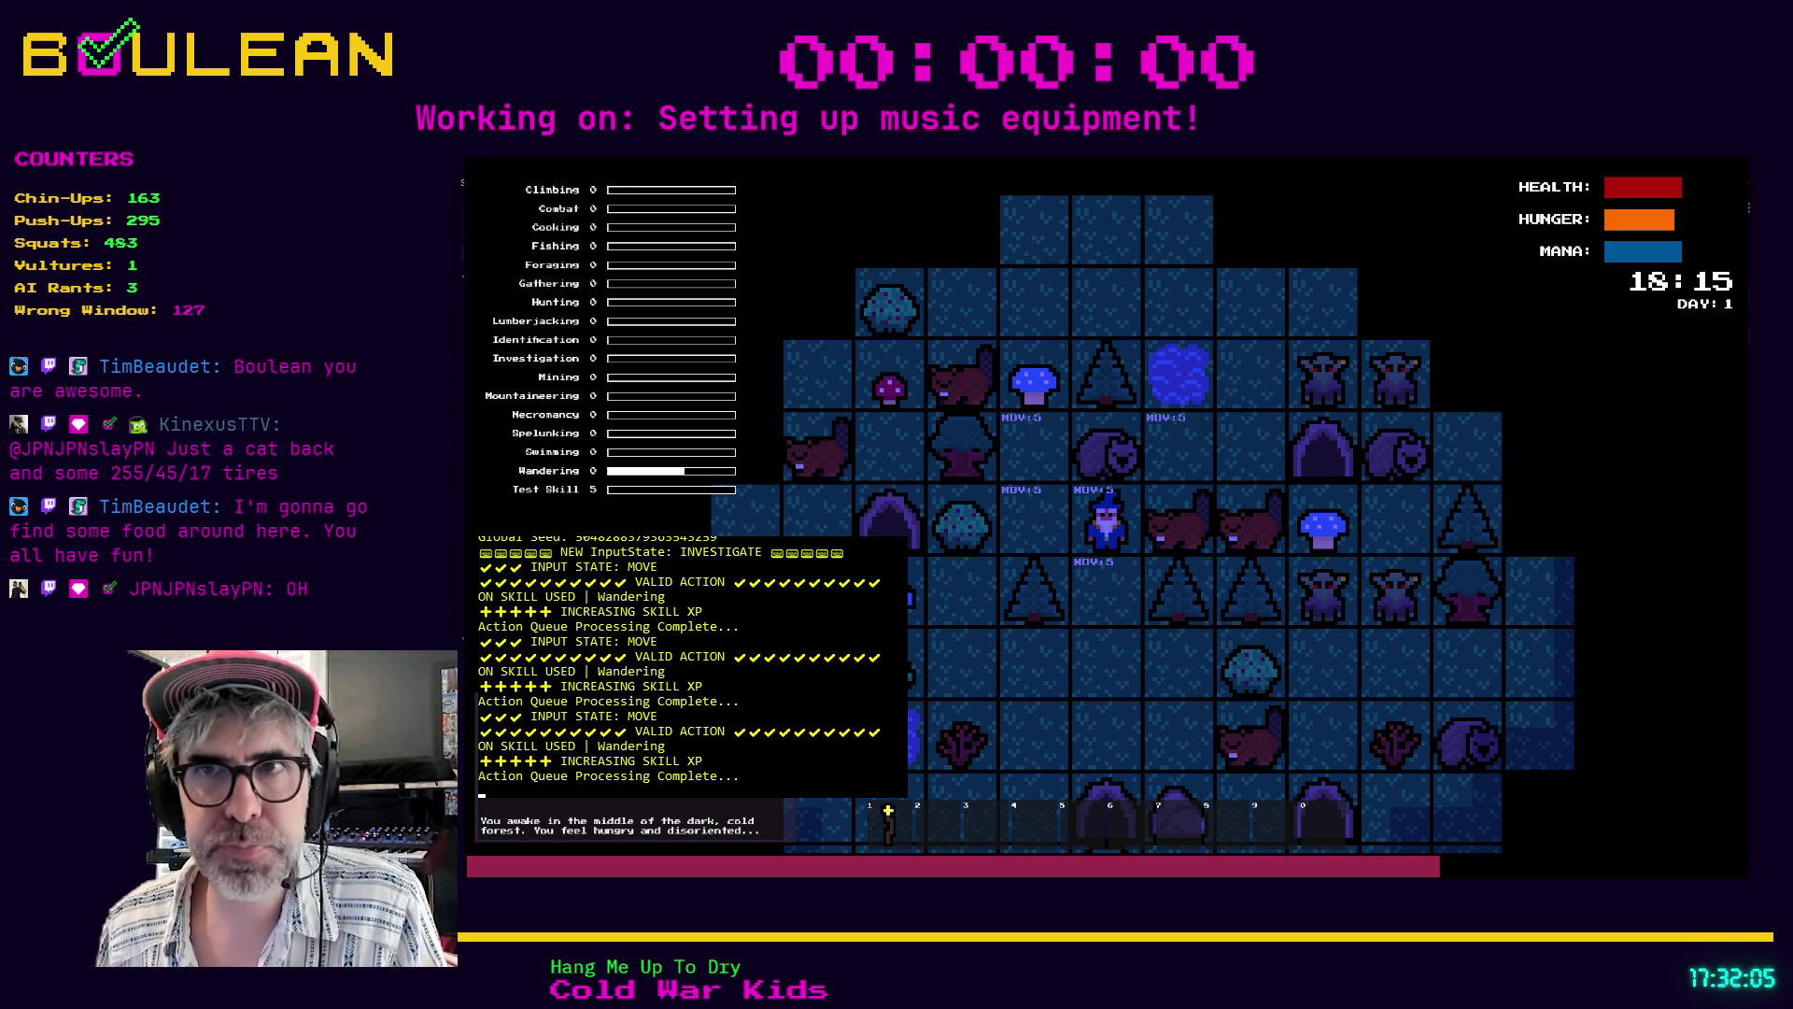
{"action": "key", "text": "d"}
{"action": "key", "text": "a"}
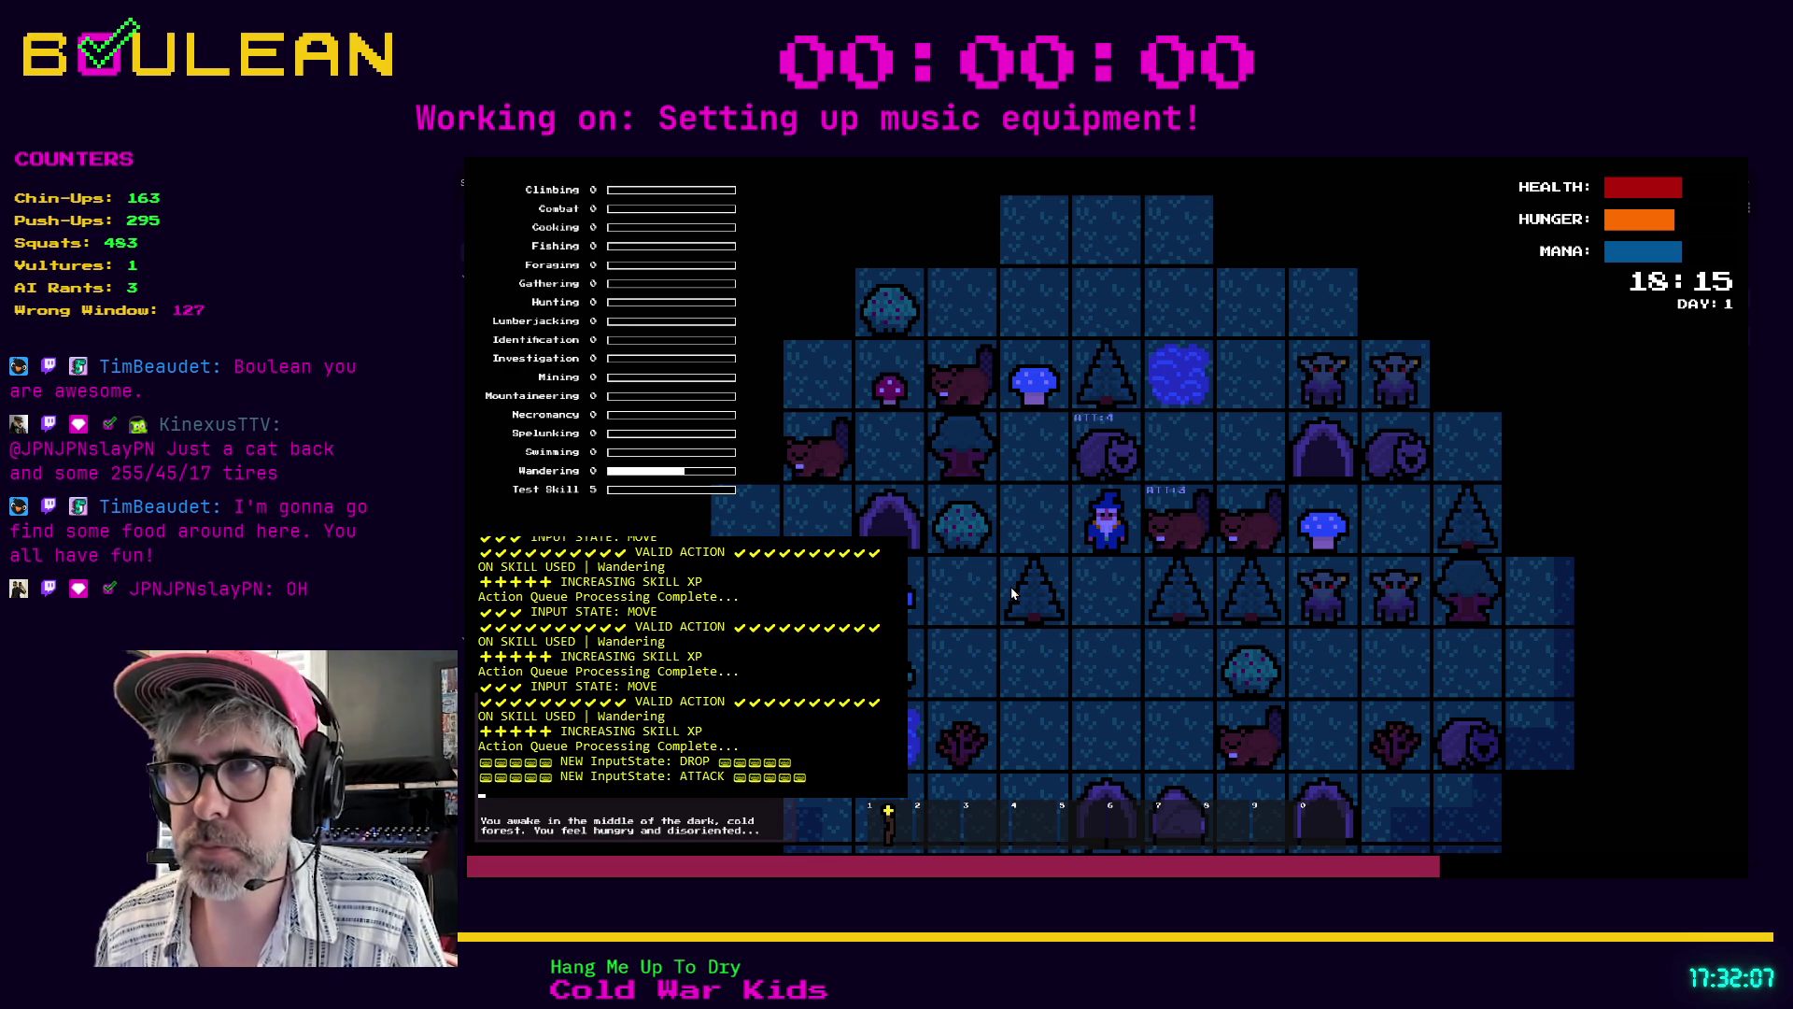
{"action": "key", "text": "Up"}
{"action": "key", "text": "Up"}
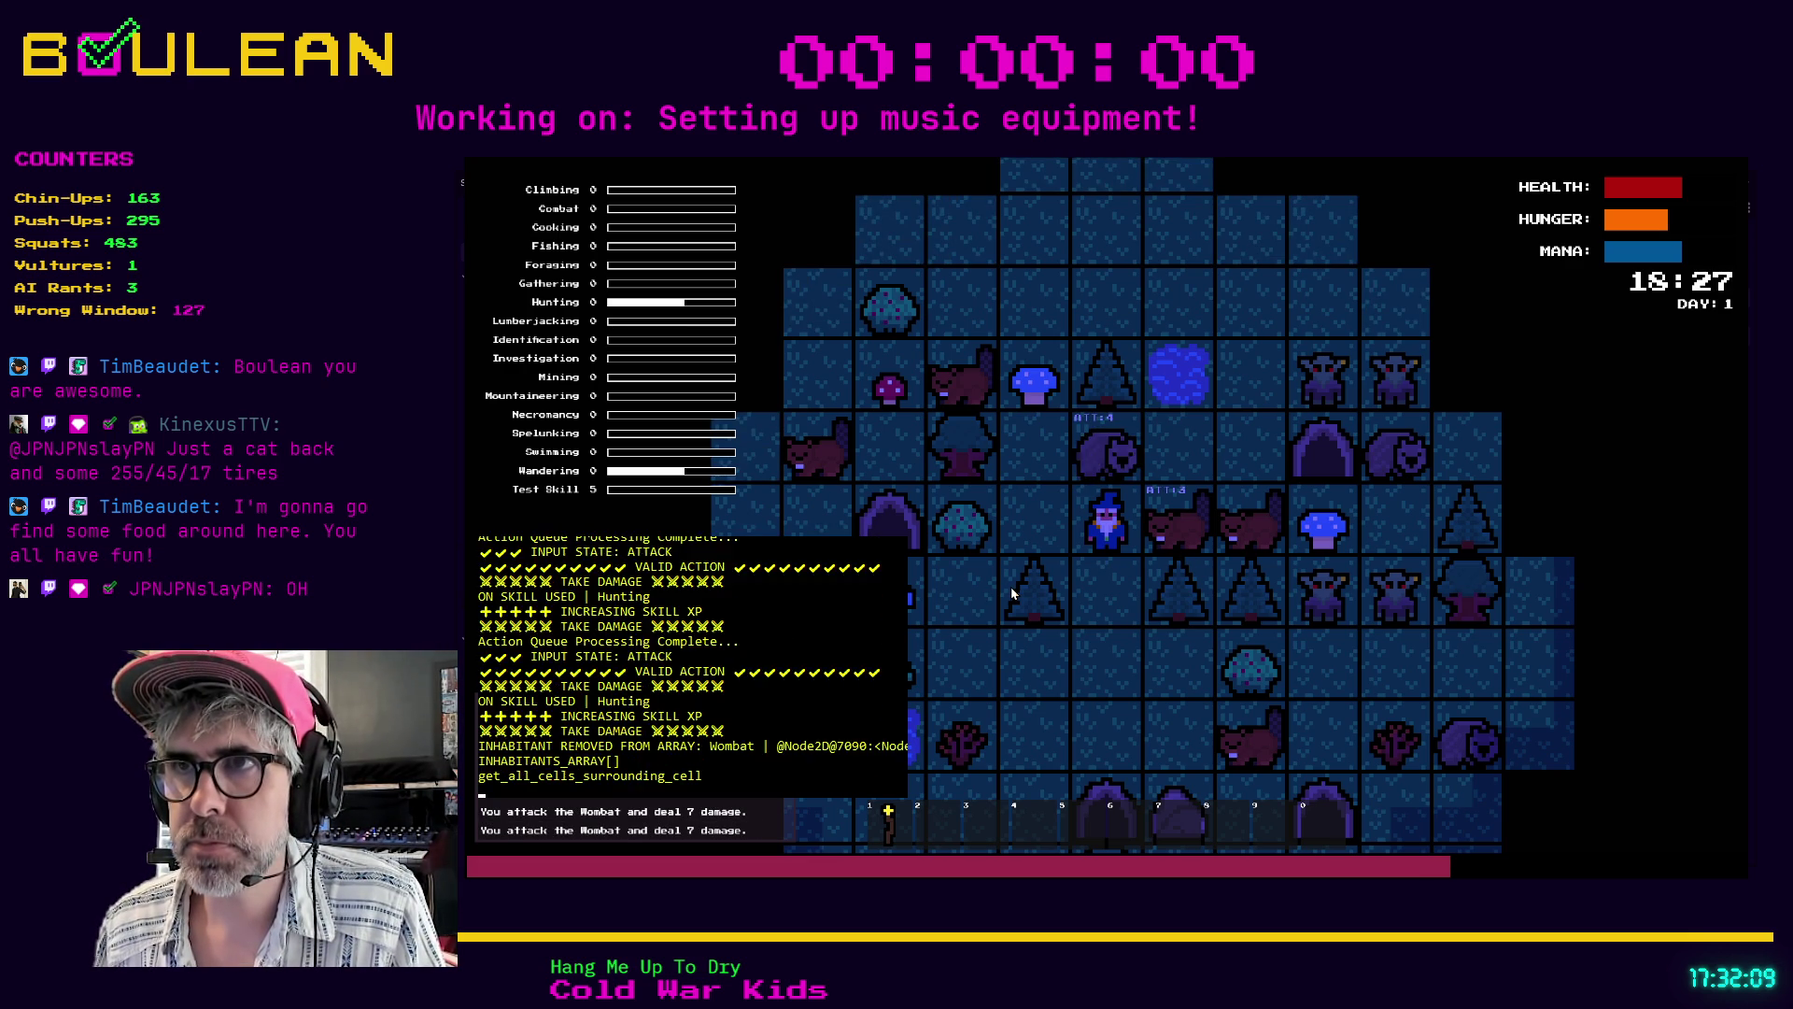
{"action": "key", "text": "e"}
- Switch back to investigate mode and choose CRAFT on the Campfire recipe
{"action": "key", "text": "i"}
{"action": "key", "text": "c"}
{"action": "left_click", "coordinate": [1168, 411]}
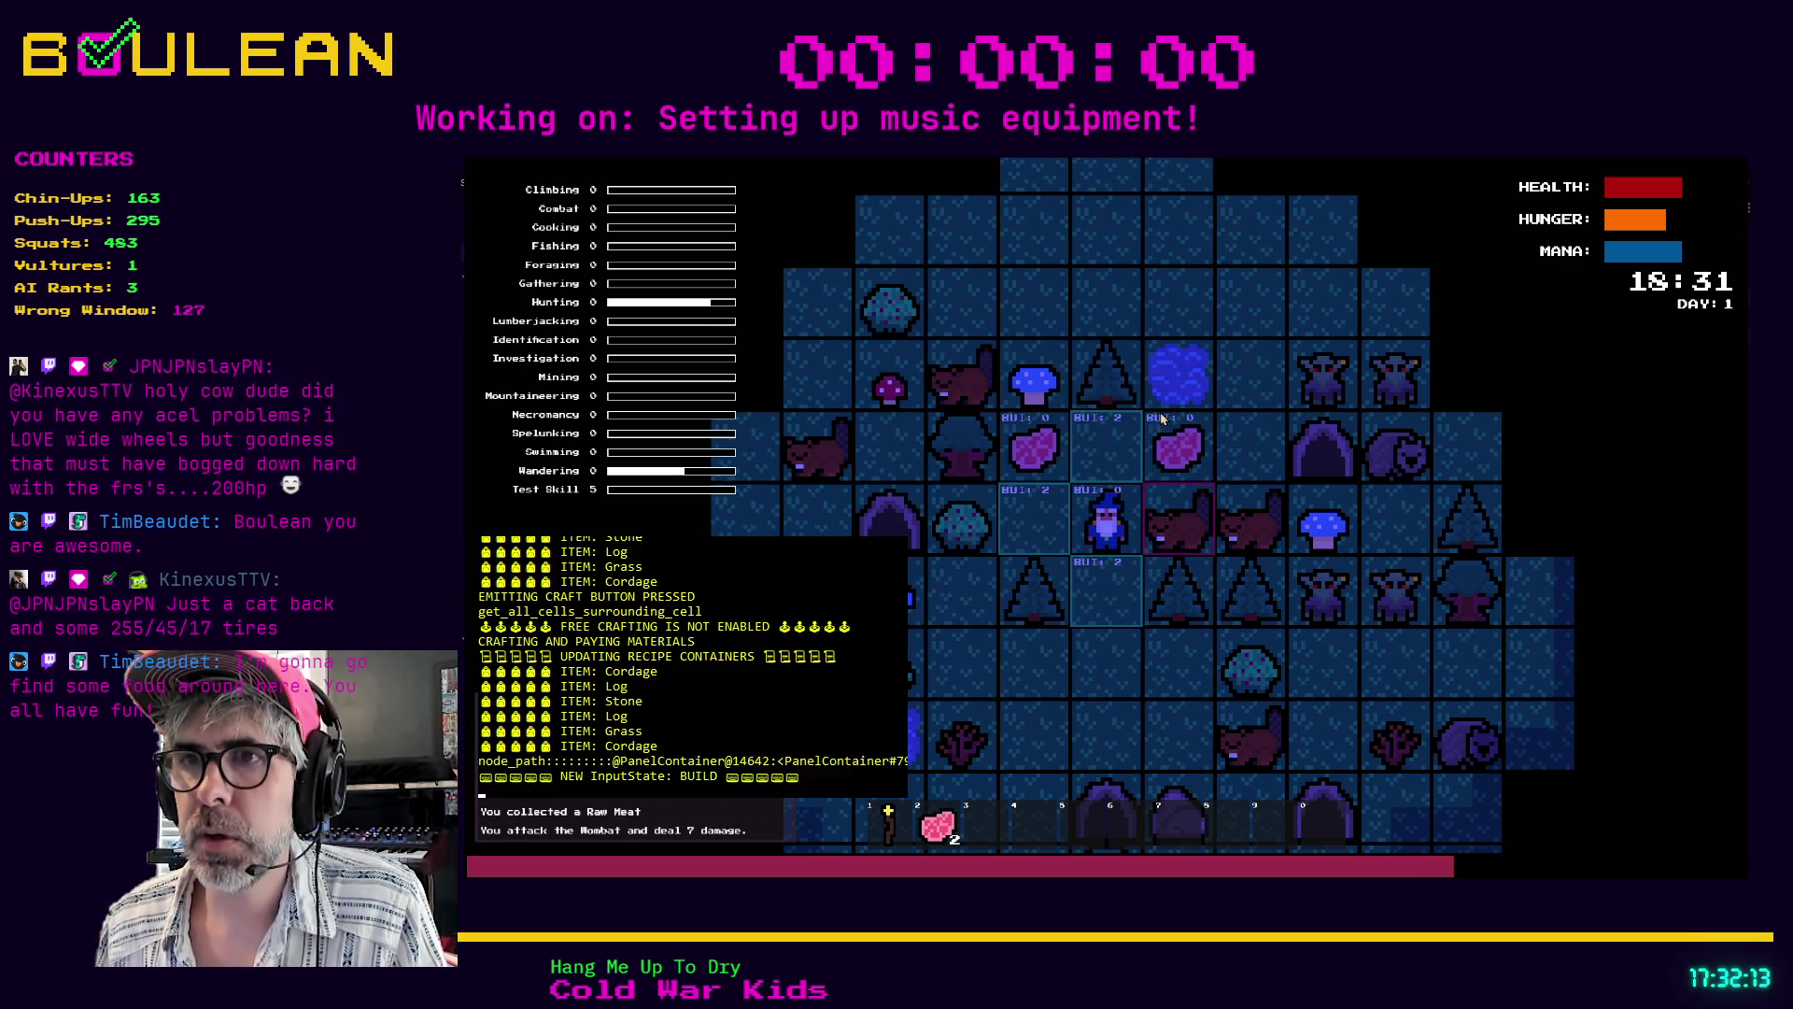
- Build the campfire left of the wizard and walk over to collect the raw meat
{"action": "left_click", "coordinate": [1034, 518]}
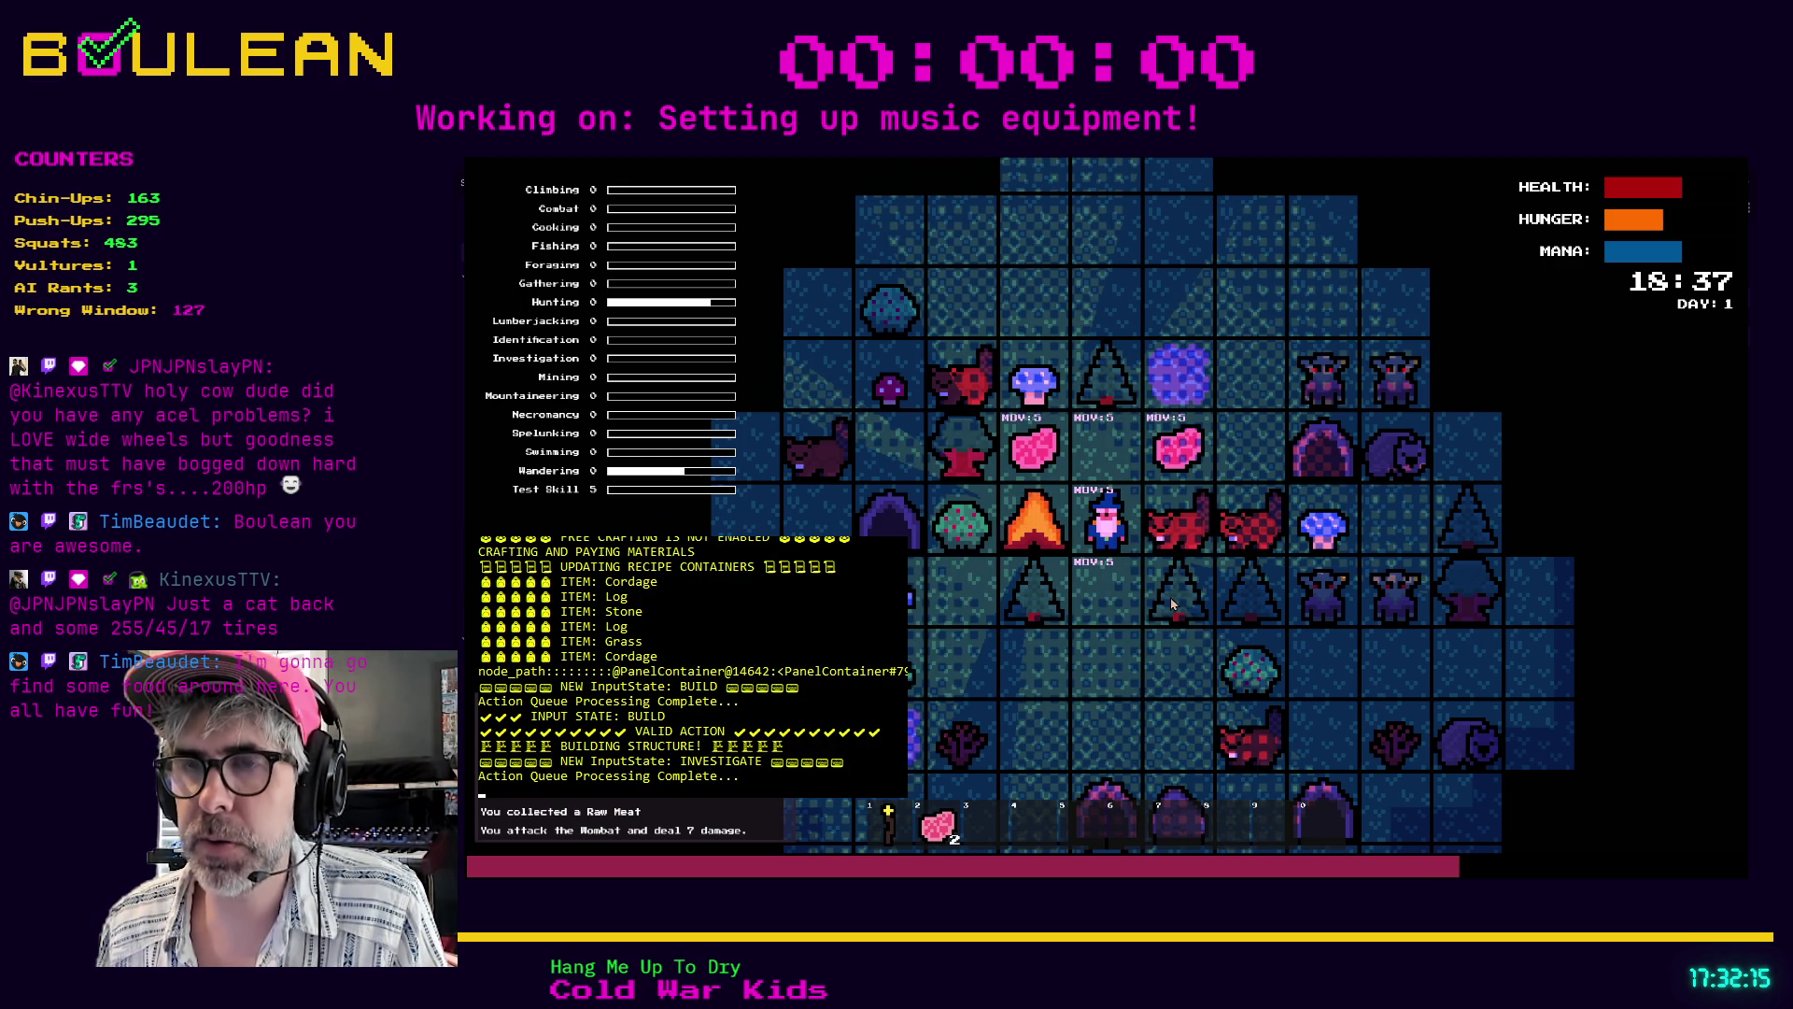
{"action": "scroll", "coordinate": [1132, 533], "scroll_direction": "up", "scroll_amount": 1}
{"action": "scroll", "coordinate": [1132, 533], "scroll_direction": "up", "scroll_amount": 2}
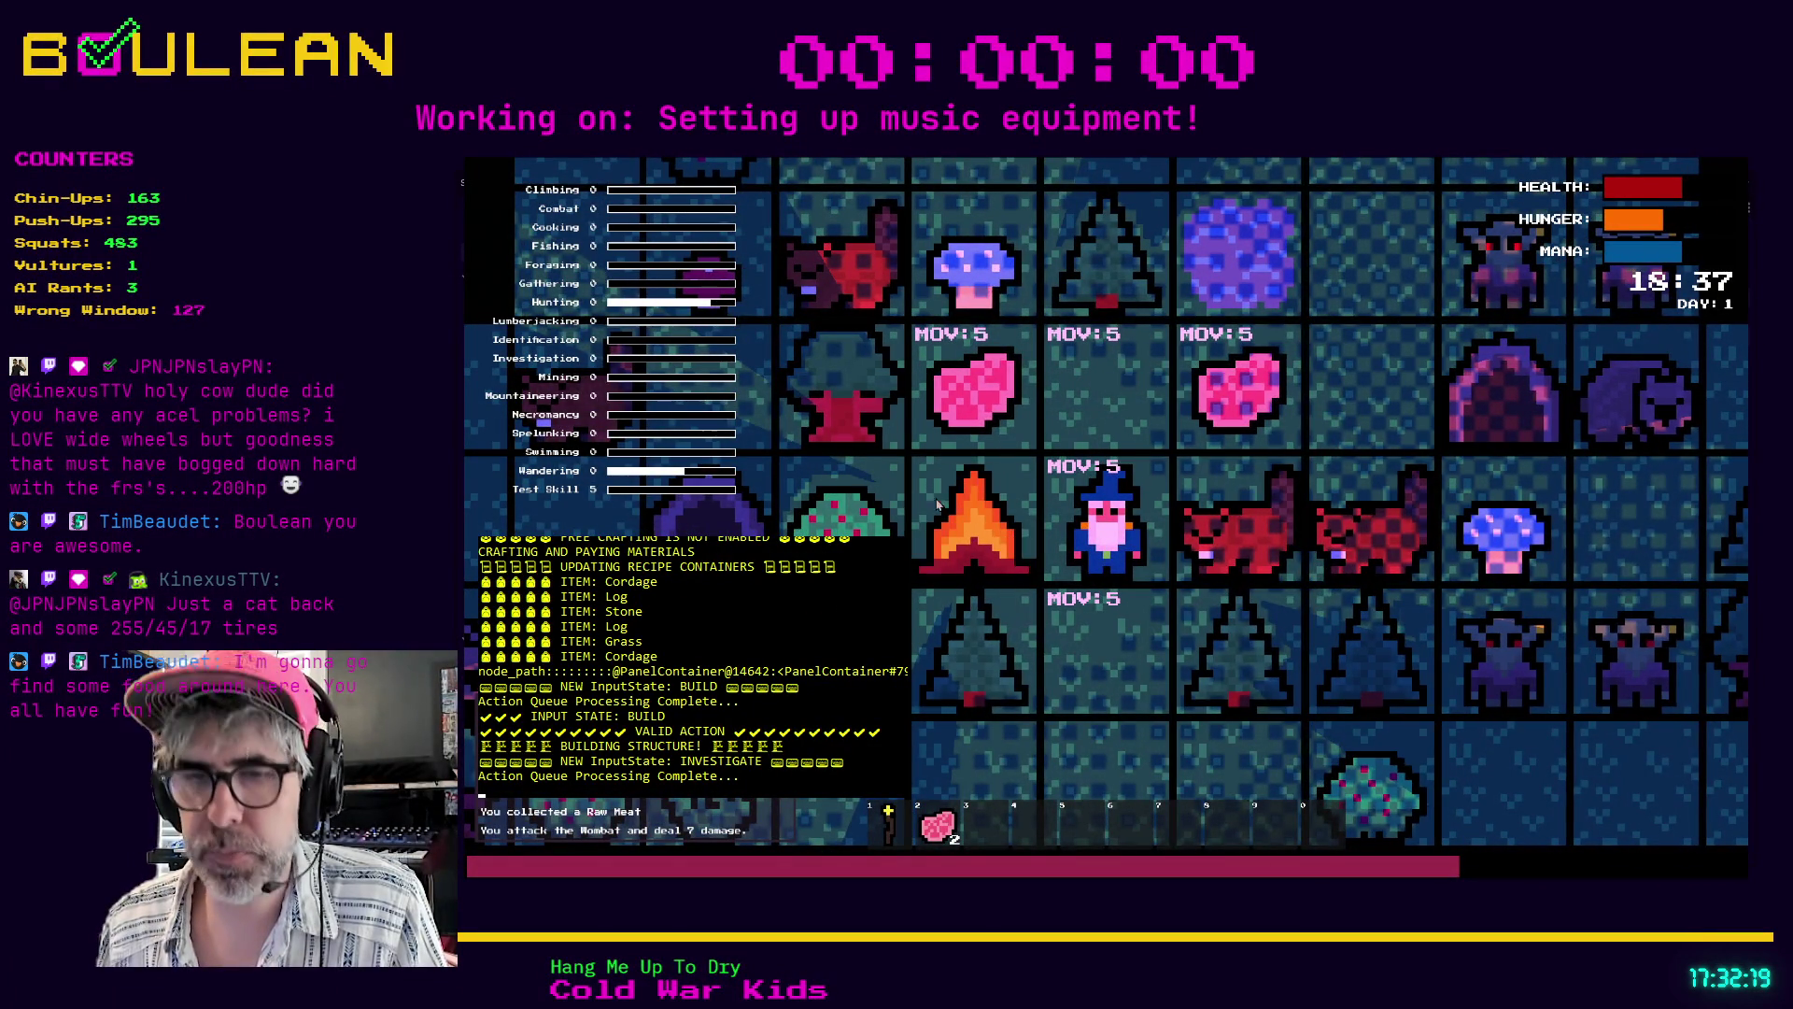
{"action": "left_click", "coordinate": [992, 521]}
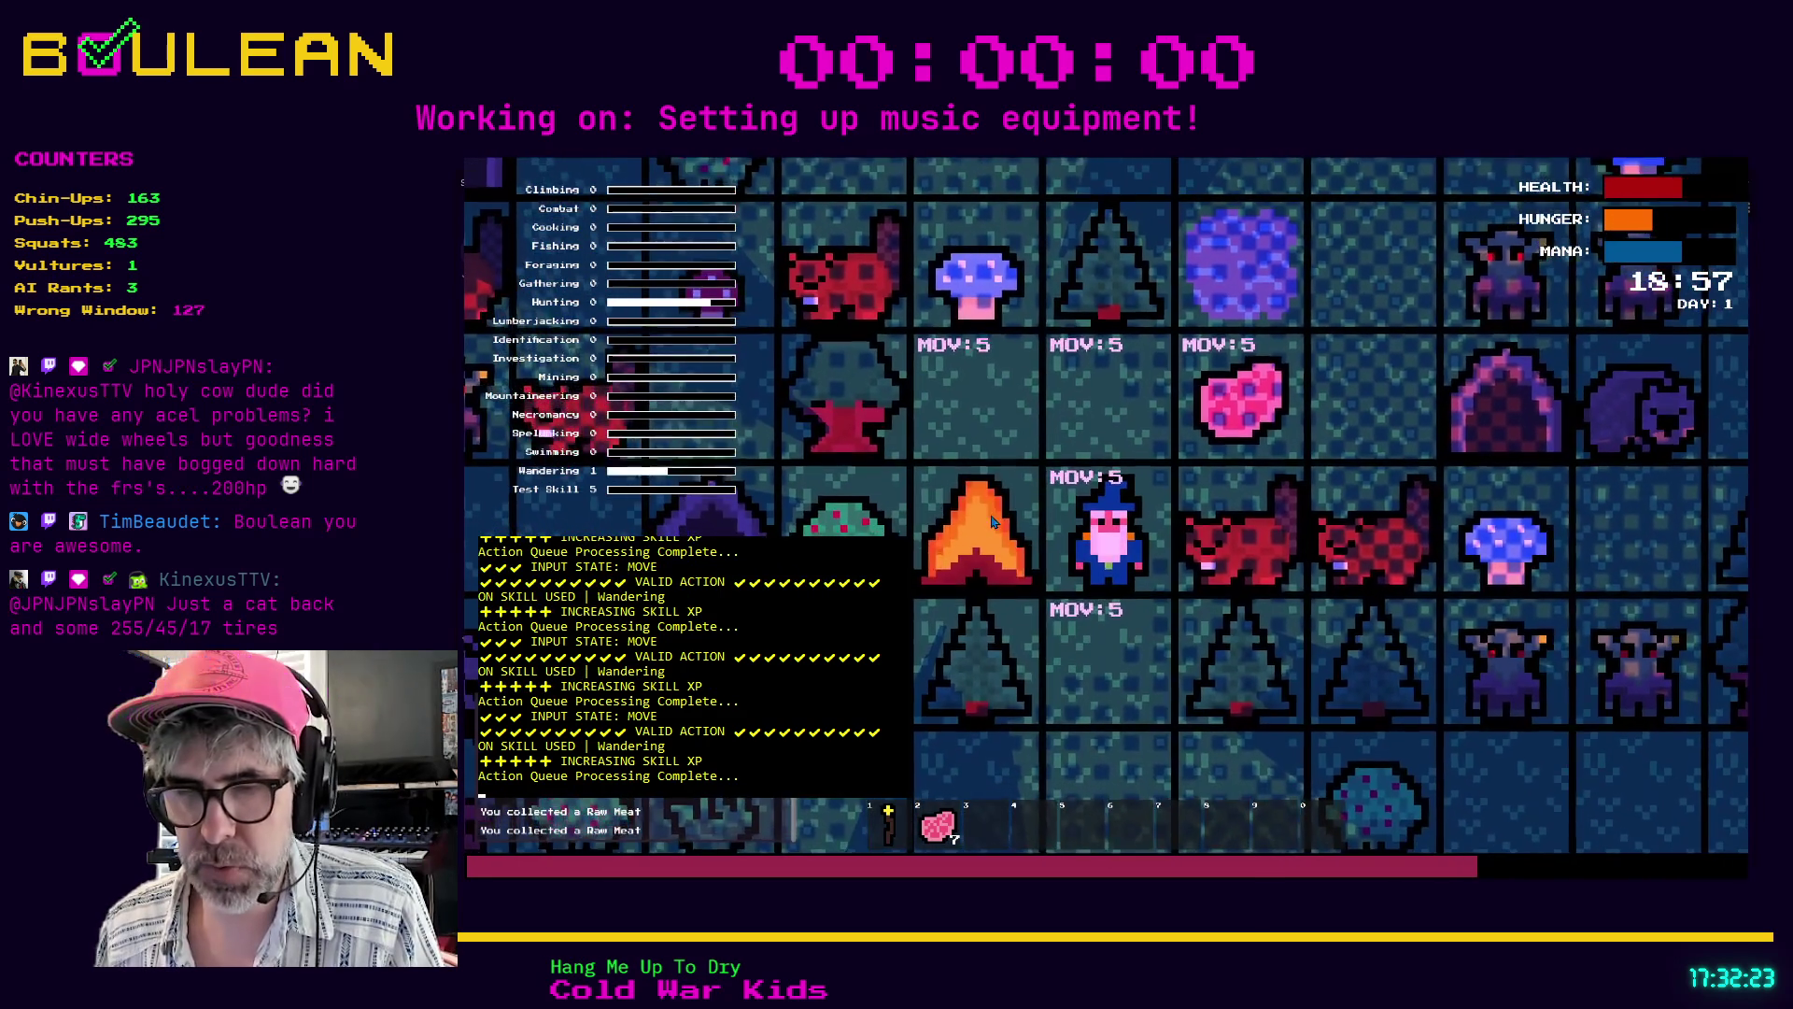
- Hold the raw meat on various tiles to check combine labels, then stop the game
{"action": "key", "text": "2"}
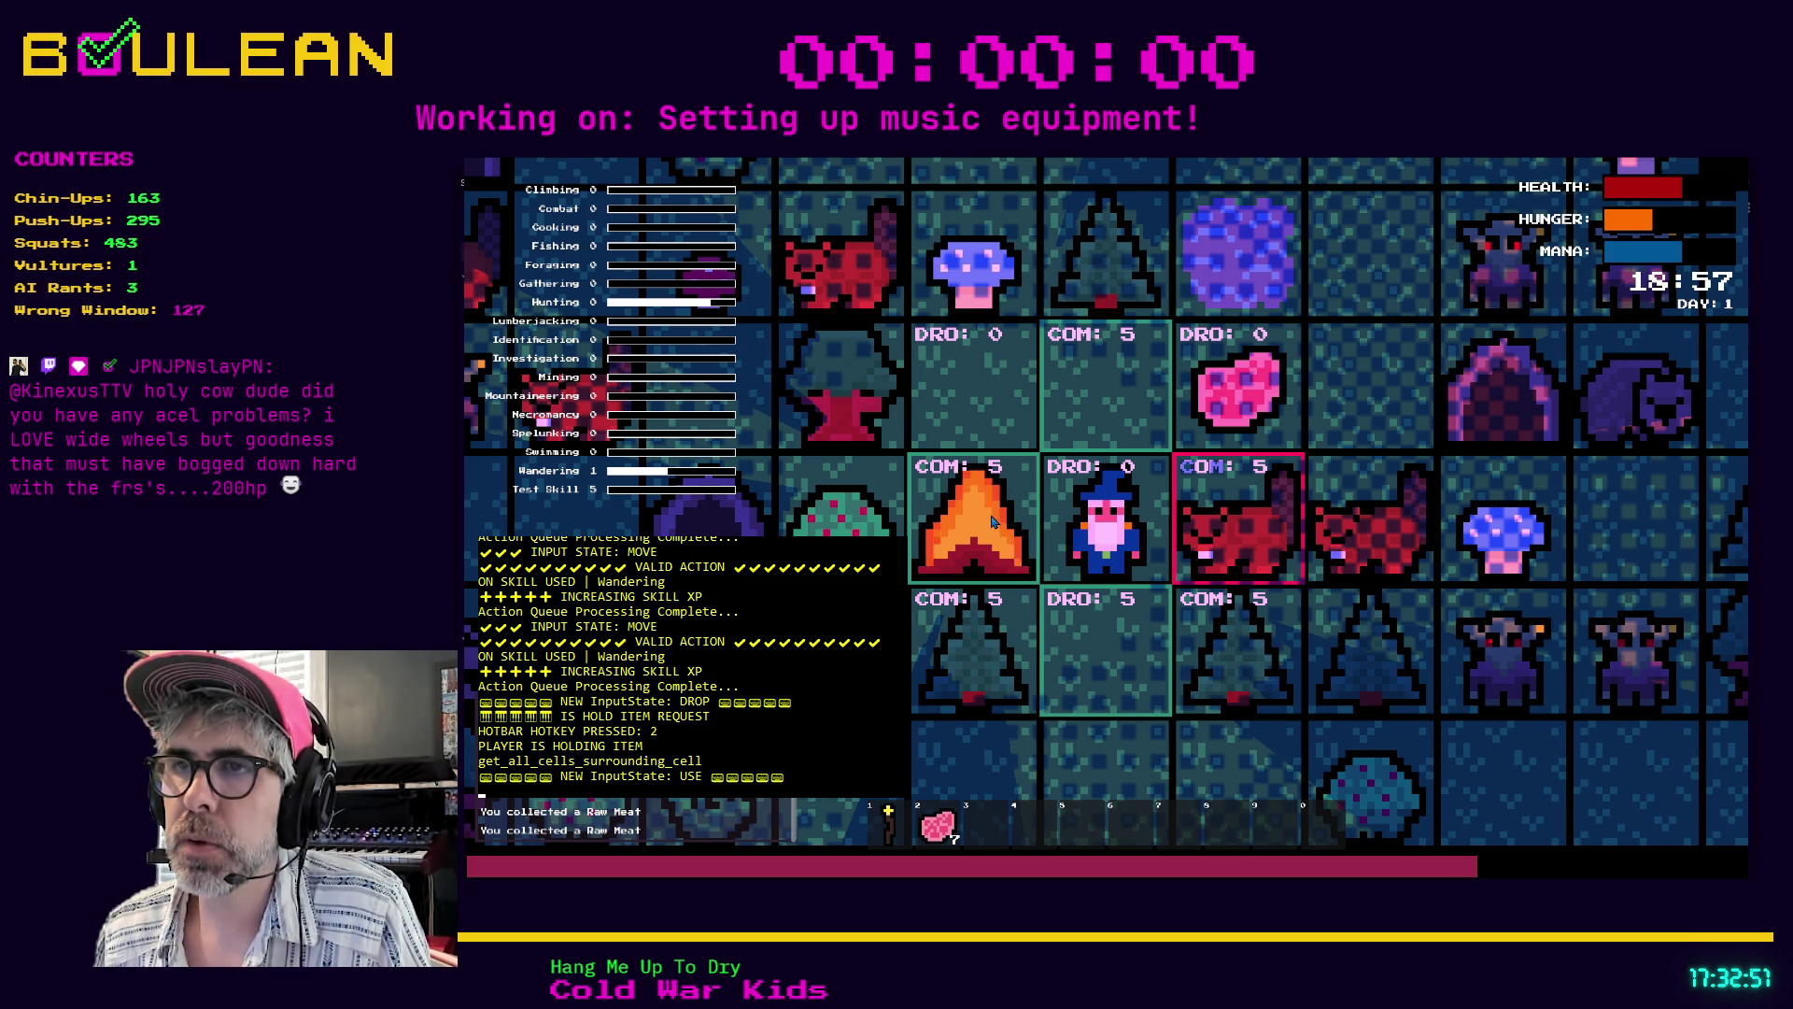
{"action": "key", "text": "i"}
{"action": "key", "text": "s"}
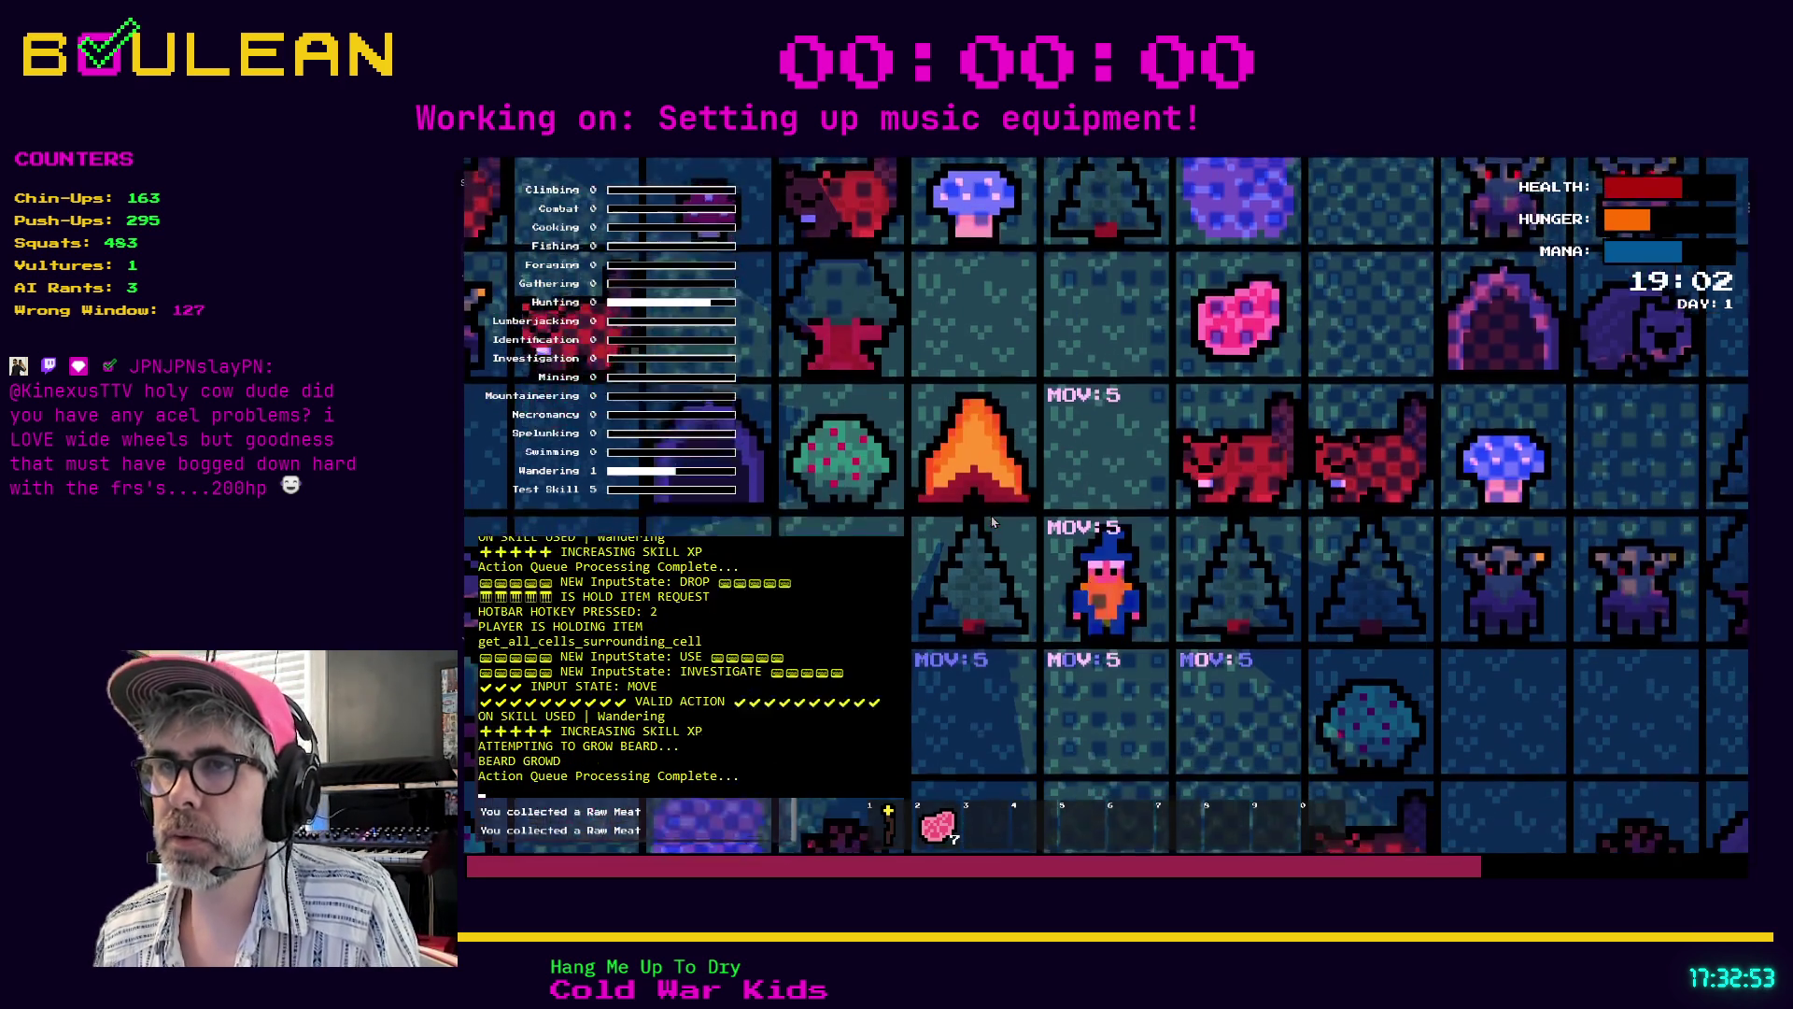
{"action": "key", "text": "s"}
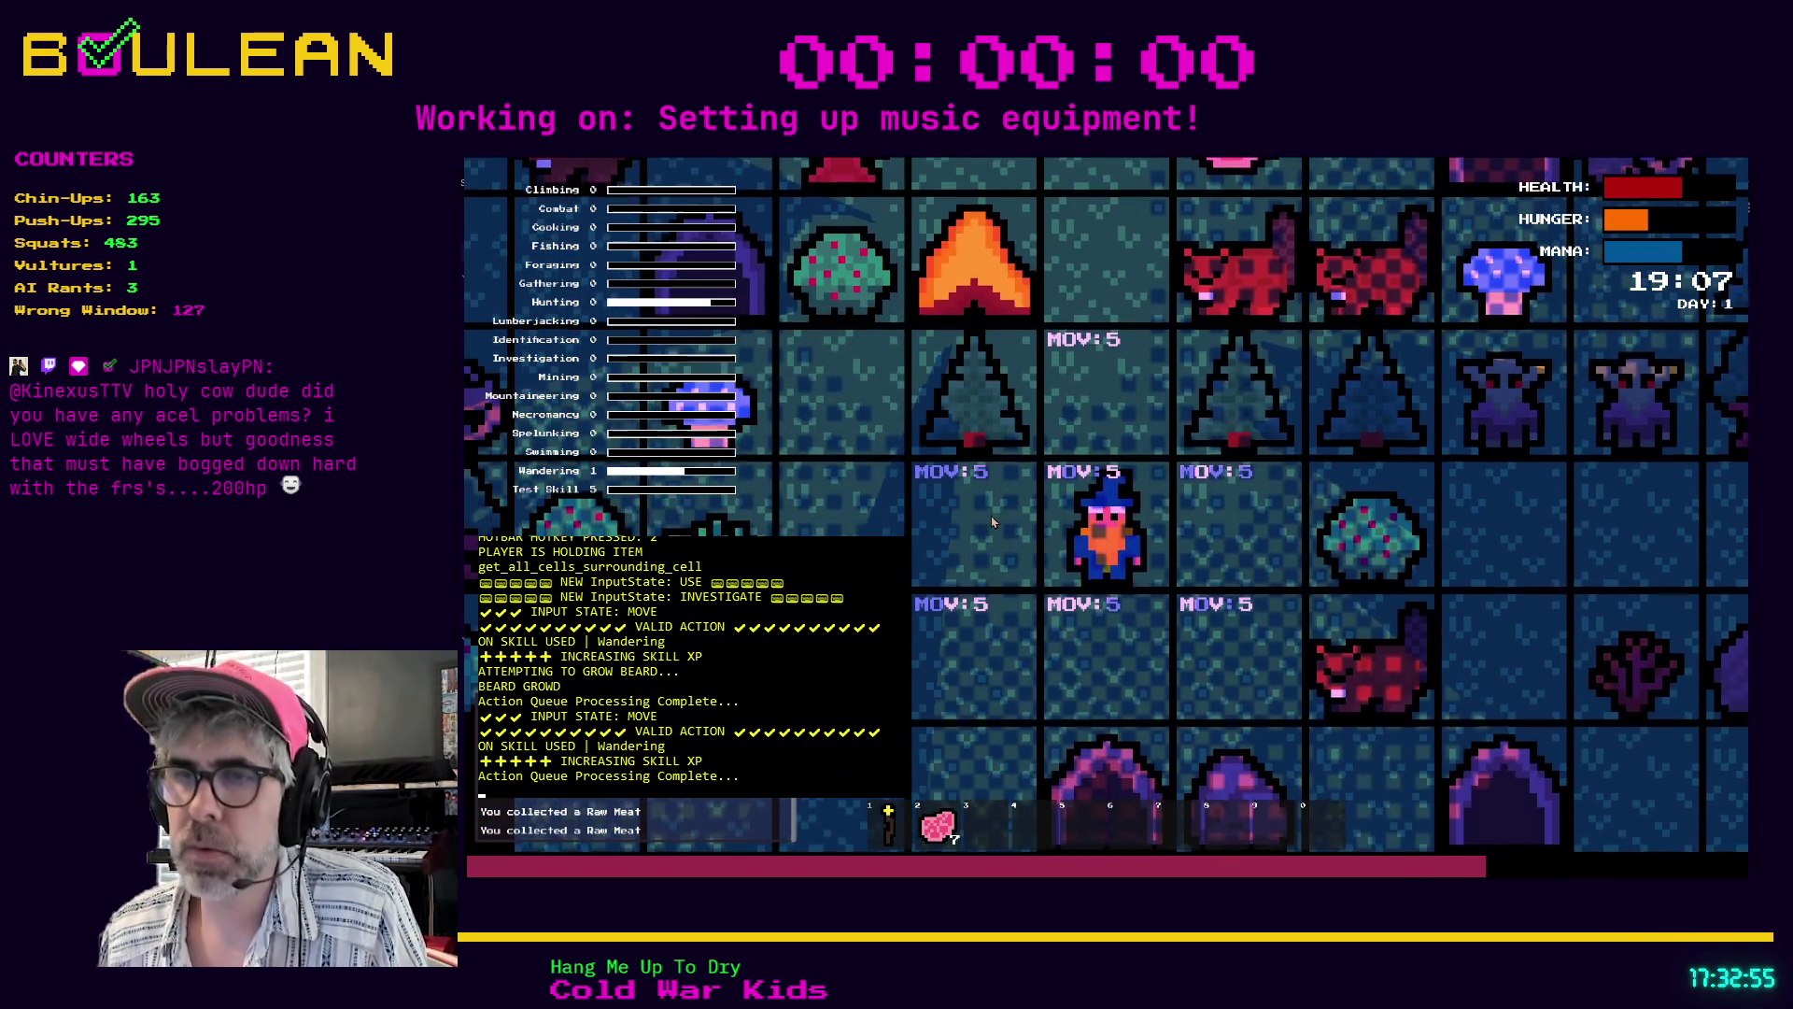
{"action": "key", "text": "2"}
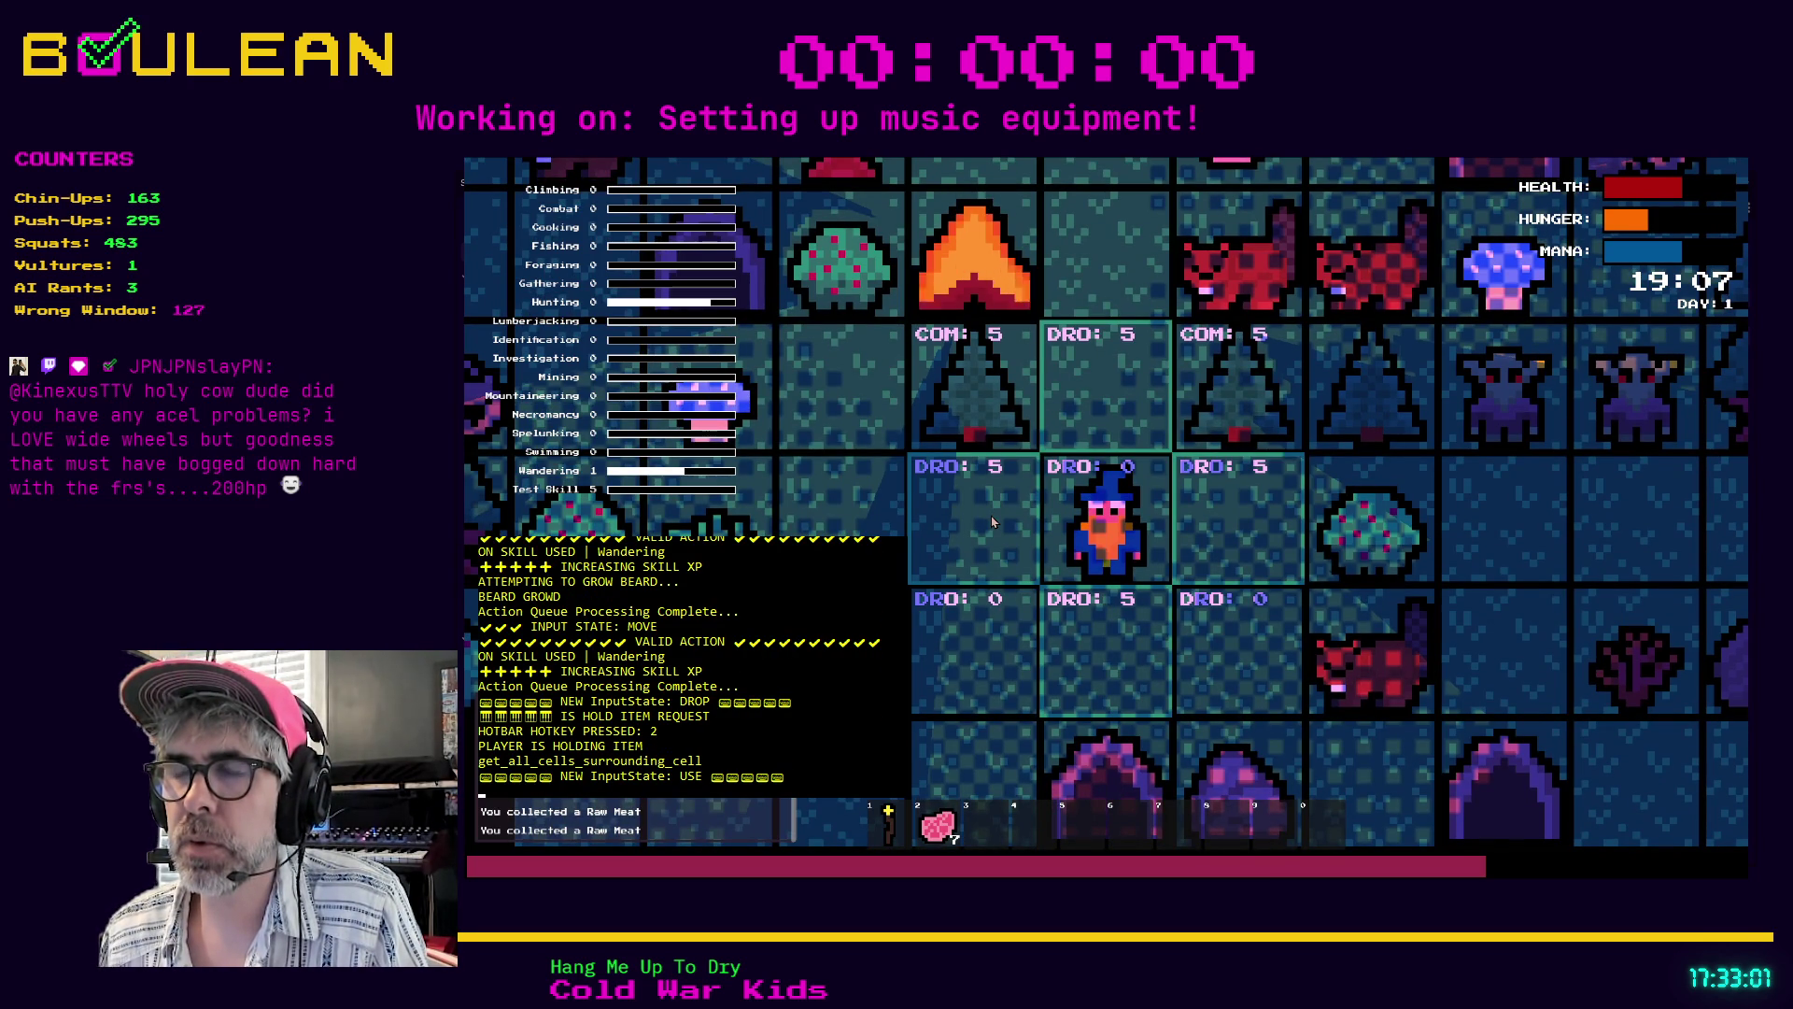
{"action": "key", "text": "Escape"}
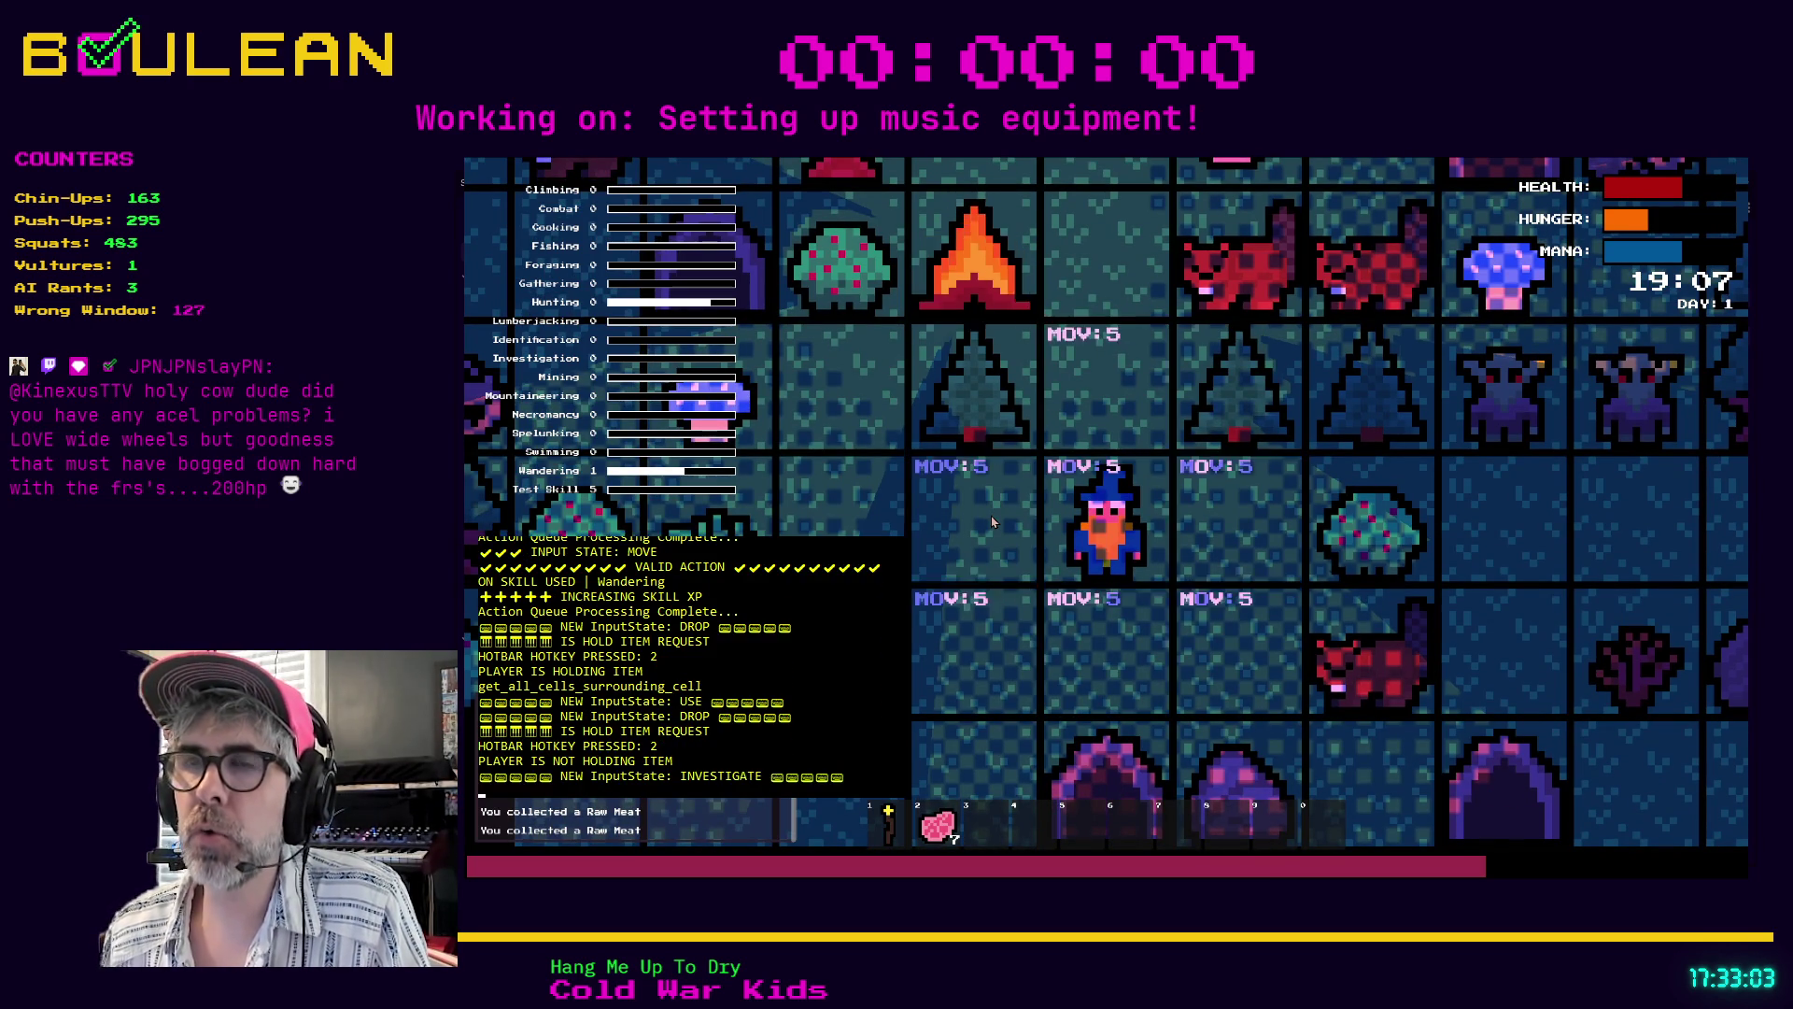
{"action": "key", "text": "2"}
{"action": "key", "text": "Up"}
{"action": "key", "text": "Up"}
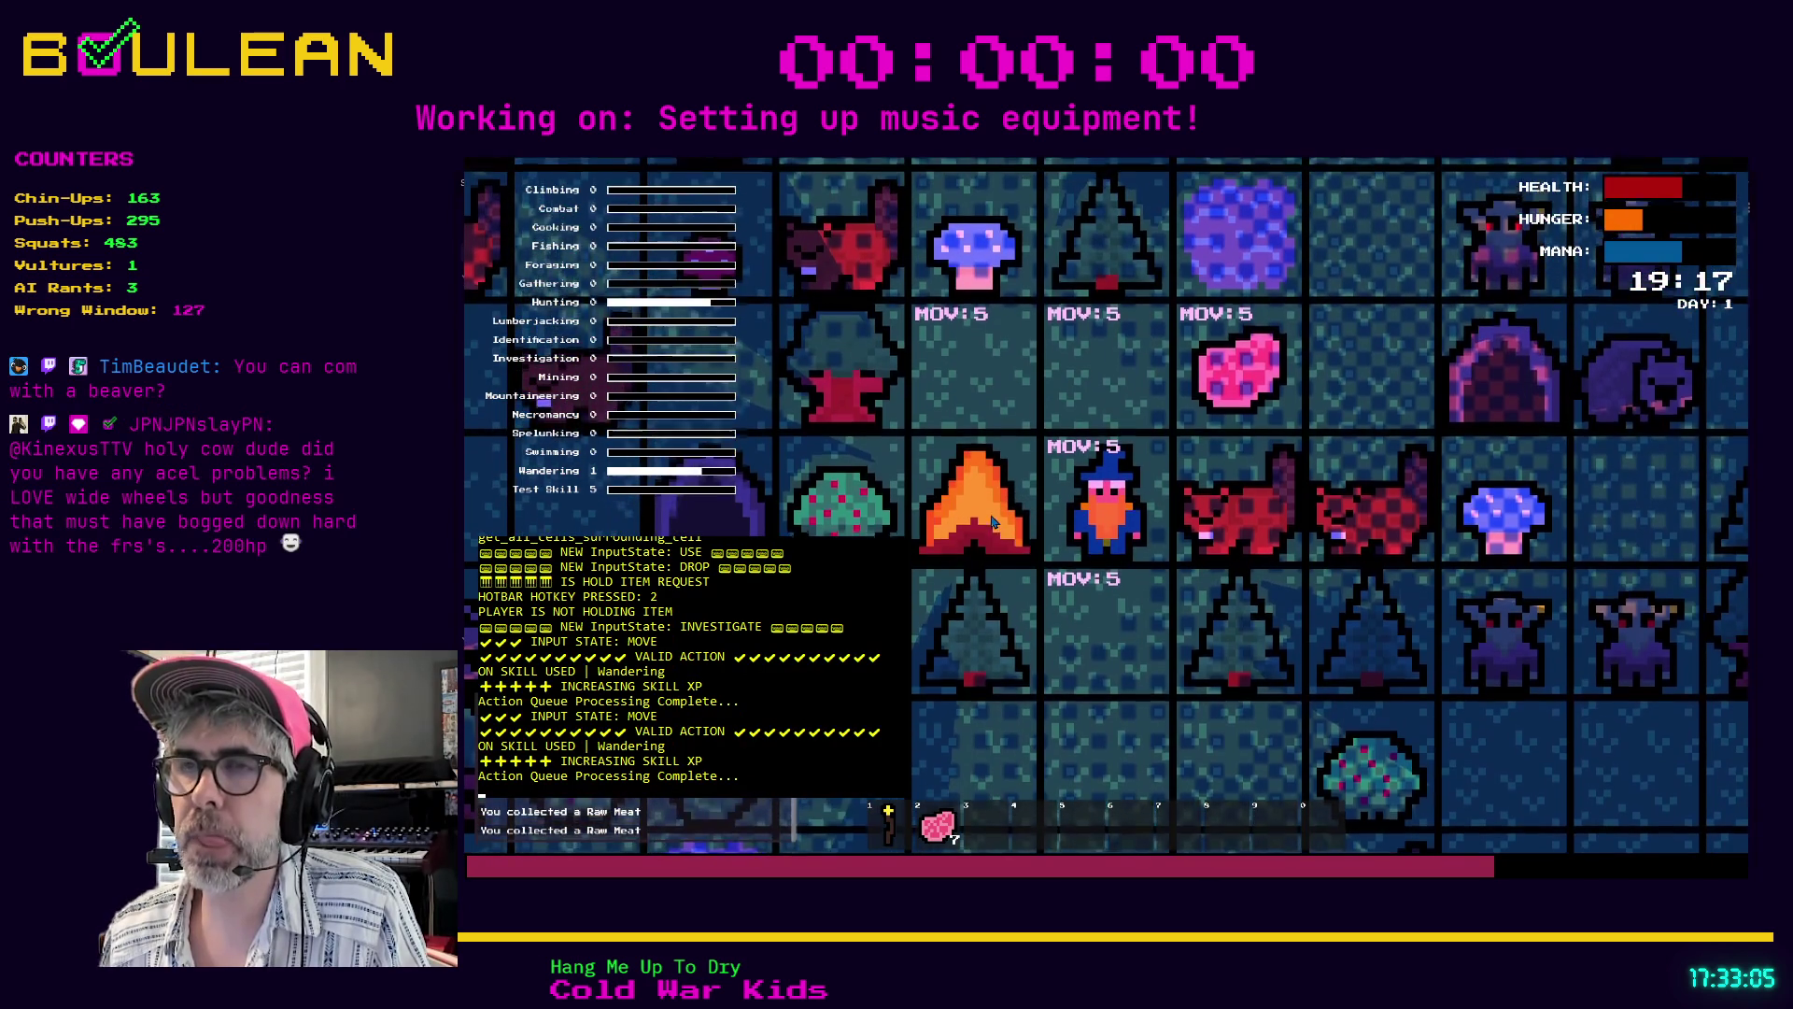
{"action": "key", "text": "2"}
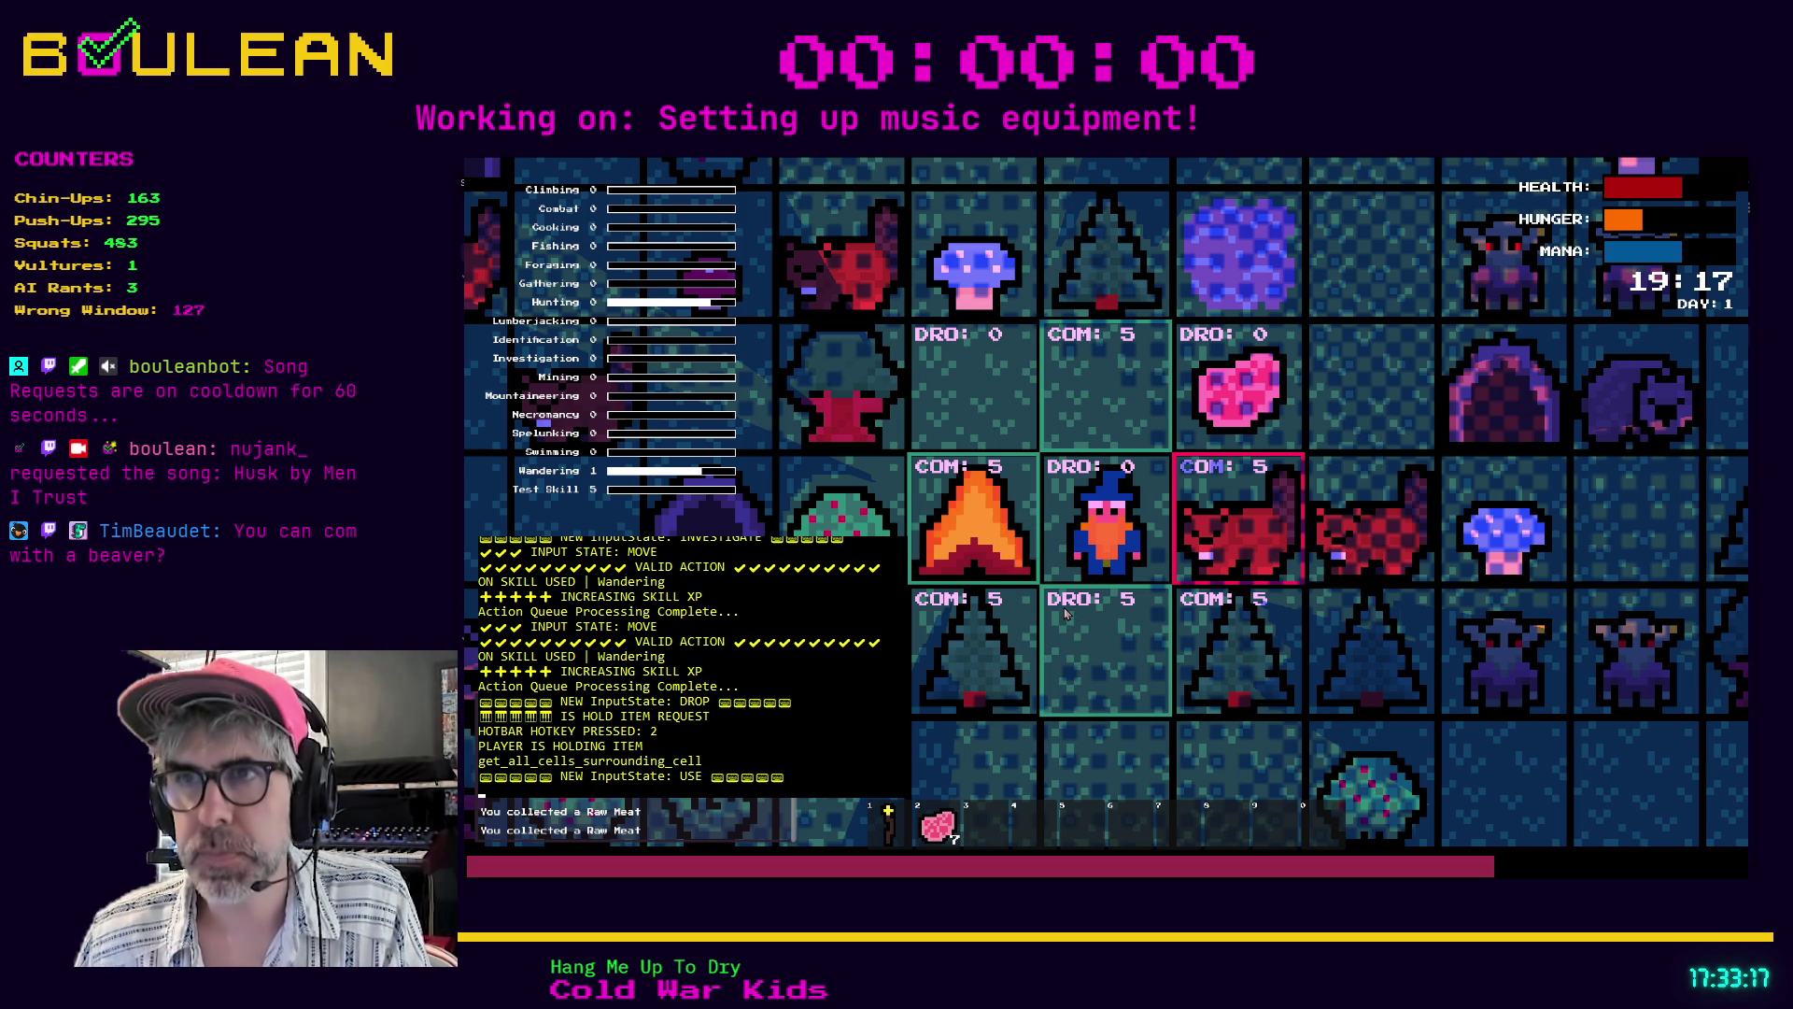
{"action": "key", "text": "Escape"}
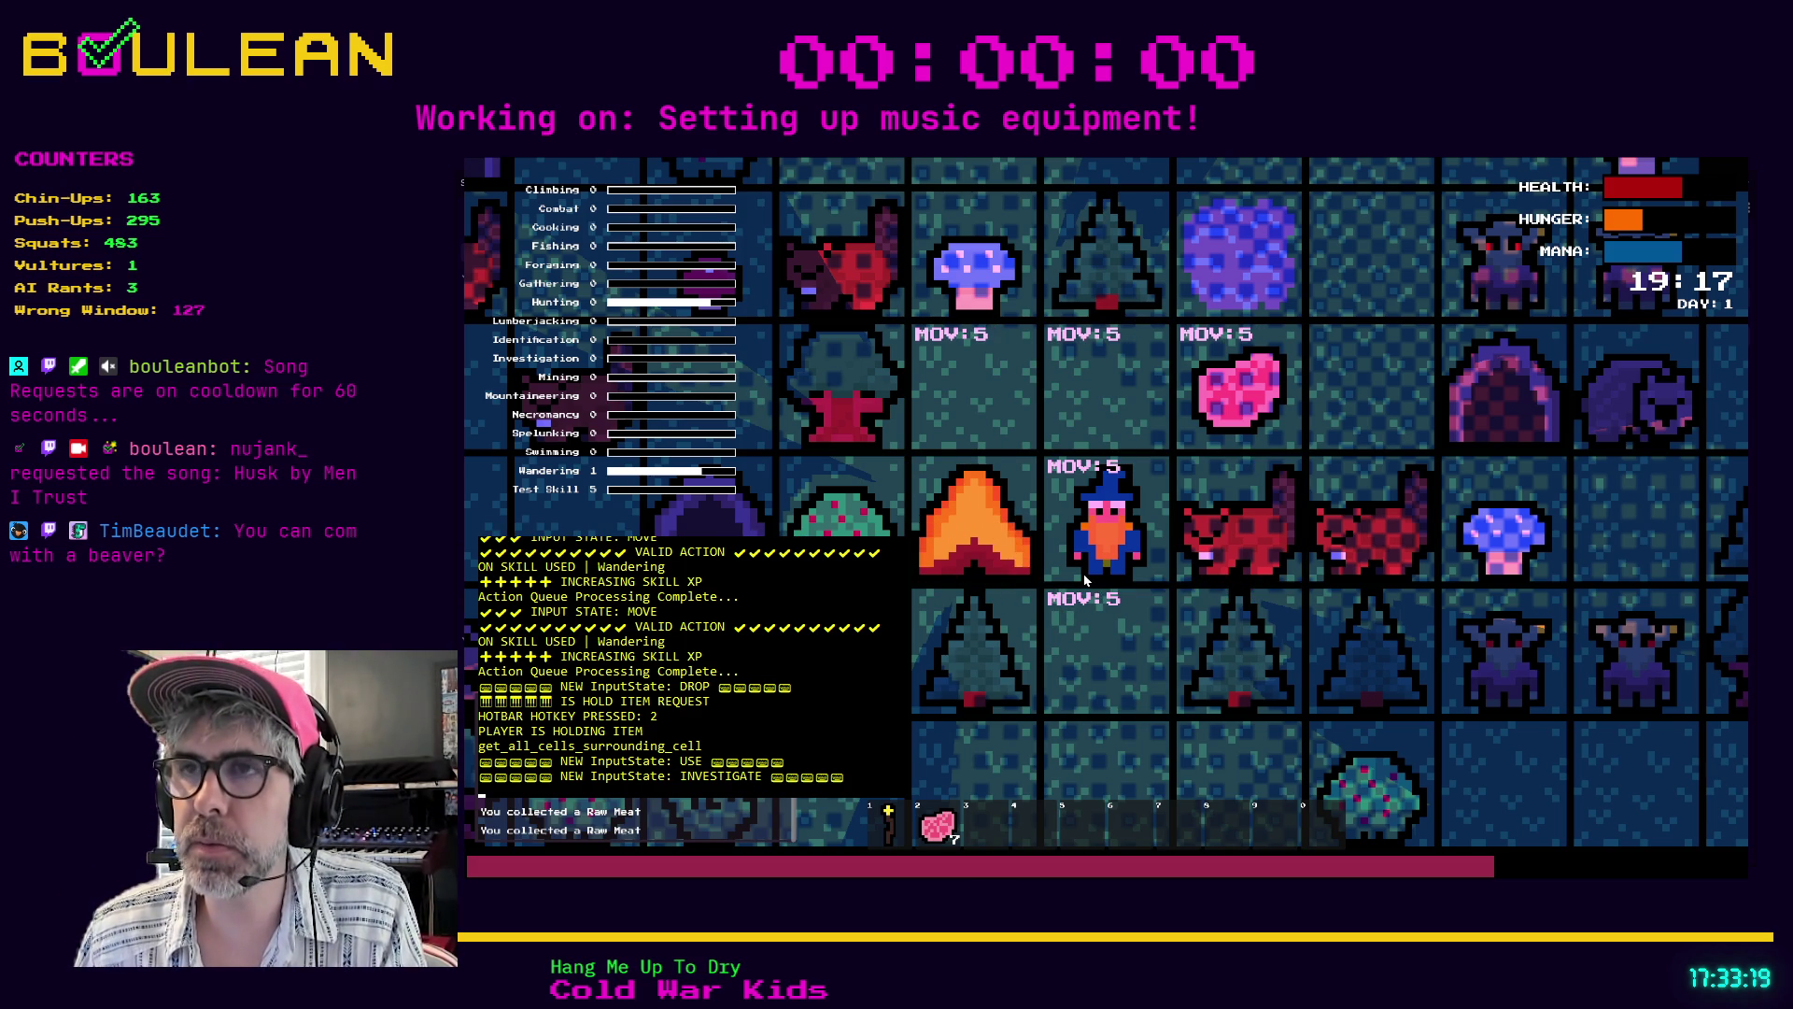
{"action": "key", "text": "Escape"}
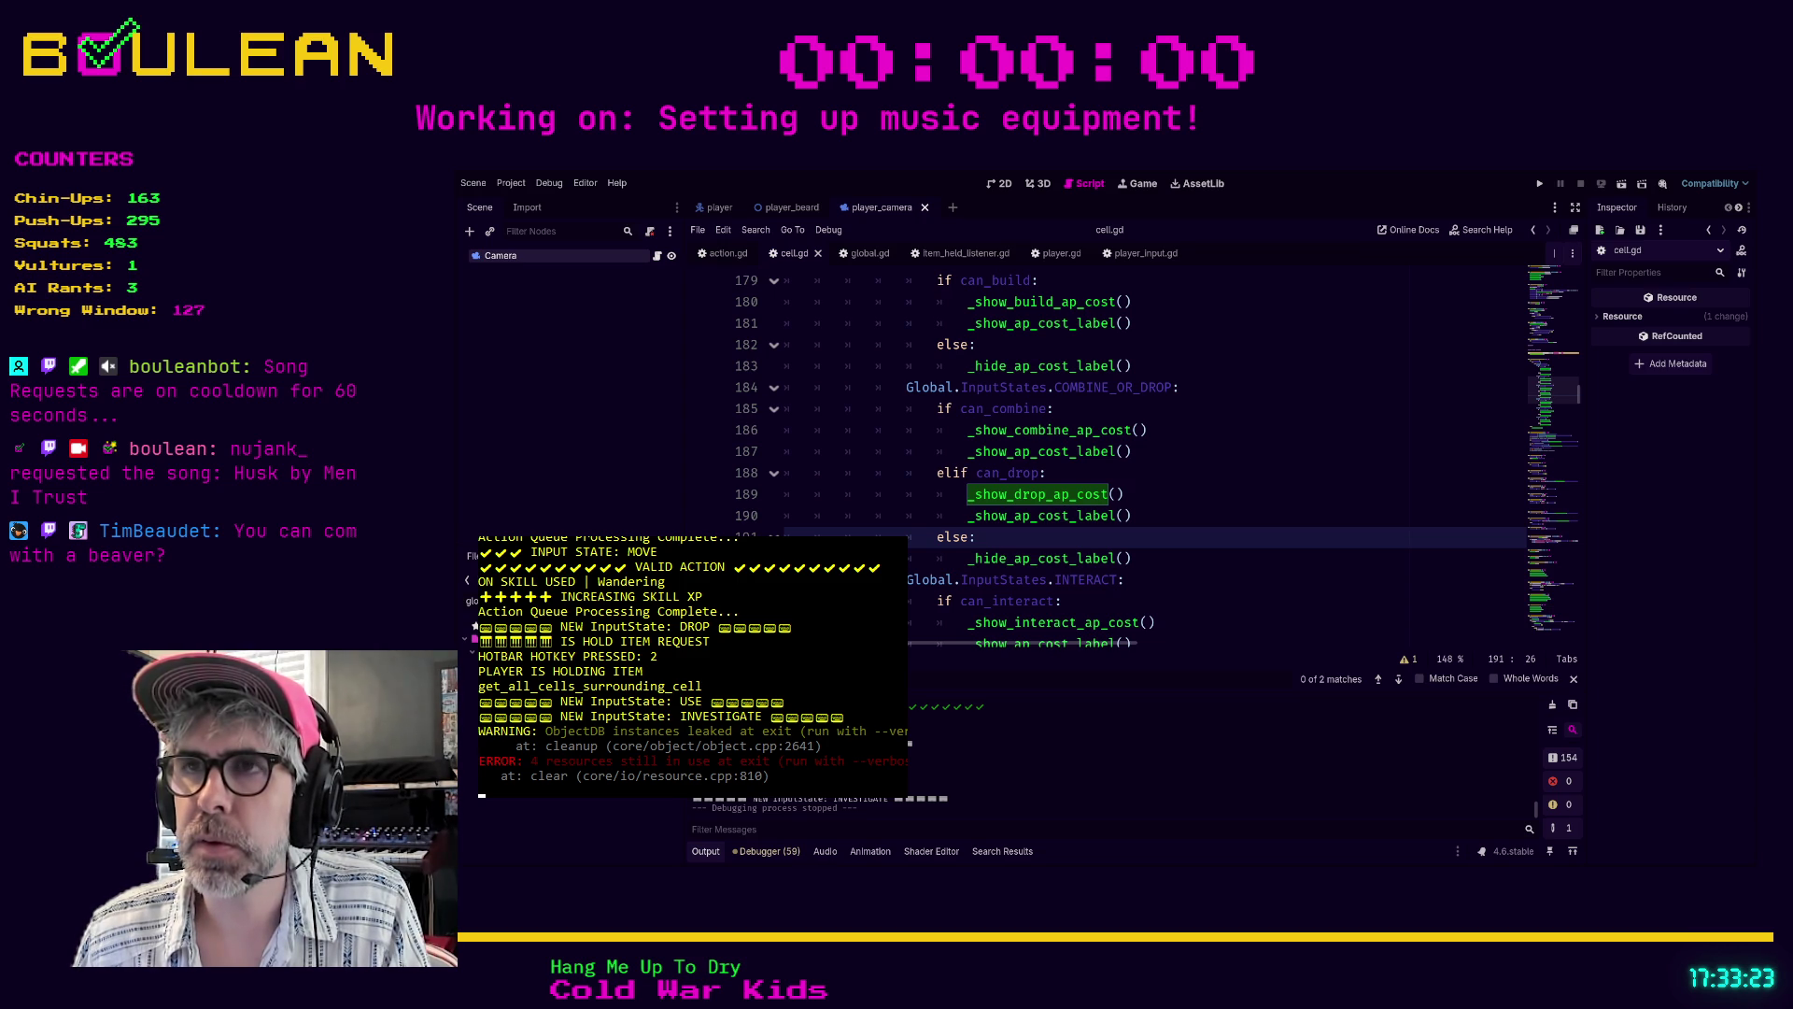
- Start a nested 'if priority_combine_inhabitant' line under if can_combine
{"action": "left_click", "coordinate": [1074, 411]}
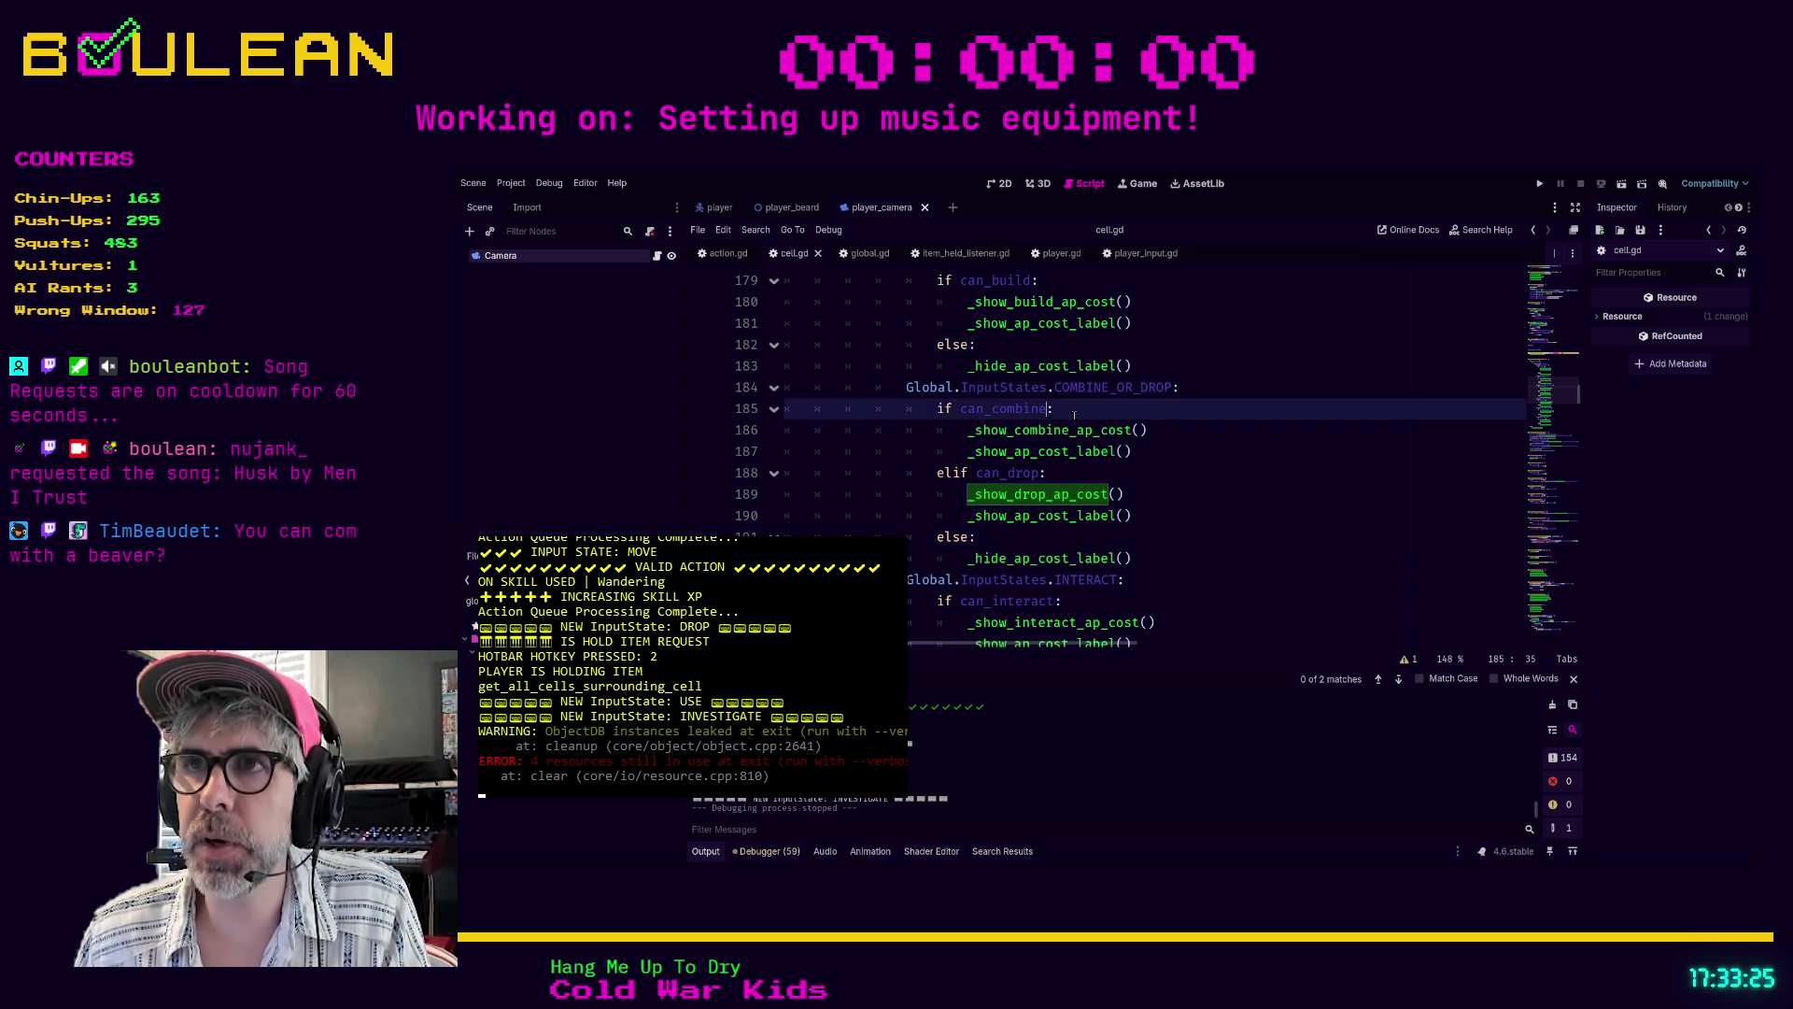
{"action": "key", "text": "Return"}
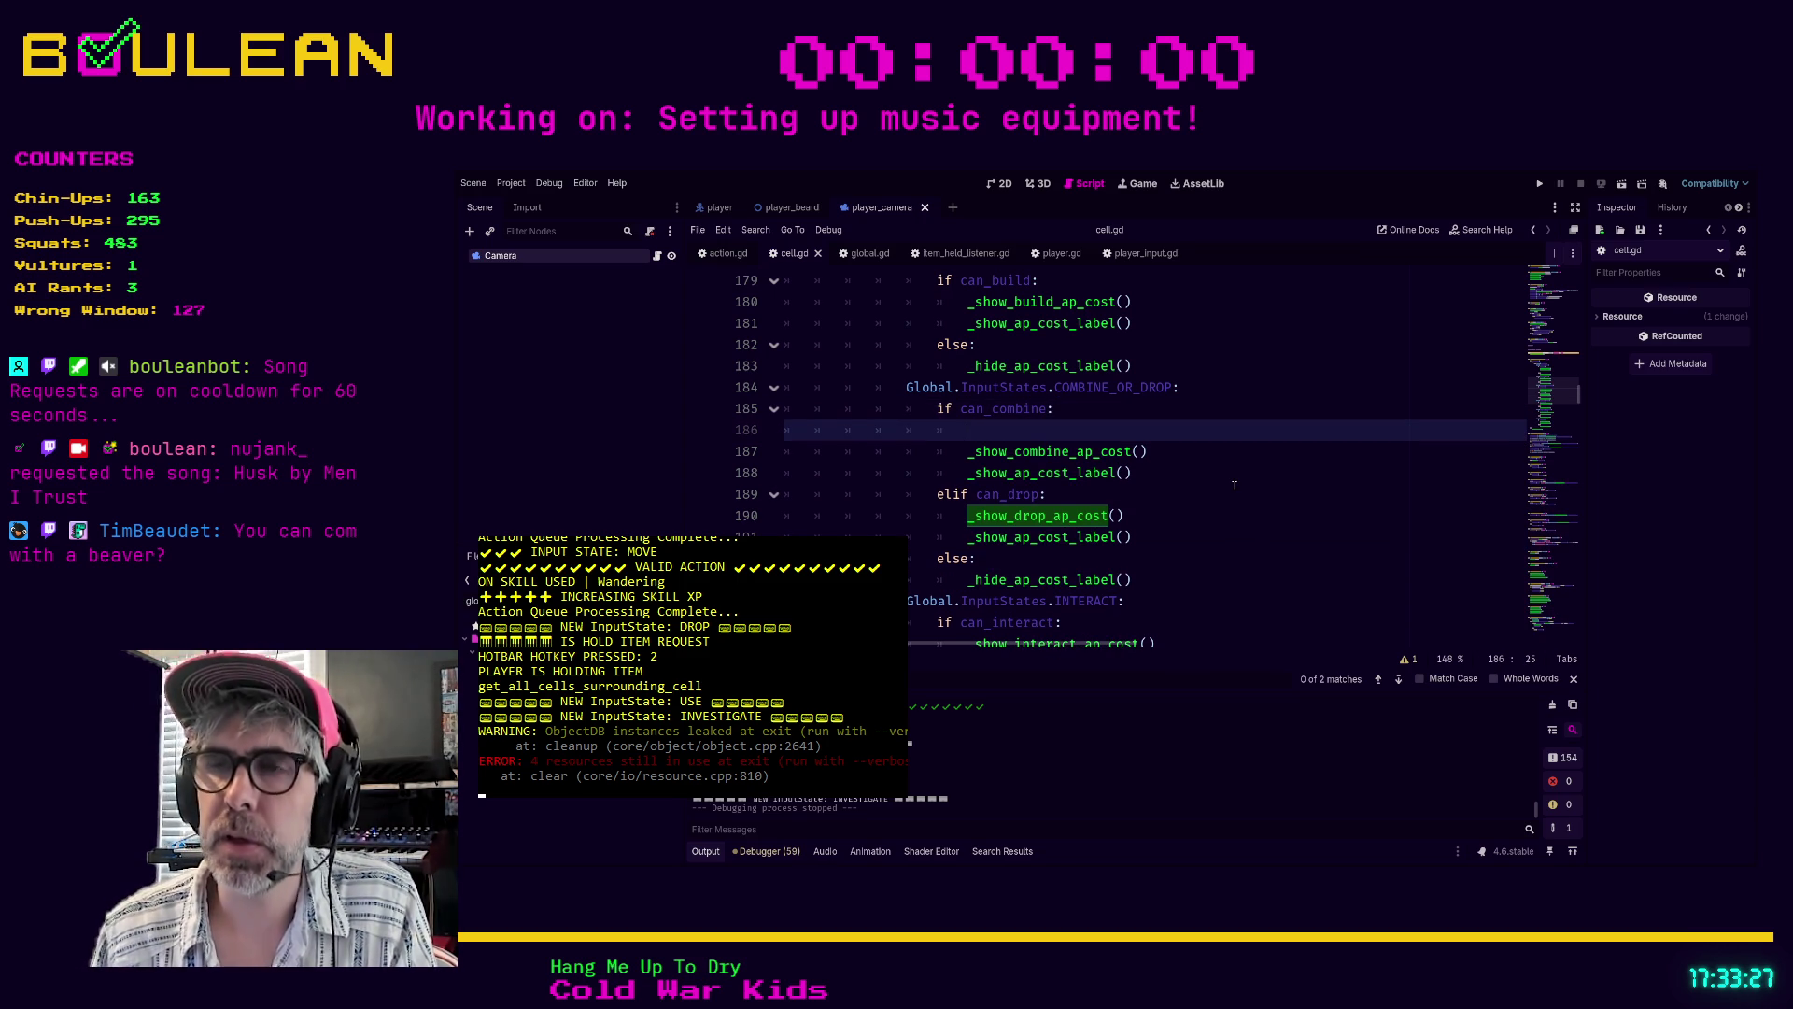
{"action": "type", "text": "if "}
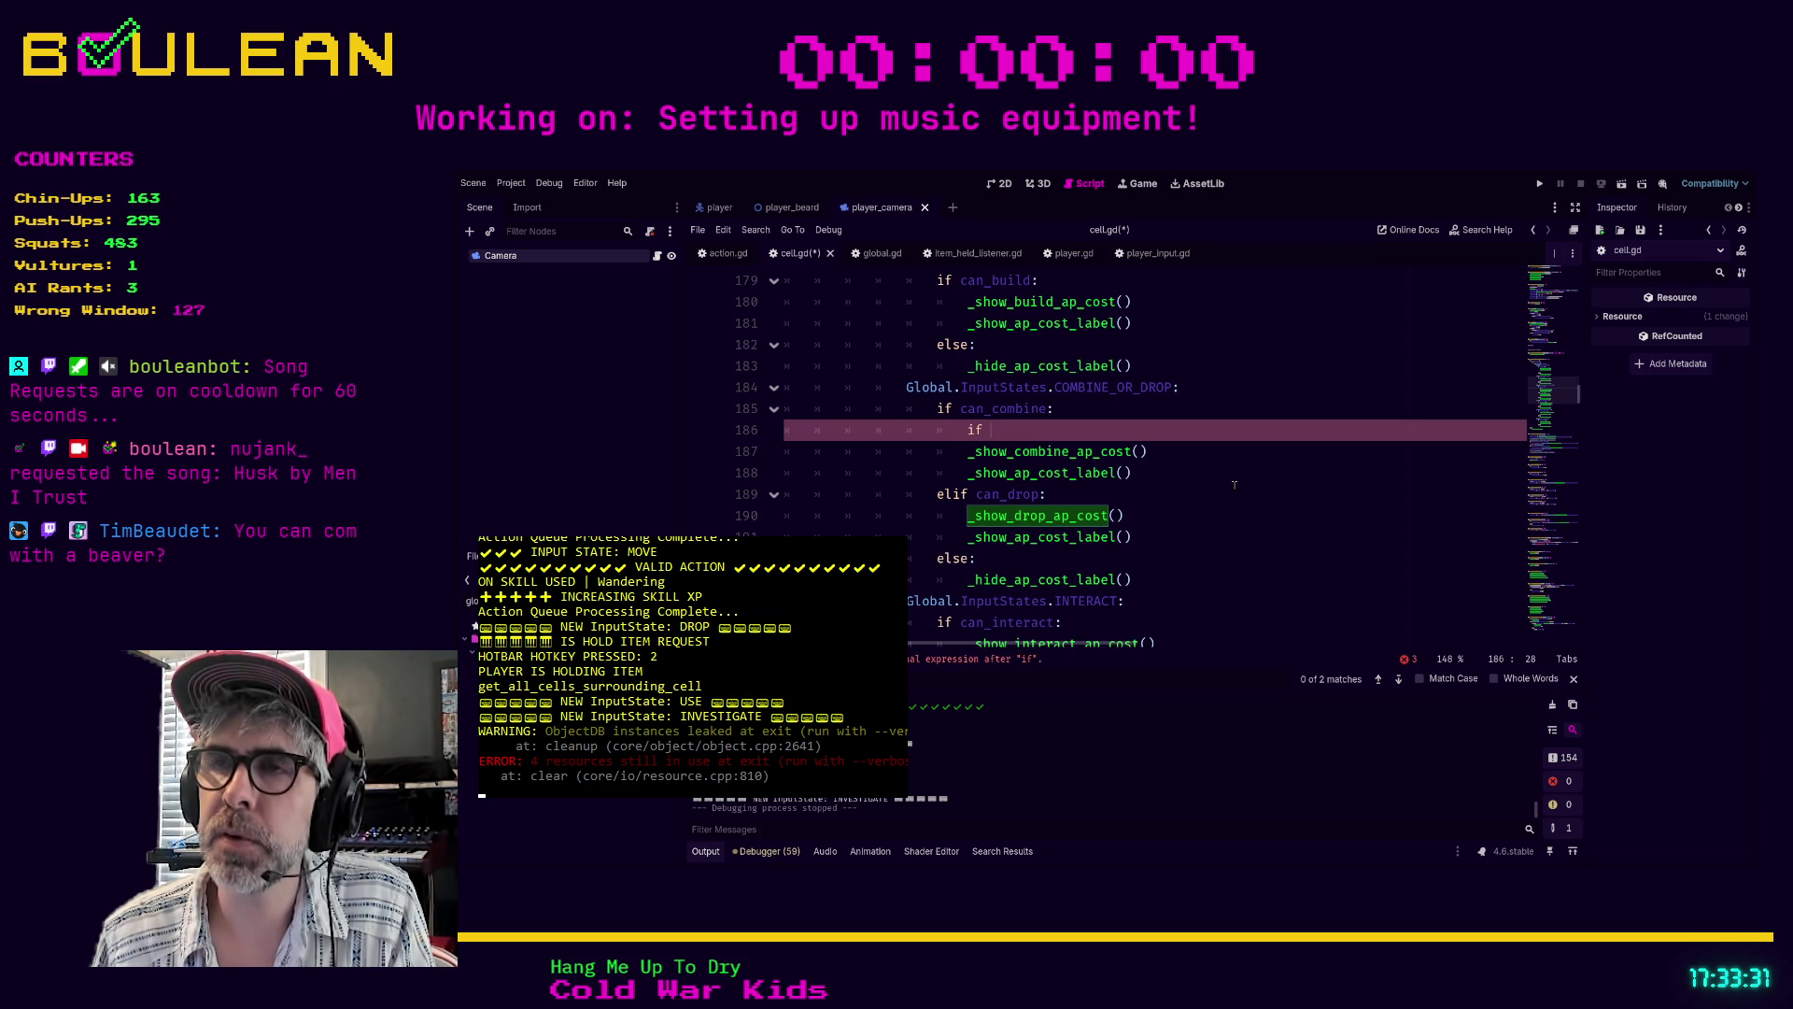
{"action": "type", "text": "prio"}
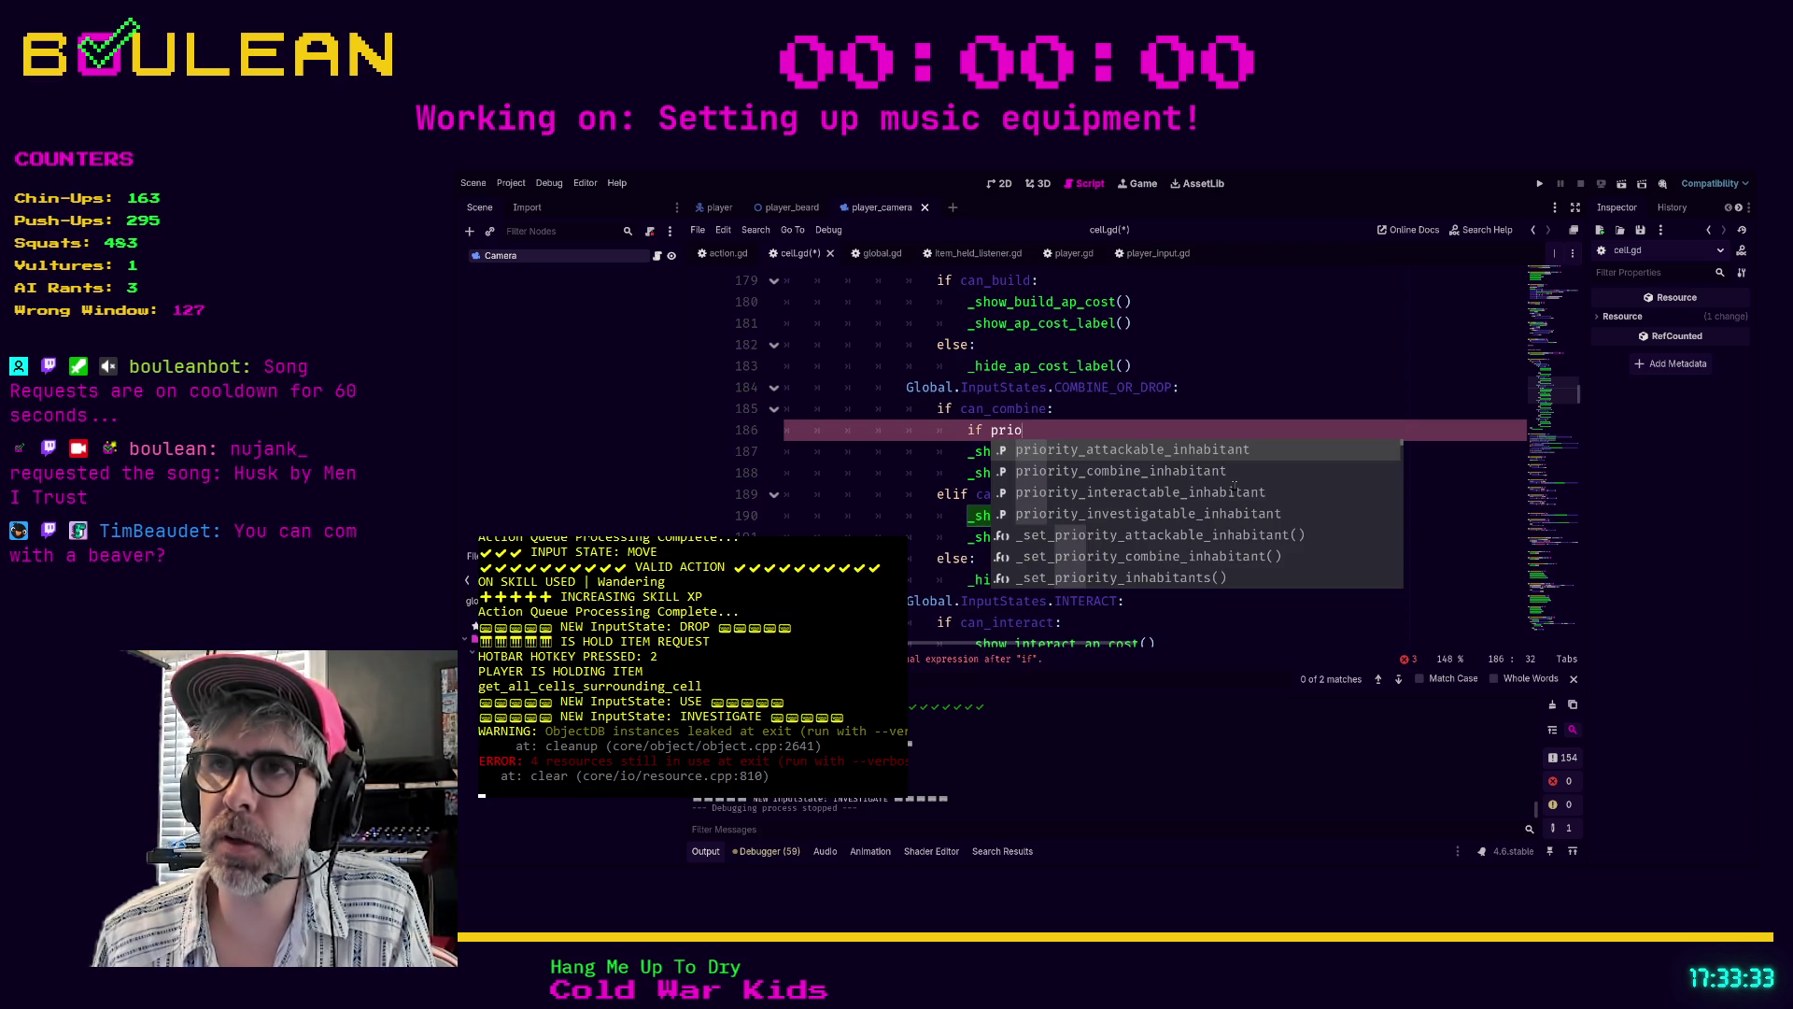
{"action": "key", "text": "Down"}
{"action": "key", "text": "Return"}
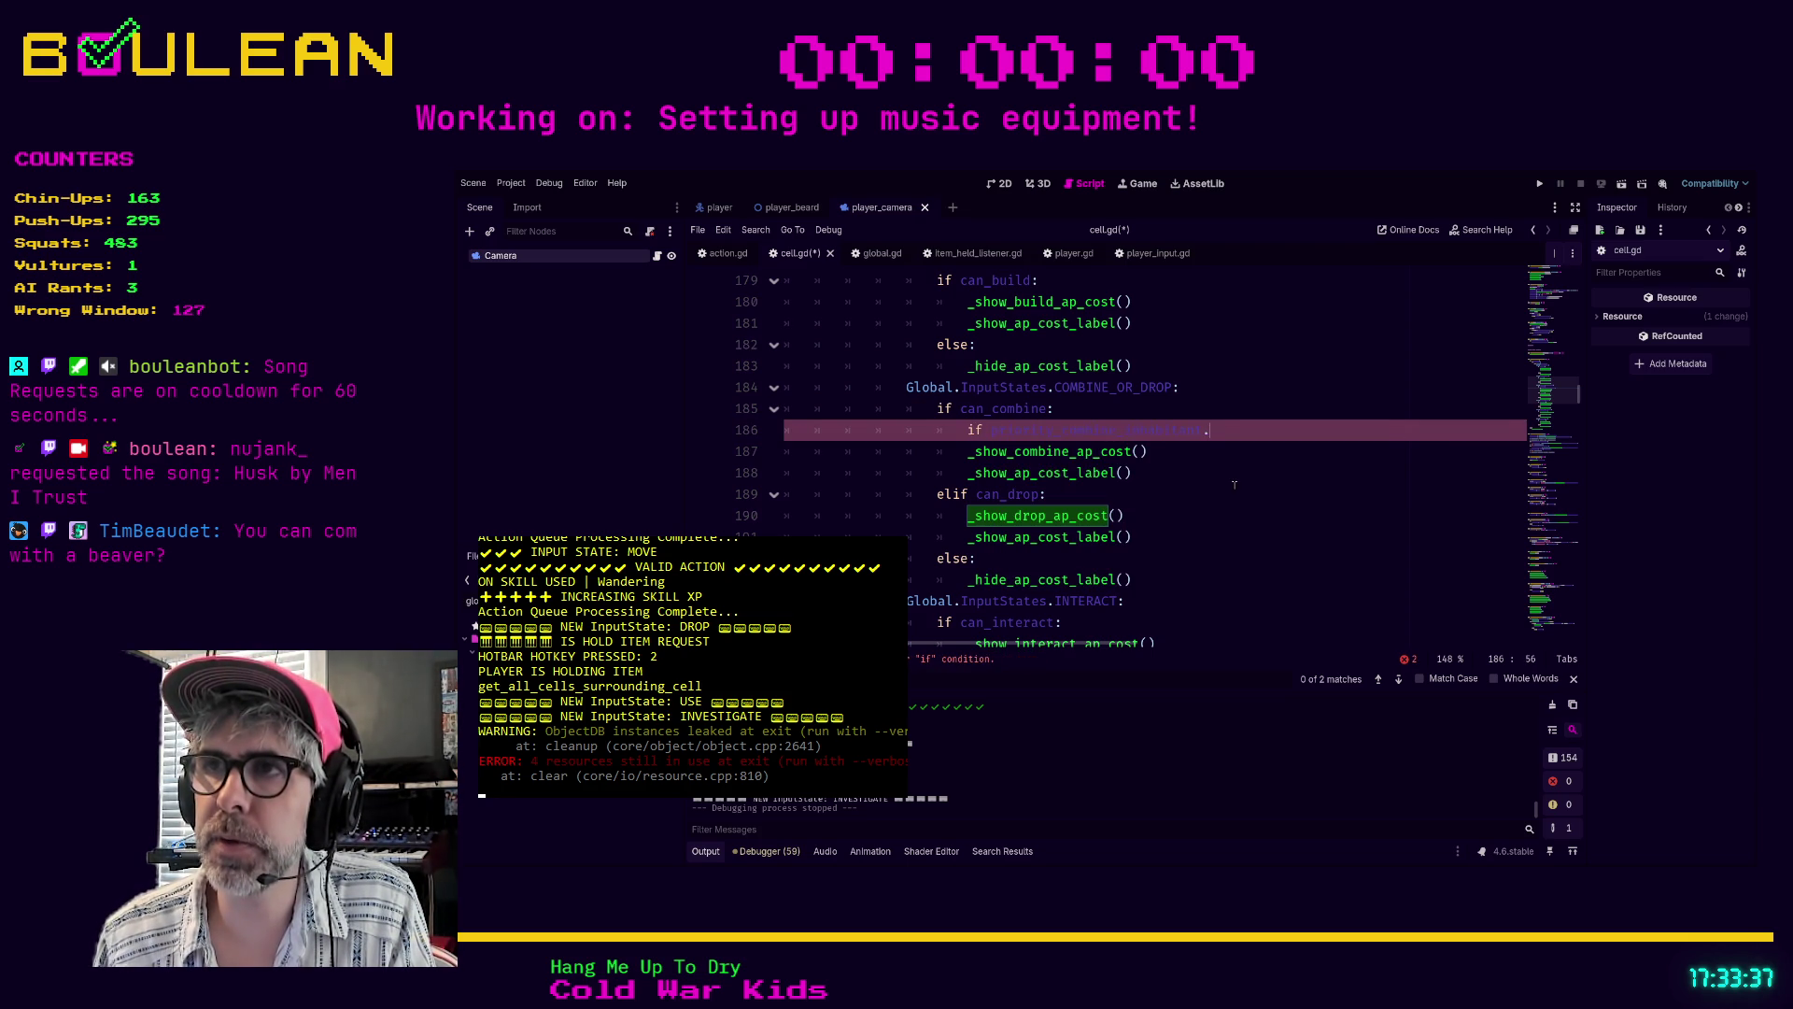
{"action": "type", "text": "as"}
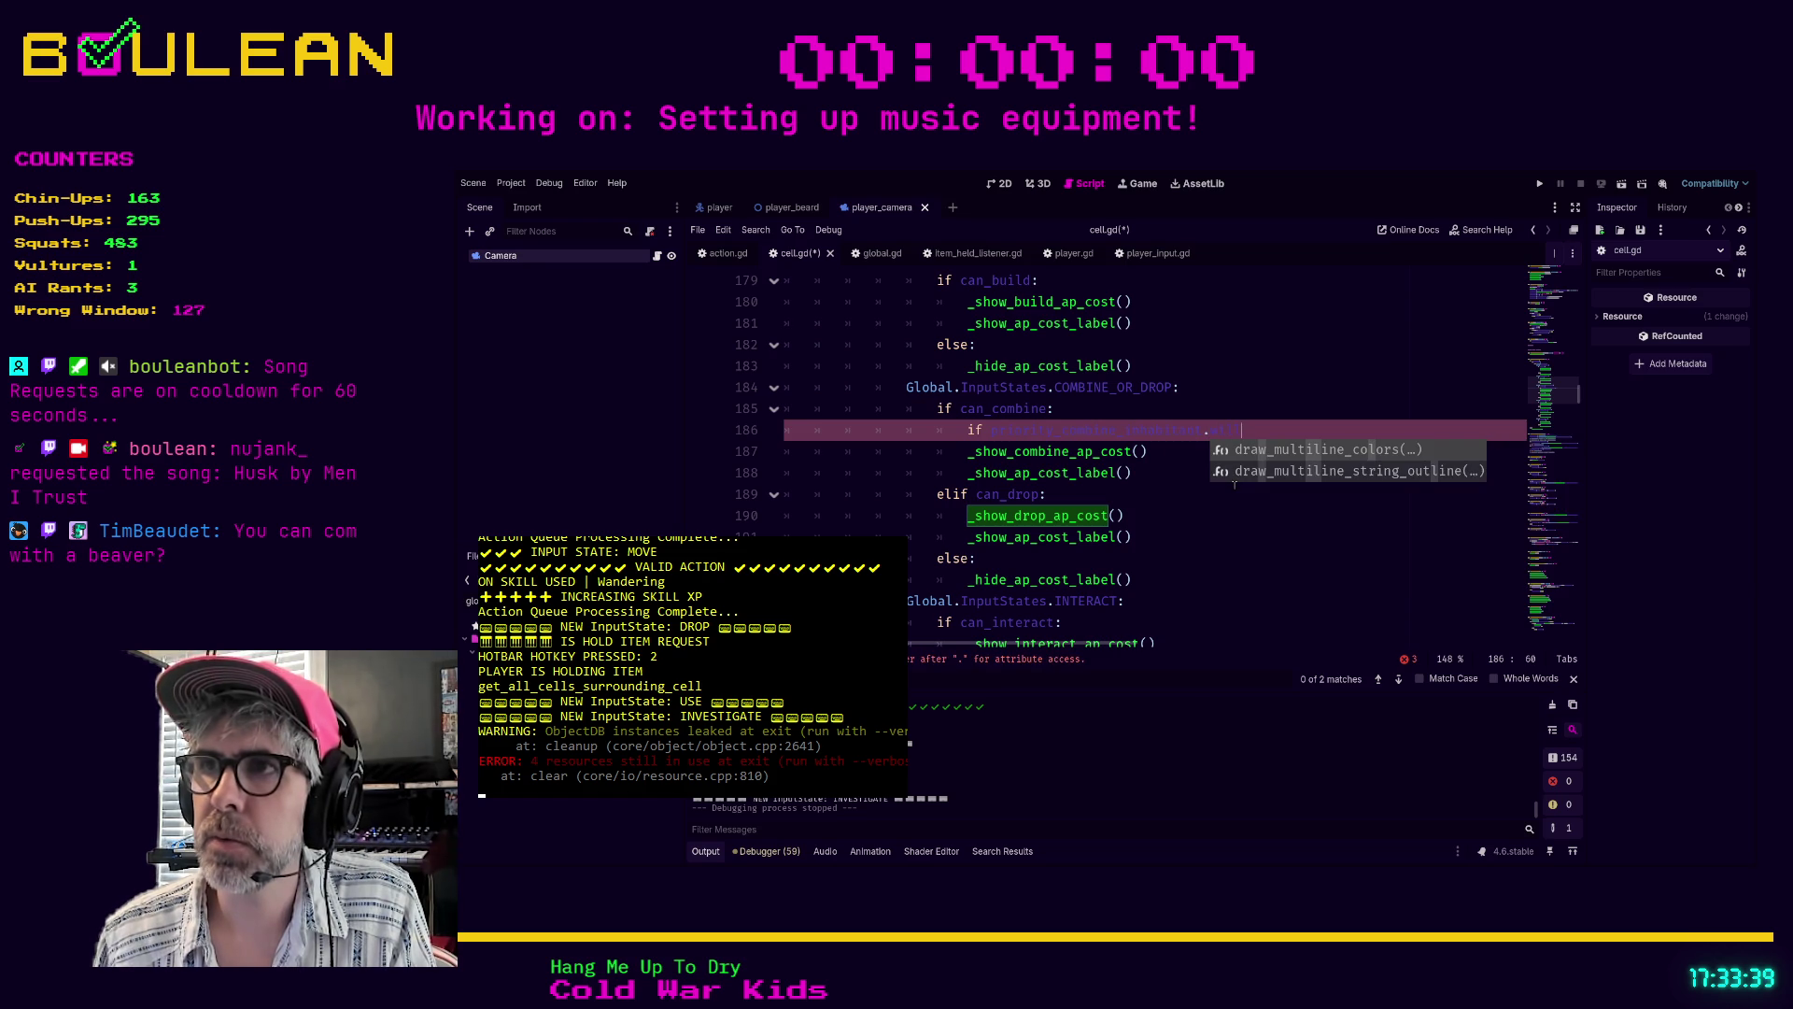
{"action": "key", "text": "BackSpace"}
{"action": "key", "text": "BackSpace"}
{"action": "type", "text": "can"}
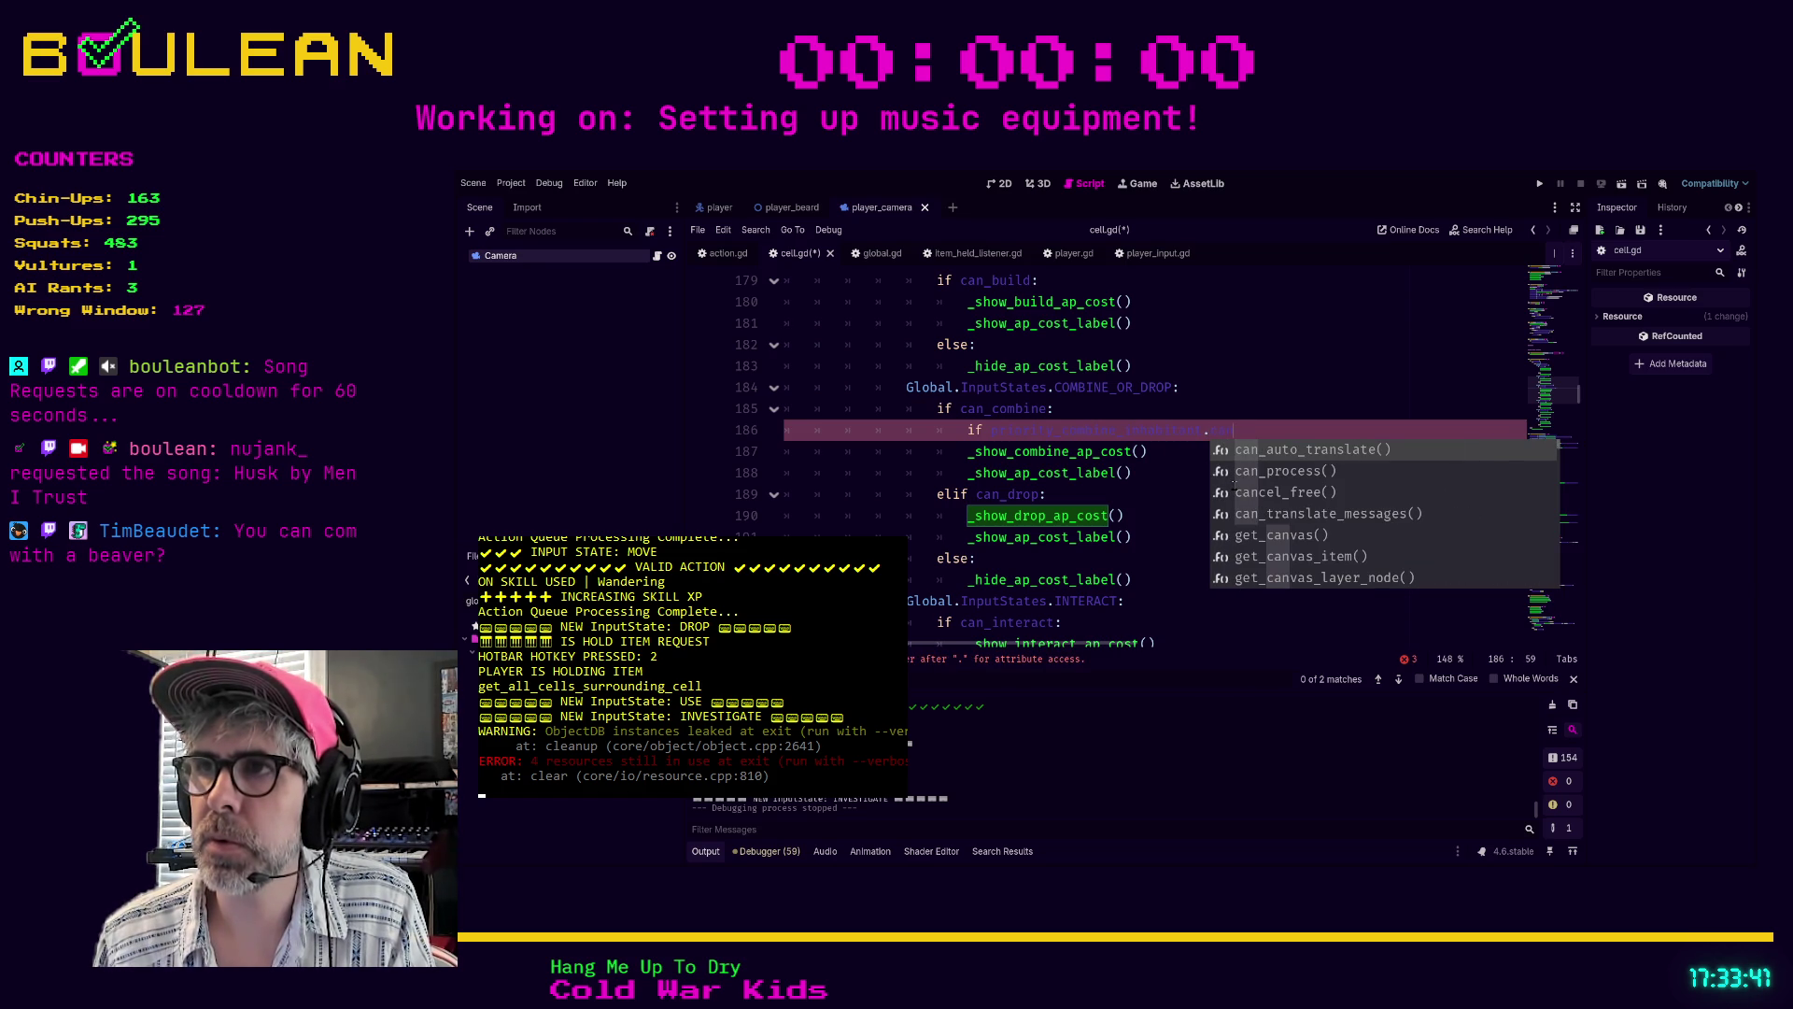
{"action": "key", "text": "BackSpace"}
{"action": "key", "text": "BackSpace"}
{"action": "key", "text": "BackSpace"}
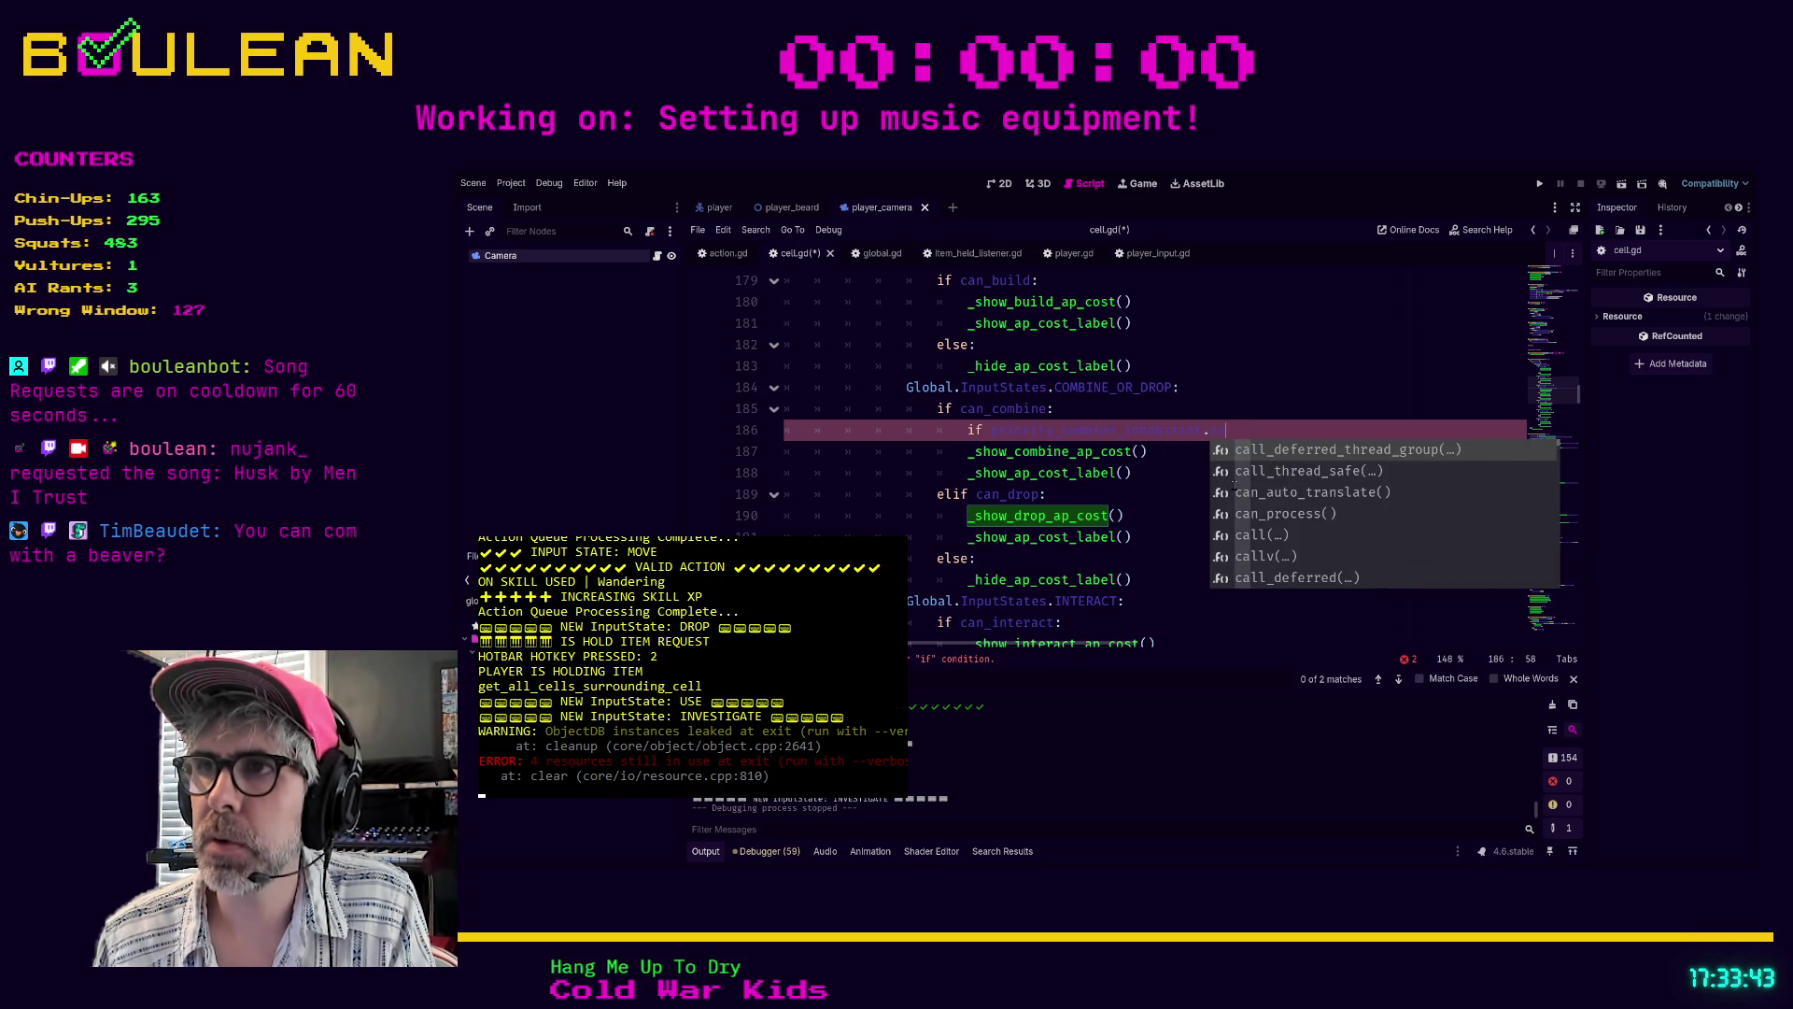
{"action": "type", "text": "ace"}
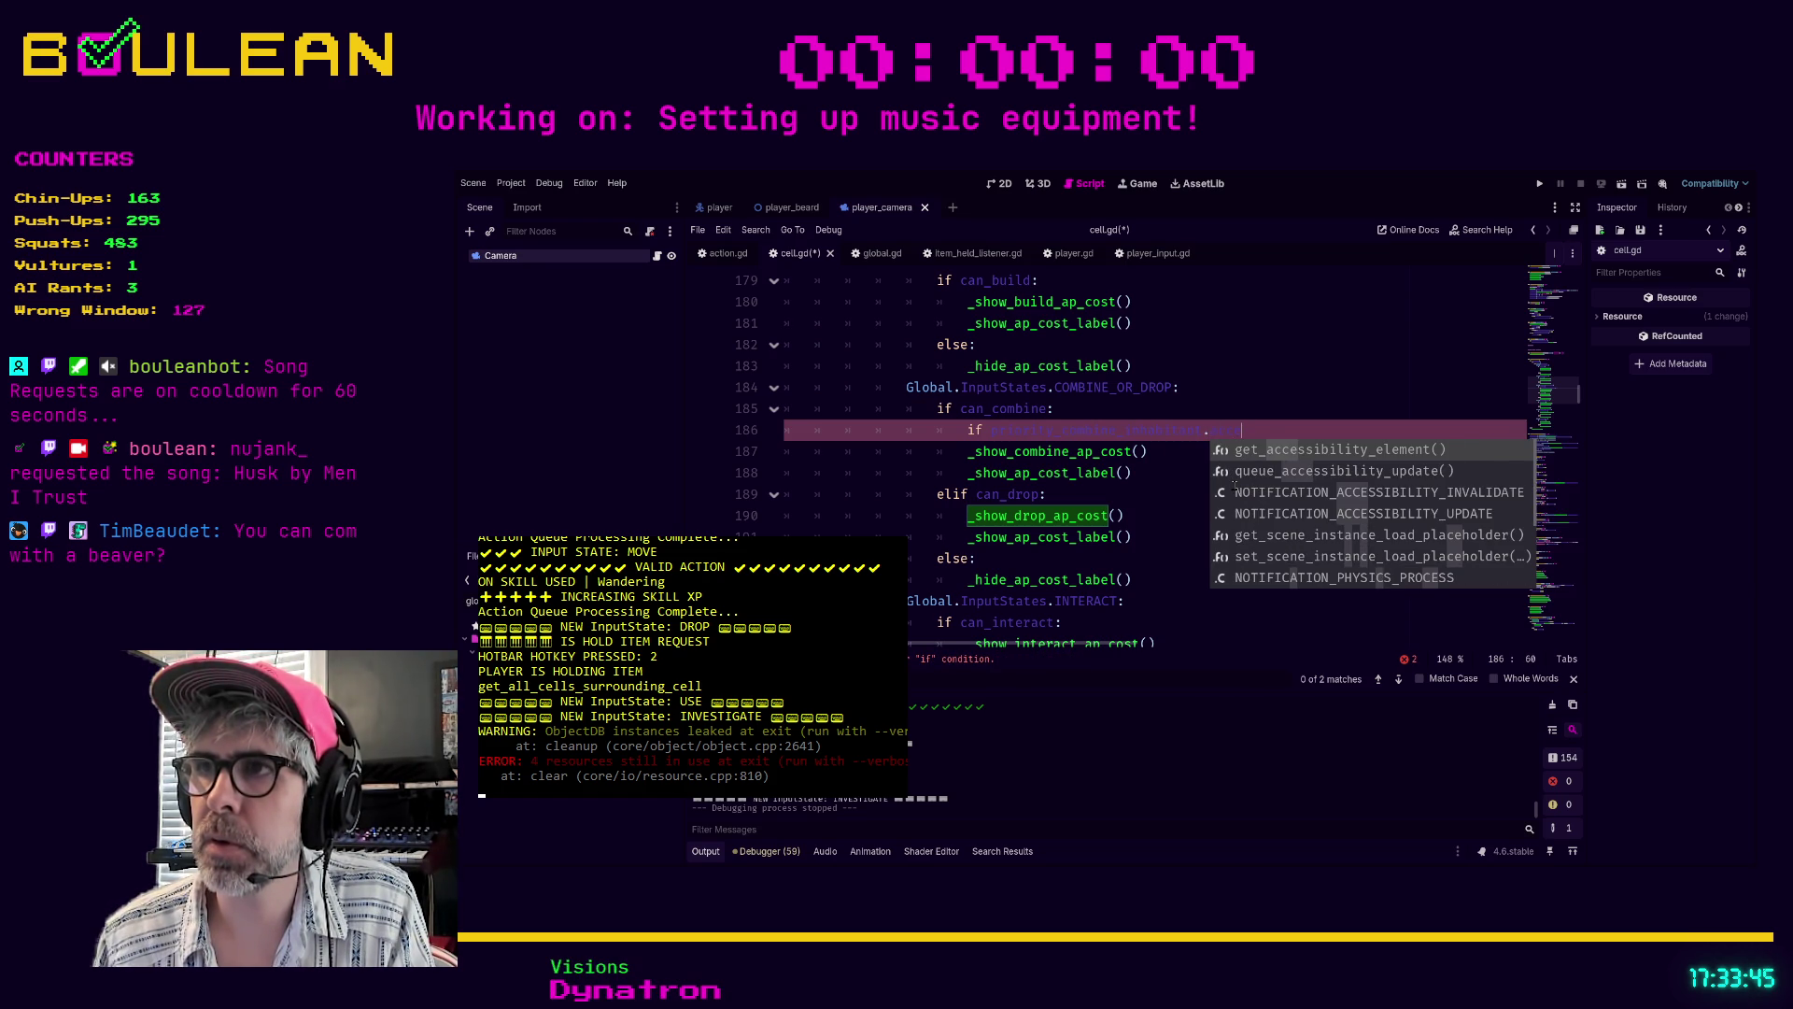
{"action": "key", "text": "BackSpace"}
{"action": "key", "text": "BackSpace"}
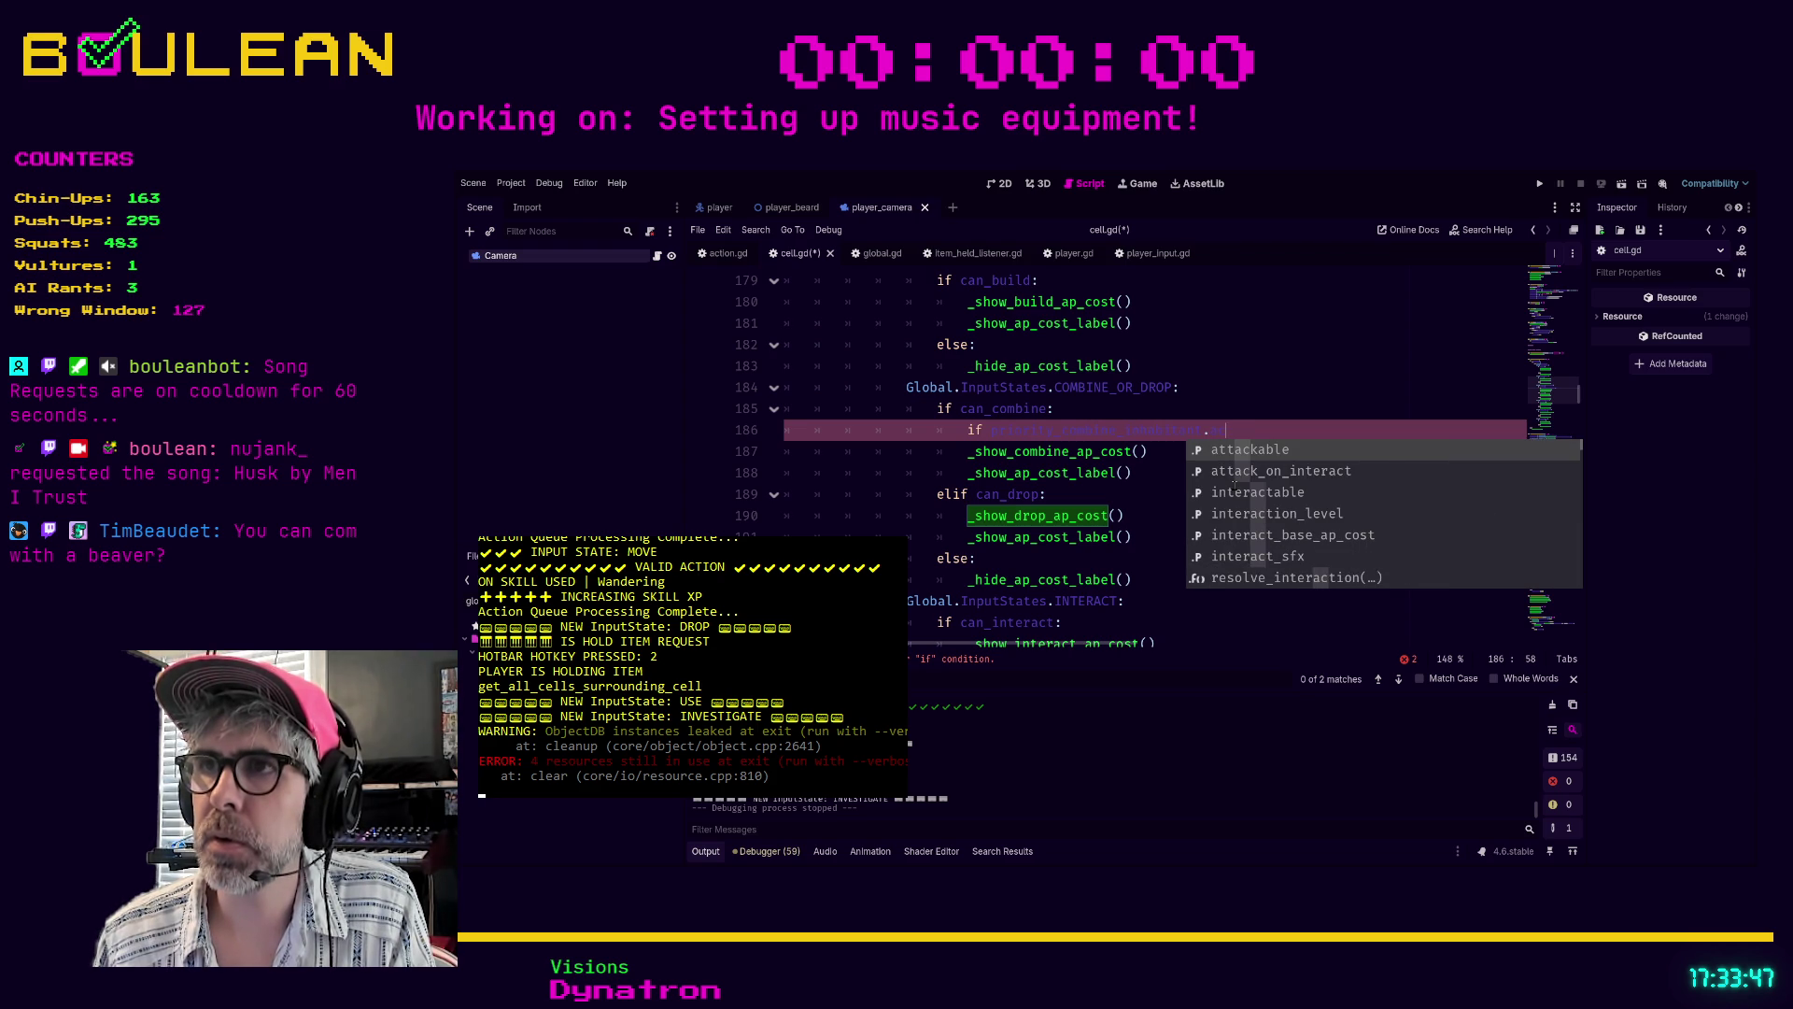
{"action": "key", "text": "BackSpace"}
{"action": "key", "text": "BackSpace"}
{"action": "key", "text": "BackSpace"}
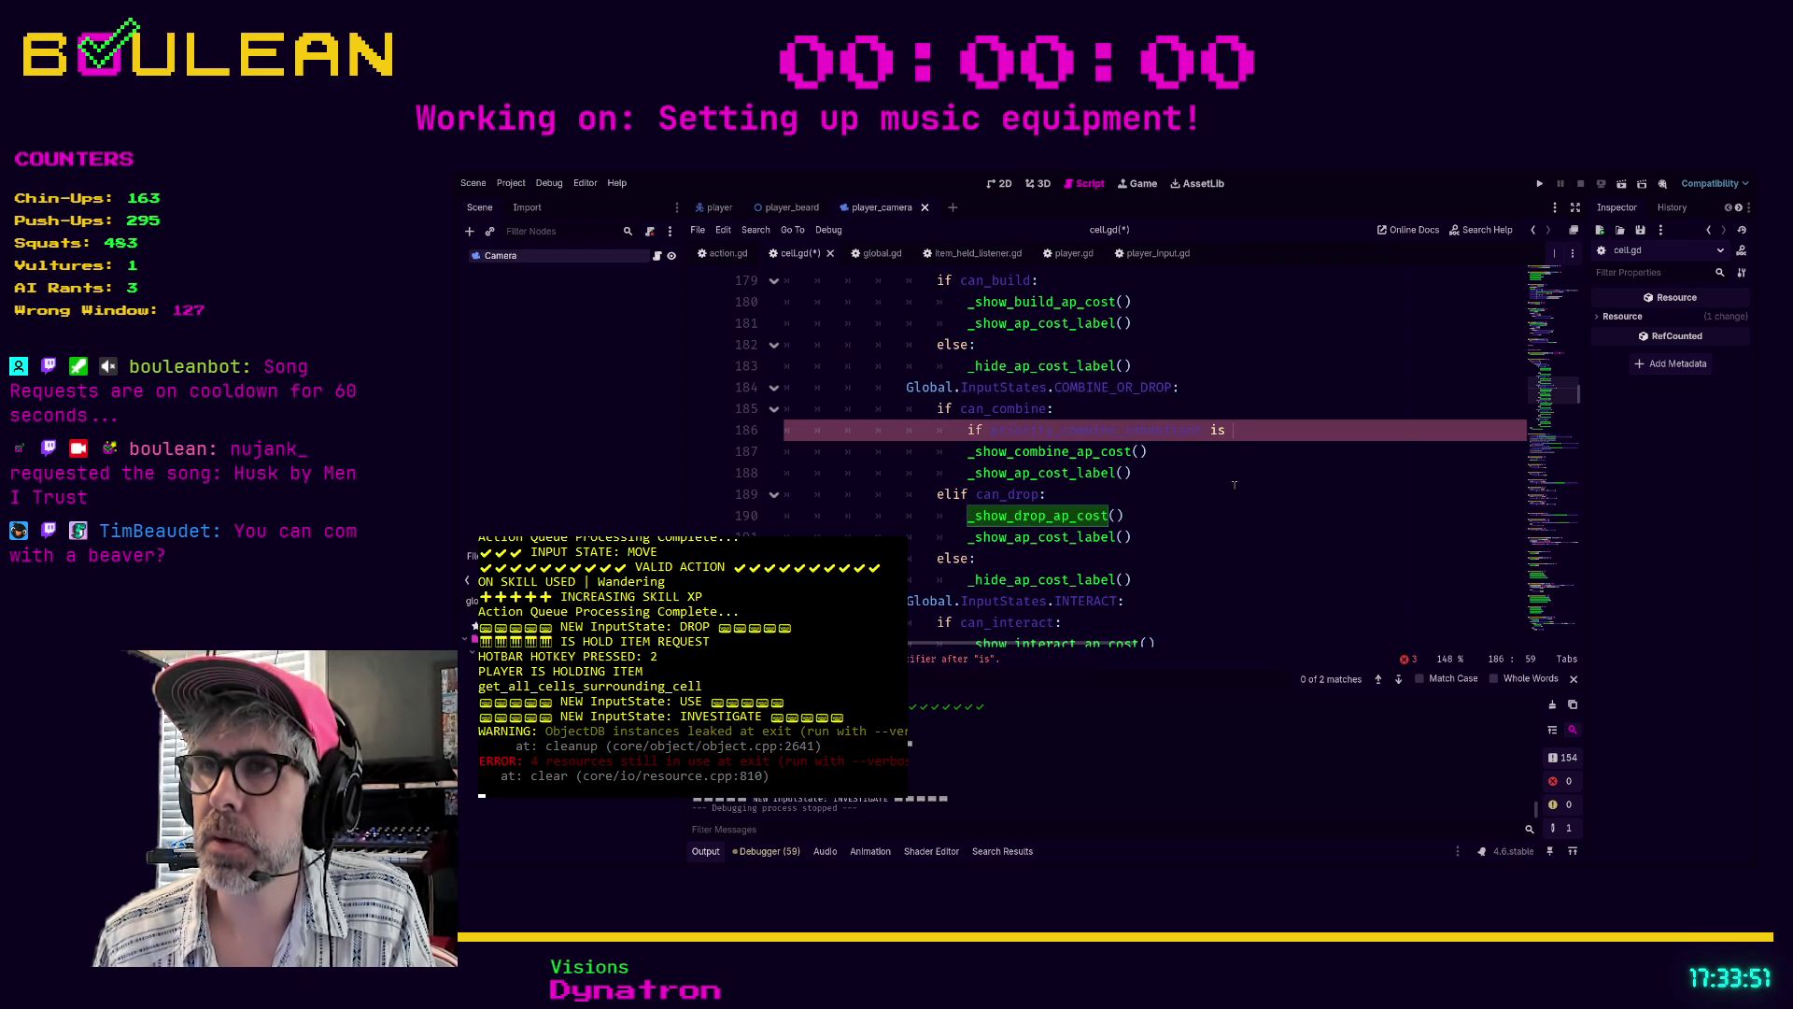
- Check where priority_combine_inhabitant is declared, then return to the end of line 186
{"action": "left_click", "coordinate": [1079, 431], "text": "ctrl"}
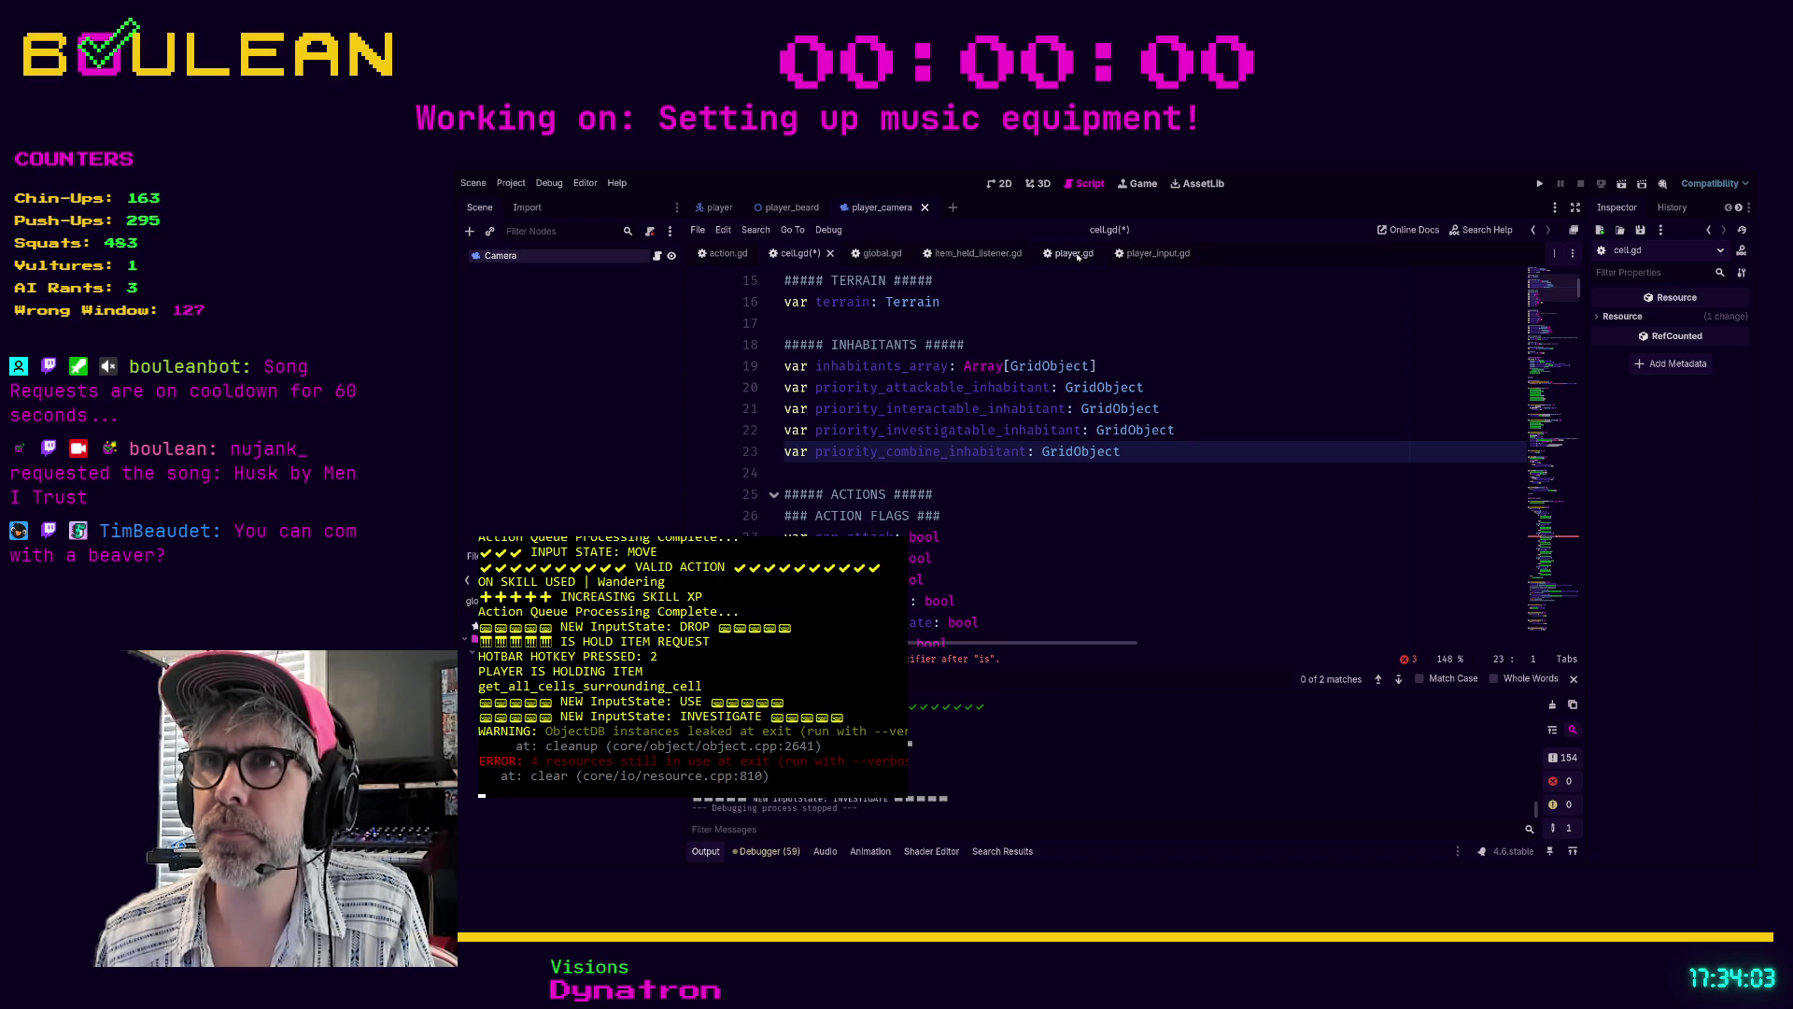
{"action": "scroll", "coordinate": [1170, 450], "scroll_direction": "down", "scroll_amount": 1}
{"action": "left_click", "coordinate": [1232, 466]}
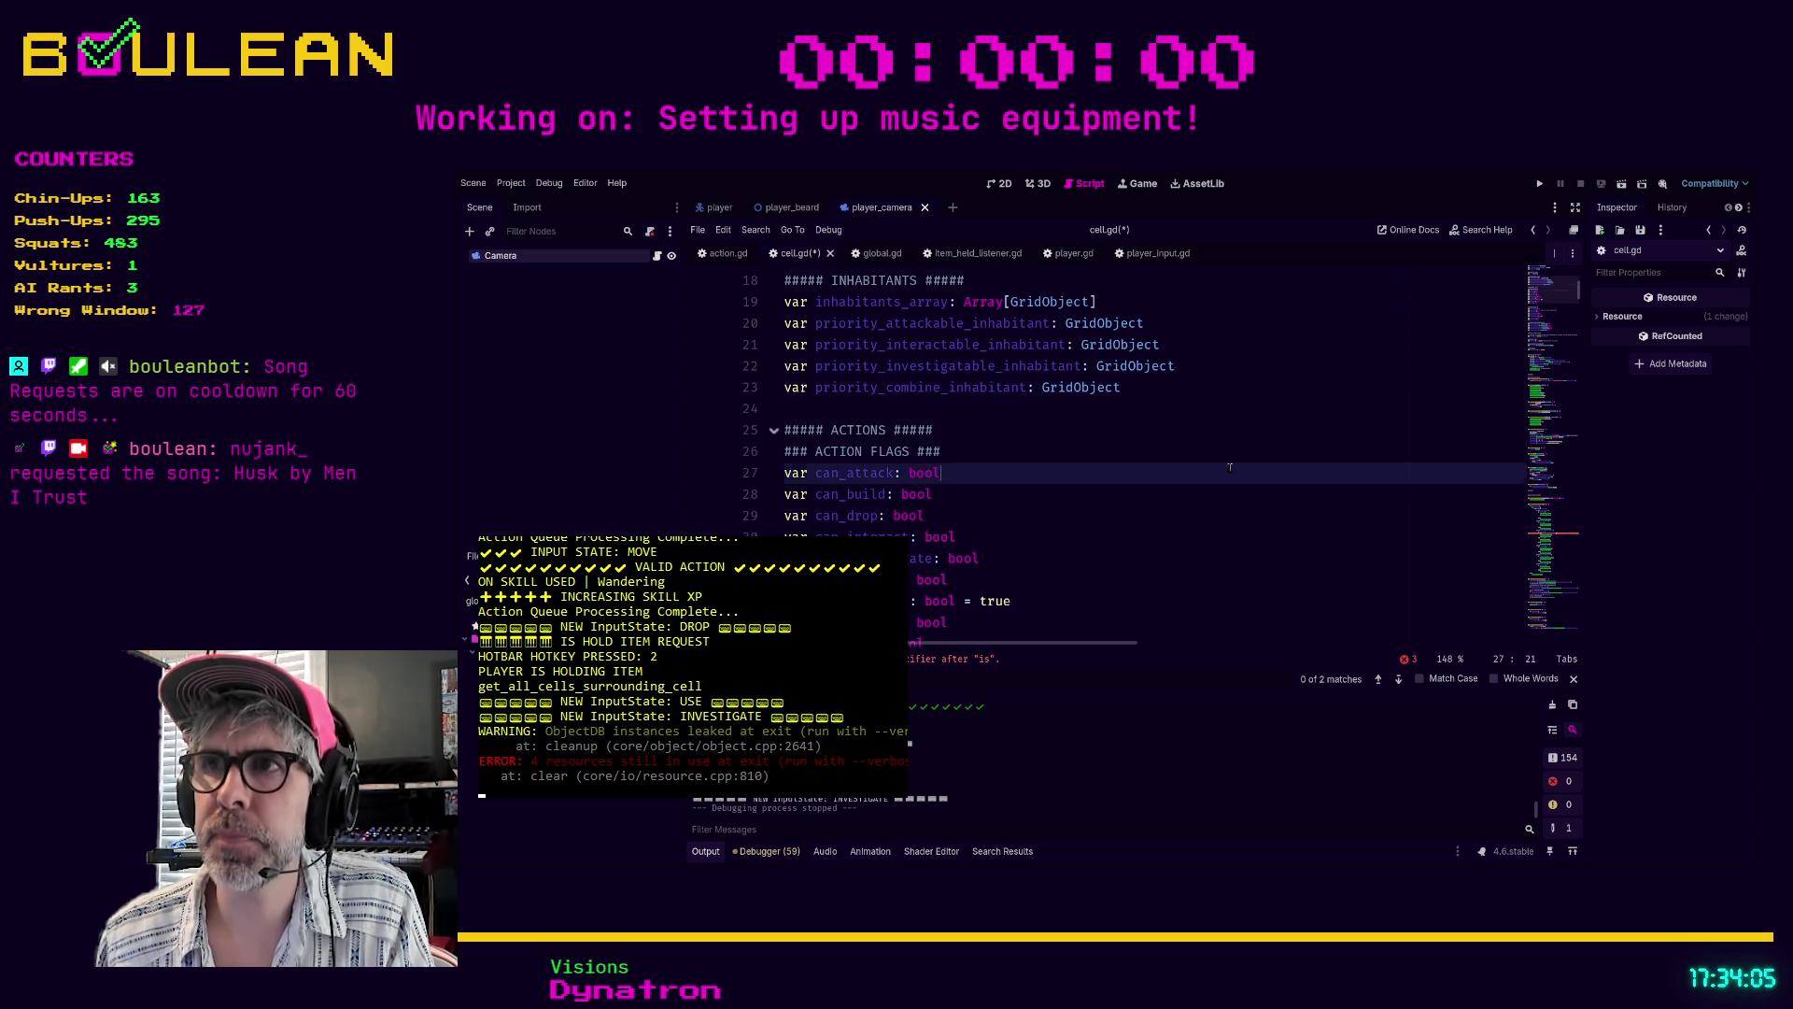
{"action": "key", "text": "F5"}
{"action": "left_click", "coordinate": [1259, 456]}
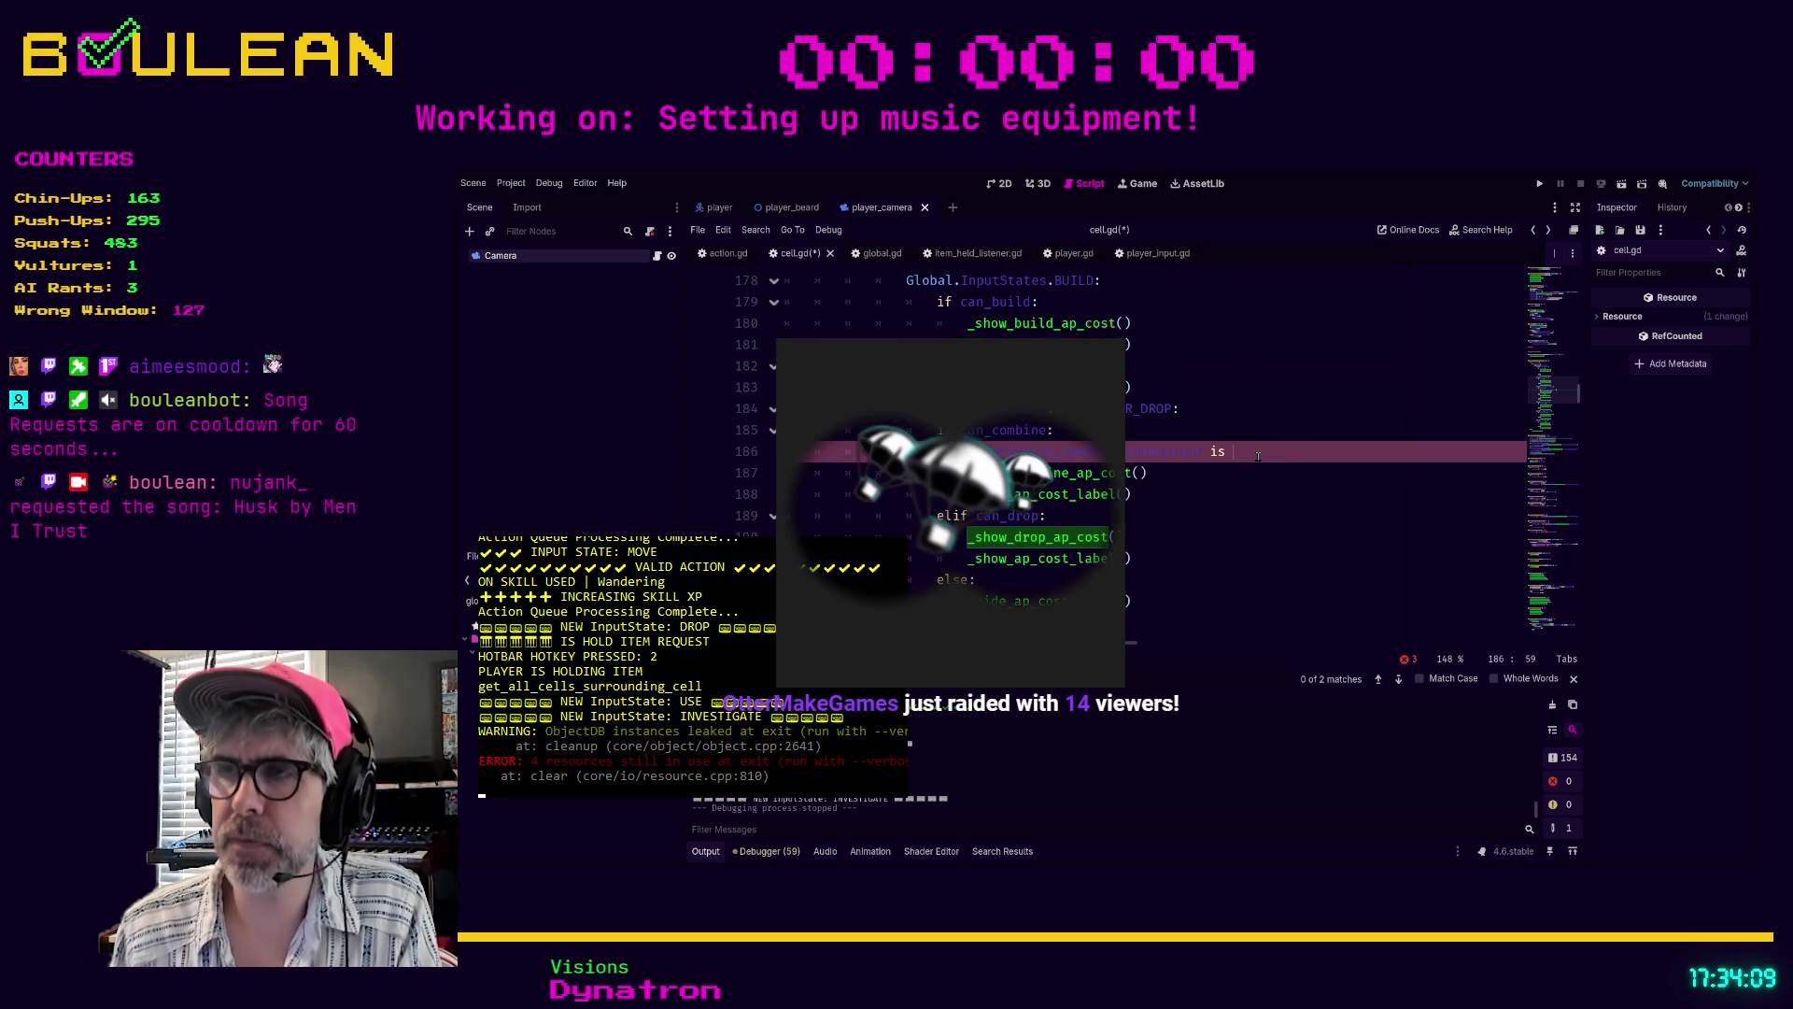
- Finish 'is ProcessingStructure:' and add 'if priority_combine_inhabitant.can_accept_item(item):' below it
{"action": "type", "text": "Pro"}
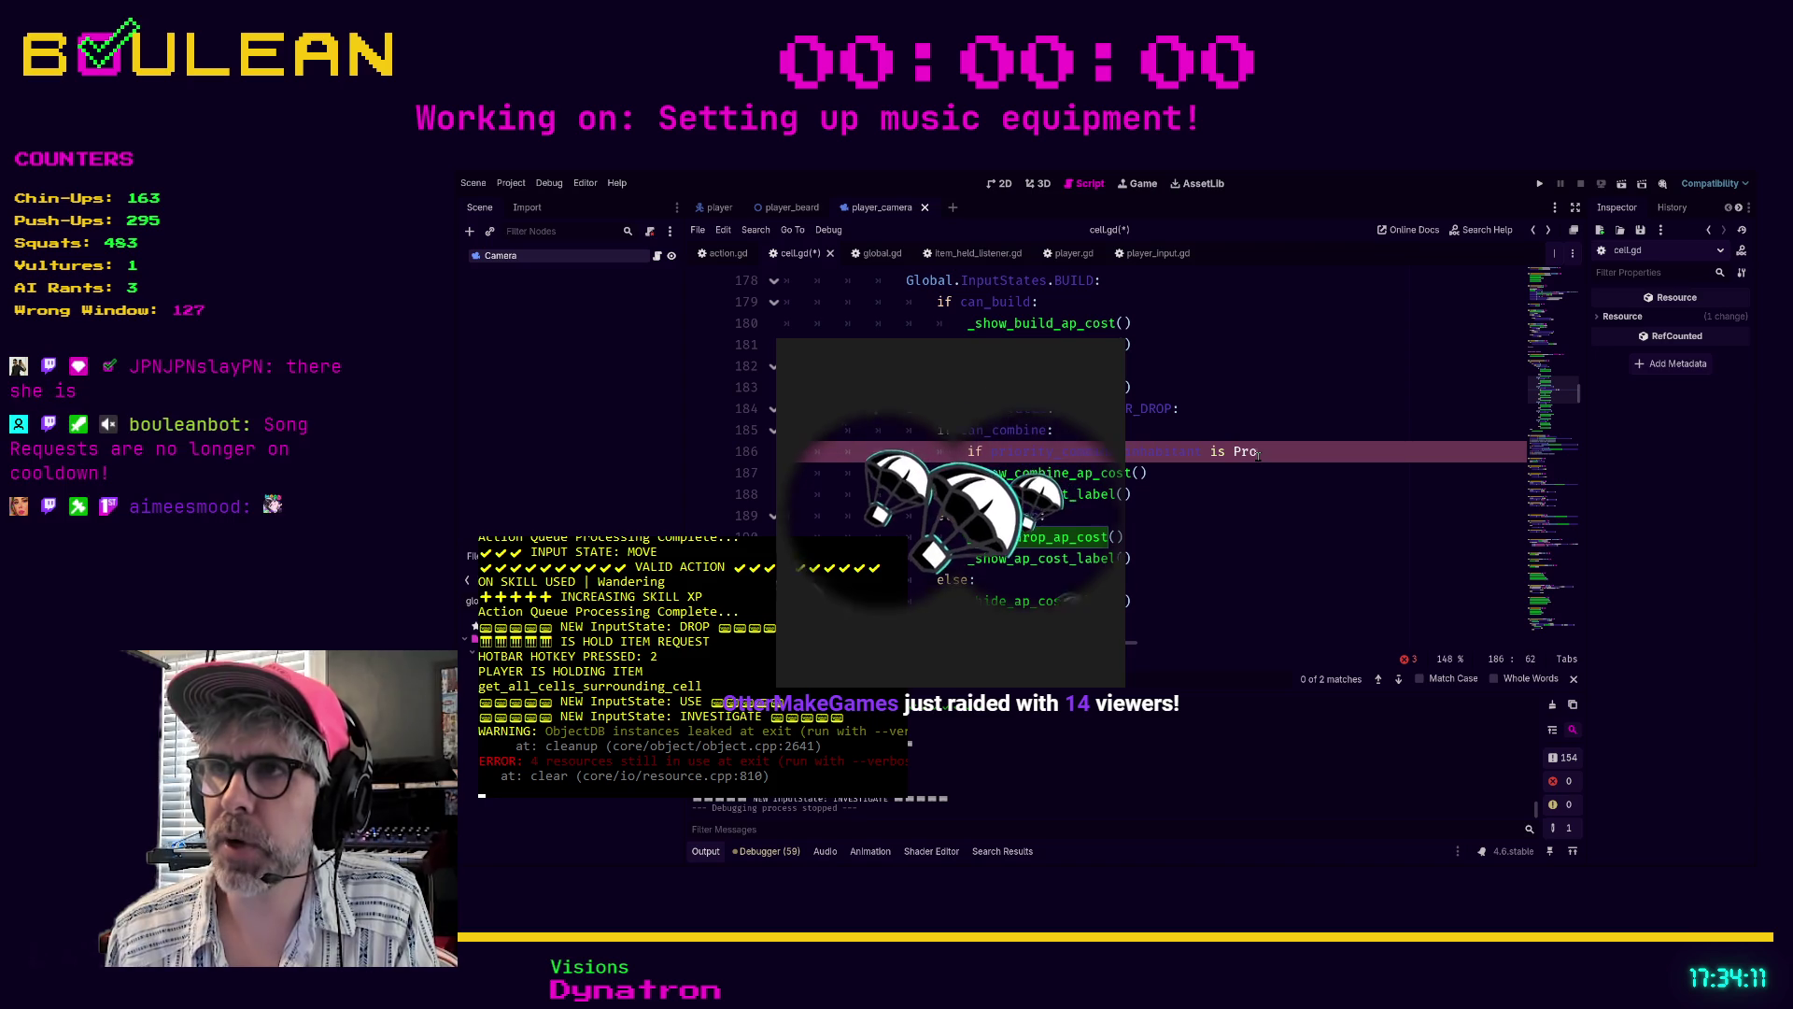
{"action": "type", "text": "cess"}
{"action": "key", "text": "Return"}
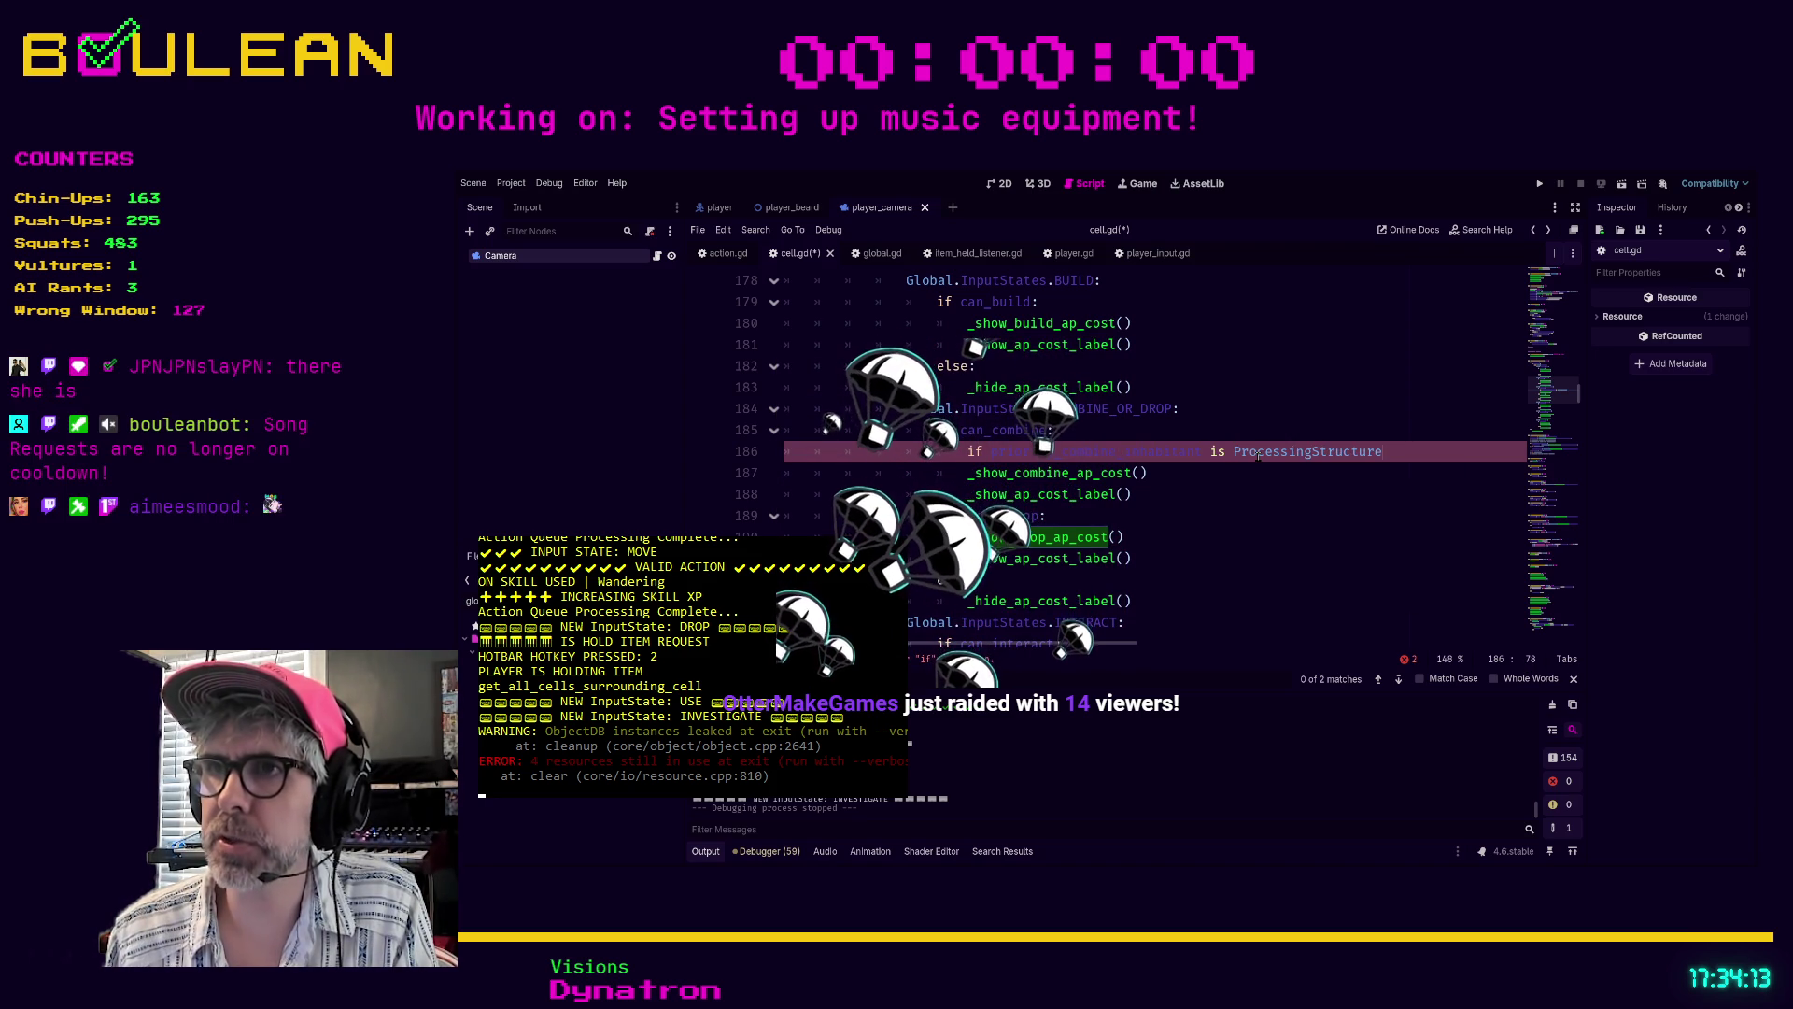
{"action": "type", "text": ":"}
{"action": "key", "text": "Return"}
{"action": "type", "text": "if priori"}
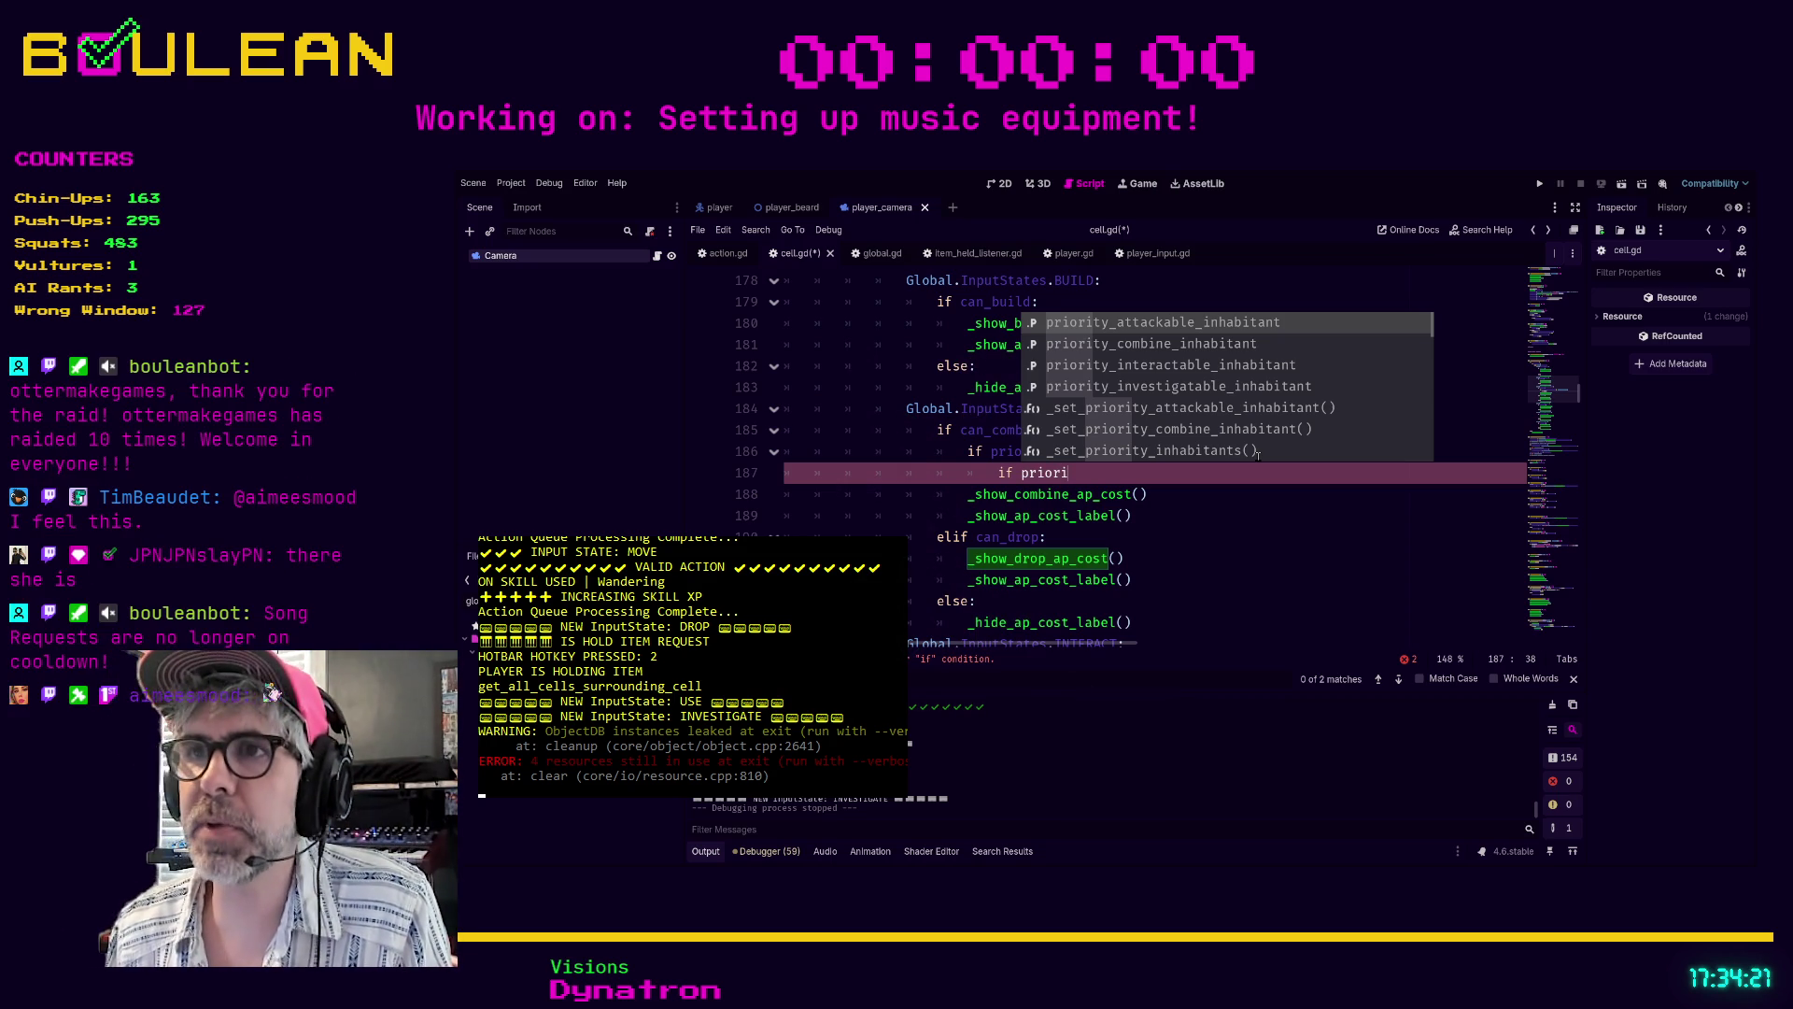
{"action": "key", "text": "Down"}
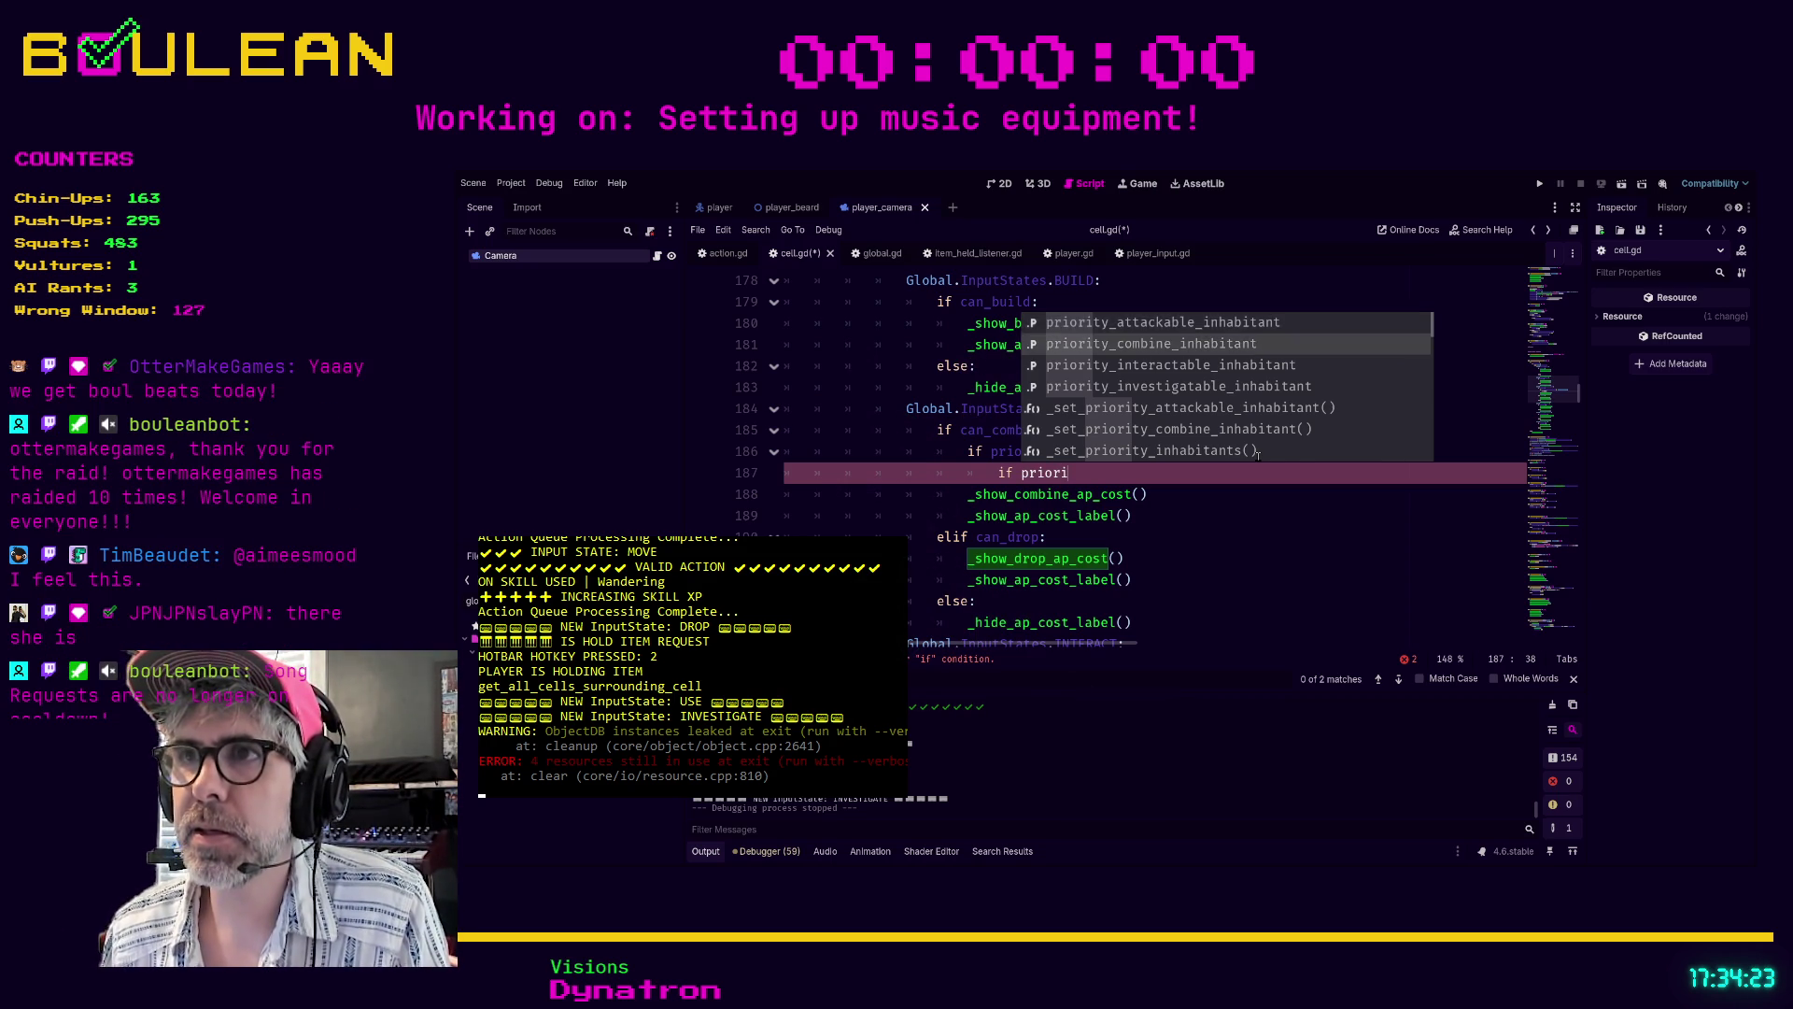
{"action": "key", "text": "Return"}
{"action": "type", "text": ".ca"}
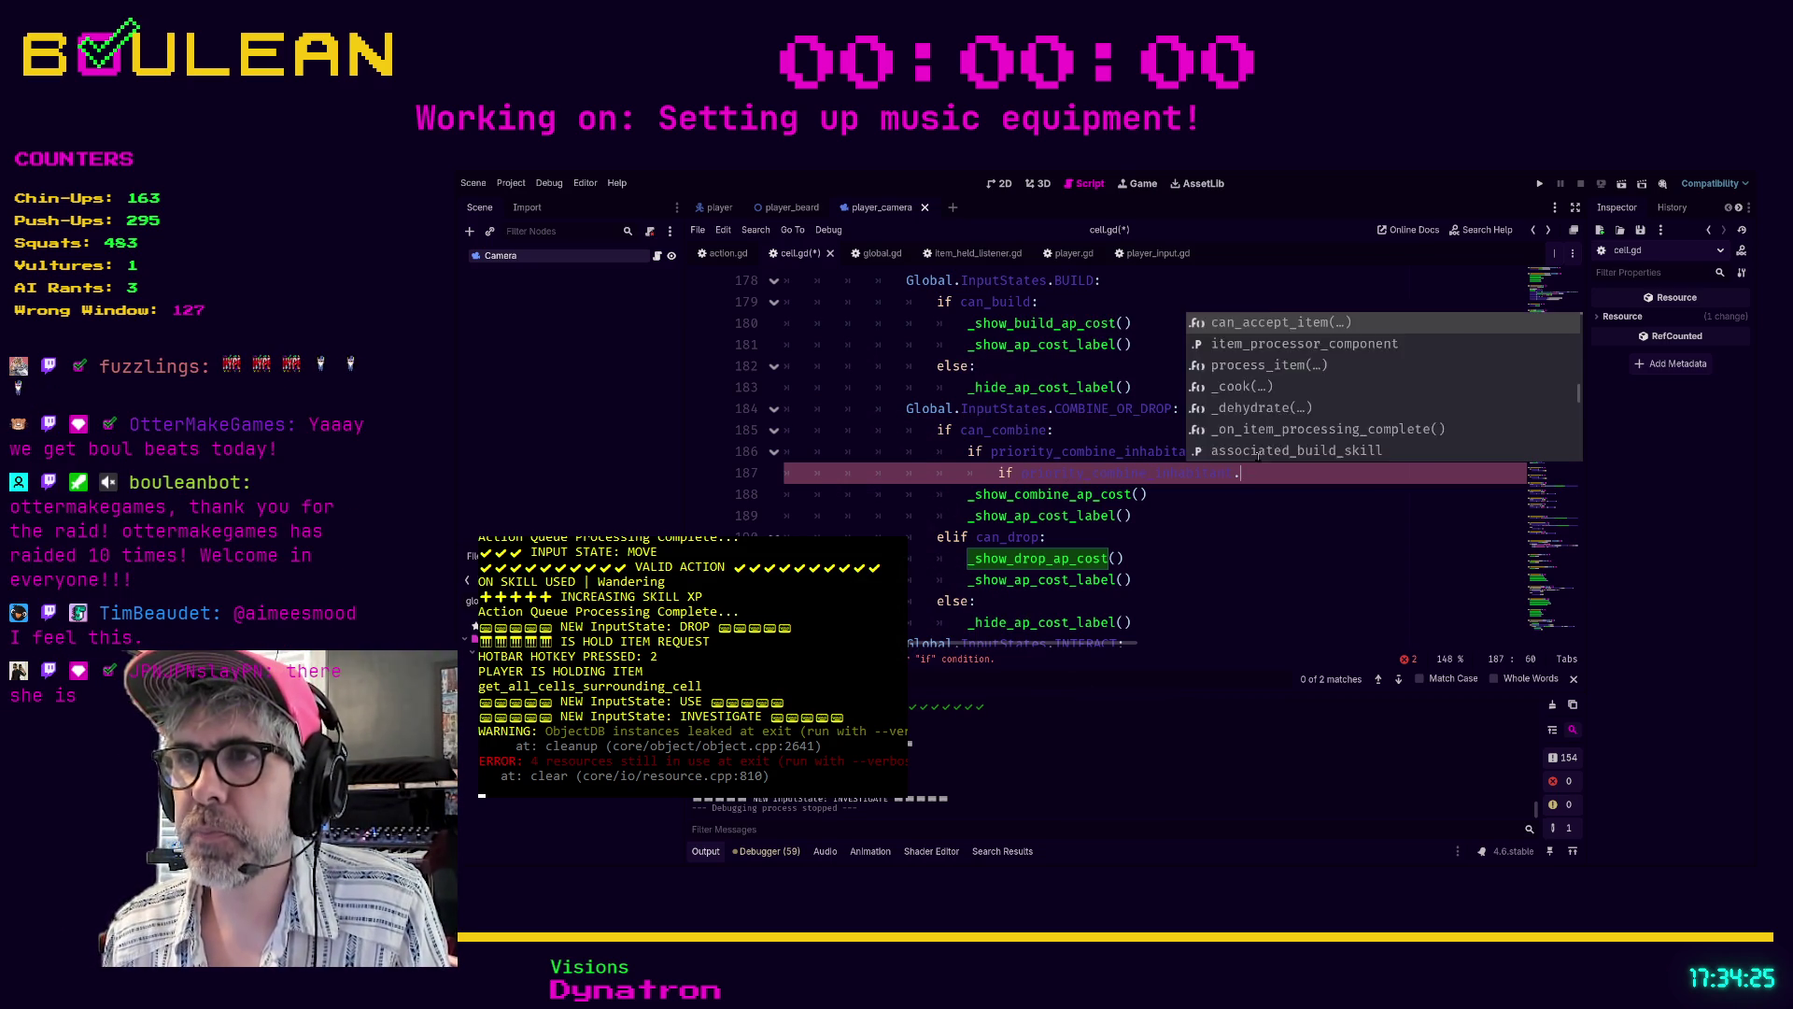
{"action": "key", "text": "Return"}
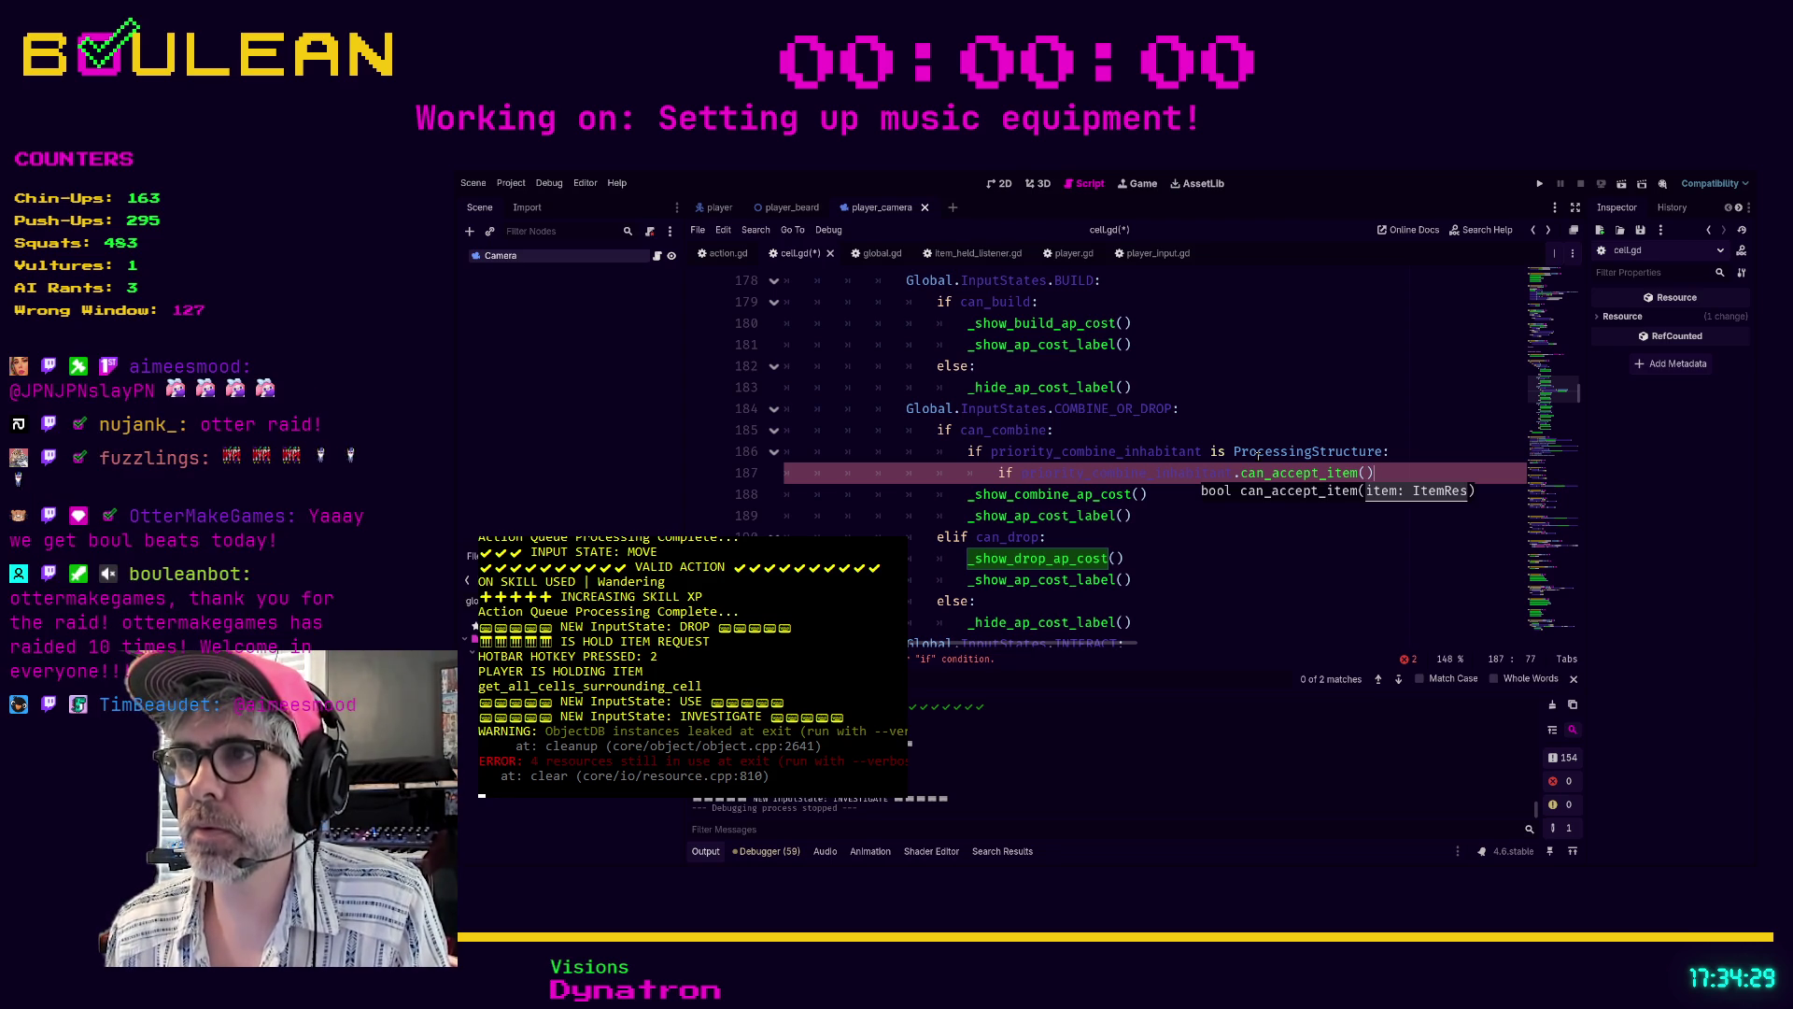
{"action": "type", "text": "item)"}
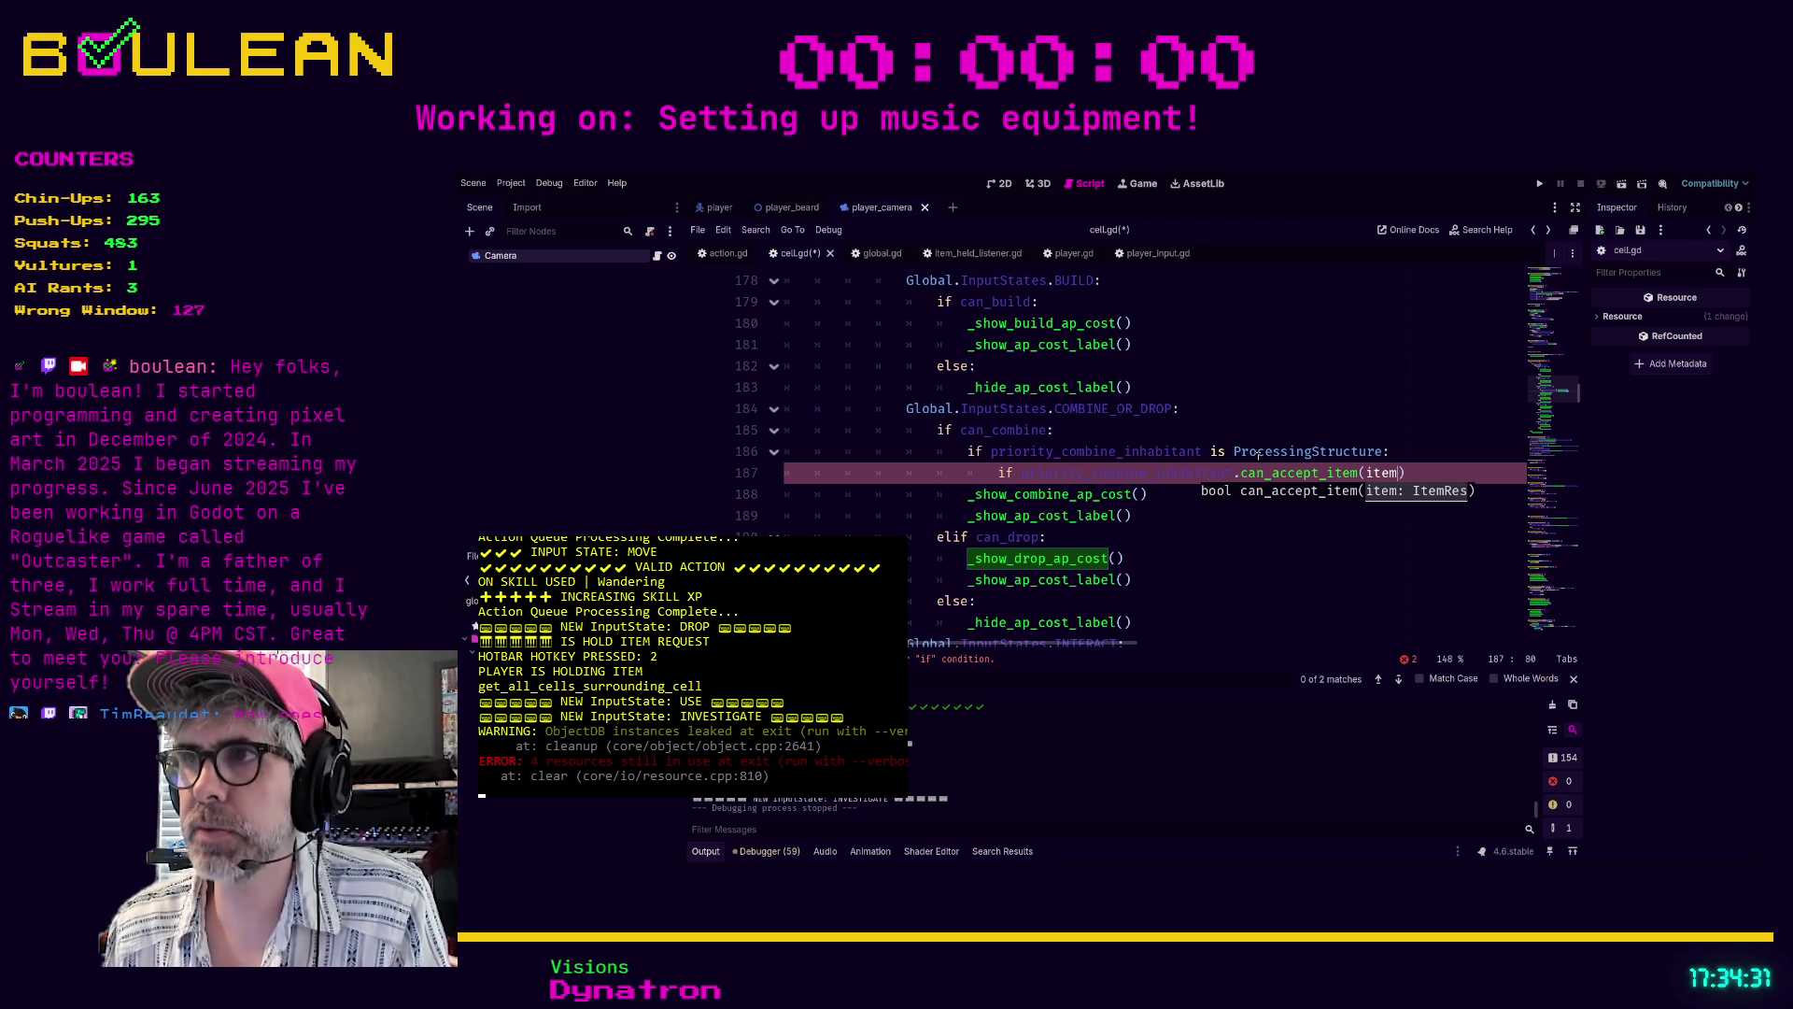
{"action": "type", "text": ":"}
{"action": "key", "text": "Return"}
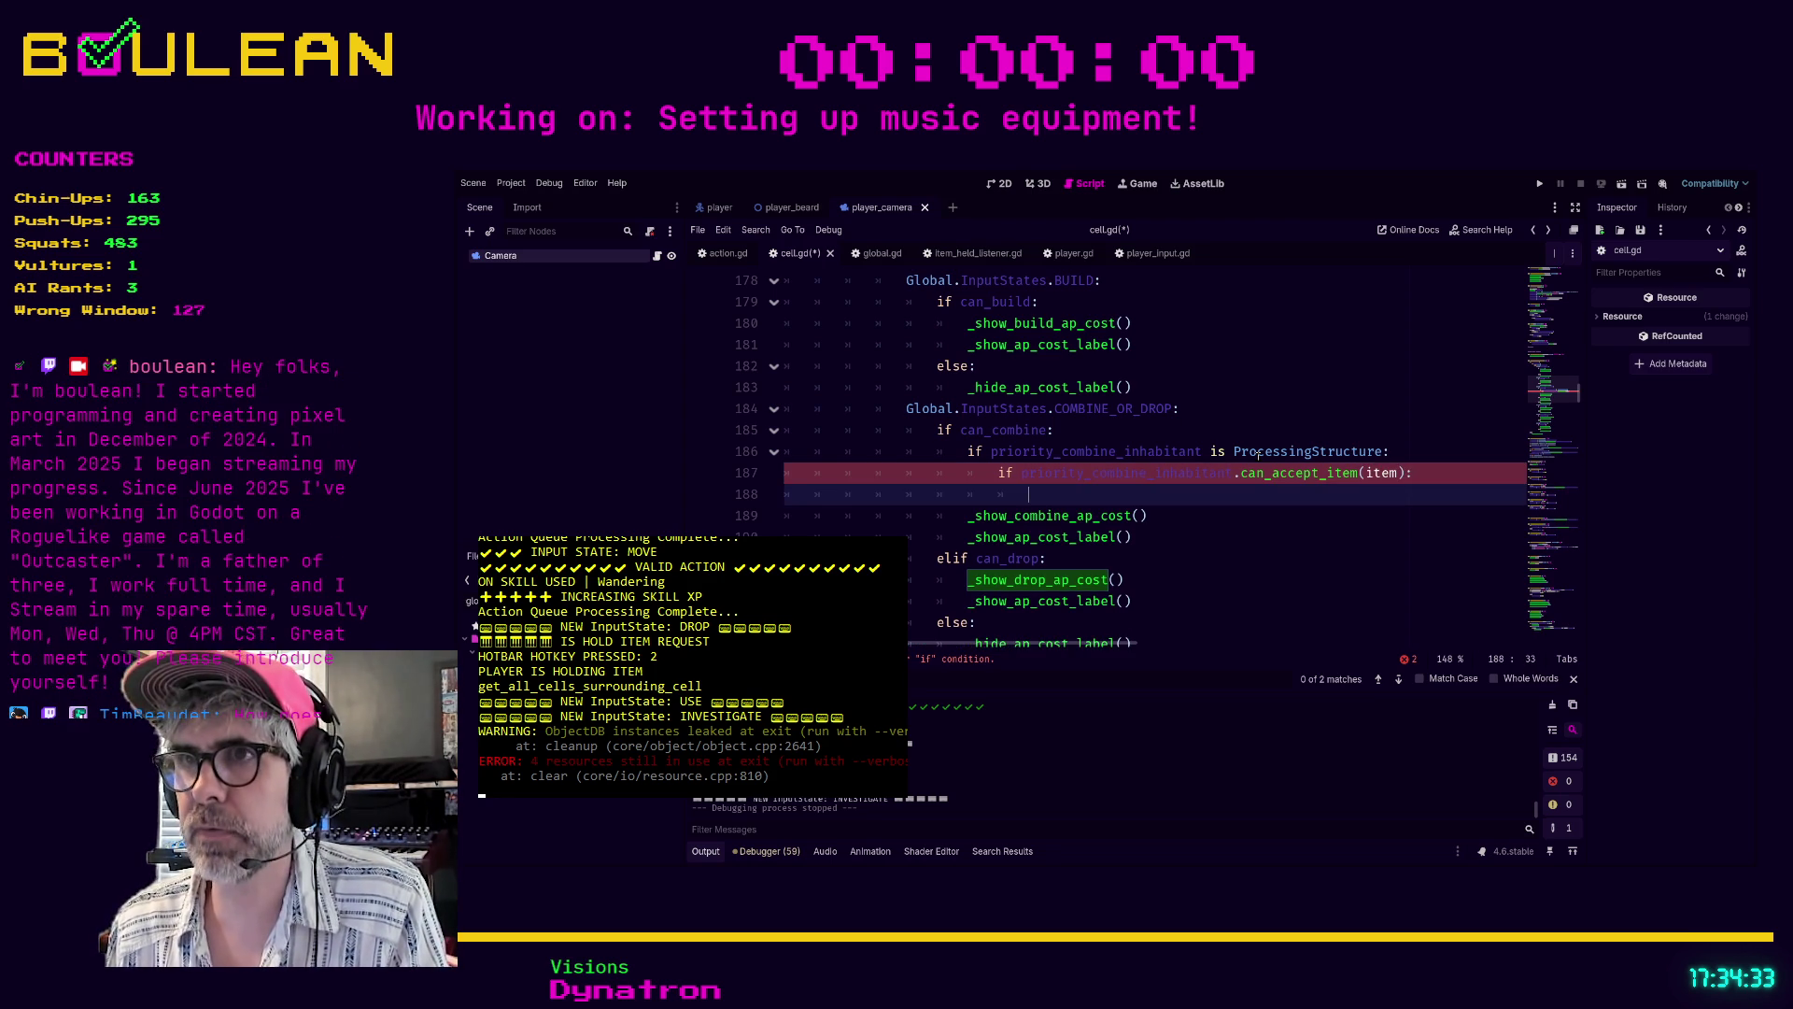
- Indent _show_combine_ap_cost() and _show_ap_cost_label() under the can_accept_item condition
{"action": "key", "text": "Down"}
{"action": "key", "text": "Home"}
{"action": "key", "text": "Tab"}
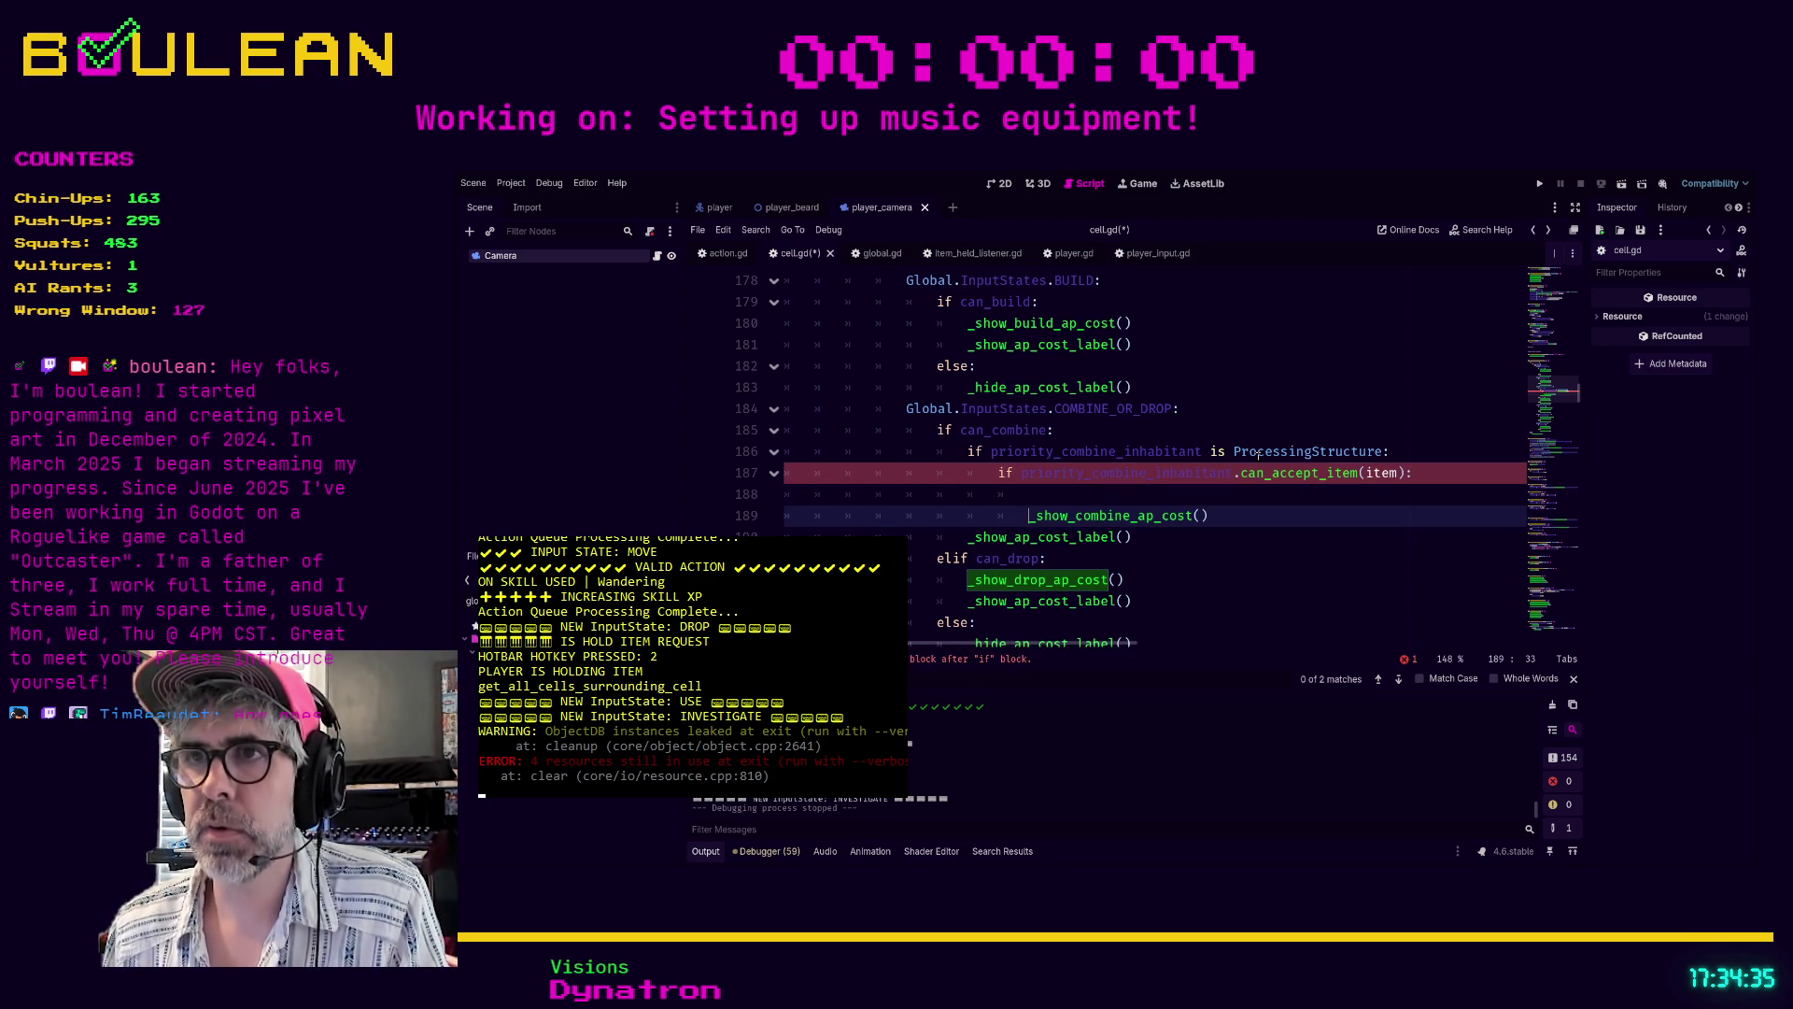
{"action": "key", "text": "Tab"}
{"action": "key", "text": "Down"}
{"action": "key", "text": "Home"}
{"action": "key", "text": "Tab"}
{"action": "key", "text": "Tab"}
{"action": "key", "text": "Up"}
{"action": "key", "text": "Up"}
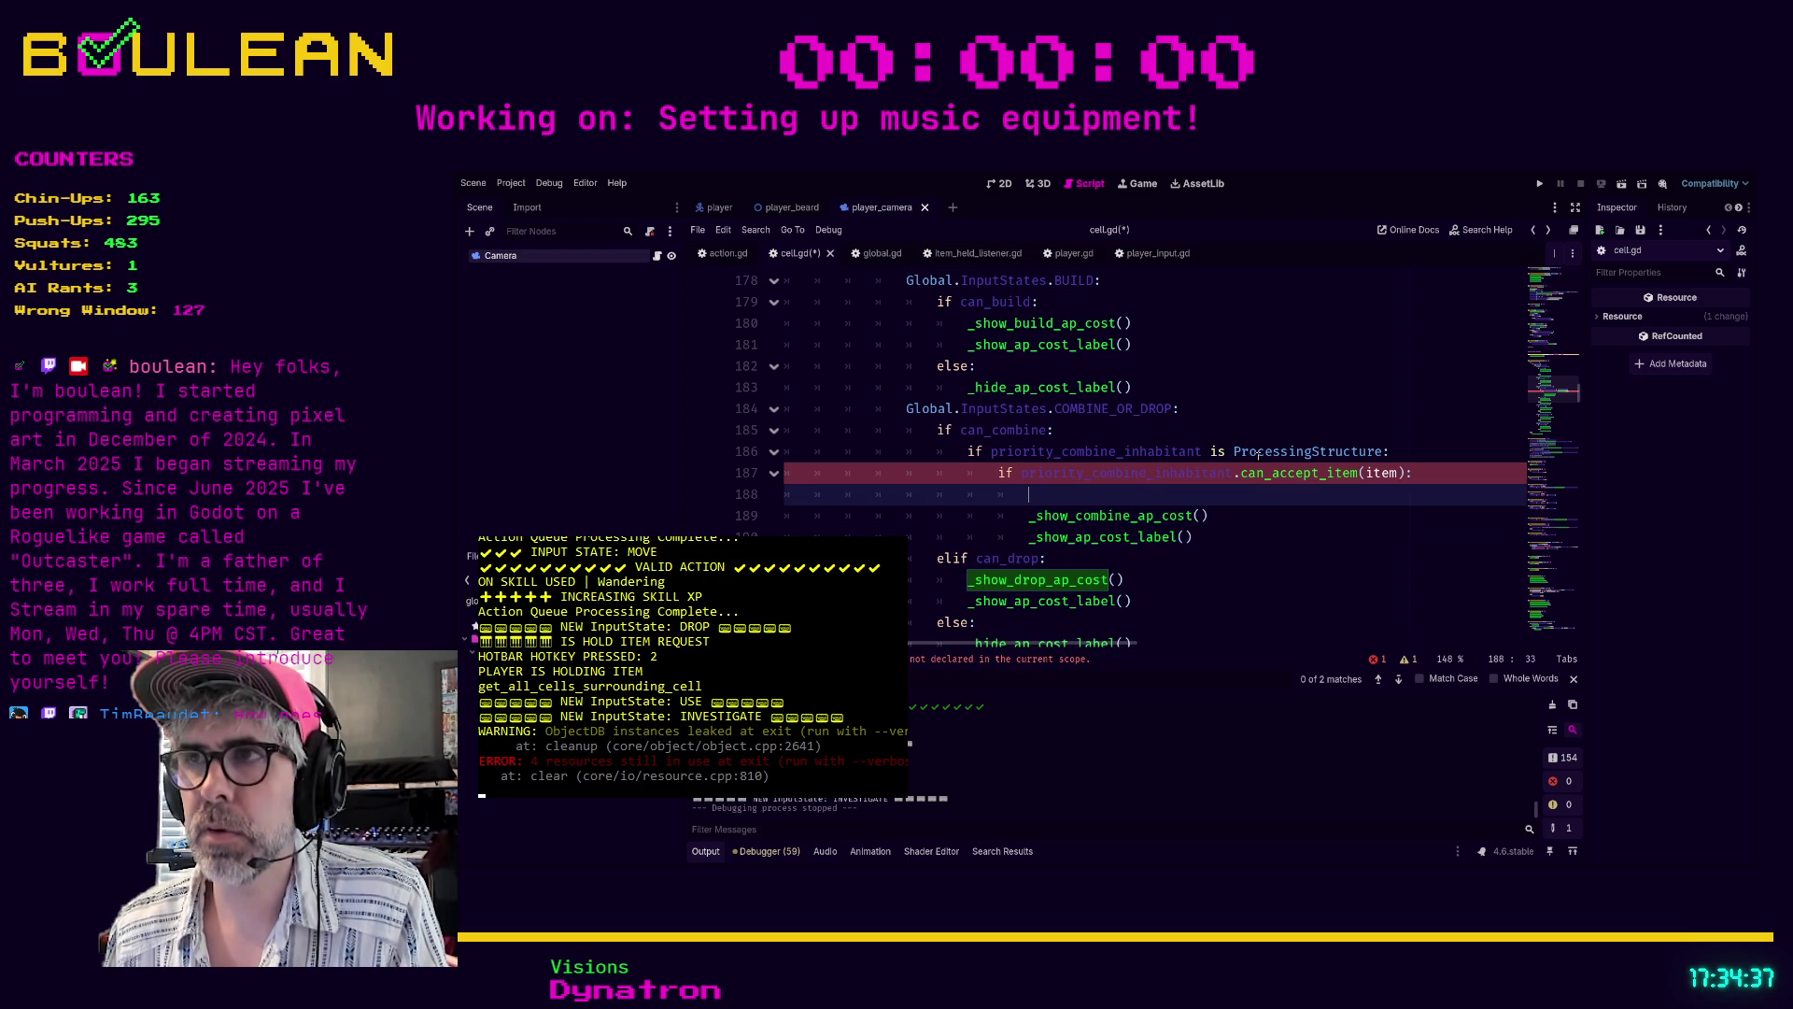
{"action": "key", "text": "BackSpace"}
{"action": "key", "text": "BackSpace"}
{"action": "key", "text": "BackSpace"}
{"action": "key", "text": "BackSpace"}
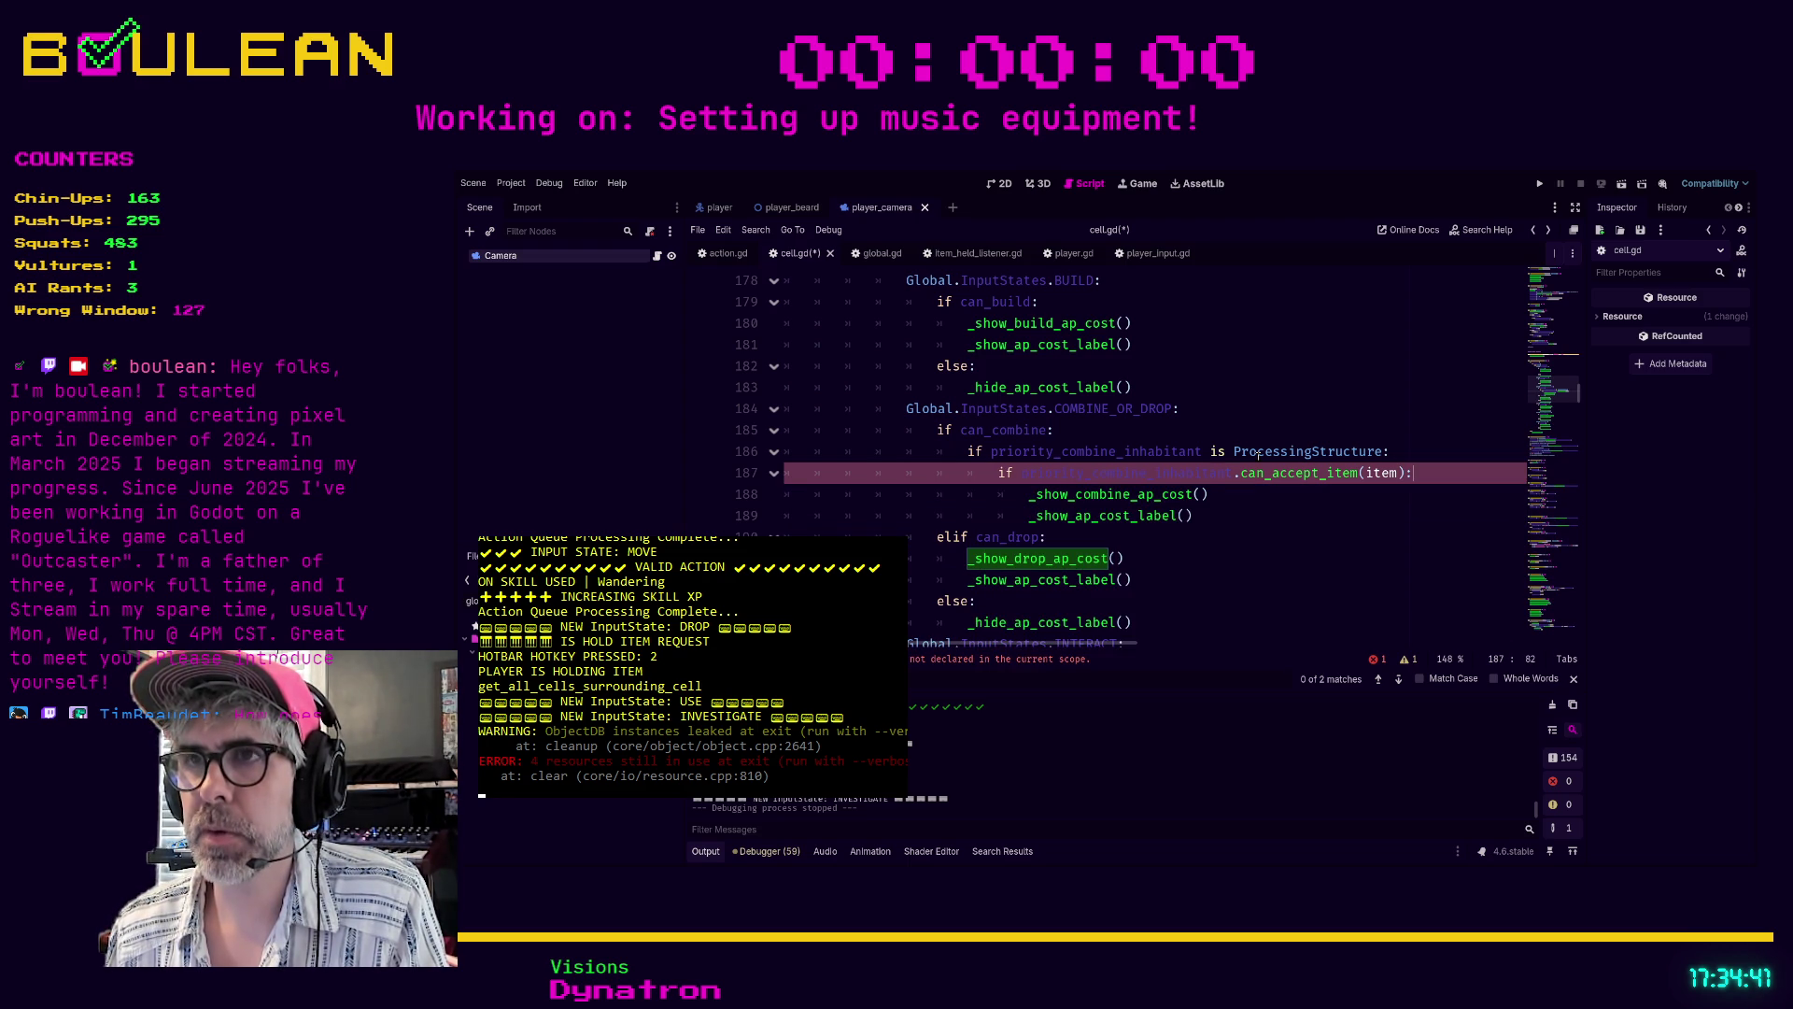
{"action": "key", "text": "Down"}
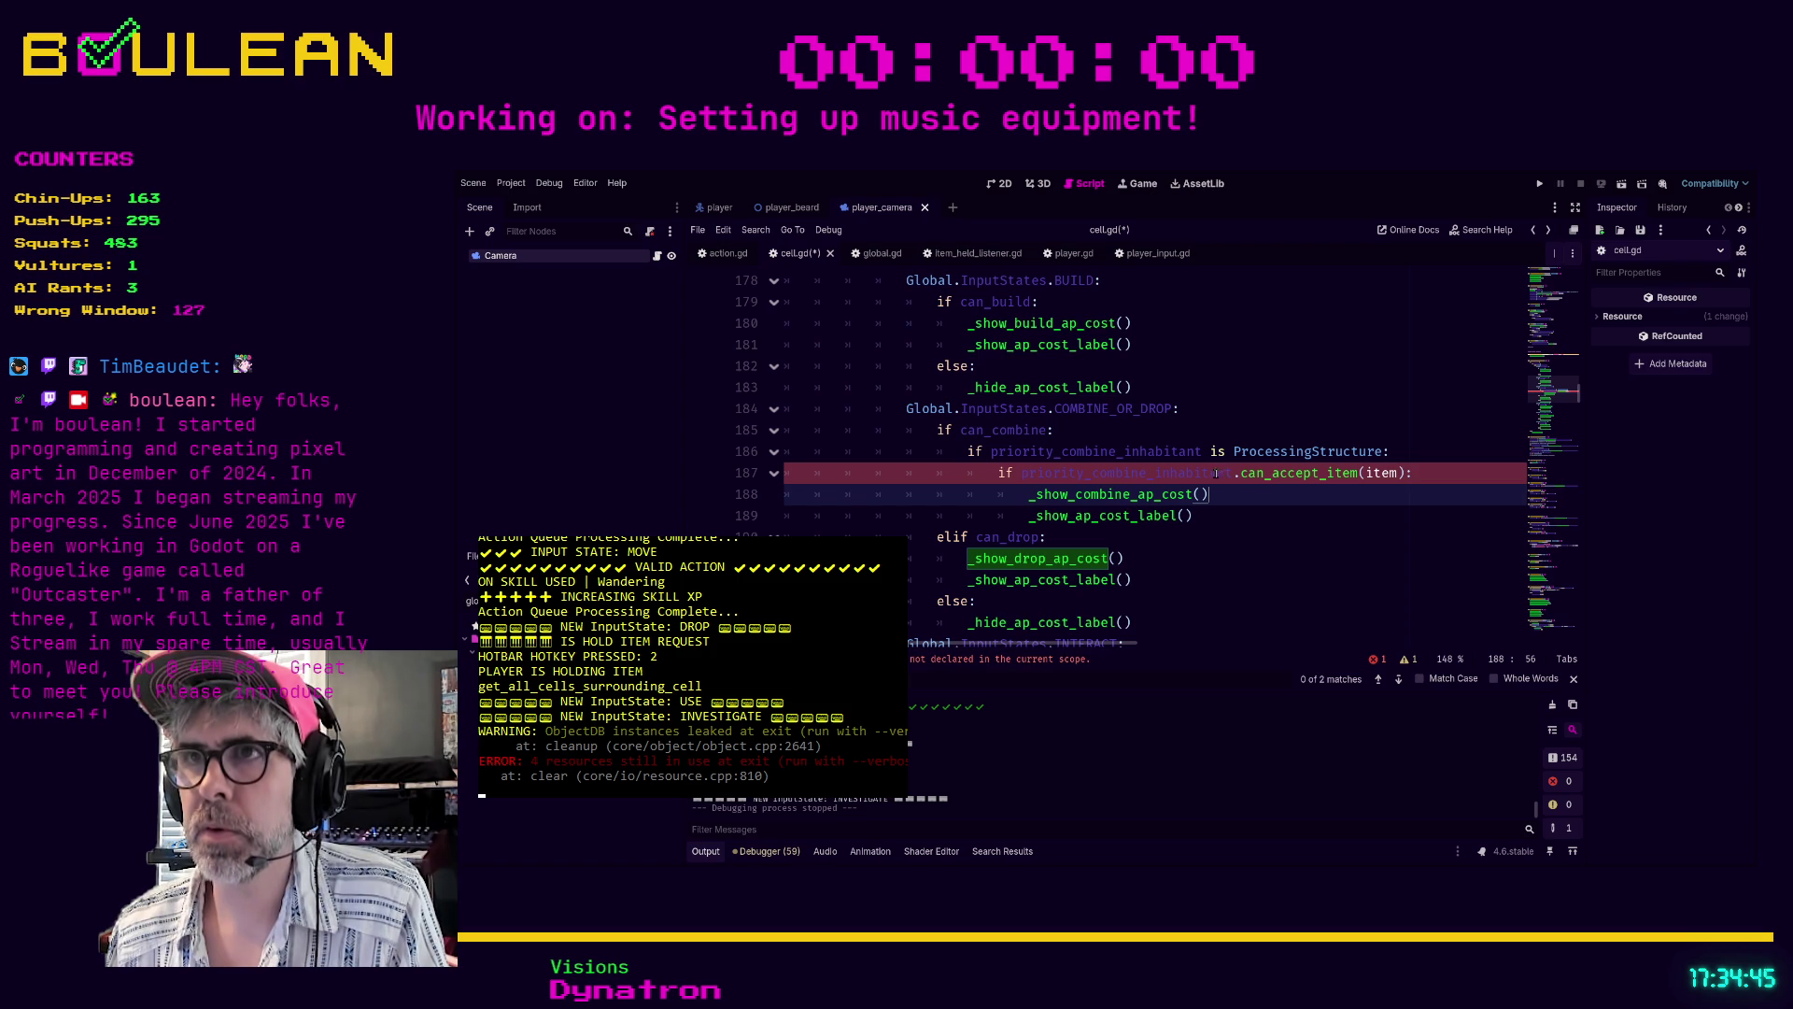
{"action": "double_click", "coordinate": [1372, 472]}
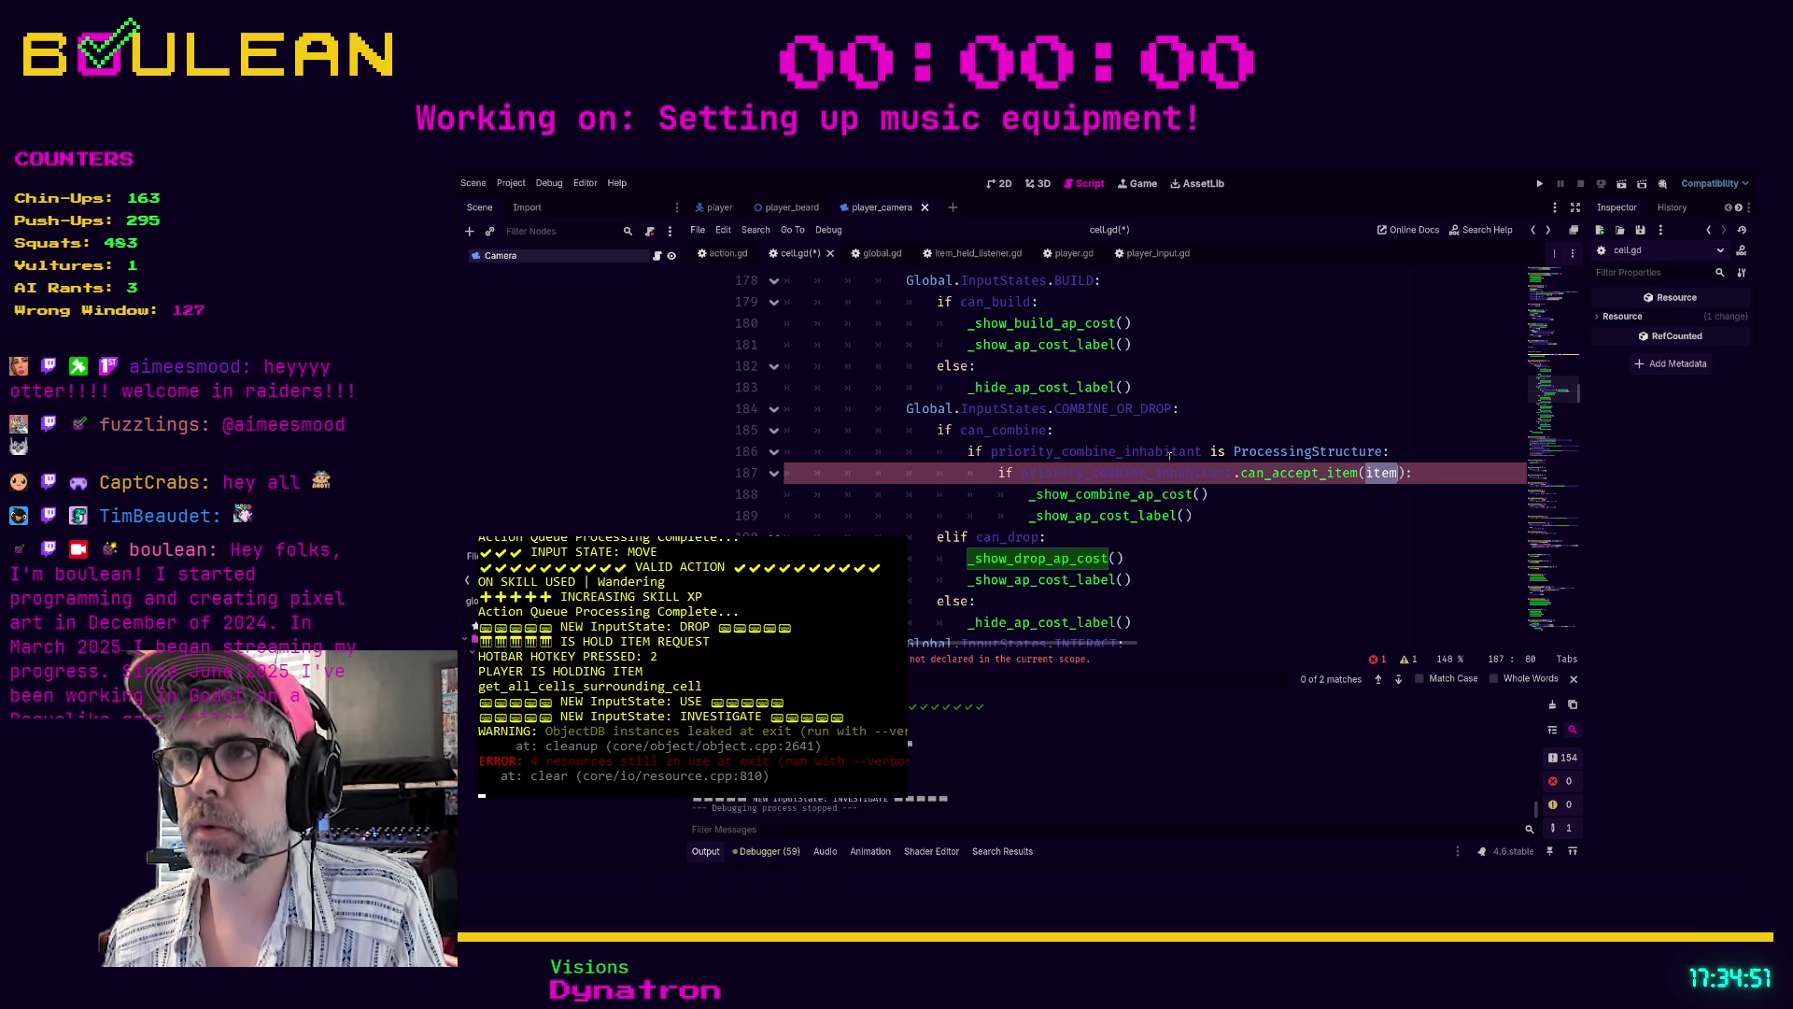
{"action": "left_click", "coordinate": [1130, 472]}
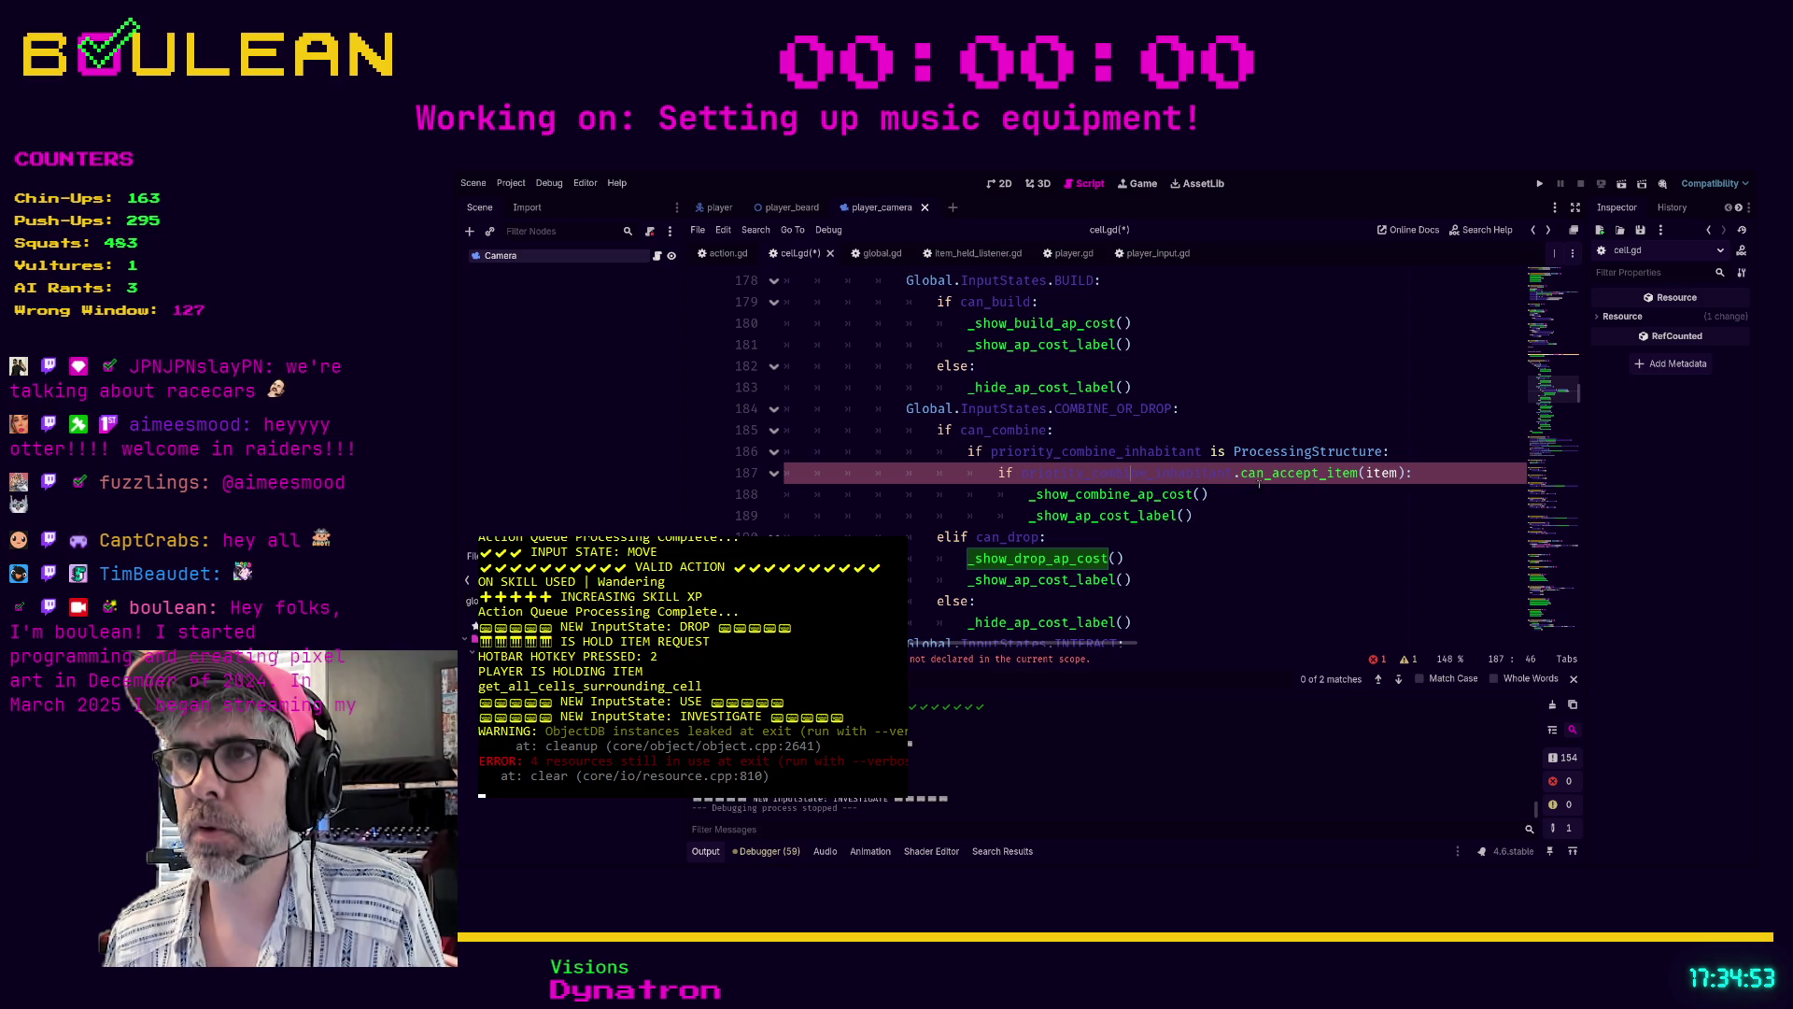
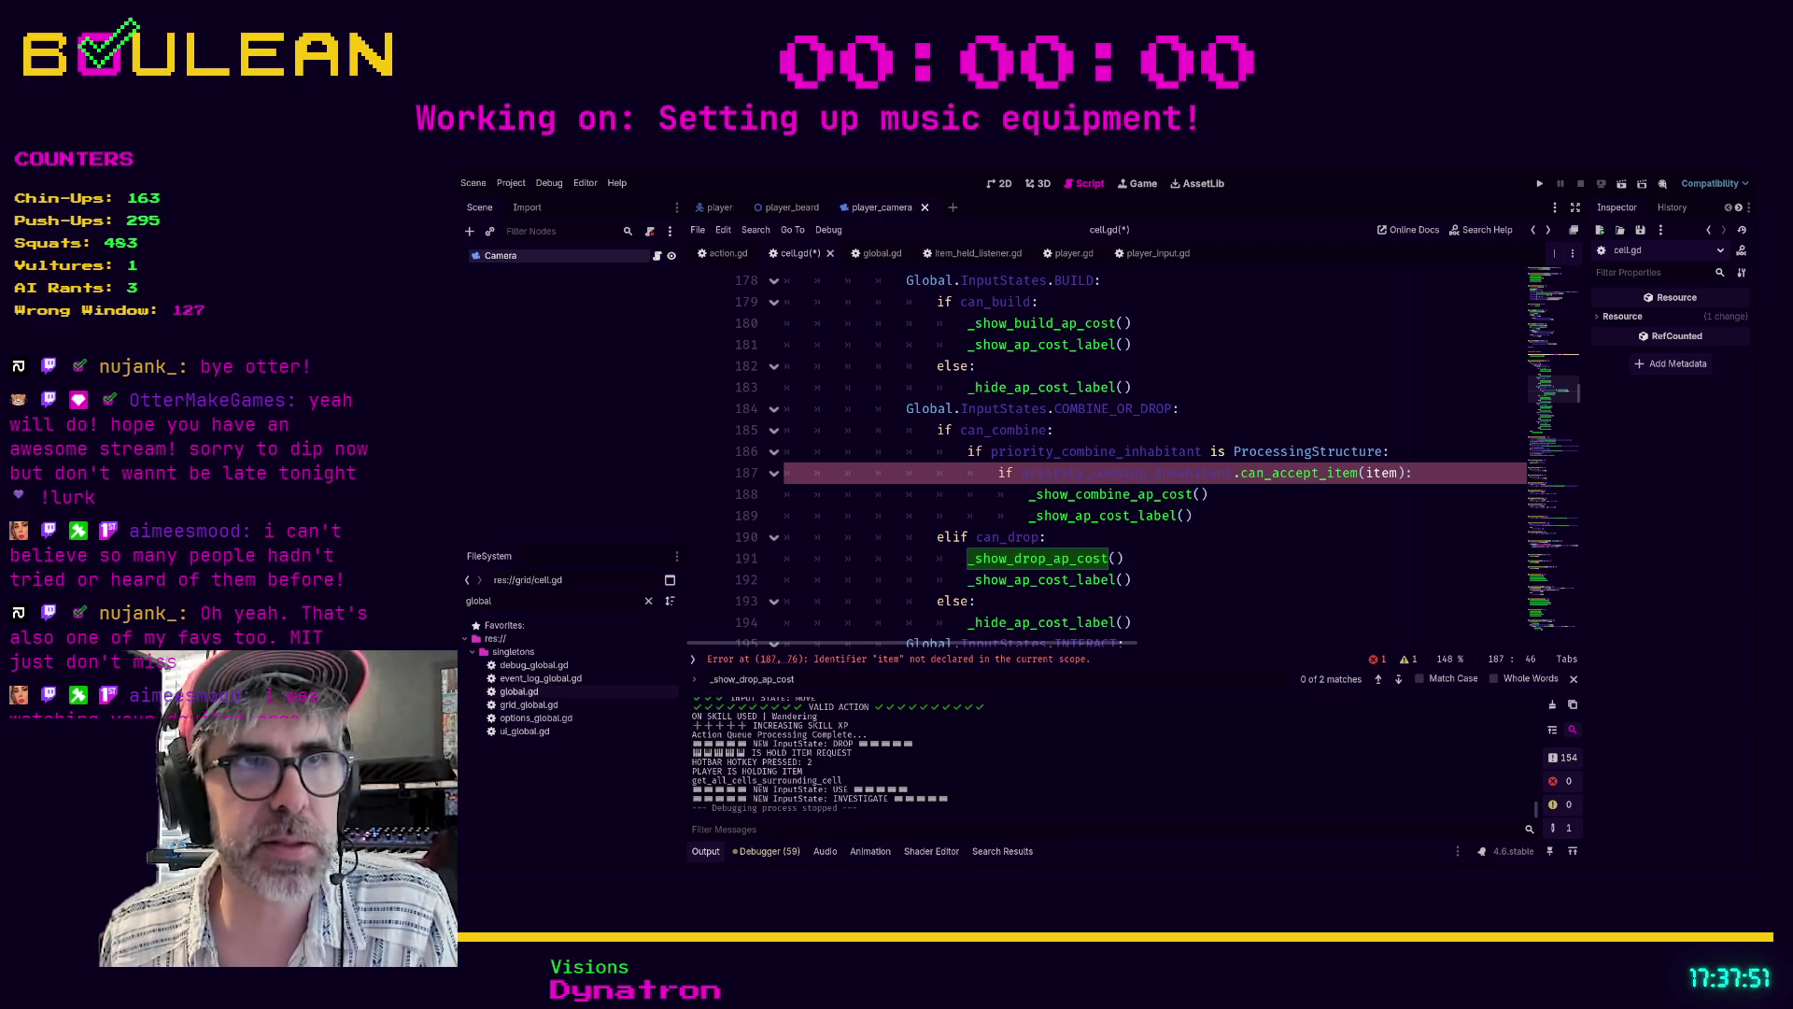
- Comment out the failing can_accept_item check on line 187 of cell.gd and run the game
{"action": "left_click", "coordinate": [1244, 561]}
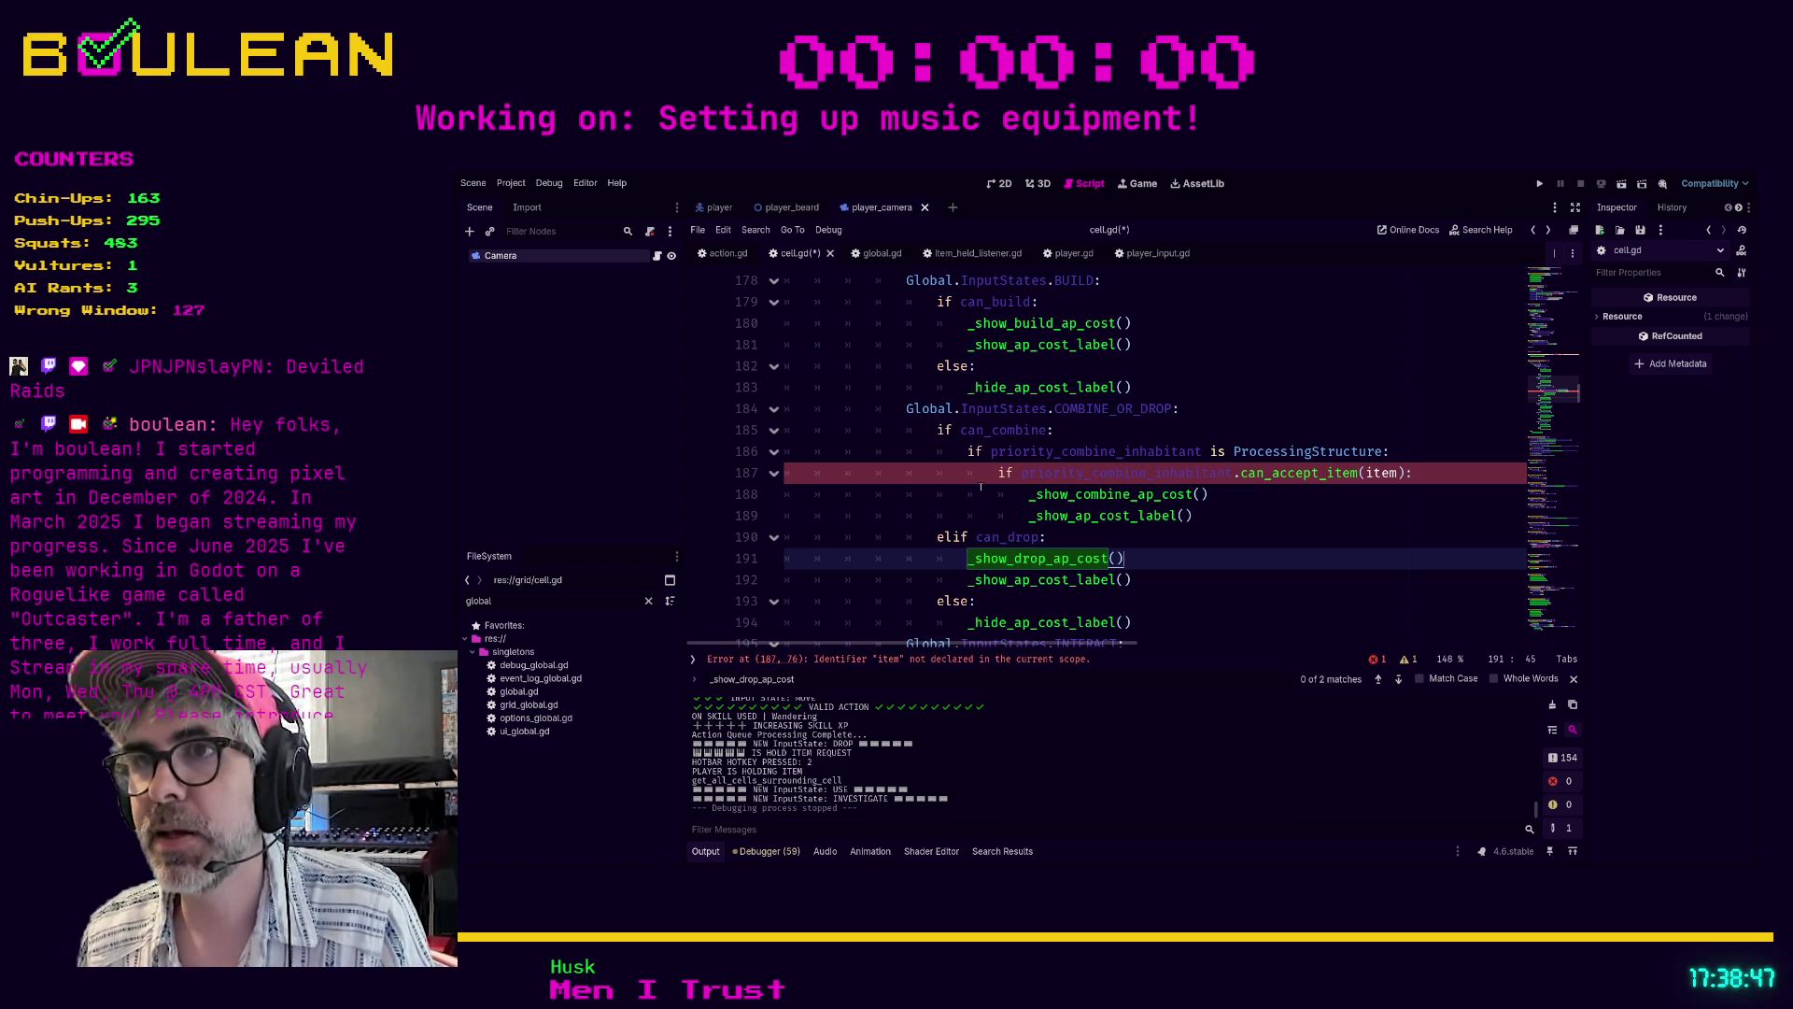
{"action": "left_click", "coordinate": [1109, 474]}
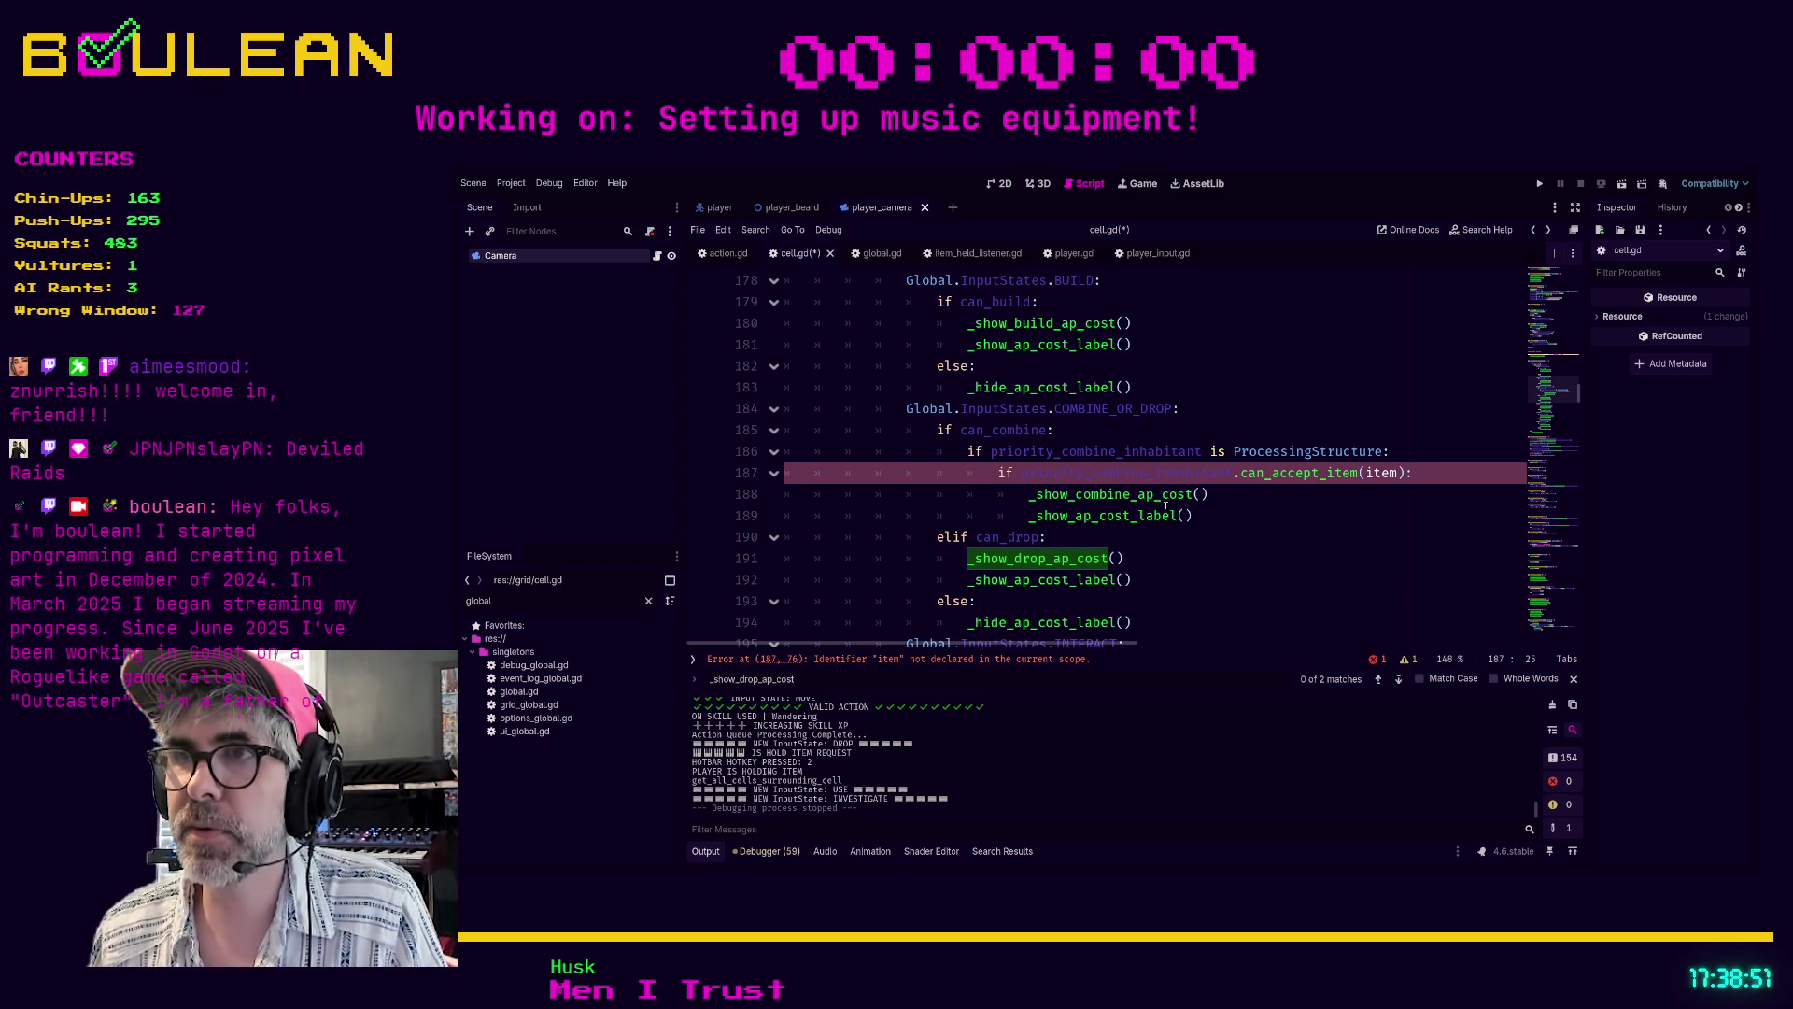
{"action": "key", "text": "ctrl+k"}
{"action": "key", "text": "Down"}
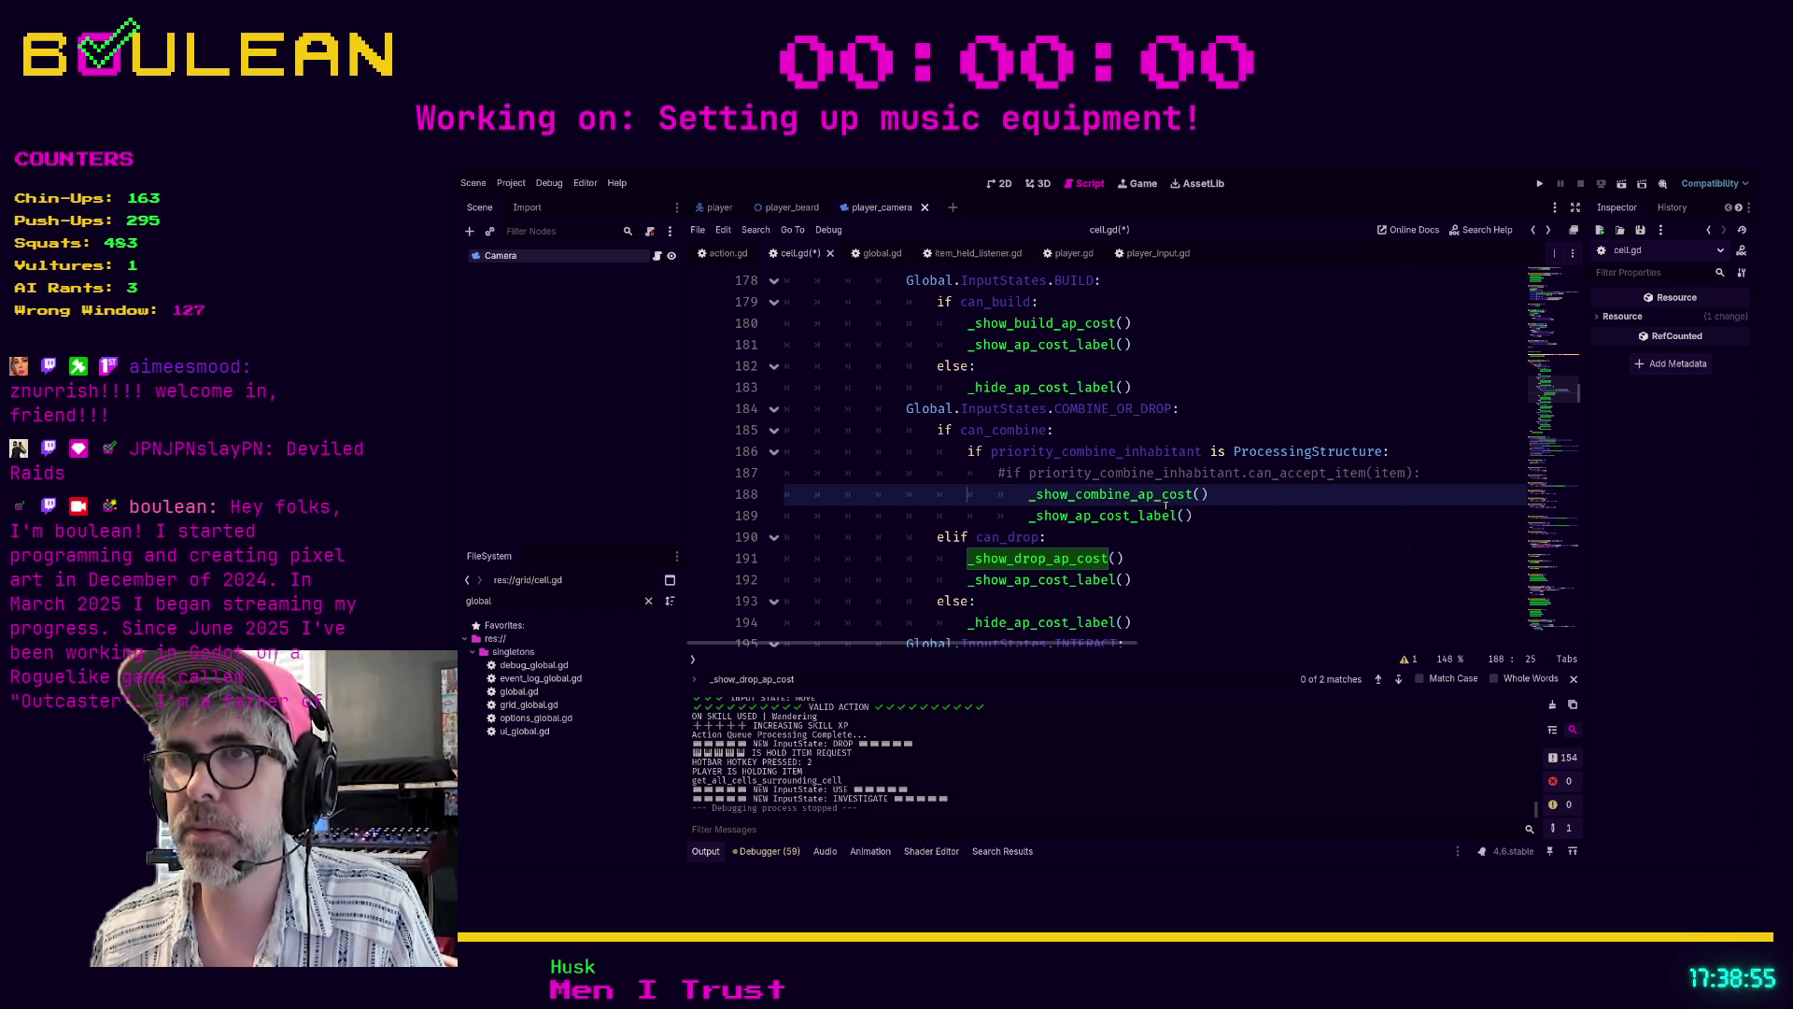
{"action": "key", "text": "F5"}
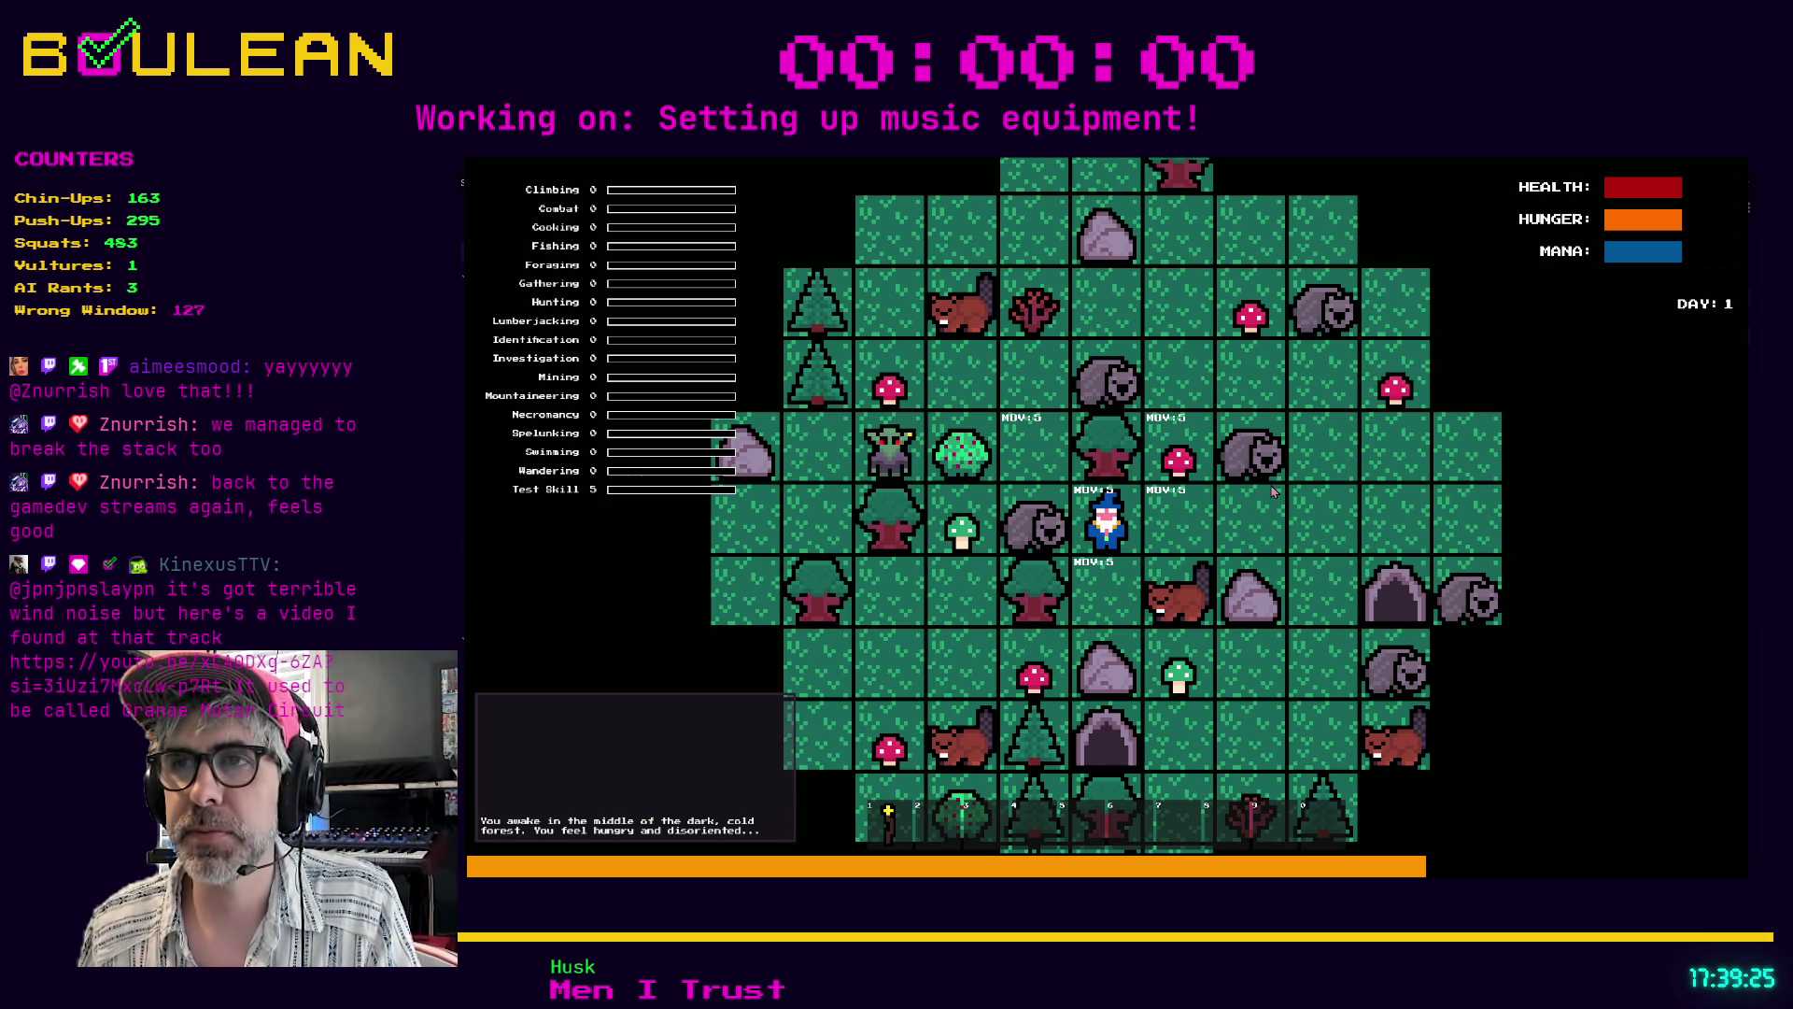
- Pick up the Red Mushroom, then attack the adjacent wombat until it dies
{"action": "key", "text": "Right"}
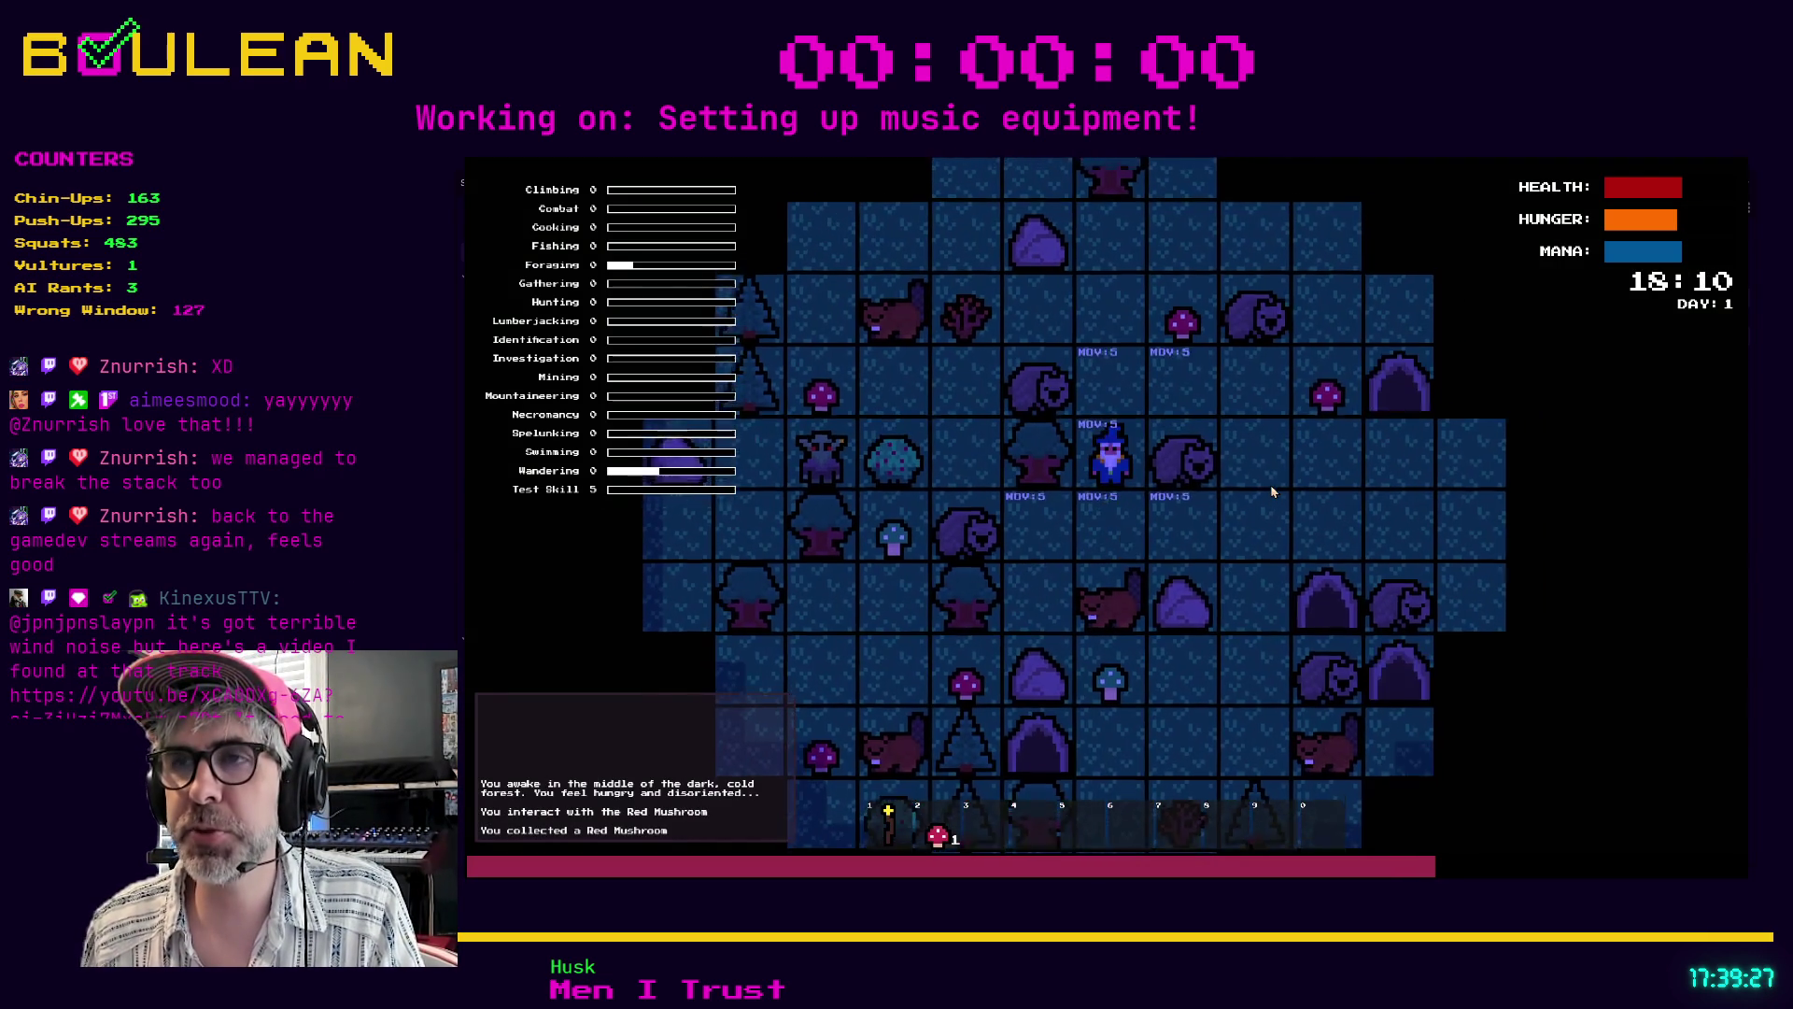
{"action": "key", "text": "Up"}
{"action": "key", "text": "Up"}
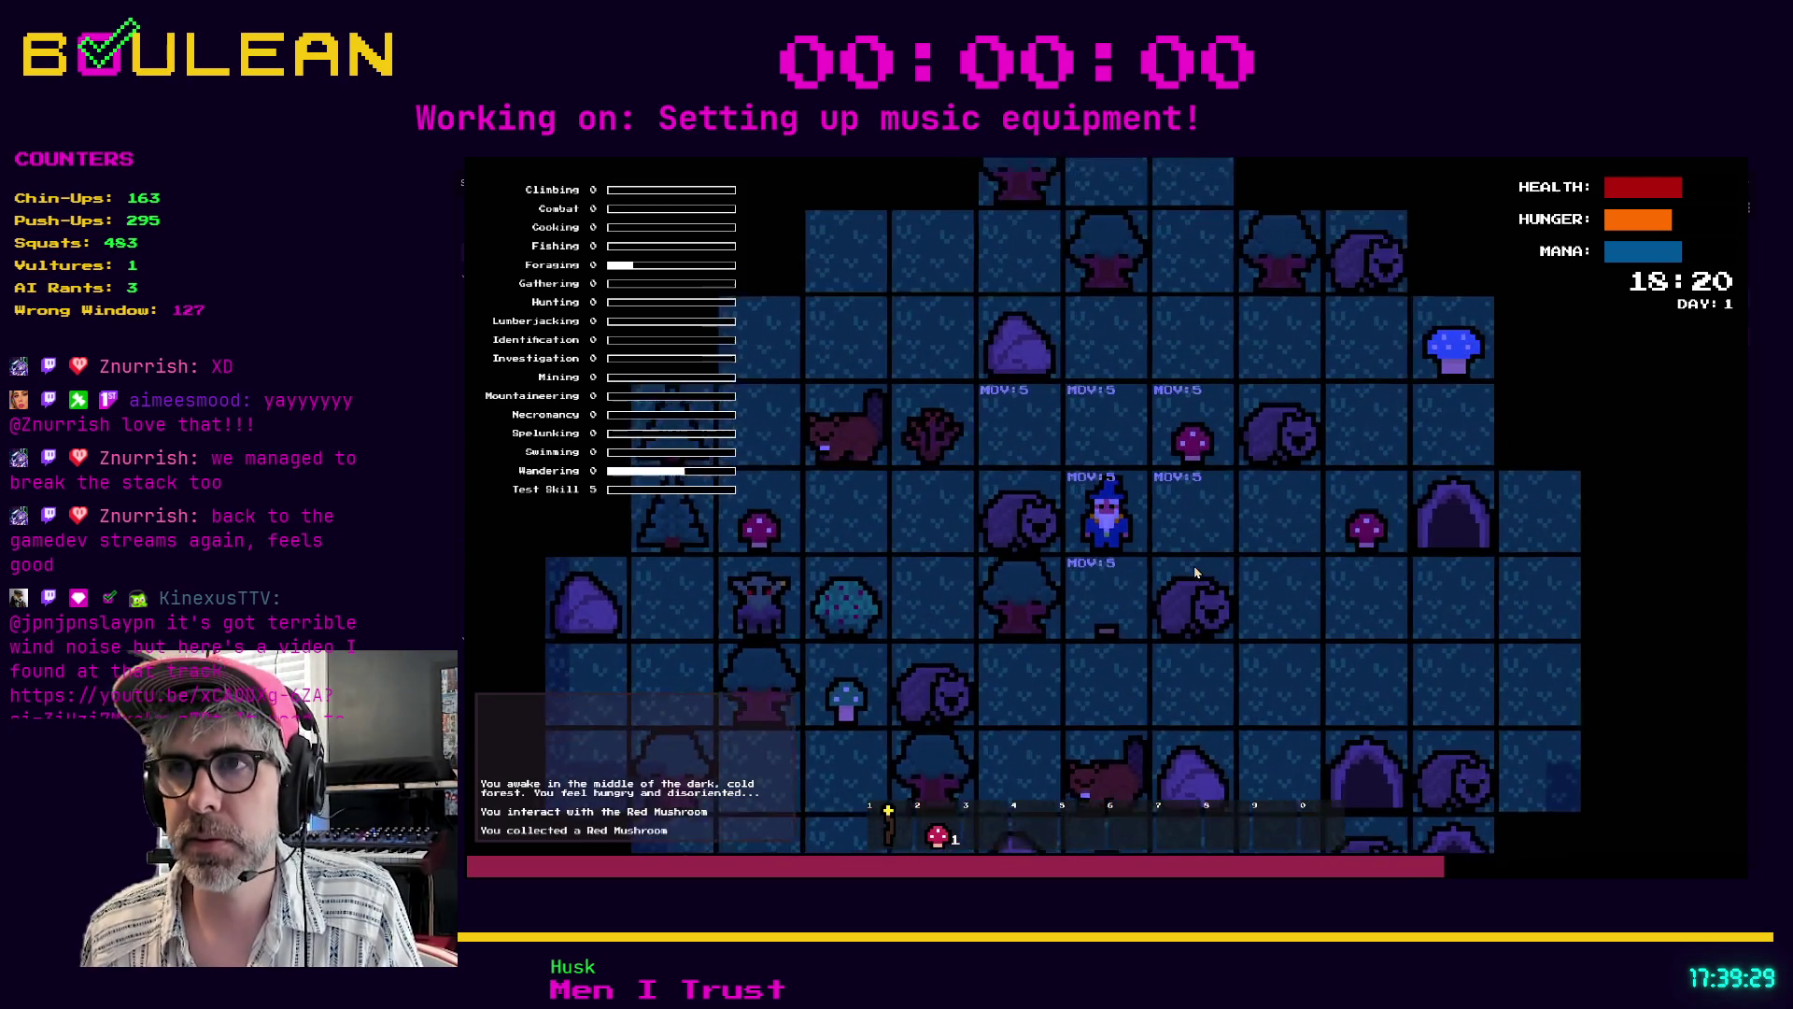
{"action": "left_click", "coordinate": [1194, 564]}
{"action": "left_click", "coordinate": [1196, 574]}
{"action": "left_click", "coordinate": [1195, 570]}
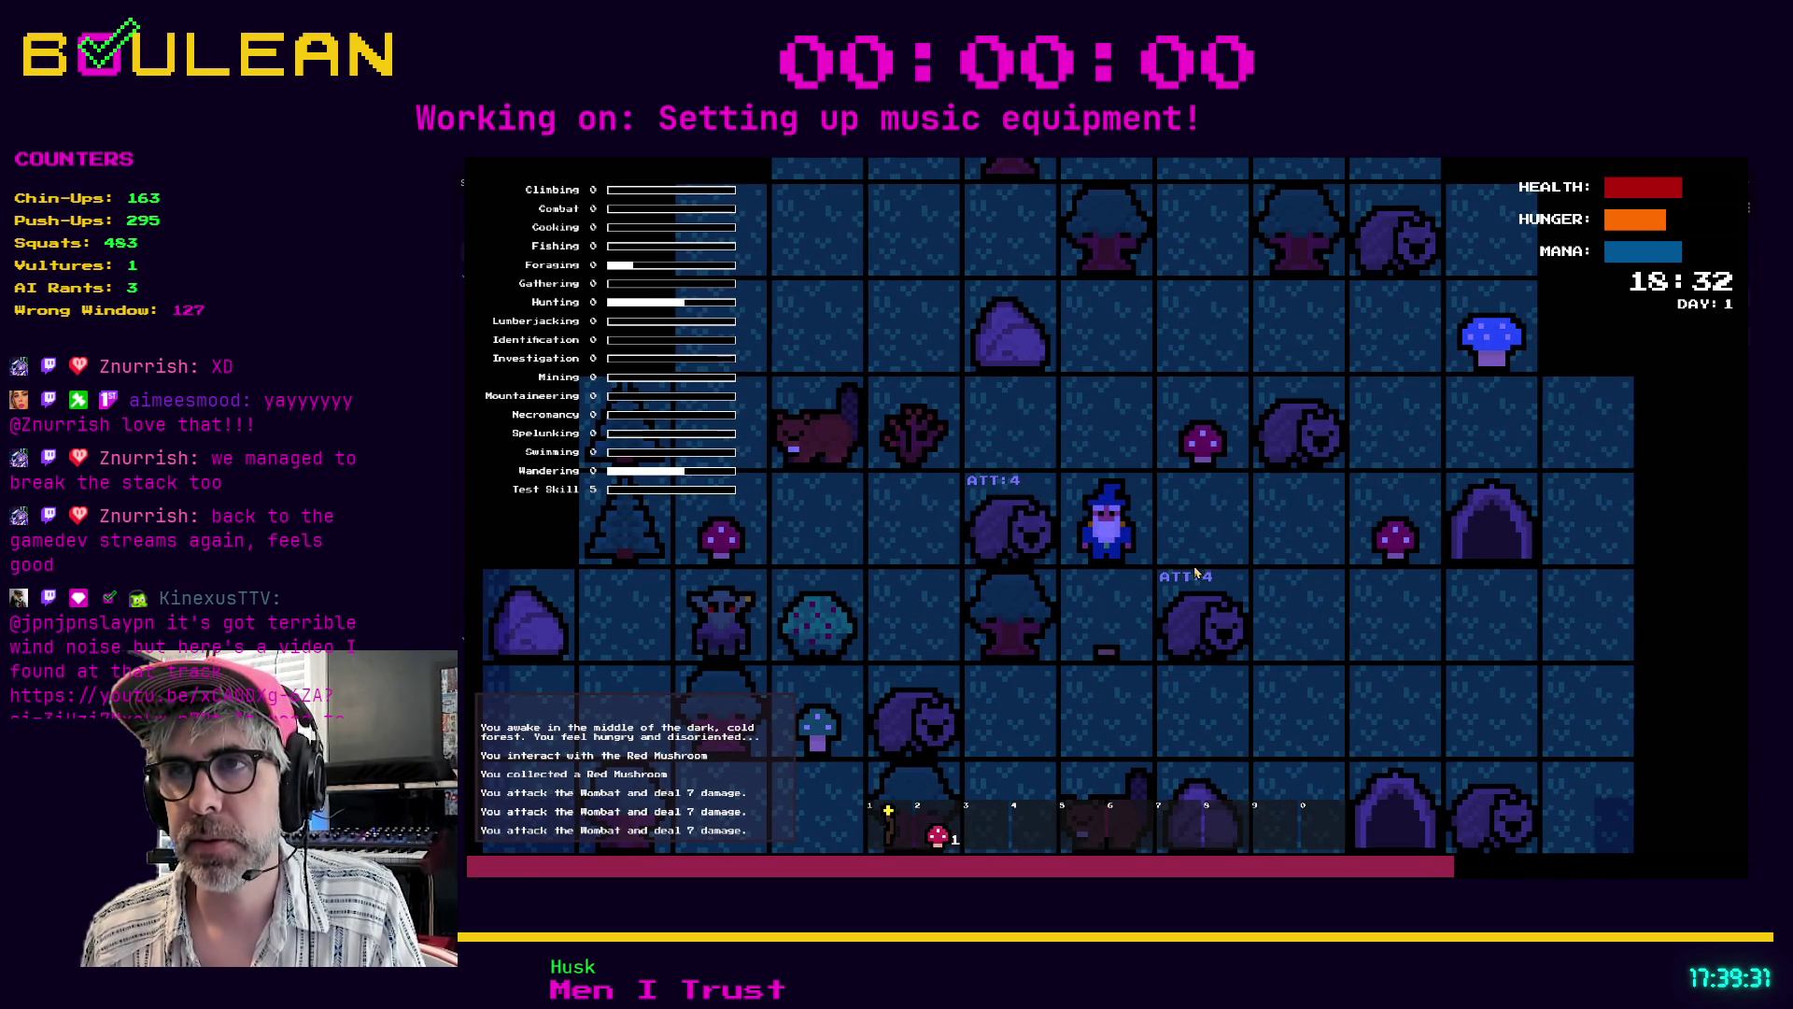
{"action": "left_click", "coordinate": [1194, 570]}
- Walk over the dropped meat tiles to collect 20 Raw Meat
{"action": "key", "text": "Left"}
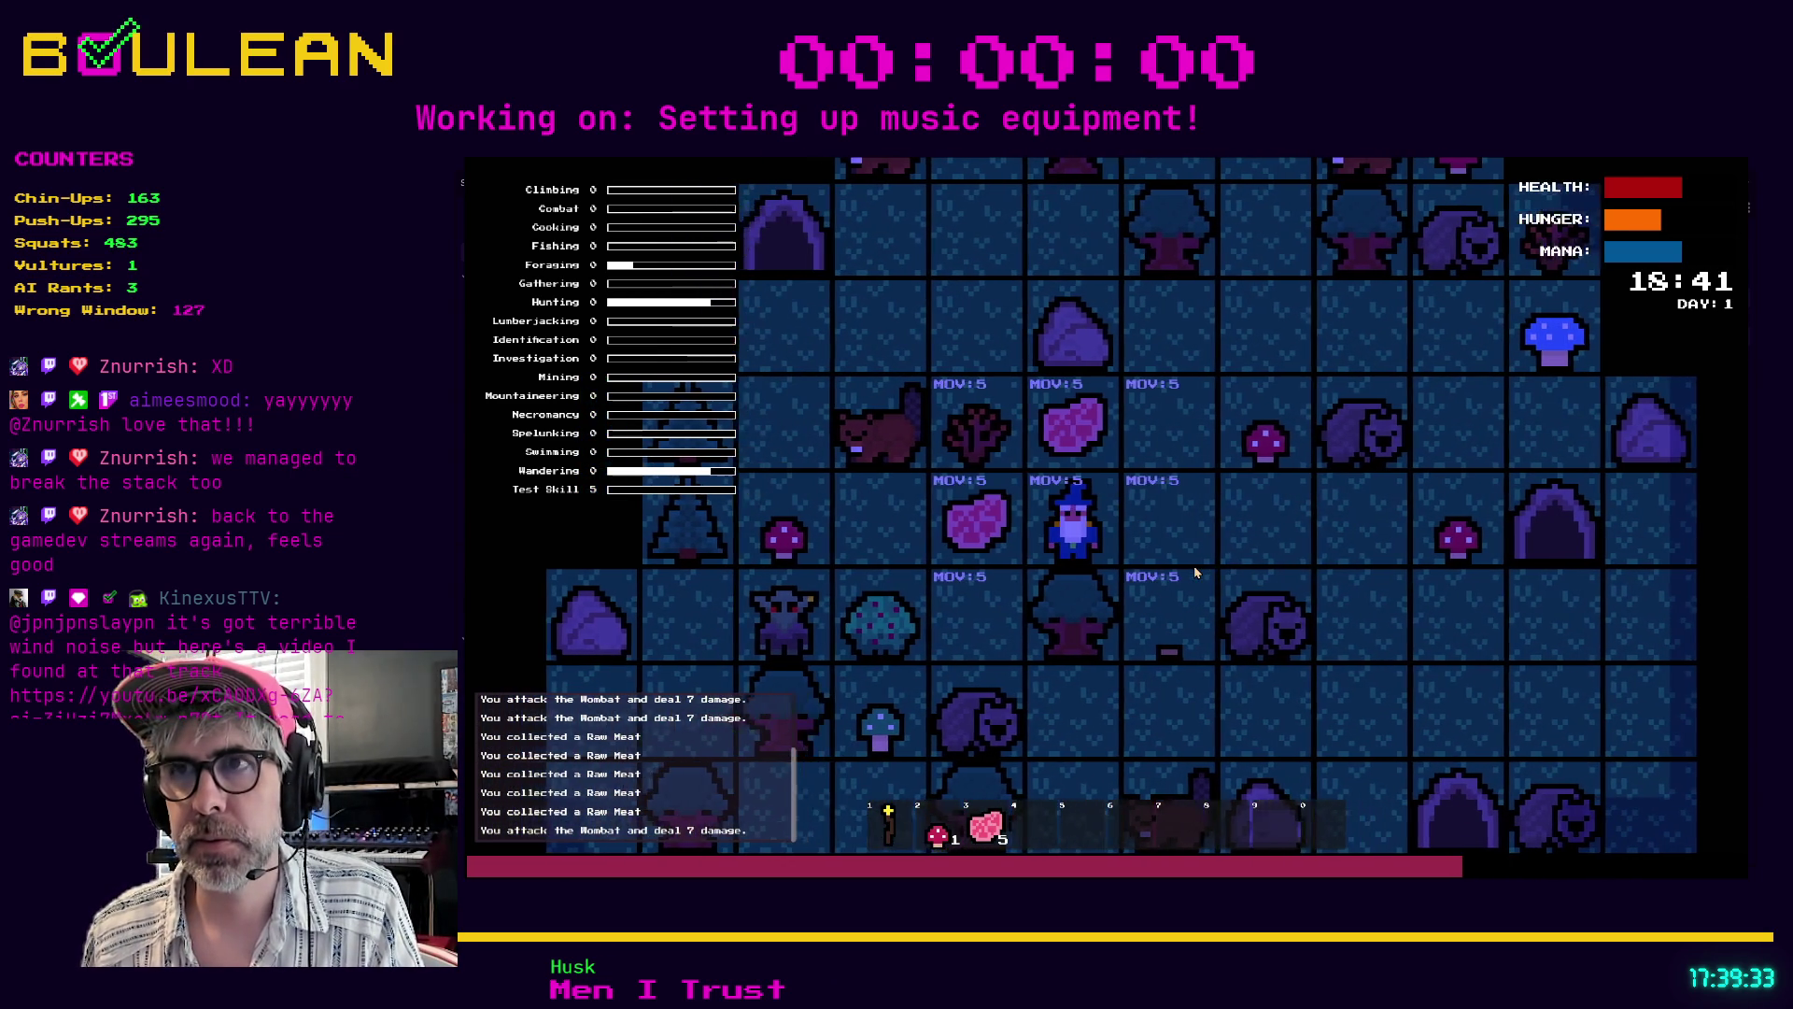
{"action": "key", "text": "Left"}
{"action": "key", "text": "Up"}
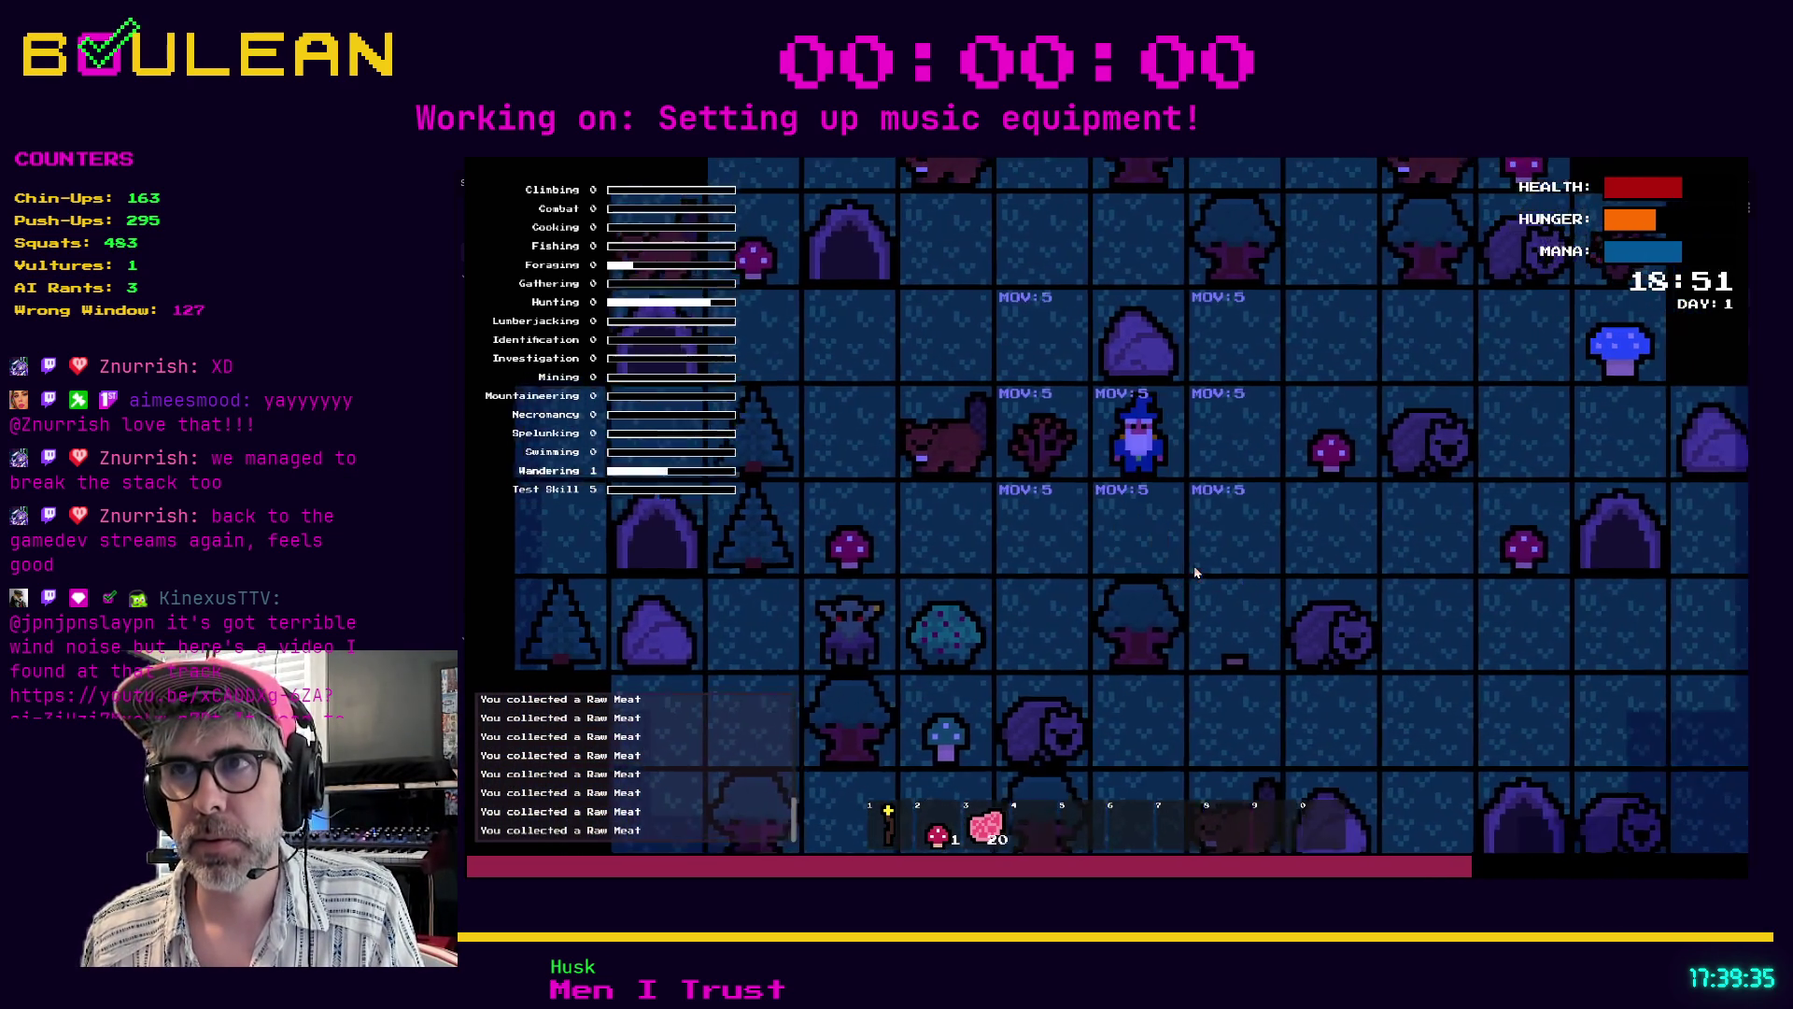
{"action": "key", "text": "Right"}
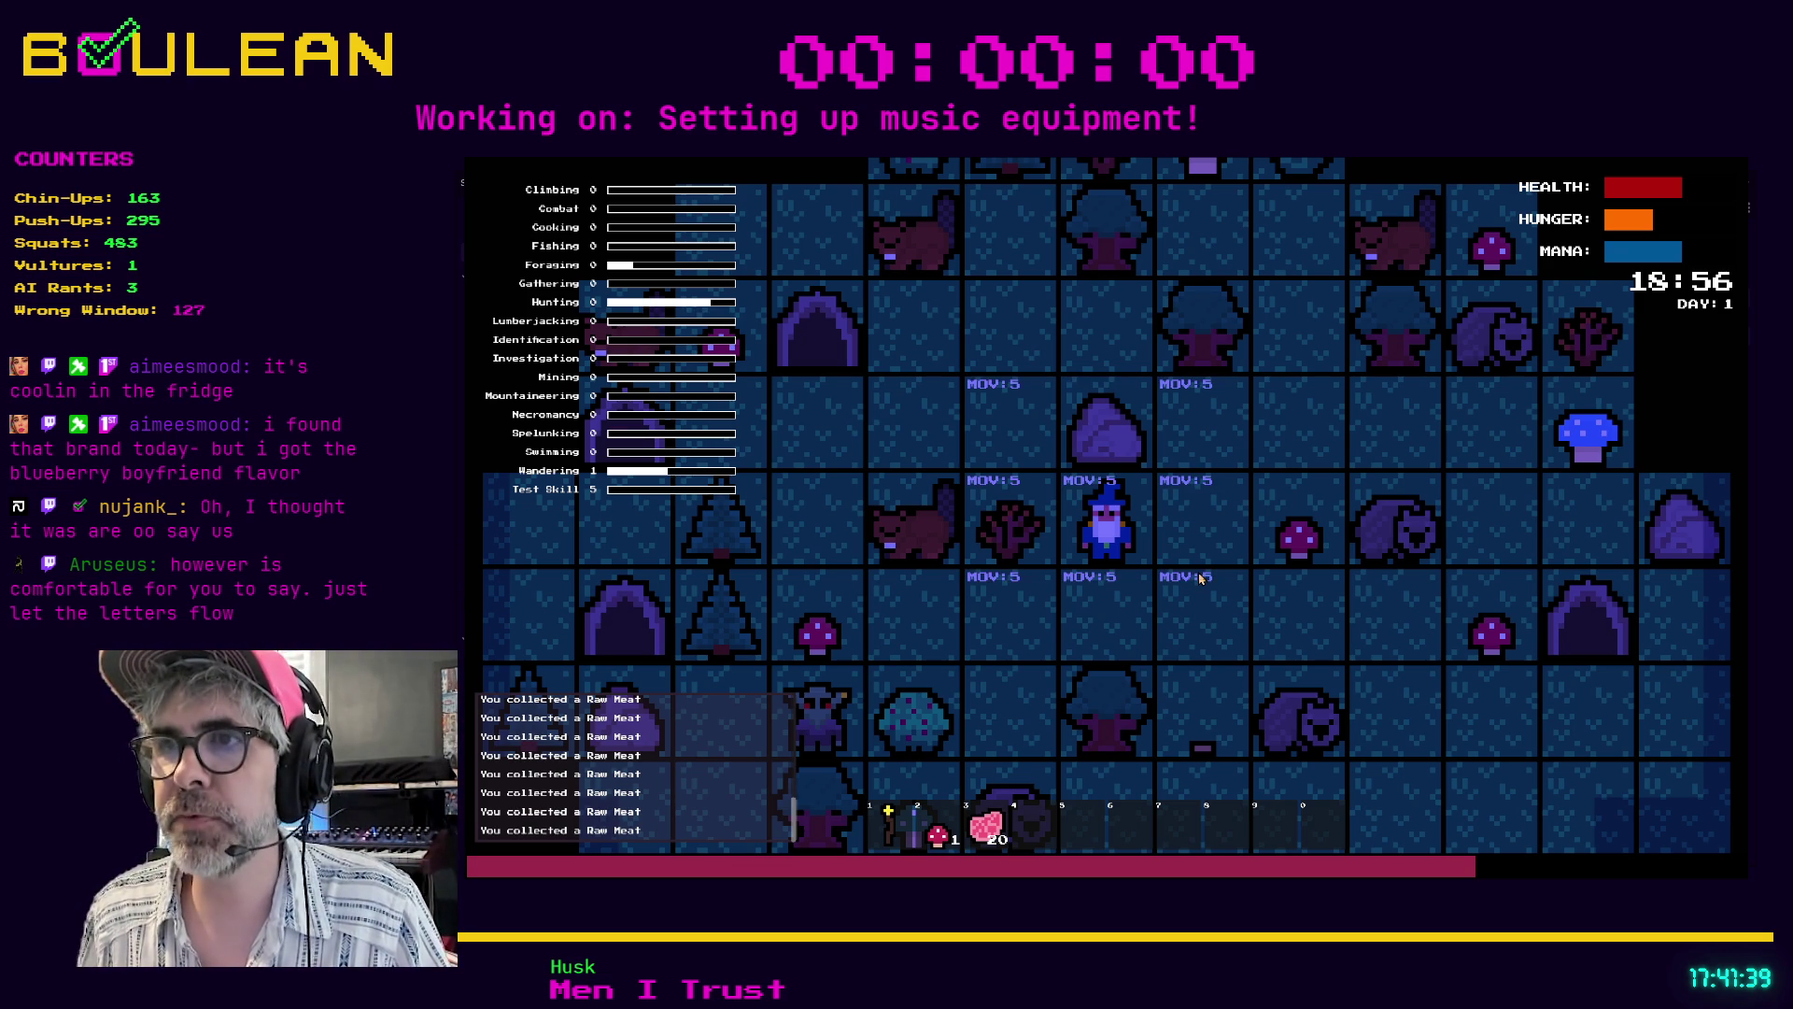
- Chop the tree above the wizard until it yields a Log
{"action": "key", "text": "Right"}
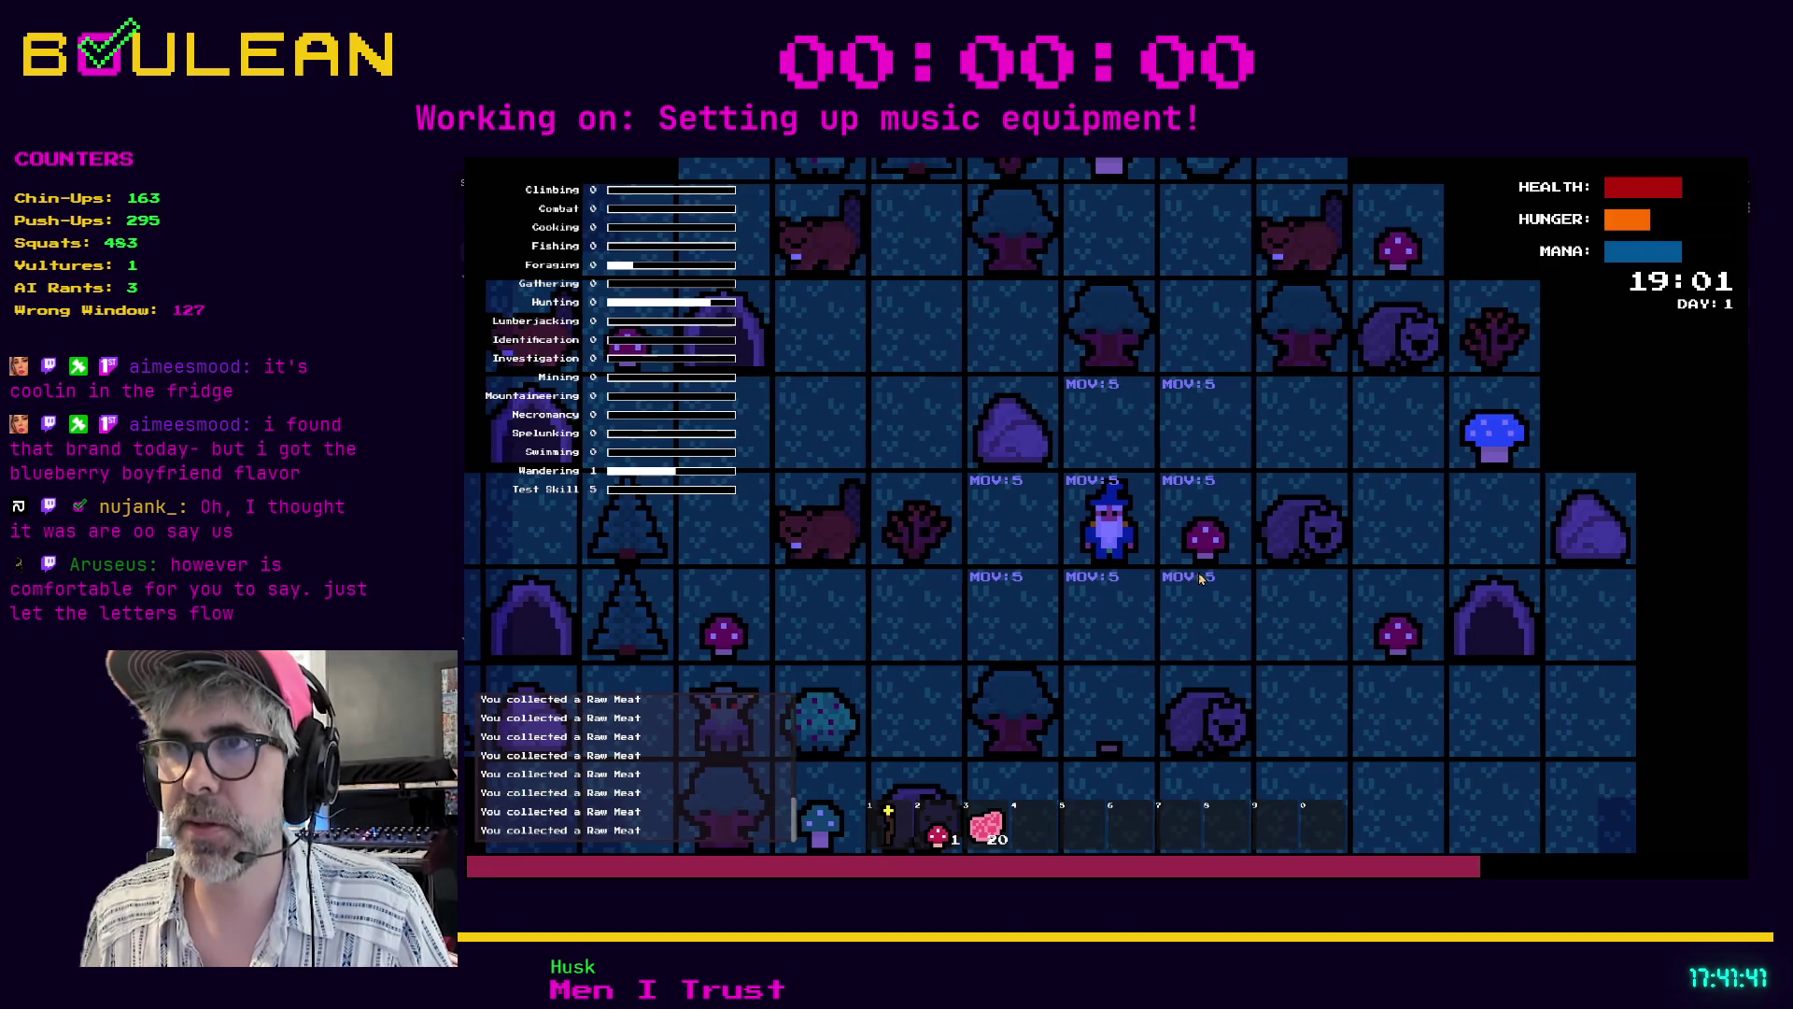
{"action": "key", "text": "Up"}
{"action": "key", "text": "Up"}
{"action": "key", "text": "Up"}
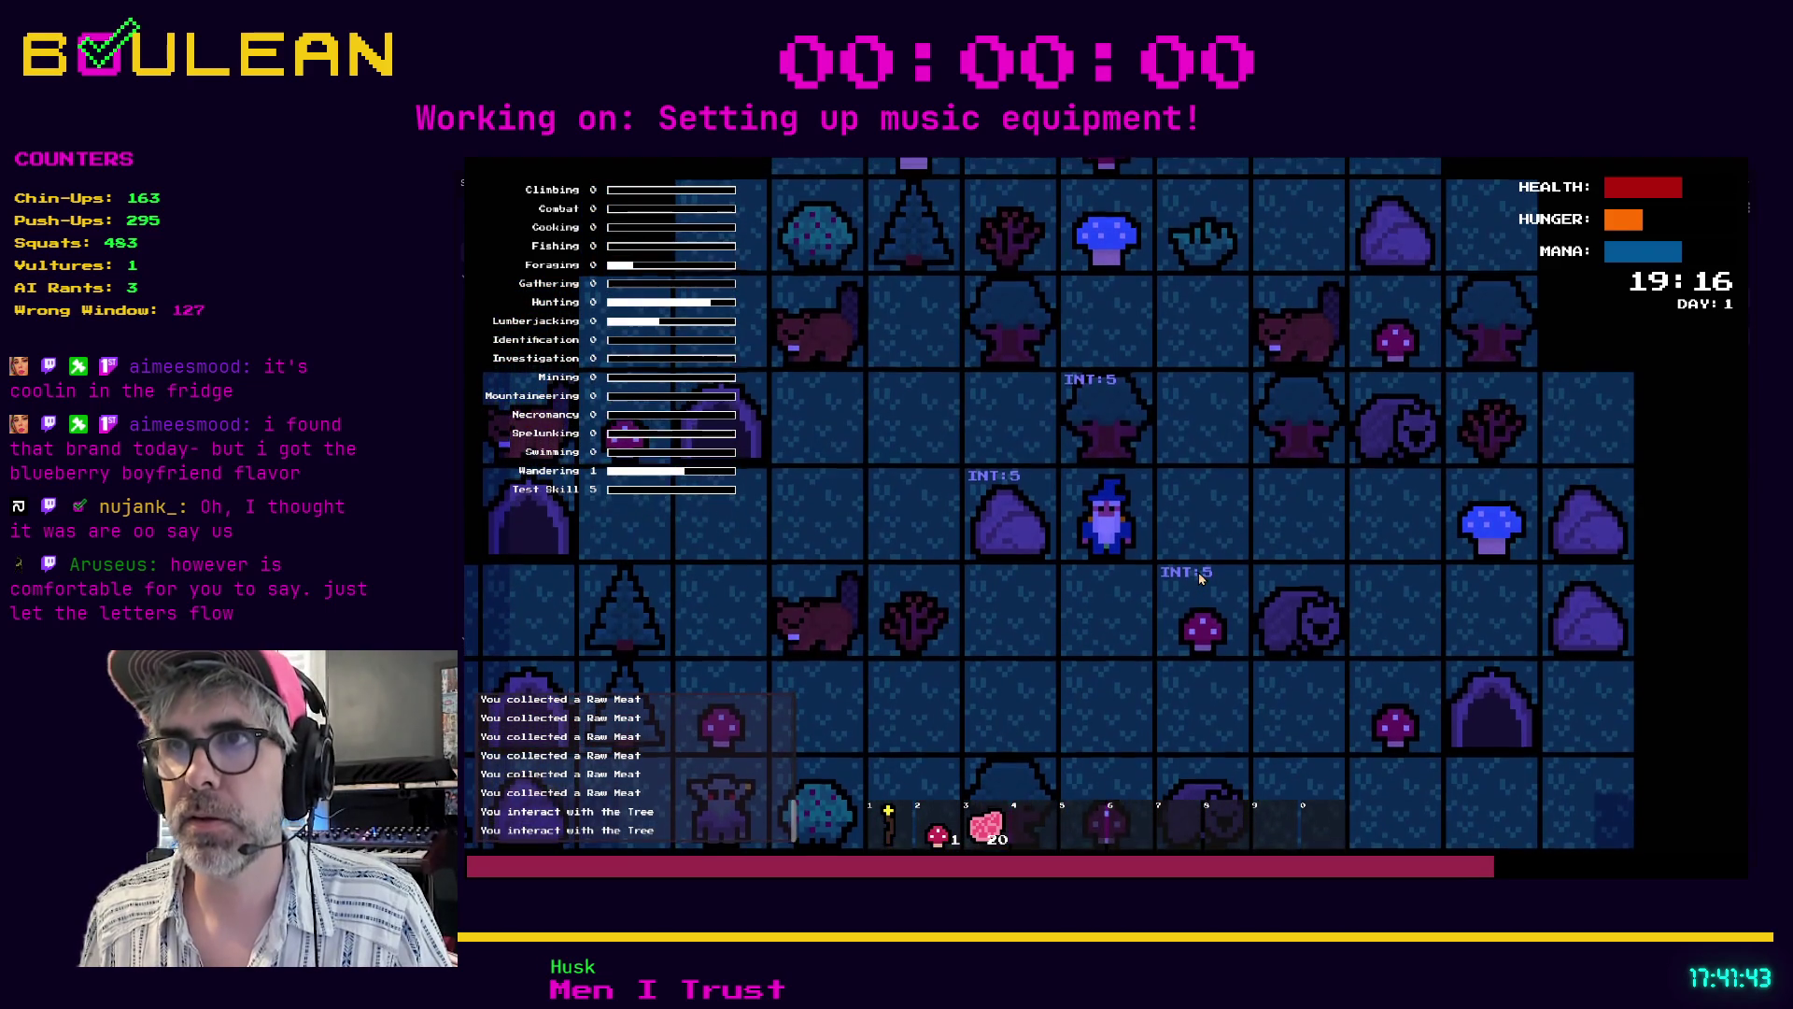
{"action": "key", "text": "Up"}
{"action": "key", "text": "Right"}
{"action": "key", "text": "Up"}
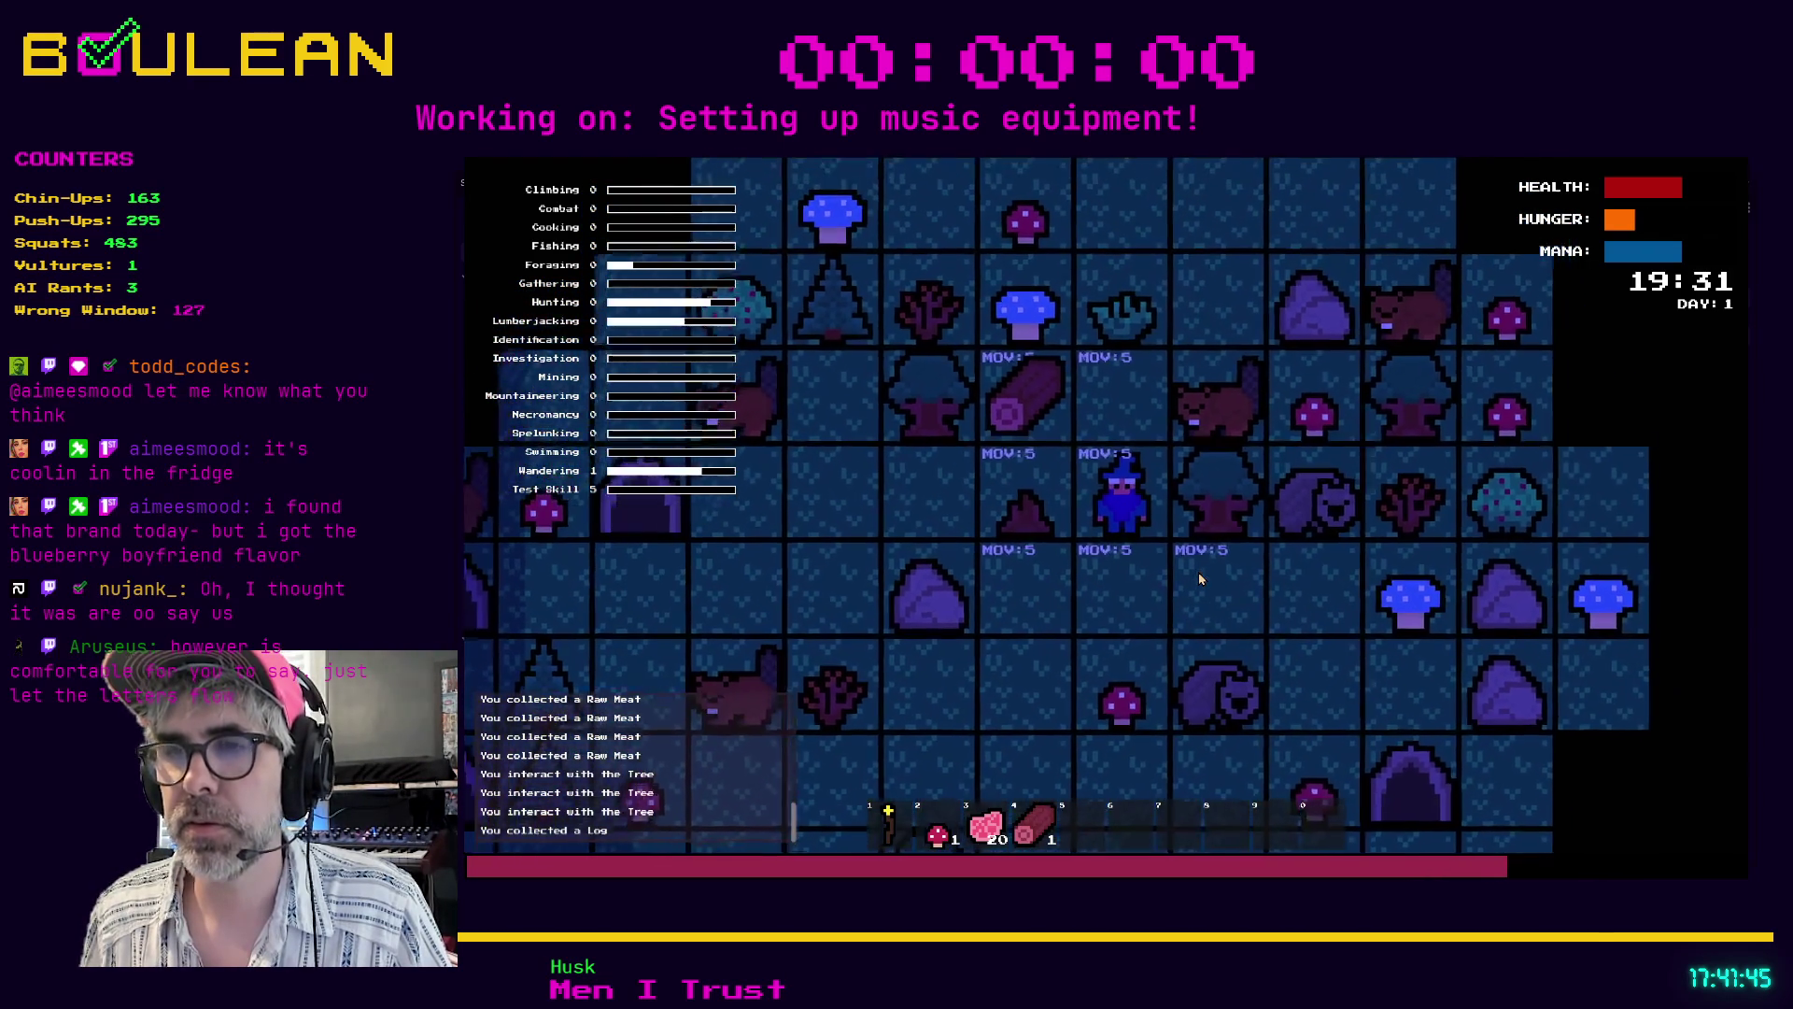
{"action": "key", "text": "Down"}
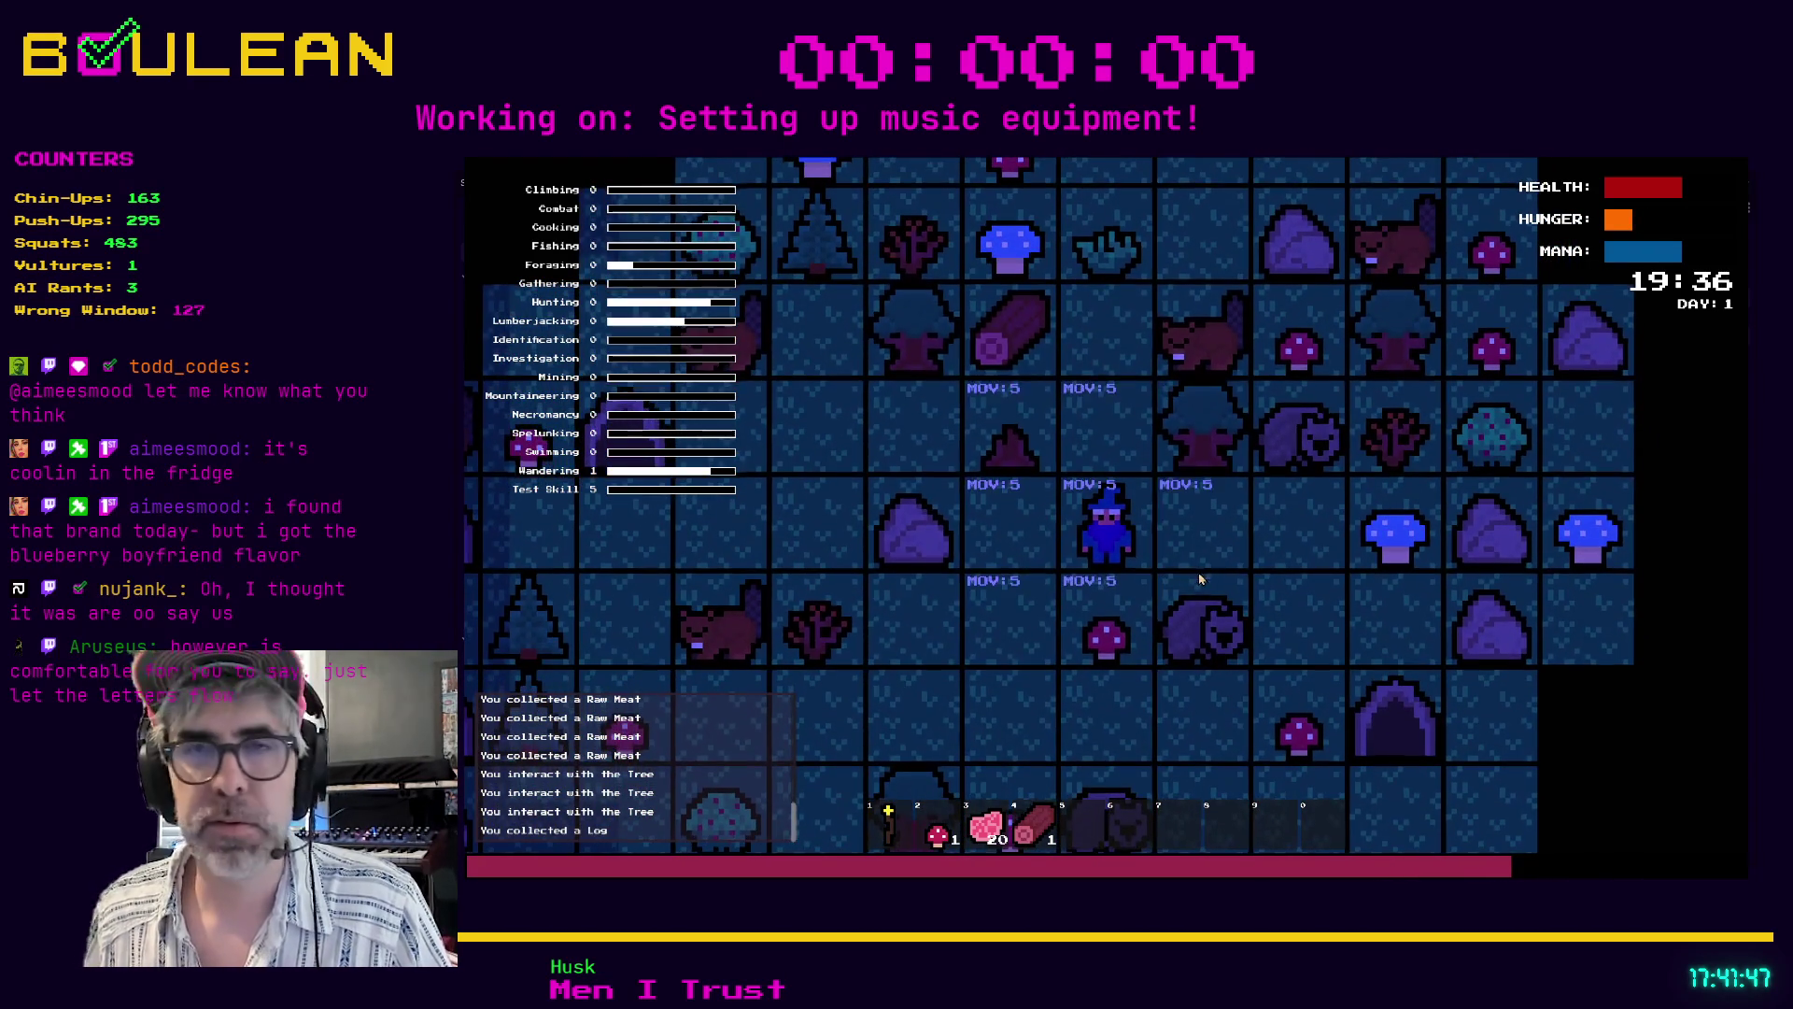
- Craft a campfire and build it on the tile above the wizard
{"action": "key", "text": "c"}
{"action": "left_click", "coordinate": [1158, 420]}
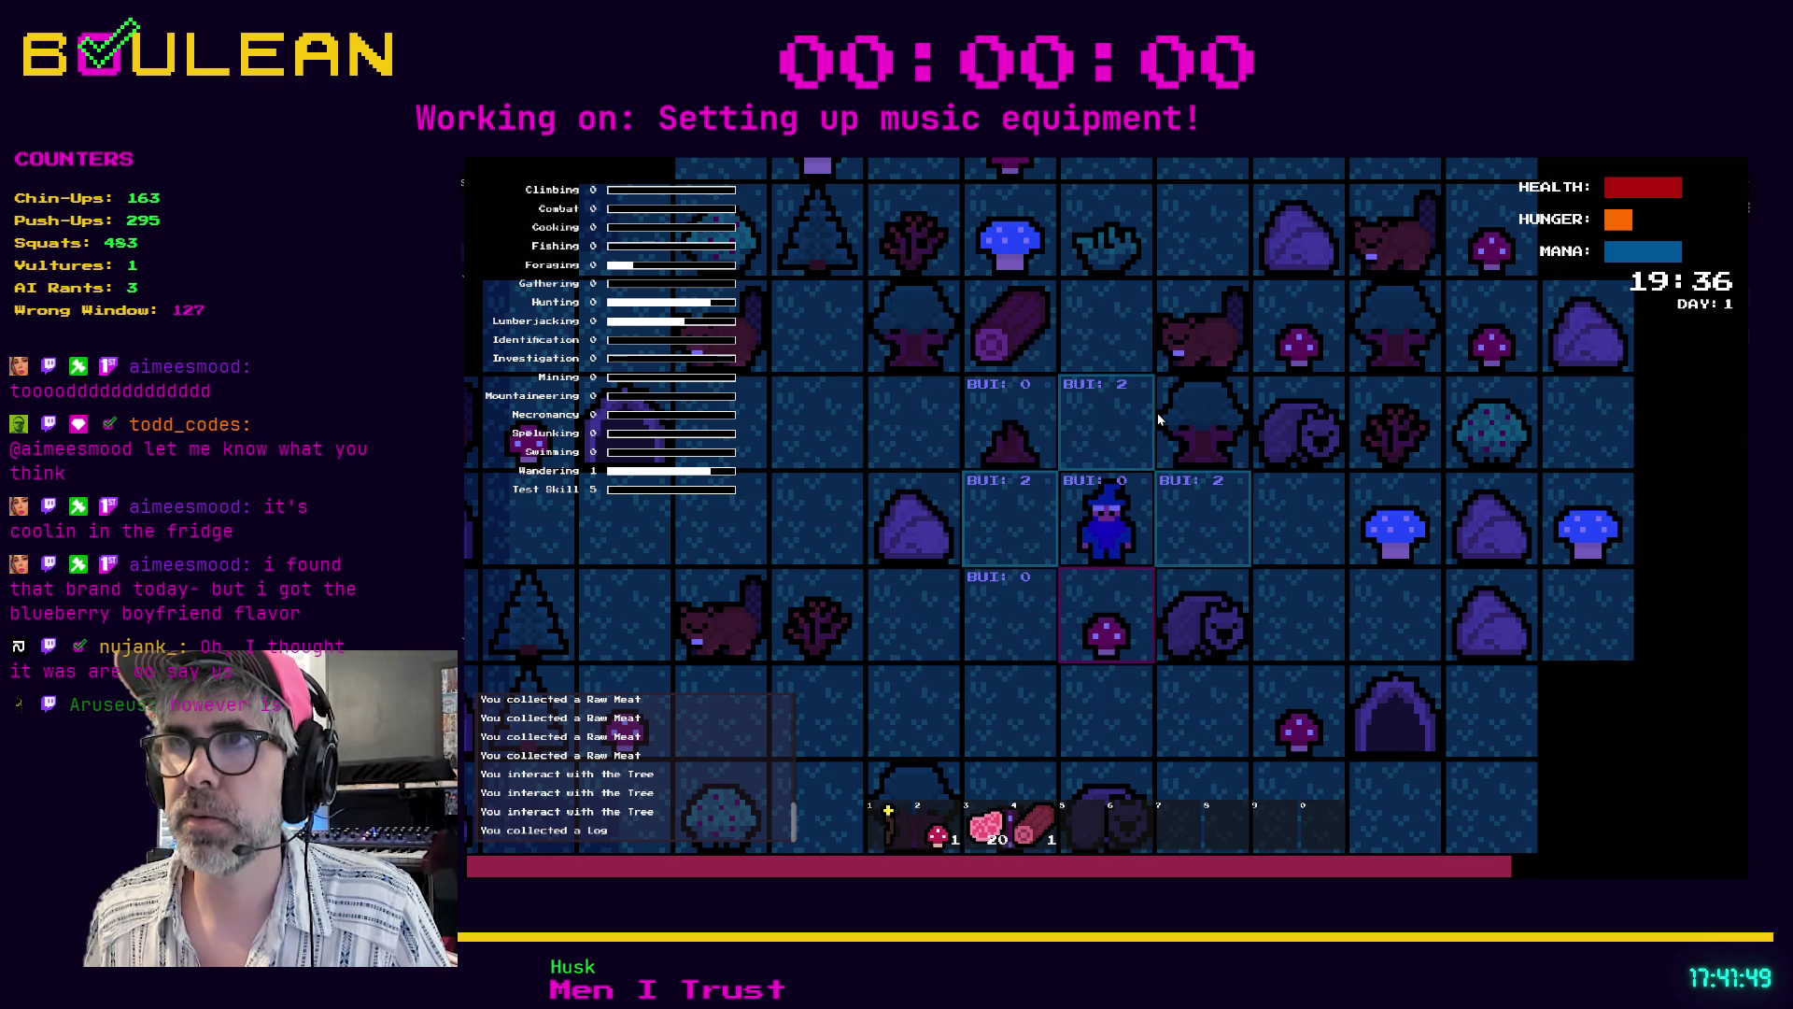
{"action": "key", "text": "Up"}
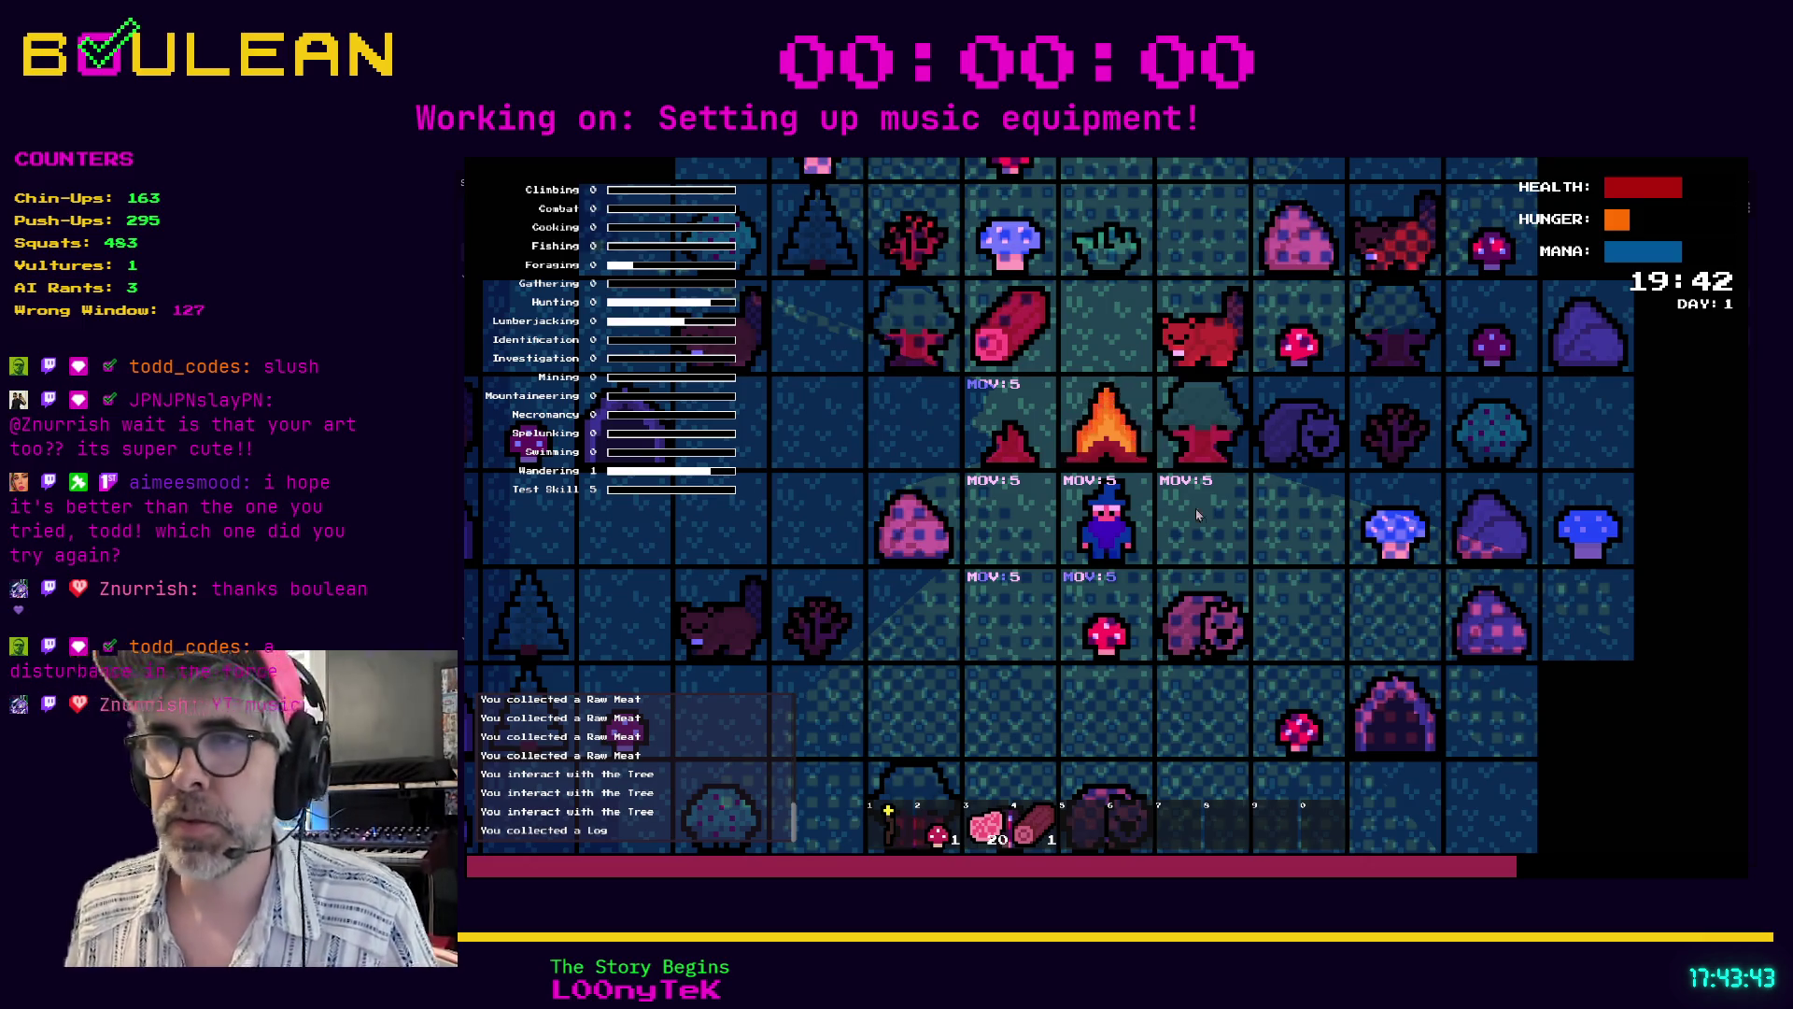
- Drop a Raw Meat left of the wizard, stop the game, and return to line 190 of cell.gd
{"action": "key", "text": "e"}
{"action": "key", "text": "3"}
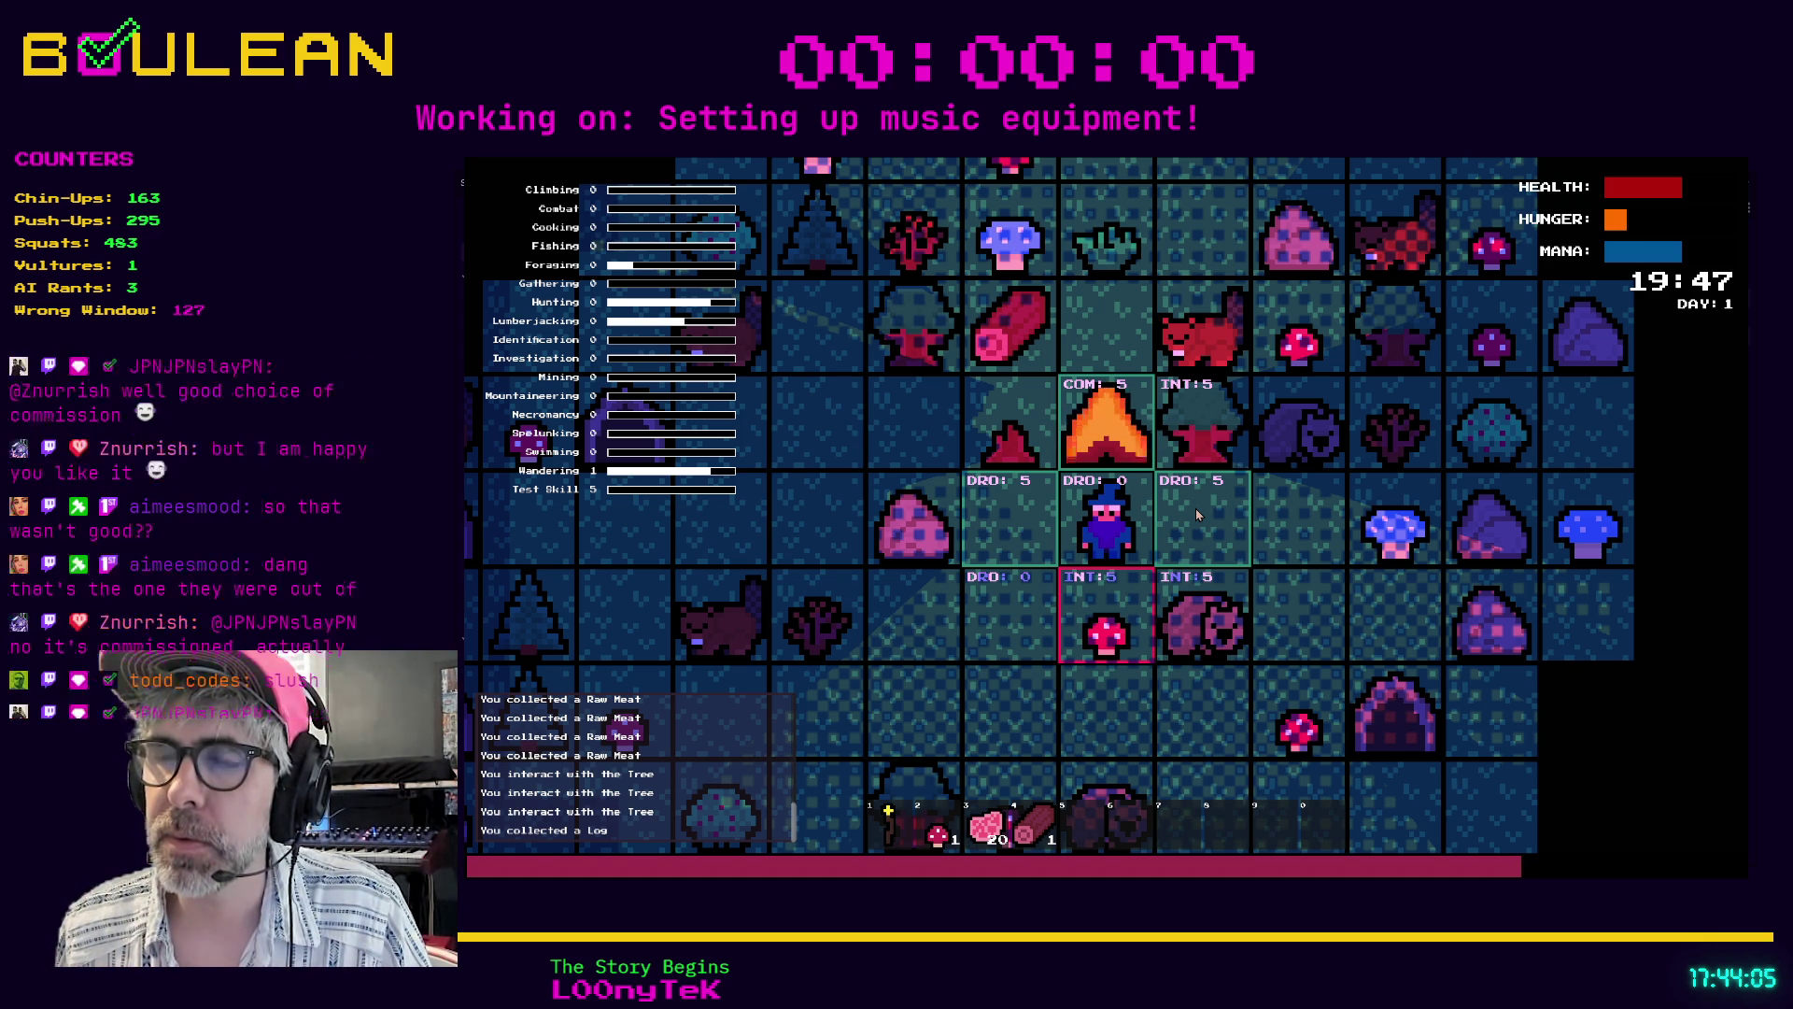
{"action": "key", "text": "Left"}
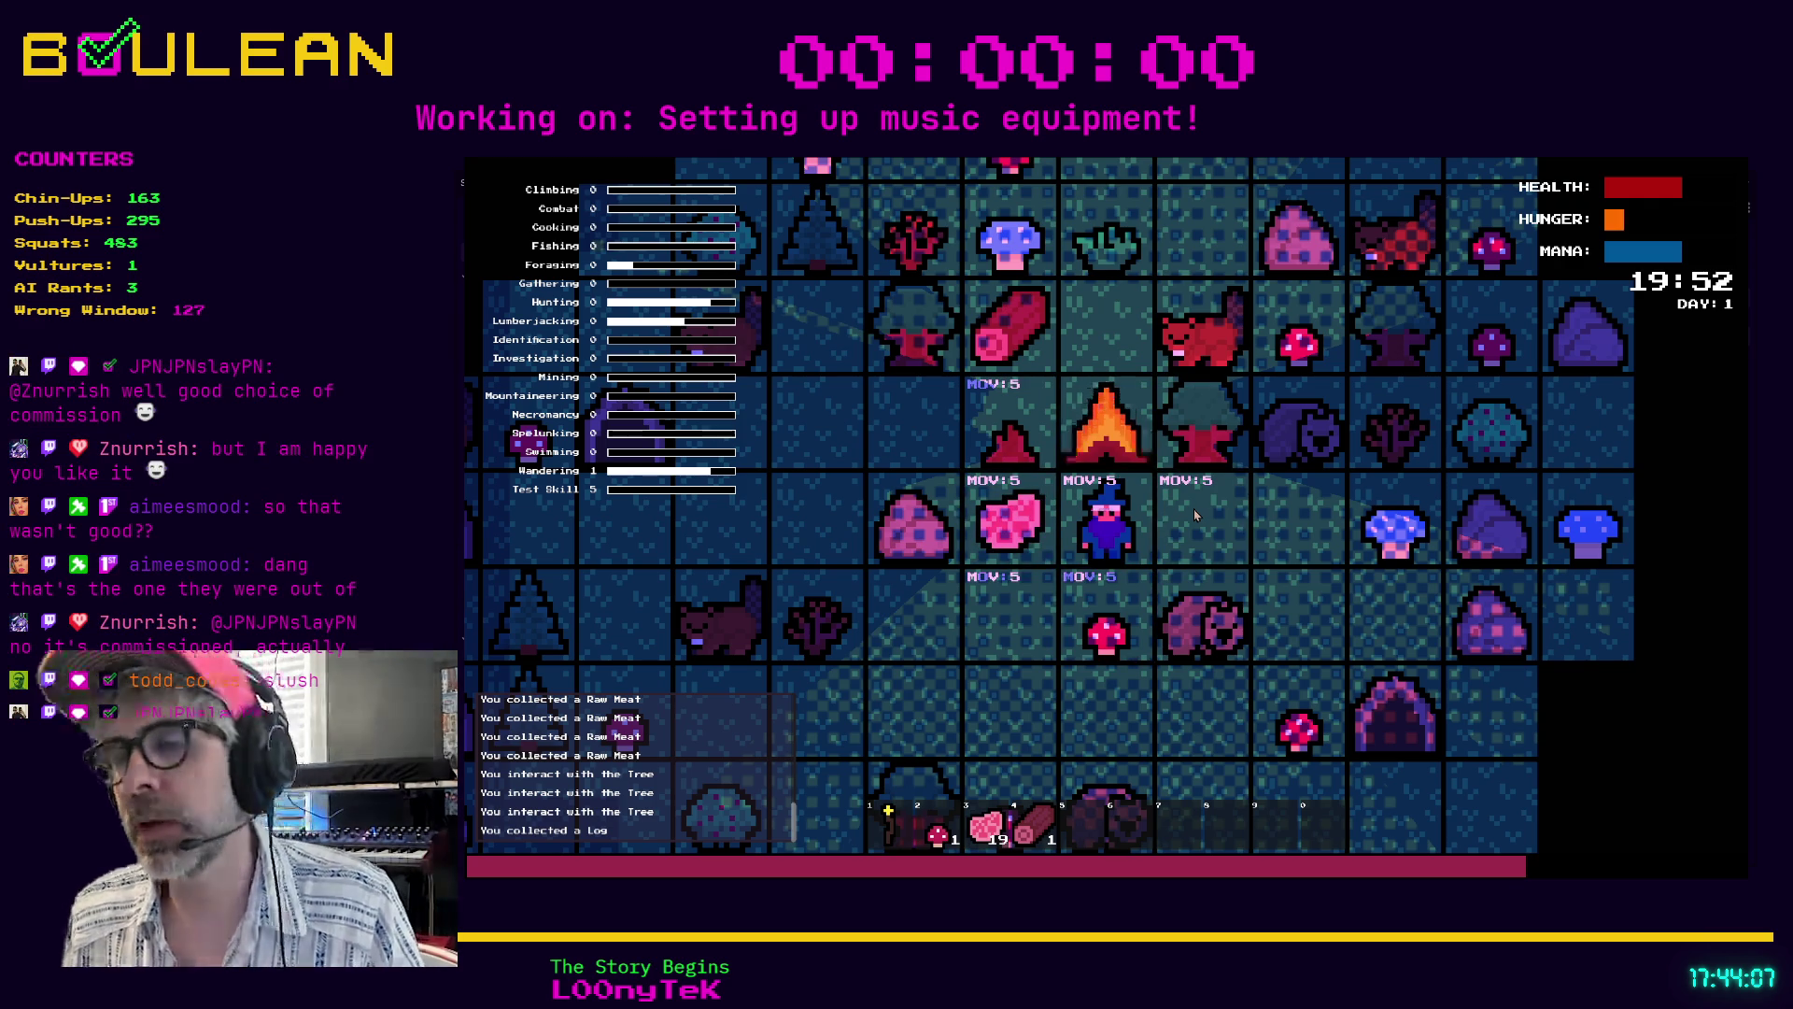
{"action": "key", "text": "F8"}
{"action": "left_click", "coordinate": [1227, 545]}
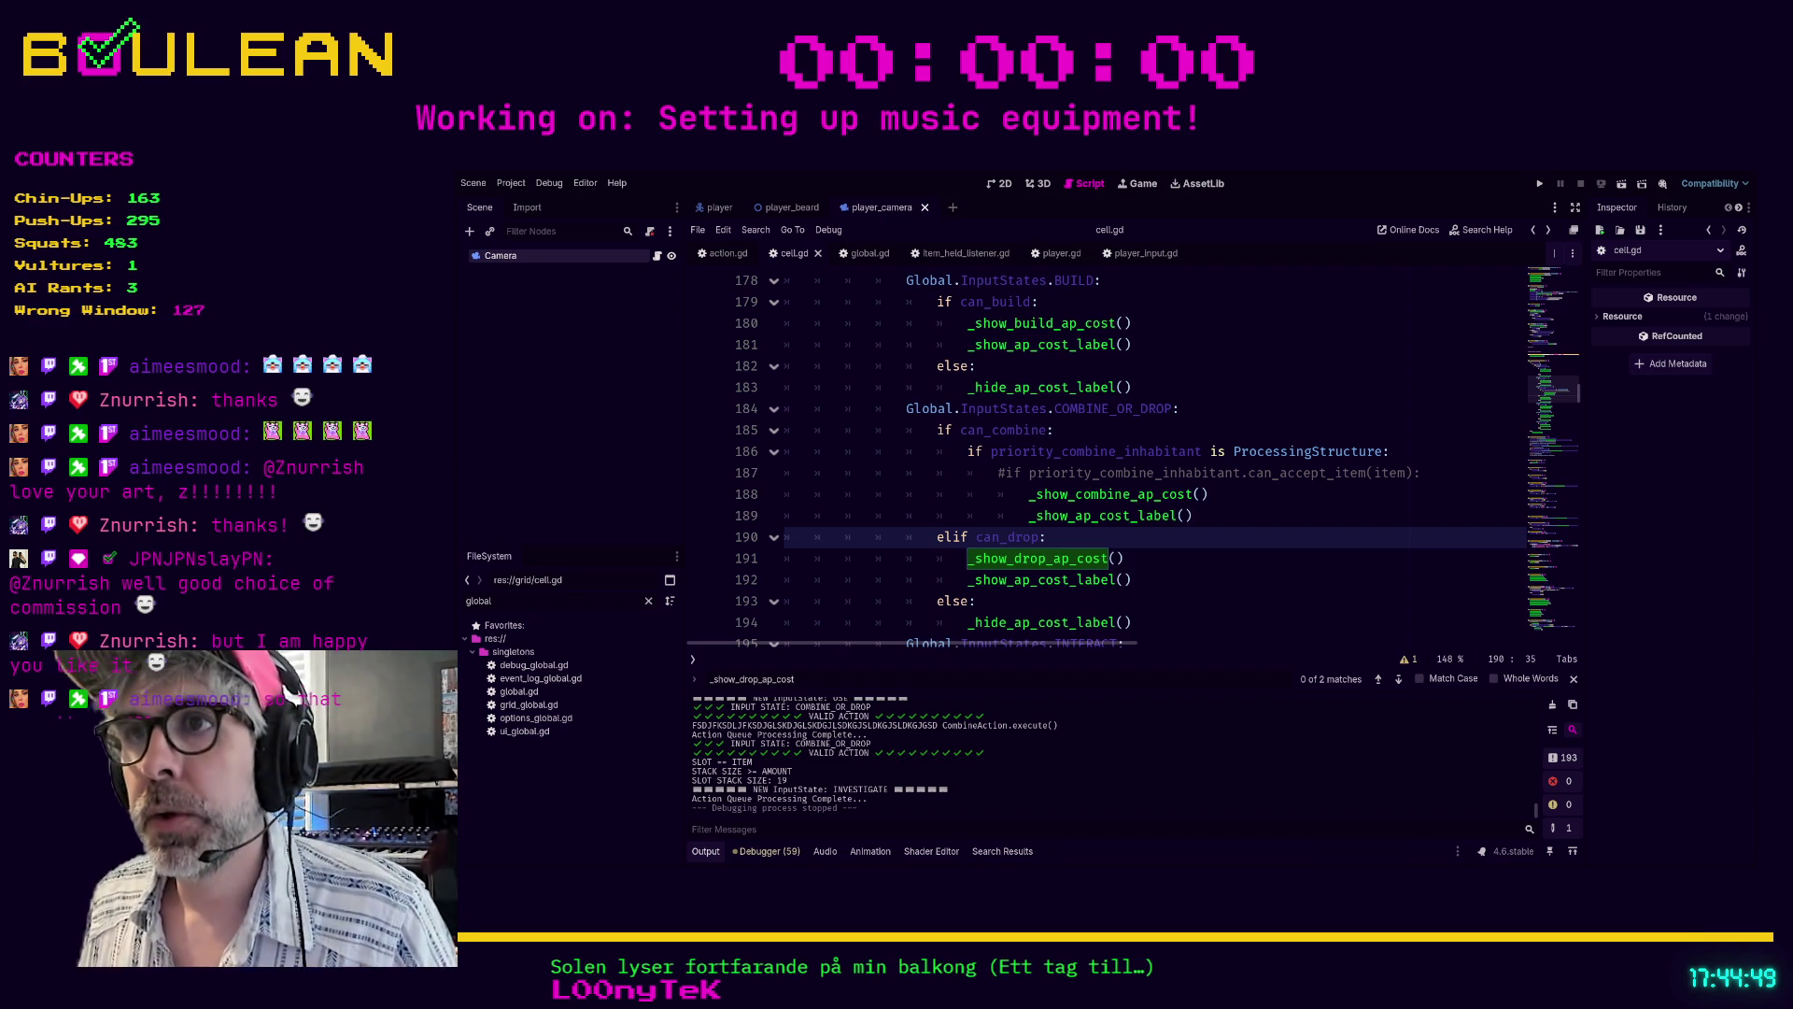
{"action": "left_click", "coordinate": [1100, 473]}
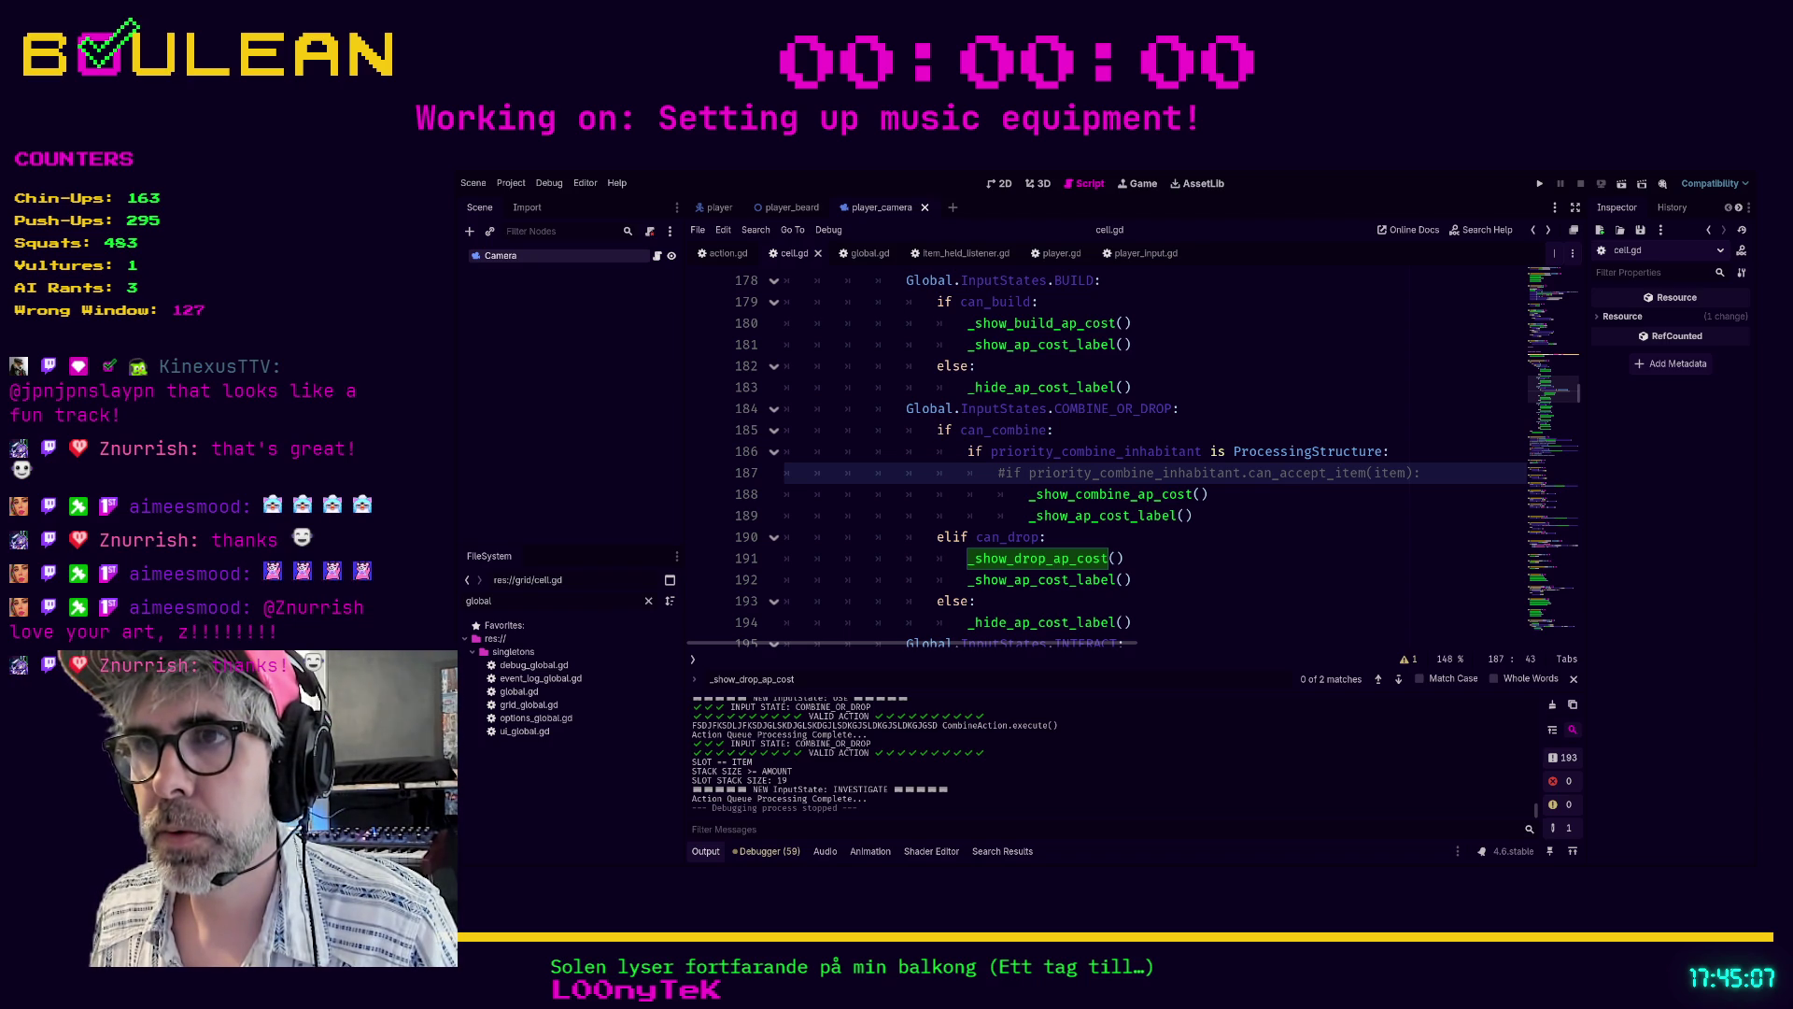
{"action": "scroll", "coordinate": [1111, 458], "scroll_direction": "down", "scroll_amount": 1}
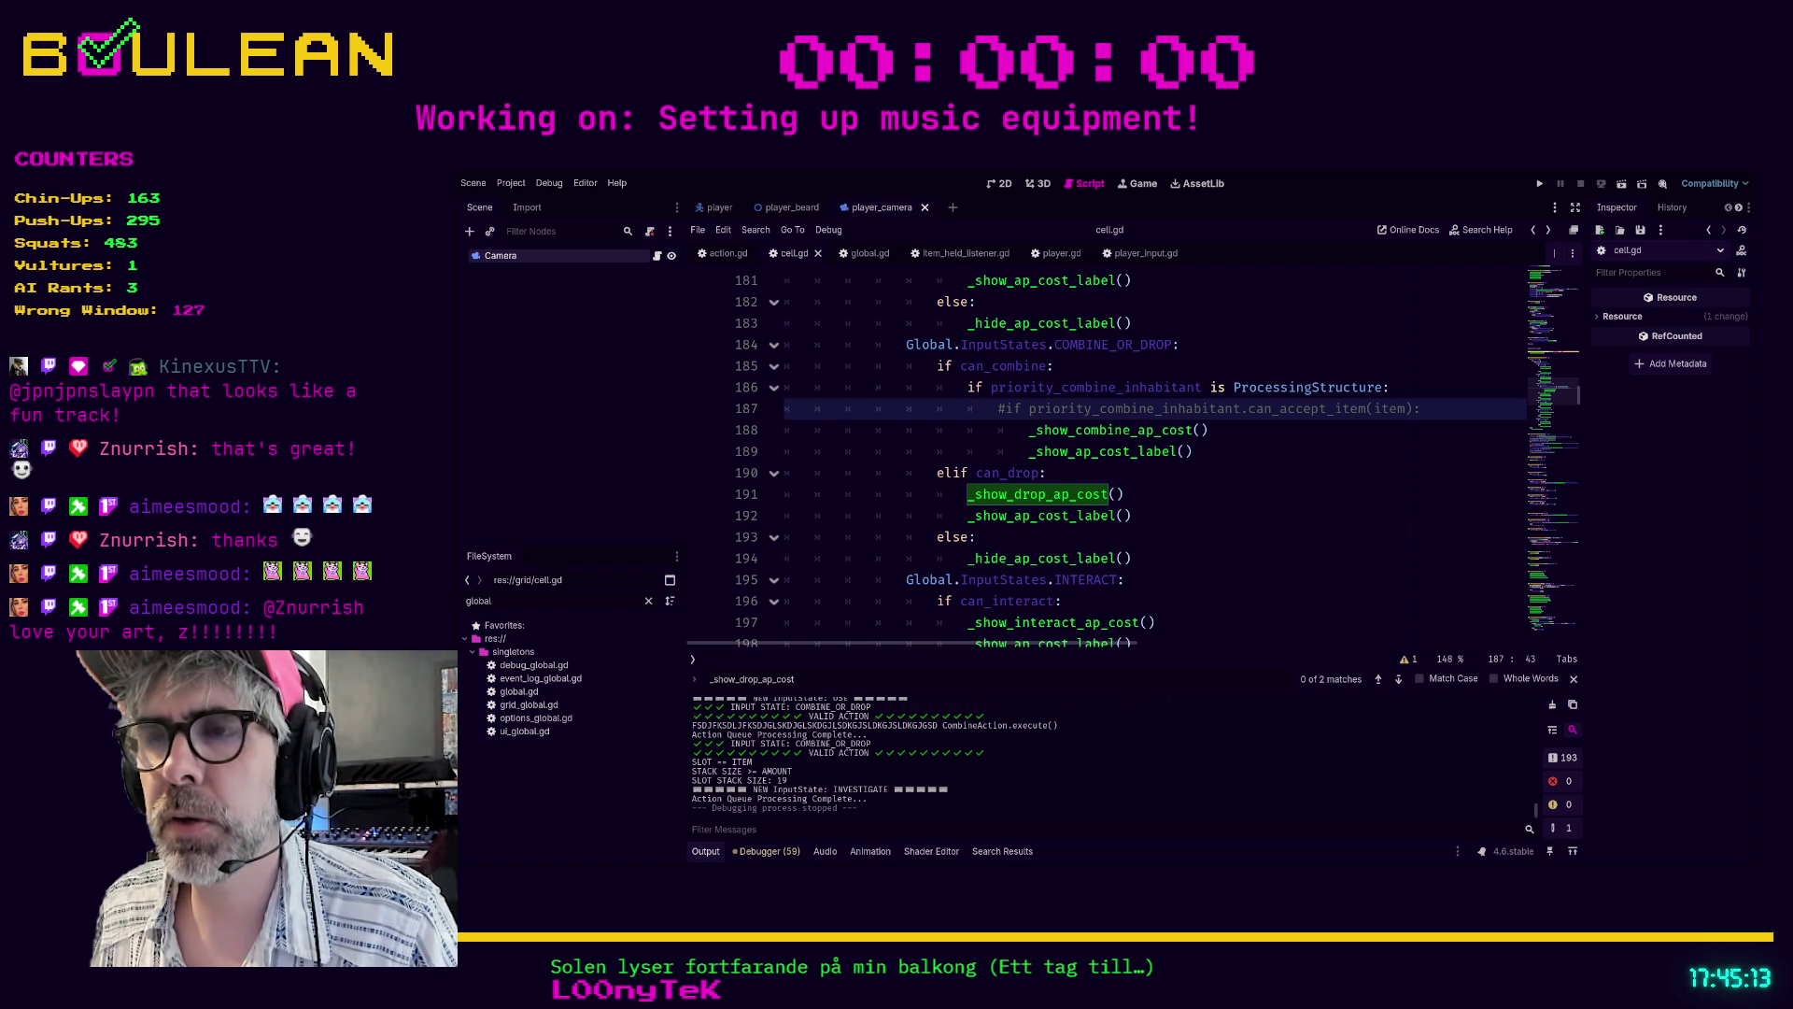
{"action": "scroll", "coordinate": [1107, 458], "scroll_direction": "down", "scroll_amount": 3}
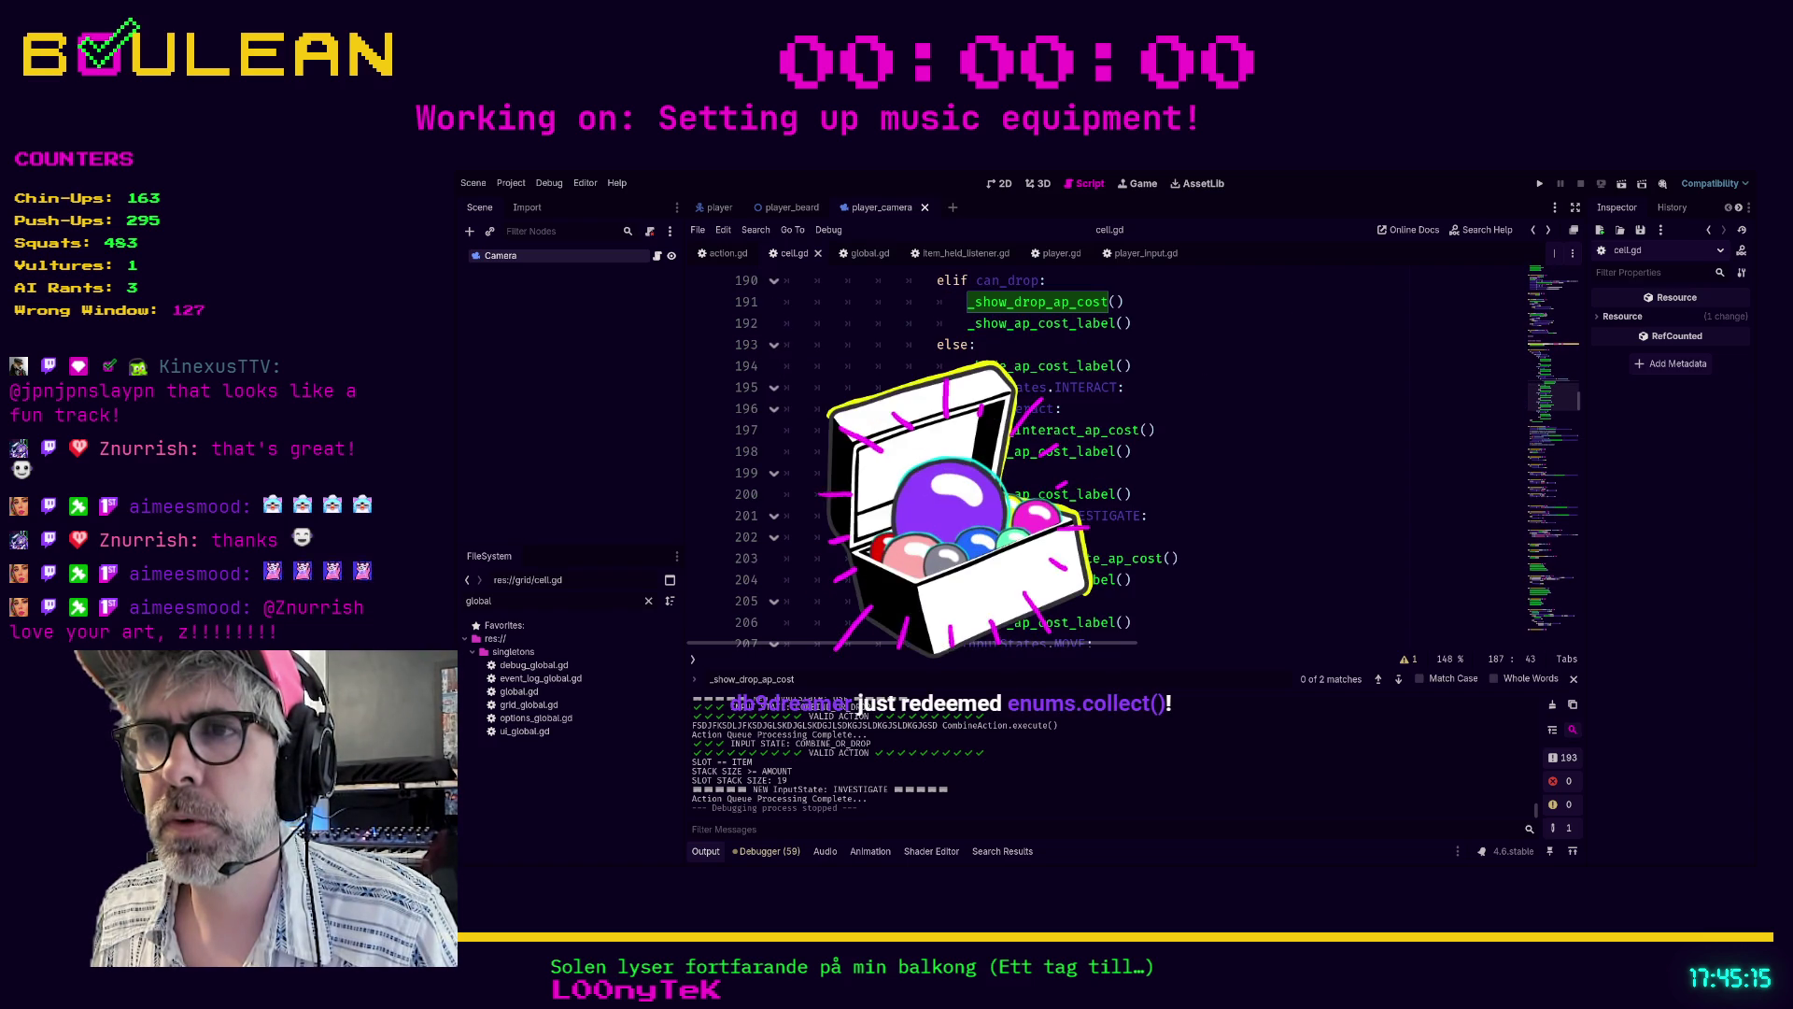
{"action": "scroll", "coordinate": [1260, 513], "scroll_direction": "down", "scroll_amount": 2}
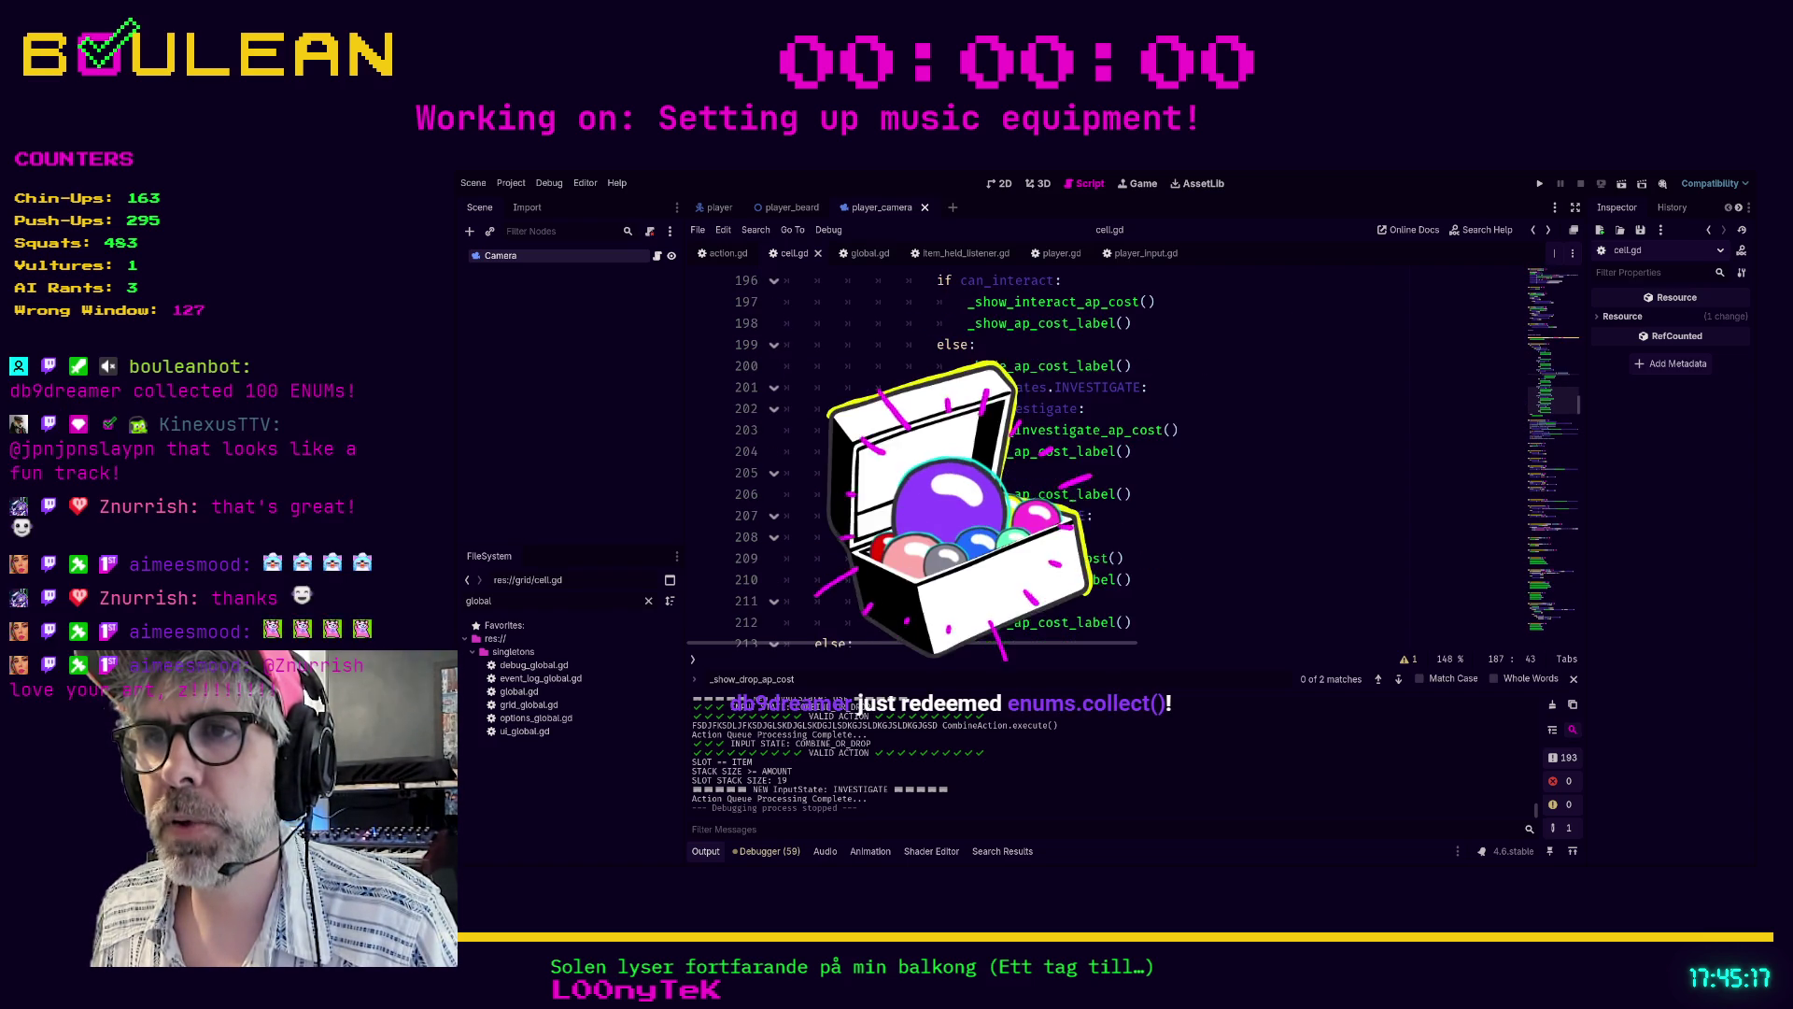
{"action": "left_click", "coordinate": [1260, 512]}
{"action": "scroll", "coordinate": [1261, 512], "scroll_direction": "up", "scroll_amount": 6}
{"action": "left_click", "coordinate": [1173, 557]}
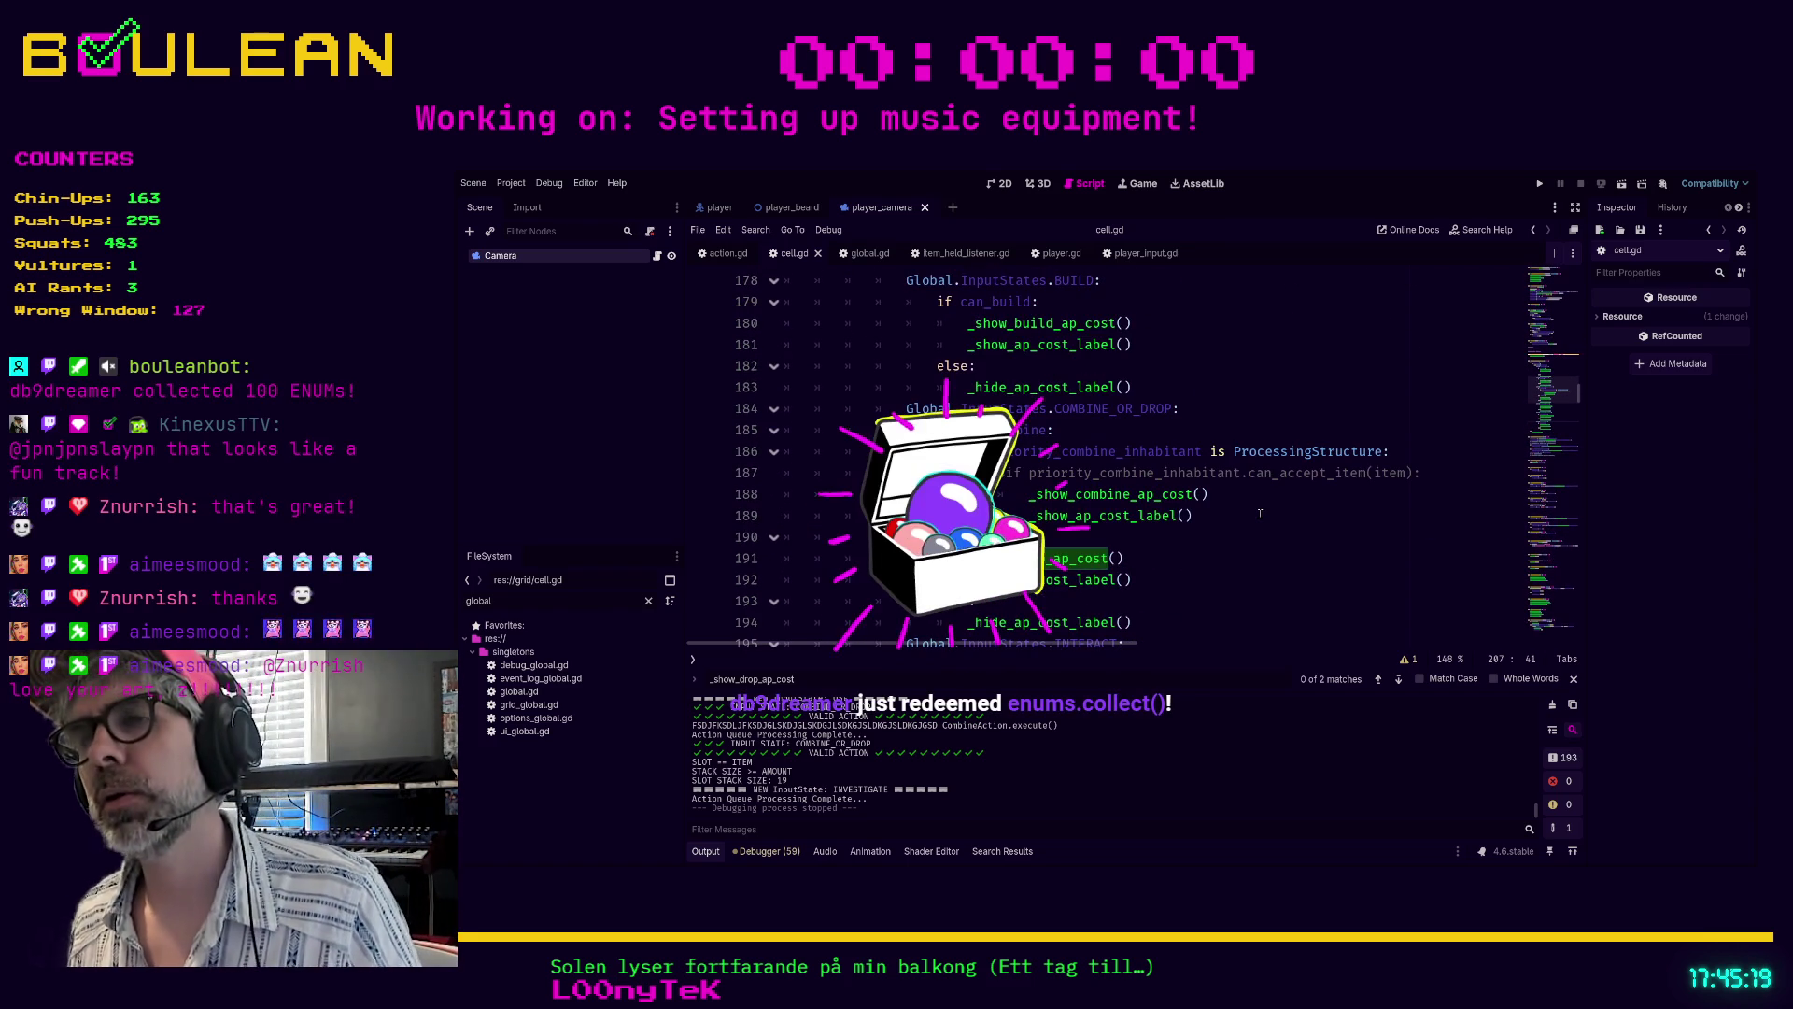
{"action": "scroll", "coordinate": [1177, 537], "scroll_direction": "down", "scroll_amount": 1}
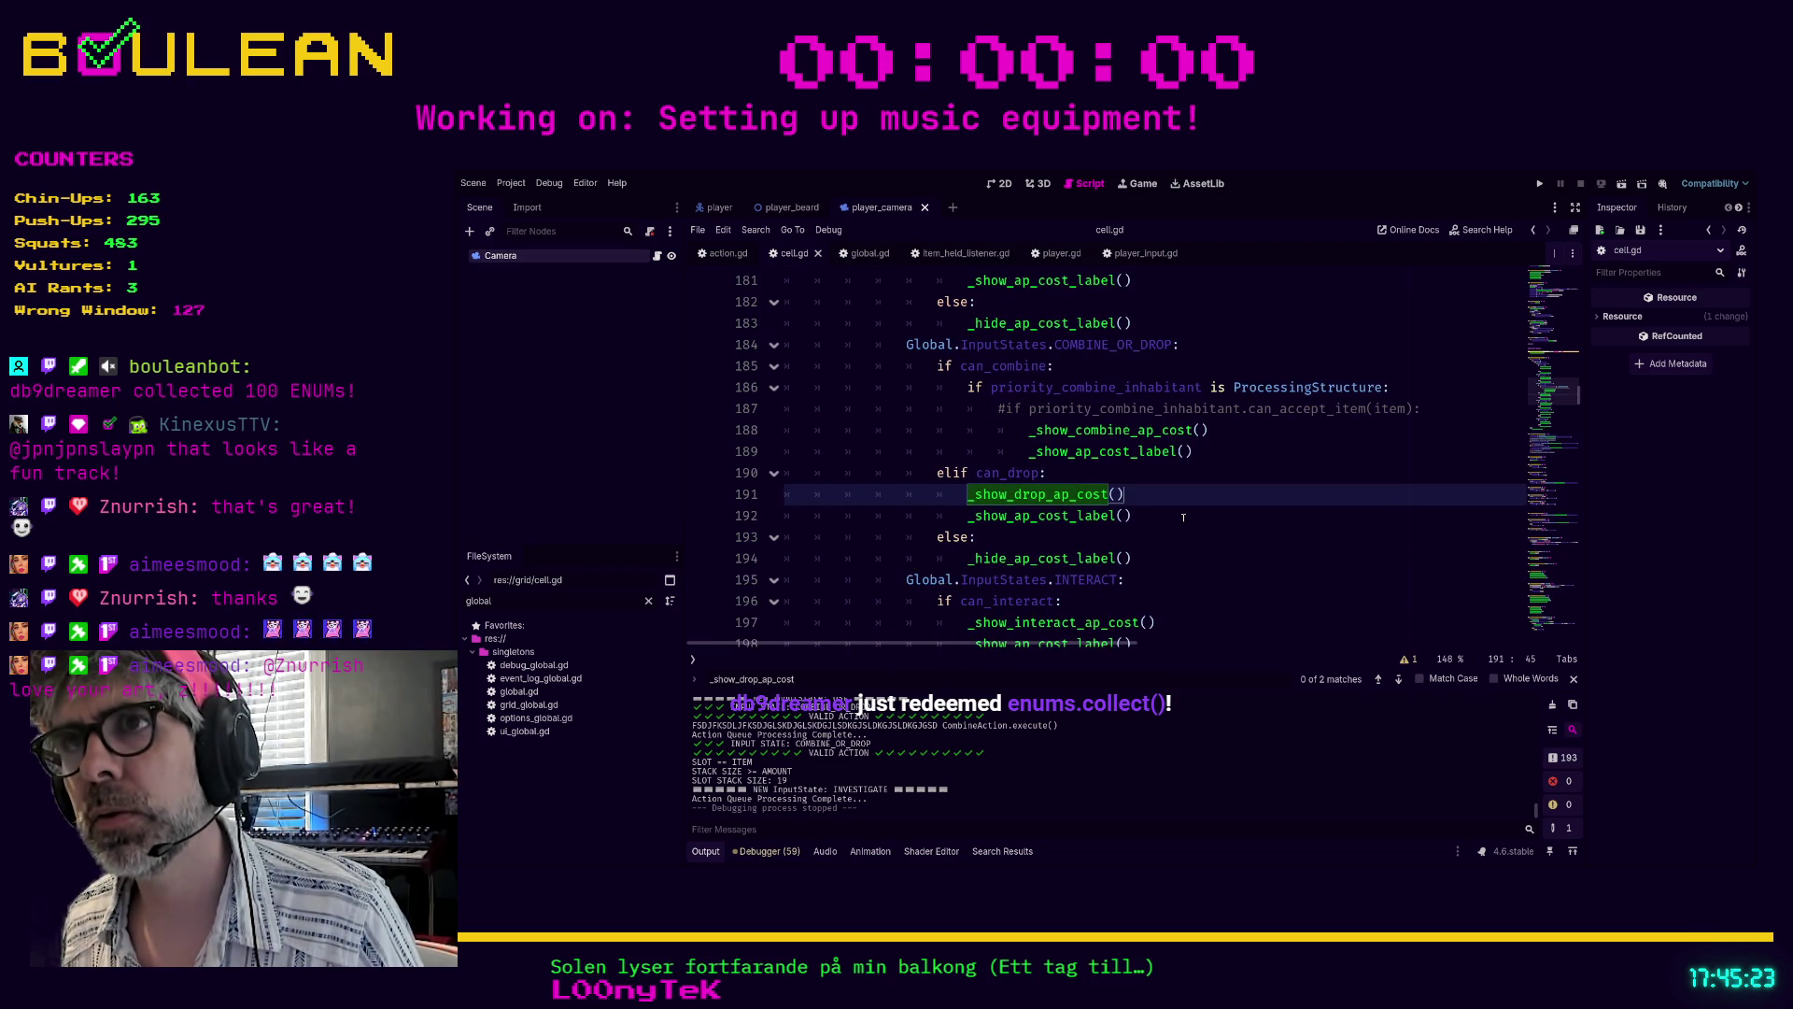
{"action": "scroll", "coordinate": [1183, 518], "scroll_direction": "up", "scroll_amount": 1}
{"action": "scroll", "coordinate": [1184, 517], "scroll_direction": "up", "scroll_amount": 1}
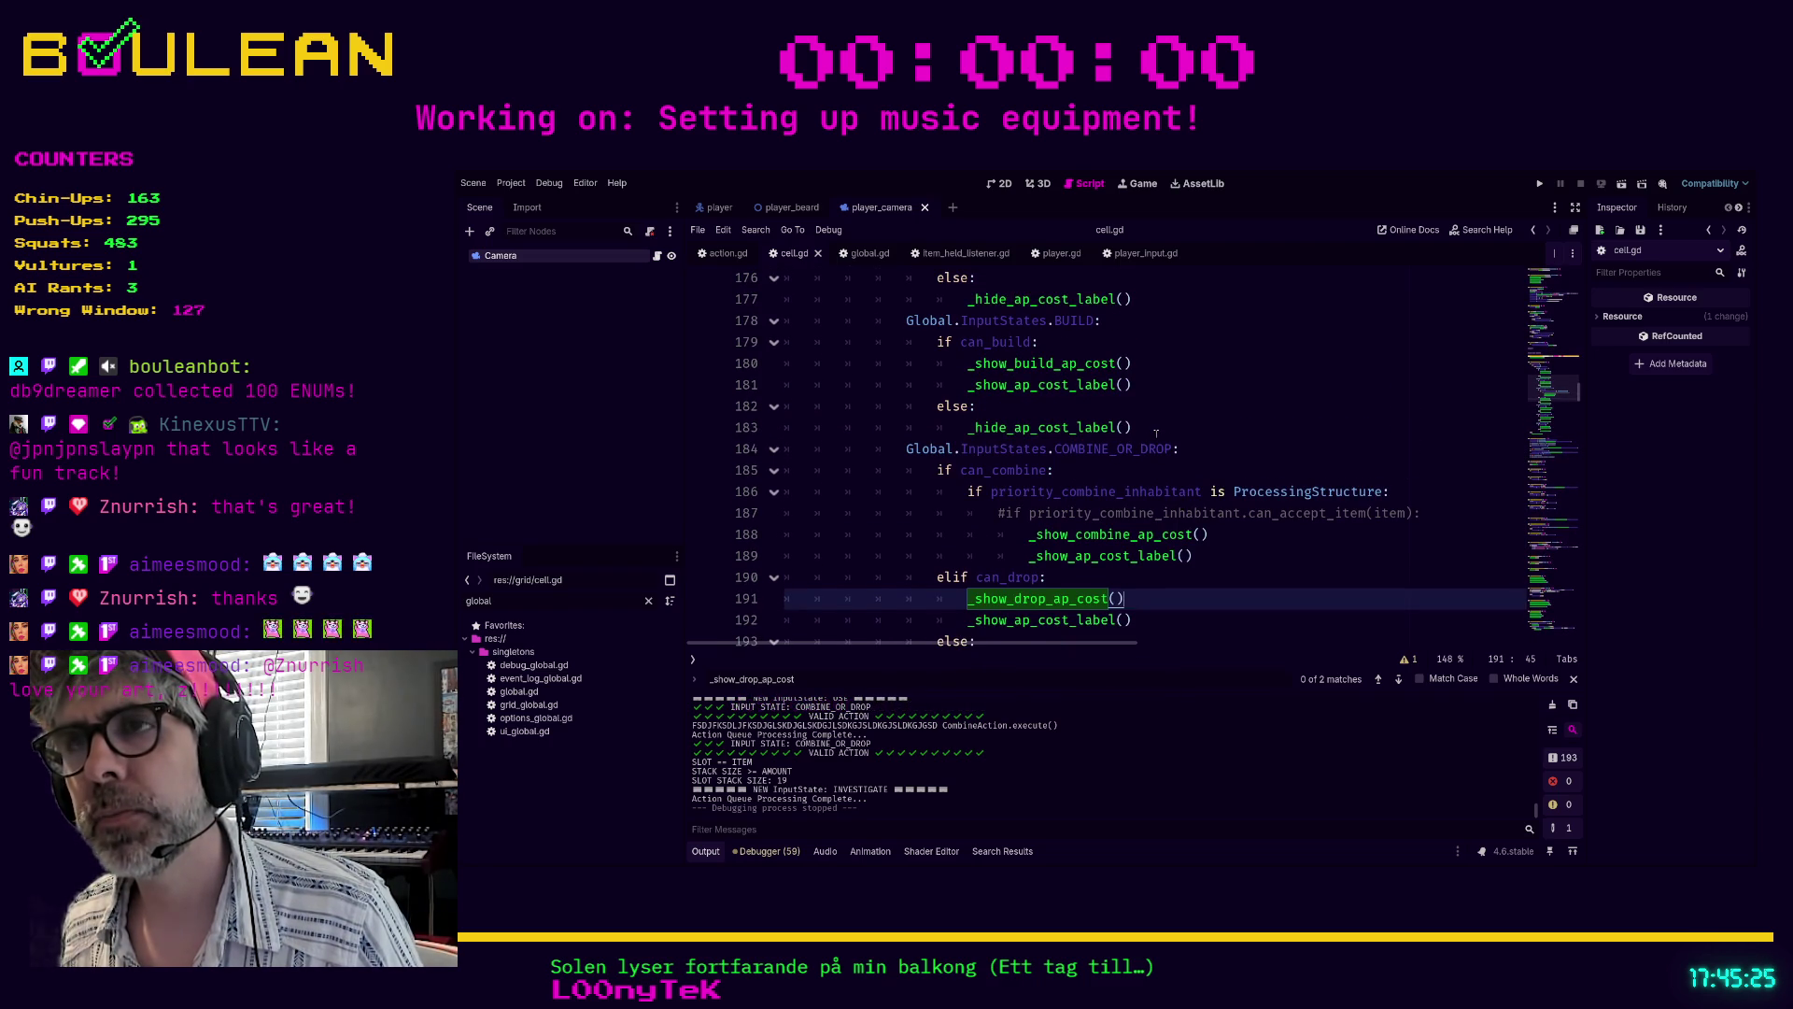
{"action": "scroll", "coordinate": [1157, 428], "scroll_direction": "down", "scroll_amount": 1}
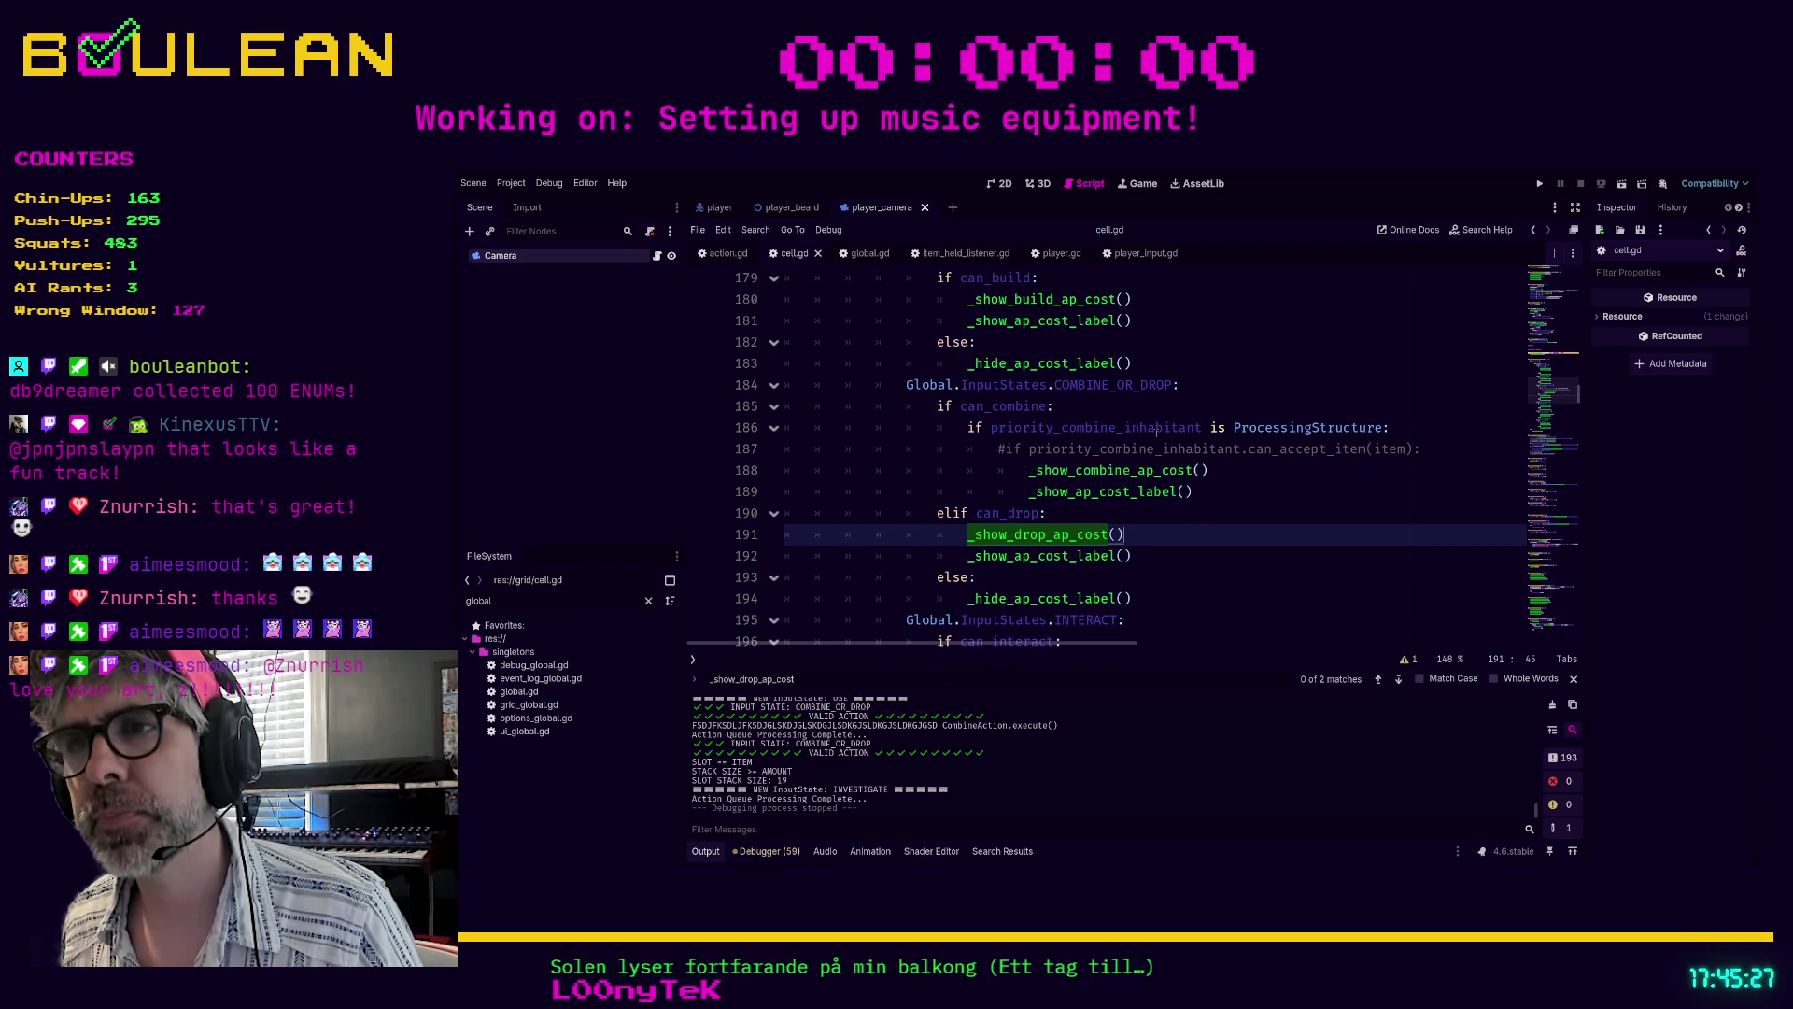
{"action": "scroll", "coordinate": [1158, 429], "scroll_direction": "down", "scroll_amount": 1}
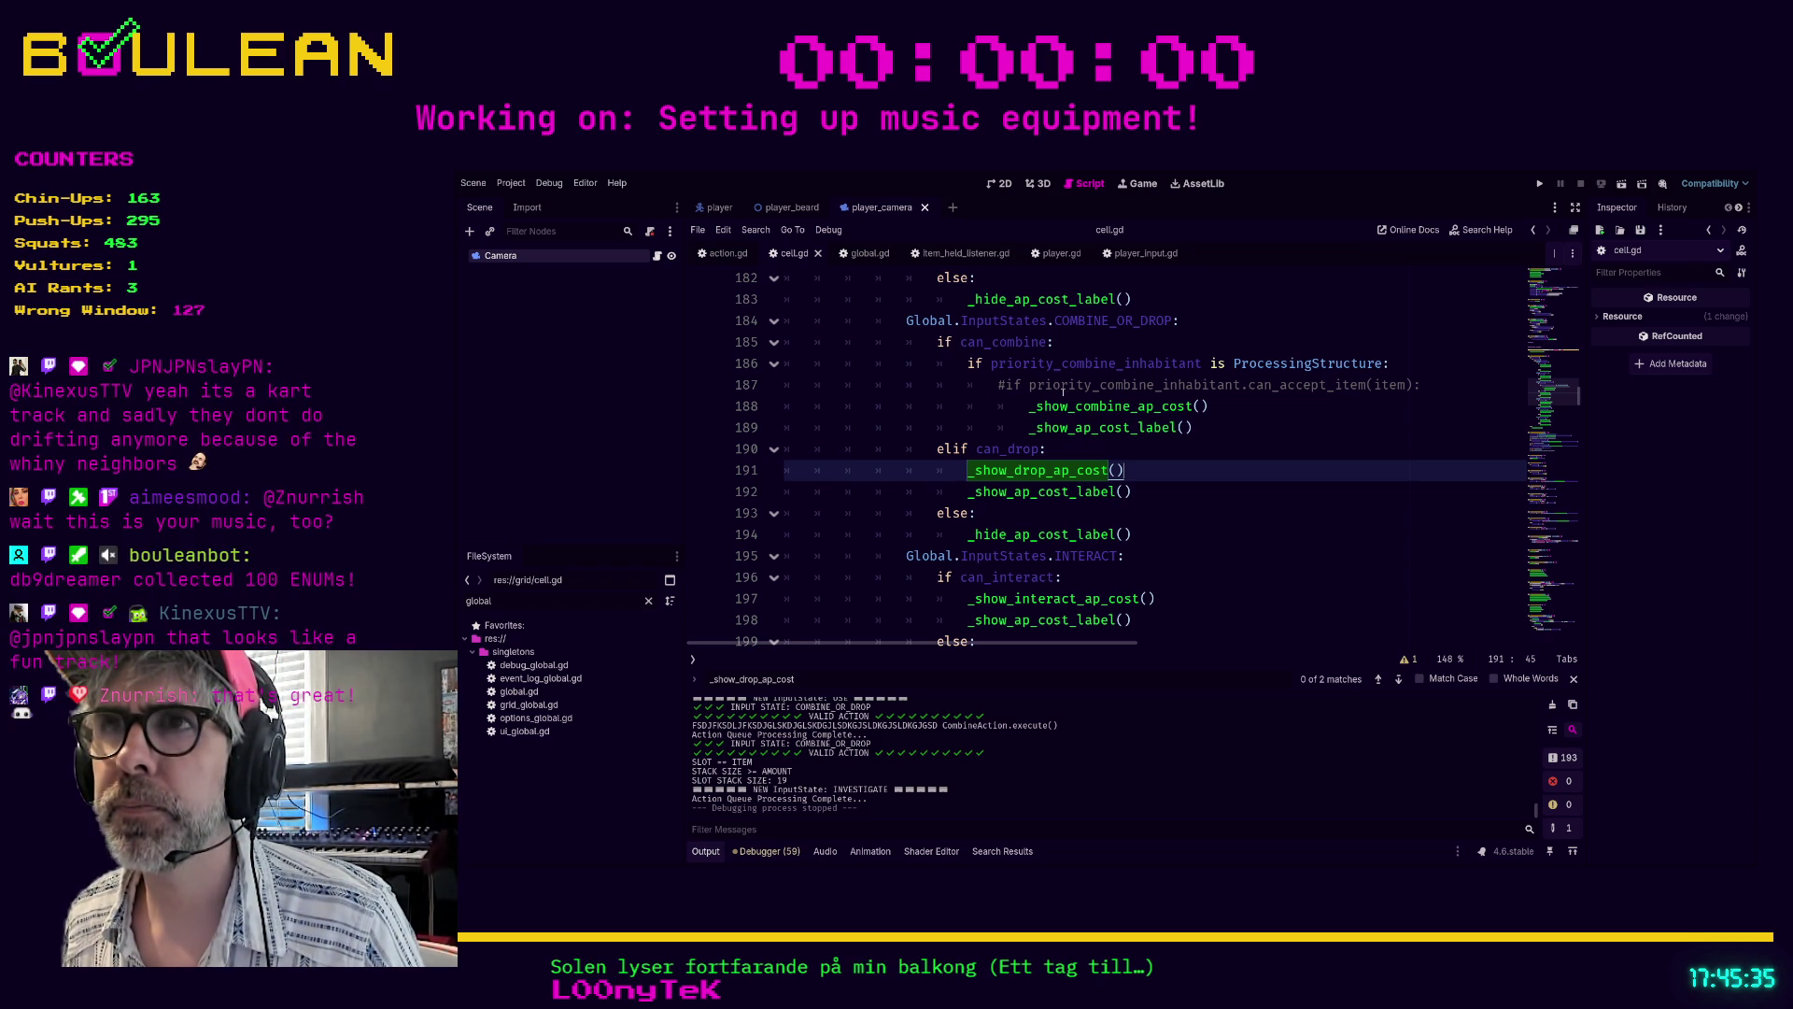
- Add an else branch calling _hide_ap_cost_label() after line 189 in cell.gd, then run the game
{"action": "left_click", "coordinate": [1228, 432]}
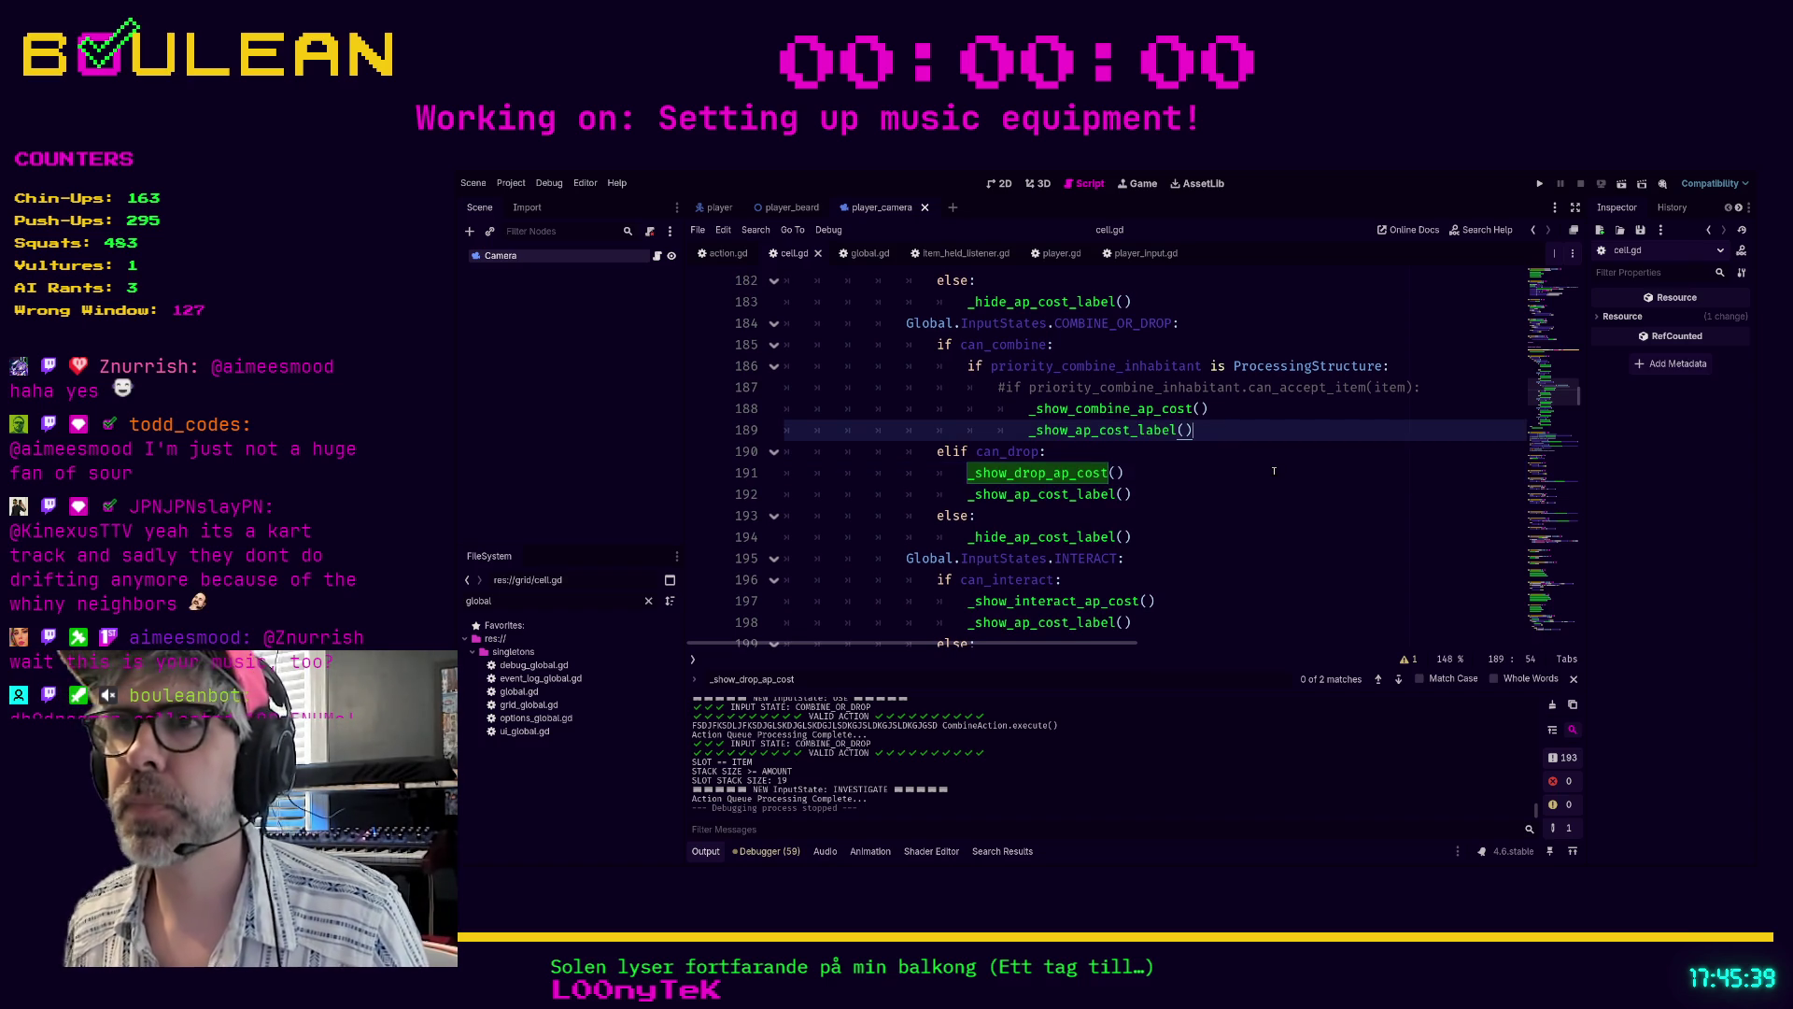
{"action": "key", "text": "Return"}
{"action": "type", "text": "else:"}
{"action": "key", "text": "Return"}
{"action": "type", "text": "_hide"}
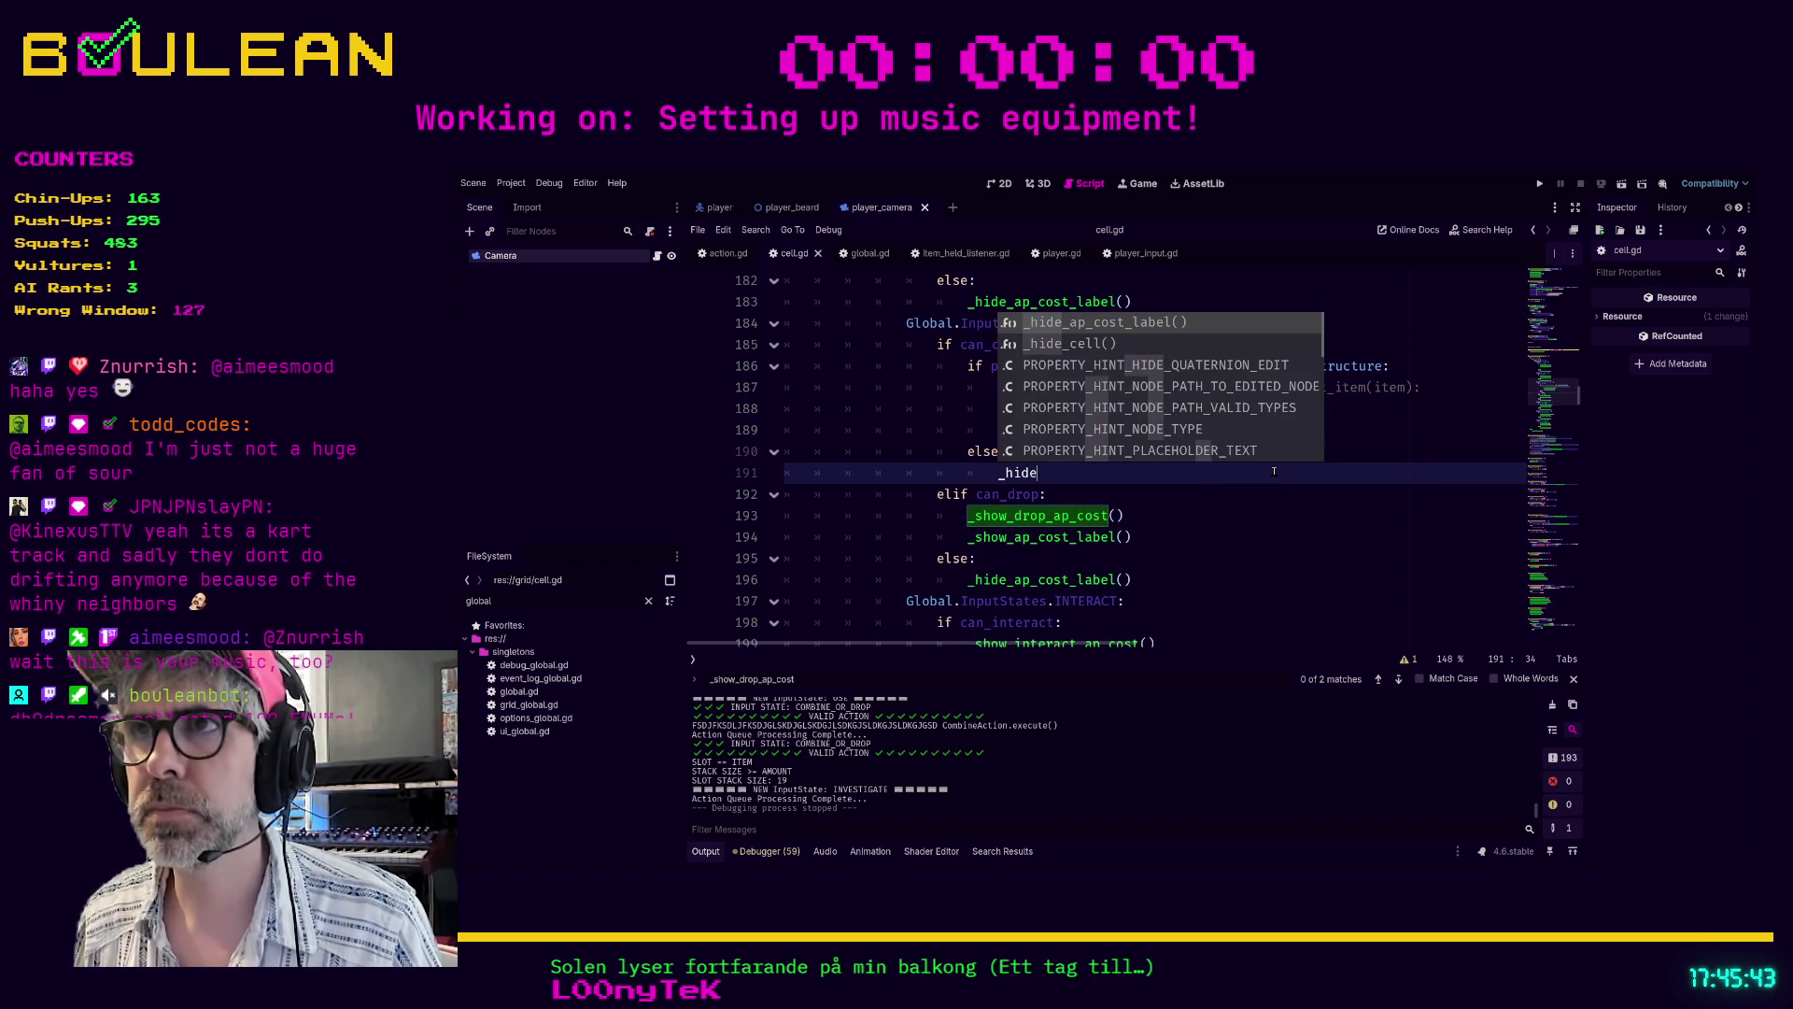
{"action": "key", "text": "Return"}
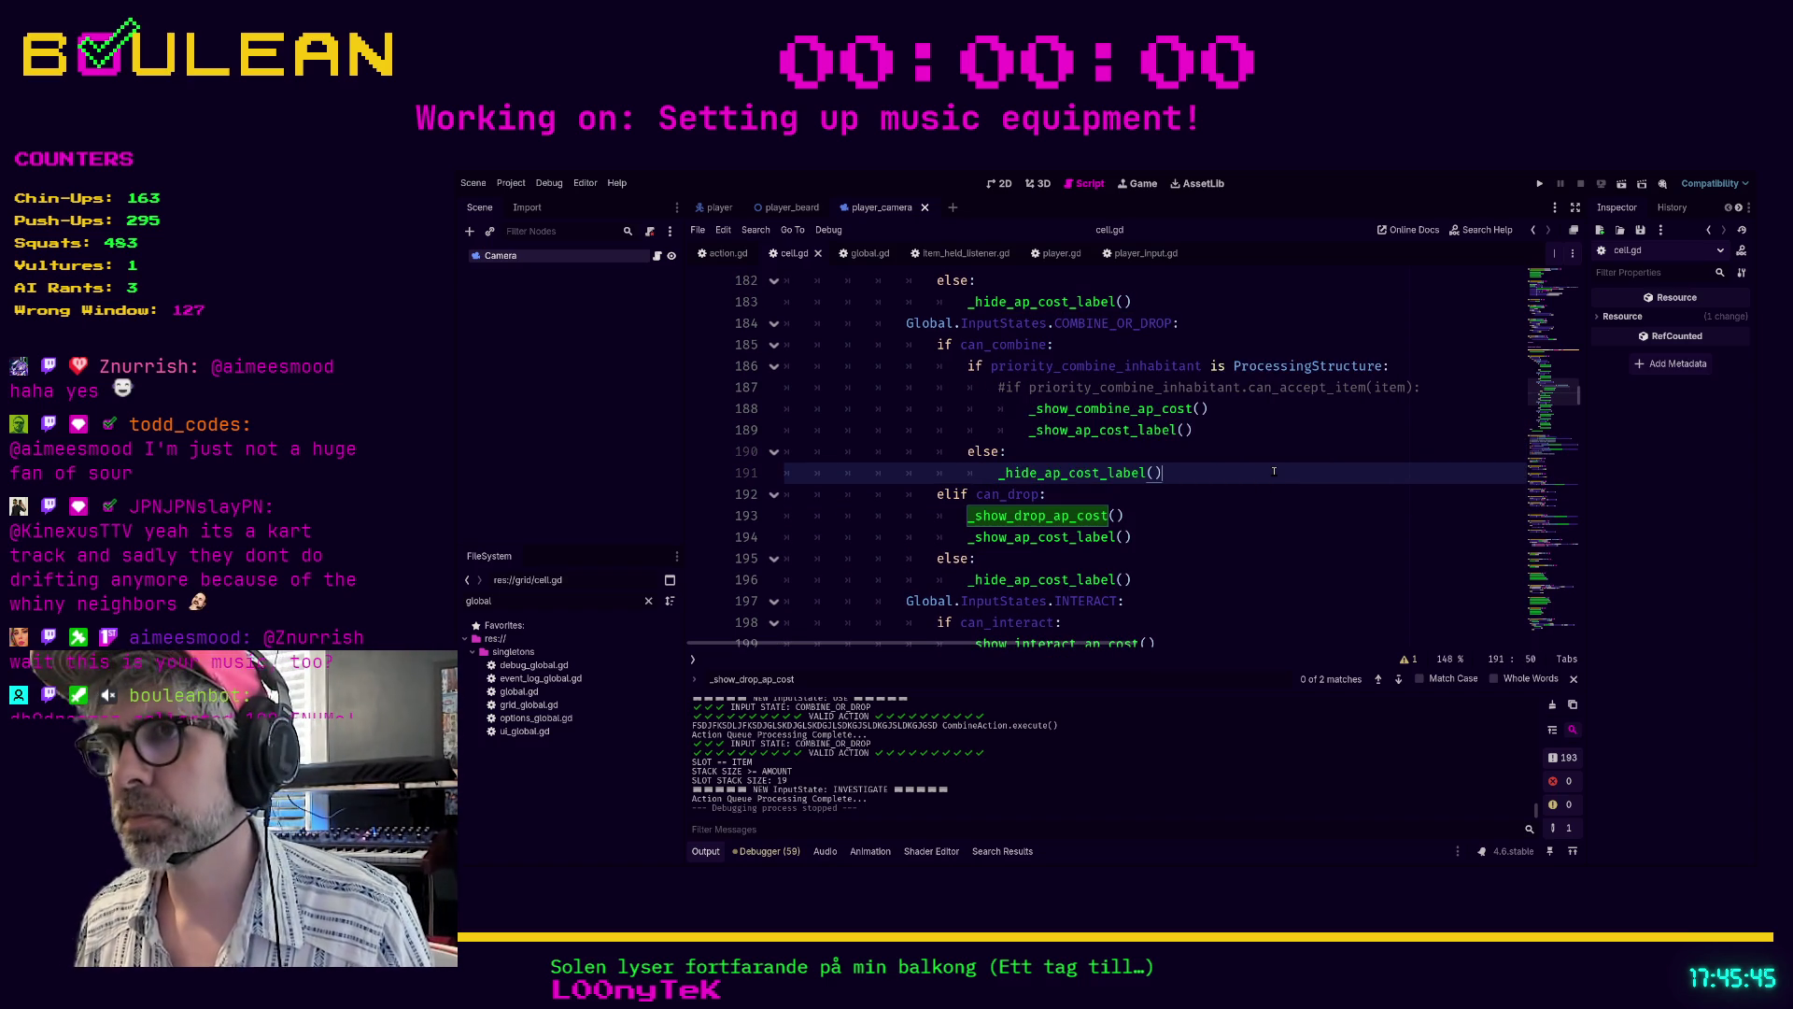
{"action": "key", "text": "F5"}
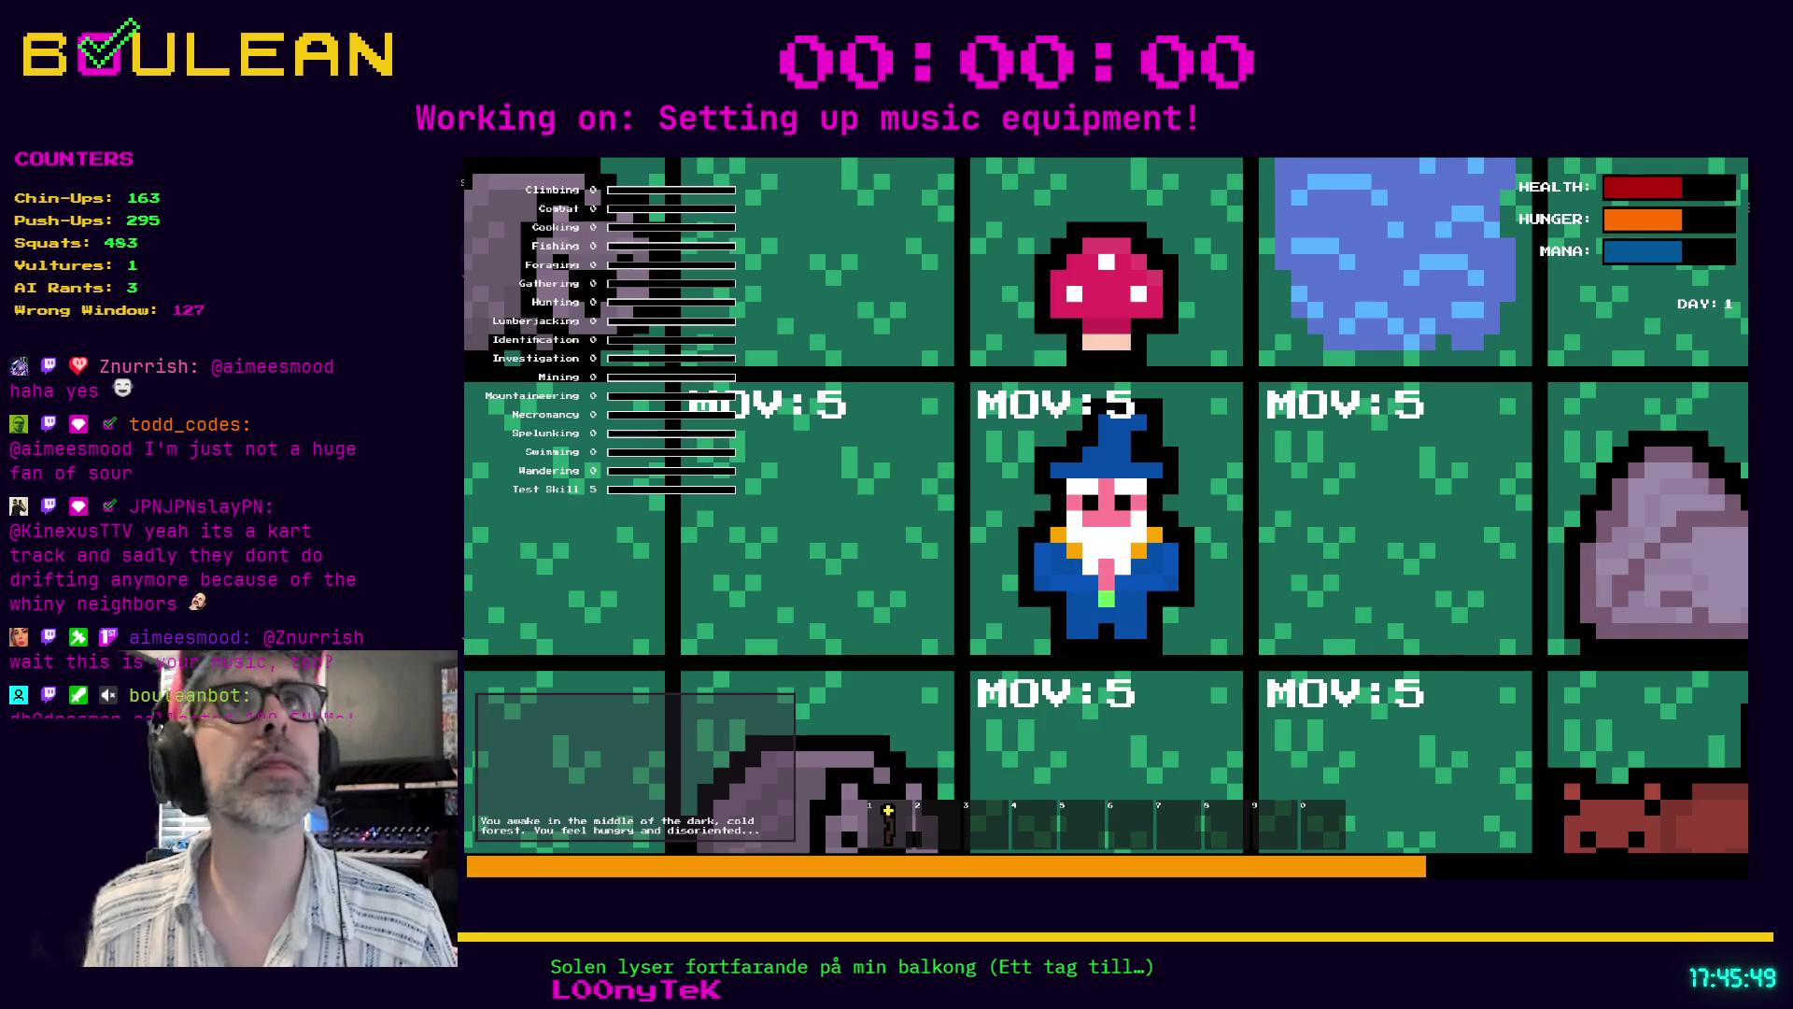
- Forage the red mushroom above the wizard and attack the Wombat below it
{"action": "scroll", "coordinate": [1107, 509], "scroll_direction": "down", "scroll_amount": 4}
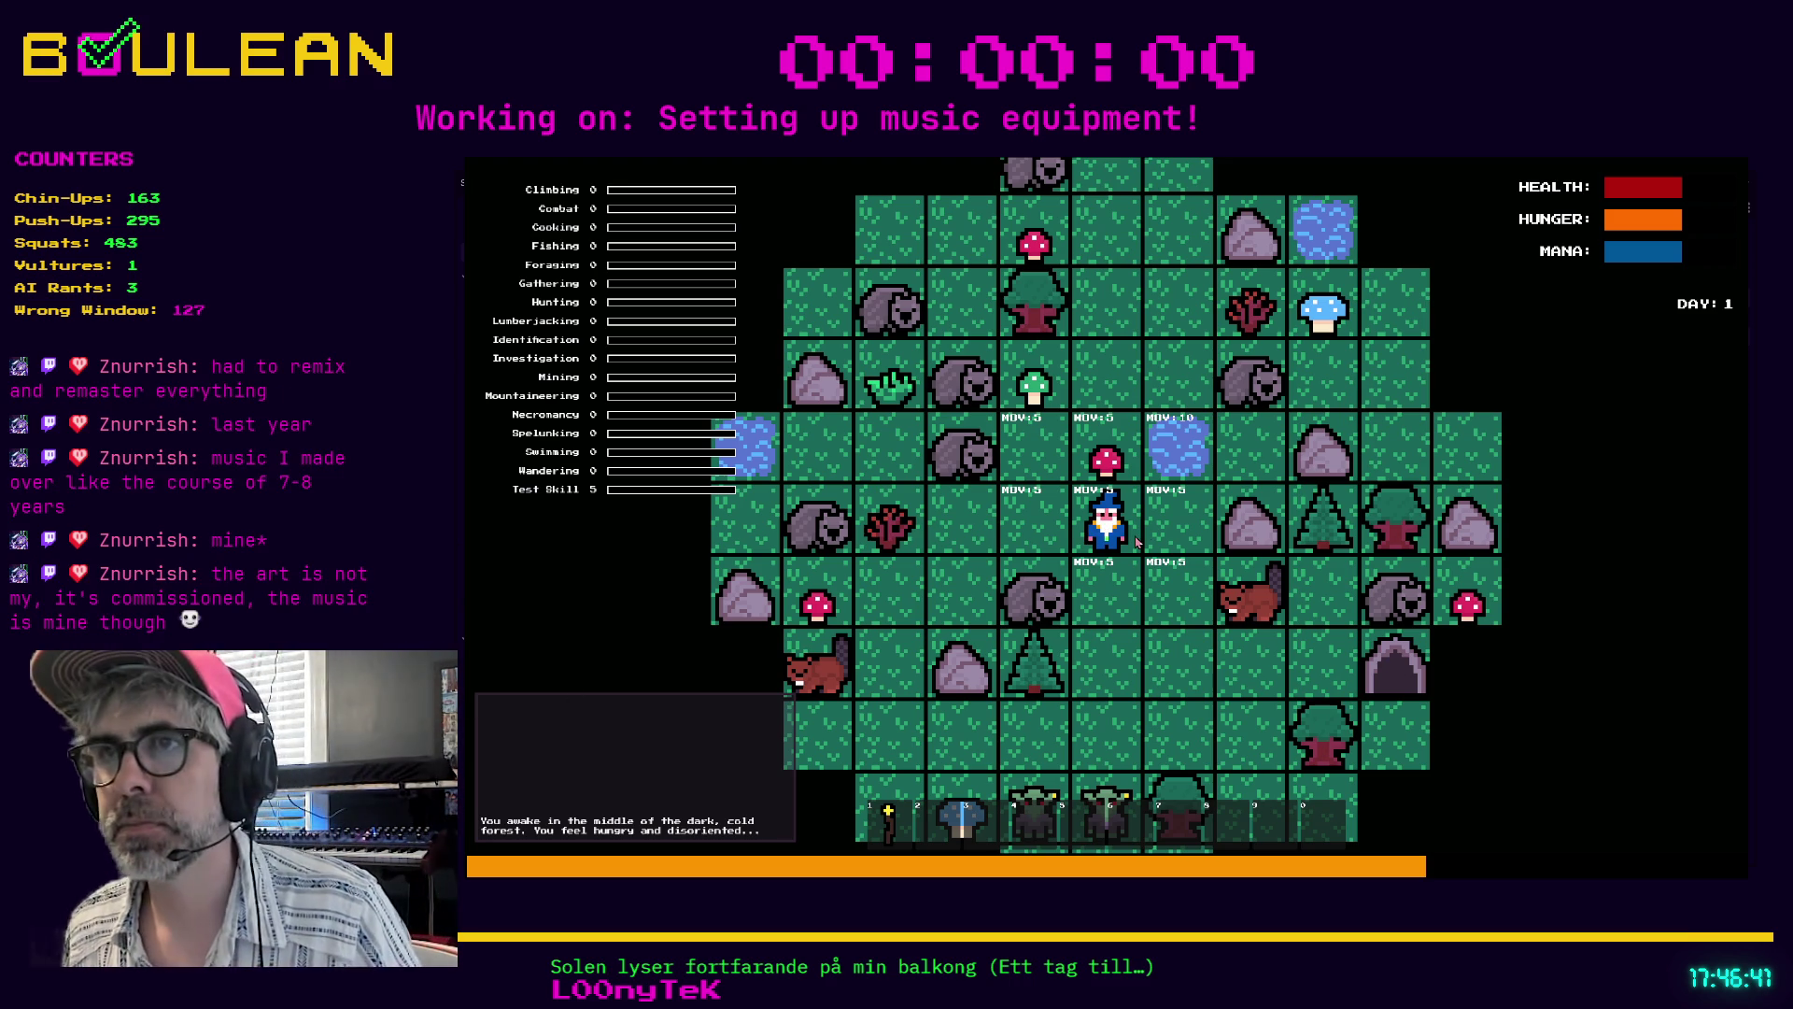
{"action": "left_click", "coordinate": [1106, 458]}
{"action": "key", "text": "a"}
{"action": "key", "text": "s"}
{"action": "key", "text": "s"}
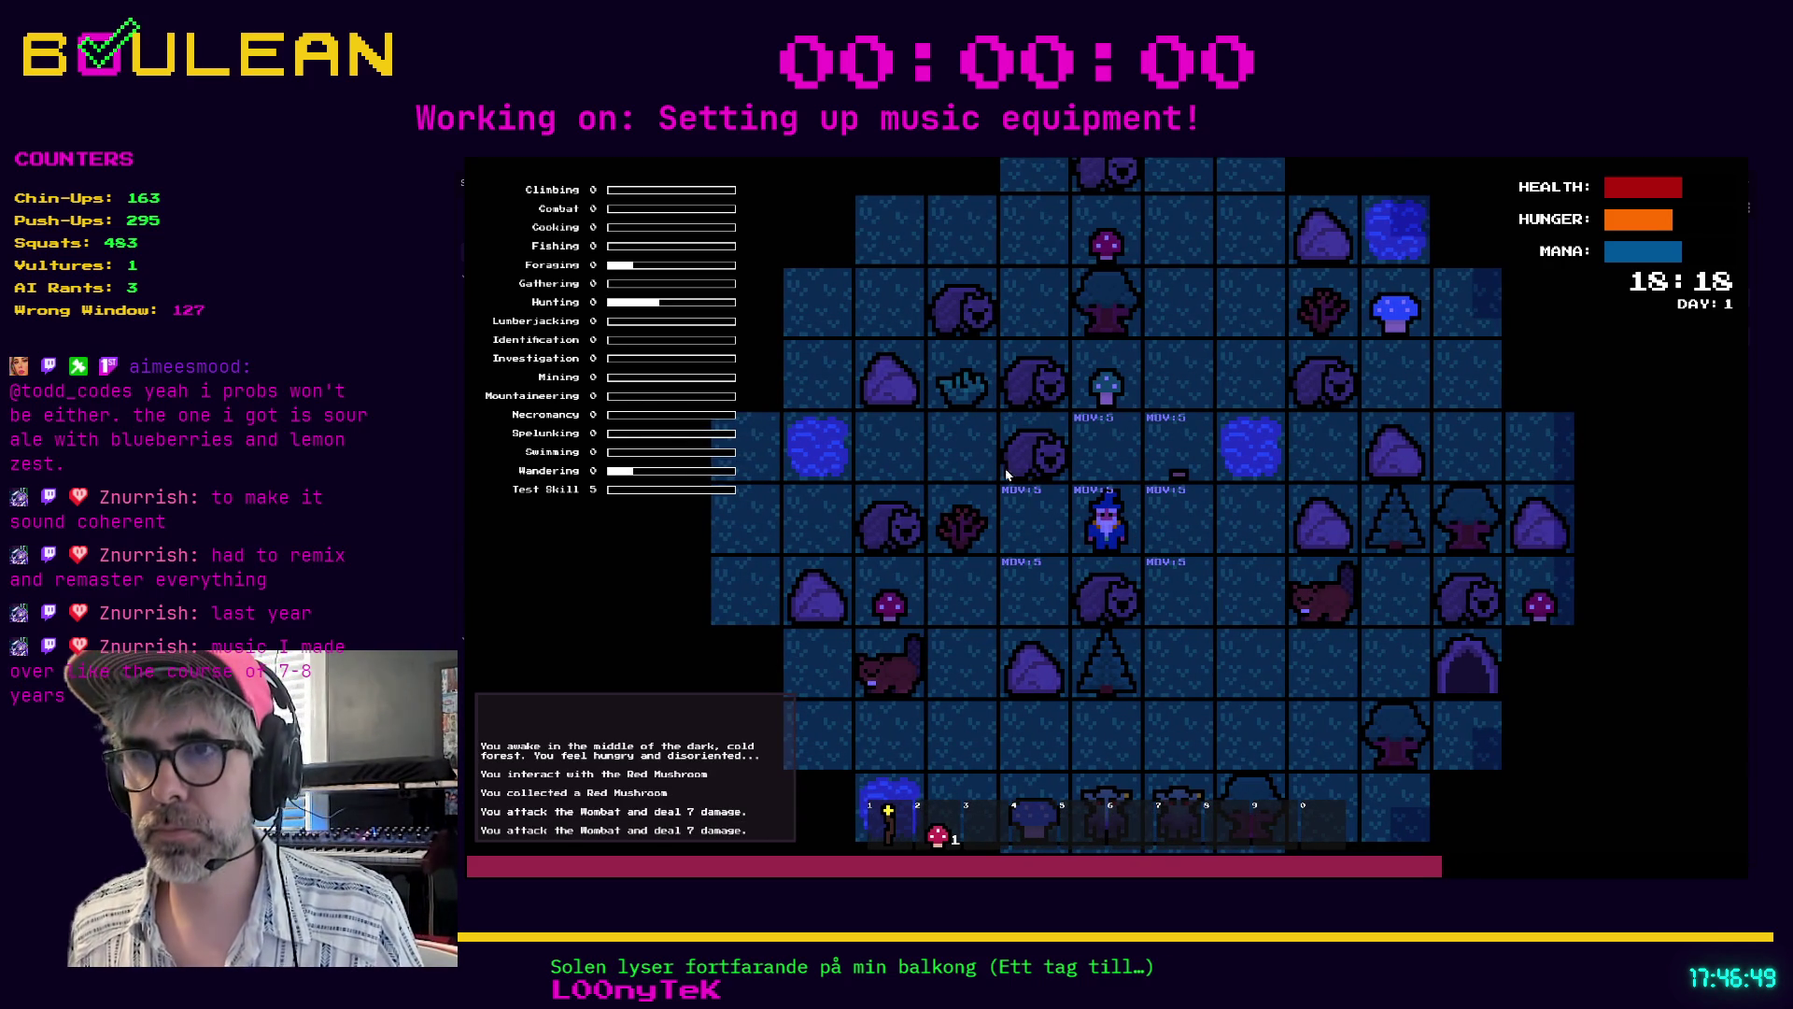
{"action": "key", "text": "s"}
{"action": "key", "text": "s"}
- Craft a Campfire and place it to the right of the wizard
{"action": "key", "text": "c"}
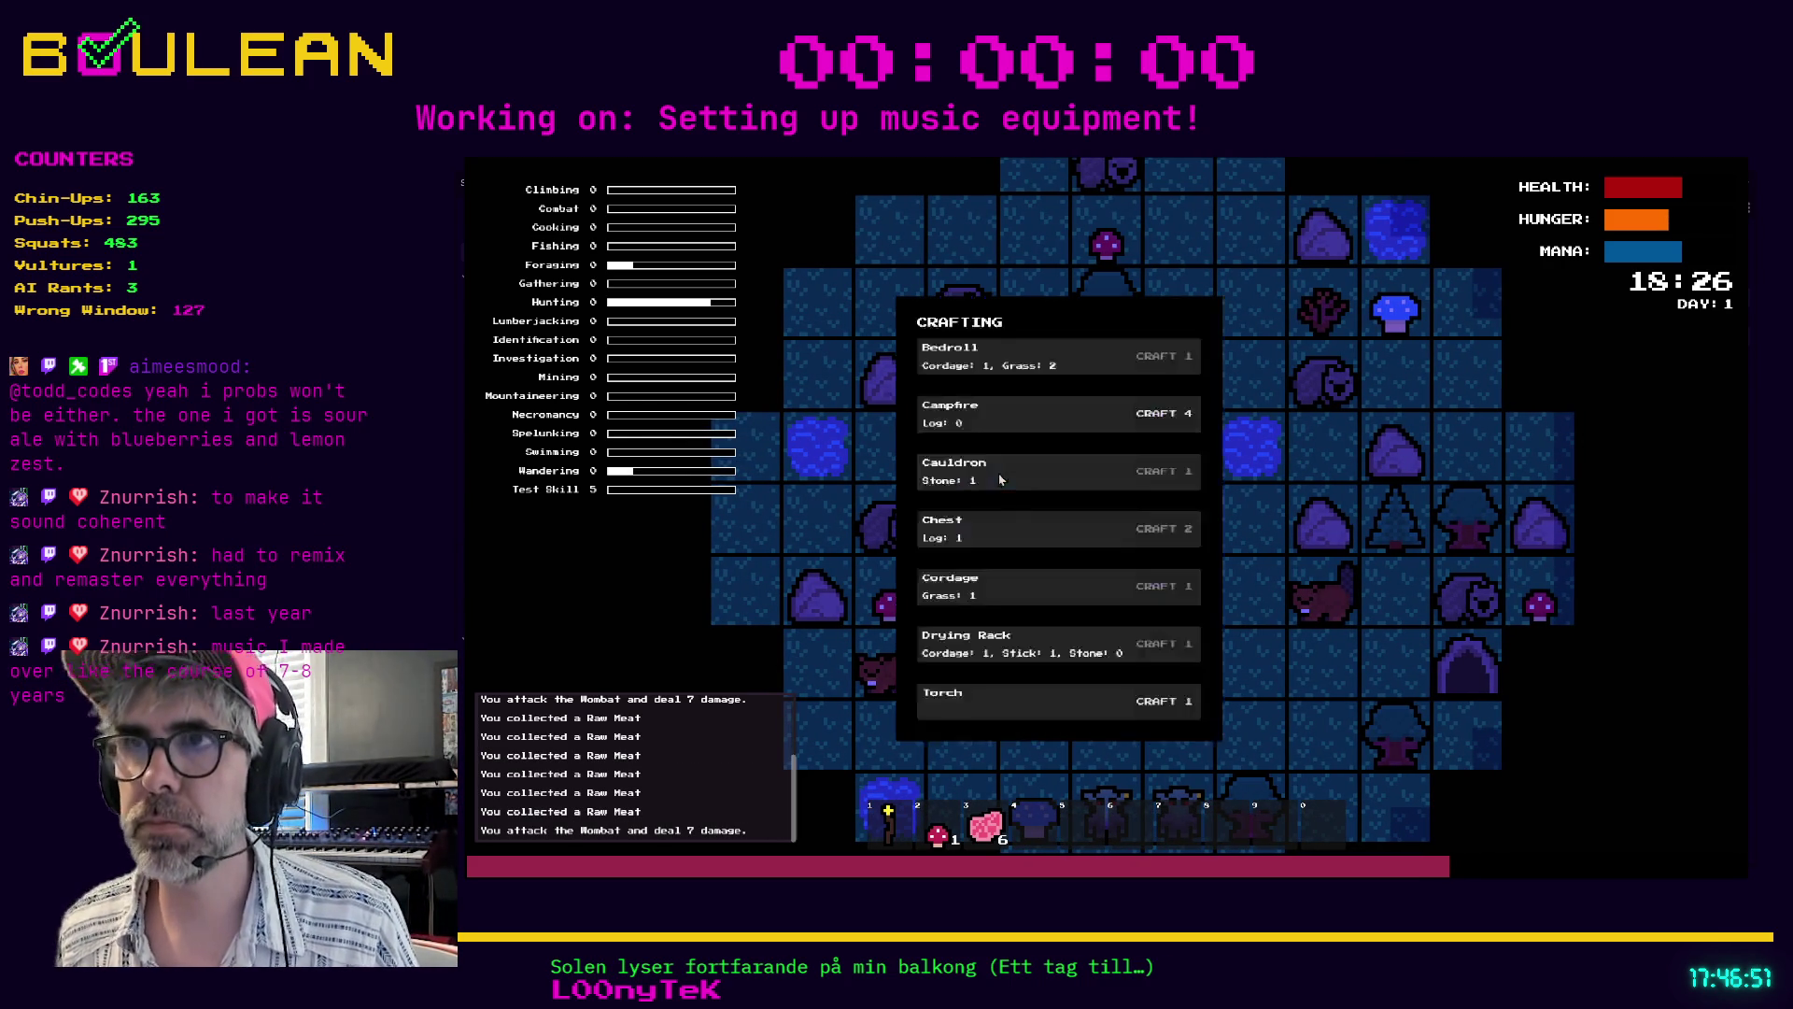
{"action": "left_click", "coordinate": [1163, 427]}
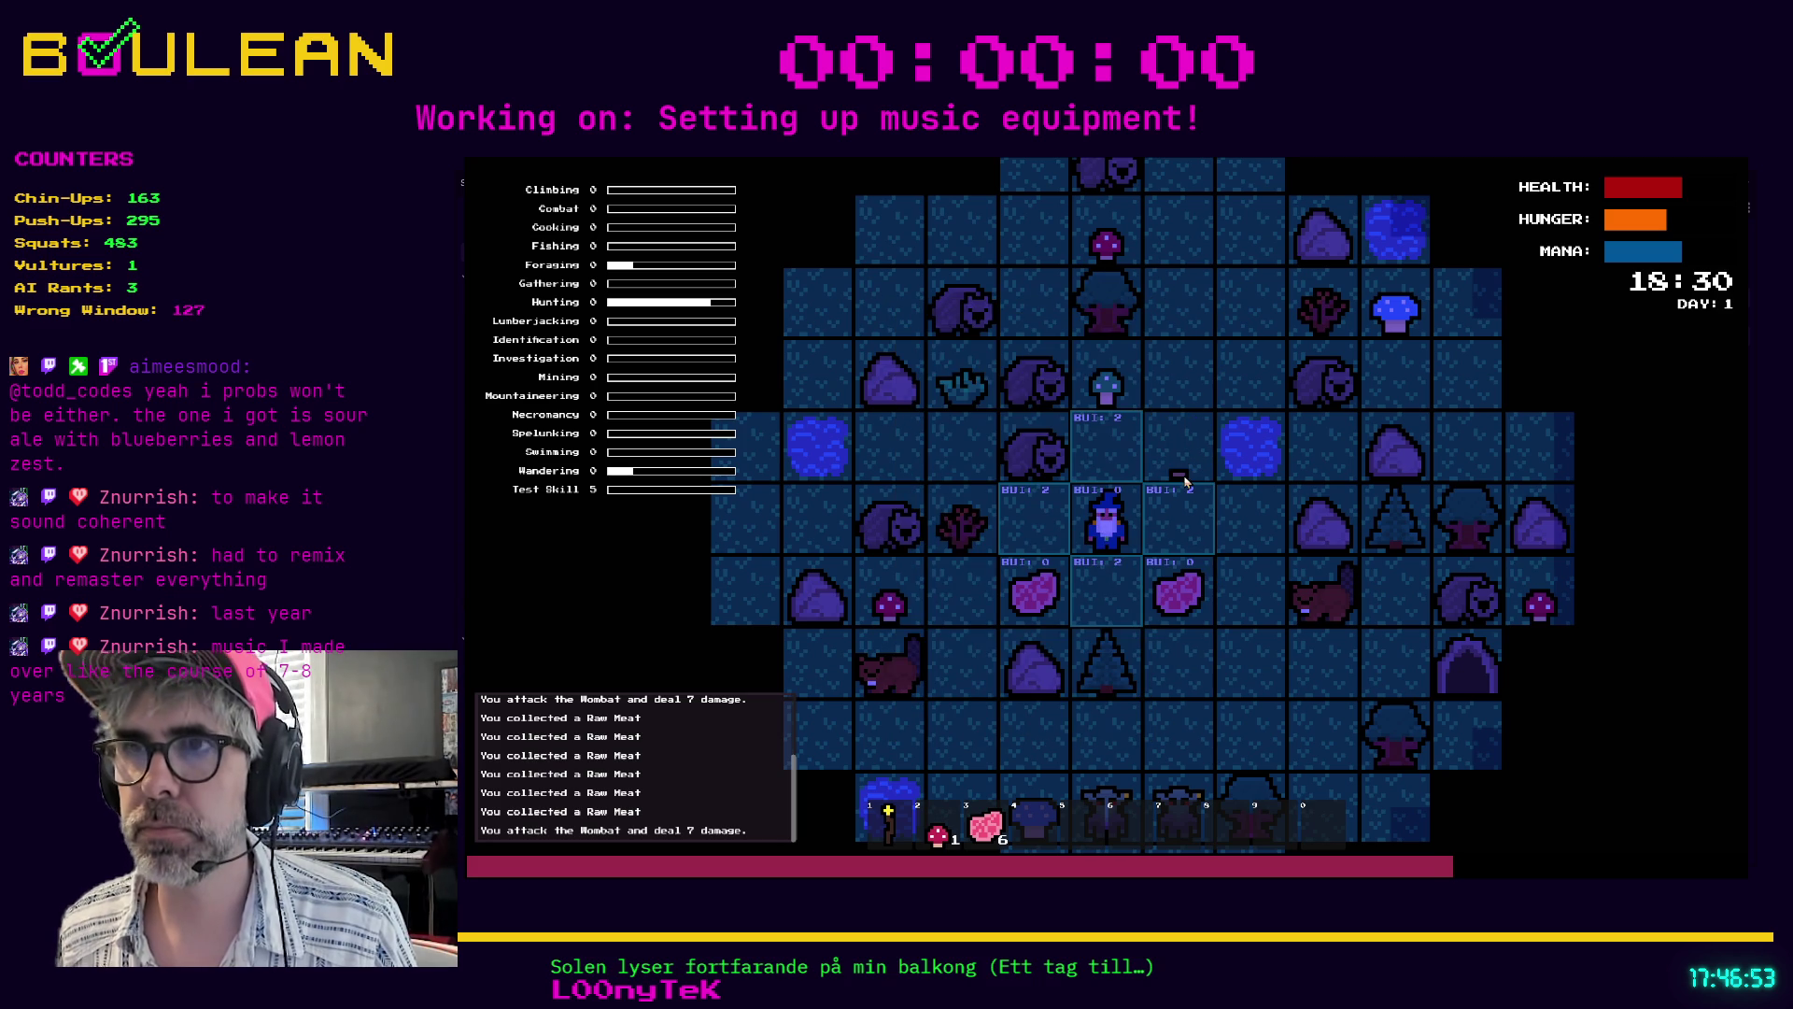
{"action": "key", "text": "d"}
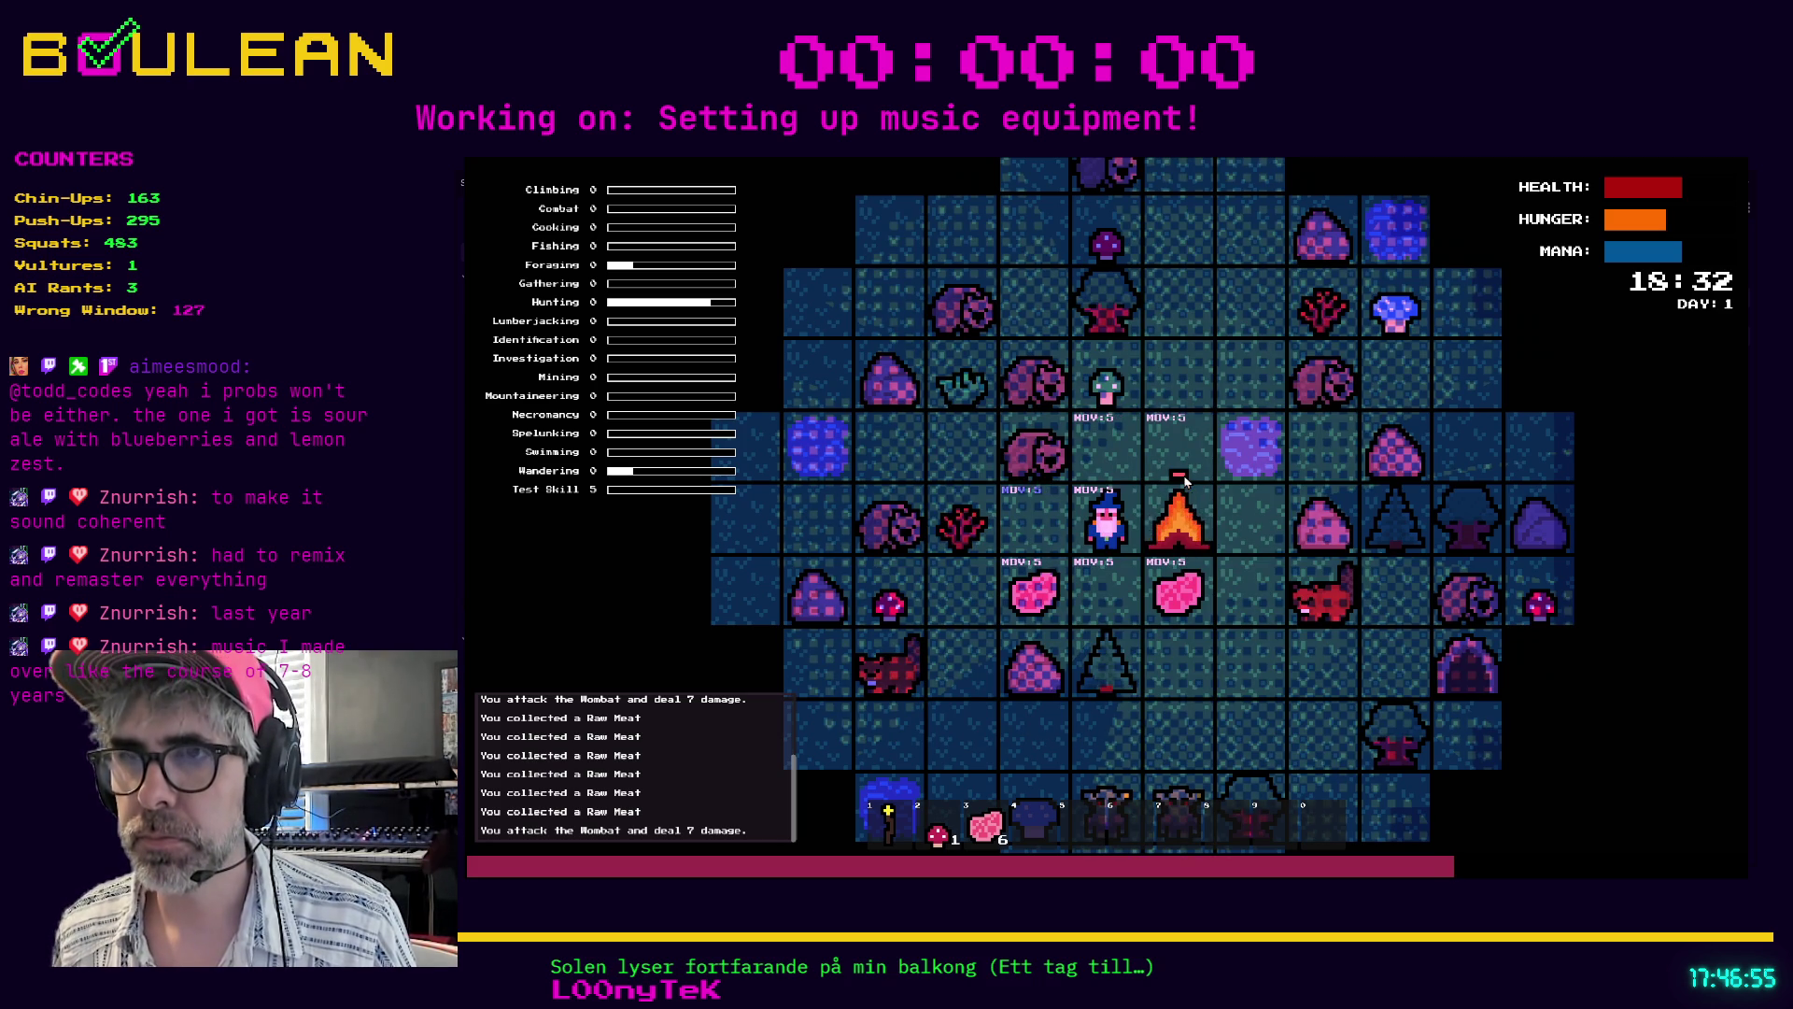
- Toggle between drop/combine and movement actions while moving around the campfire to collect Raw Meat
{"action": "key", "text": "q"}
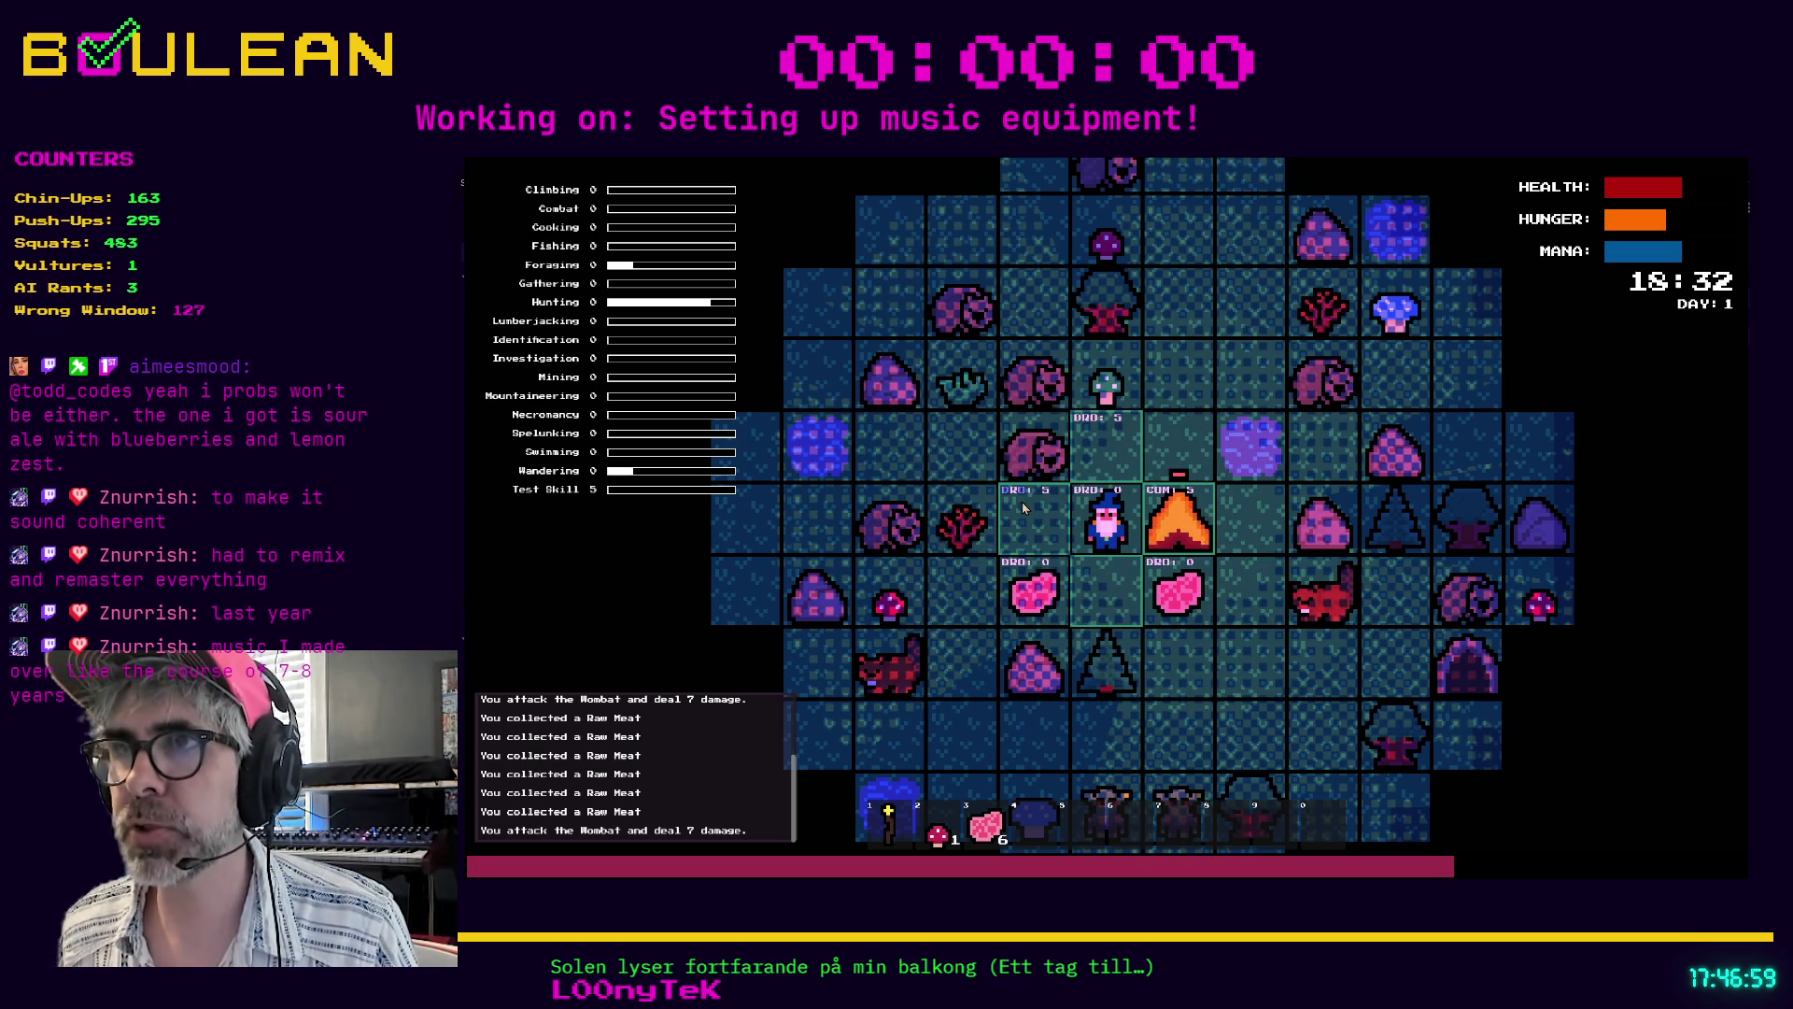
{"action": "scroll", "coordinate": [1182, 504], "scroll_direction": "up", "scroll_amount": 3}
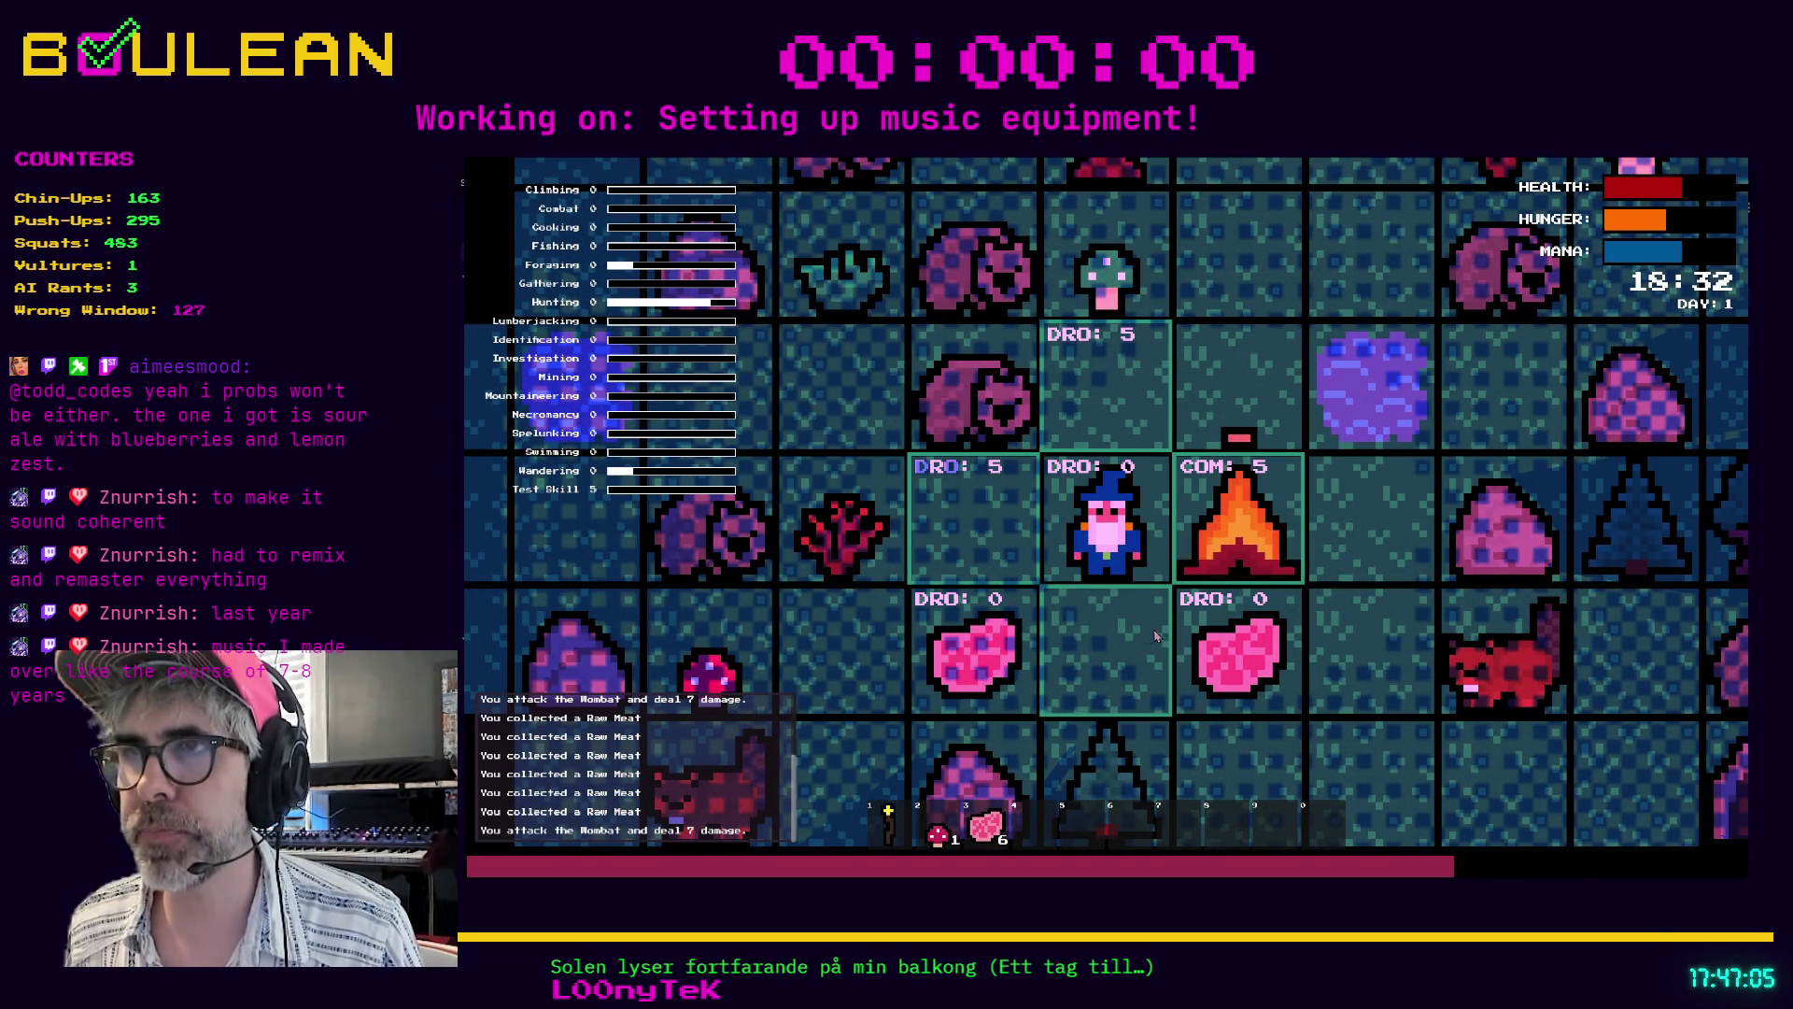
{"action": "key", "text": "Escape"}
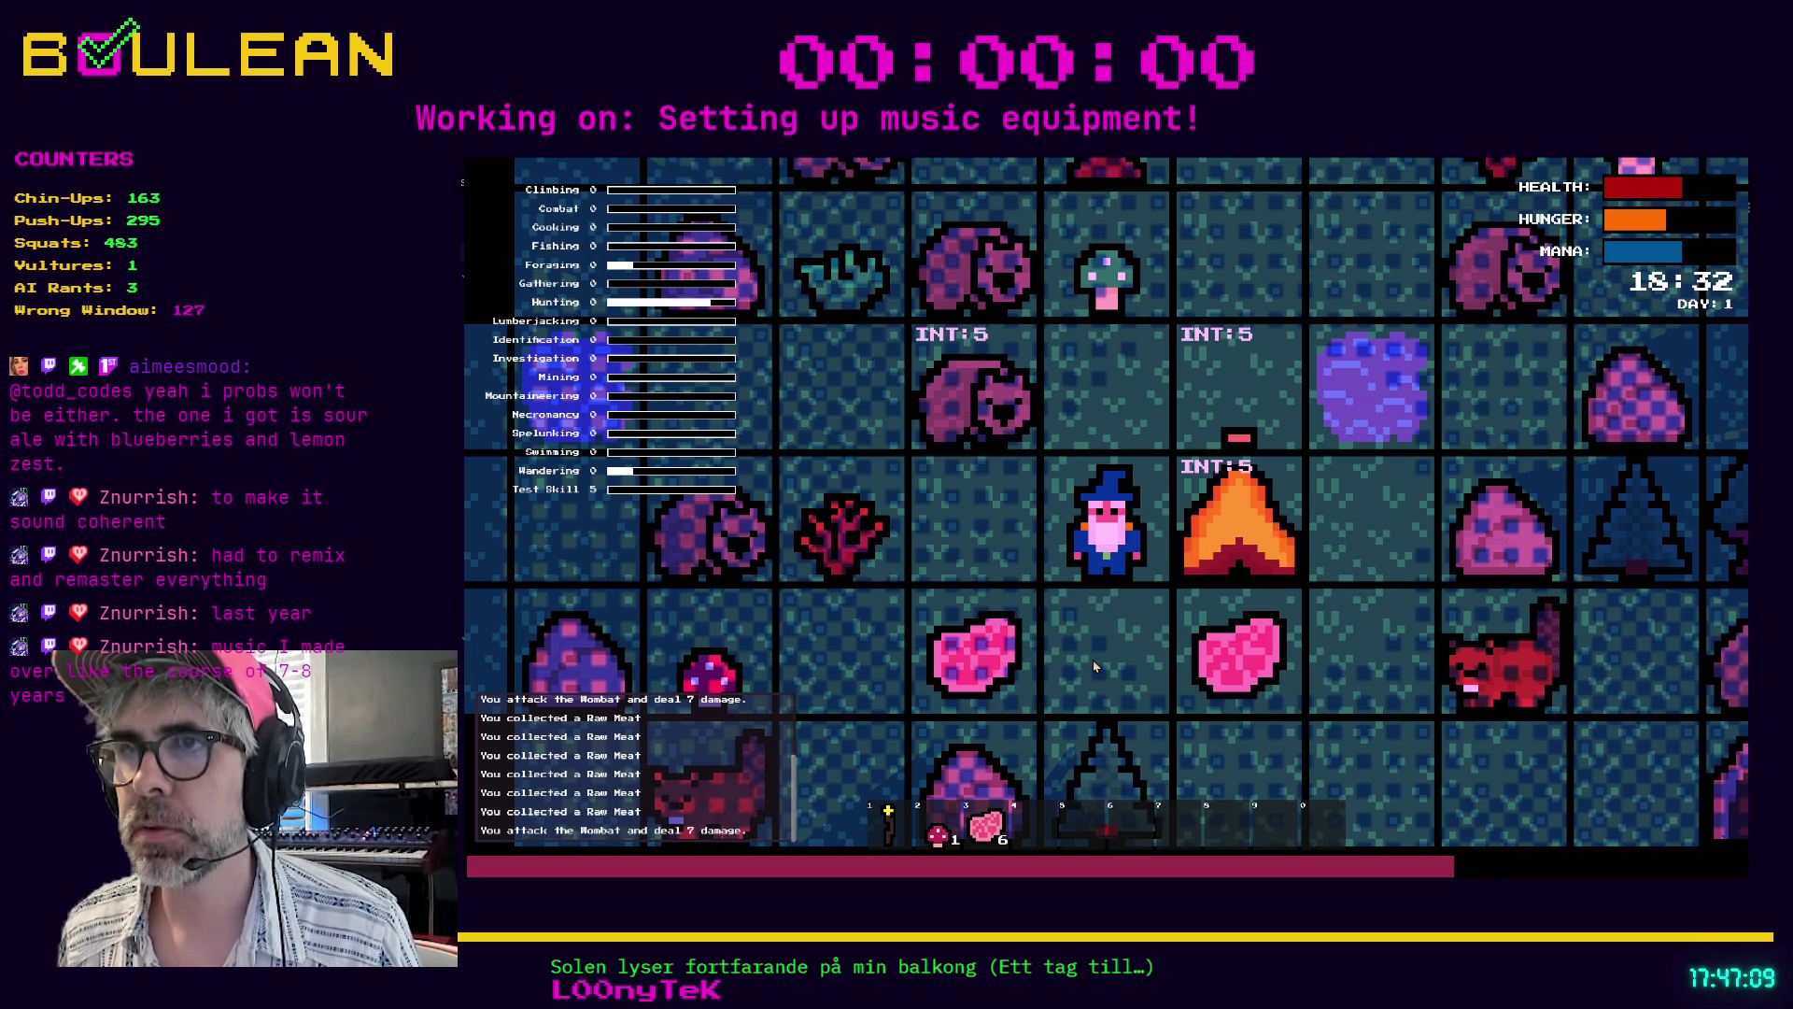
{"action": "key", "text": "3"}
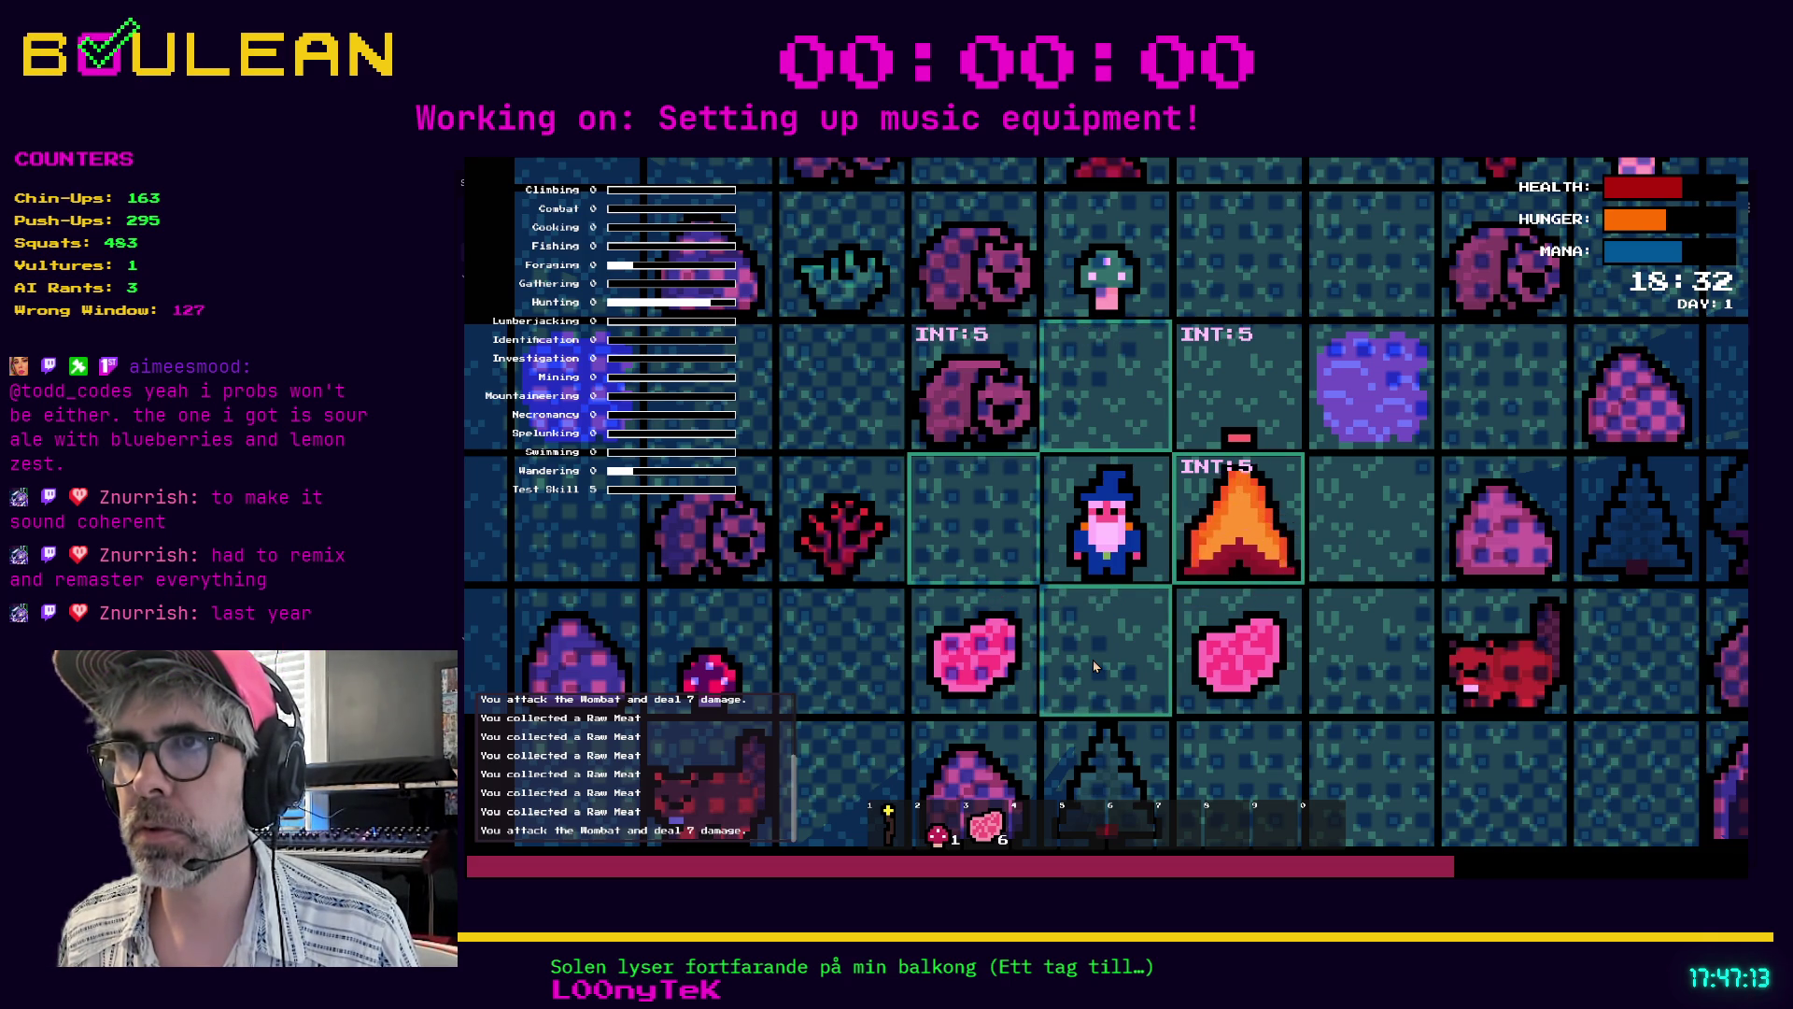
{"action": "key", "text": "3"}
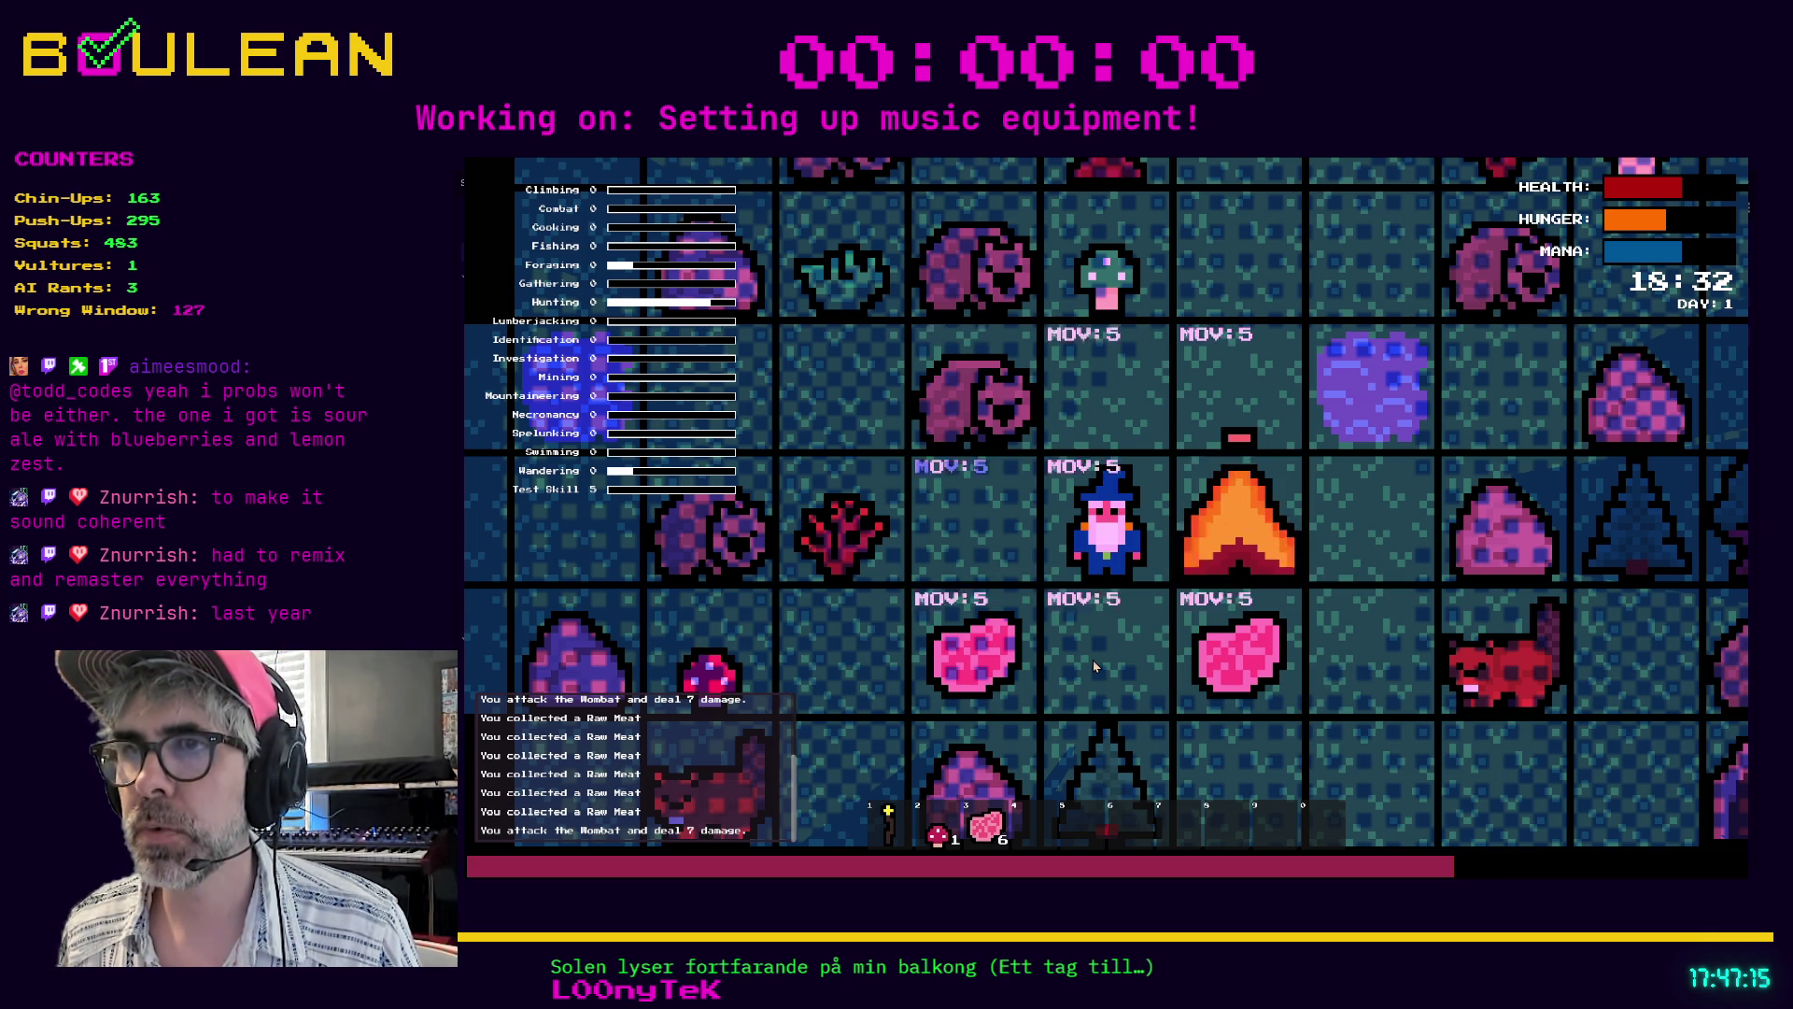
{"action": "left_click", "coordinate": [1093, 659]}
{"action": "key", "text": "Up"}
{"action": "key", "text": "3"}
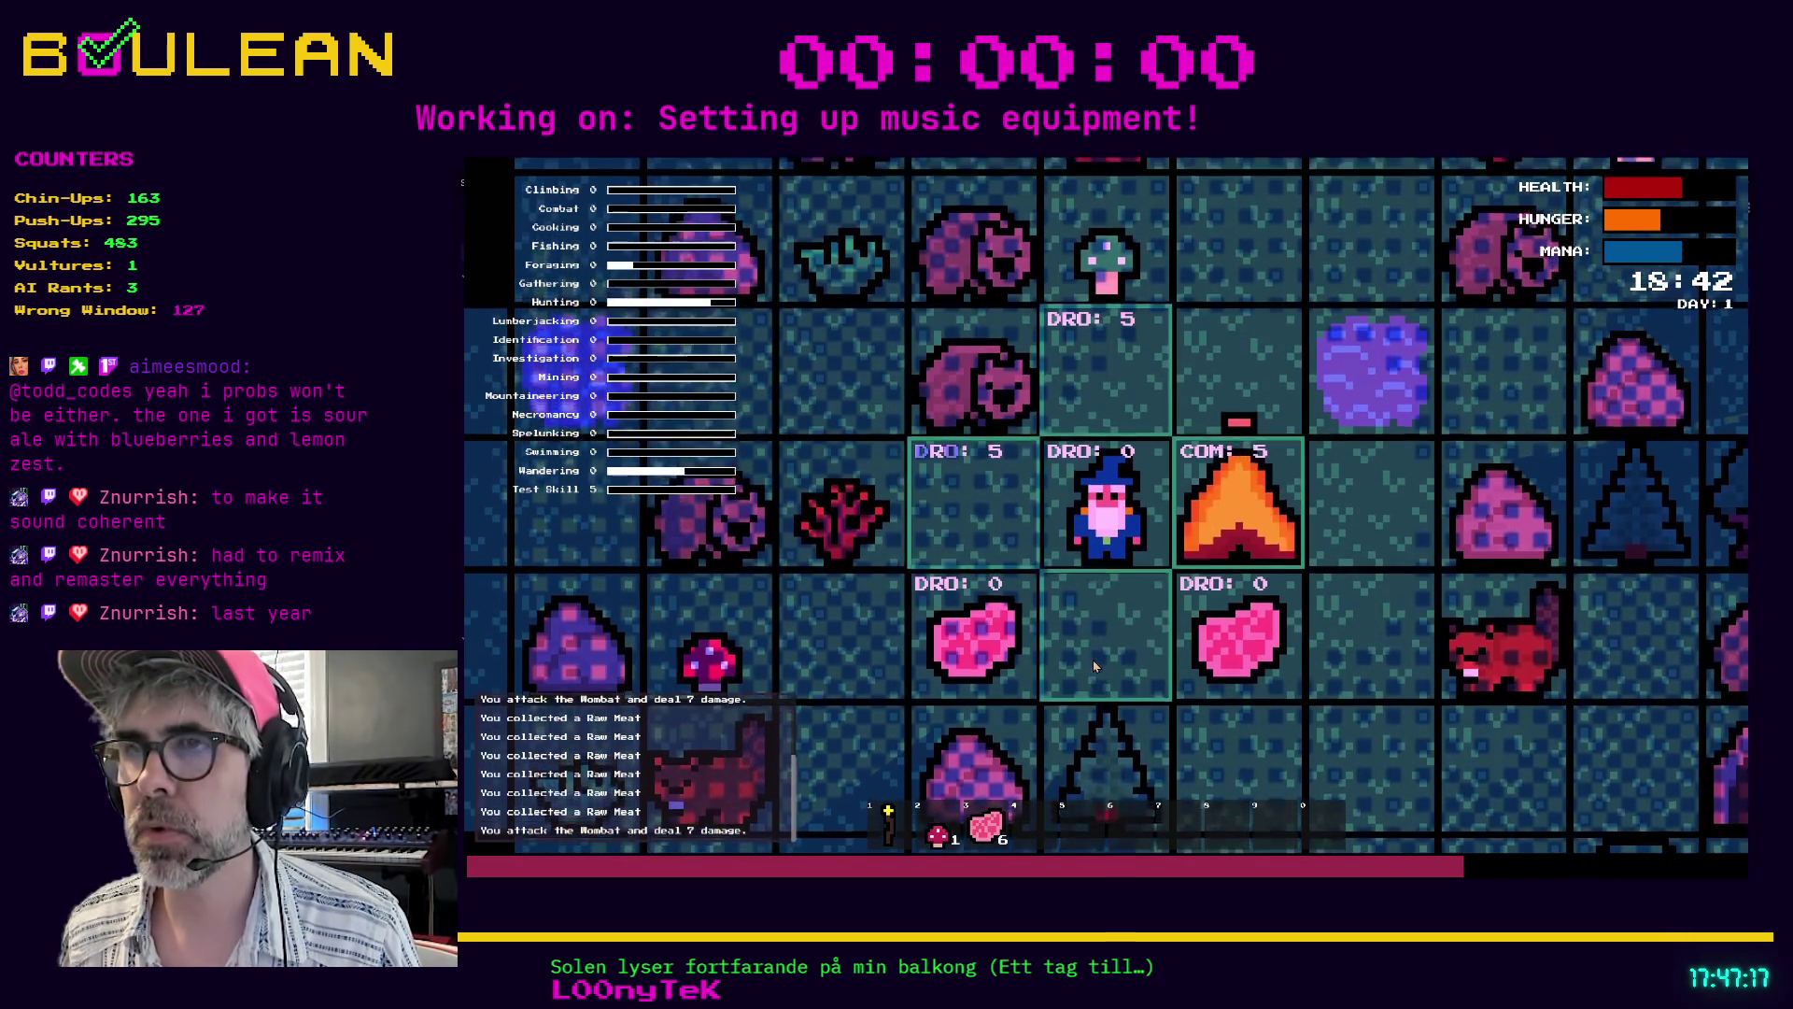
{"action": "key", "text": "3"}
{"action": "key", "text": "Down"}
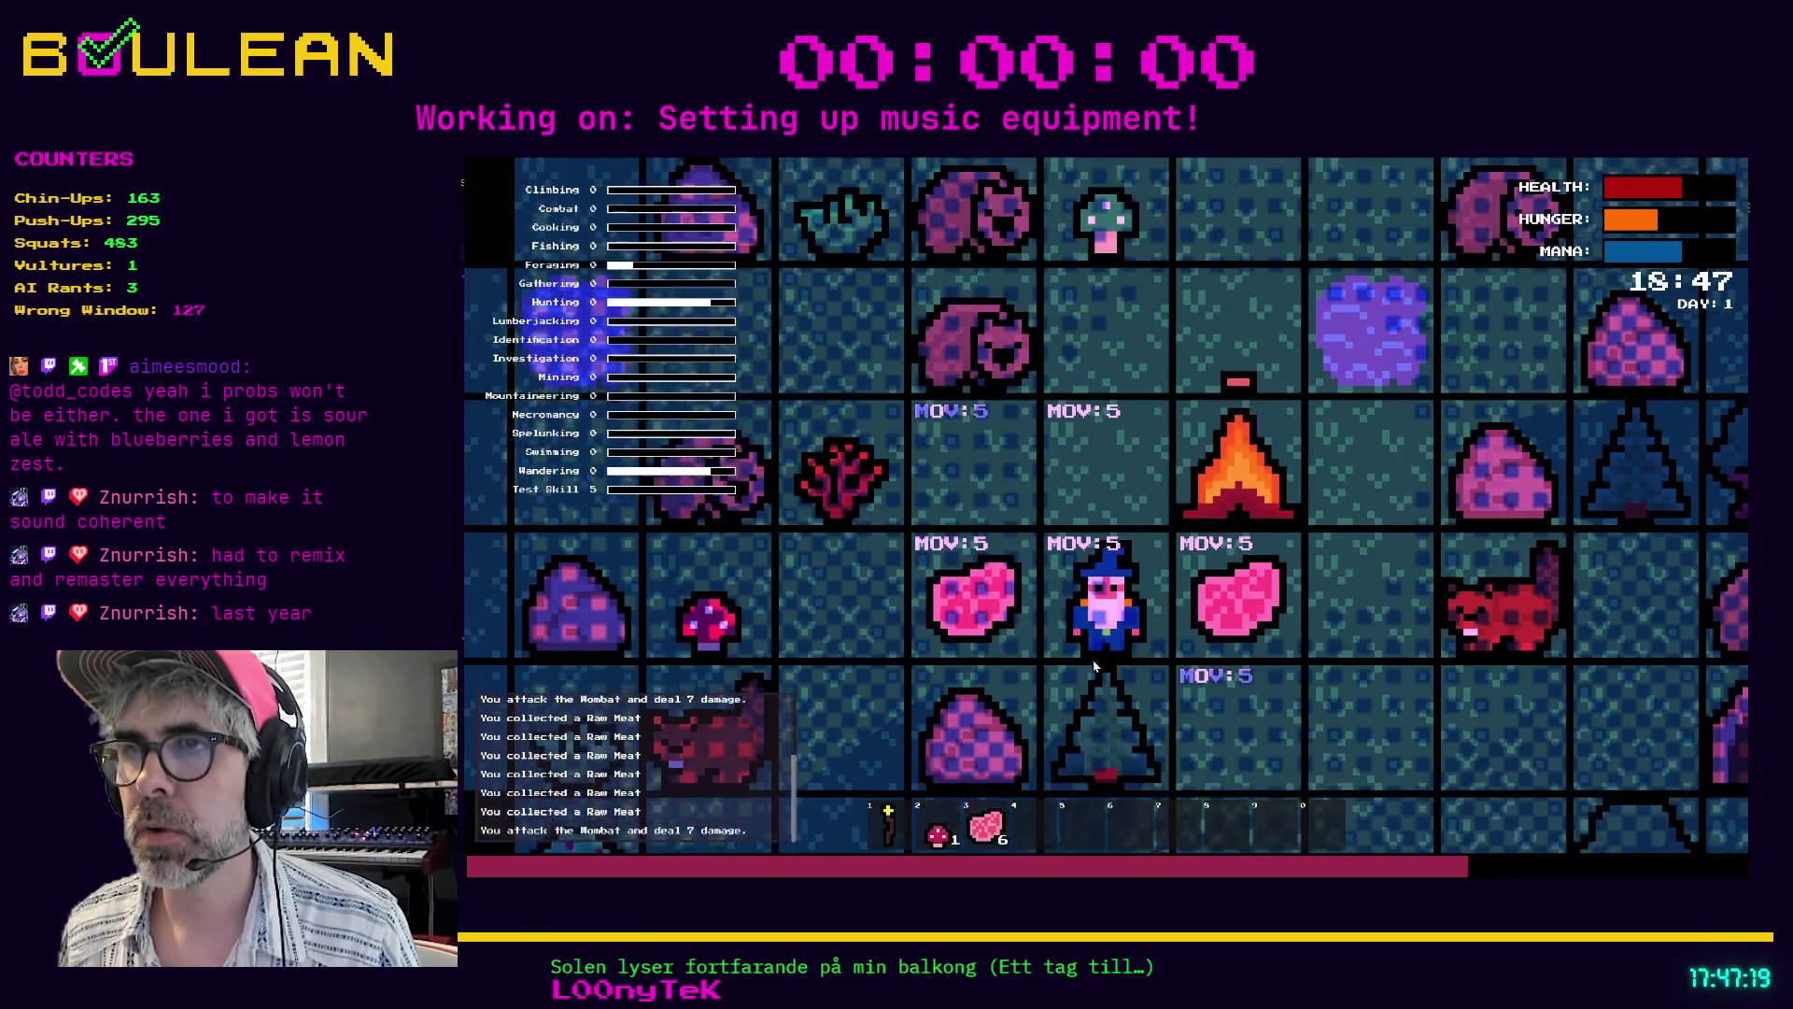
{"action": "key", "text": "Left"}
{"action": "key", "text": "3"}
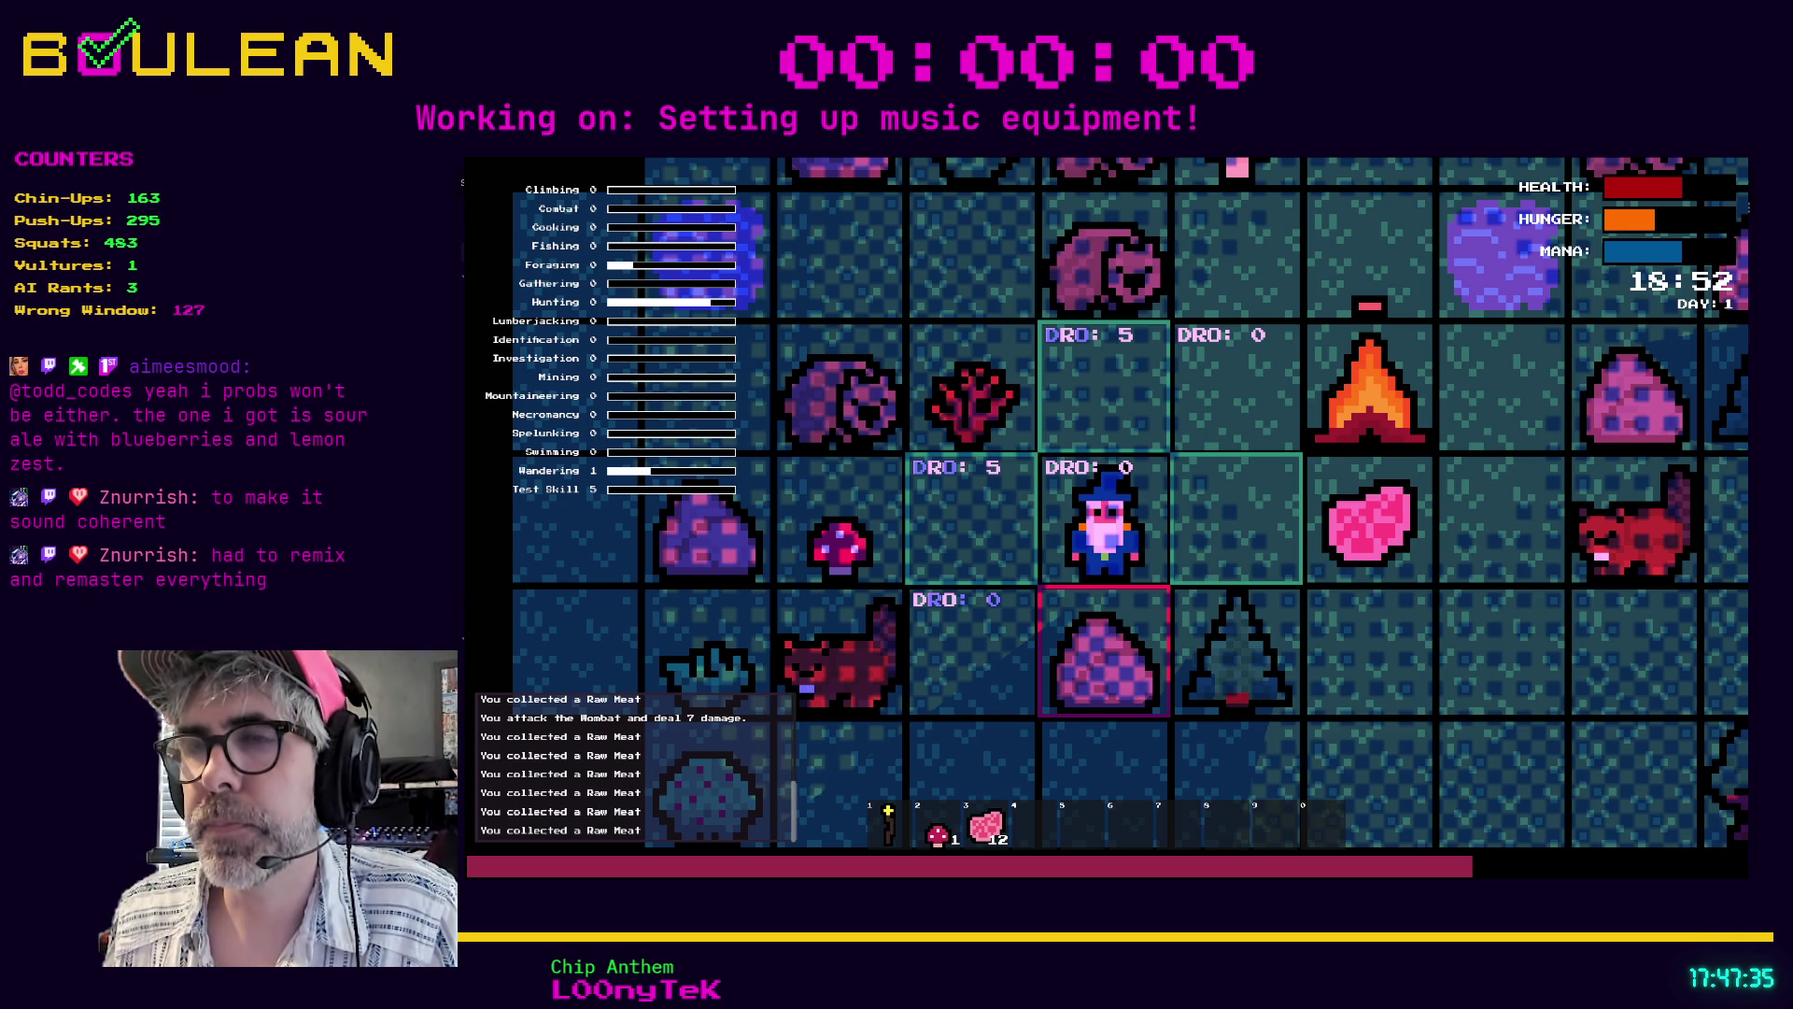
- Restart the game, kill the adjacent Wombat and collect its dropped Raw Meat
{"action": "key", "text": "F5"}
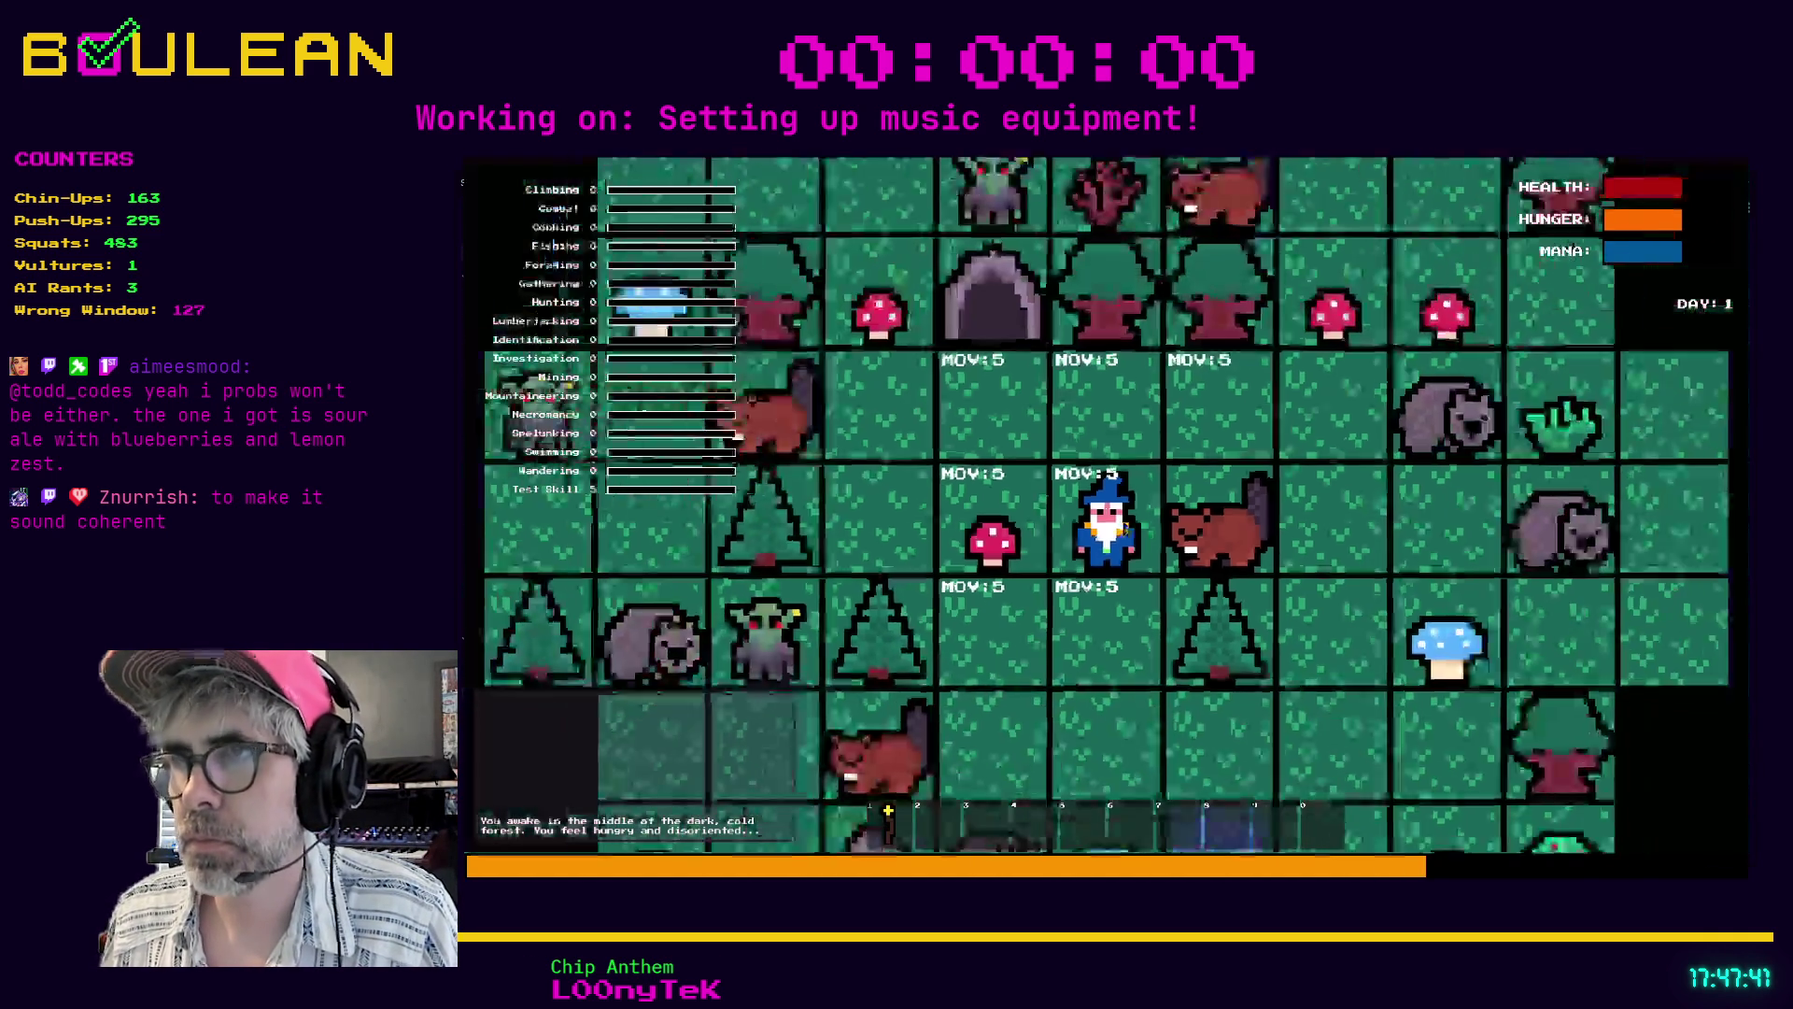
{"action": "key", "text": "Right"}
{"action": "key", "text": "Right"}
{"action": "key", "text": "Right"}
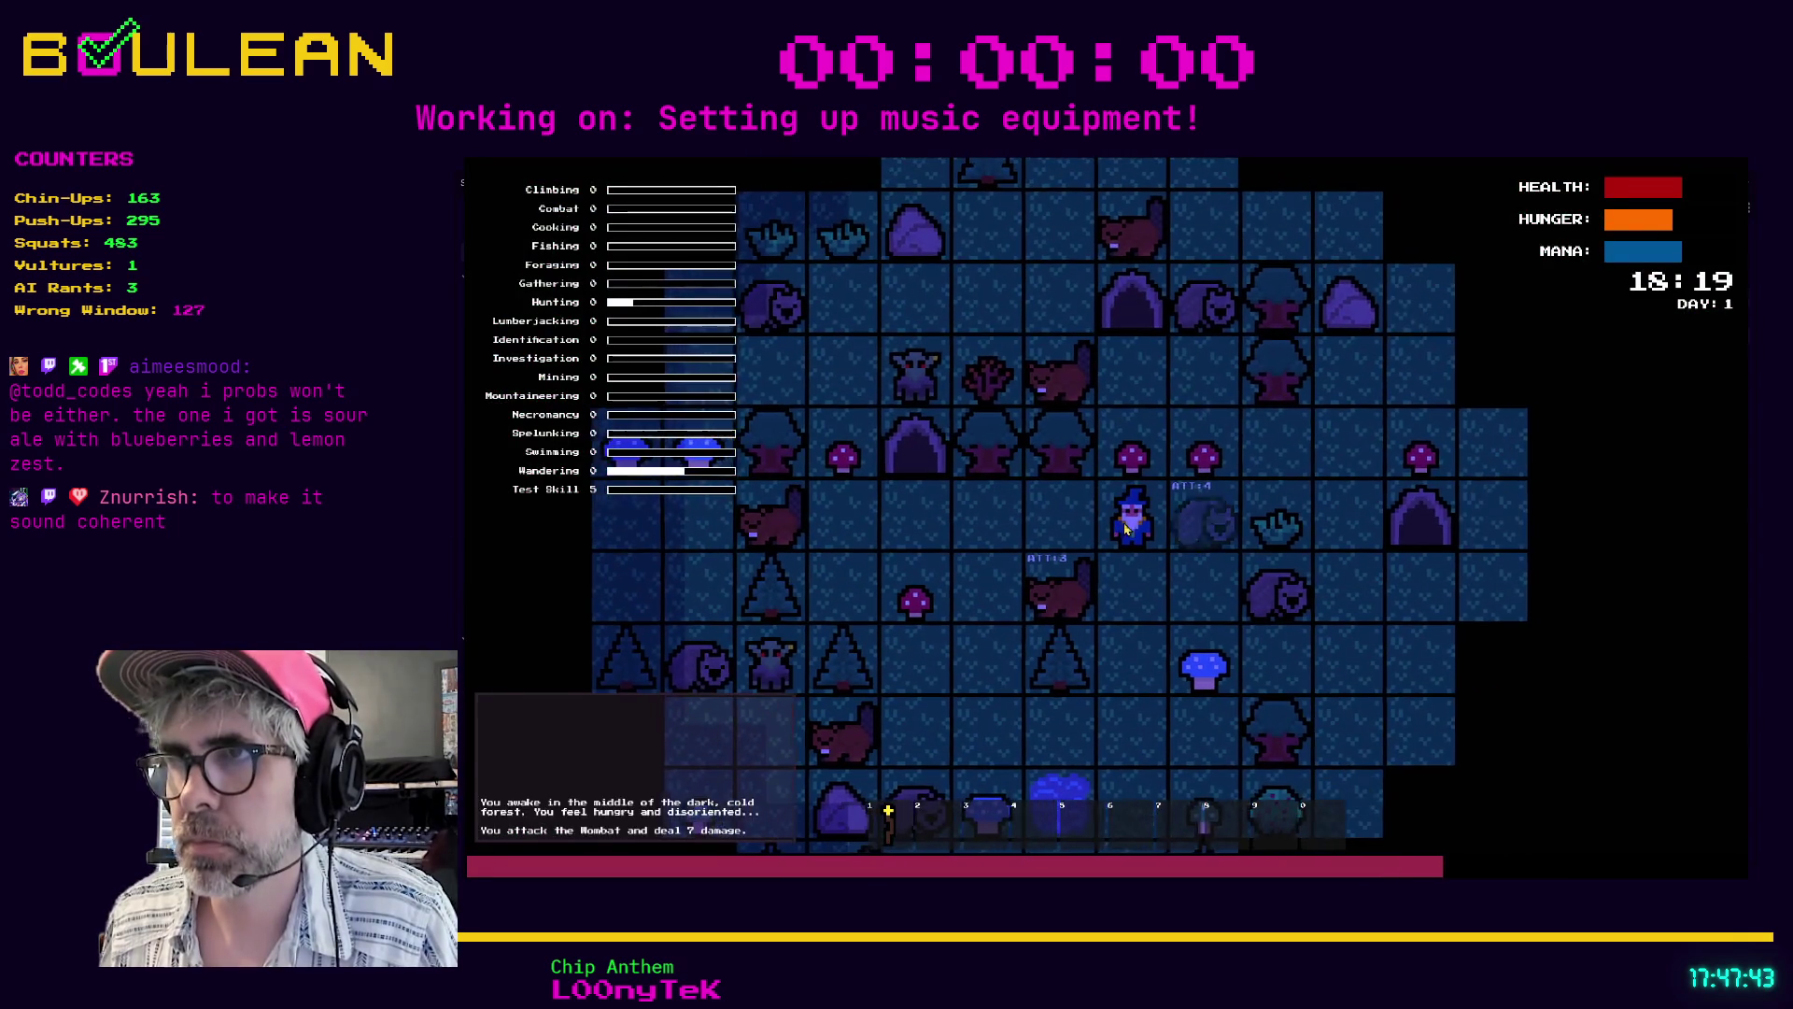
{"action": "key", "text": "Right"}
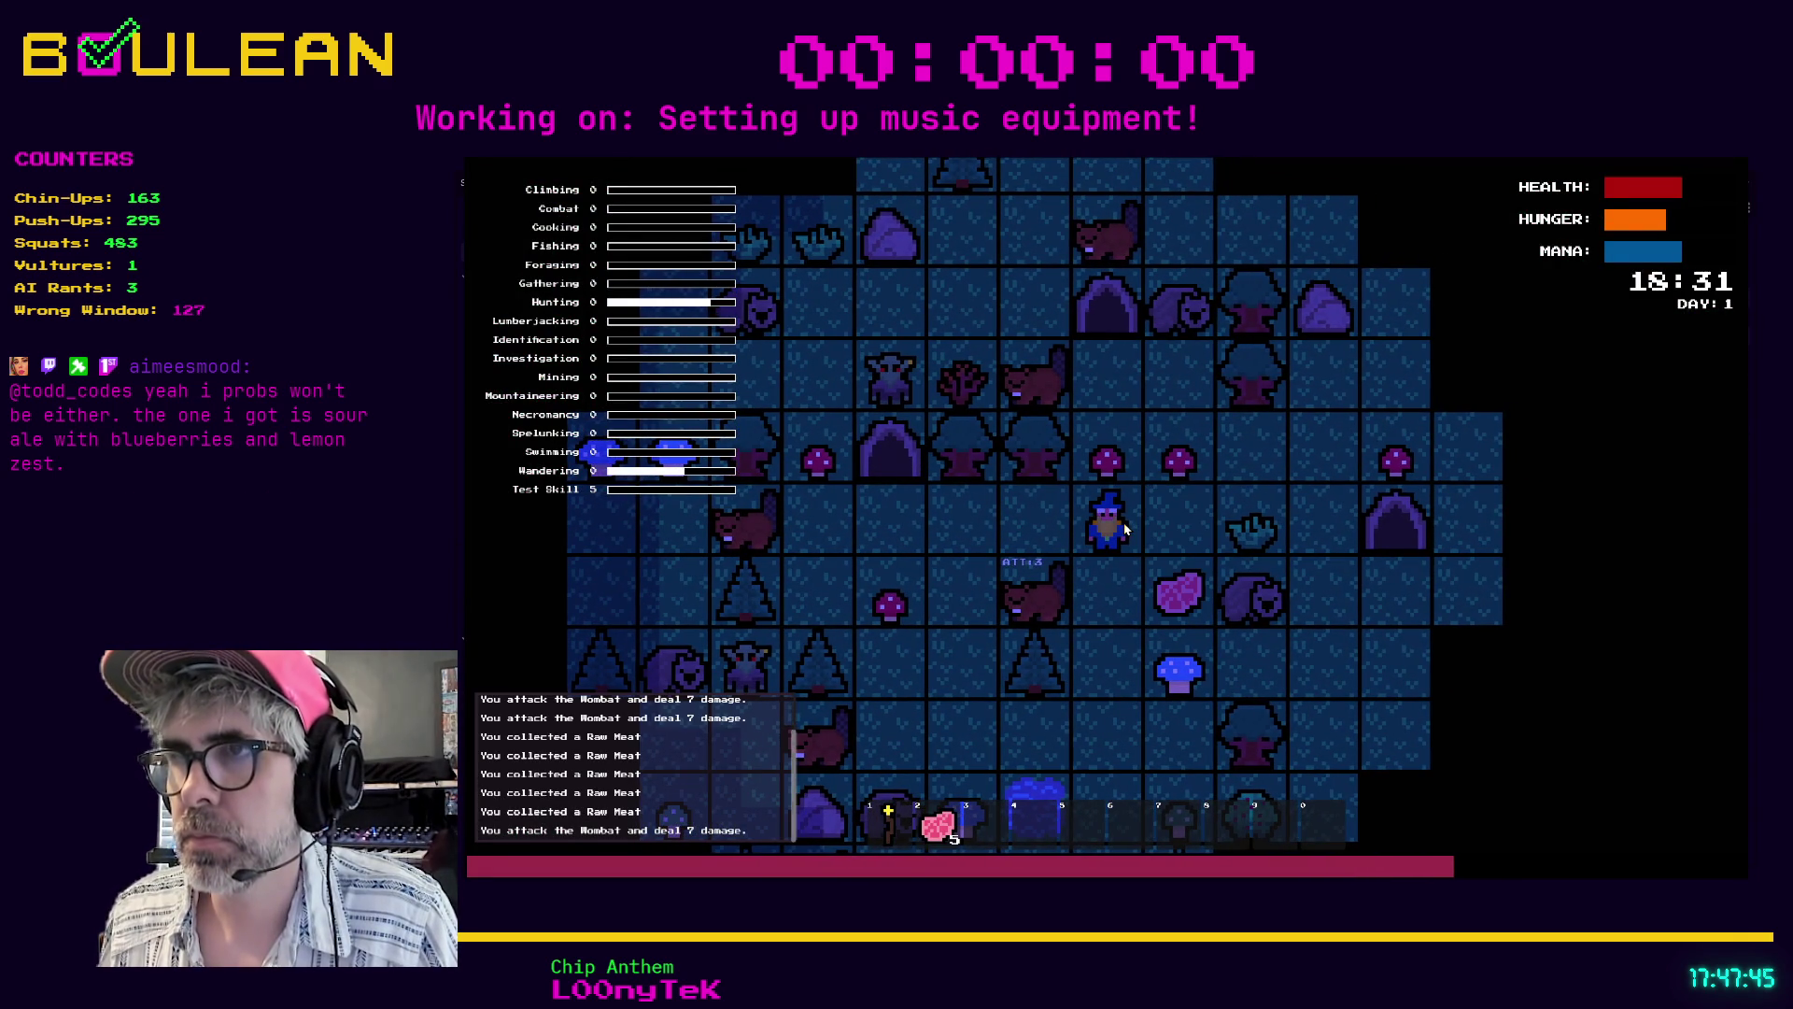
{"action": "key", "text": "Right"}
{"action": "key", "text": "Down"}
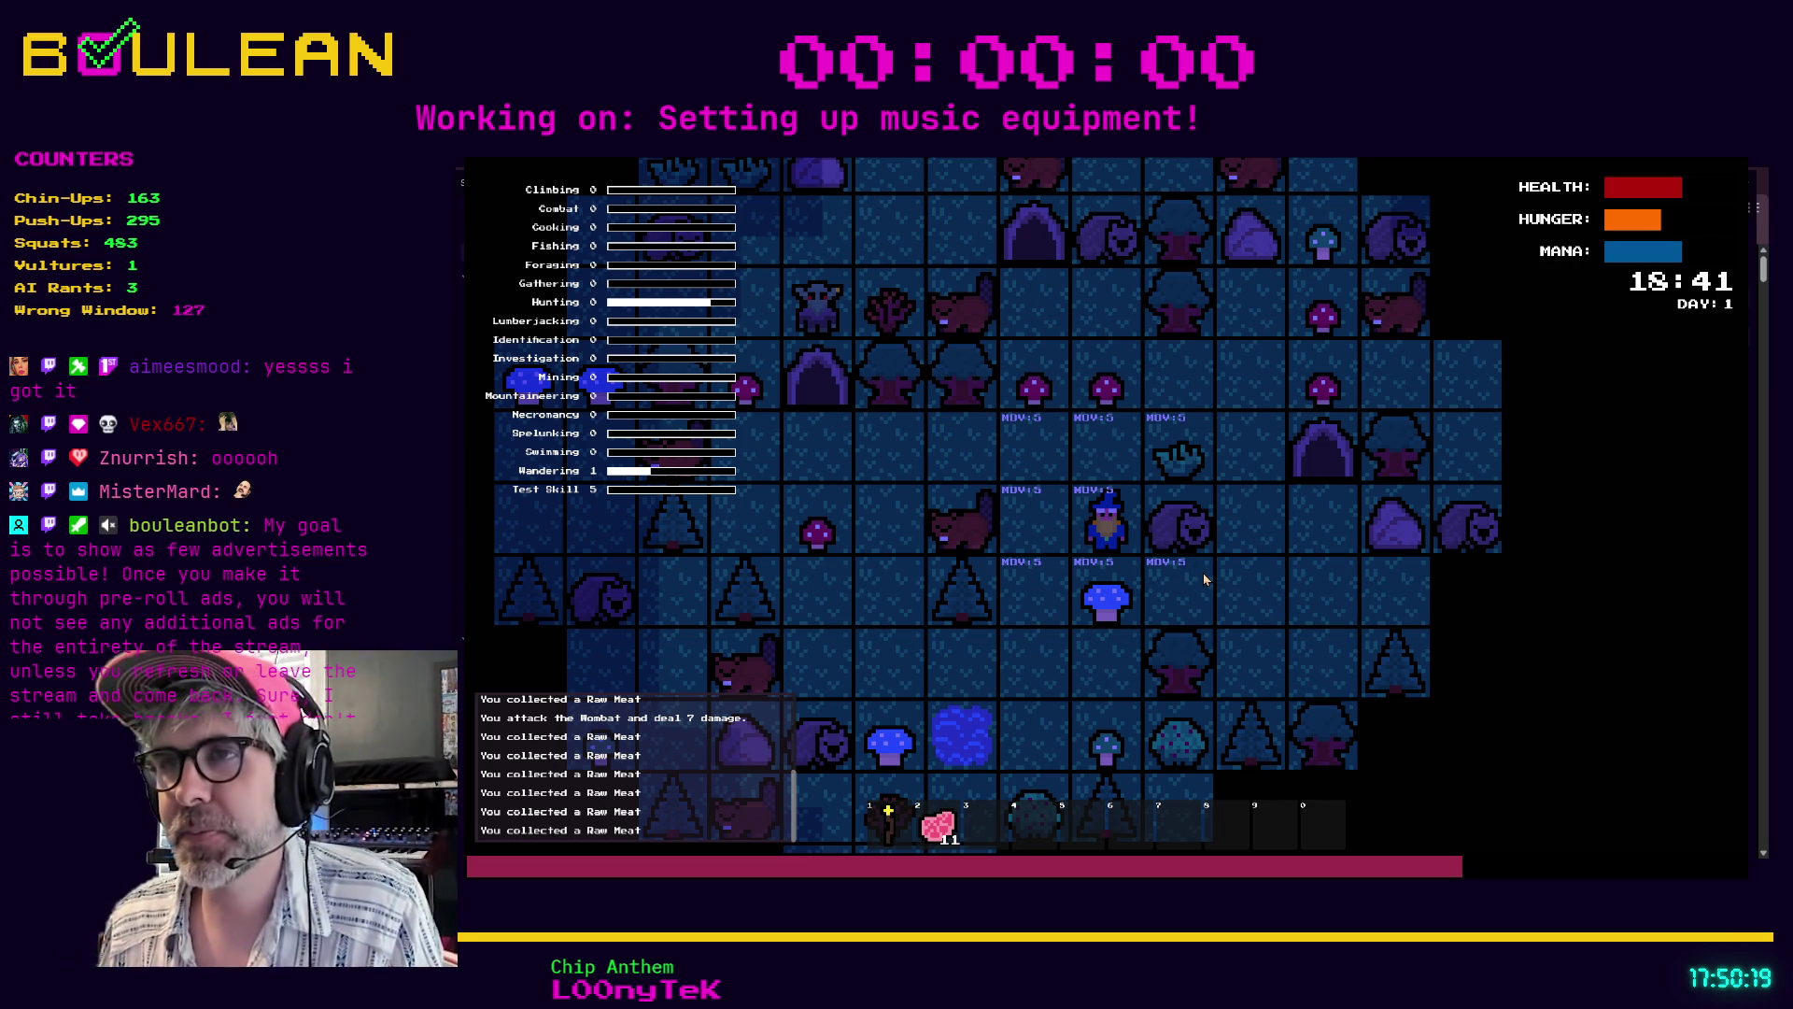
- Step the character one tile north, then stop the game
{"action": "key", "text": "Up"}
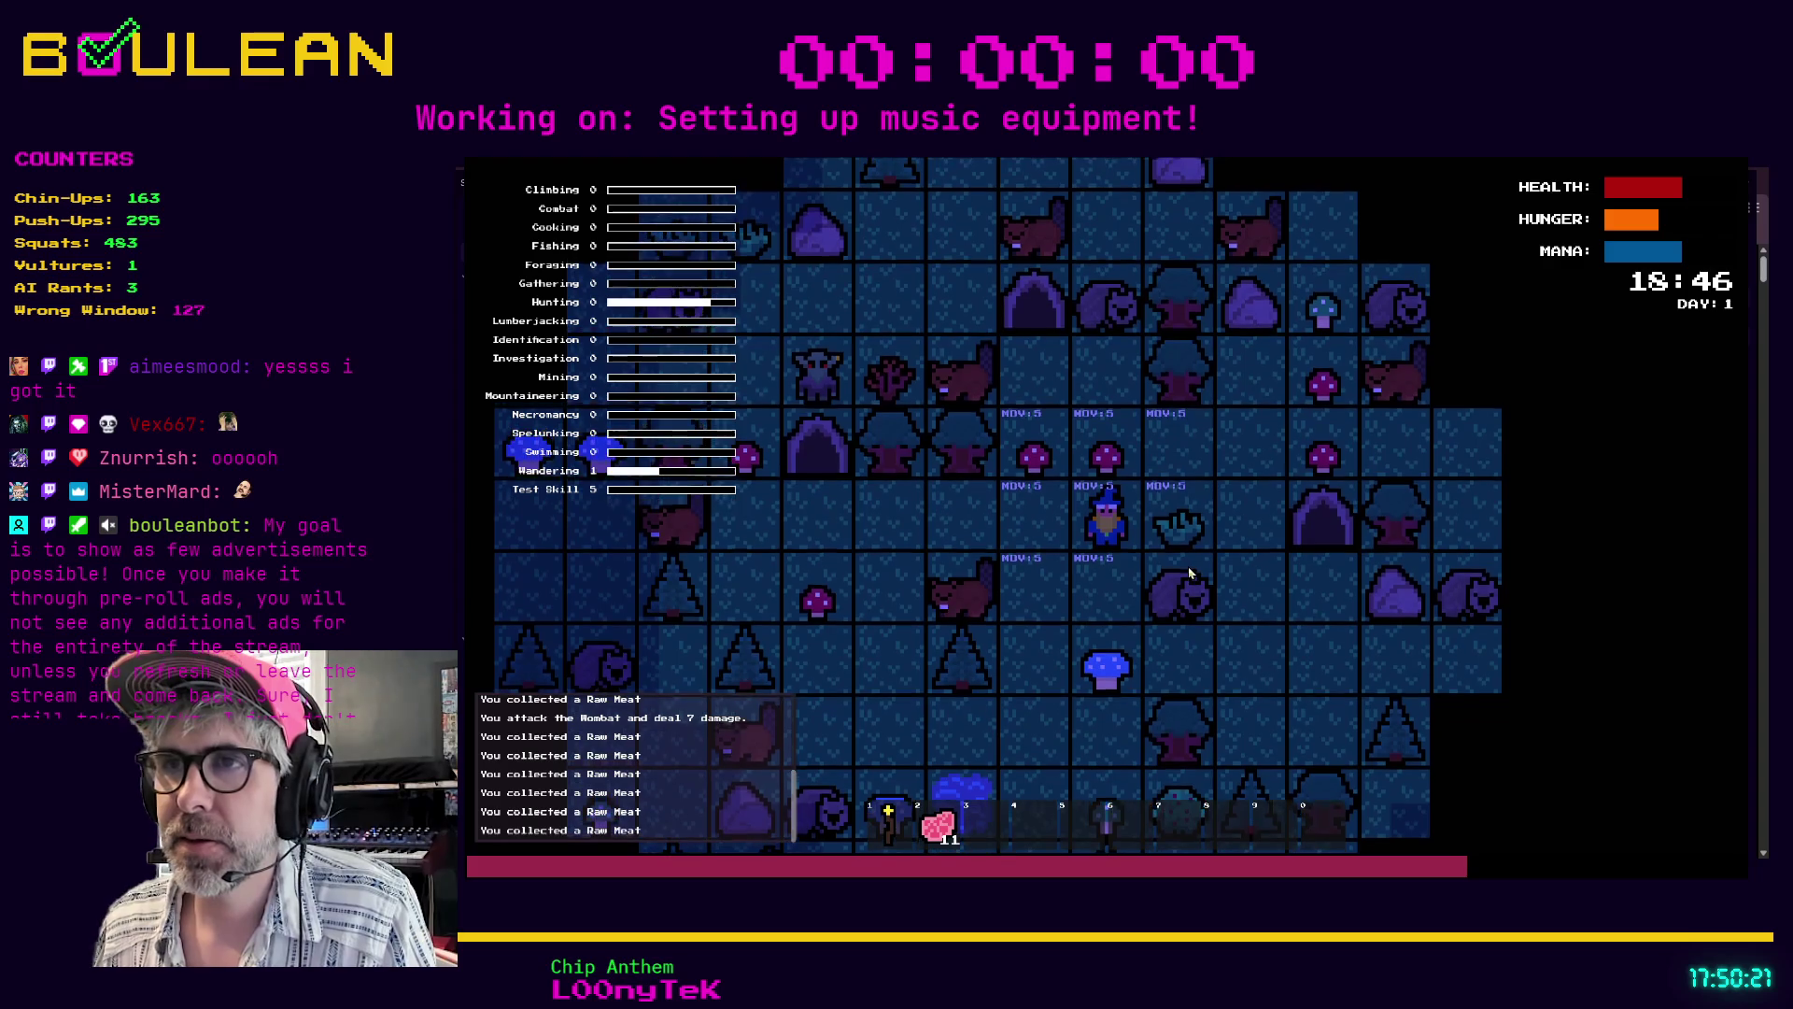
{"action": "key", "text": "F8"}
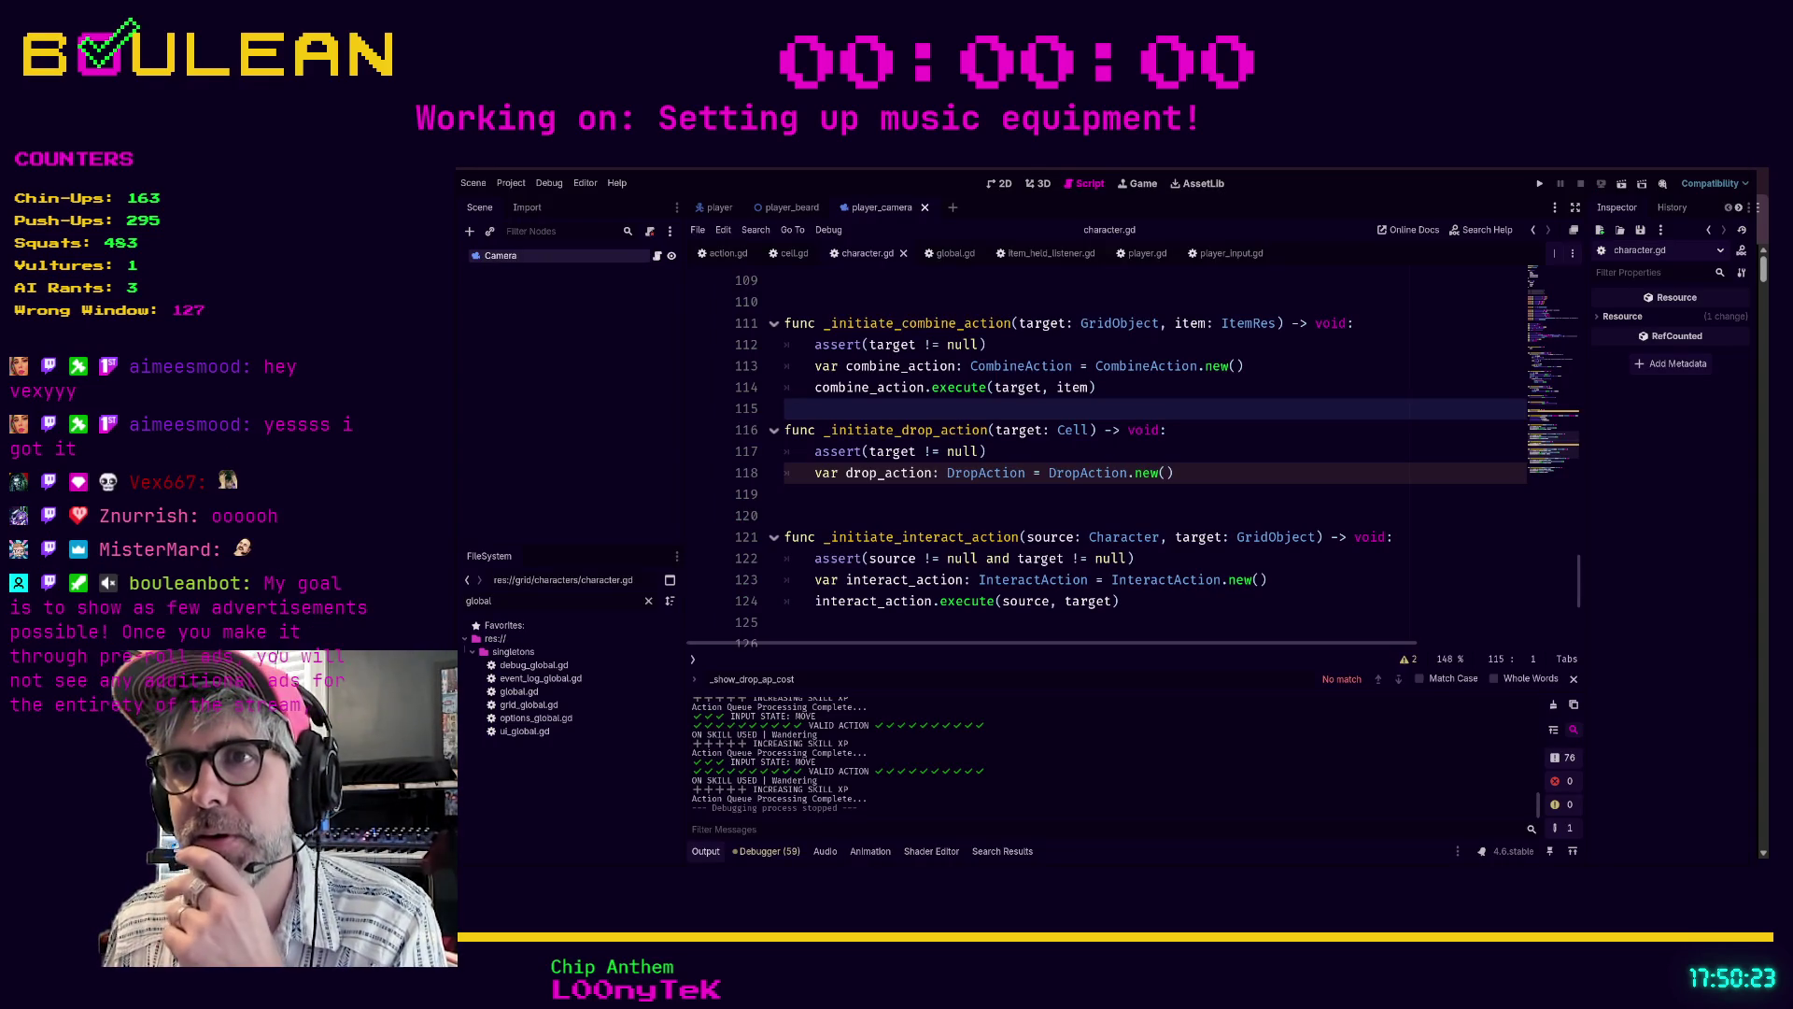
- Scroll through character.gd to review _initiate_drop_action and the neighbouring initiate functions
{"action": "scroll", "coordinate": [1002, 458], "scroll_direction": "down", "scroll_amount": 2}
{"action": "scroll", "coordinate": [1003, 457], "scroll_direction": "down", "scroll_amount": 2}
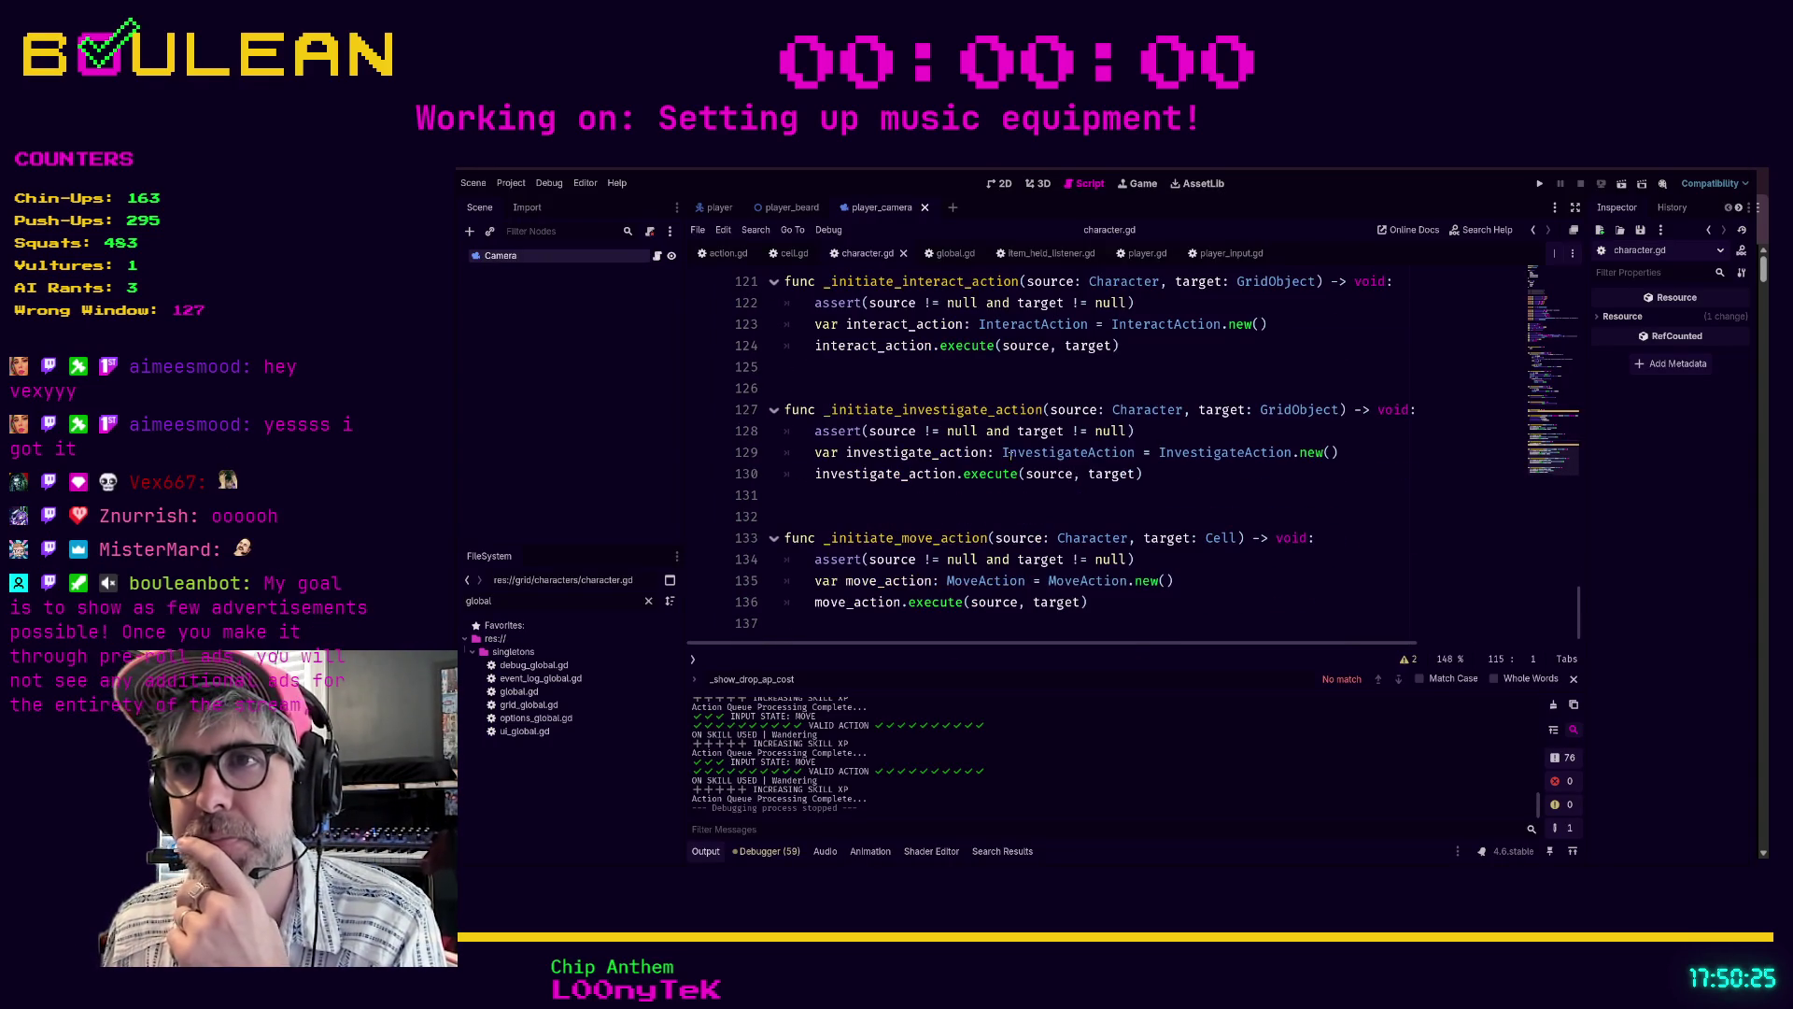
{"action": "scroll", "coordinate": [1144, 493], "scroll_direction": "up", "scroll_amount": 5}
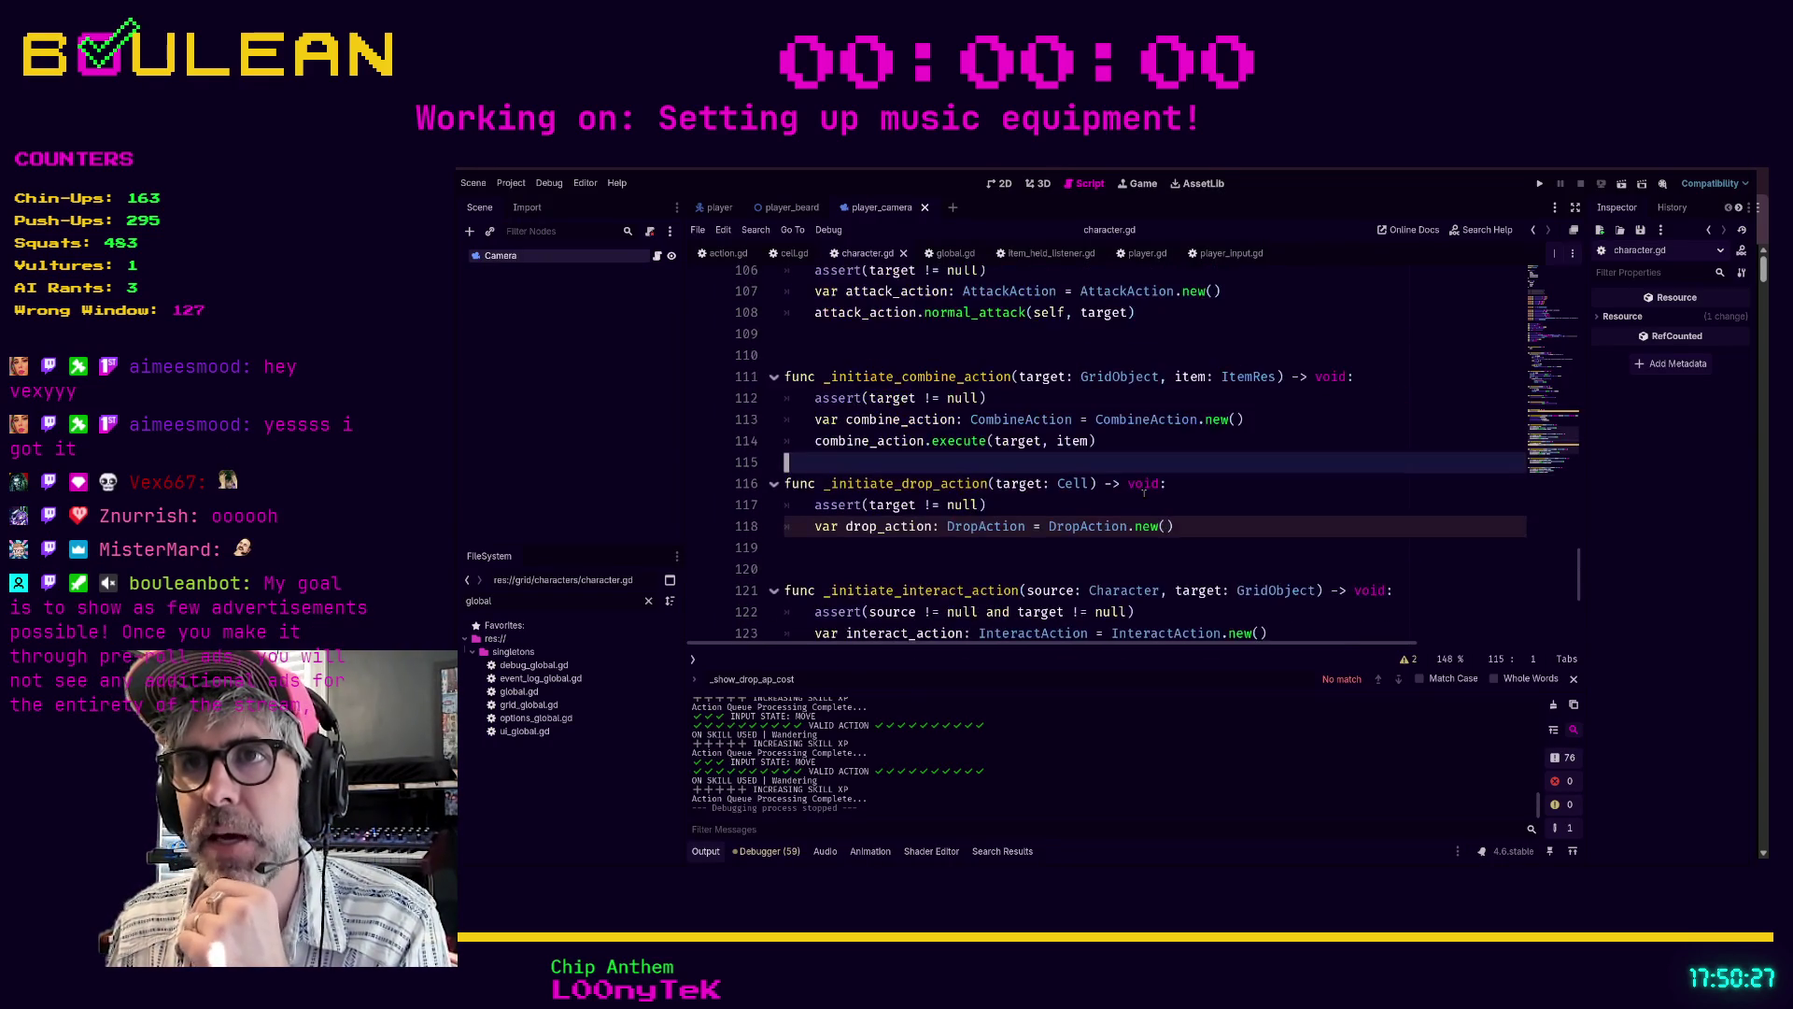
{"action": "scroll", "coordinate": [1144, 493], "scroll_direction": "up", "scroll_amount": 2}
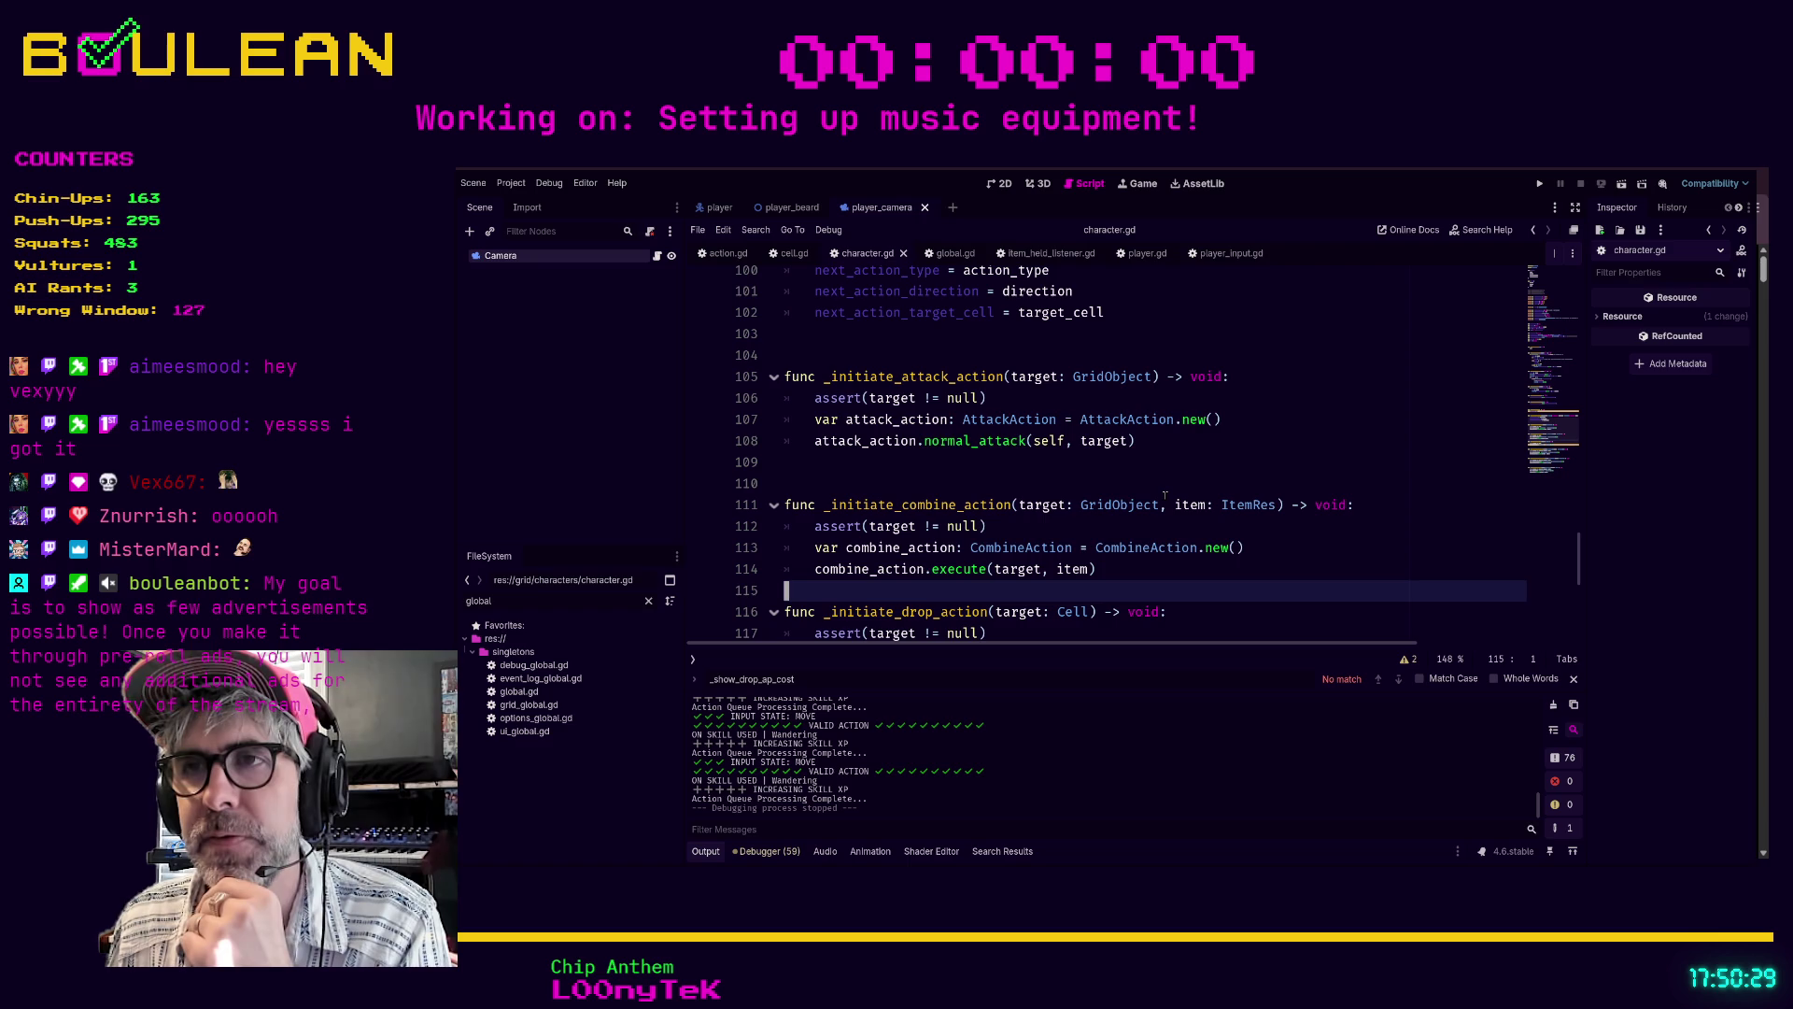
{"action": "scroll", "coordinate": [1165, 496], "scroll_direction": "up", "scroll_amount": 1}
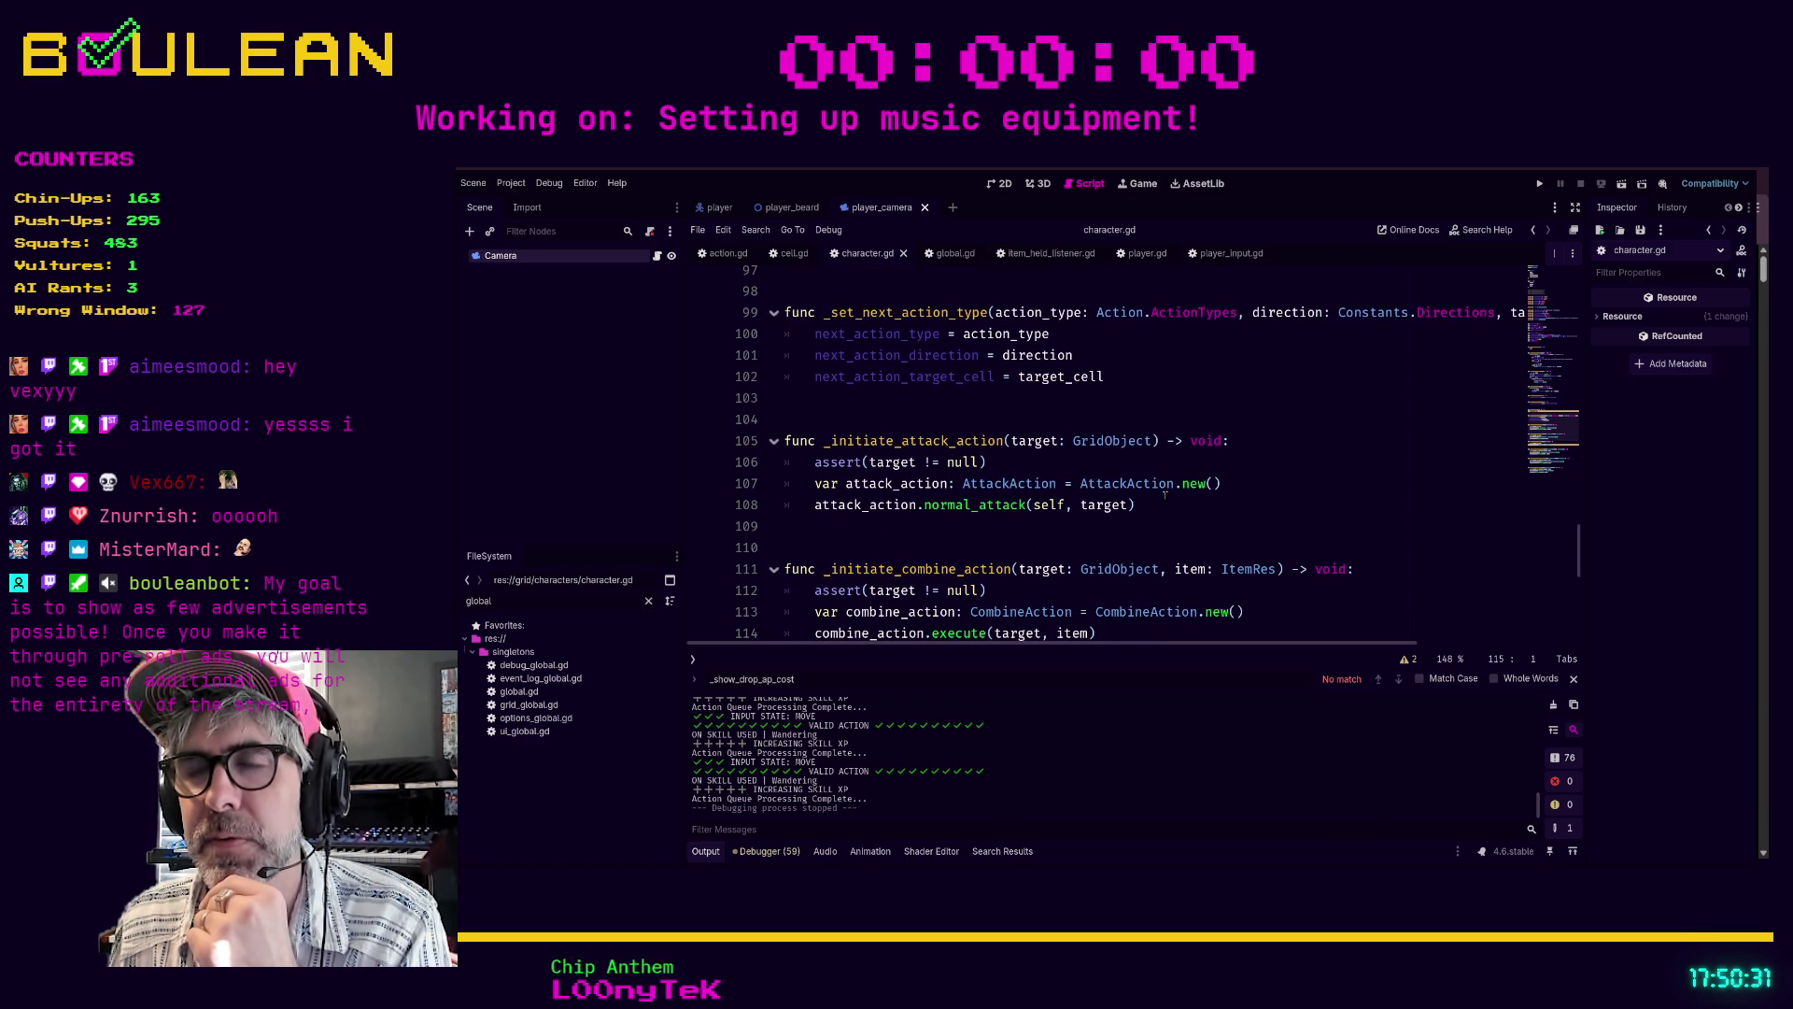
{"action": "scroll", "coordinate": [1165, 496], "scroll_direction": "down", "scroll_amount": 1}
{"action": "scroll", "coordinate": [1167, 495], "scroll_direction": "up", "scroll_amount": 3}
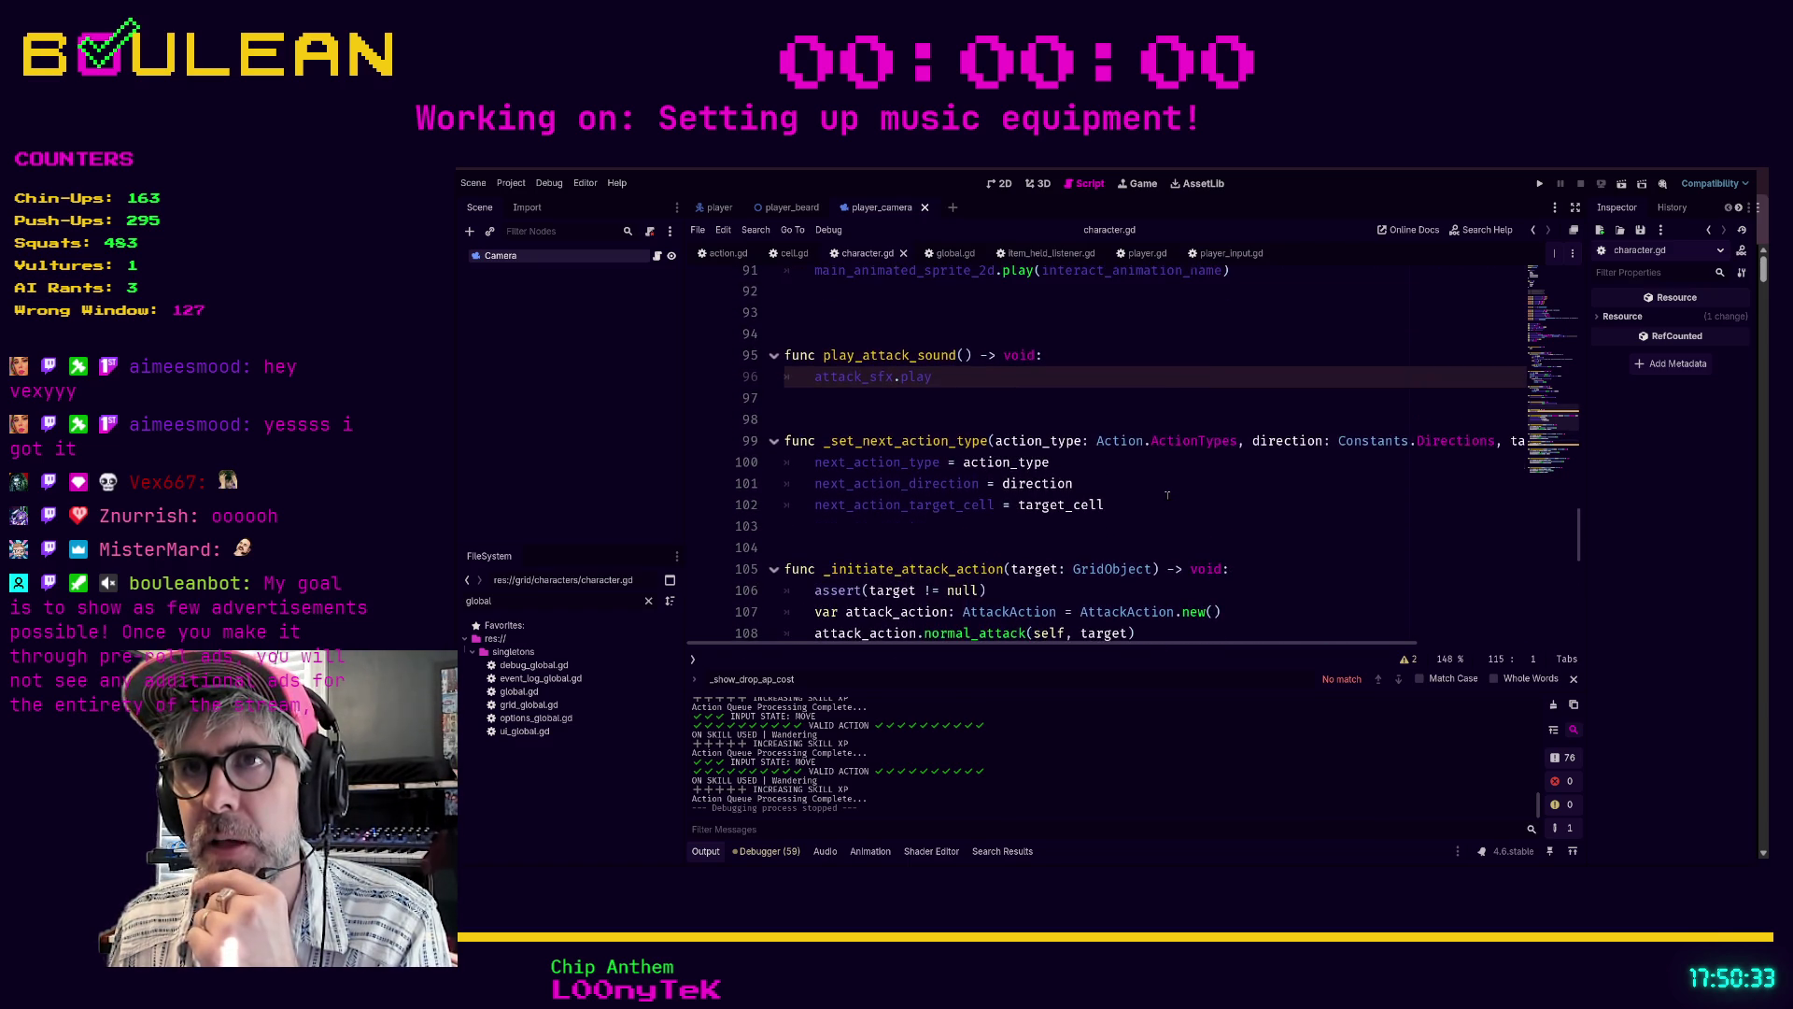
{"action": "scroll", "coordinate": [1166, 495], "scroll_direction": "up", "scroll_amount": 7}
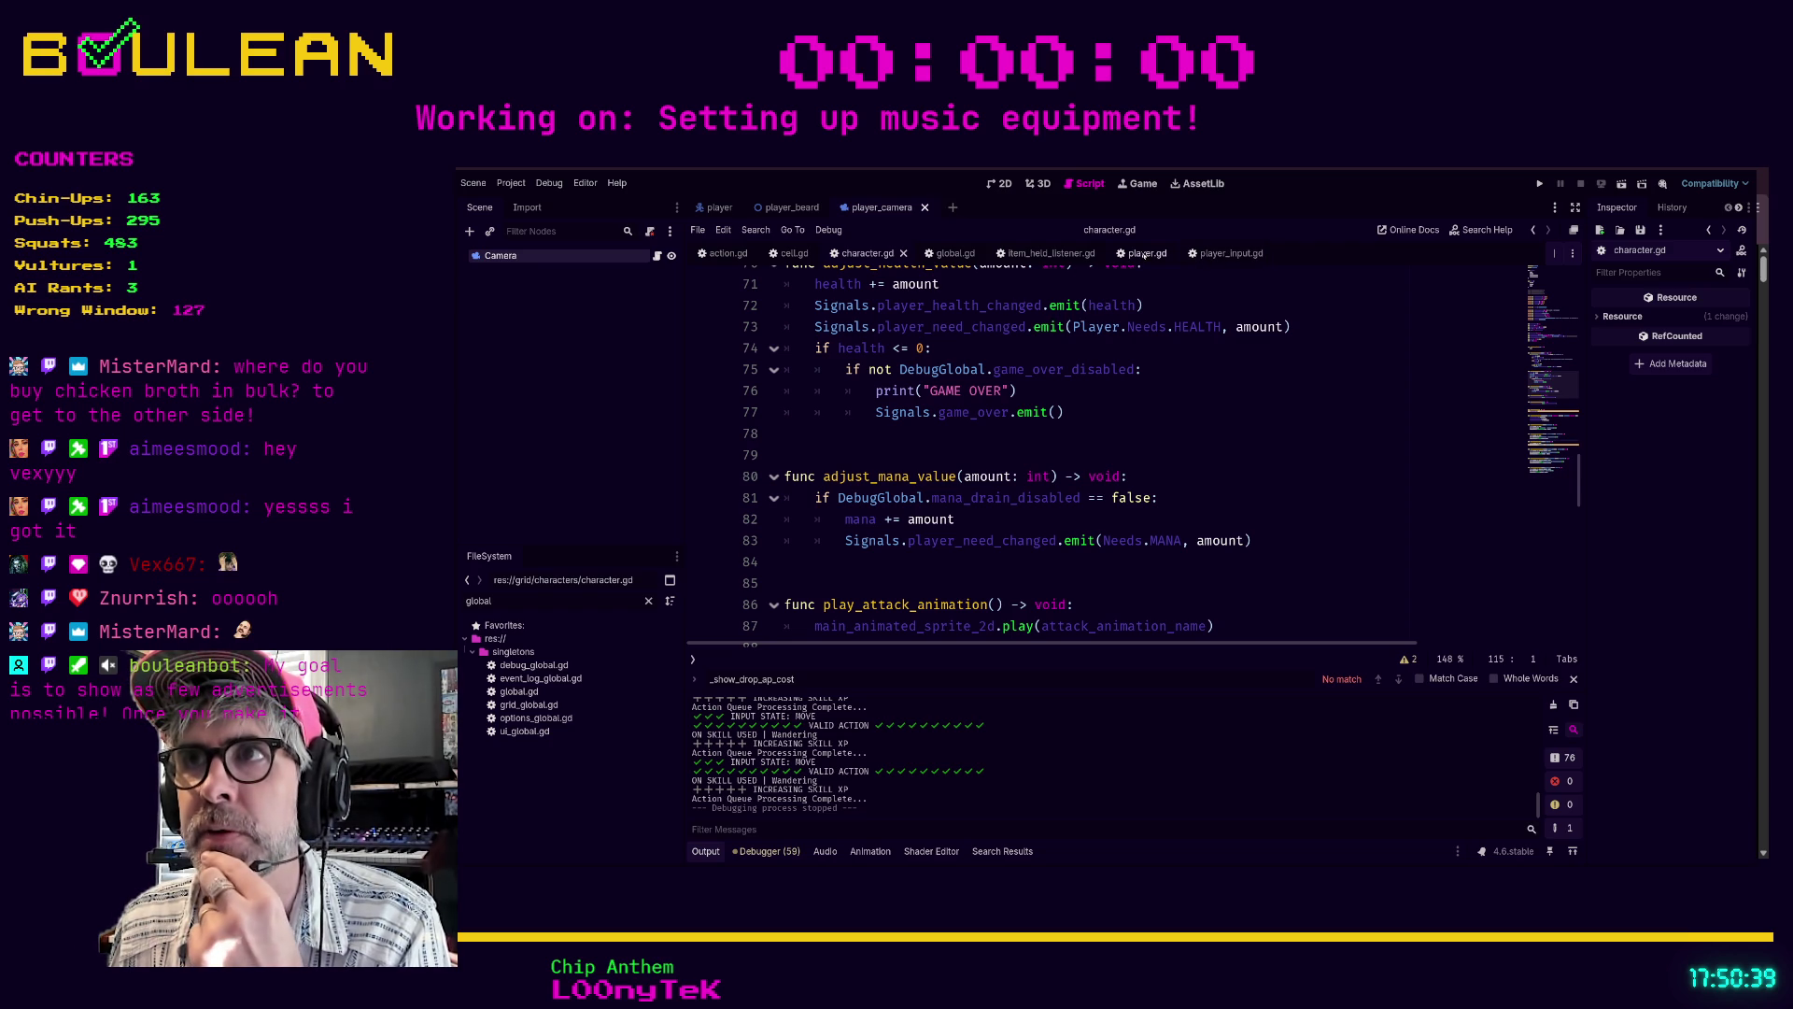
- Switch to cell.gd and go to the _show_combine_ap_cost call on line 188
{"action": "left_click", "coordinate": [794, 254]}
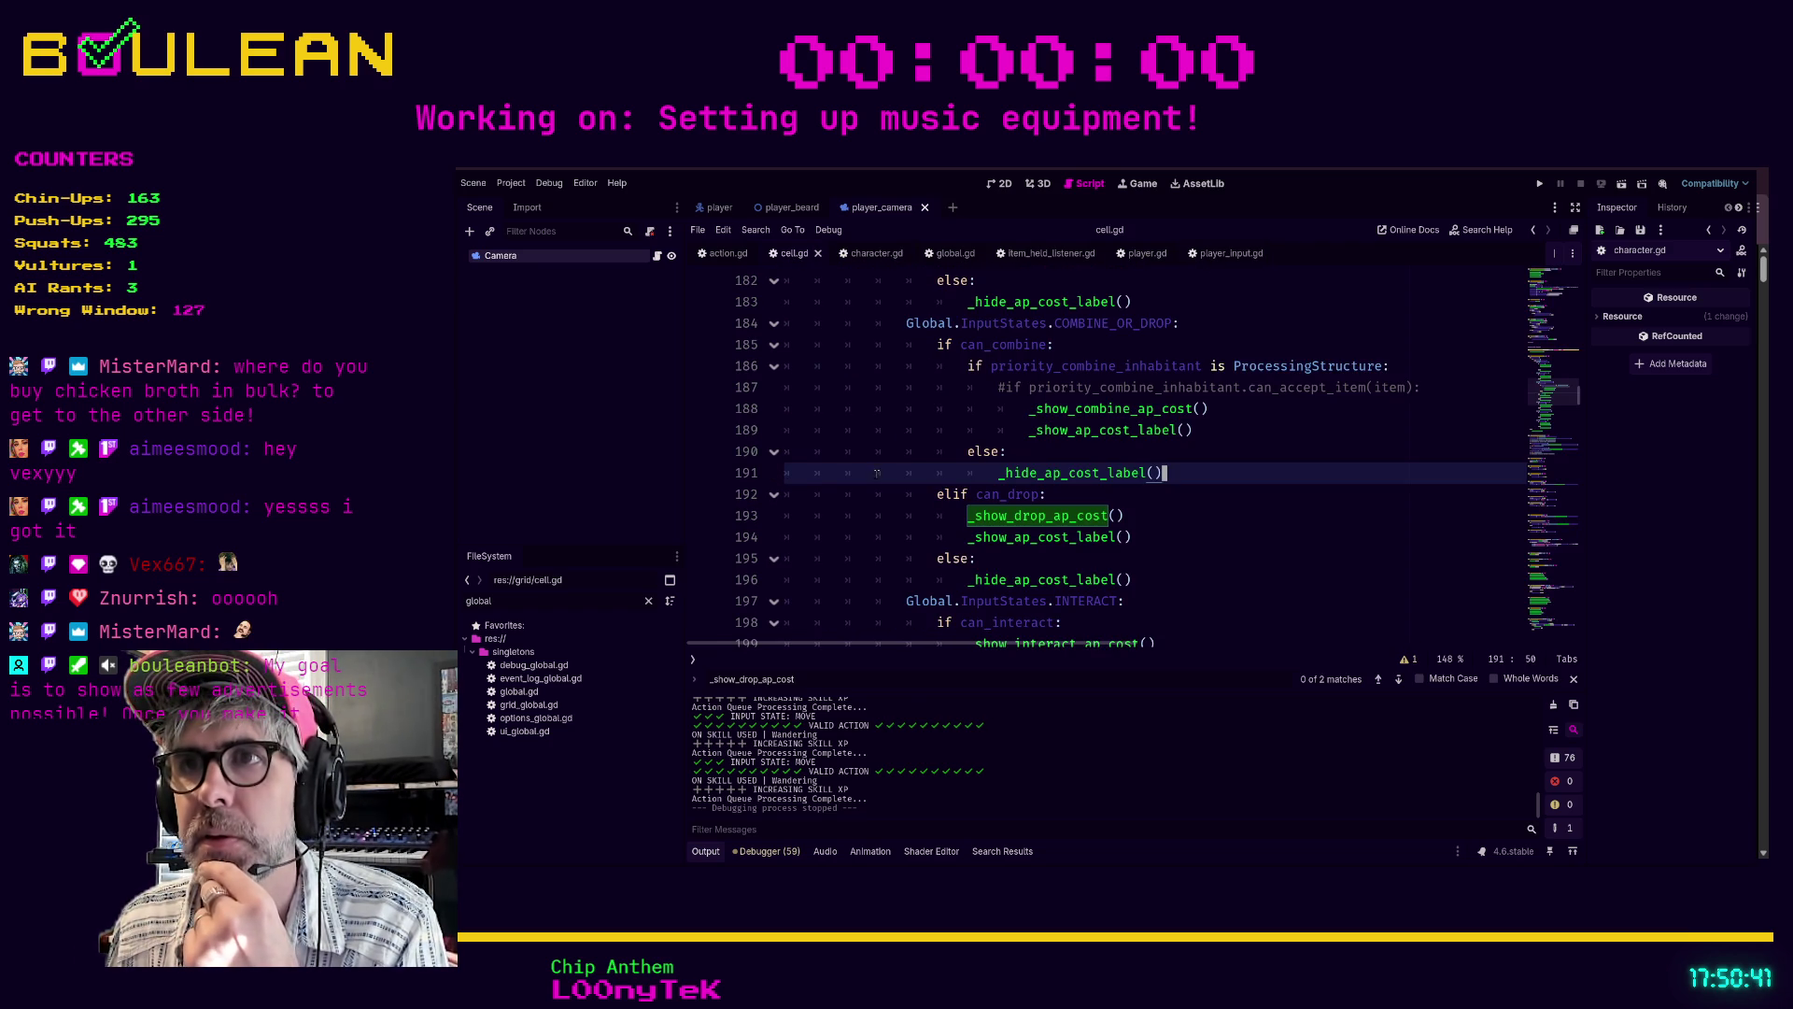
{"action": "scroll", "coordinate": [878, 485], "scroll_direction": "up", "scroll_amount": 2}
{"action": "scroll", "coordinate": [878, 485], "scroll_direction": "up", "scroll_amount": 4}
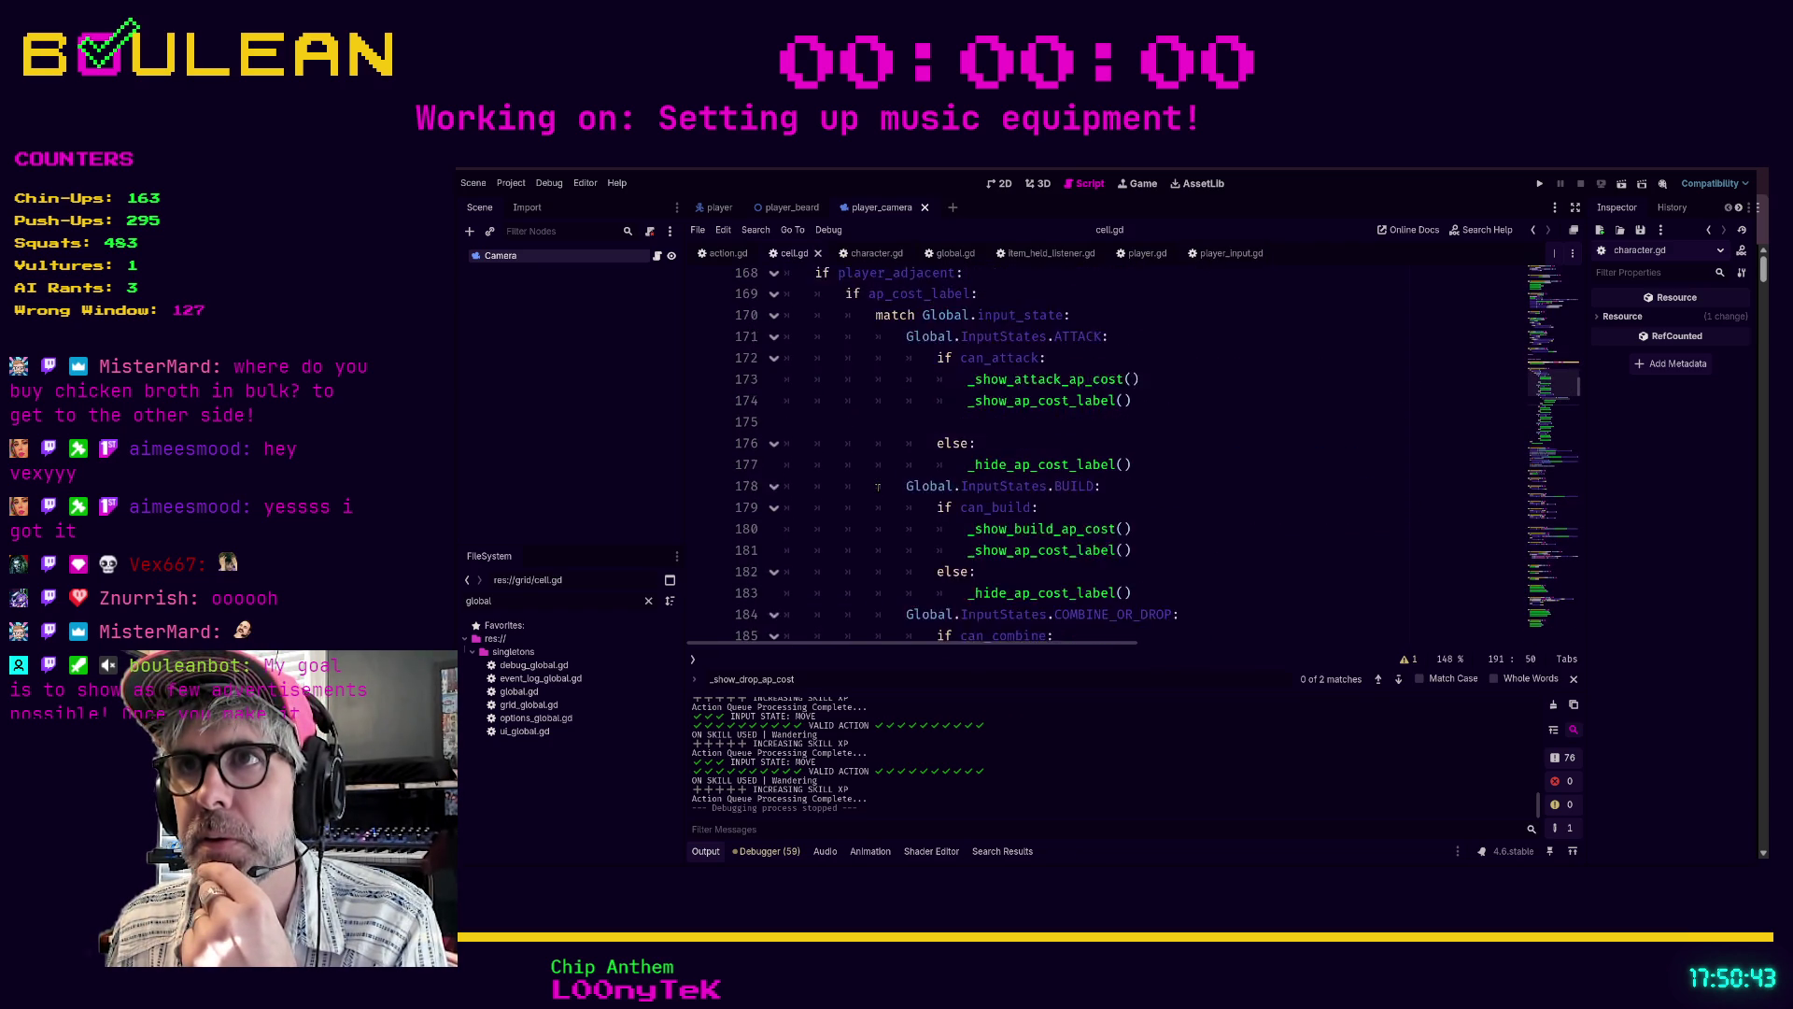
{"action": "scroll", "coordinate": [909, 396], "scroll_direction": "down", "scroll_amount": 4}
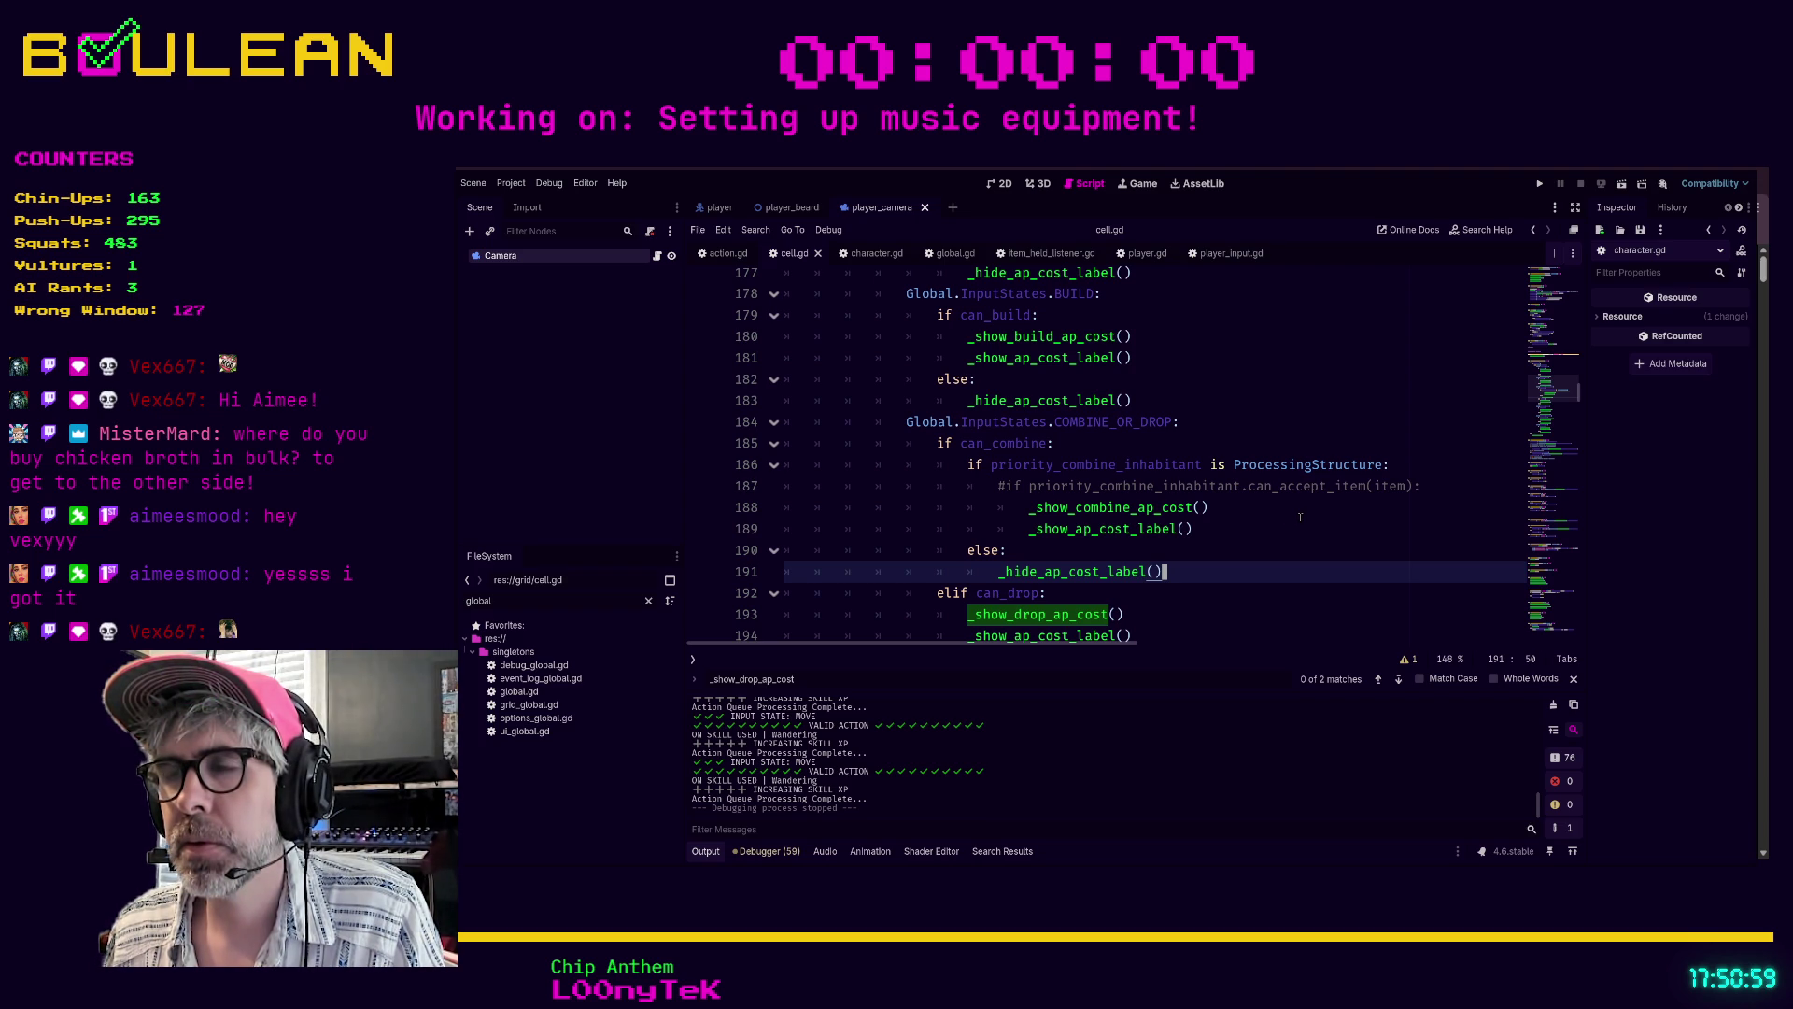
{"action": "left_click", "coordinate": [1300, 517]}
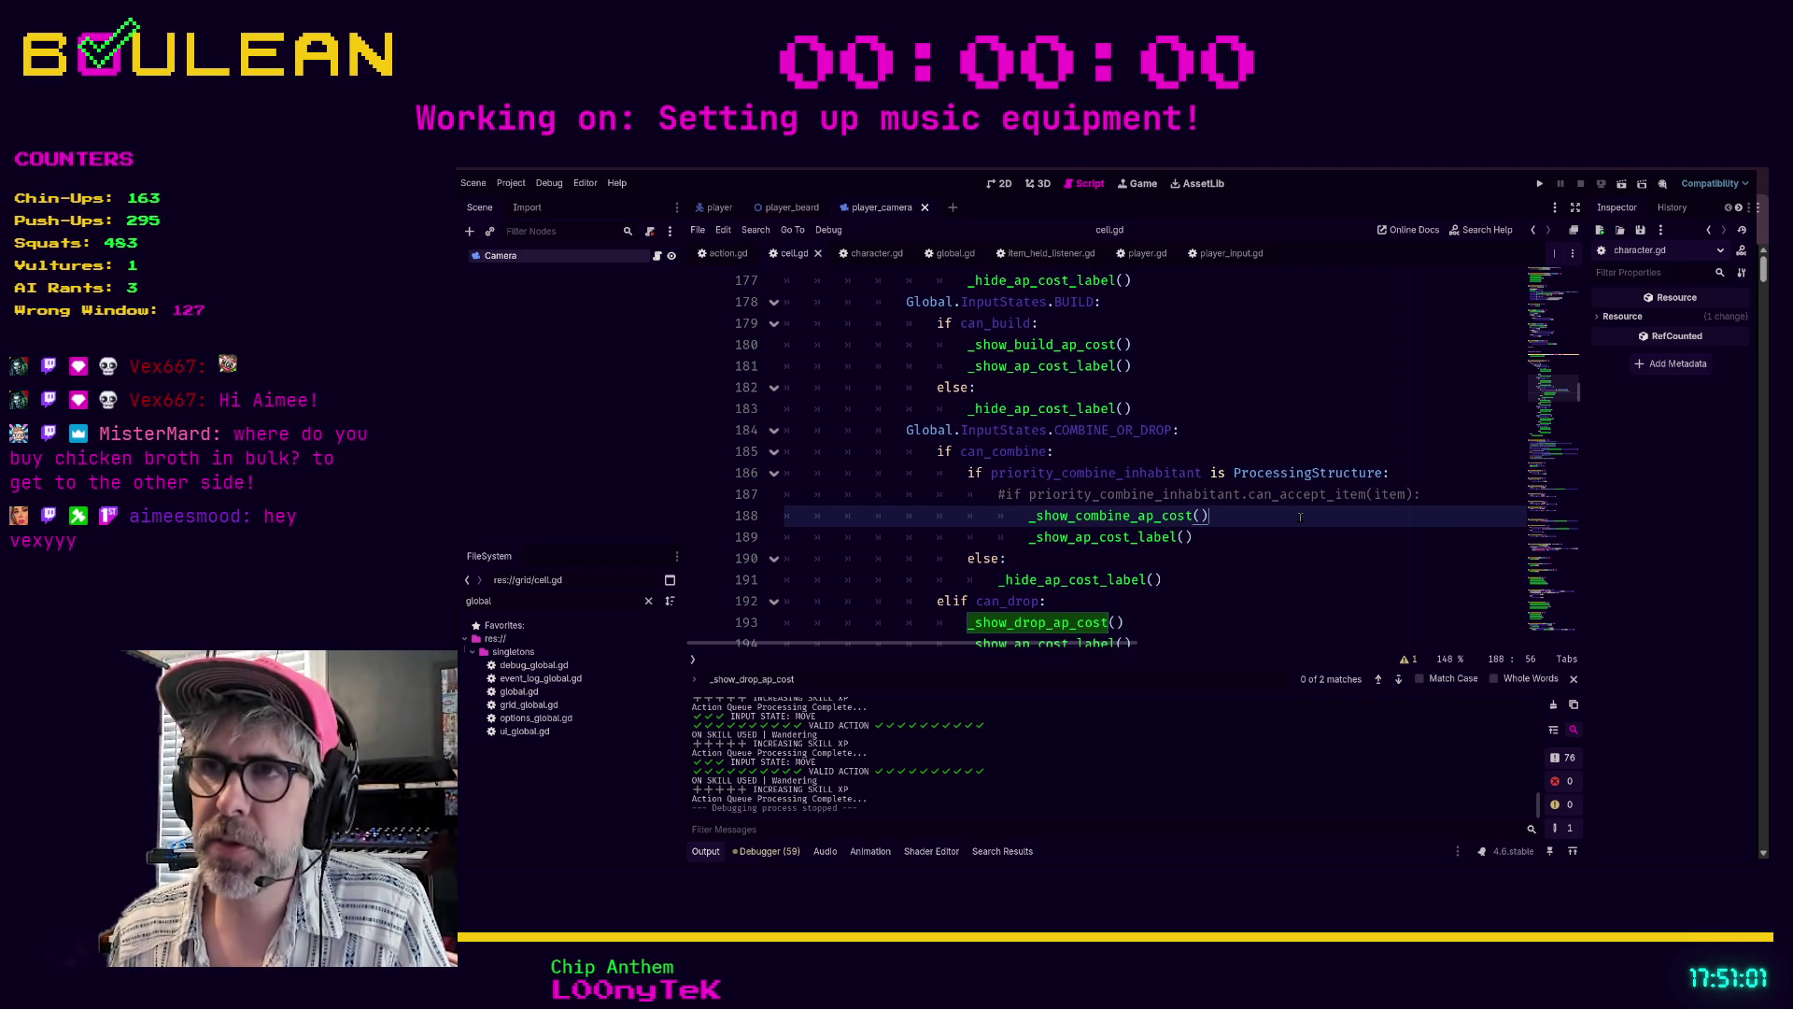
- Search the script for 'item', then place the caret in commented-out line 187
{"action": "key", "text": "ctrl+f"}
{"action": "type", "text": "i"}
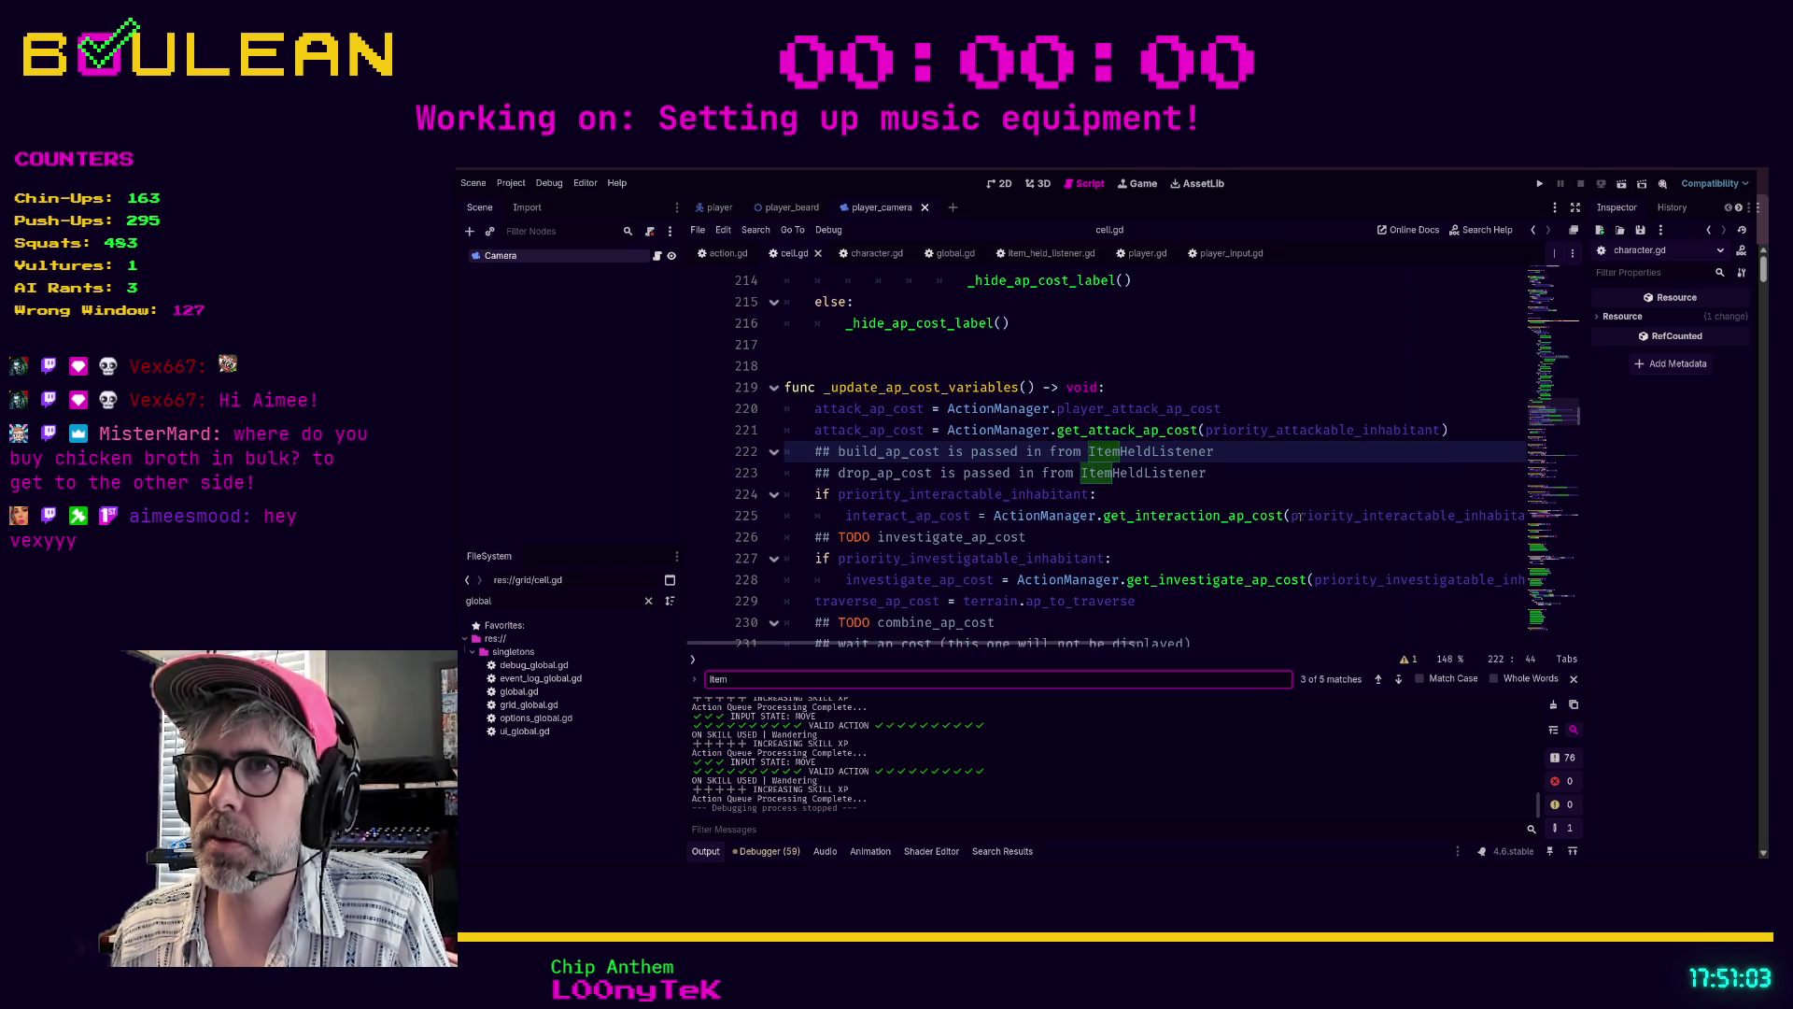
{"action": "key", "text": "BackSpace"}
{"action": "key", "text": "BackSpace"}
{"action": "key", "text": "BackSpace"}
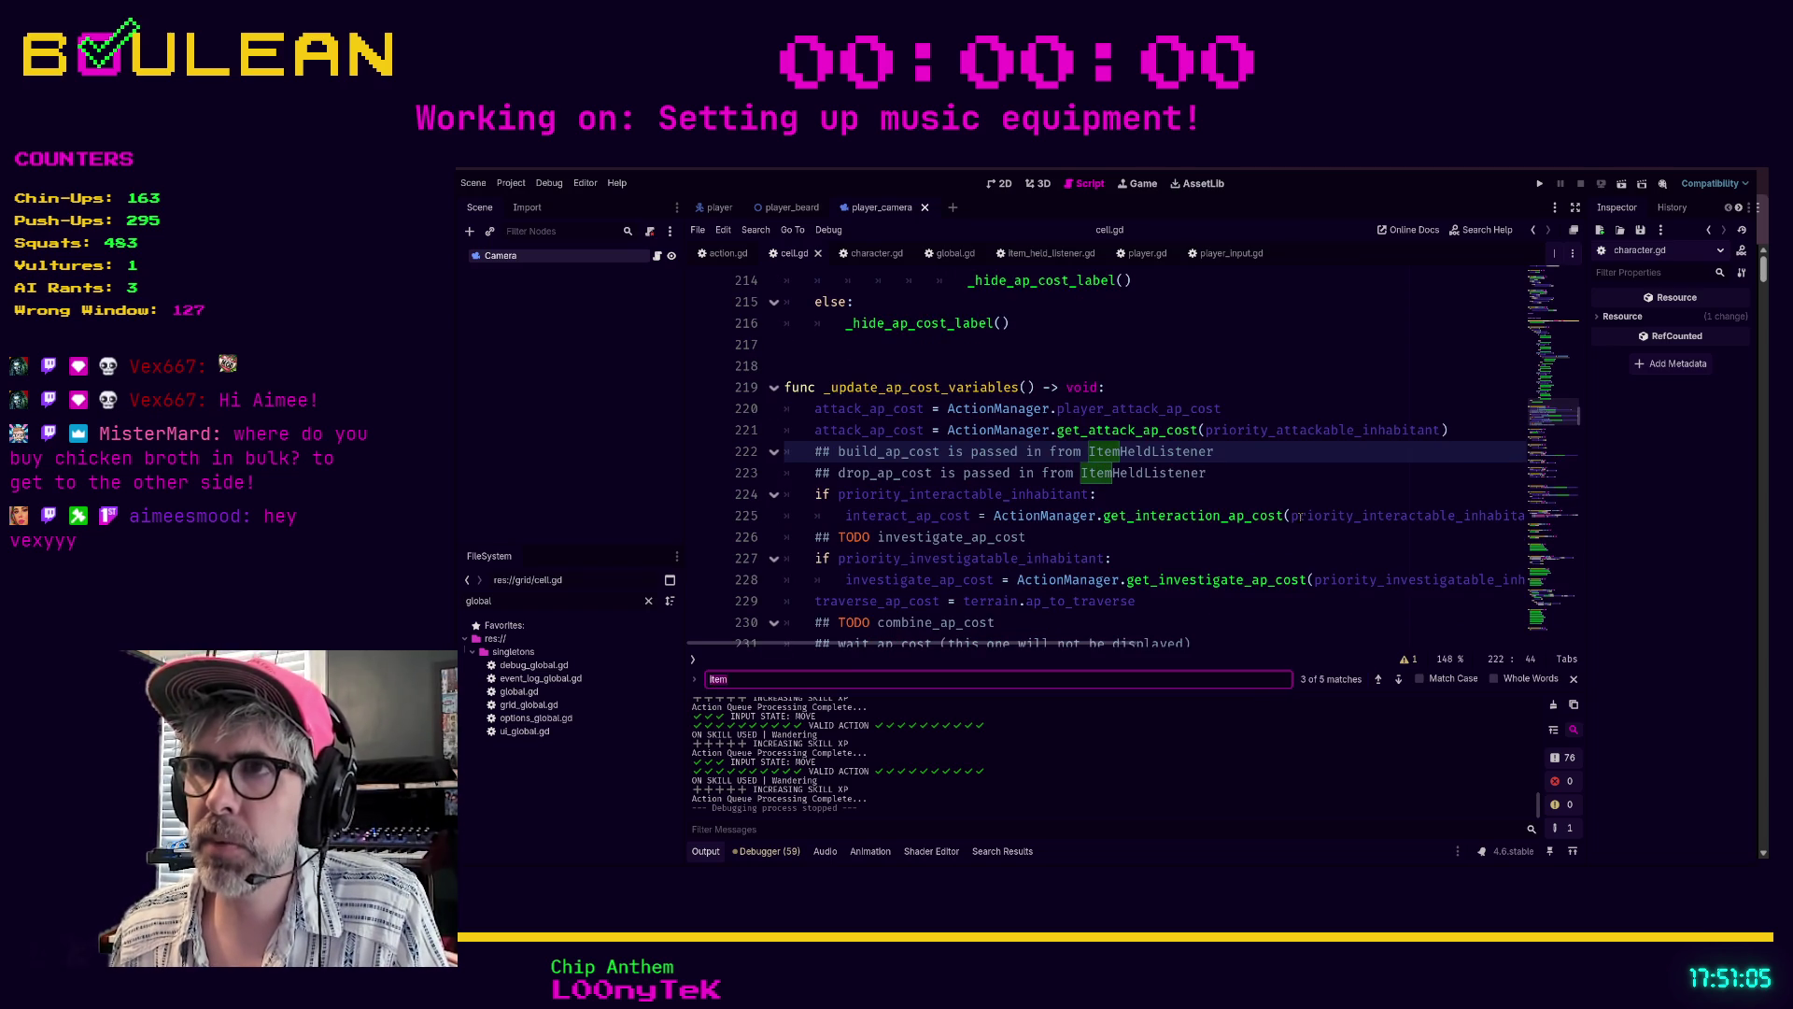
{"action": "scroll", "coordinate": [1166, 570], "scroll_direction": "down", "scroll_amount": 9}
{"action": "scroll", "coordinate": [1166, 570], "scroll_direction": "down", "scroll_amount": 6}
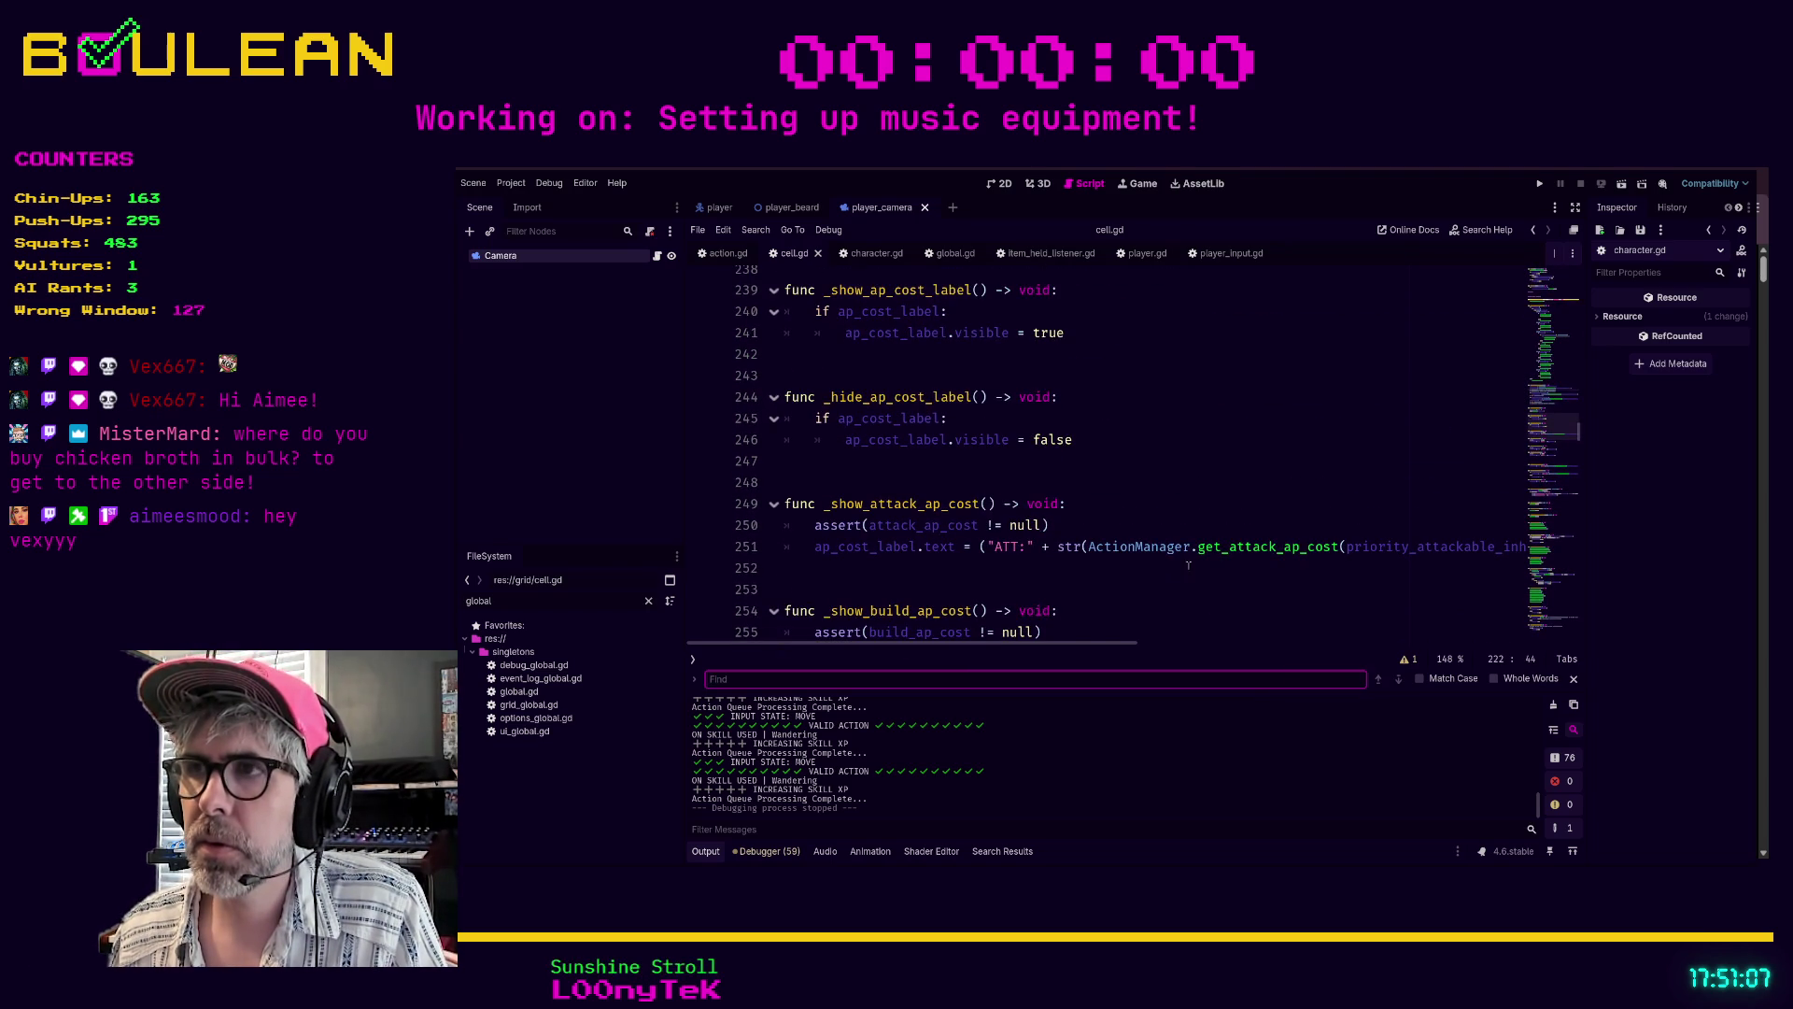
{"action": "scroll", "coordinate": [1211, 560], "scroll_direction": "up", "scroll_amount": 13}
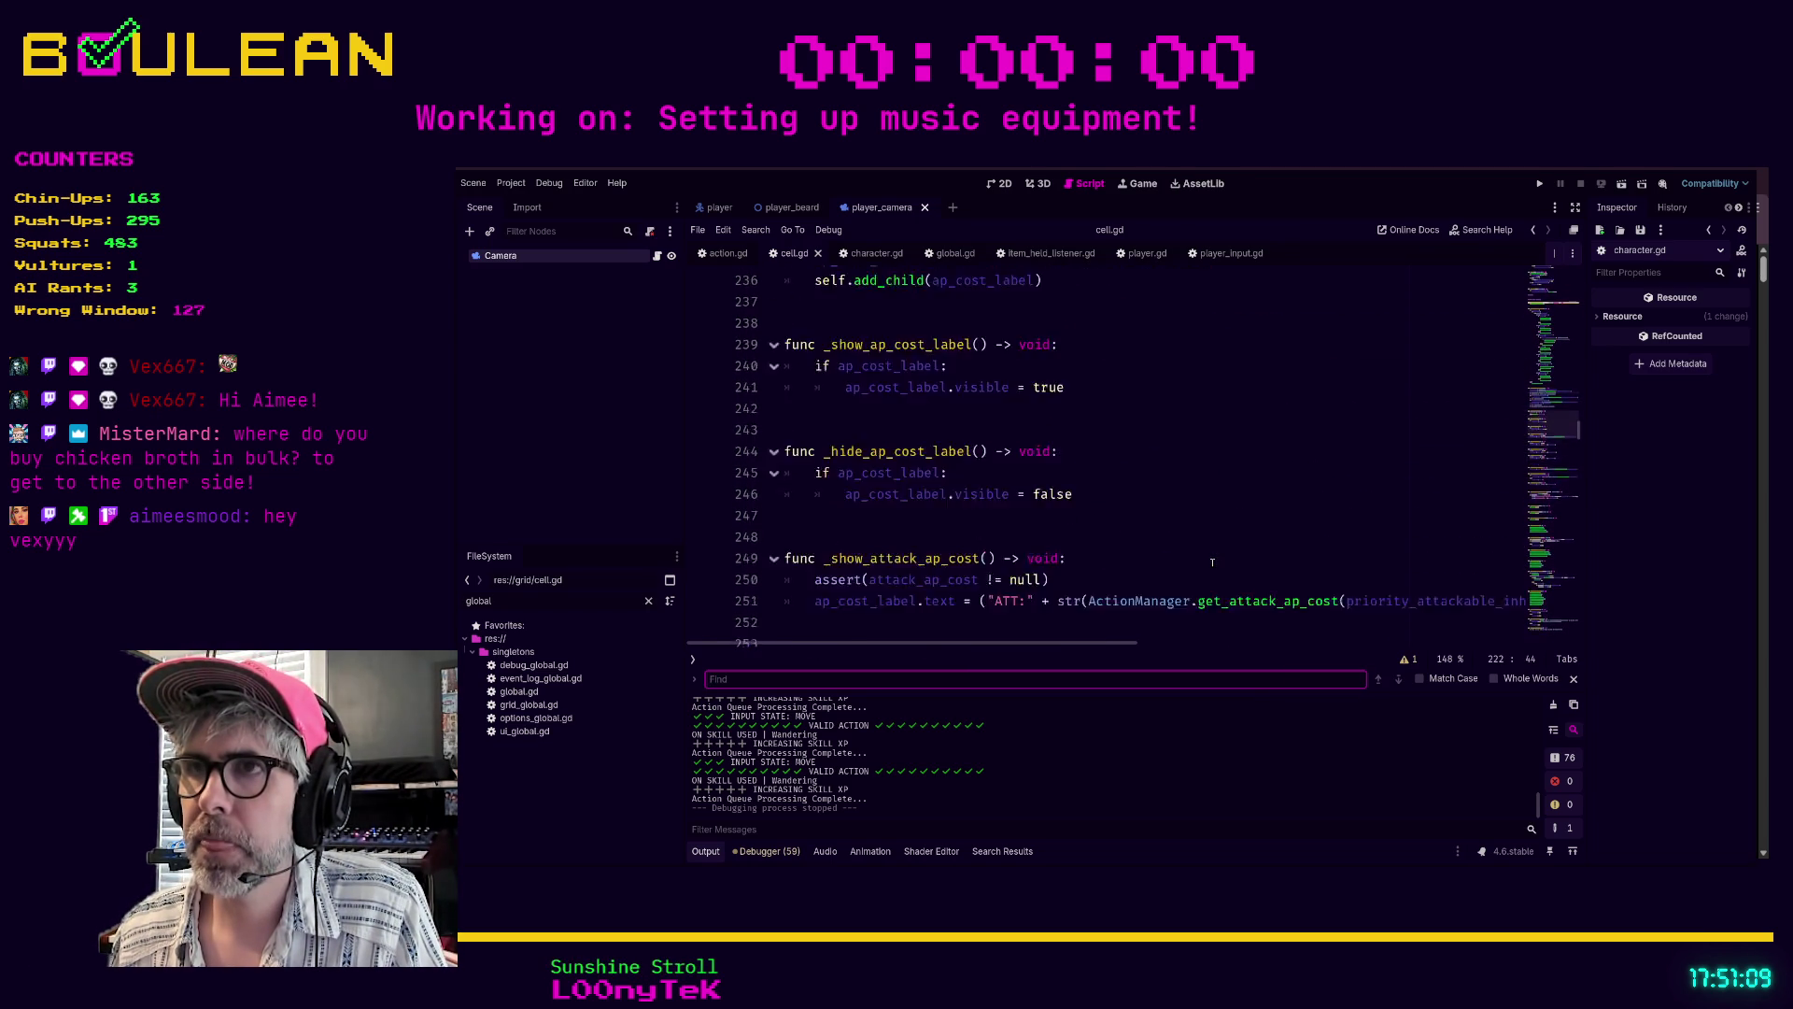
{"action": "scroll", "coordinate": [1211, 561], "scroll_direction": "up", "scroll_amount": 2}
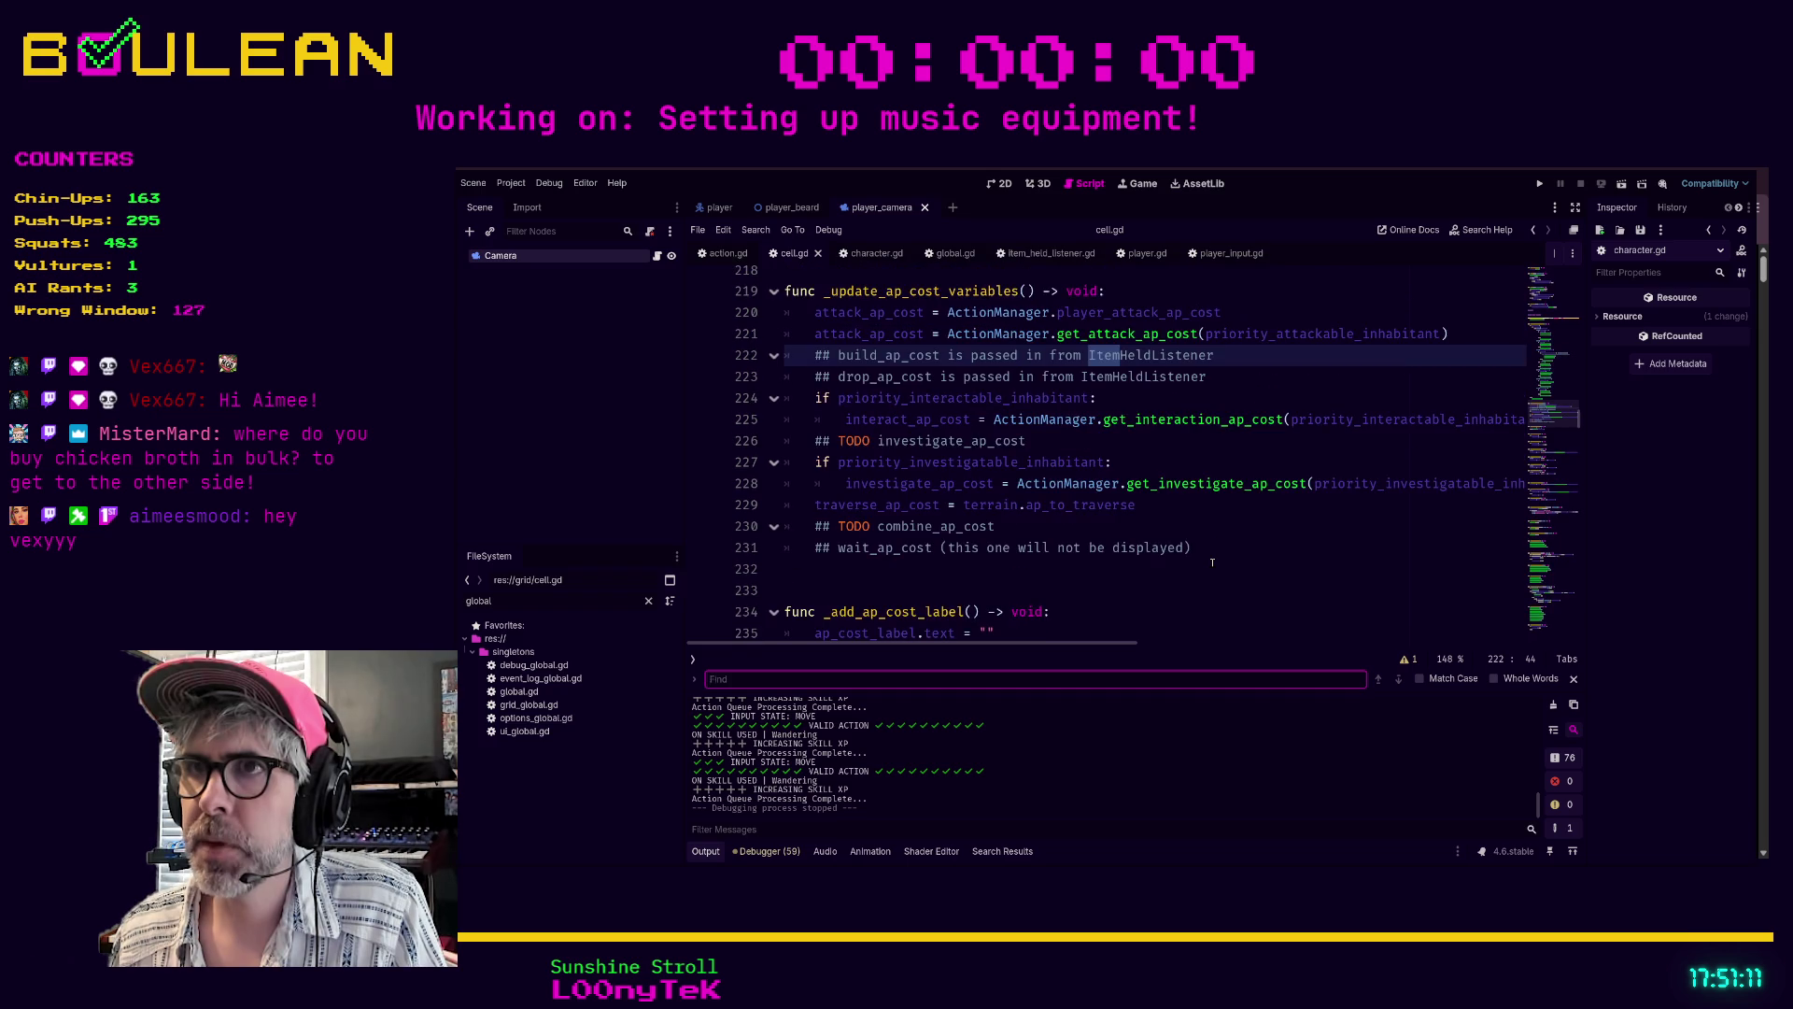
{"action": "scroll", "coordinate": [1214, 553], "scroll_direction": "up", "scroll_amount": 14}
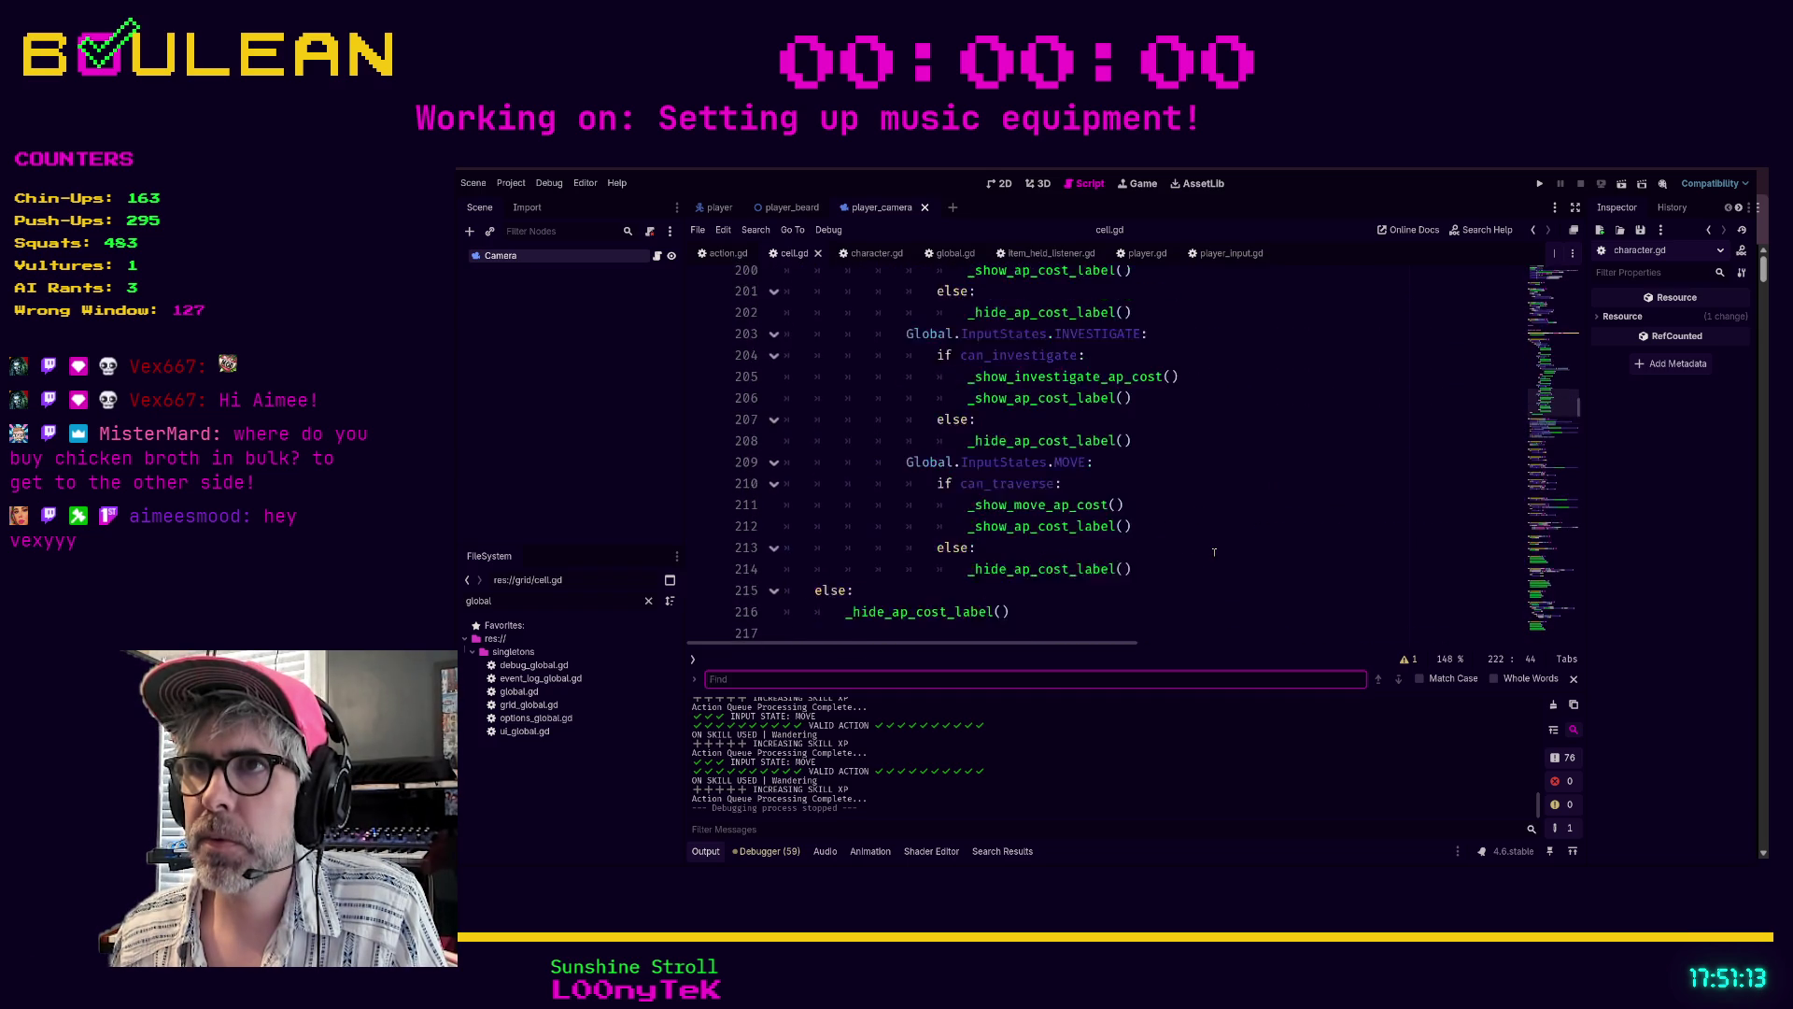
{"action": "scroll", "coordinate": [1215, 549], "scroll_direction": "down", "scroll_amount": 1}
{"action": "left_click", "coordinate": [1009, 505]}
{"action": "key", "text": "Left"}
{"action": "key", "text": "BackSpace"}
{"action": "double_click", "coordinate": [1383, 515]}
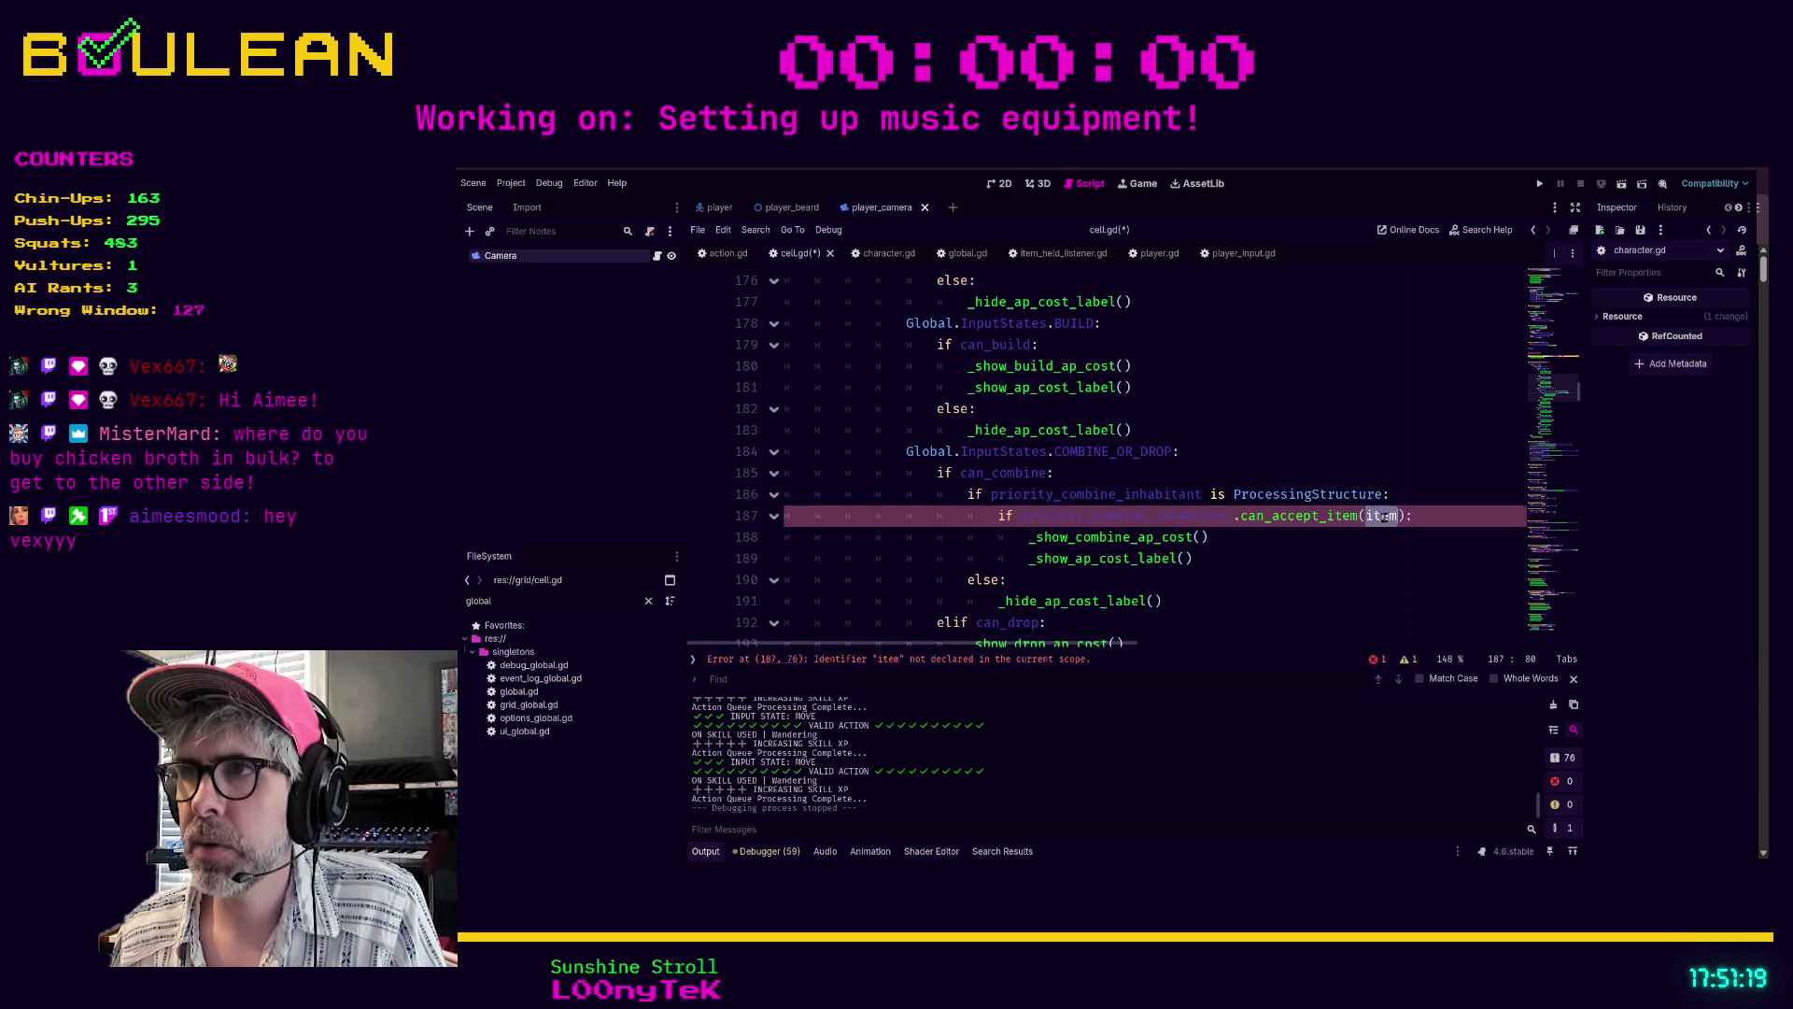
{"action": "type", "text": "Global."}
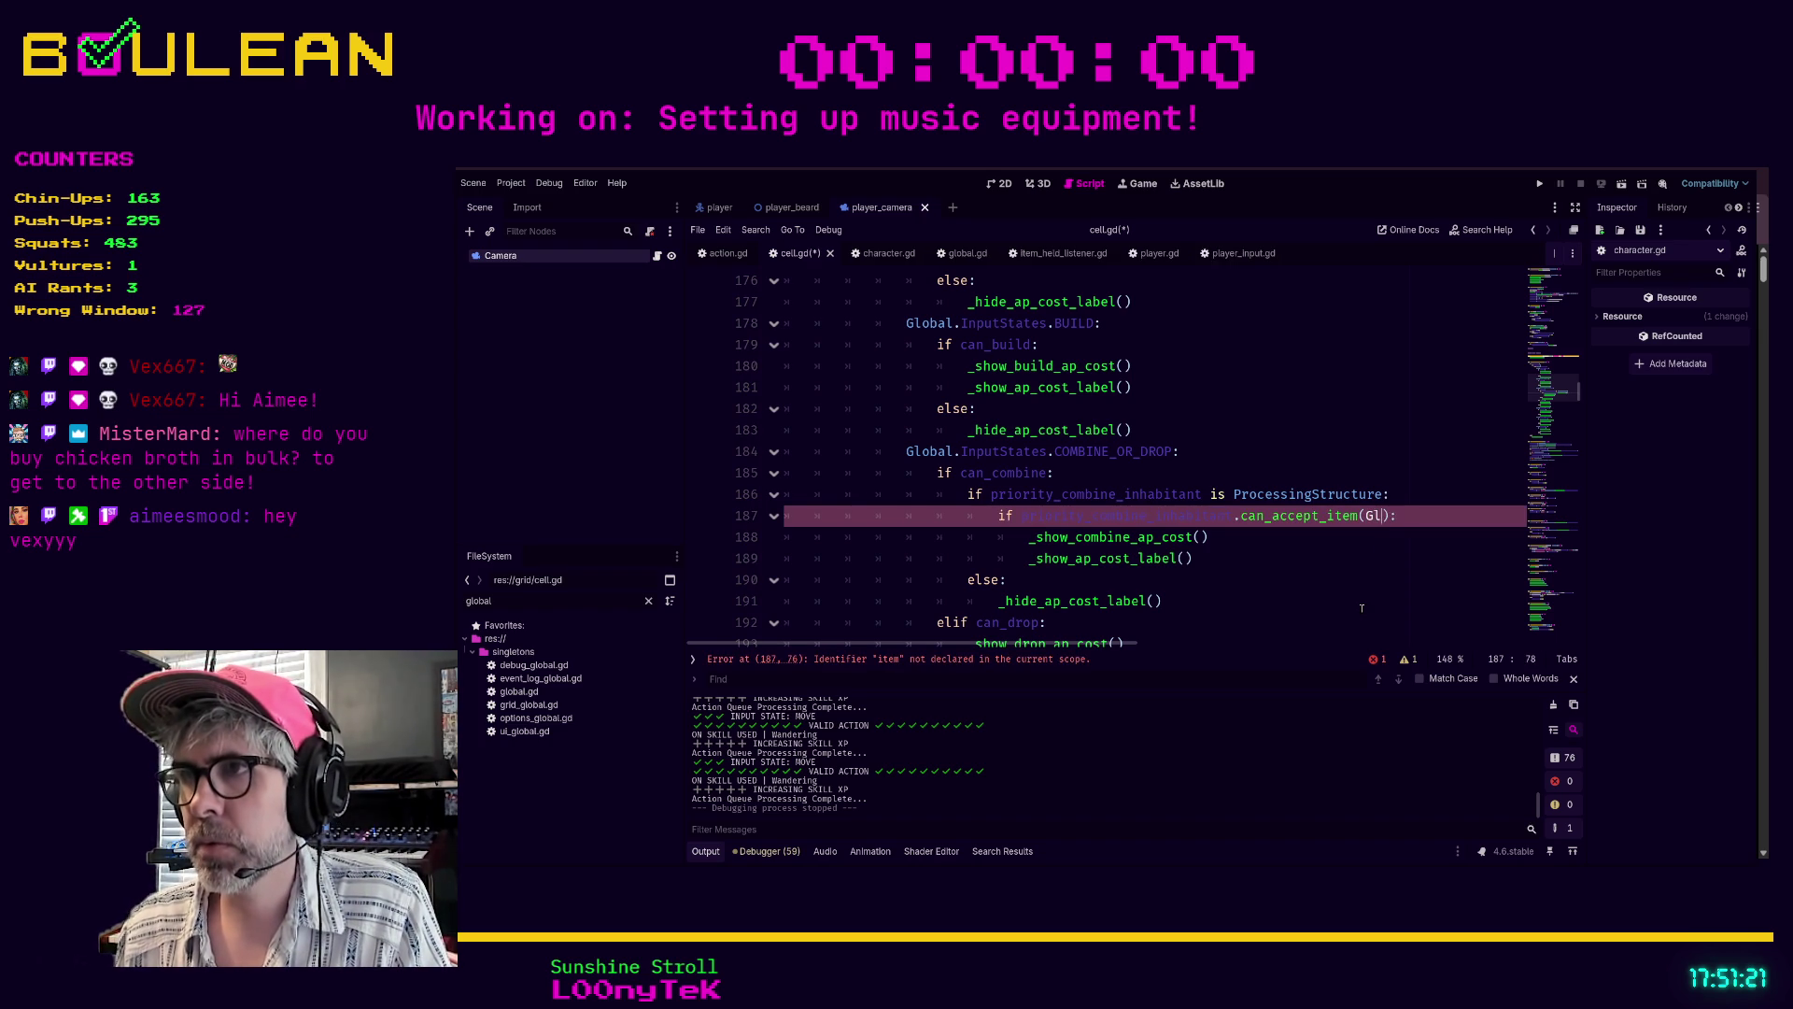
{"action": "type", "text": "player."}
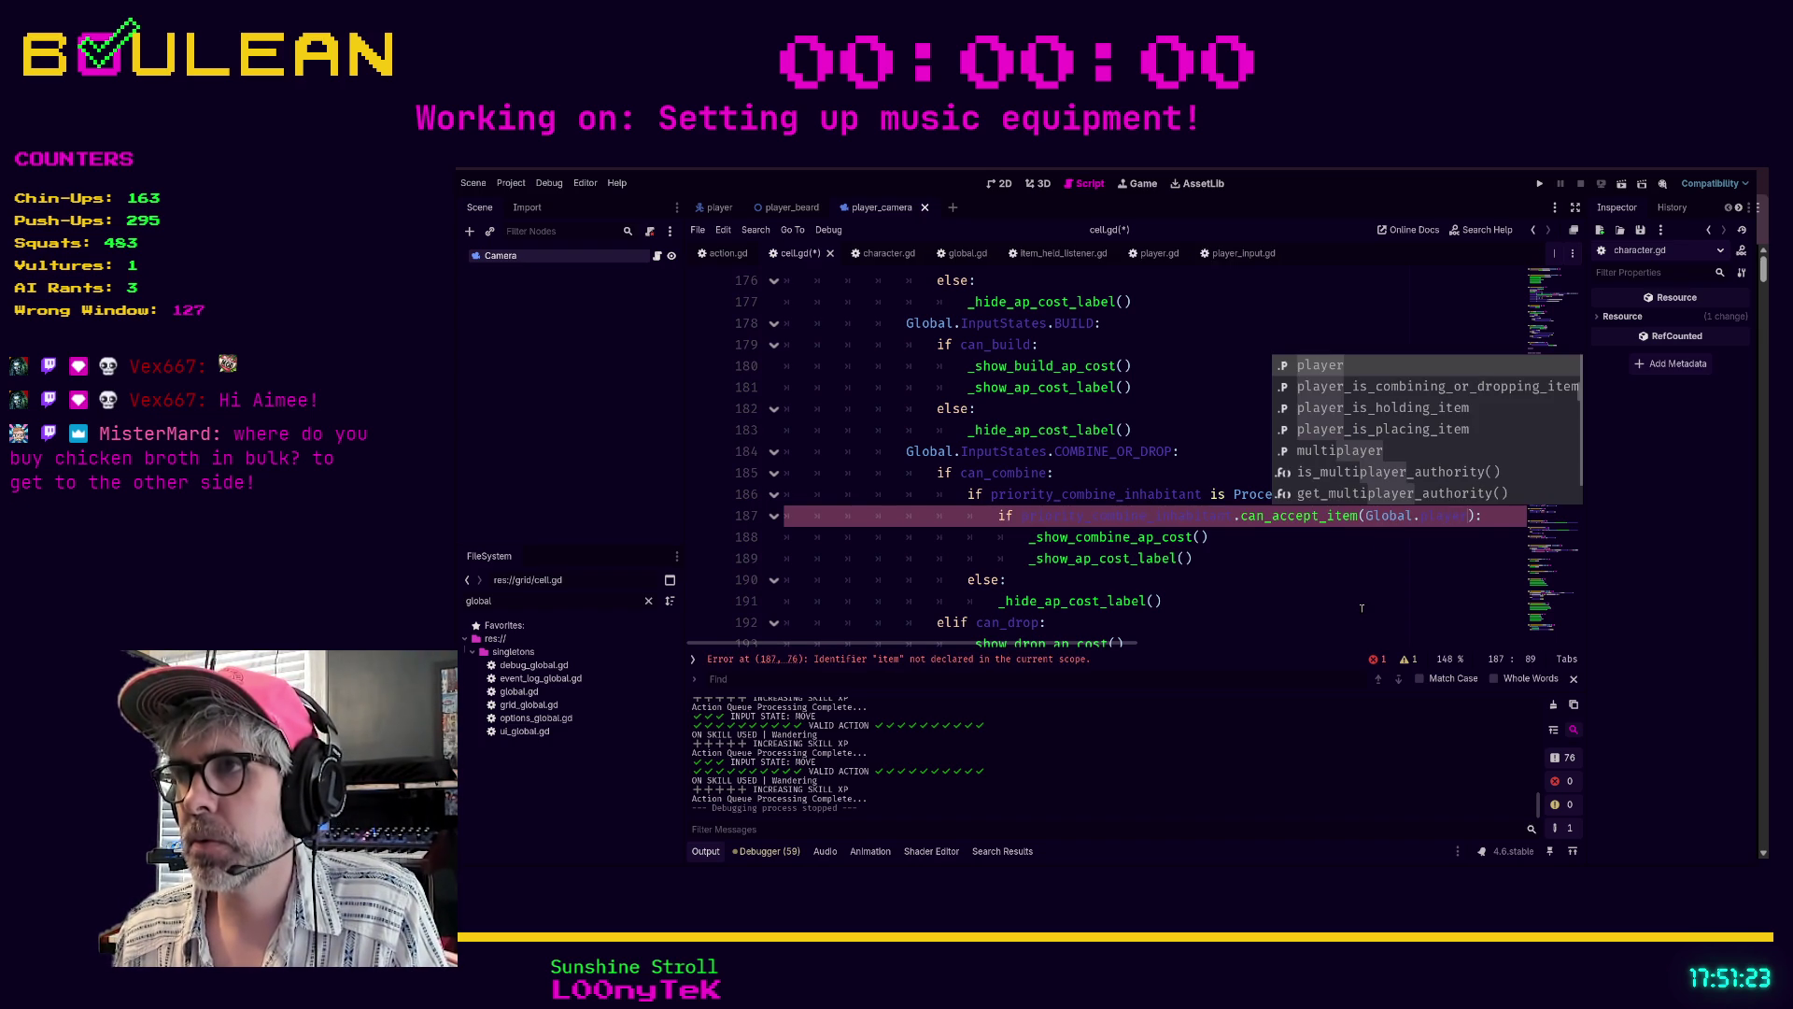
{"action": "type", "text": "held_item"}
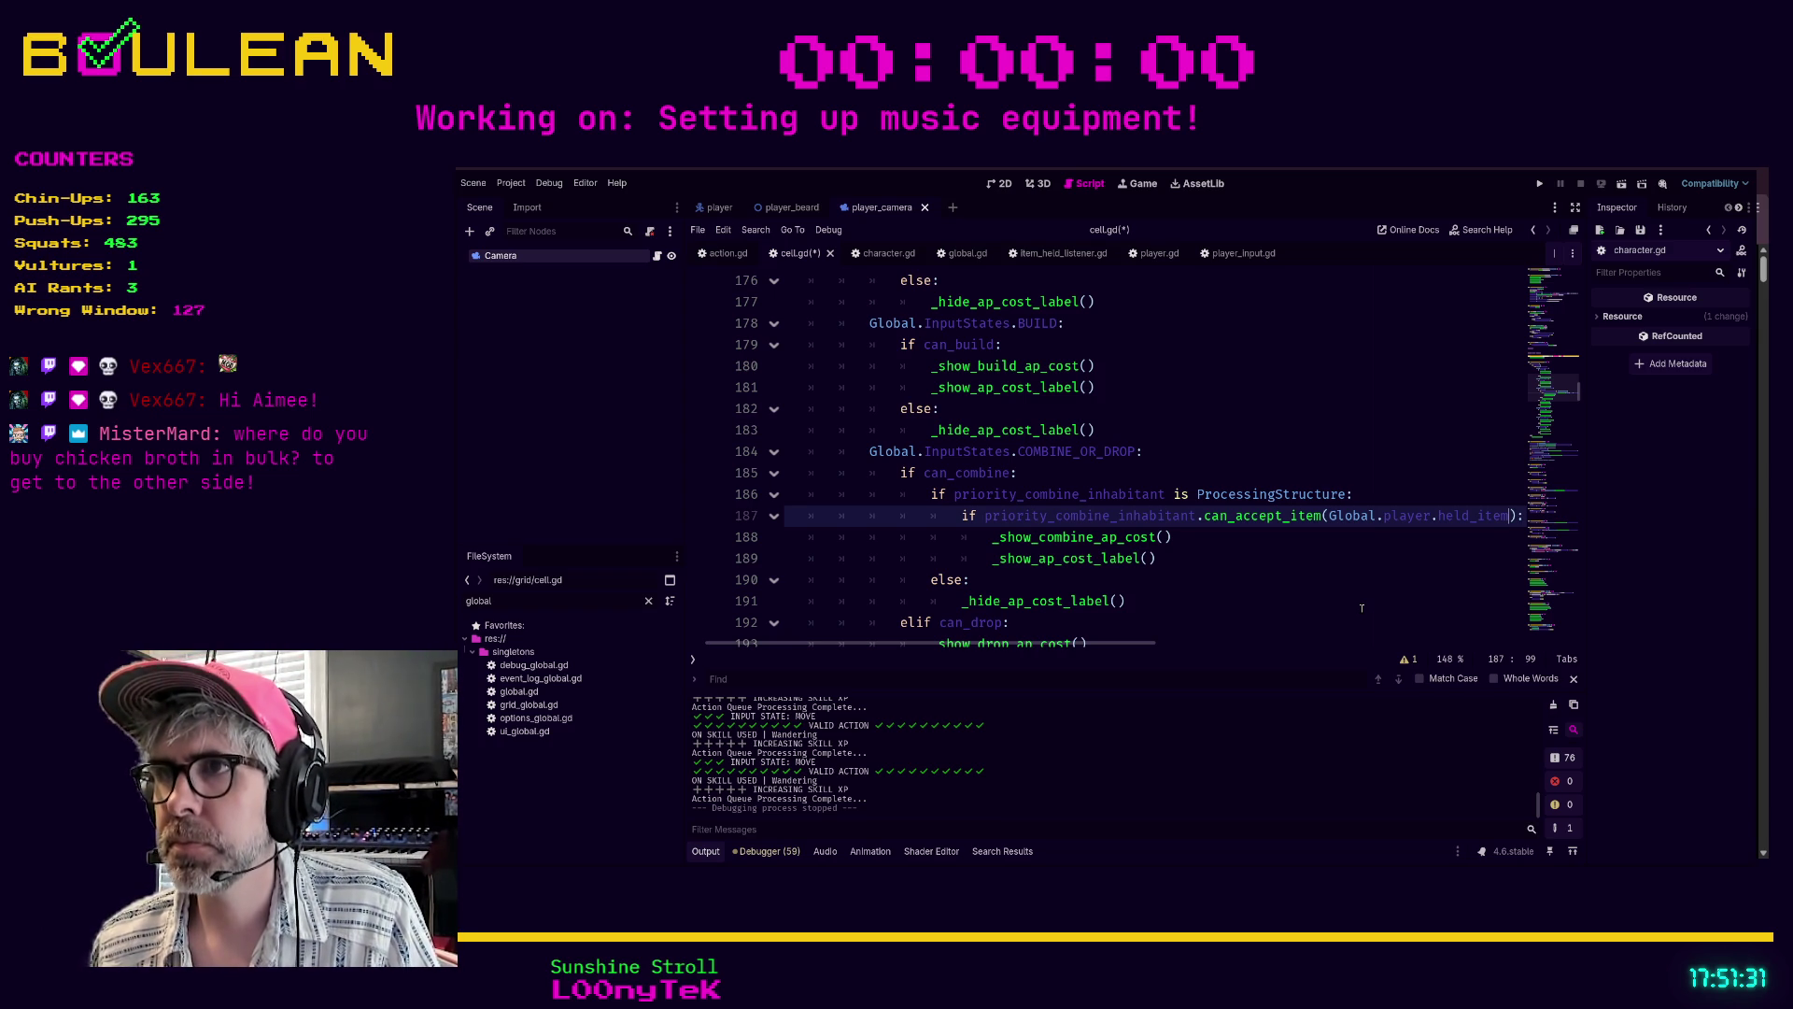
{"action": "key", "text": "Down"}
{"action": "key", "text": "Down"}
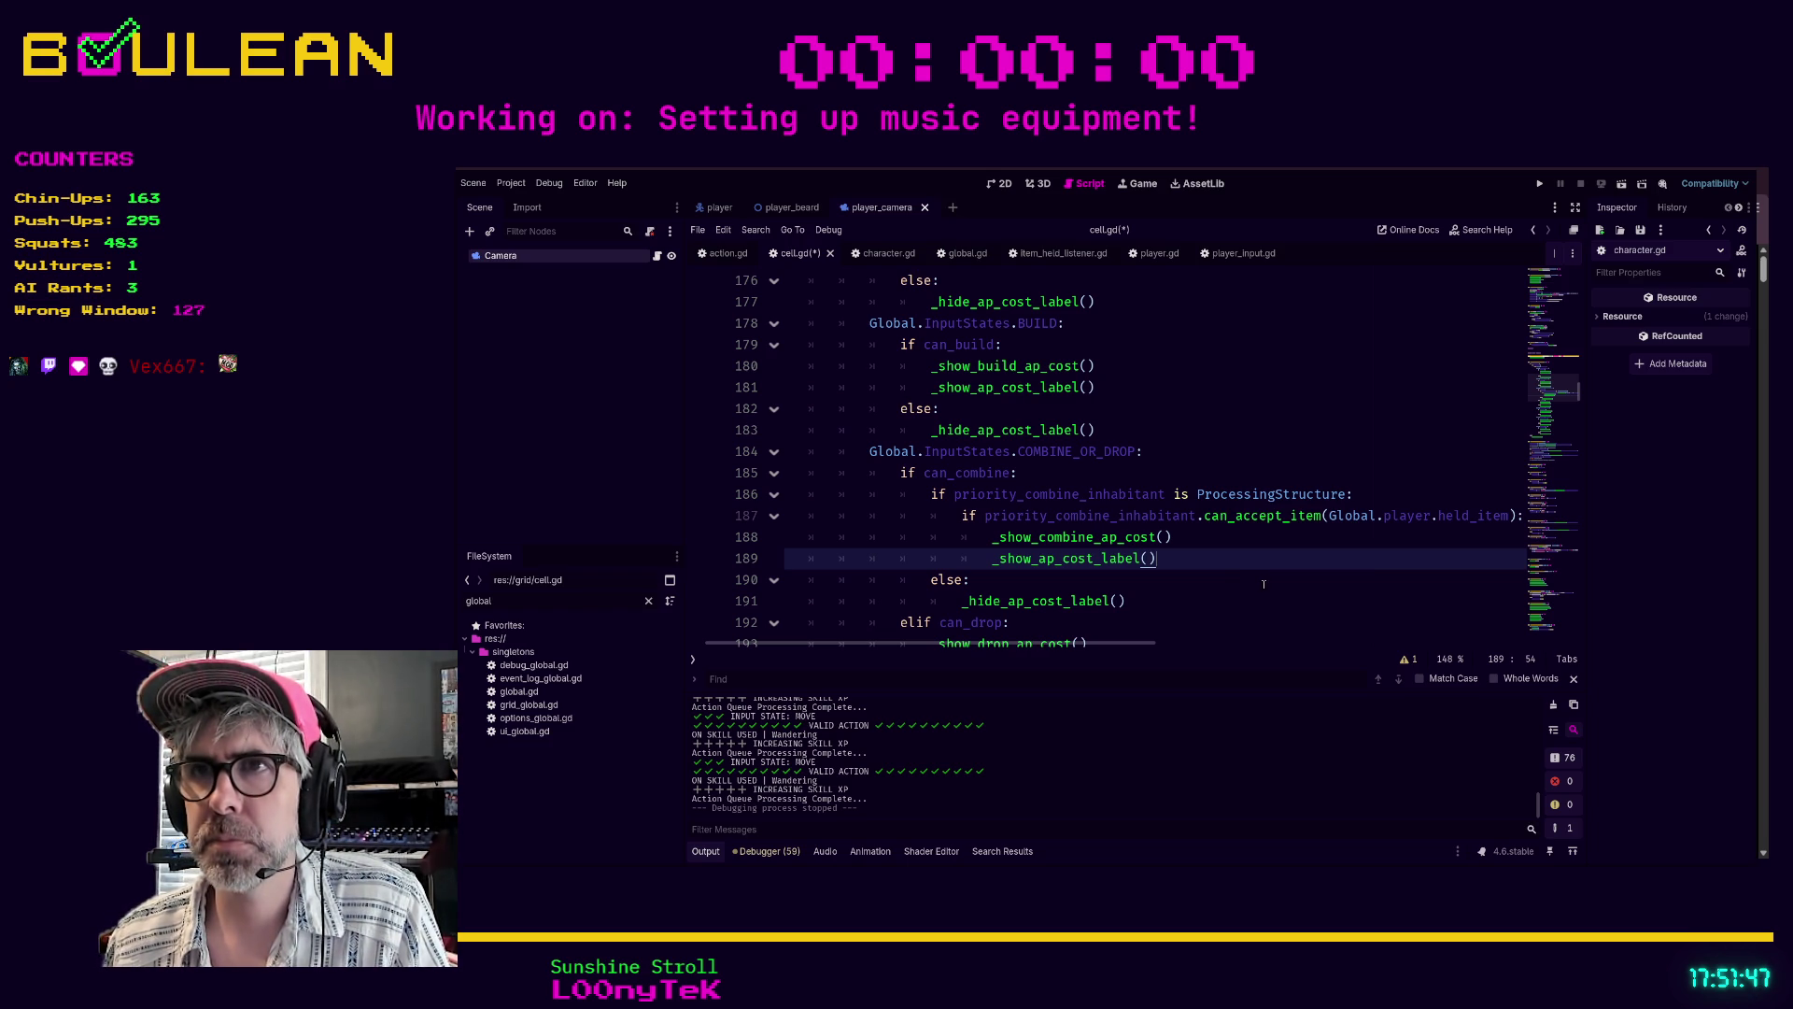
{"action": "scroll", "coordinate": [1120, 524], "scroll_direction": "down", "scroll_amount": 1}
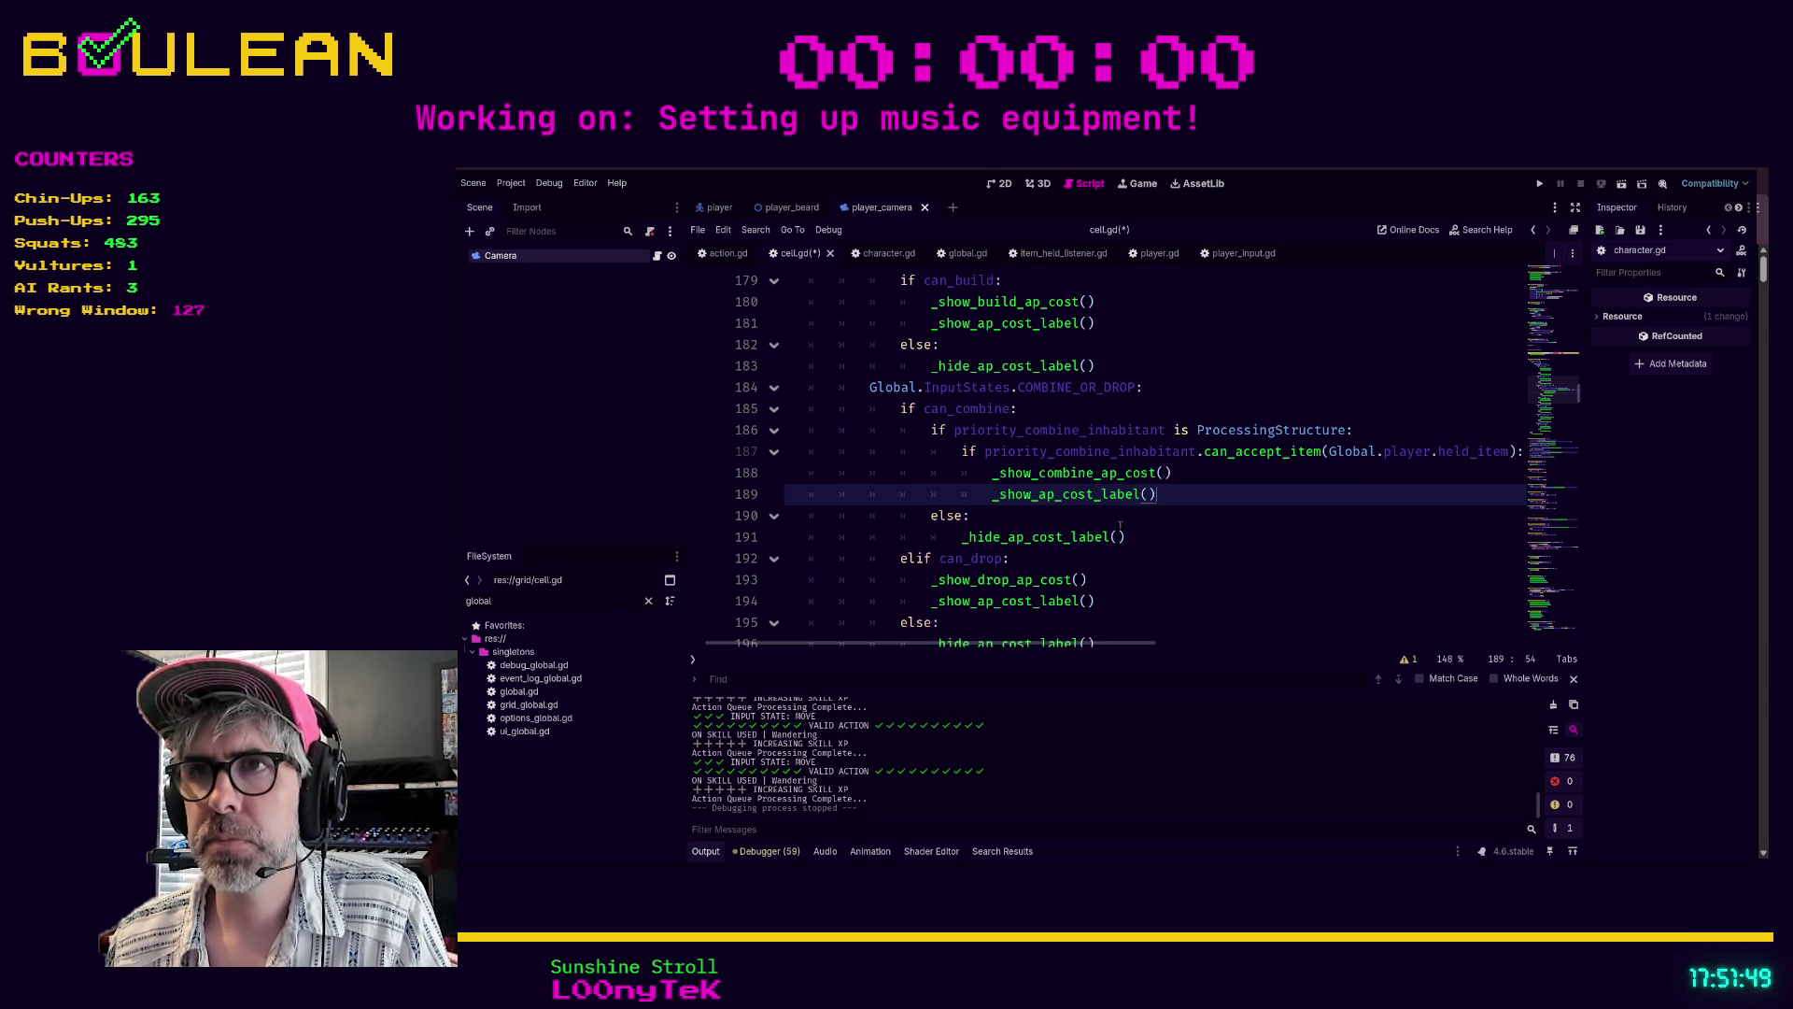
- Add an else branch calling _hide_ap_cost_label() under the can_accept_item check
{"action": "scroll", "coordinate": [1119, 526], "scroll_direction": "down", "scroll_amount": 1}
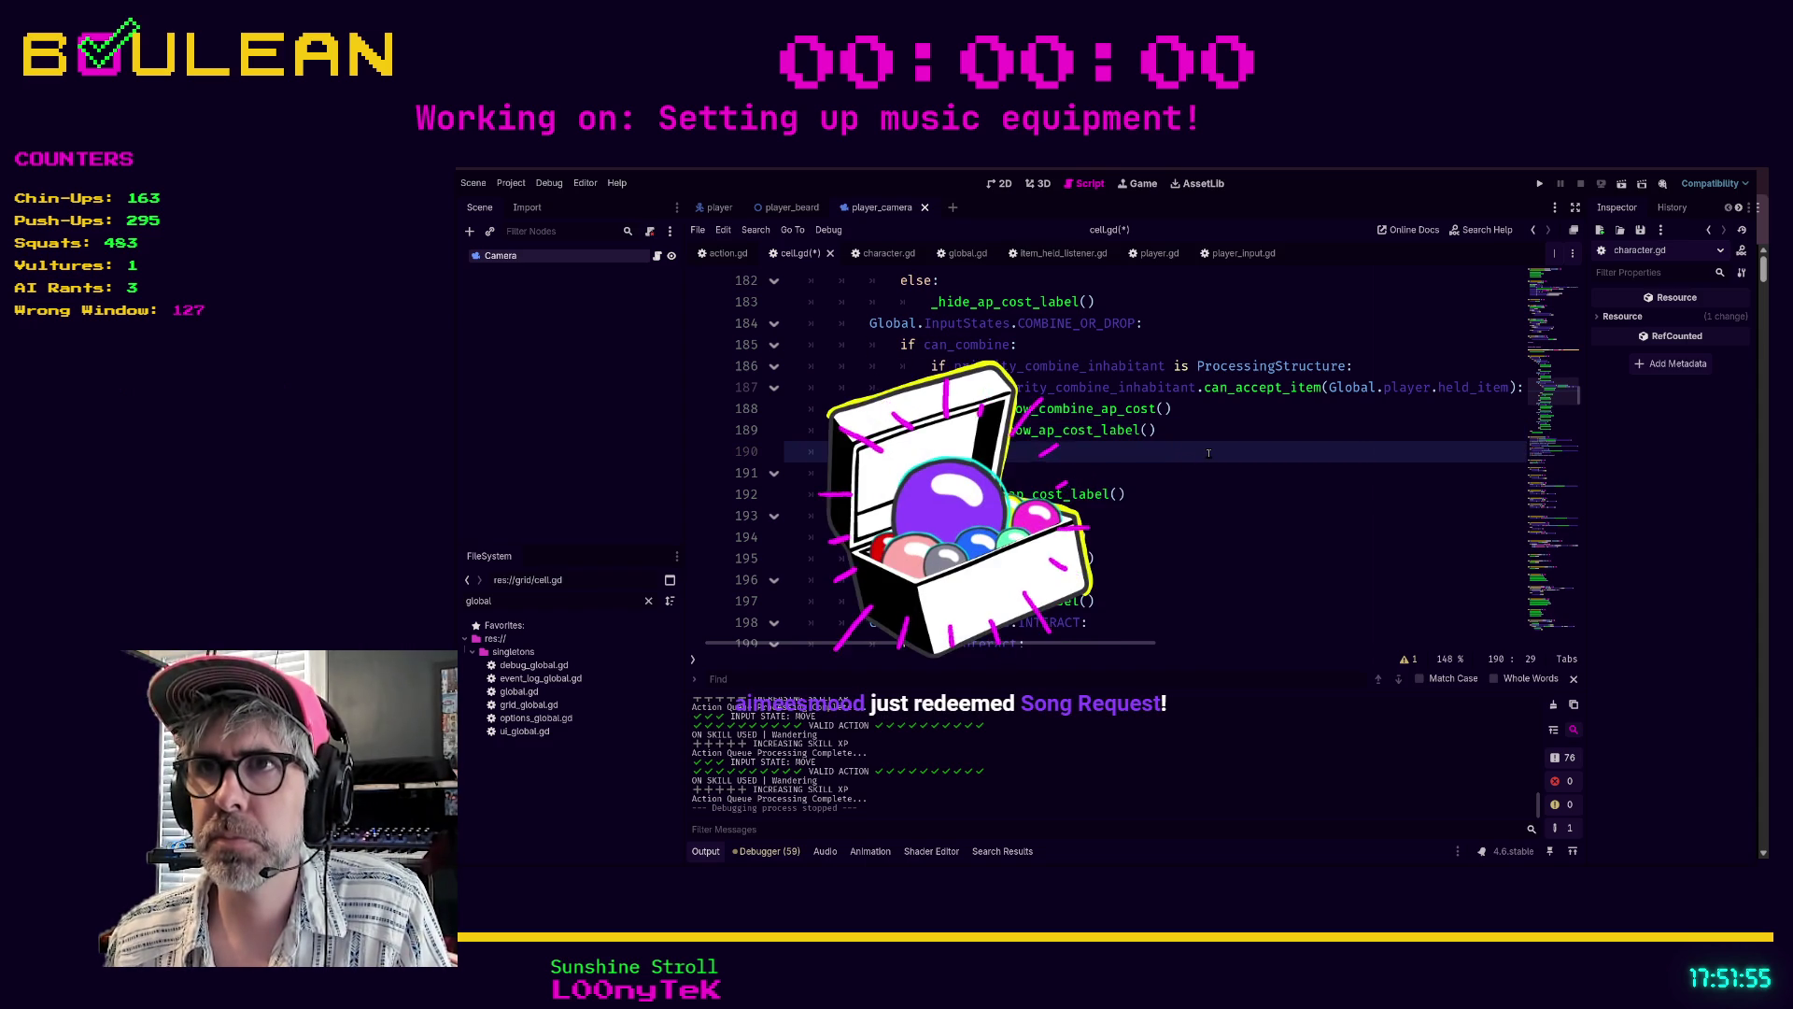
{"action": "key", "text": "Return"}
{"action": "type", "text": "editlse:"}
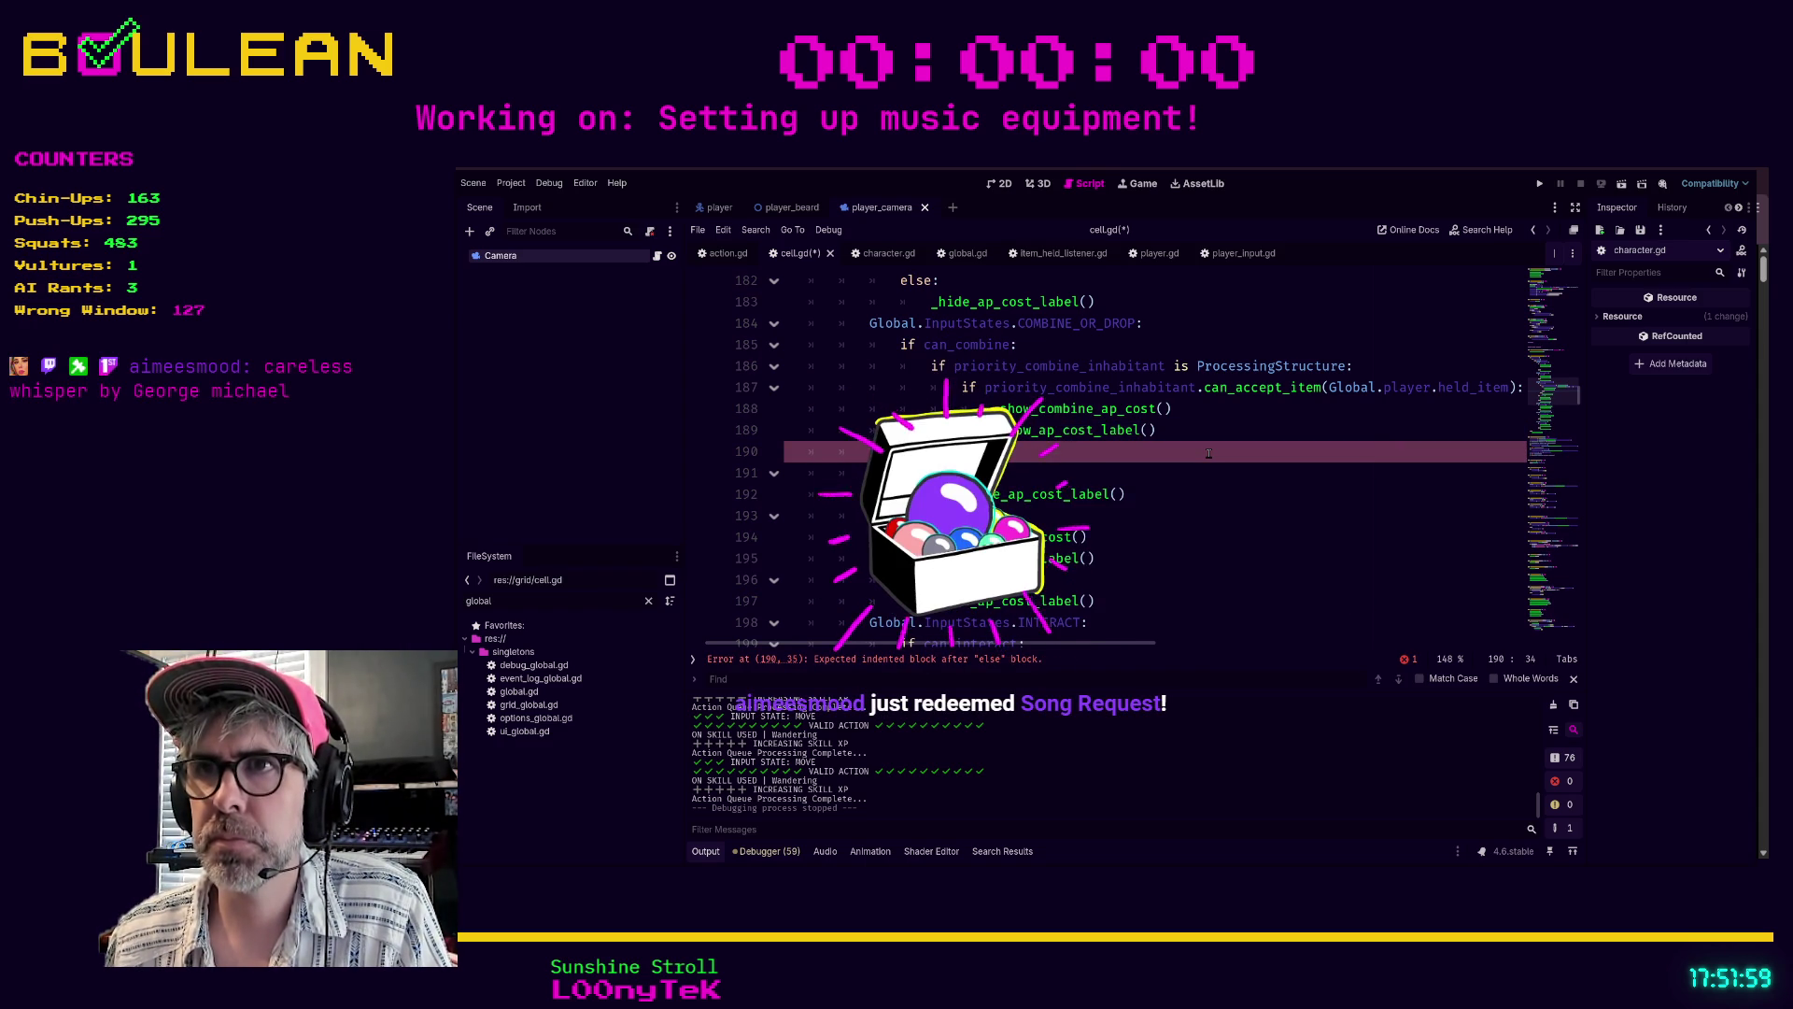
{"action": "key", "text": "Return"}
{"action": "type", "text": "h"}
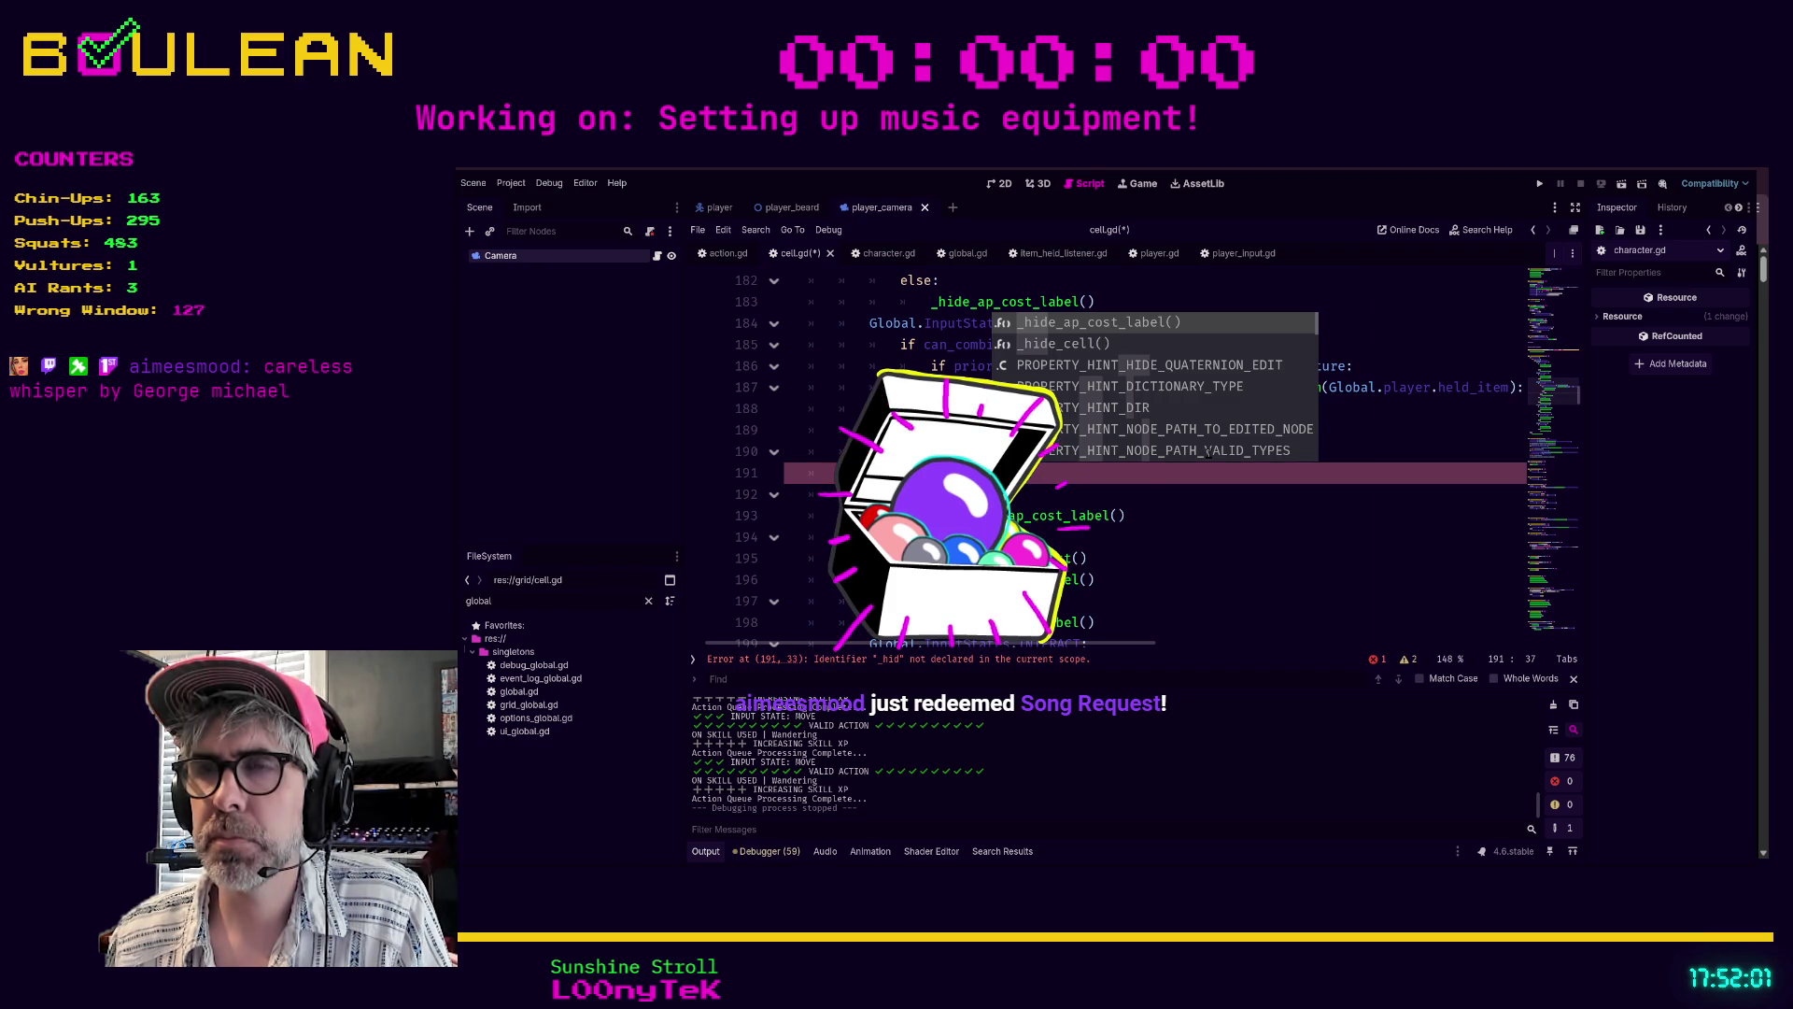
{"action": "key", "text": "Return"}
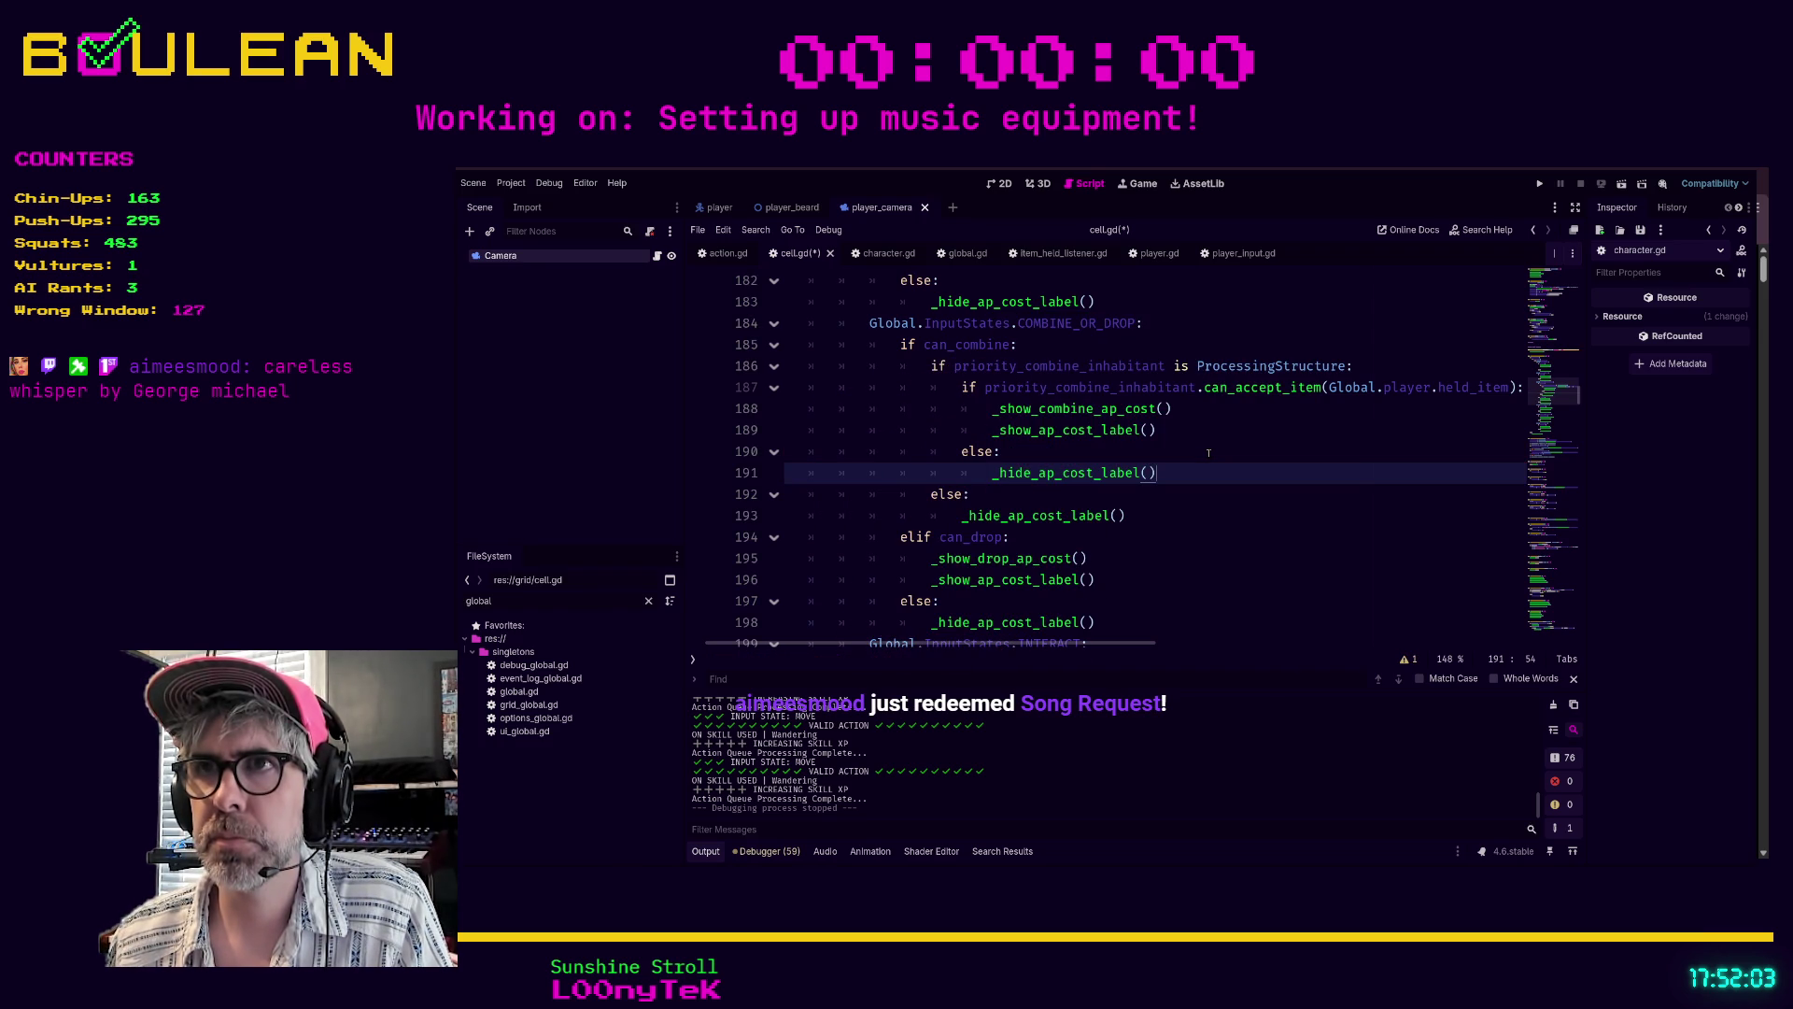
- Add a second else branch calling hide_ap_cost_label() below it
{"action": "key", "text": "Return"}
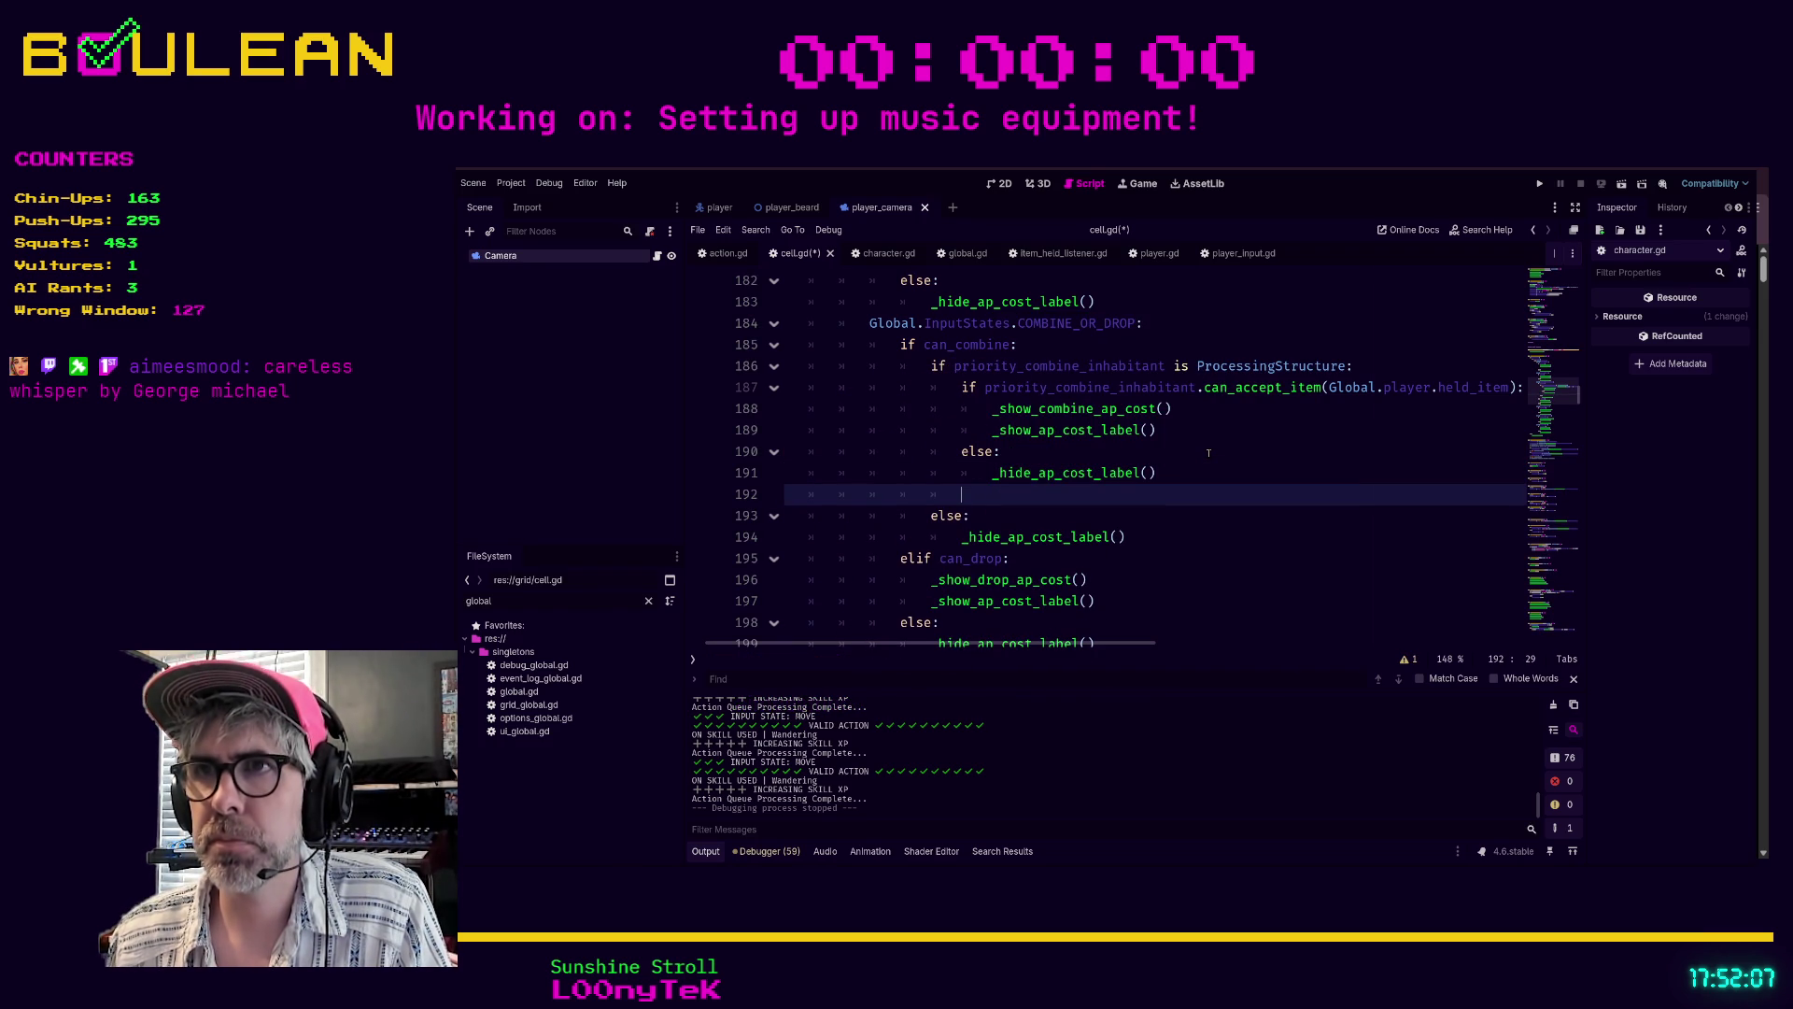
{"action": "type", "text": "else:"}
{"action": "key", "text": "Return"}
{"action": "type", "text": "hide_ap"}
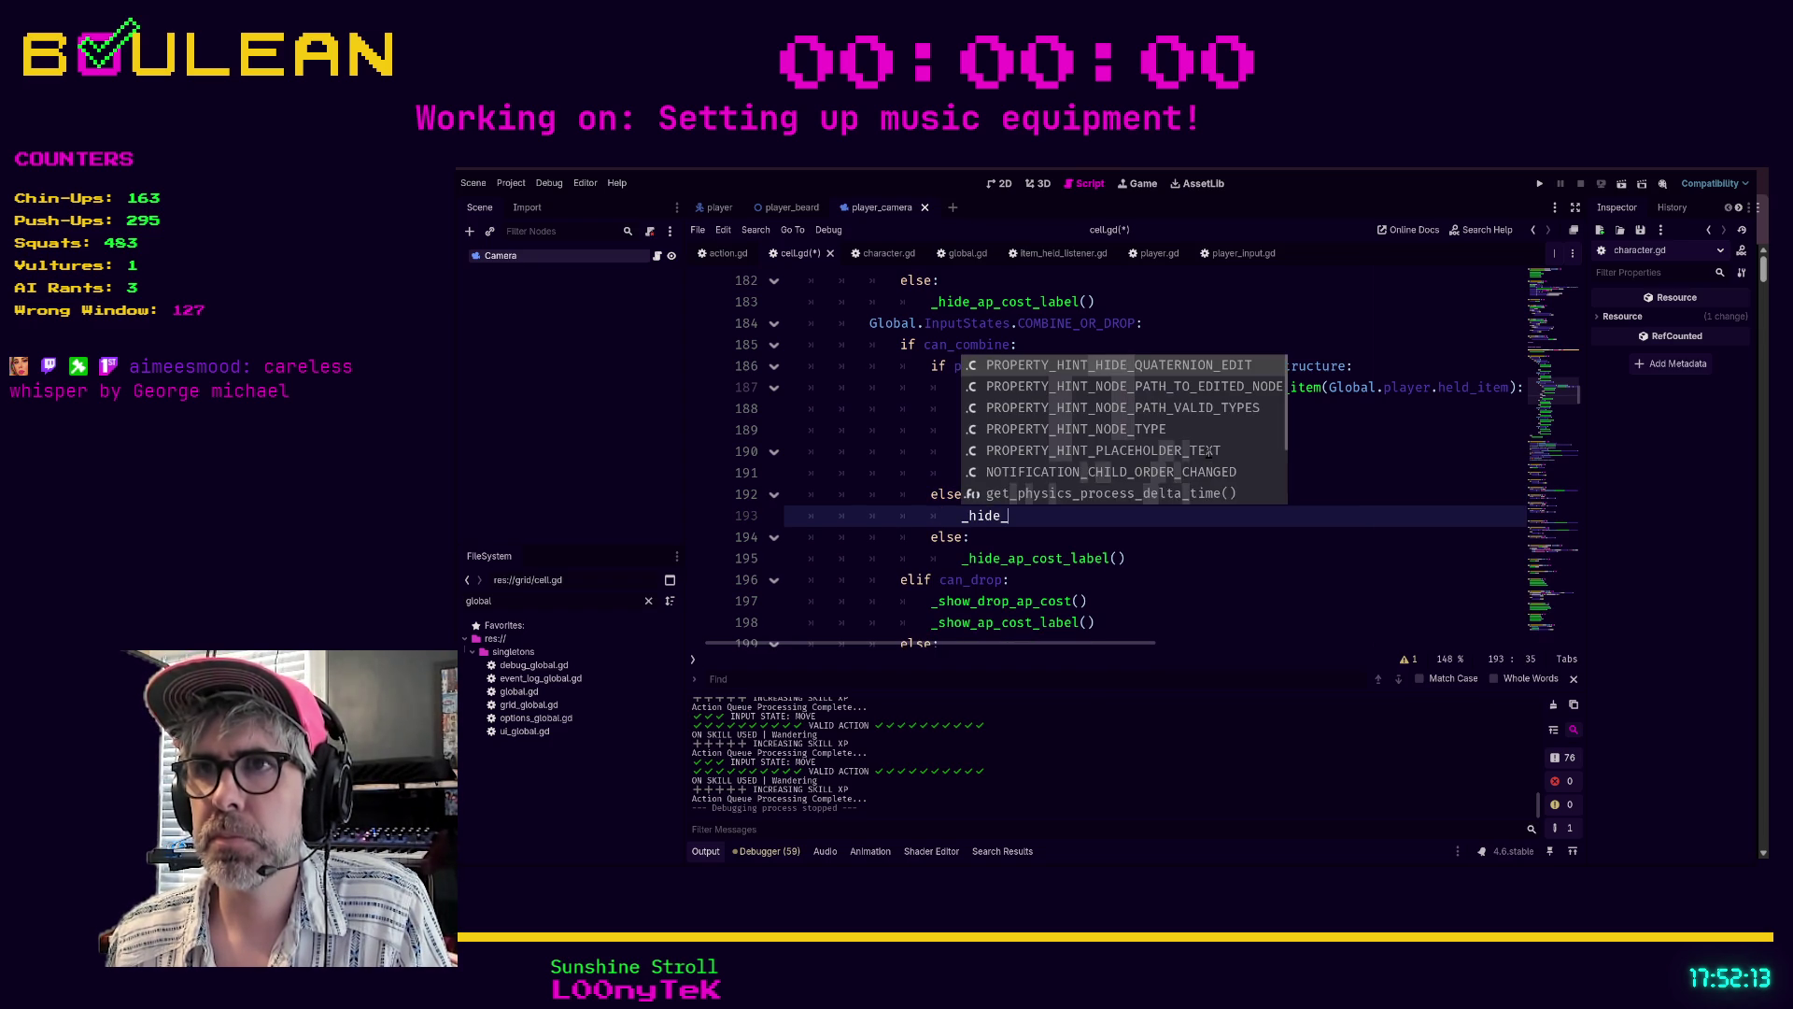
{"action": "type", "text": "_cost"}
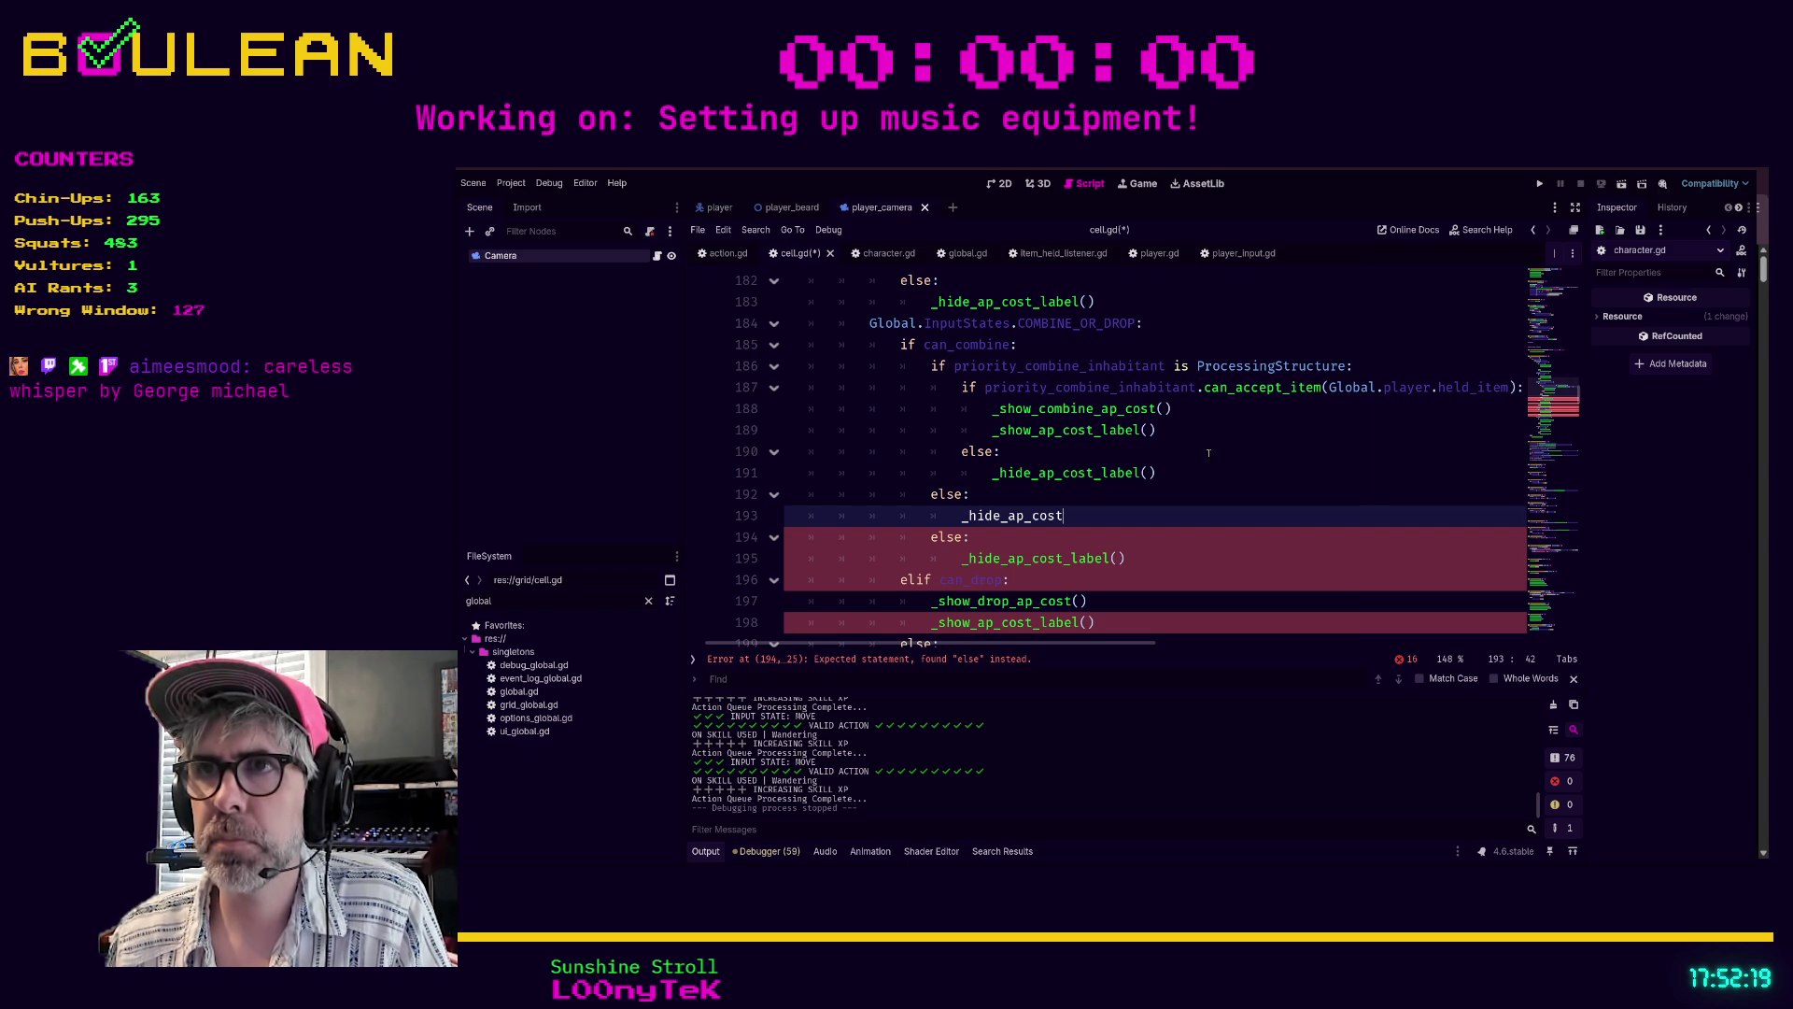
{"action": "type", "text": "_labe"}
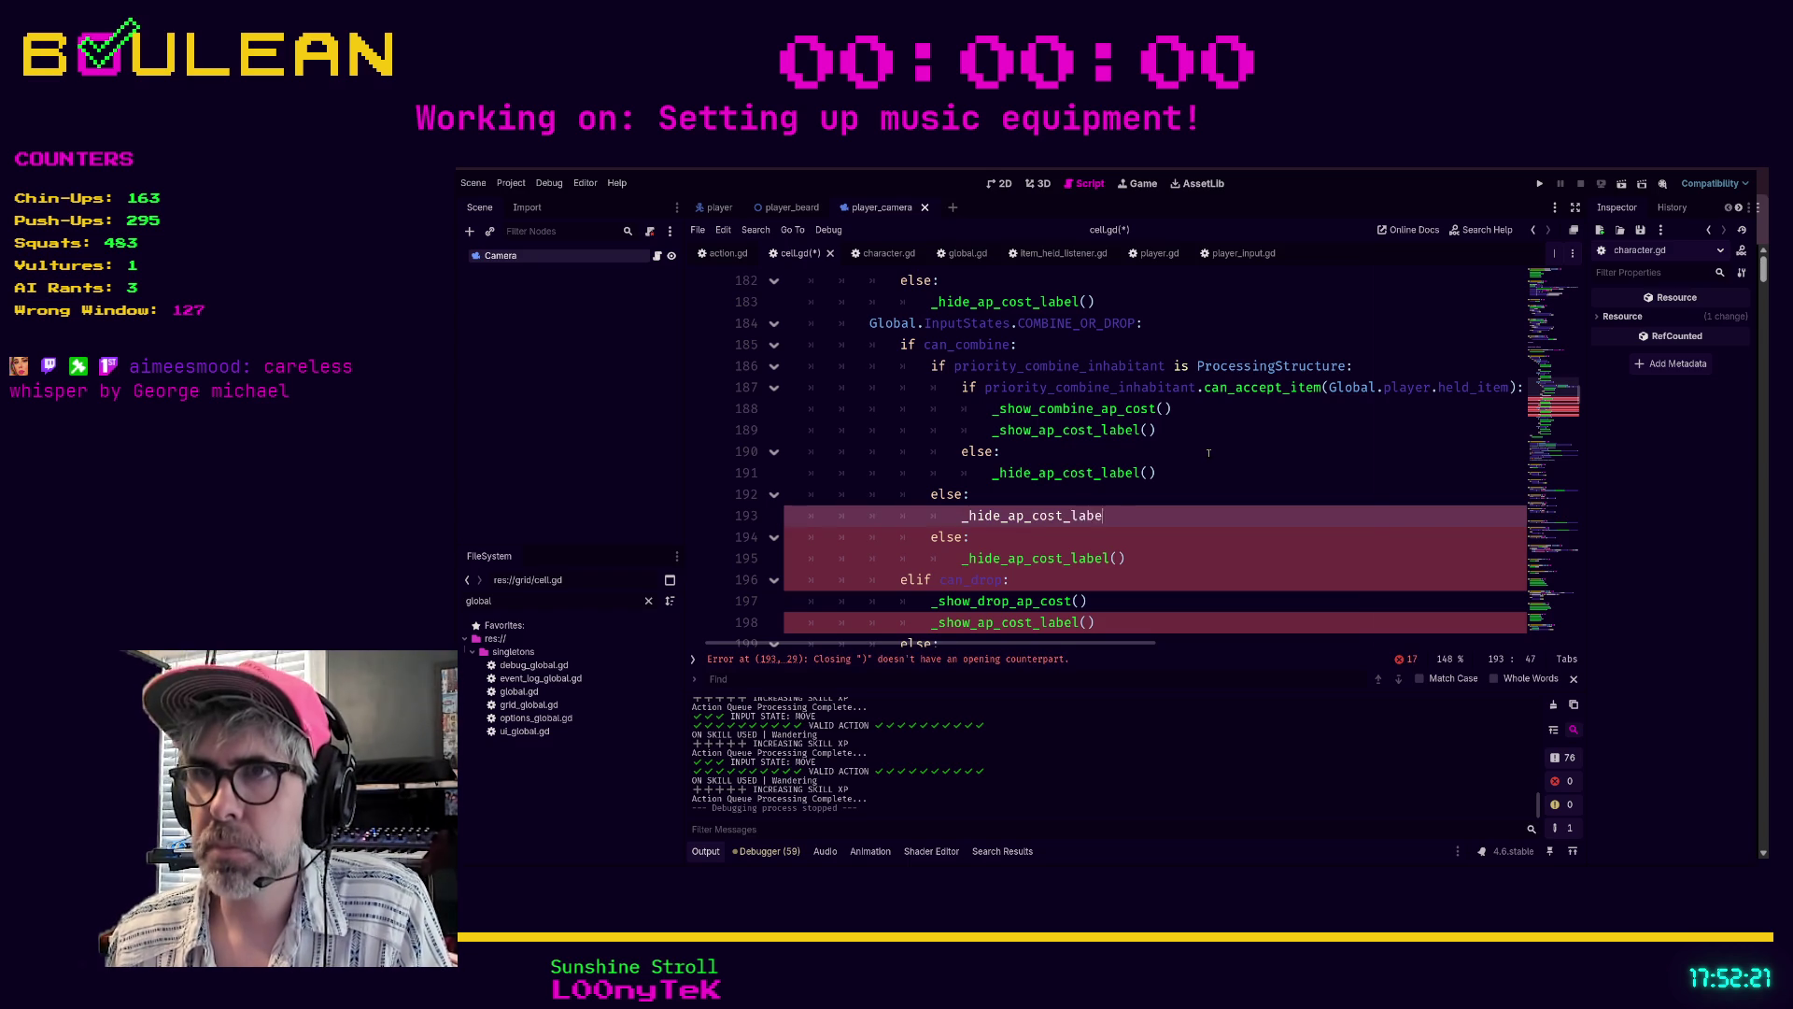
{"action": "type", "text": "l()"}
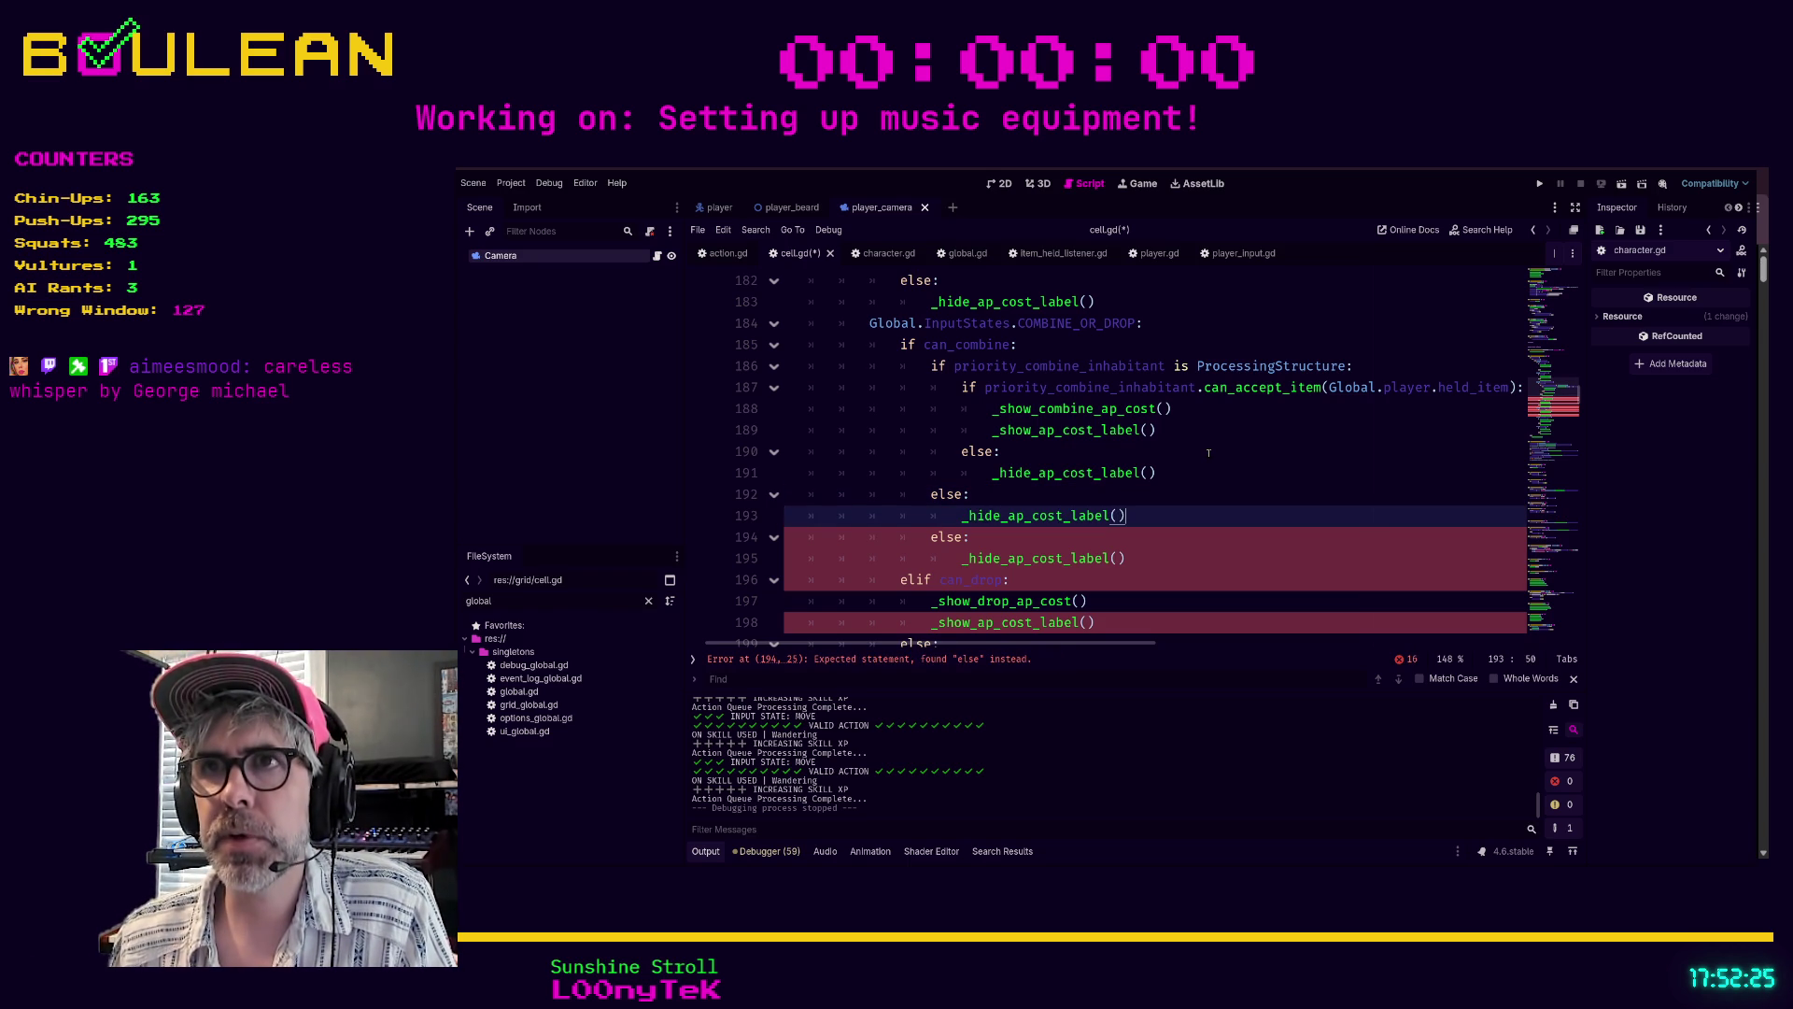
- Delete the redundant second else branch on line 193 and run the game
{"action": "key", "text": "Up"}
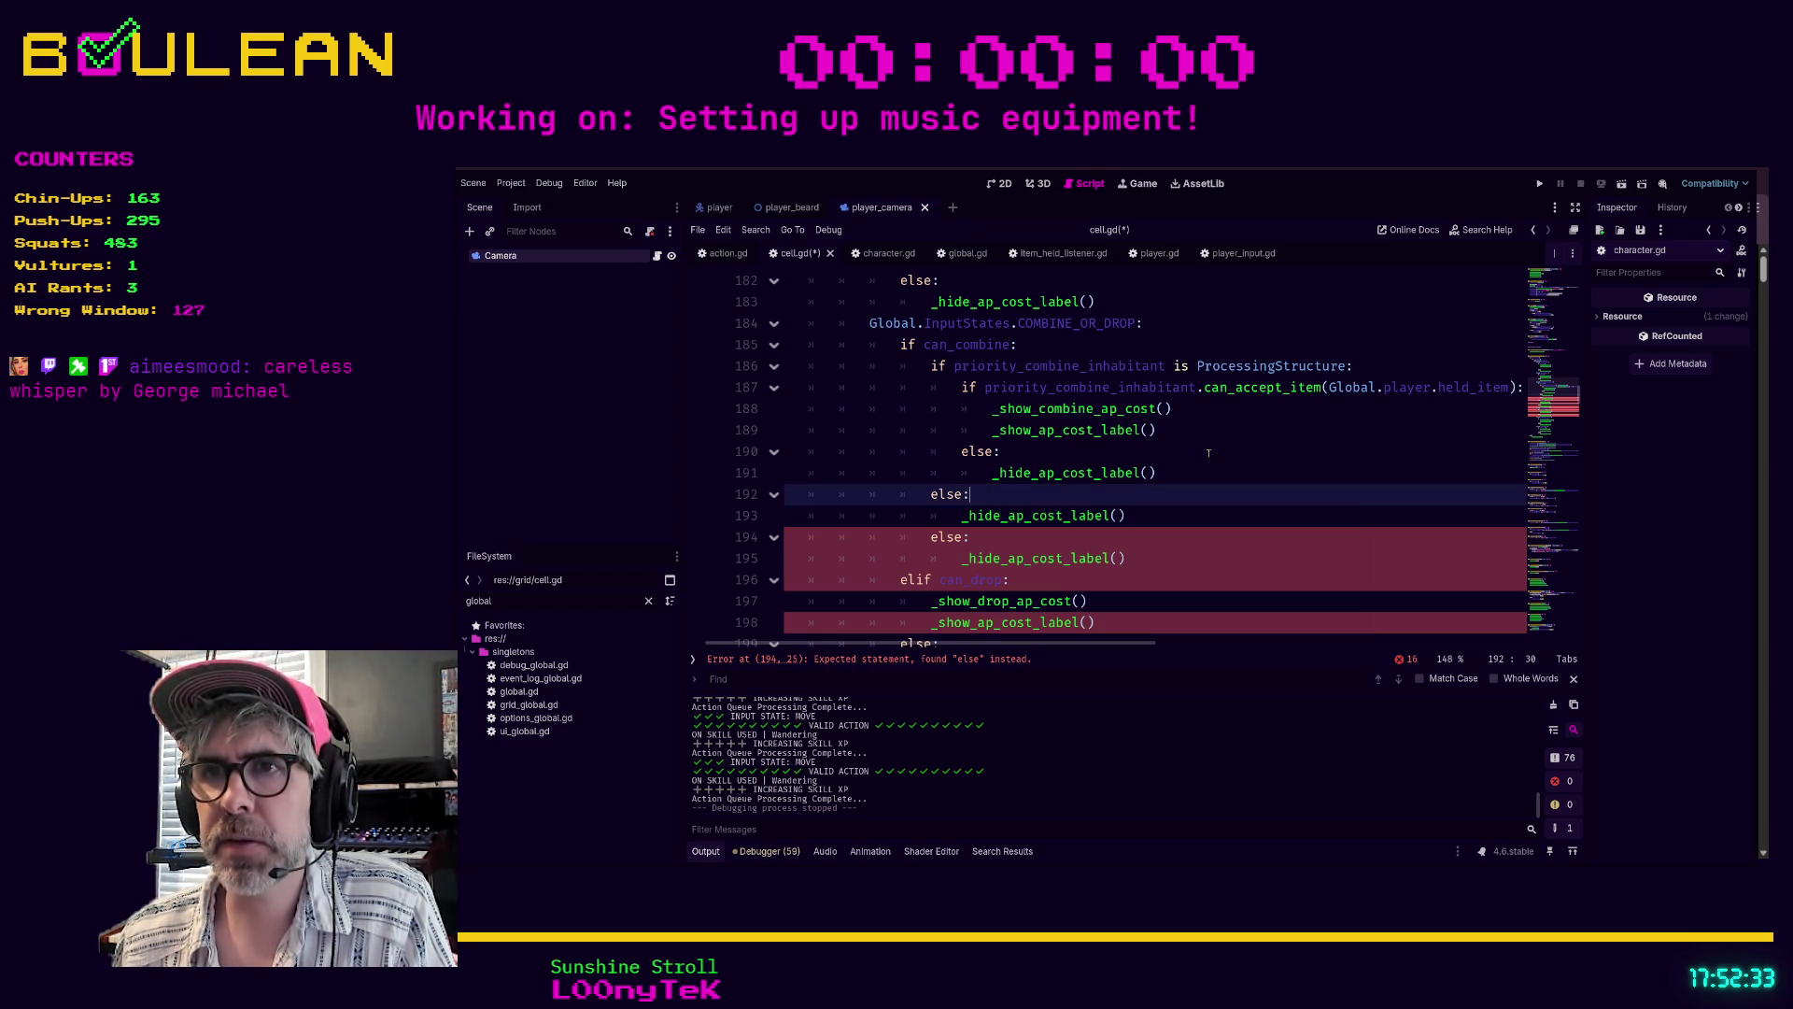
{"action": "key", "text": "Down"}
{"action": "key", "text": "End"}
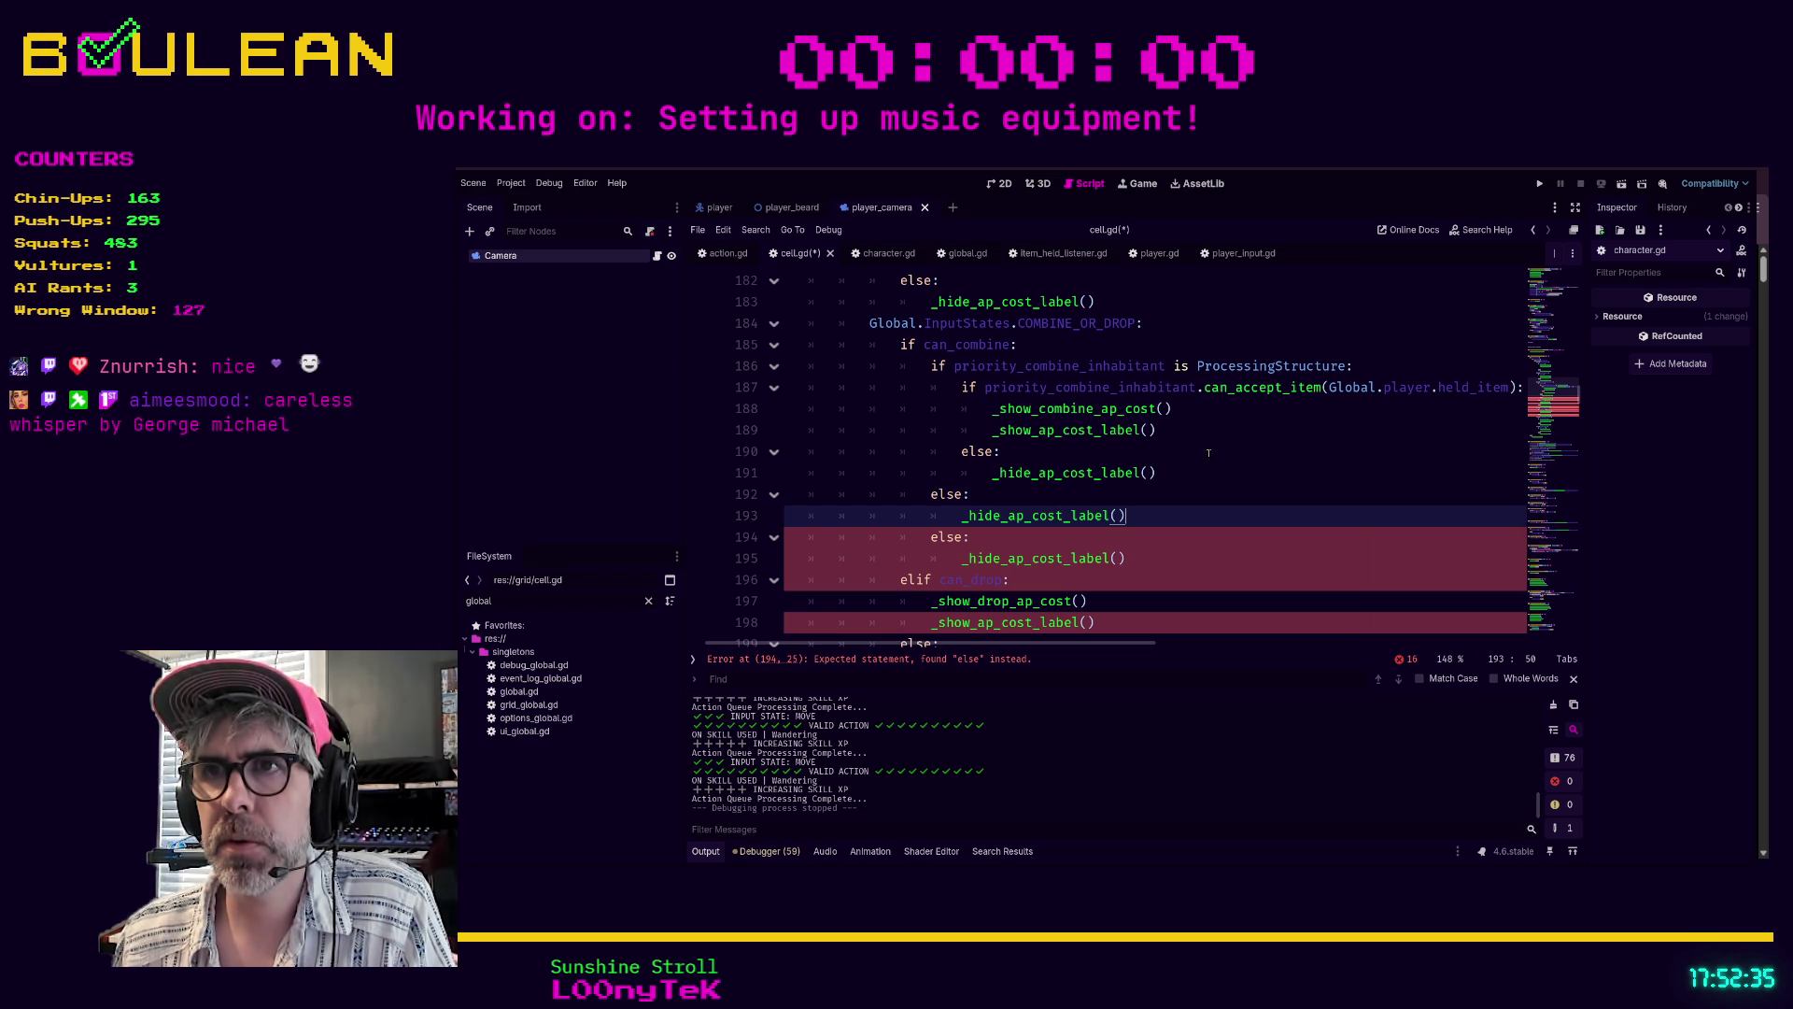
{"action": "key", "text": "shift+Home"}
{"action": "key", "text": "shift+Home"}
{"action": "key", "text": "shift+Up"}
{"action": "key", "text": "BackSpace"}
{"action": "key", "text": "BackSpace"}
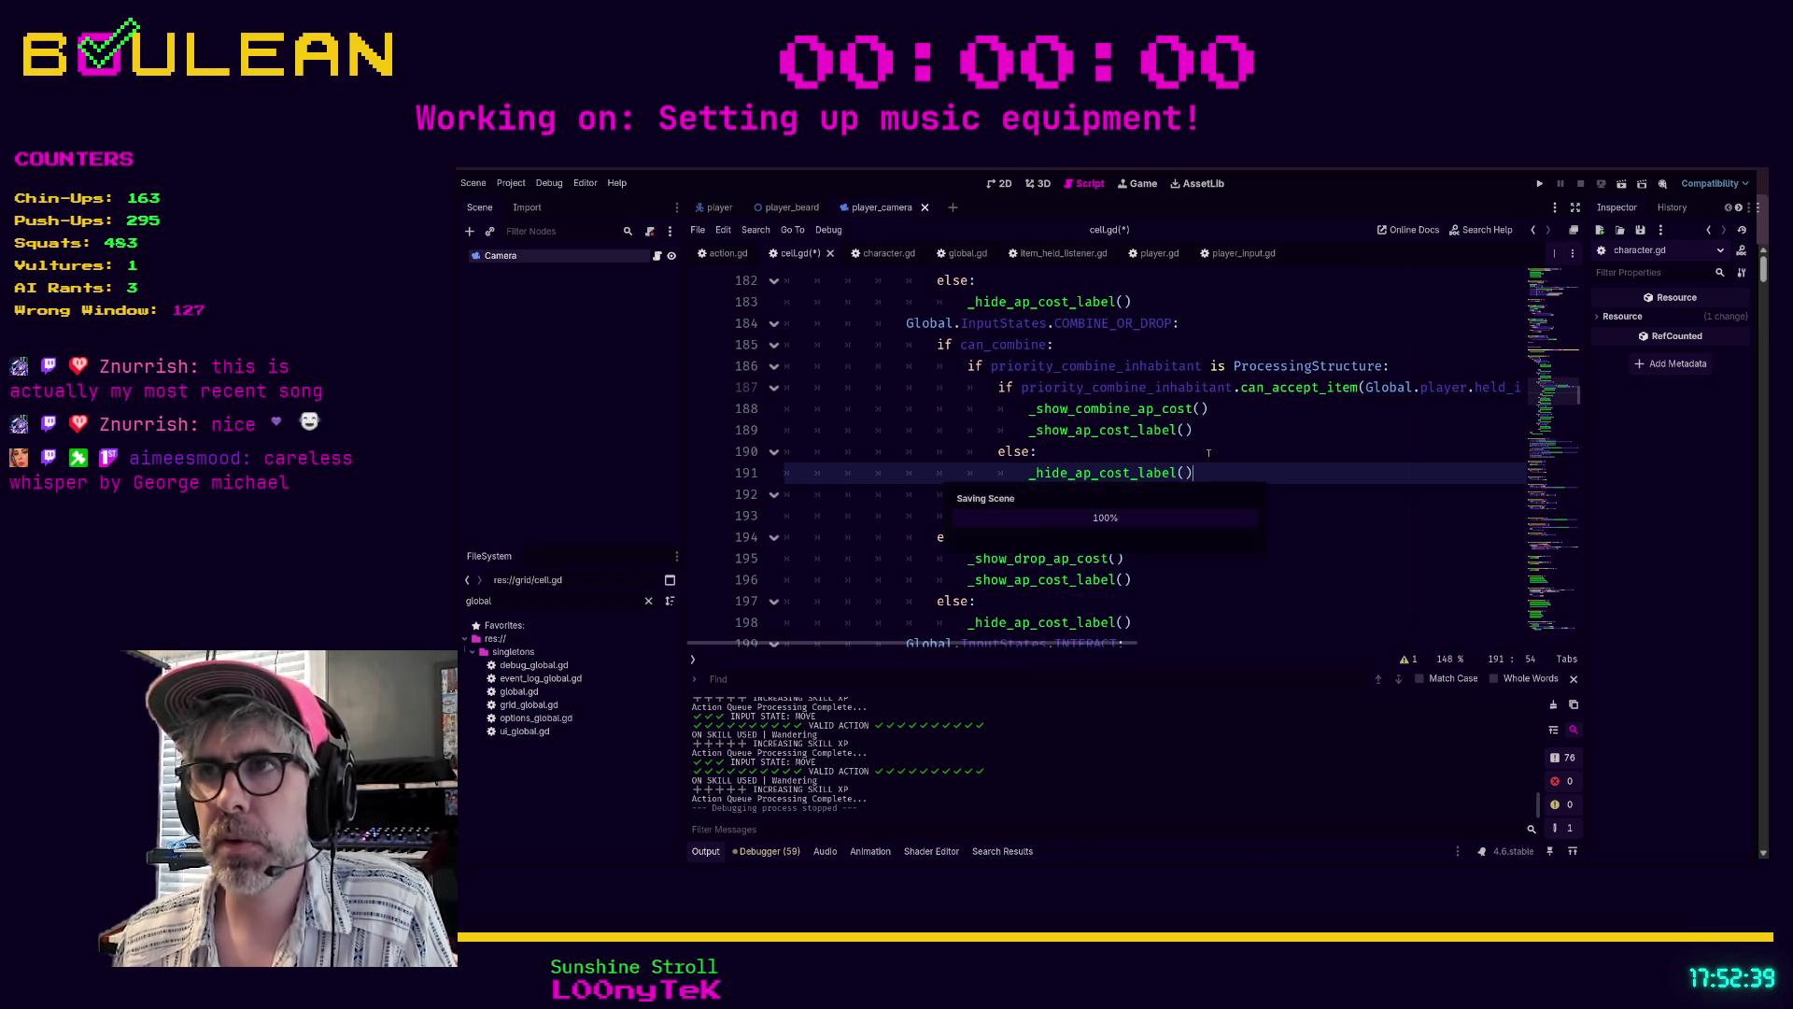
{"action": "key", "text": "F5"}
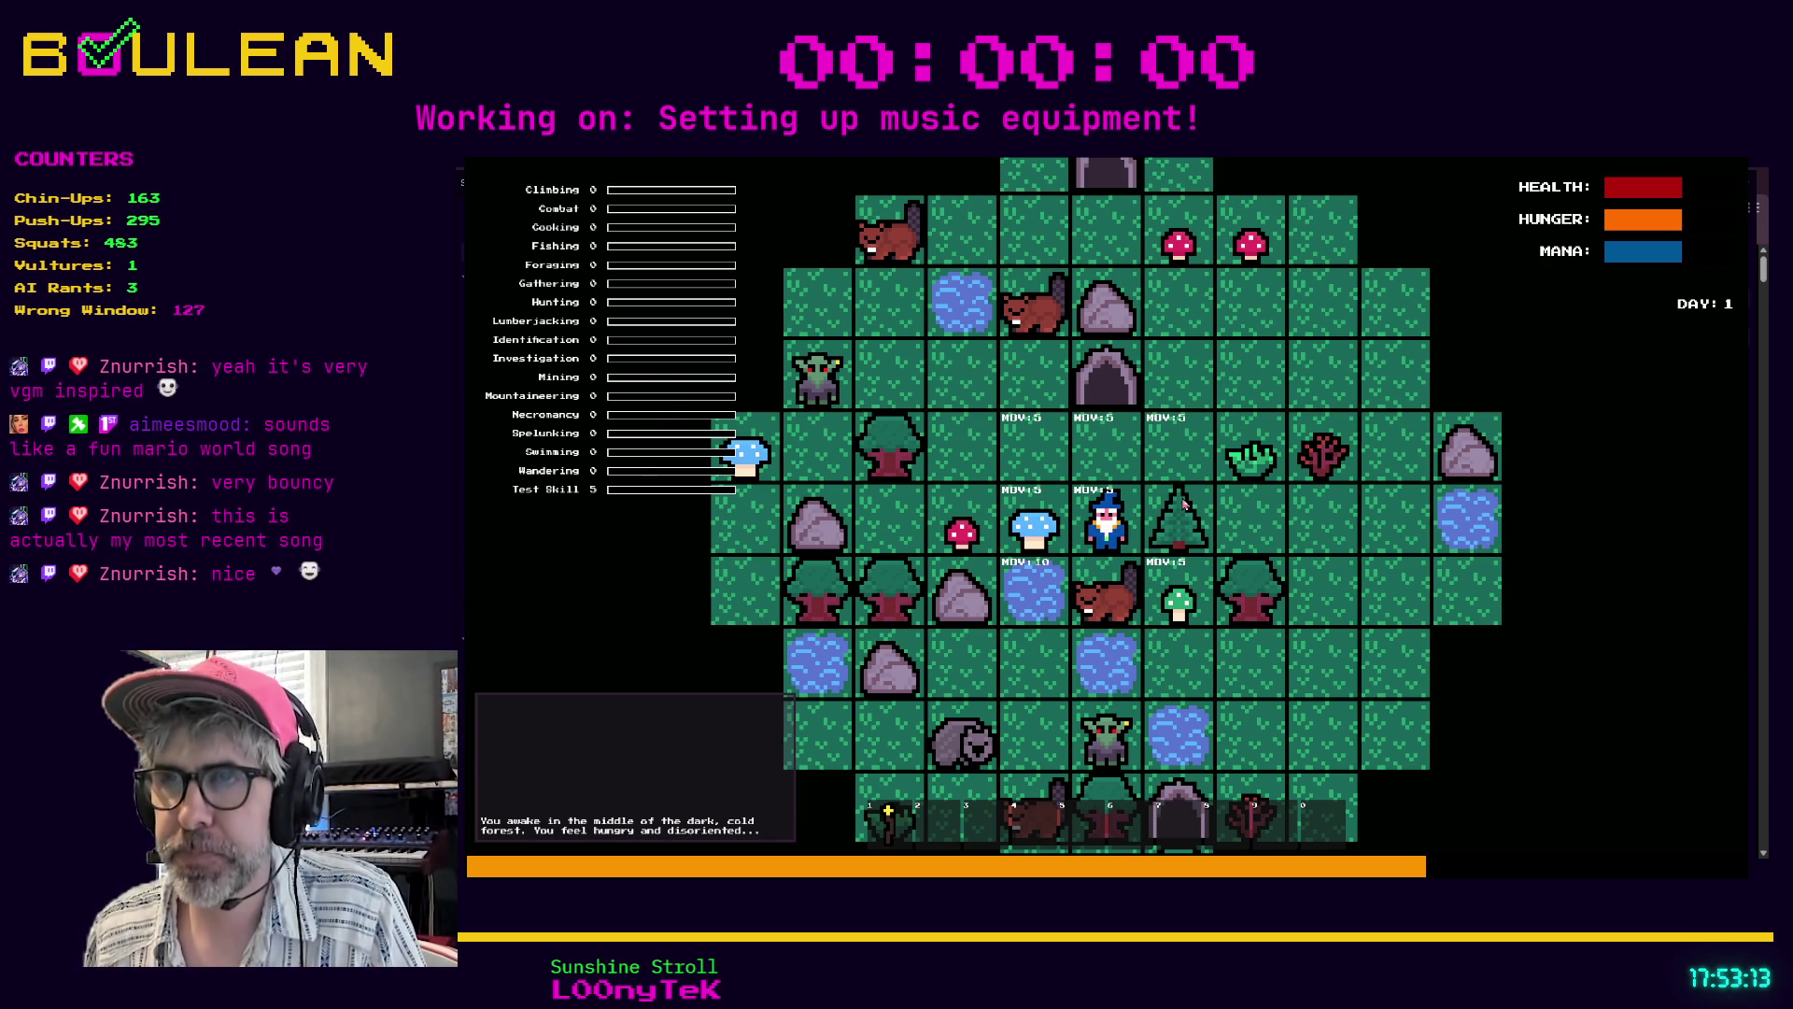
- Walk the wizard north across the map and attack the Wombat
{"action": "key", "text": "Up"}
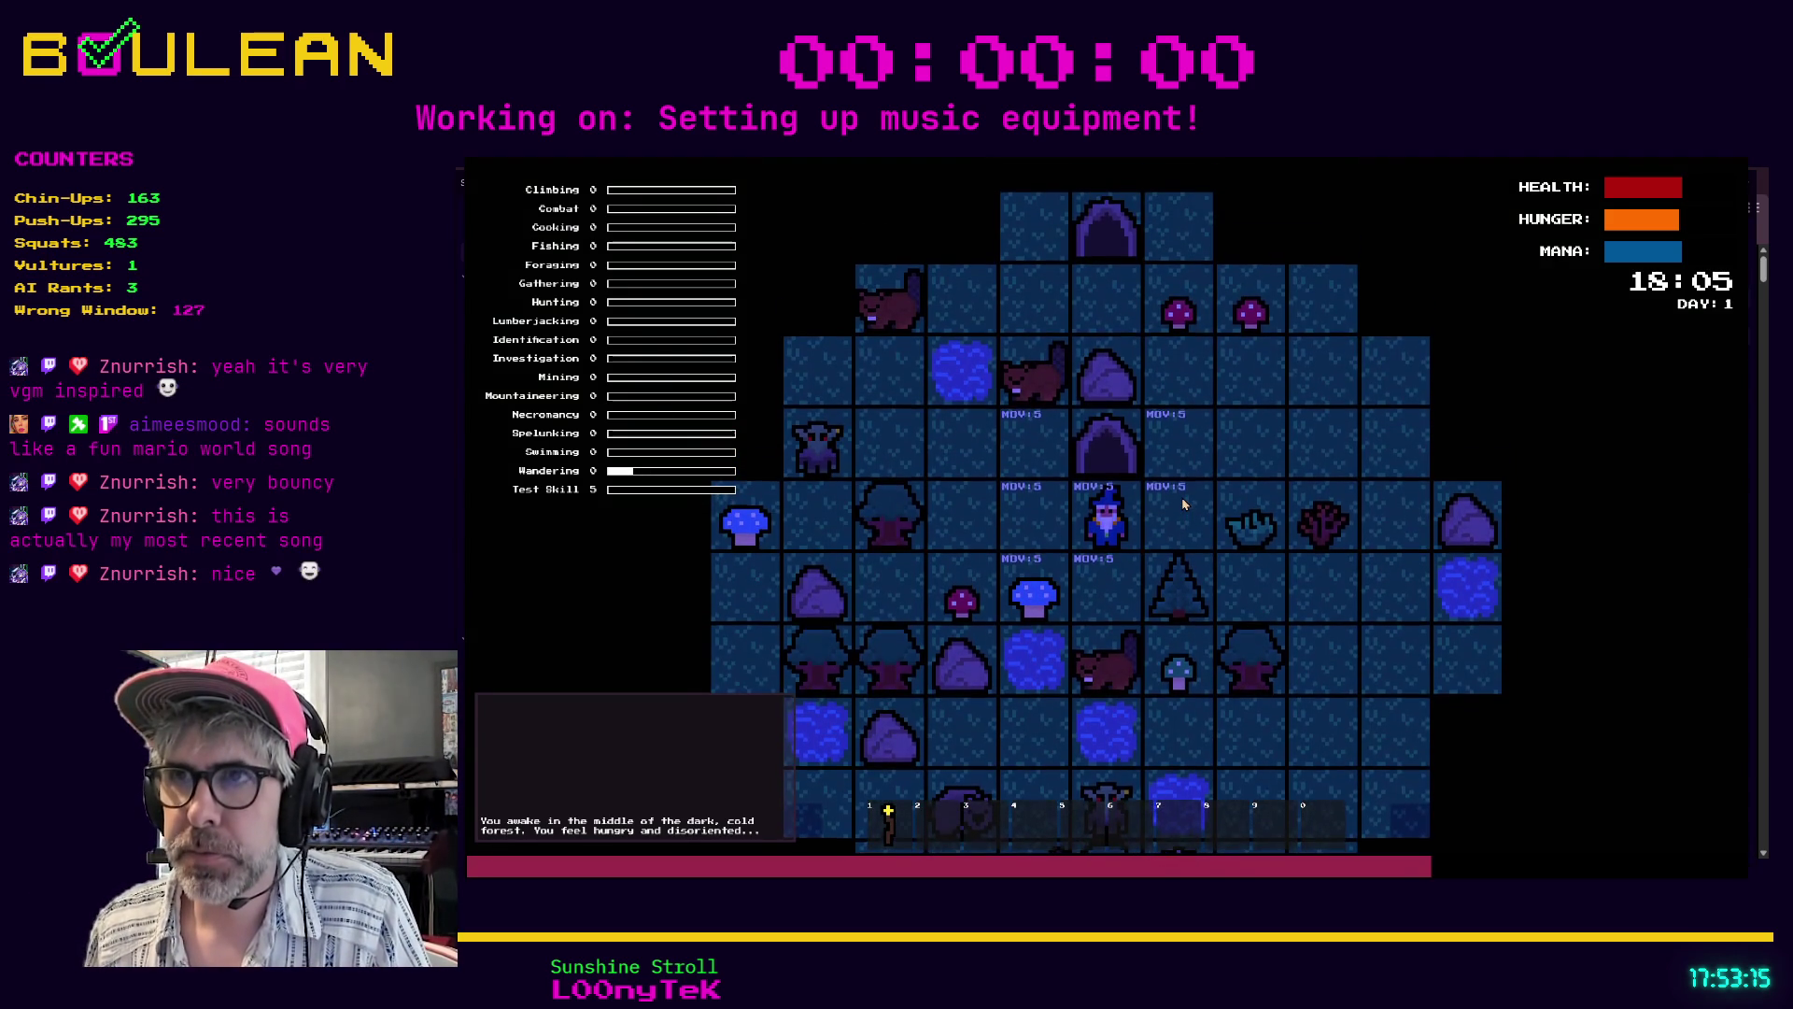
{"action": "key", "text": "Left"}
{"action": "key", "text": "Right"}
{"action": "key", "text": "Right"}
{"action": "key", "text": "Right"}
{"action": "key", "text": "Up"}
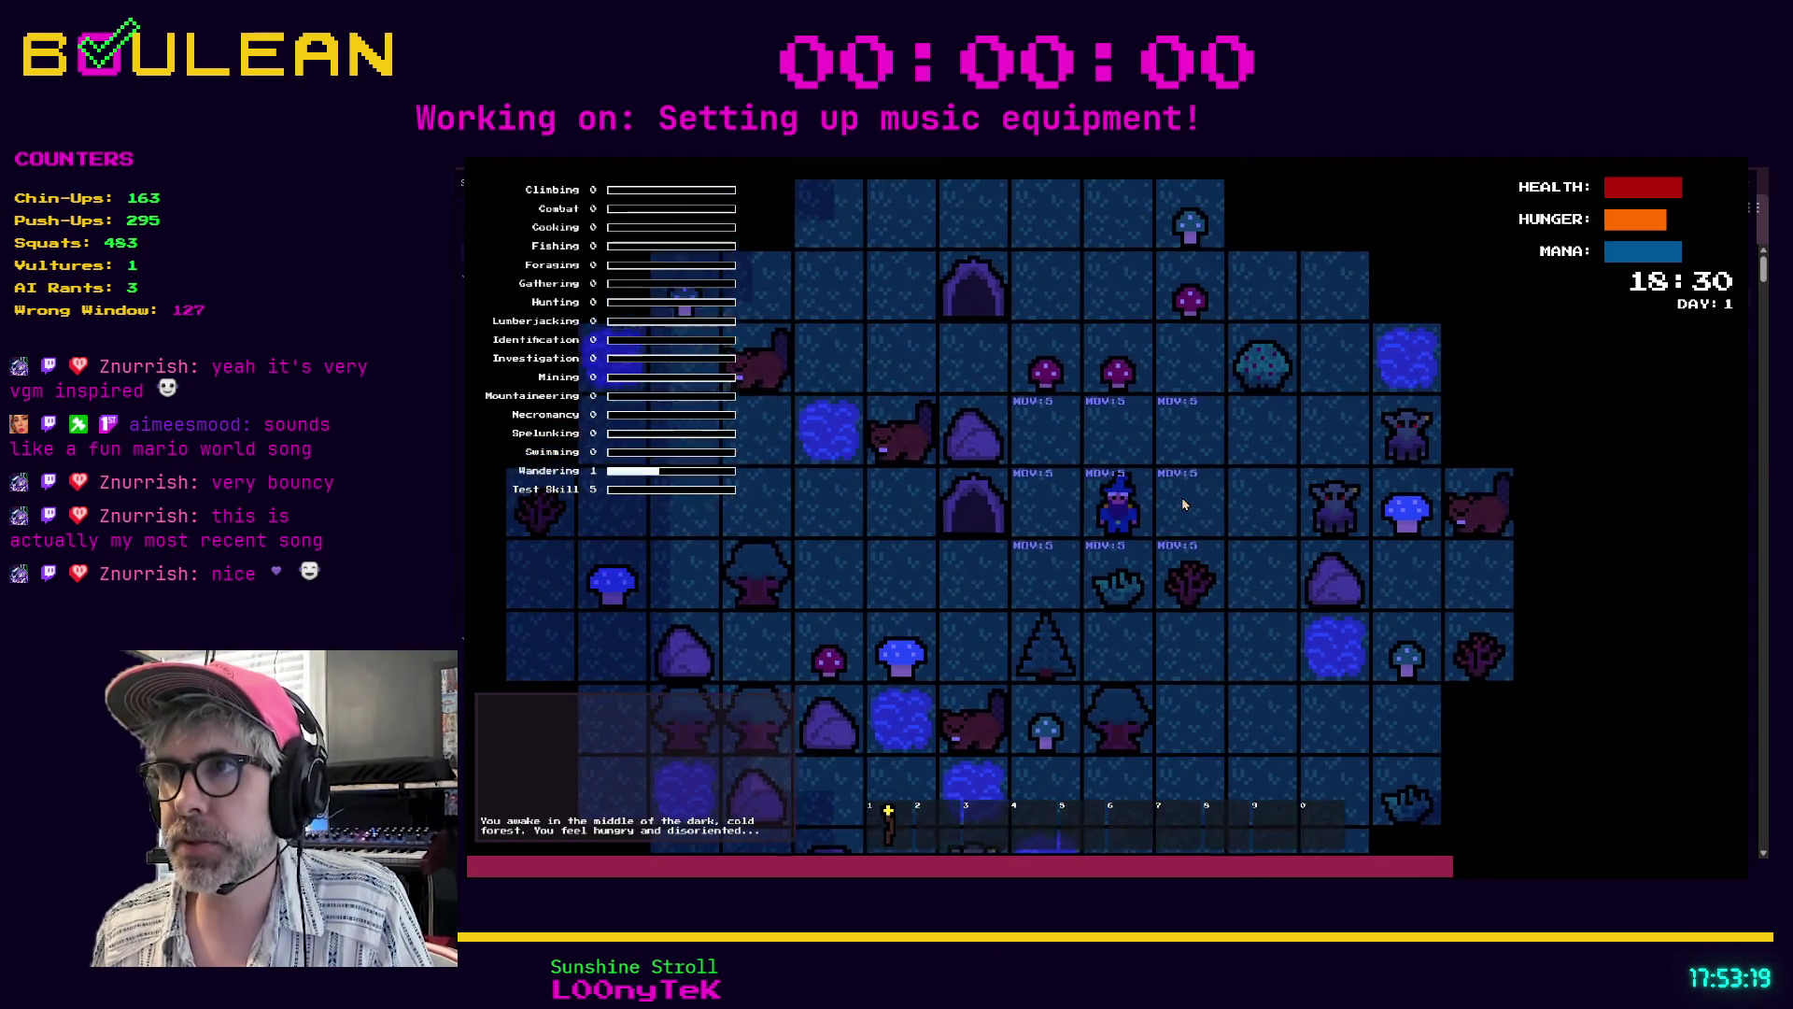
{"action": "key", "text": "Up"}
{"action": "key", "text": "Up"}
{"action": "key", "text": "Up"}
{"action": "key", "text": "Up"}
{"action": "key", "text": "Right"}
{"action": "key", "text": "Up"}
{"action": "key", "text": "Up"}
{"action": "key", "text": "Up"}
{"action": "key", "text": "Up"}
{"action": "key", "text": "Up"}
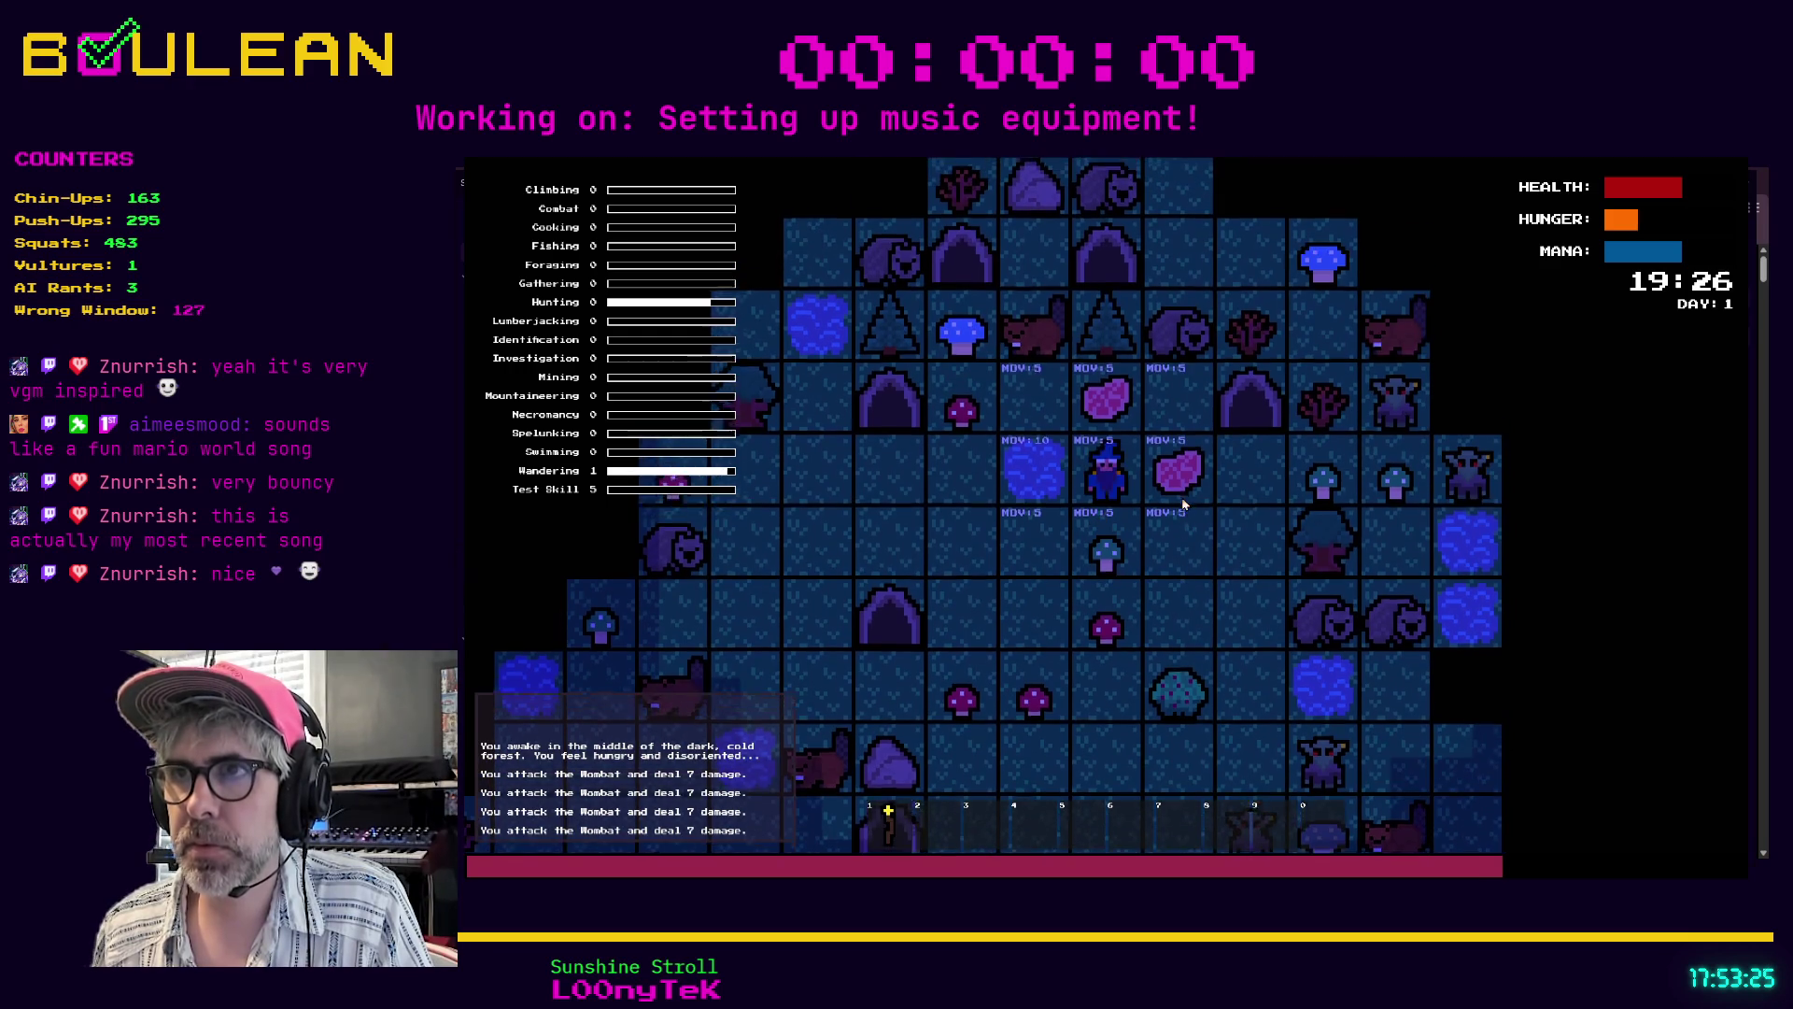
- Collect the Raw Meat, build a campfire south of the wizard and combine the meat with it
{"action": "key", "text": "Right"}
{"action": "key", "text": "c"}
{"action": "key", "text": "b"}
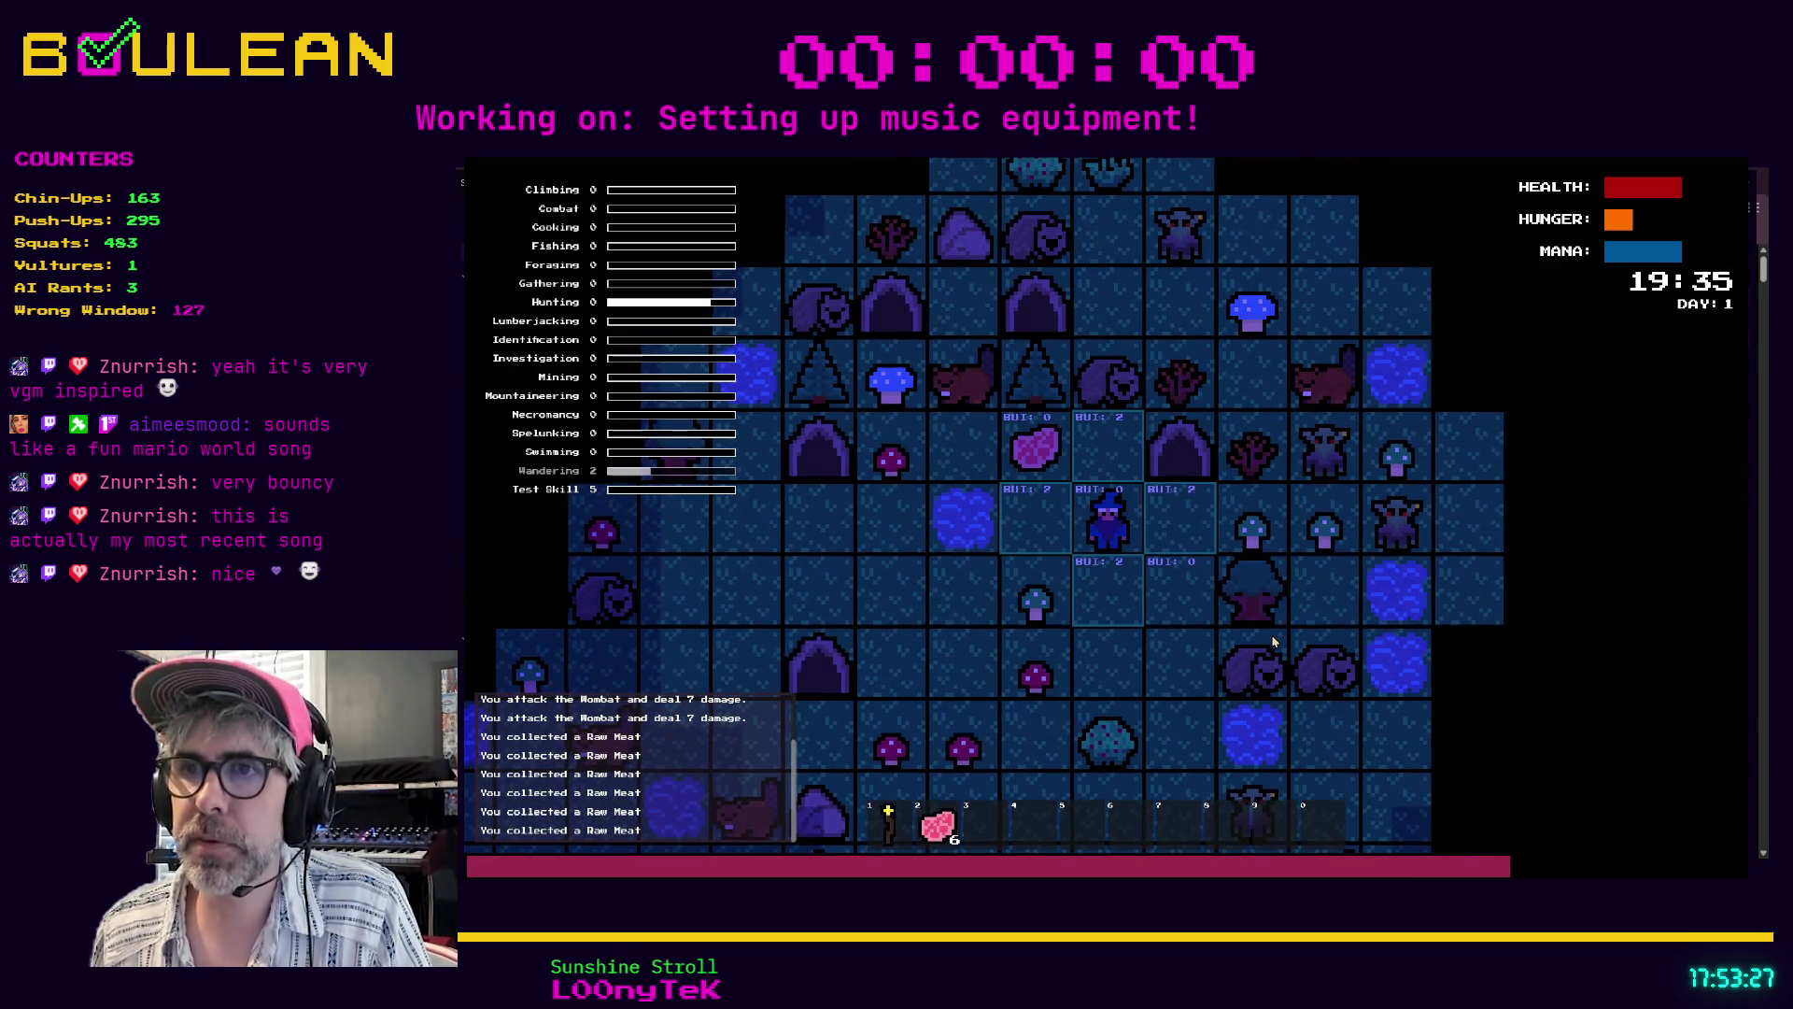
{"action": "key", "text": "Down"}
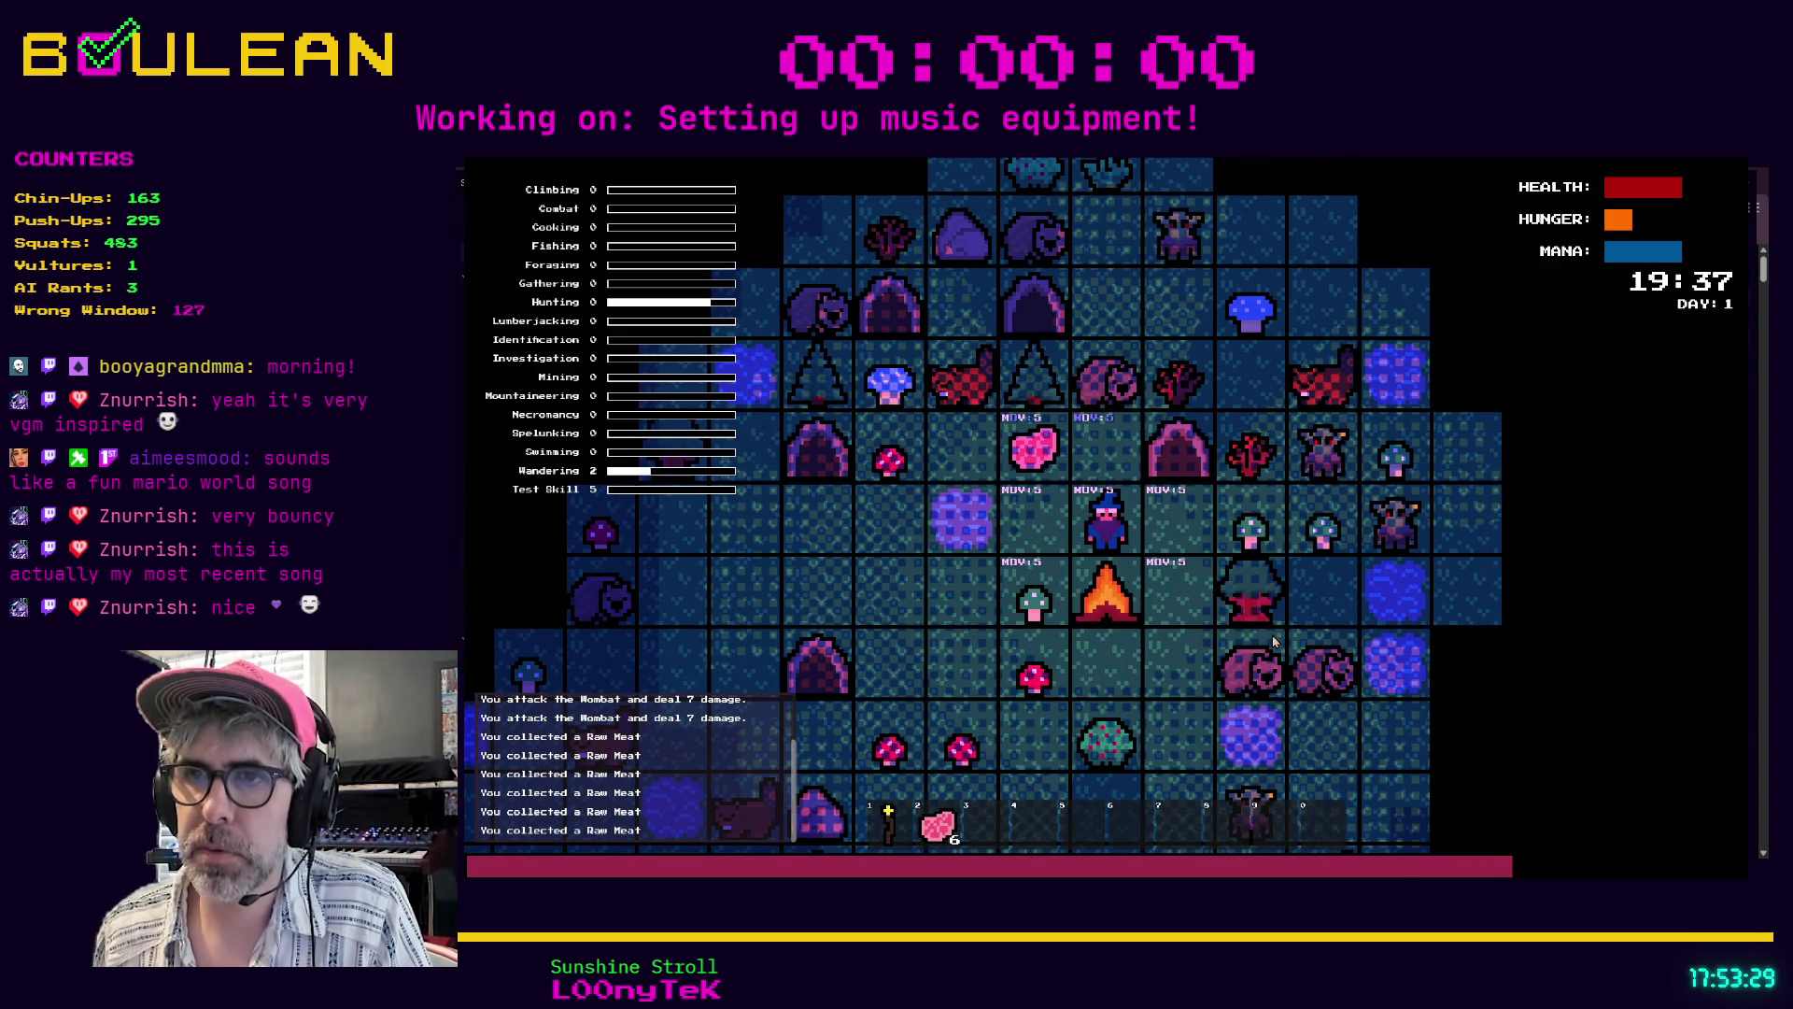
{"action": "key", "text": "d"}
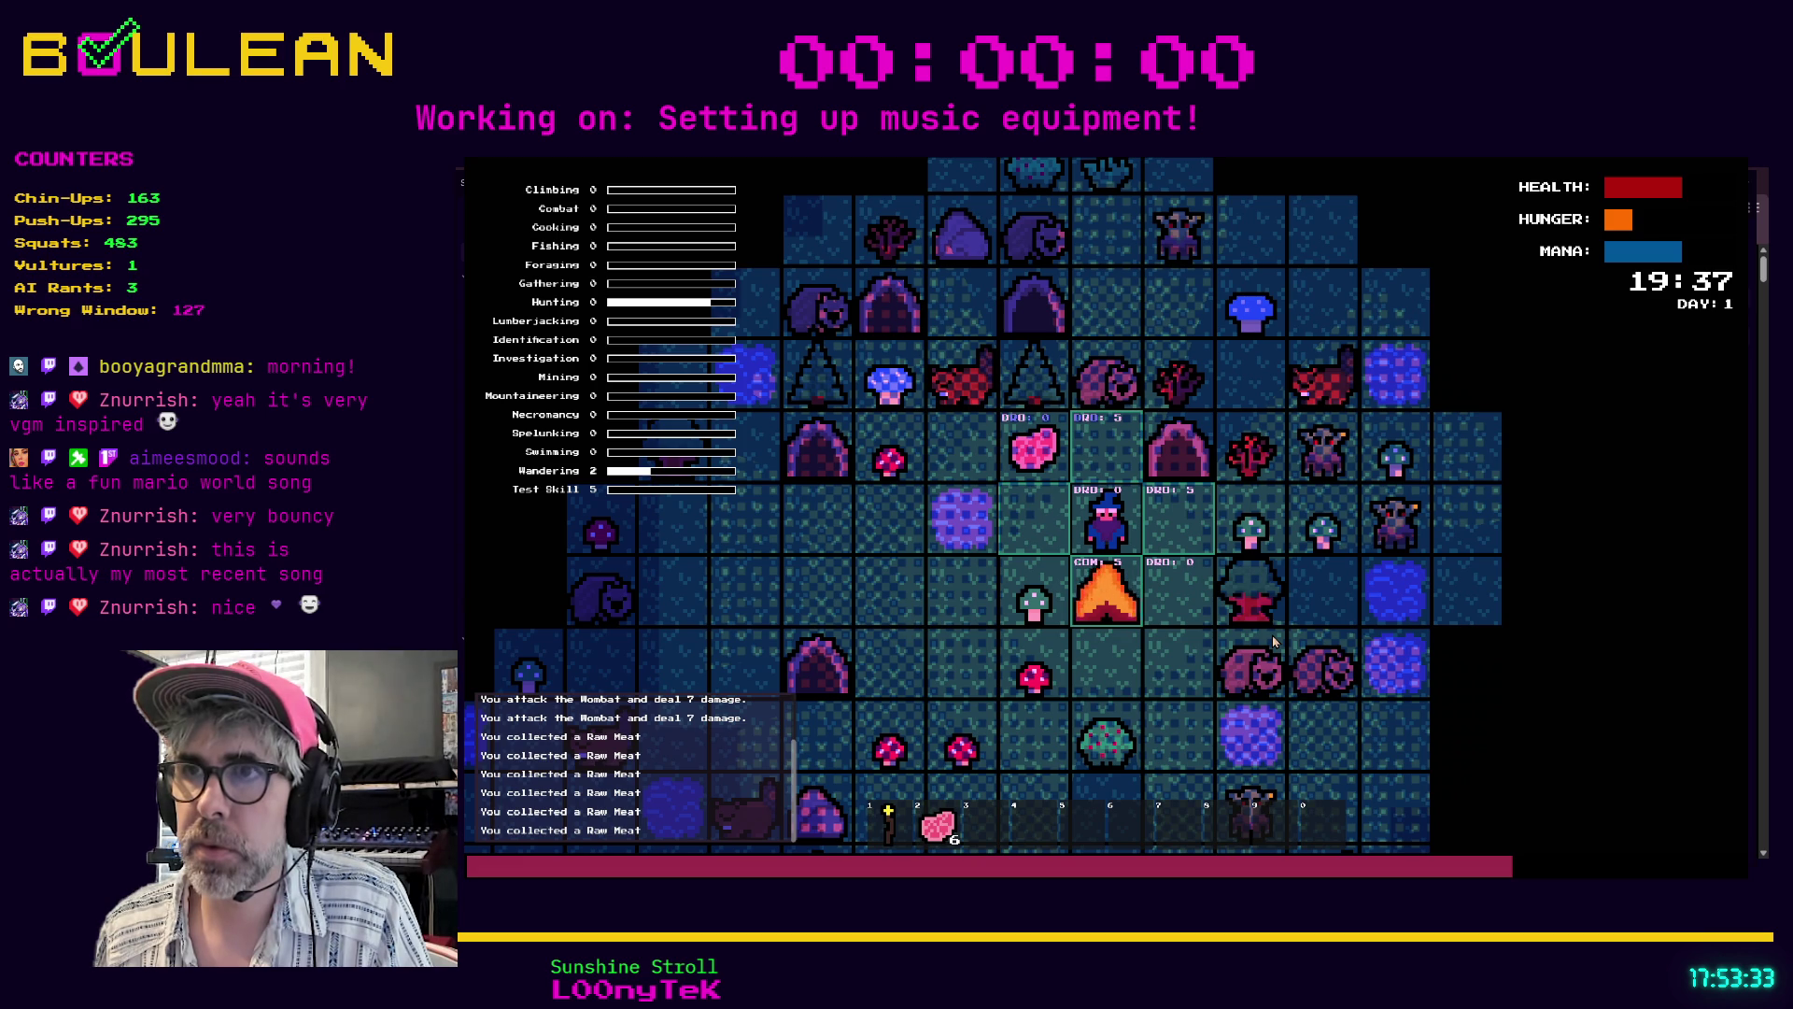
{"action": "key", "text": "Down"}
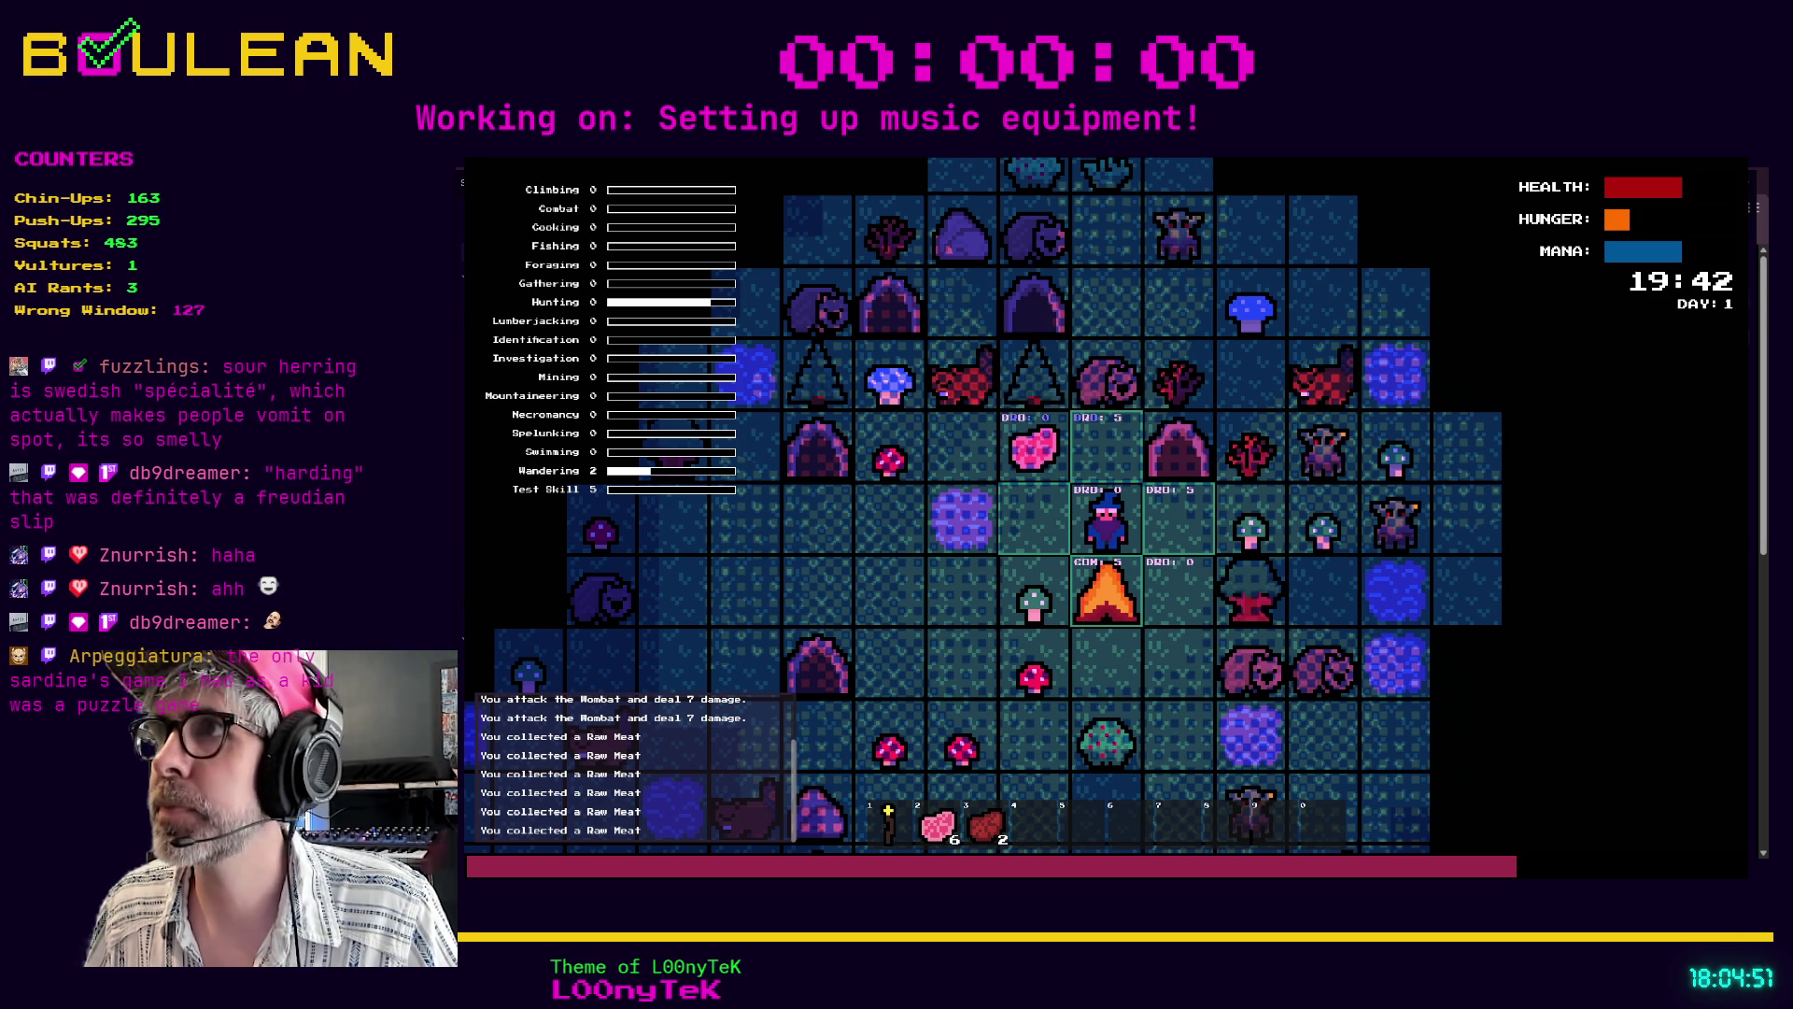
- Stop the running game and return to the editor
{"action": "left_click", "coordinate": [1582, 185]}
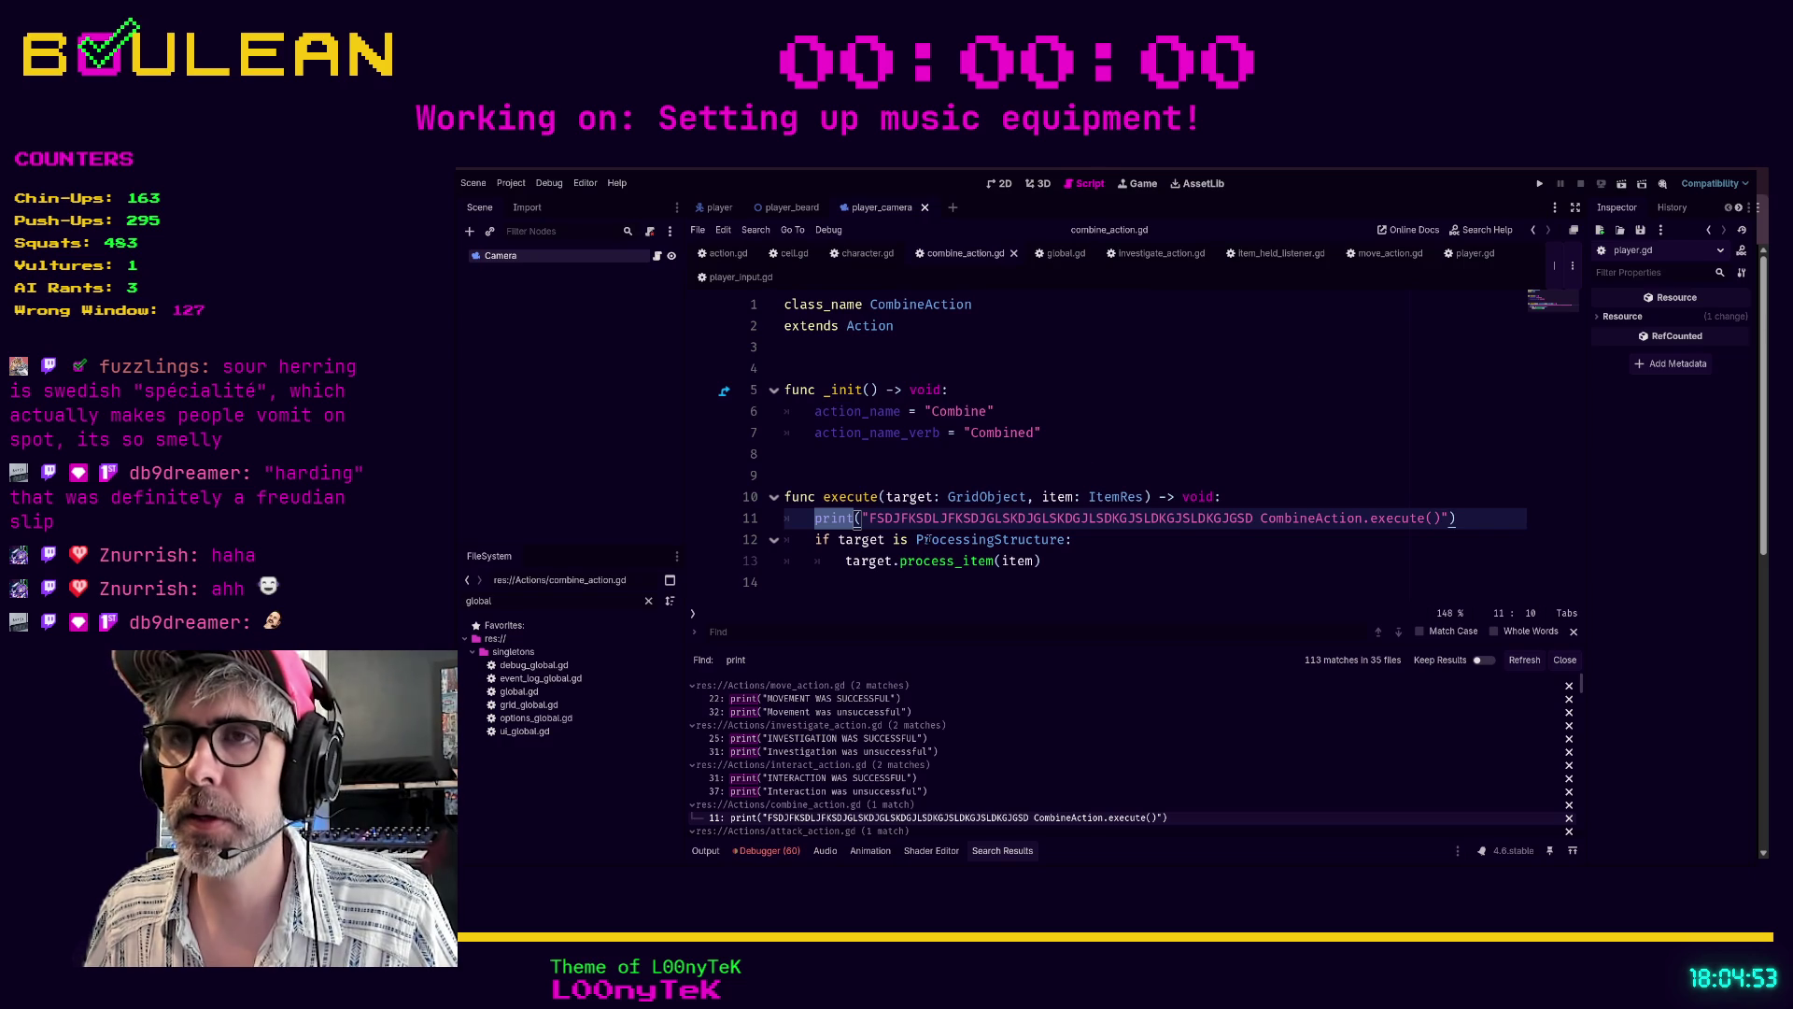
- Delete the gibberish CombineAction debug print line from combine_action.gd
{"action": "left_click", "coordinate": [850, 583]}
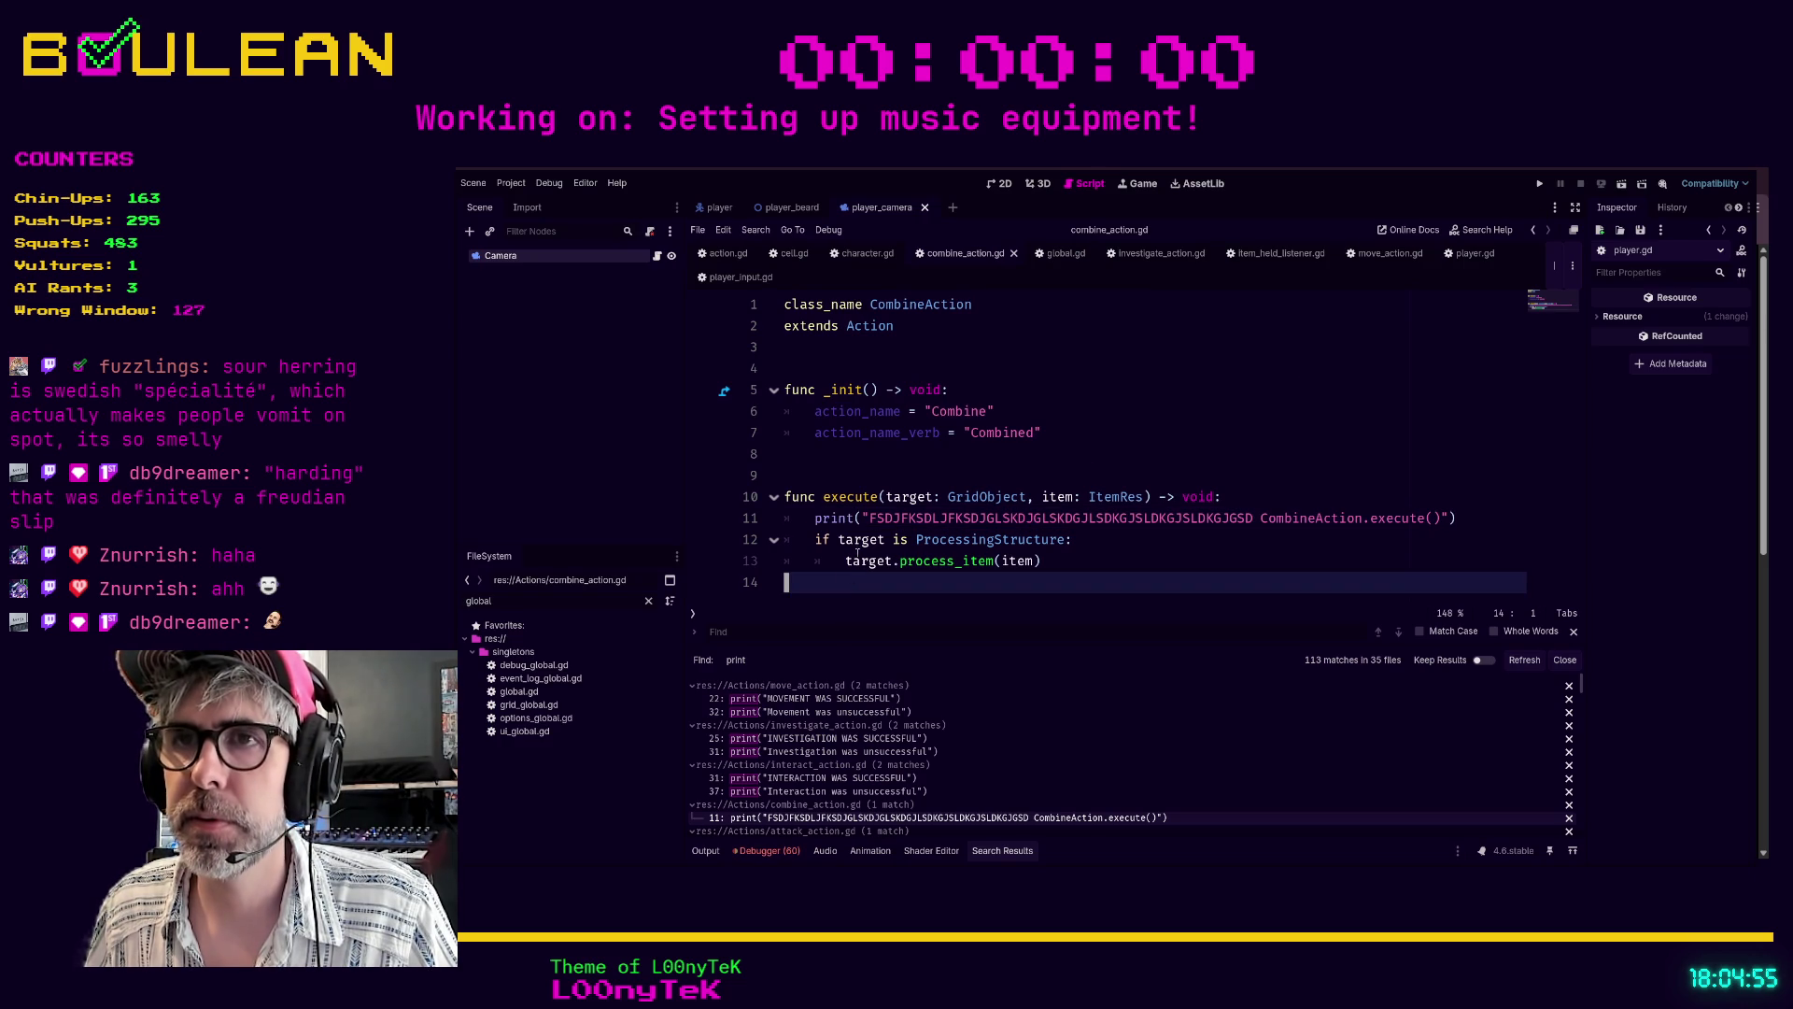
{"action": "left_click", "coordinate": [812, 519]}
{"action": "scroll", "coordinate": [885, 532], "scroll_direction": "up", "scroll_amount": 3, "text": "ctrl"}
{"action": "scroll", "coordinate": [1096, 458], "scroll_direction": "down", "scroll_amount": 2}
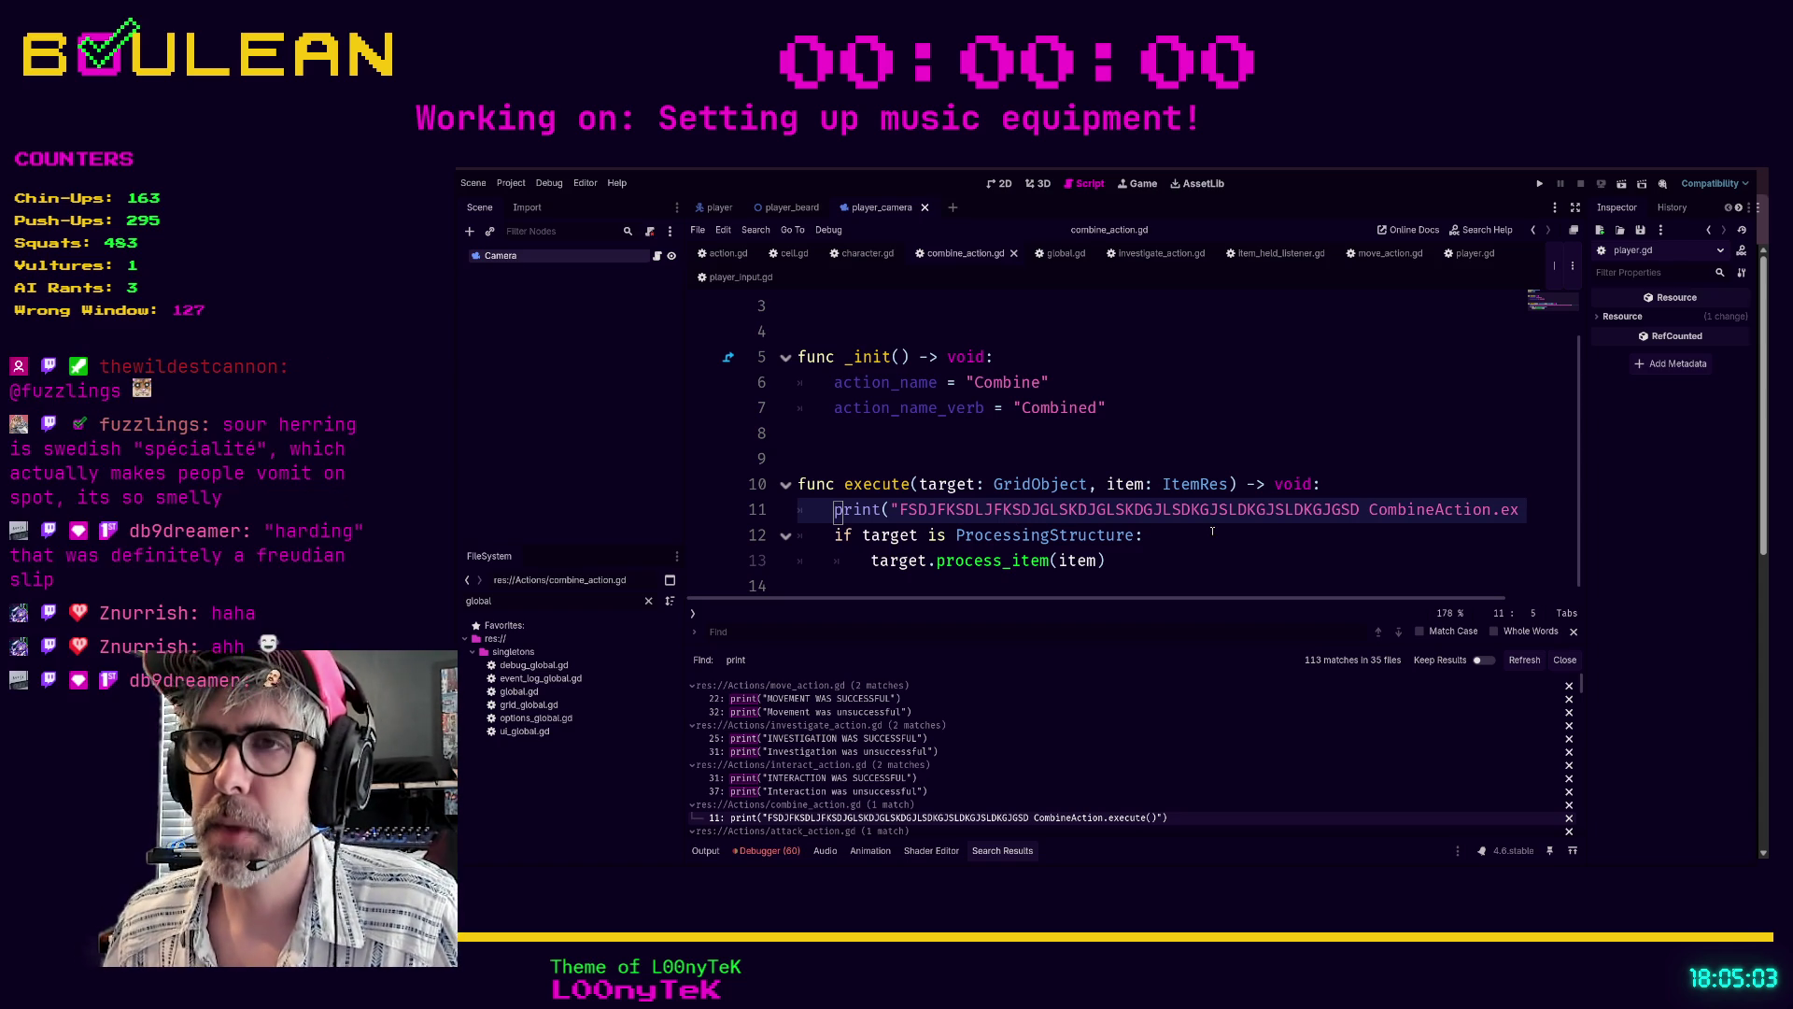
{"action": "key", "text": "ctrl+shift+k"}
{"action": "left_click", "coordinate": [1171, 553]}
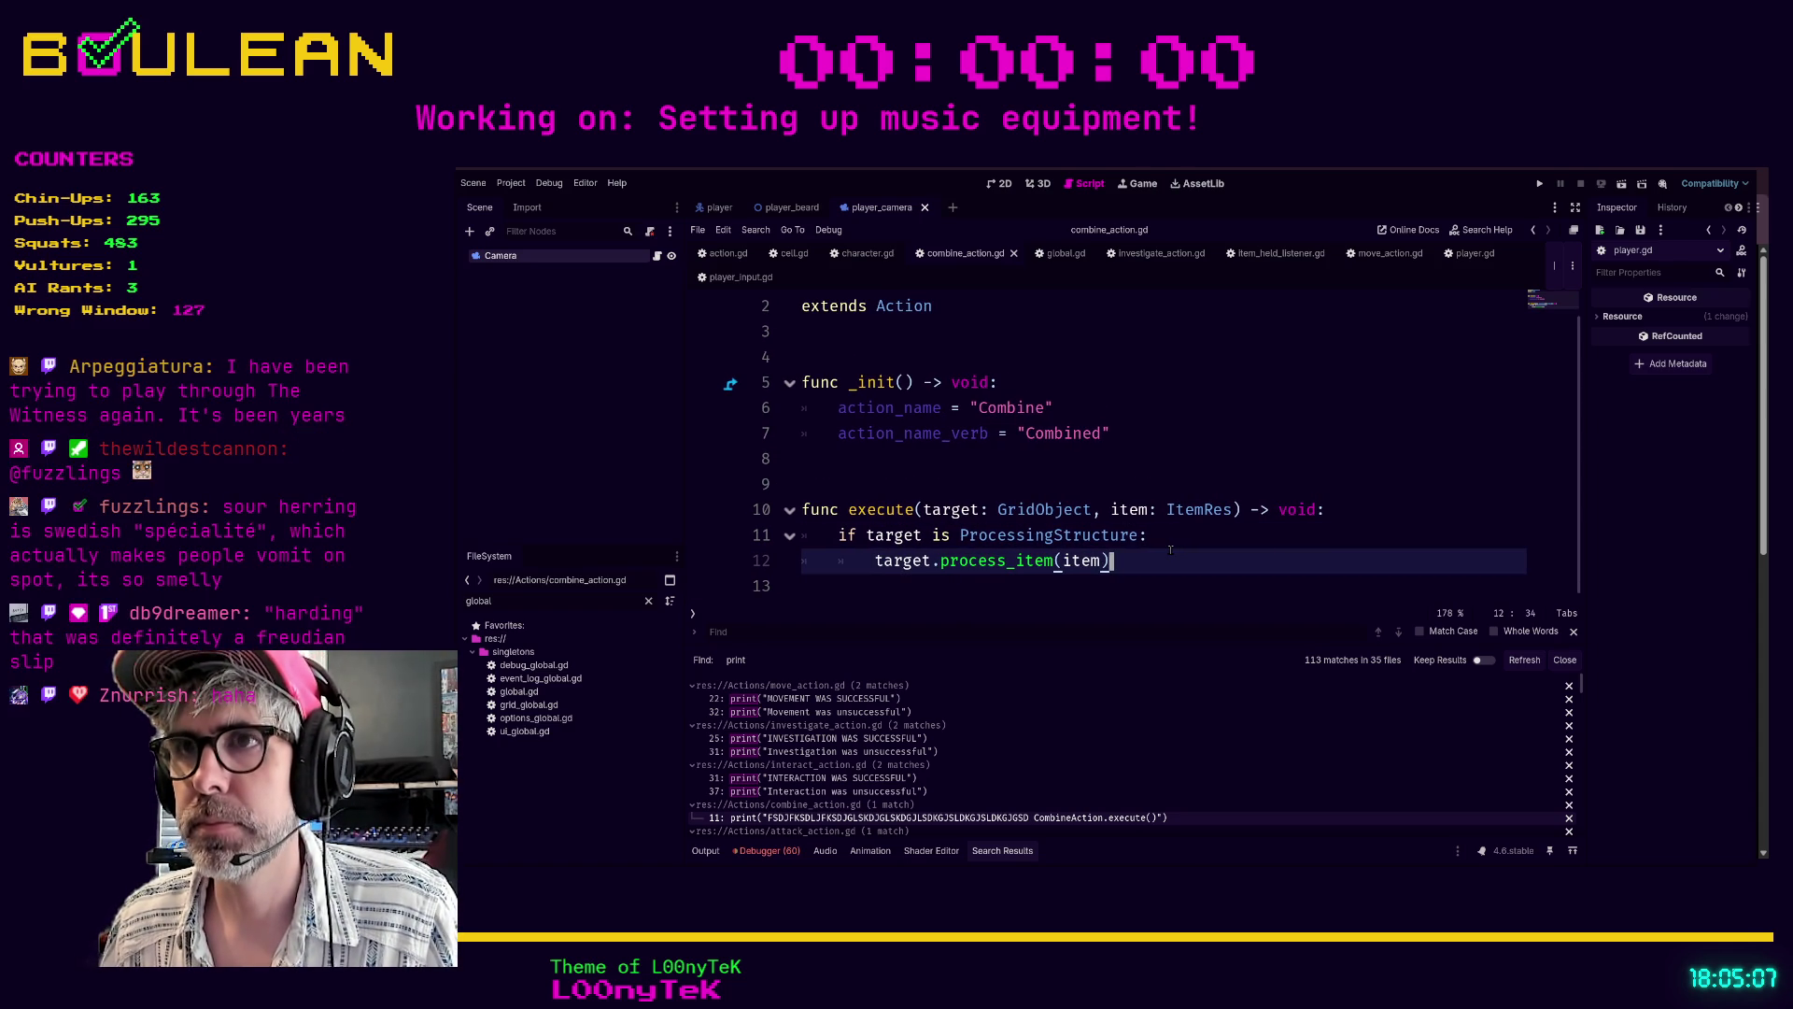
{"action": "scroll", "coordinate": [1171, 549], "scroll_direction": "up", "scroll_amount": 1}
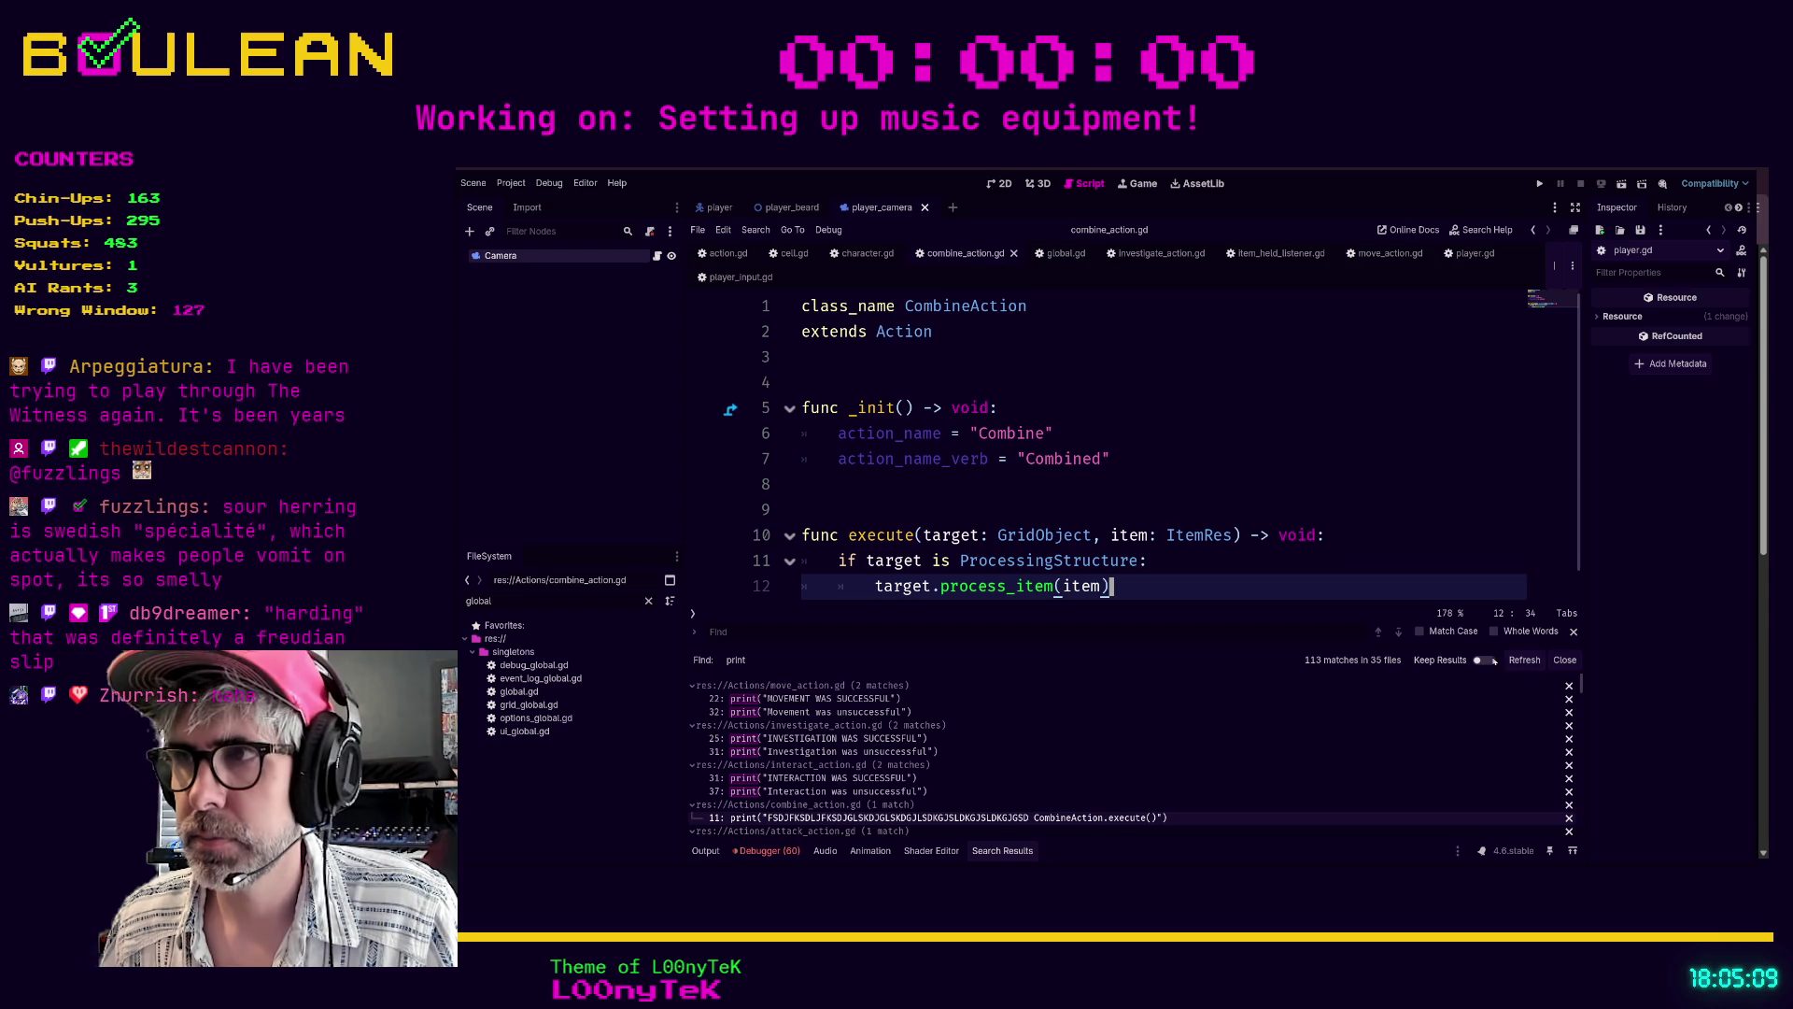
- Refresh the print search and collapse the godot-vim.gd matches
{"action": "left_click", "coordinate": [1525, 660]}
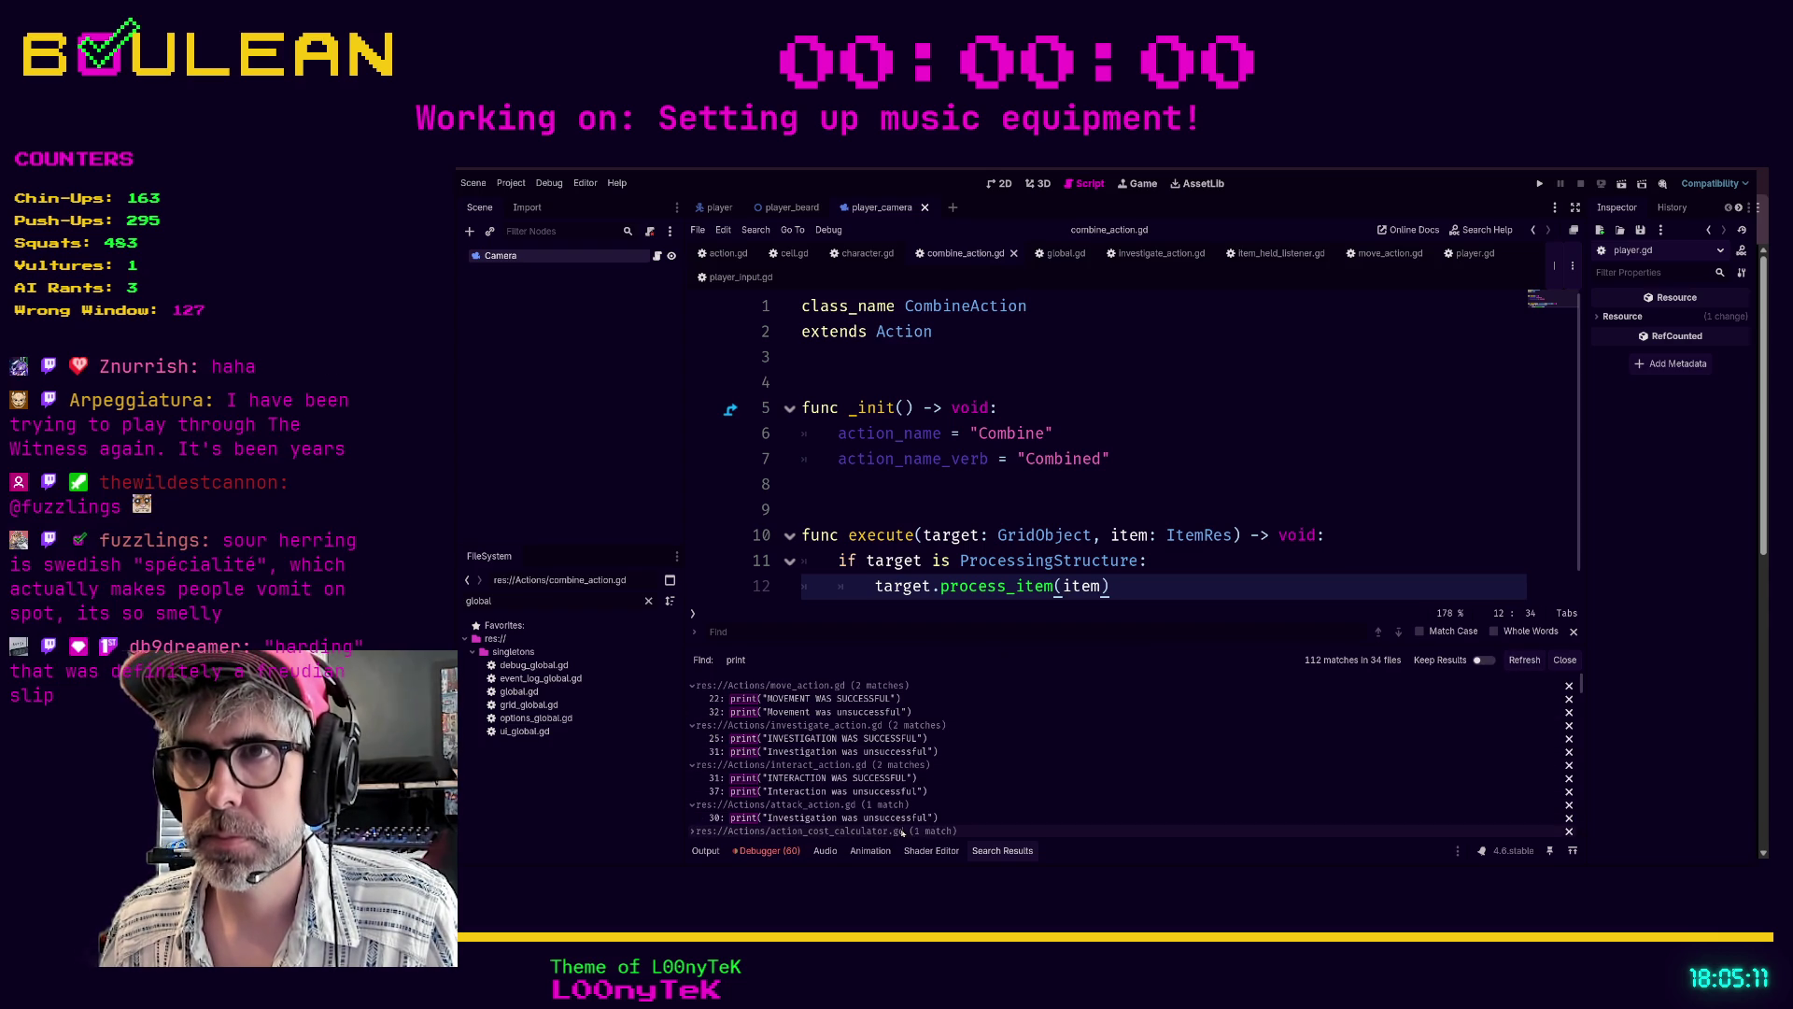
{"action": "scroll", "coordinate": [896, 827], "scroll_direction": "down", "scroll_amount": 3}
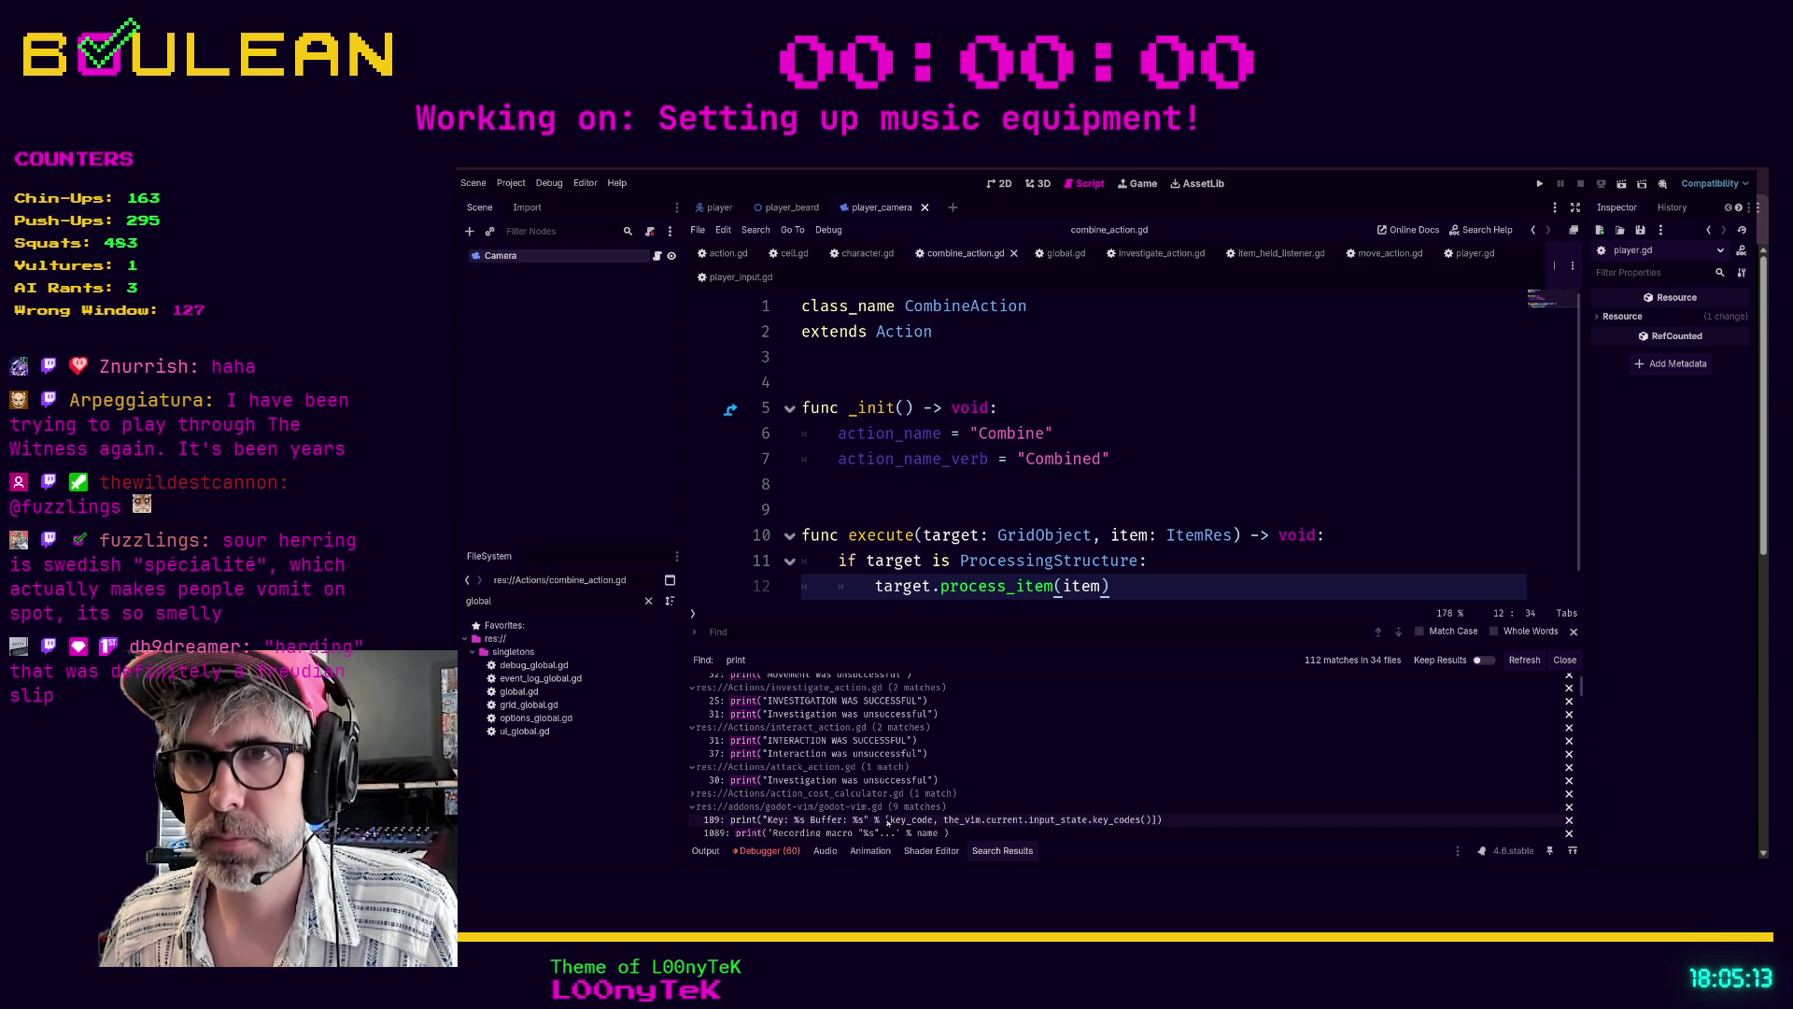
{"action": "left_click", "coordinate": [887, 822]}
{"action": "scroll", "coordinate": [1105, 491], "scroll_direction": "up", "scroll_amount": 1}
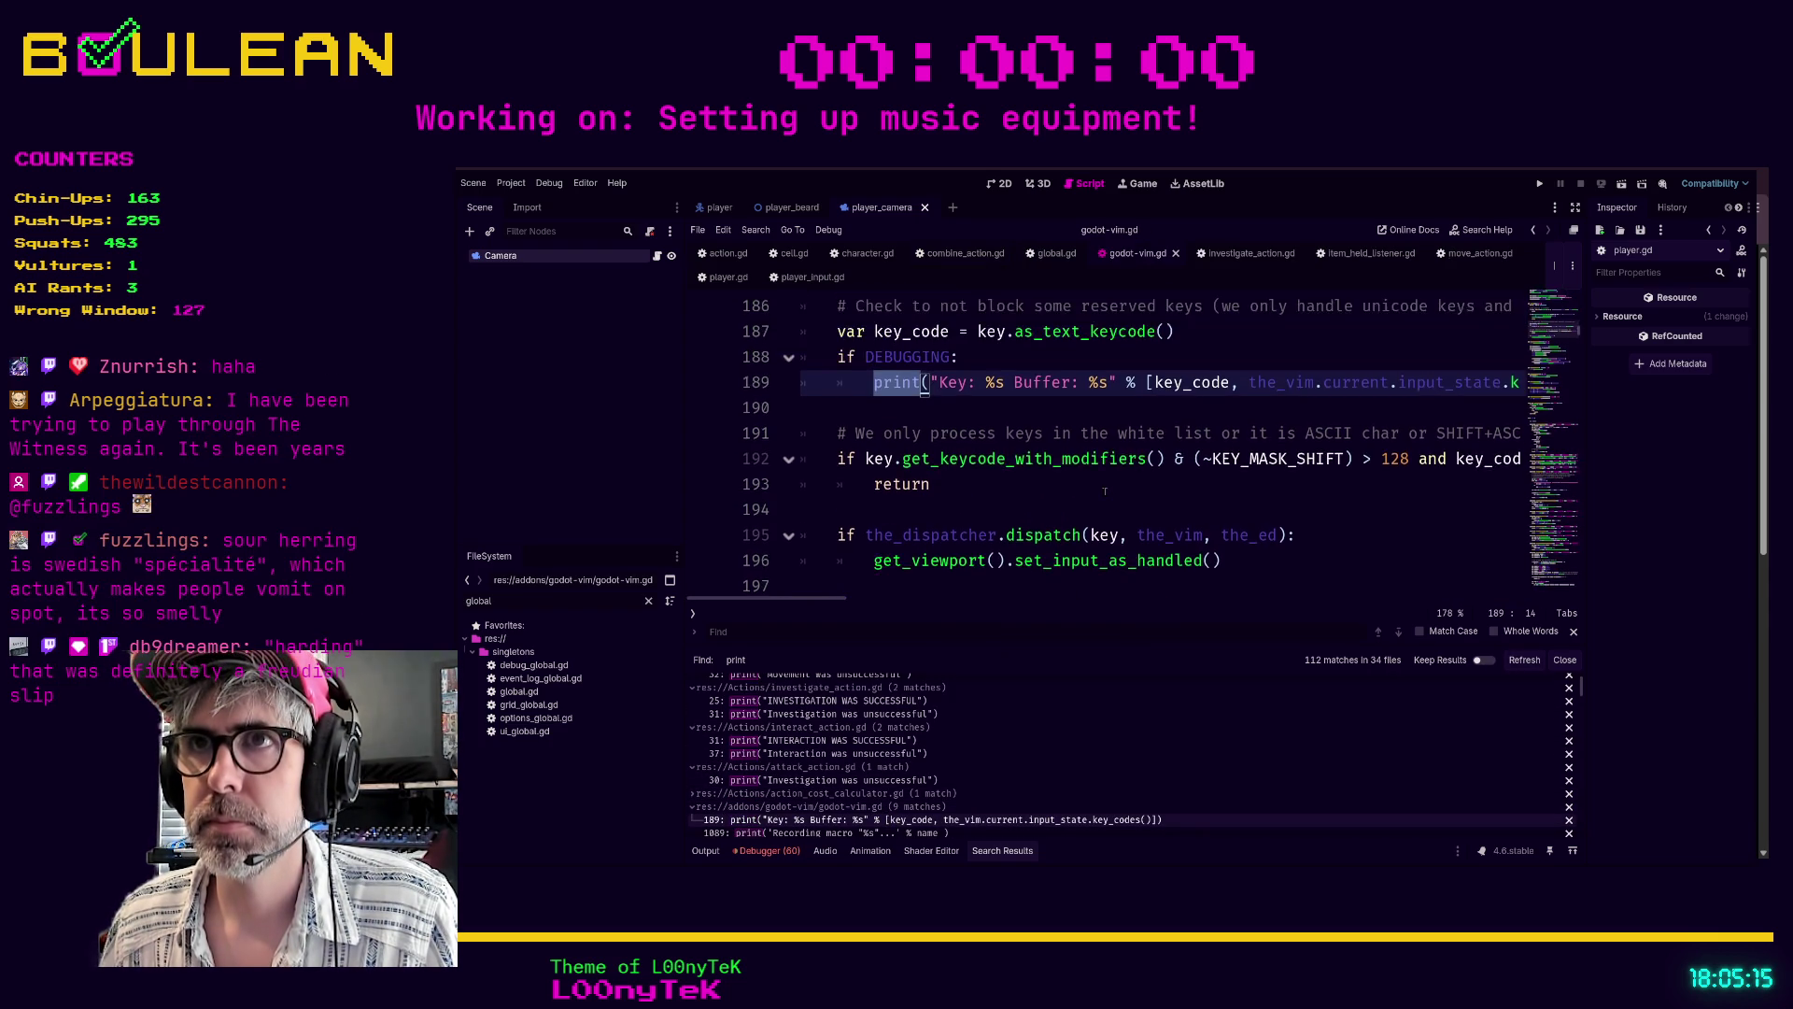
{"action": "scroll", "coordinate": [1105, 492], "scroll_direction": "up", "scroll_amount": 2}
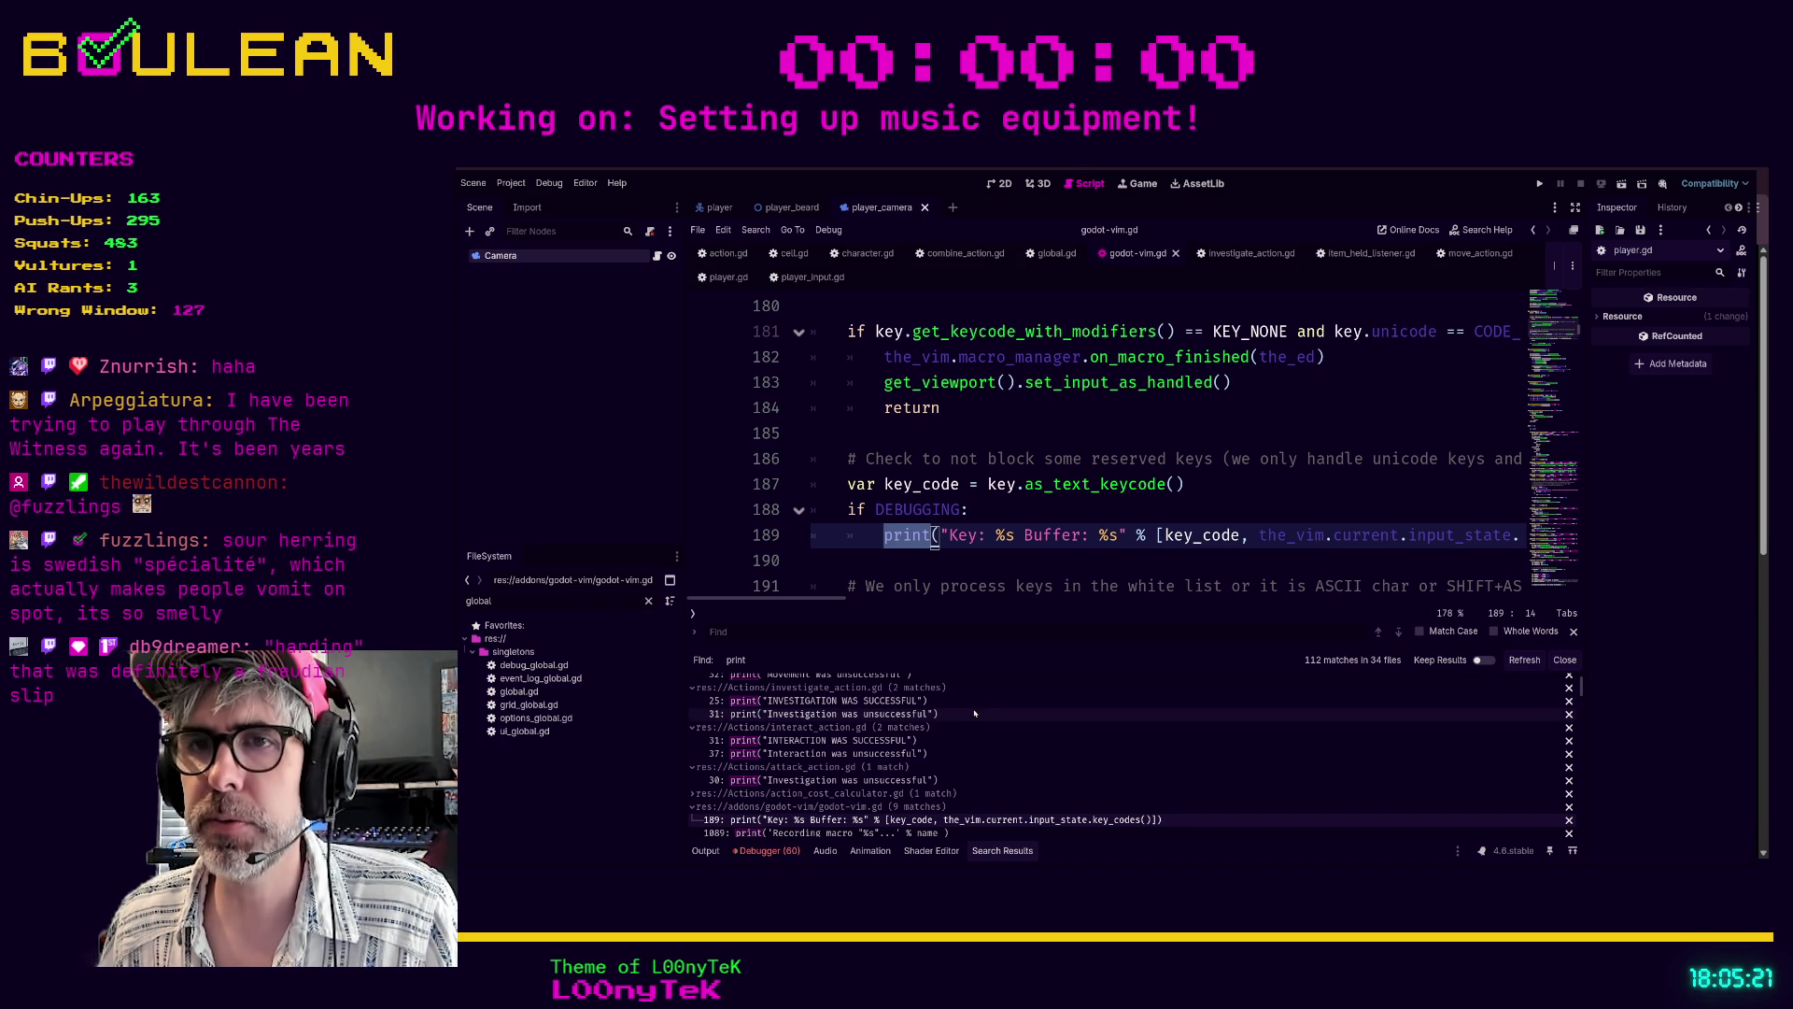
{"action": "scroll", "coordinate": [1009, 737], "scroll_direction": "up", "scroll_amount": 2}
{"action": "scroll", "coordinate": [1008, 737], "scroll_direction": "down", "scroll_amount": 3}
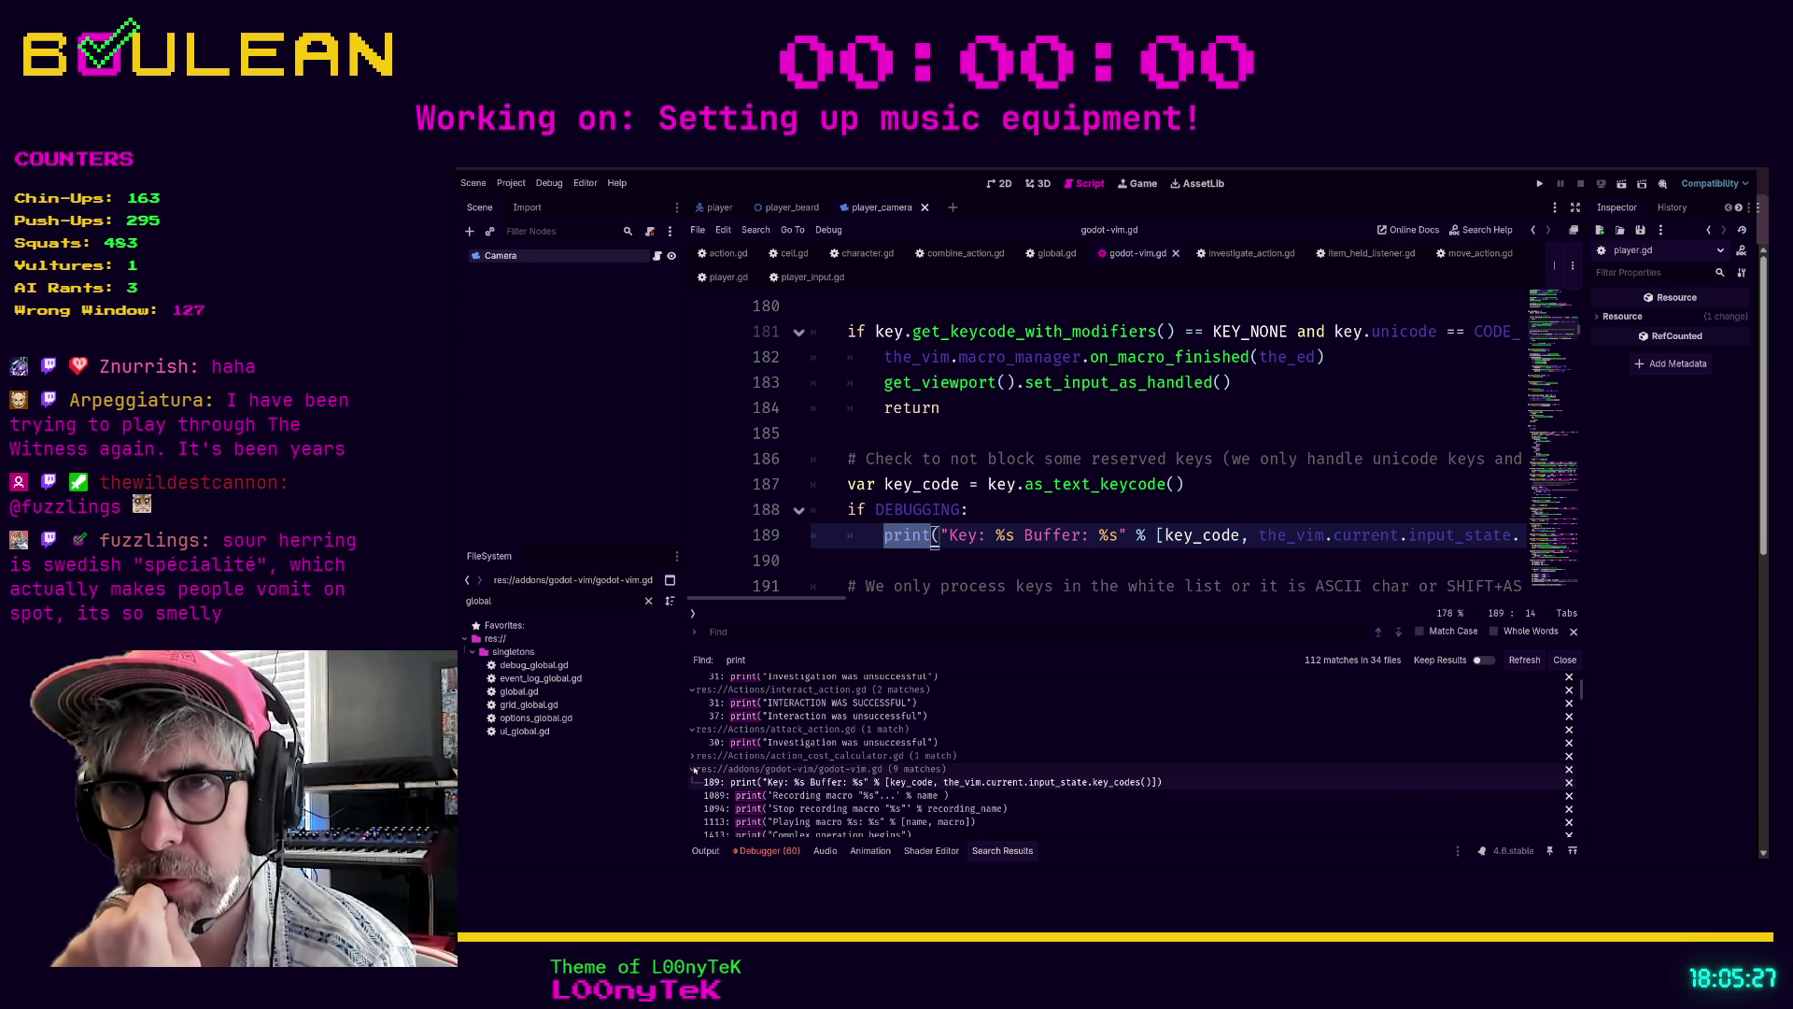
{"action": "left_click", "coordinate": [693, 770]}
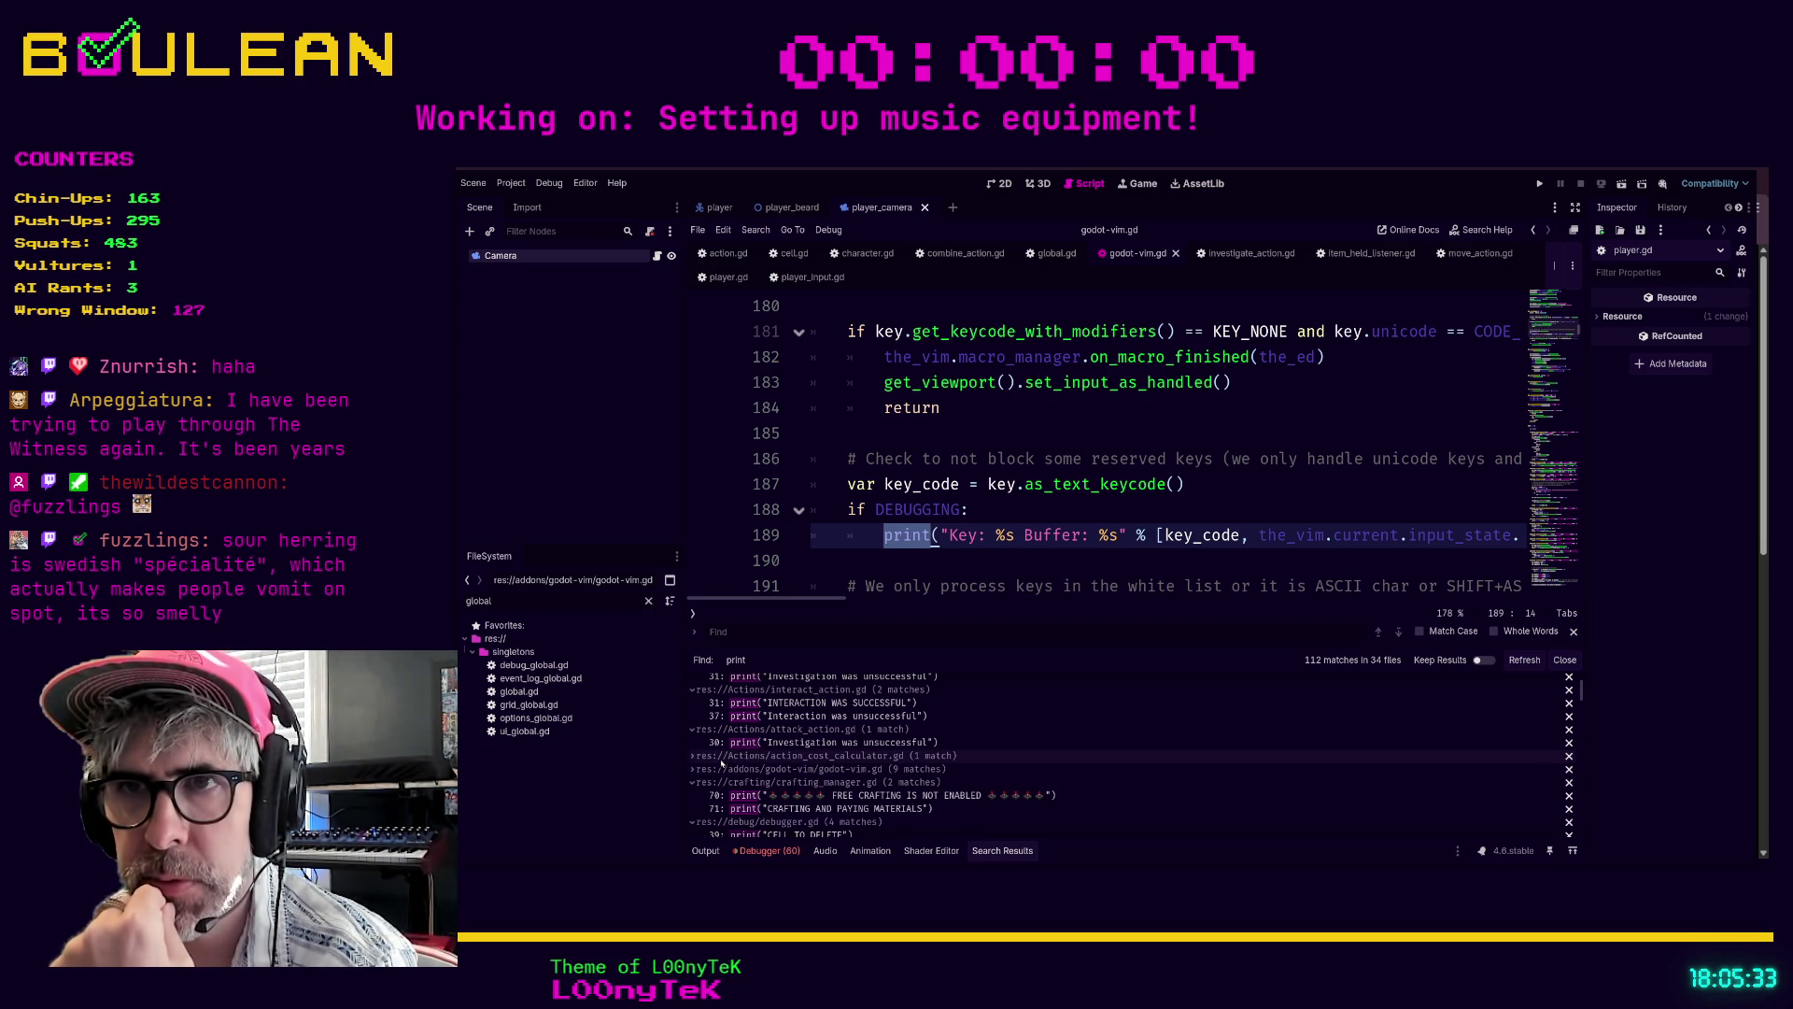
- Review the move, investigate and interact prints, then settle on attack_action.gd's unguarded line 30 print
{"action": "left_click", "coordinate": [785, 744]}
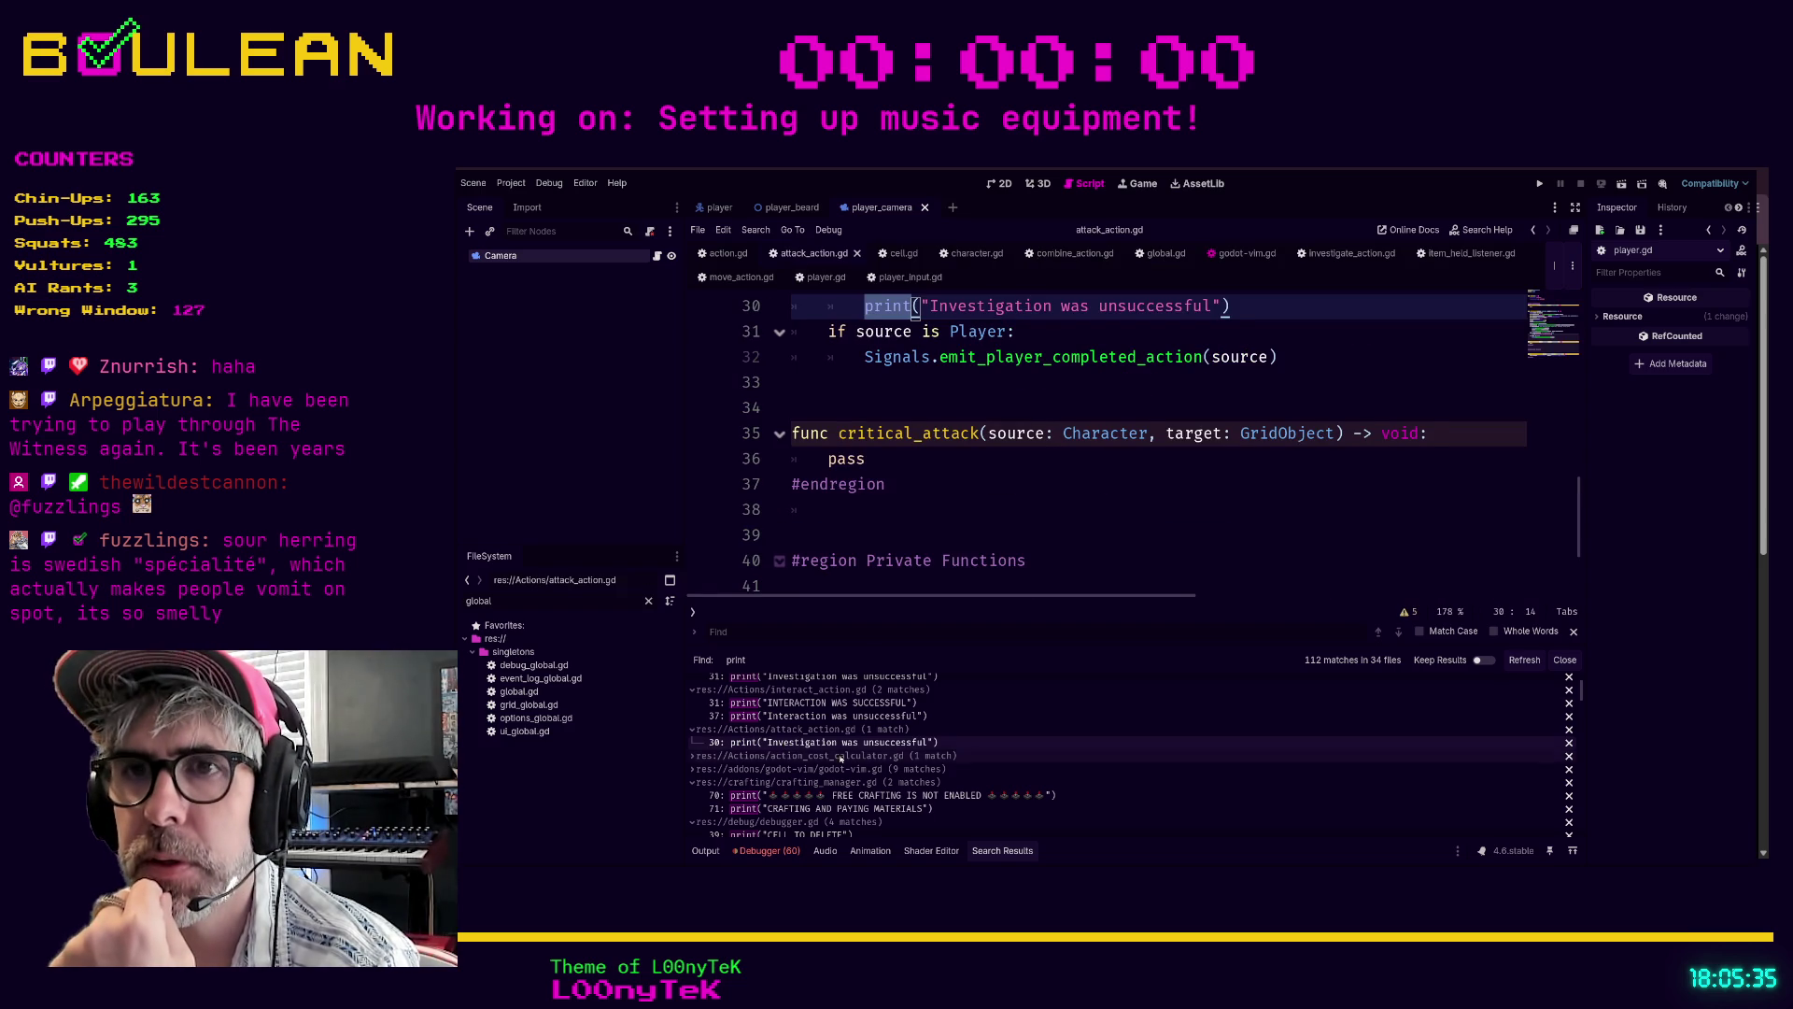
{"action": "scroll", "coordinate": [834, 766], "scroll_direction": "up", "scroll_amount": 2}
{"action": "left_click", "coordinate": [805, 699]}
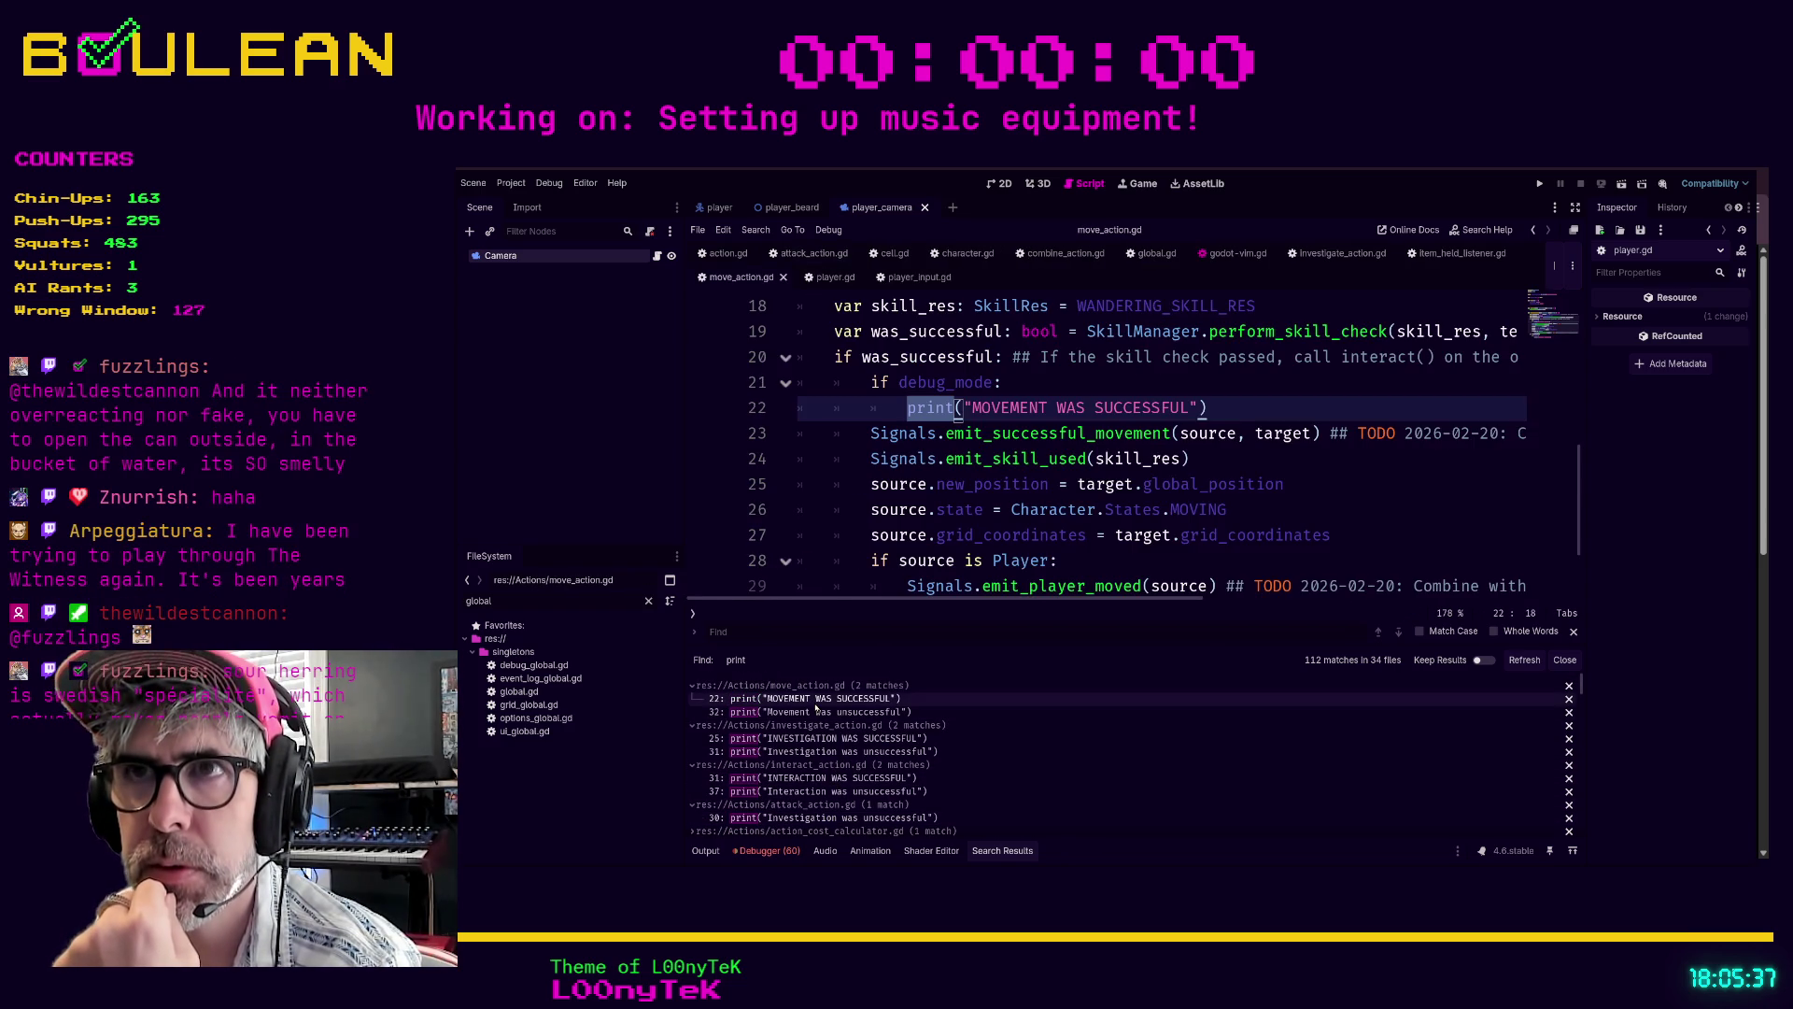
{"action": "left_click", "coordinate": [803, 716]}
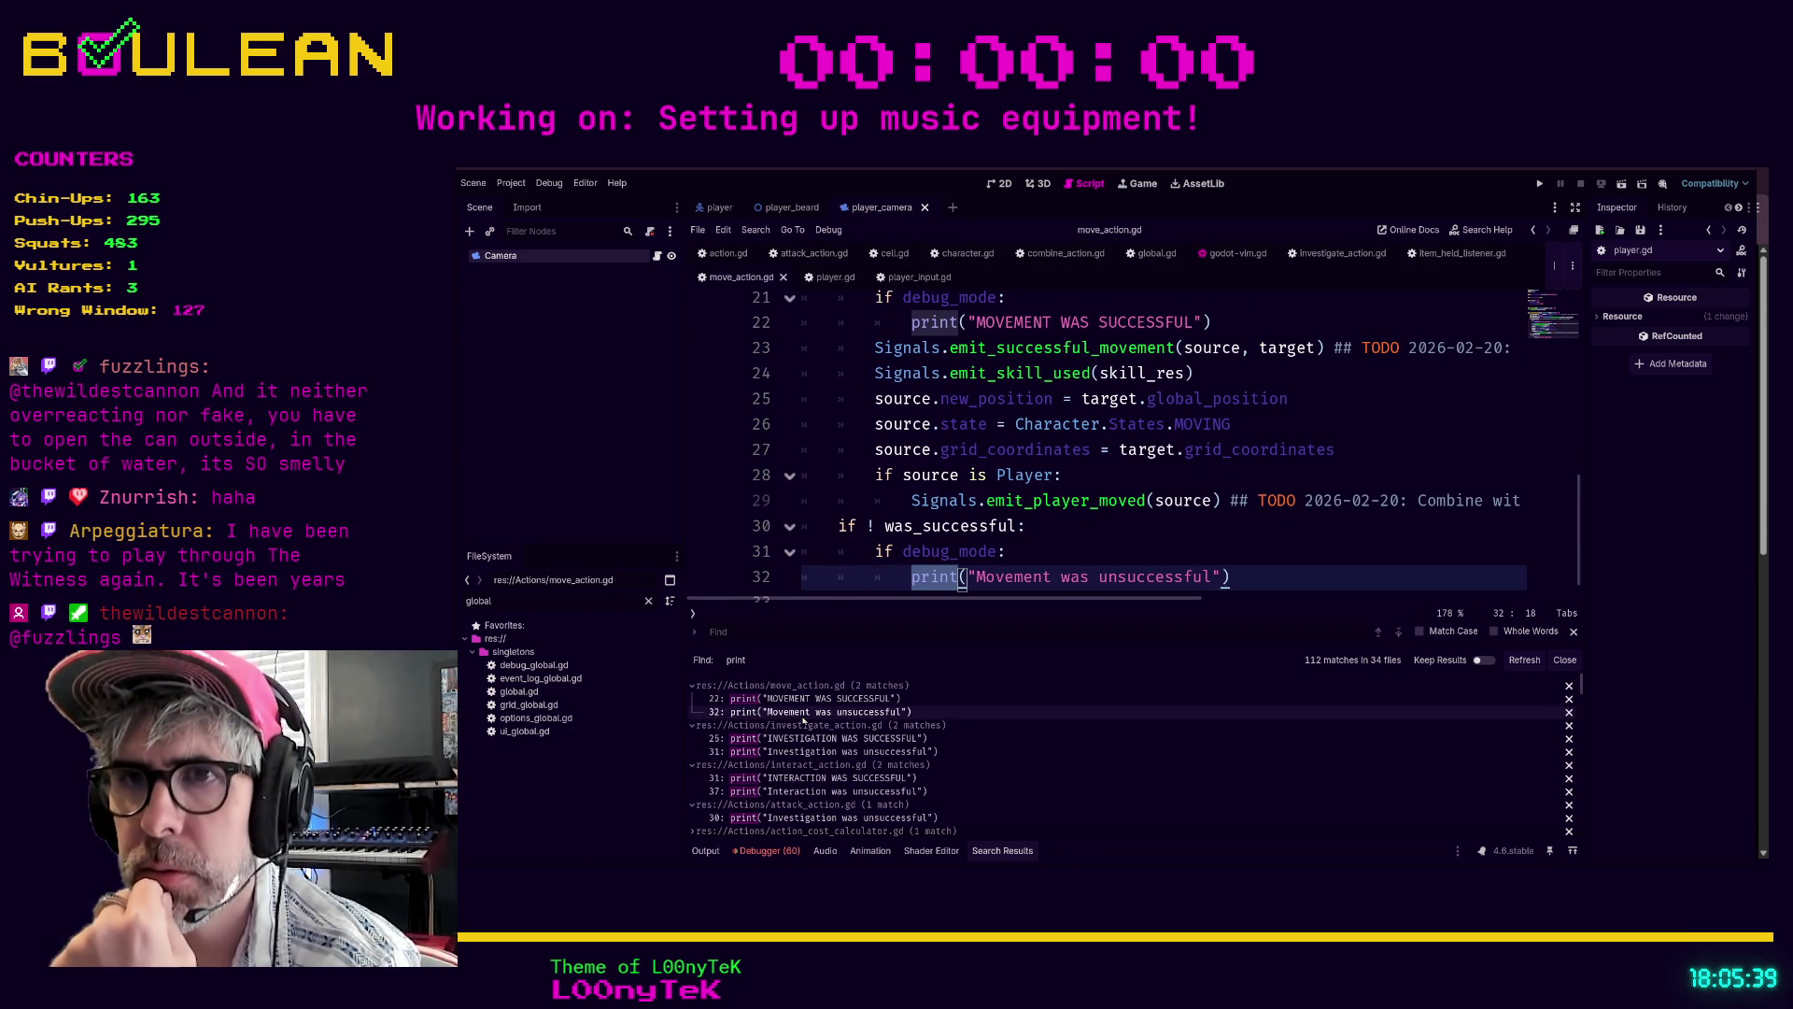
{"action": "left_click", "coordinate": [779, 738]}
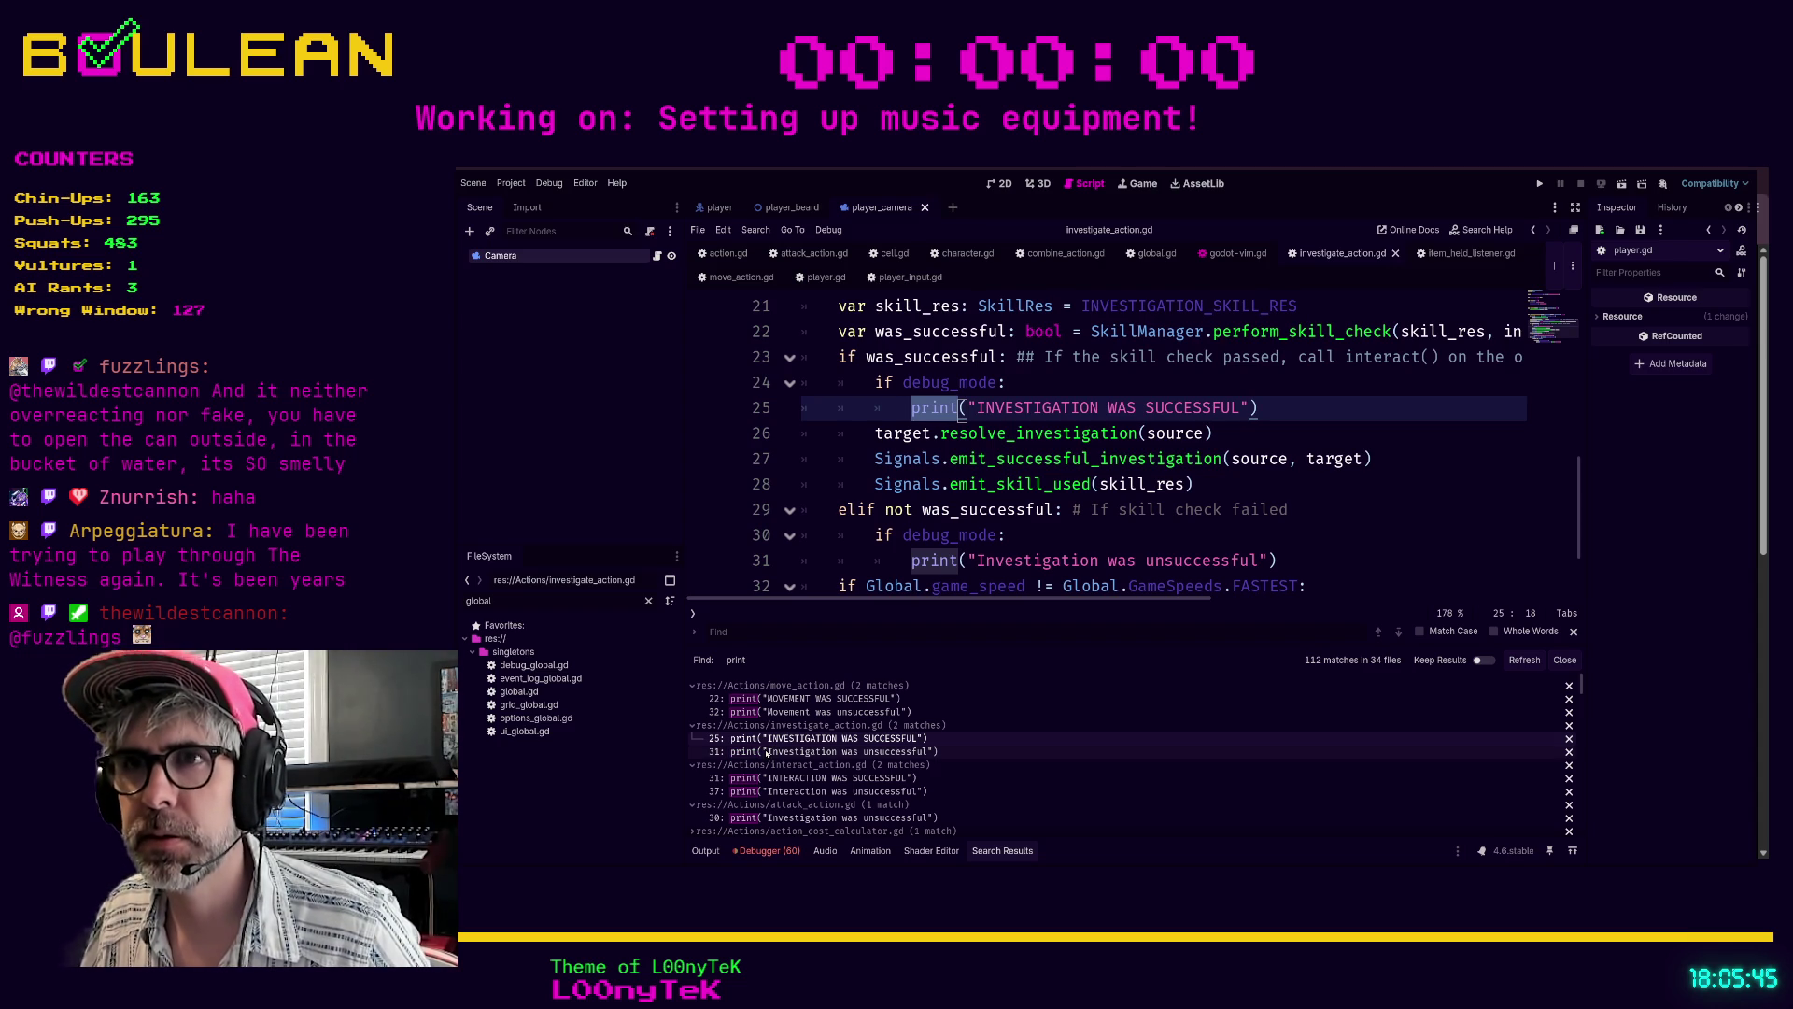
{"action": "left_click", "coordinate": [766, 752]}
{"action": "left_click", "coordinate": [801, 781]}
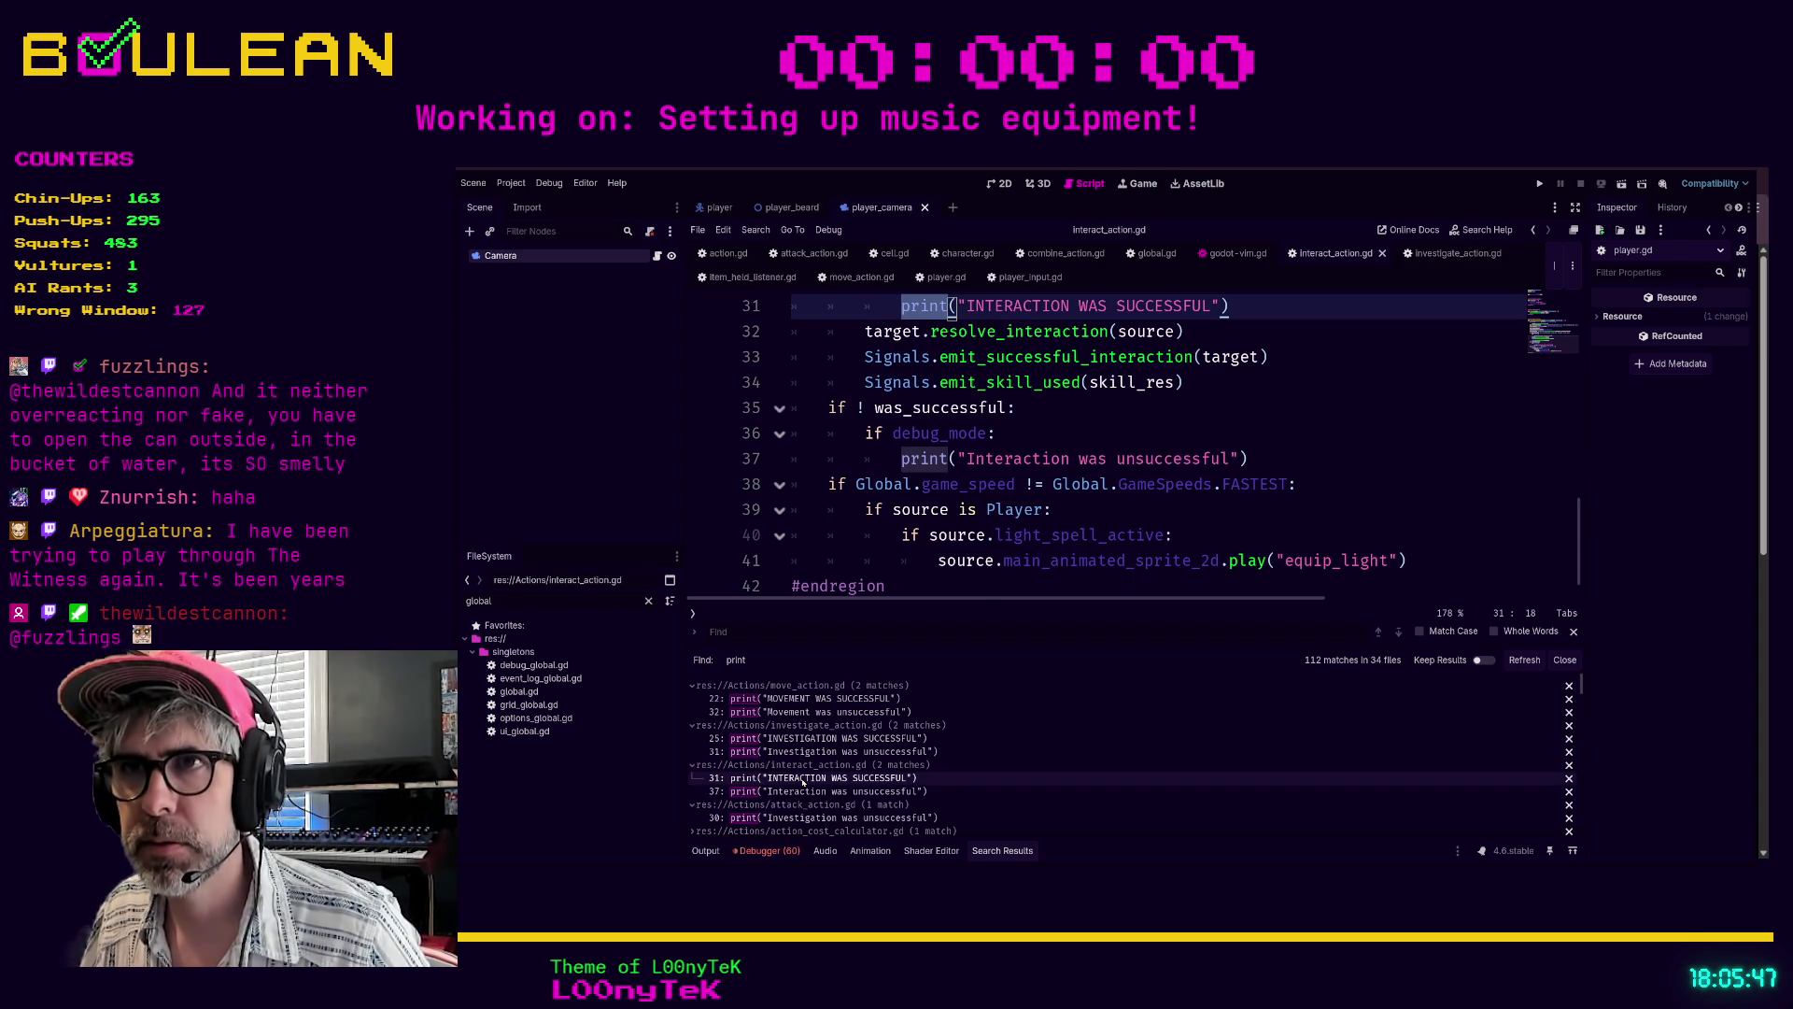
{"action": "left_click", "coordinate": [801, 791]}
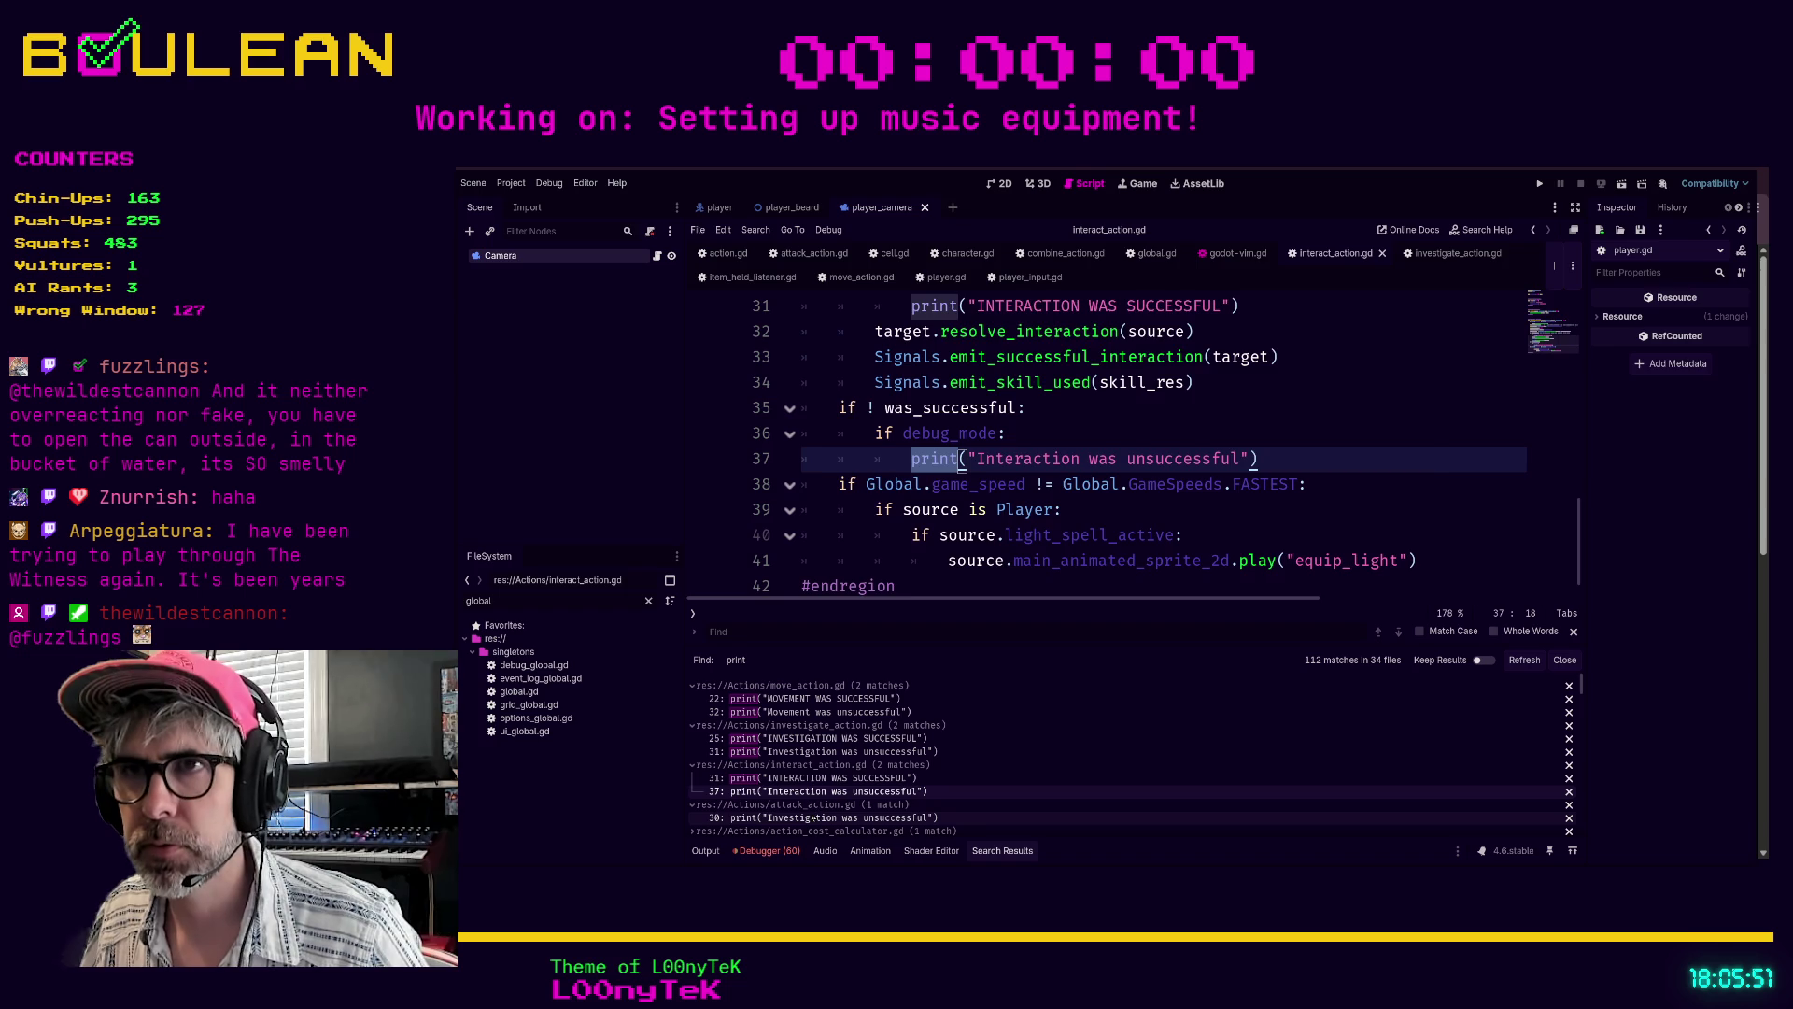
{"action": "left_click", "coordinate": [813, 819]}
{"action": "scroll", "coordinate": [1009, 486], "scroll_direction": "up", "scroll_amount": 3}
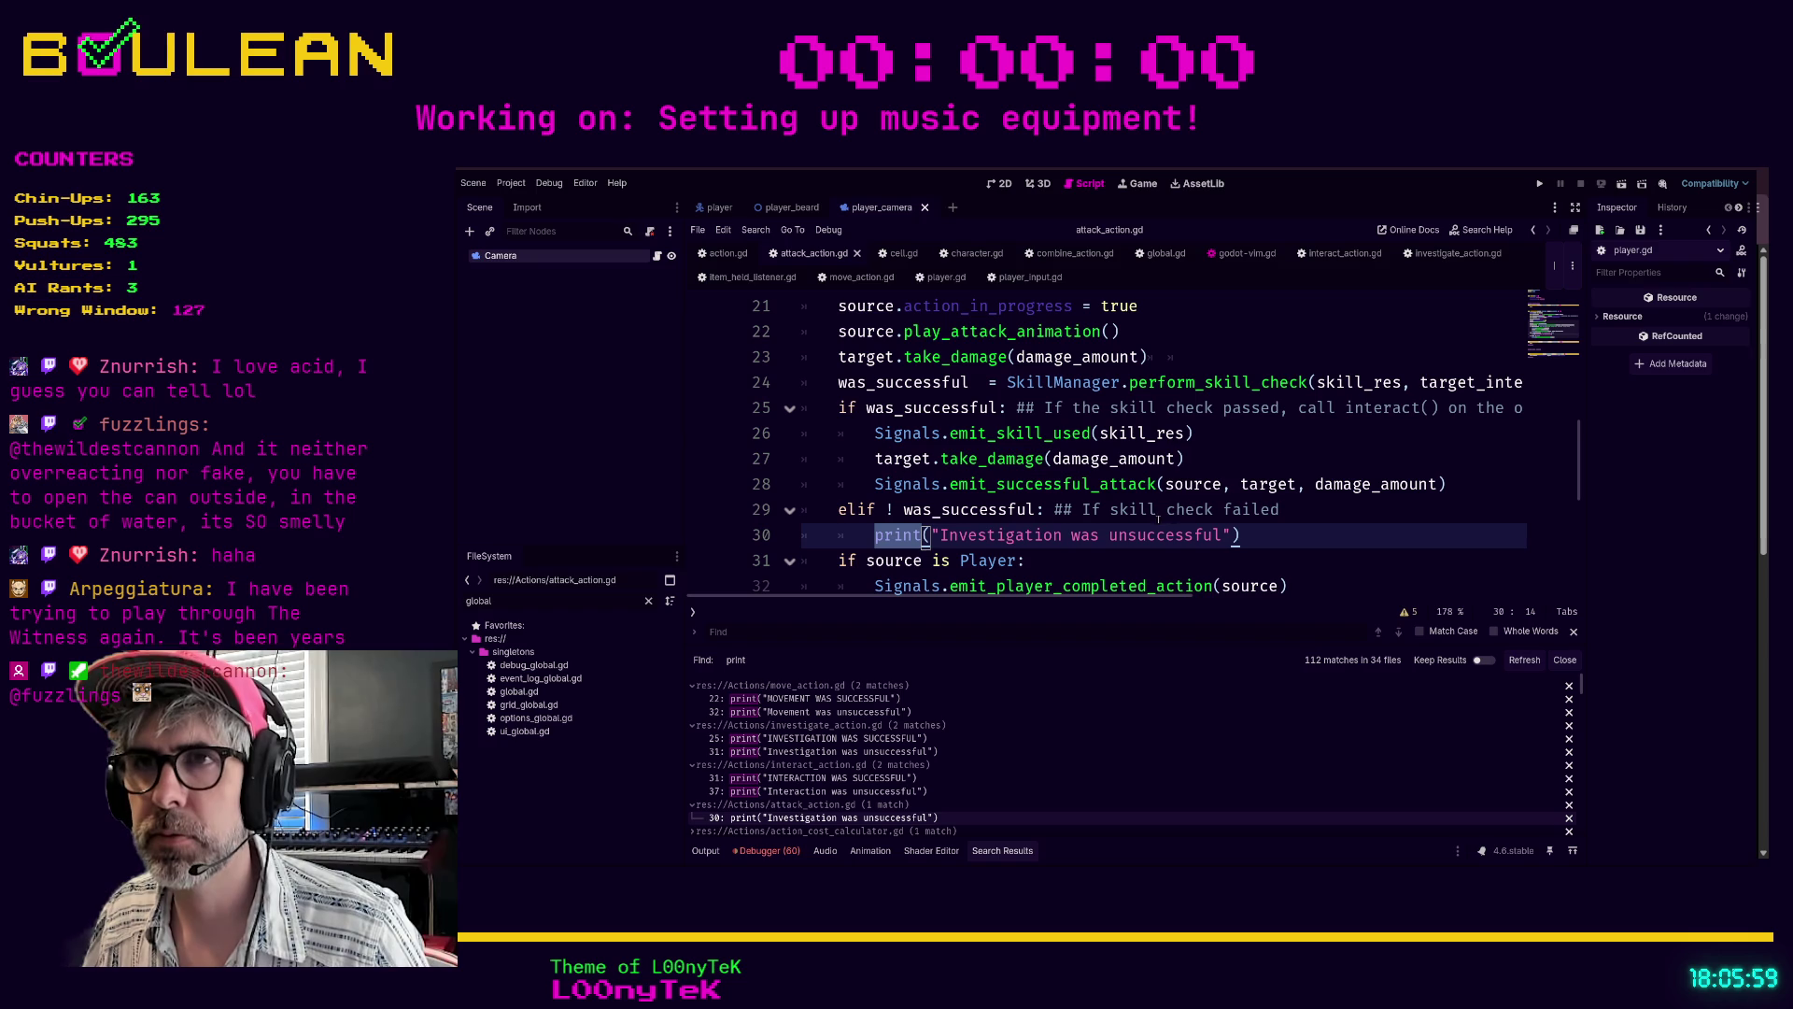
{"action": "key", "text": "Left"}
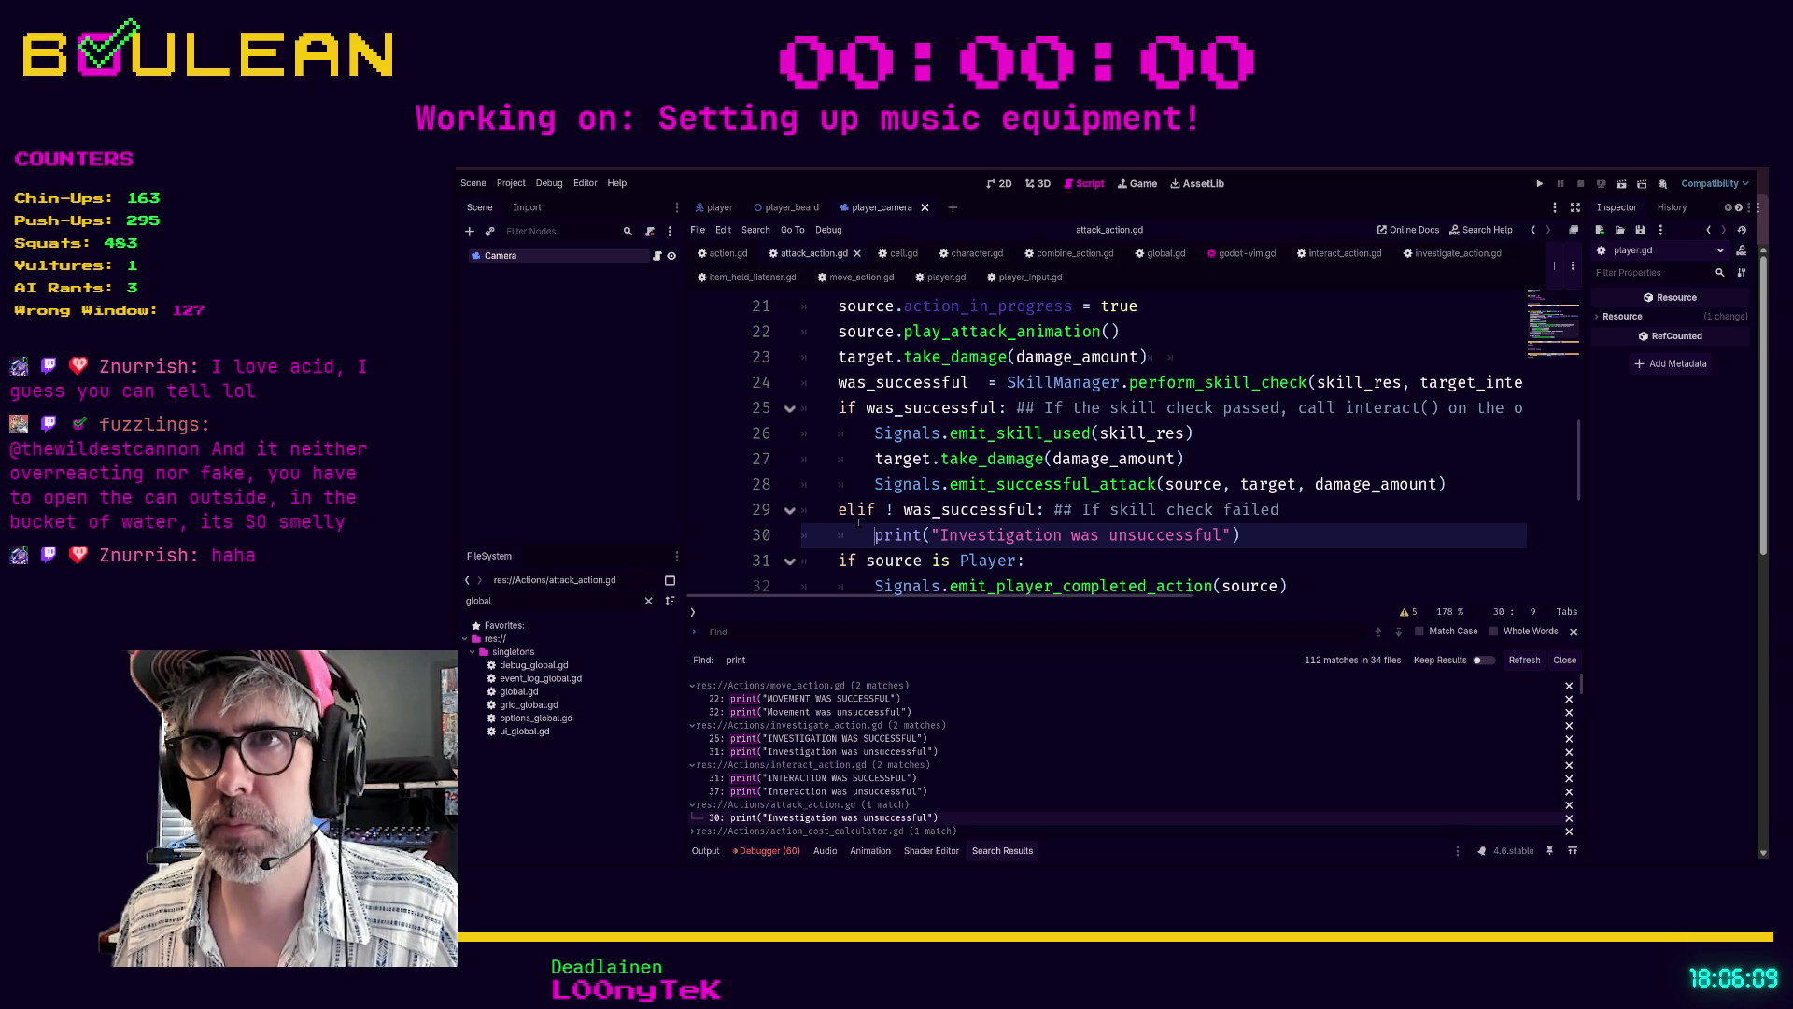
- Wrap the attack_action.gd print under a new if debug_mode check
{"action": "key", "text": "Return"}
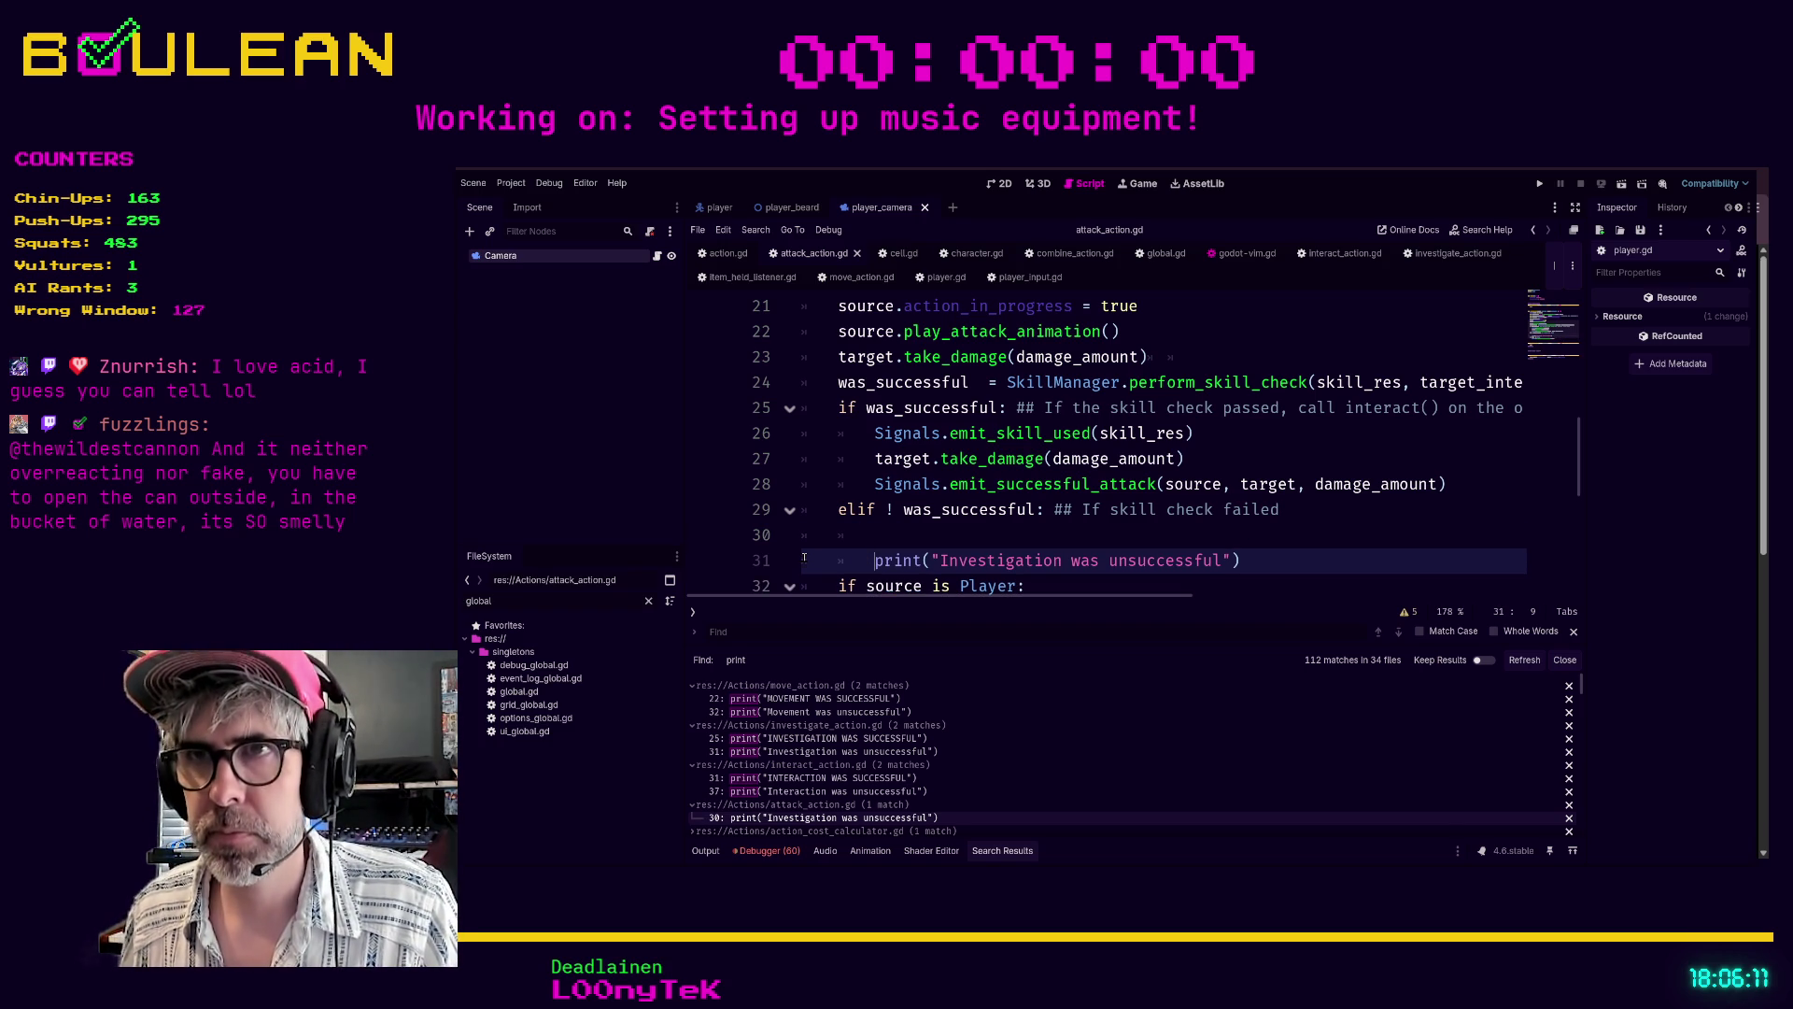
{"action": "key", "text": "Up"}
{"action": "type", "text": "if debug"}
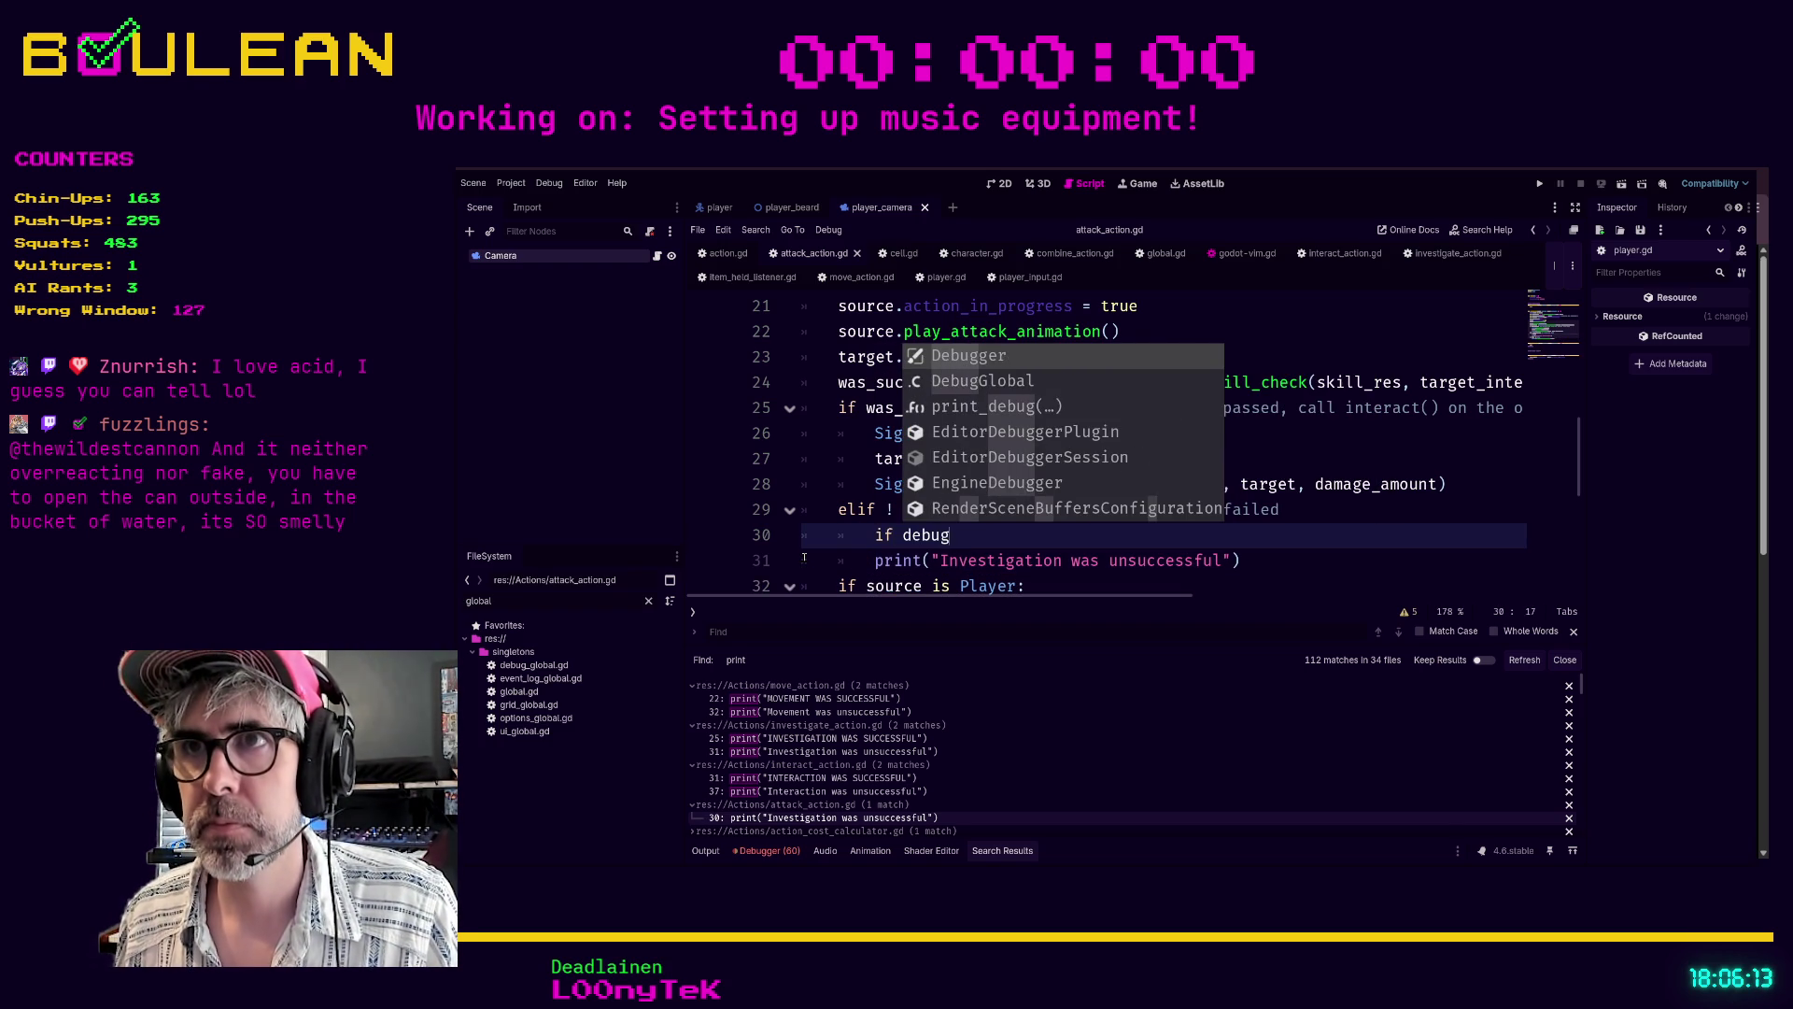
{"action": "type", "text": "_mode:"}
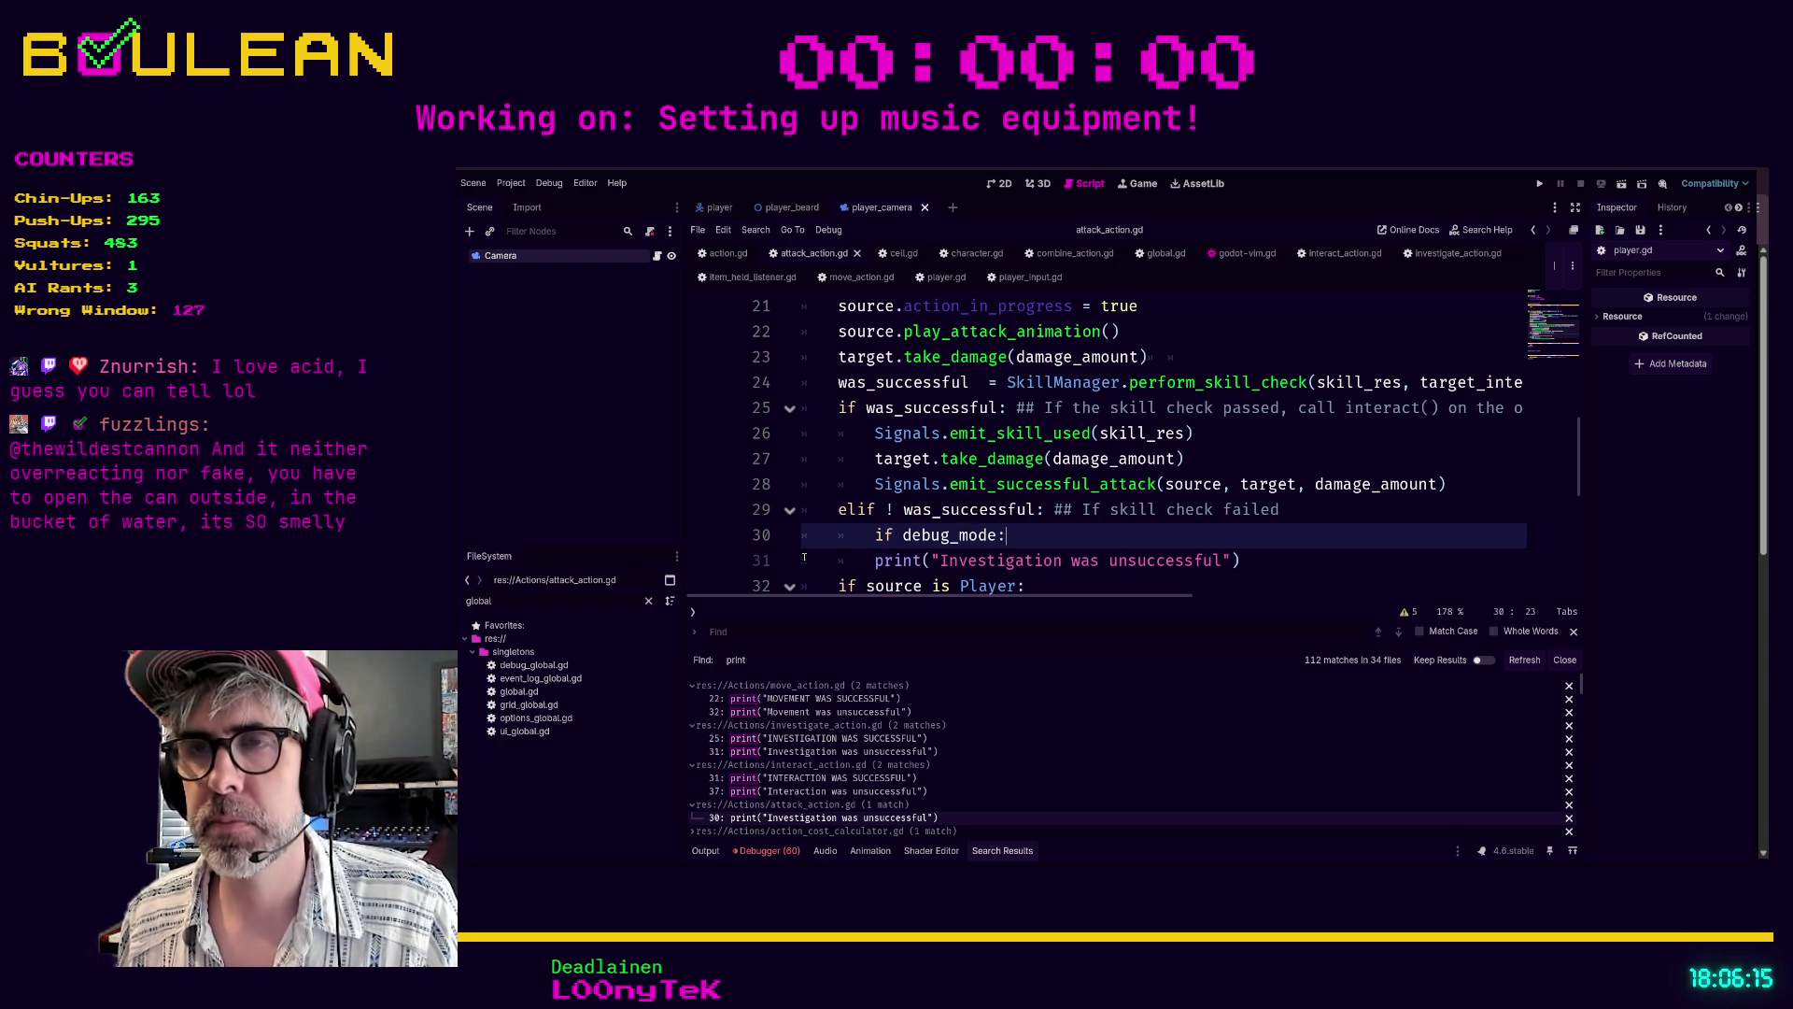
{"action": "key", "text": "Down"}
{"action": "key", "text": "Home"}
{"action": "key", "text": "Tab"}
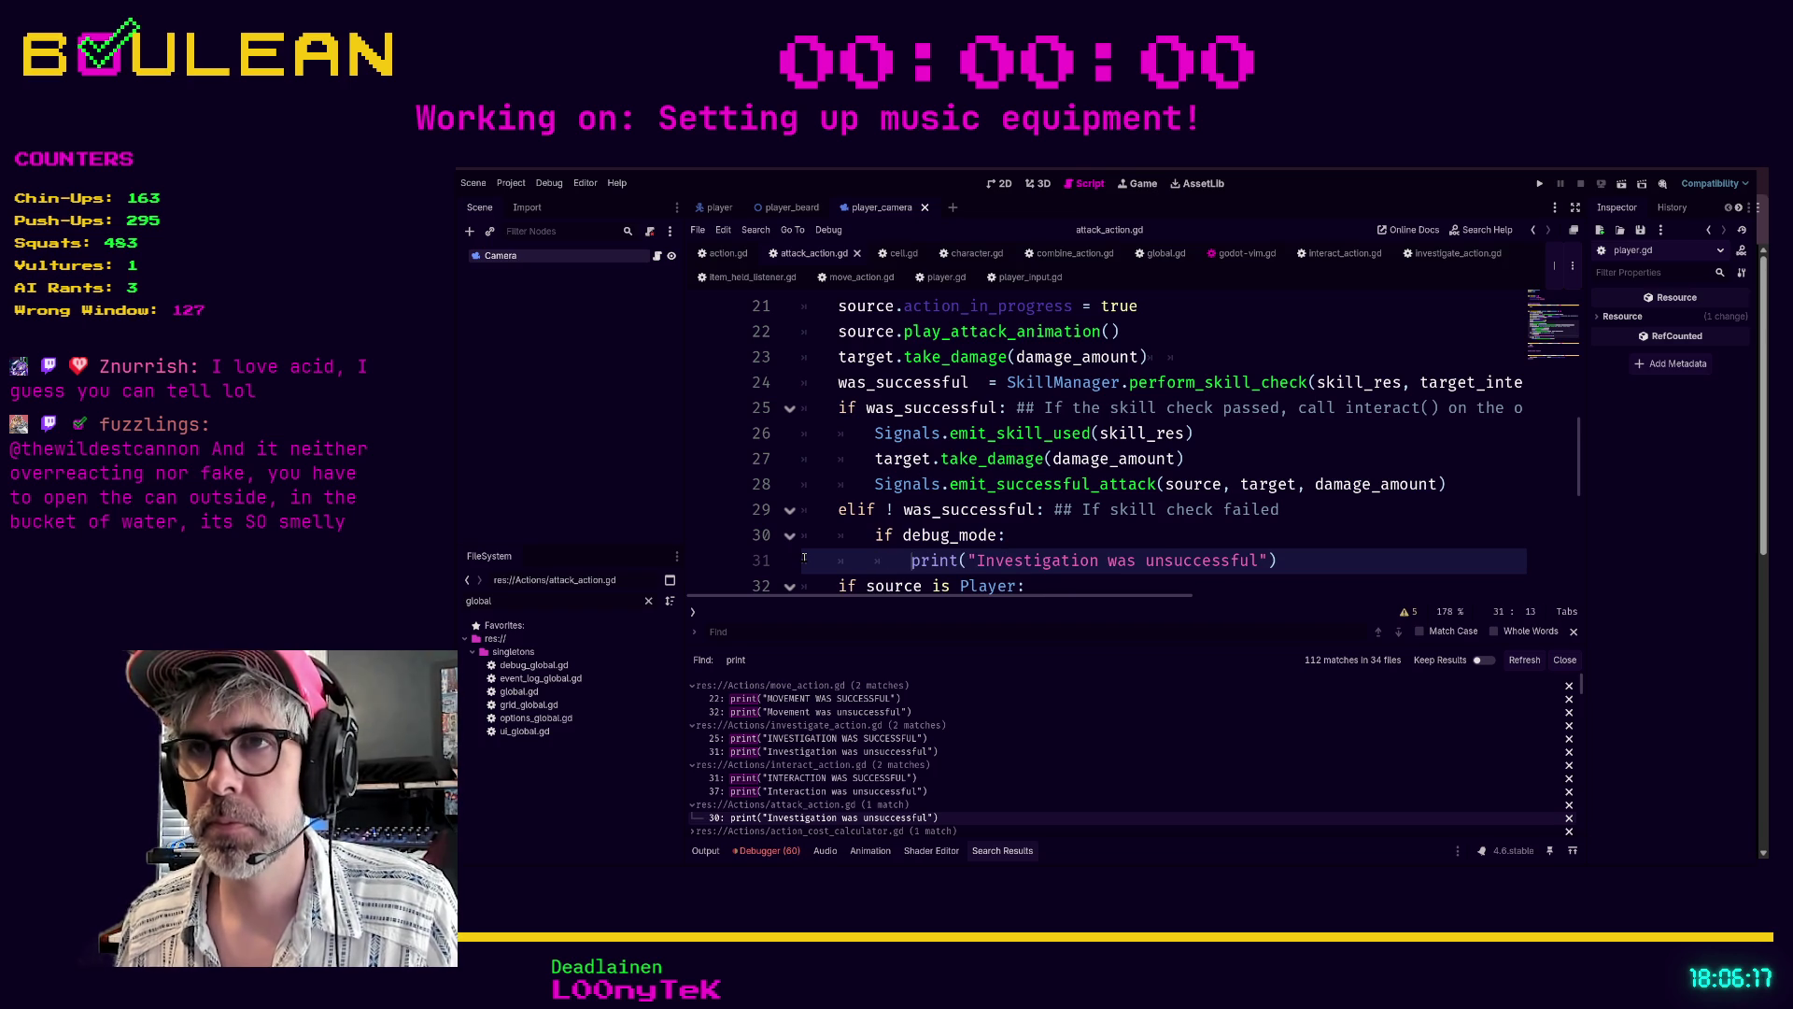
- Declare var debug_mode: bool = false below extends Action, save, and expand the action_cost_calculator.gd matches
{"action": "scroll", "coordinate": [1348, 334], "scroll_direction": "up", "scroll_amount": 7}
{"action": "left_click", "coordinate": [937, 379]}
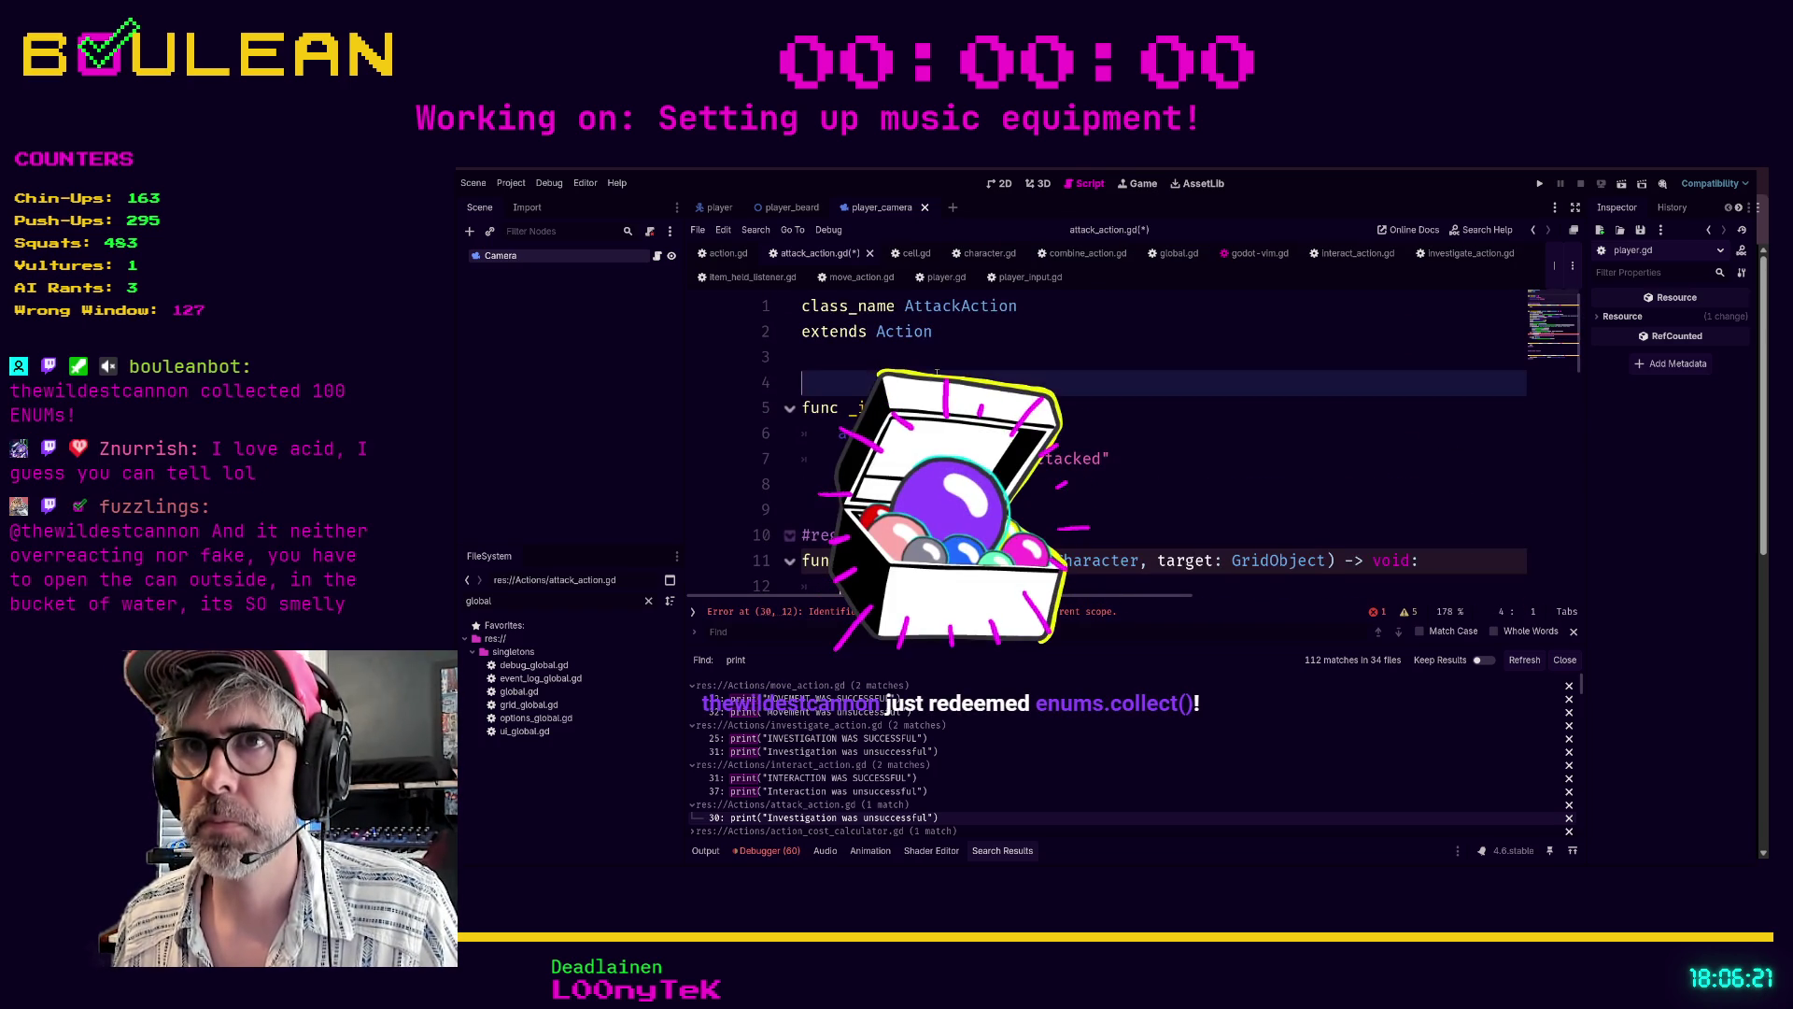
{"action": "key", "text": "Return"}
{"action": "key", "text": "Return"}
{"action": "key", "text": "Up"}
{"action": "key", "text": "Up"}
{"action": "type", "text": "var"}
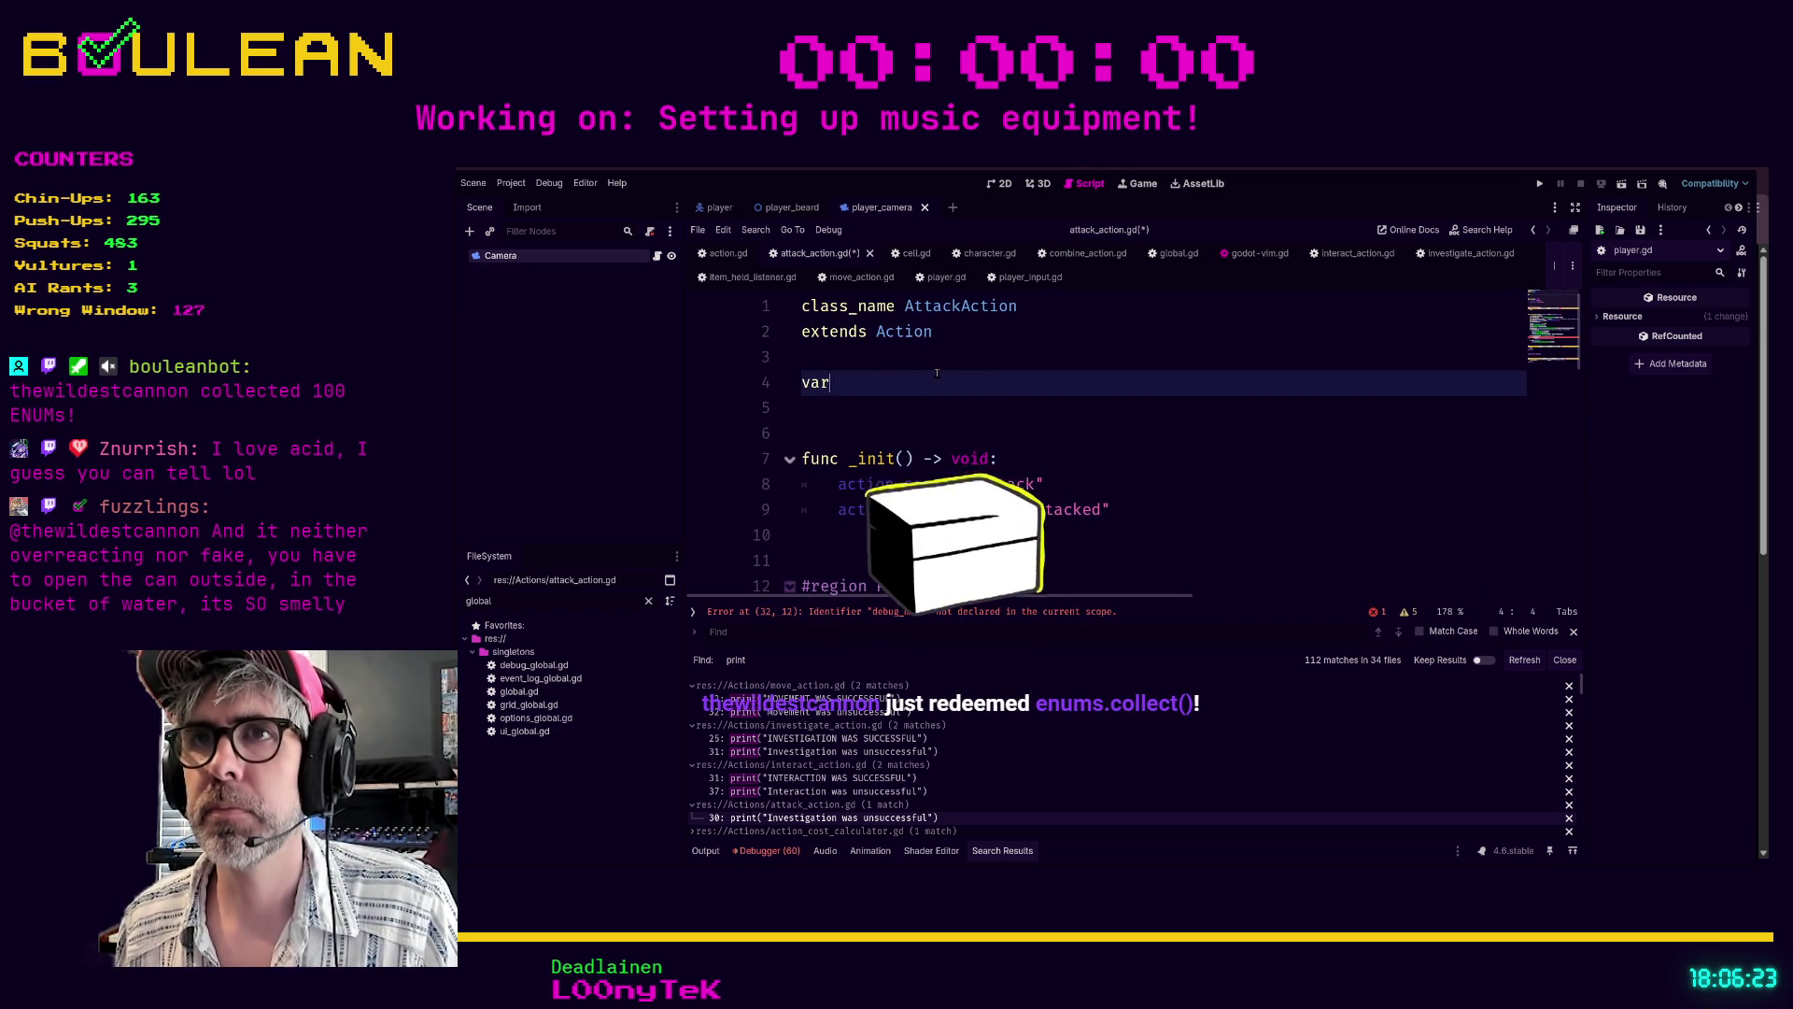
{"action": "type", "text": " debug_mode: "}
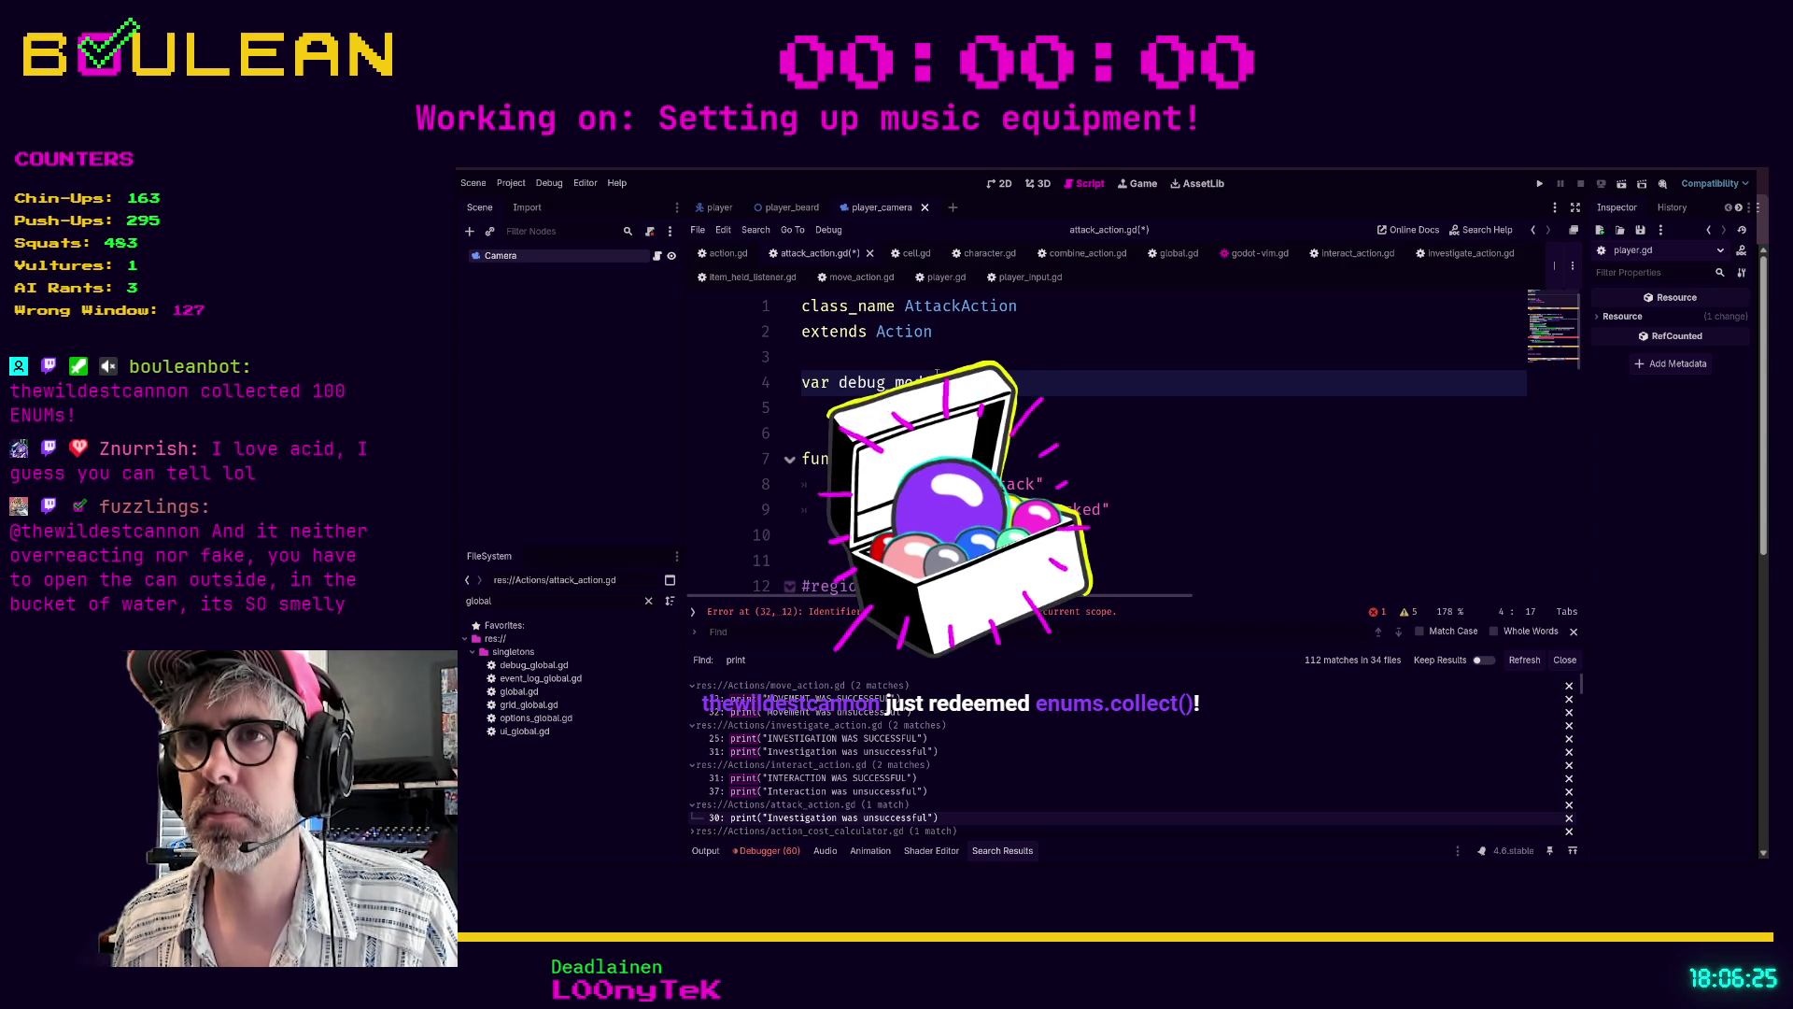
{"action": "type", "text": "bool = false"}
{"action": "key", "text": "ctrl+s"}
{"action": "left_click", "coordinate": [1028, 458]}
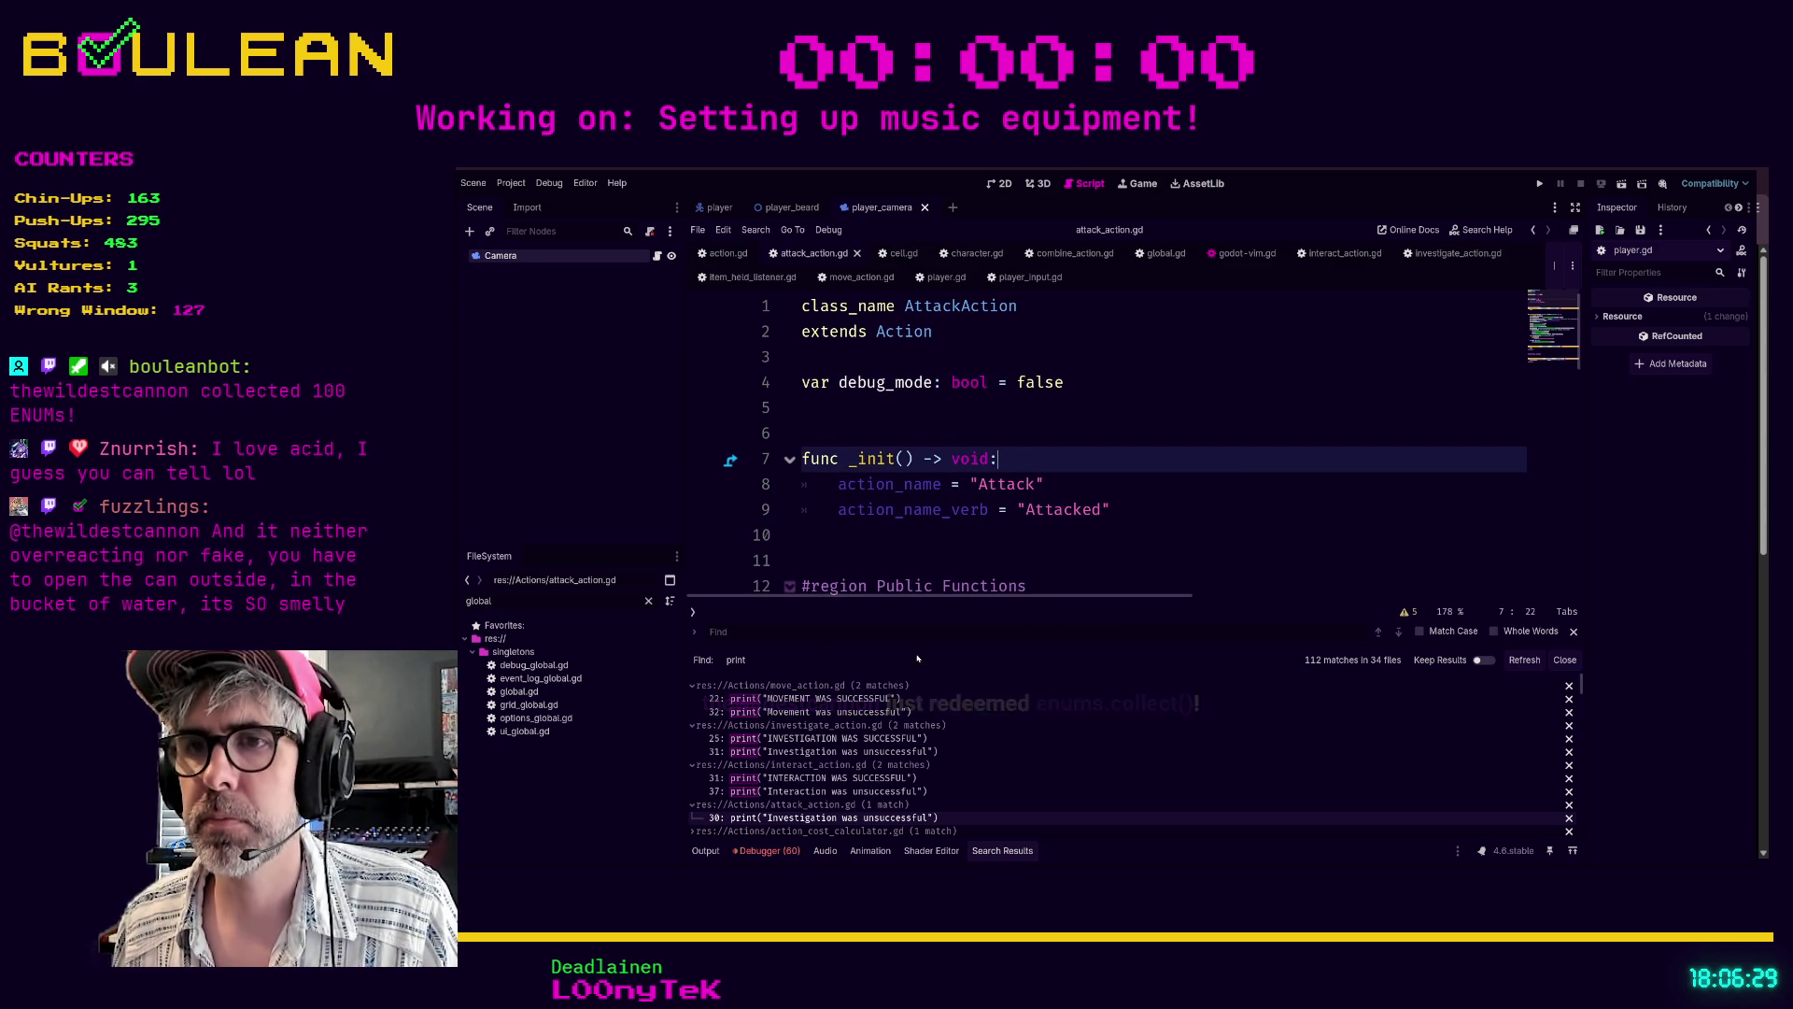
{"action": "scroll", "coordinate": [1011, 778], "scroll_direction": "down", "scroll_amount": 3}
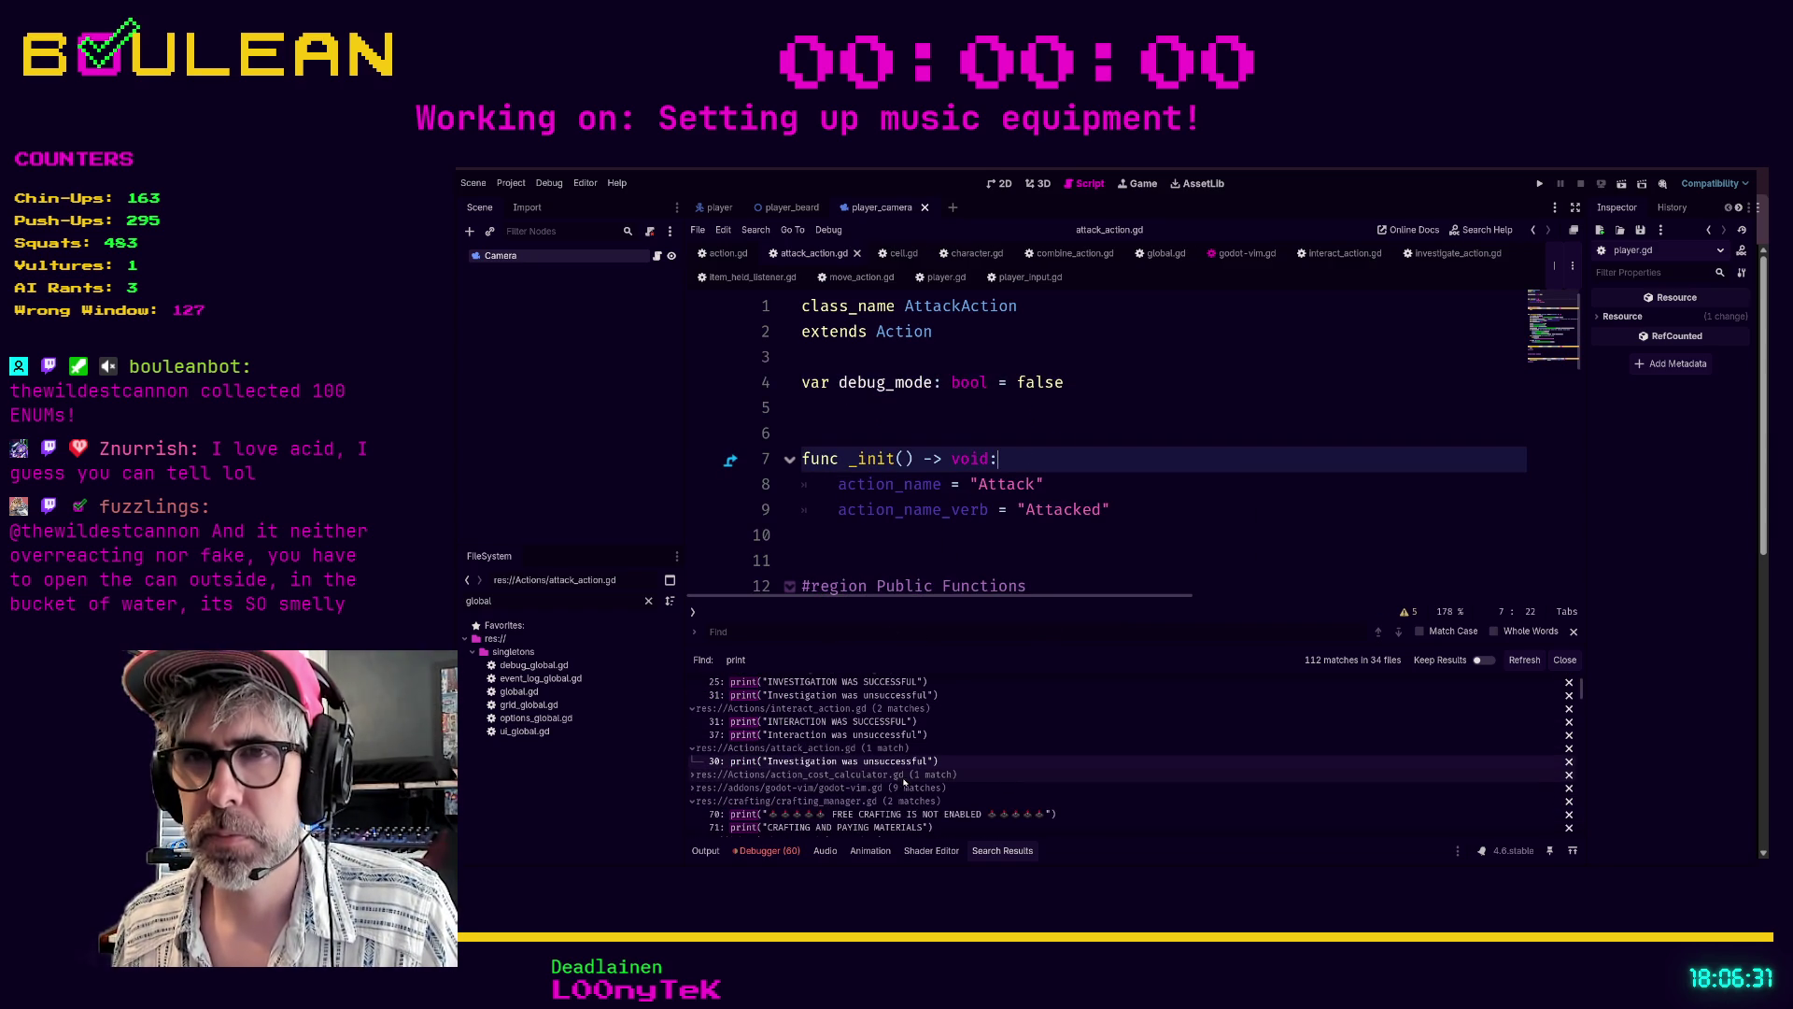
{"action": "left_click", "coordinate": [845, 775]}
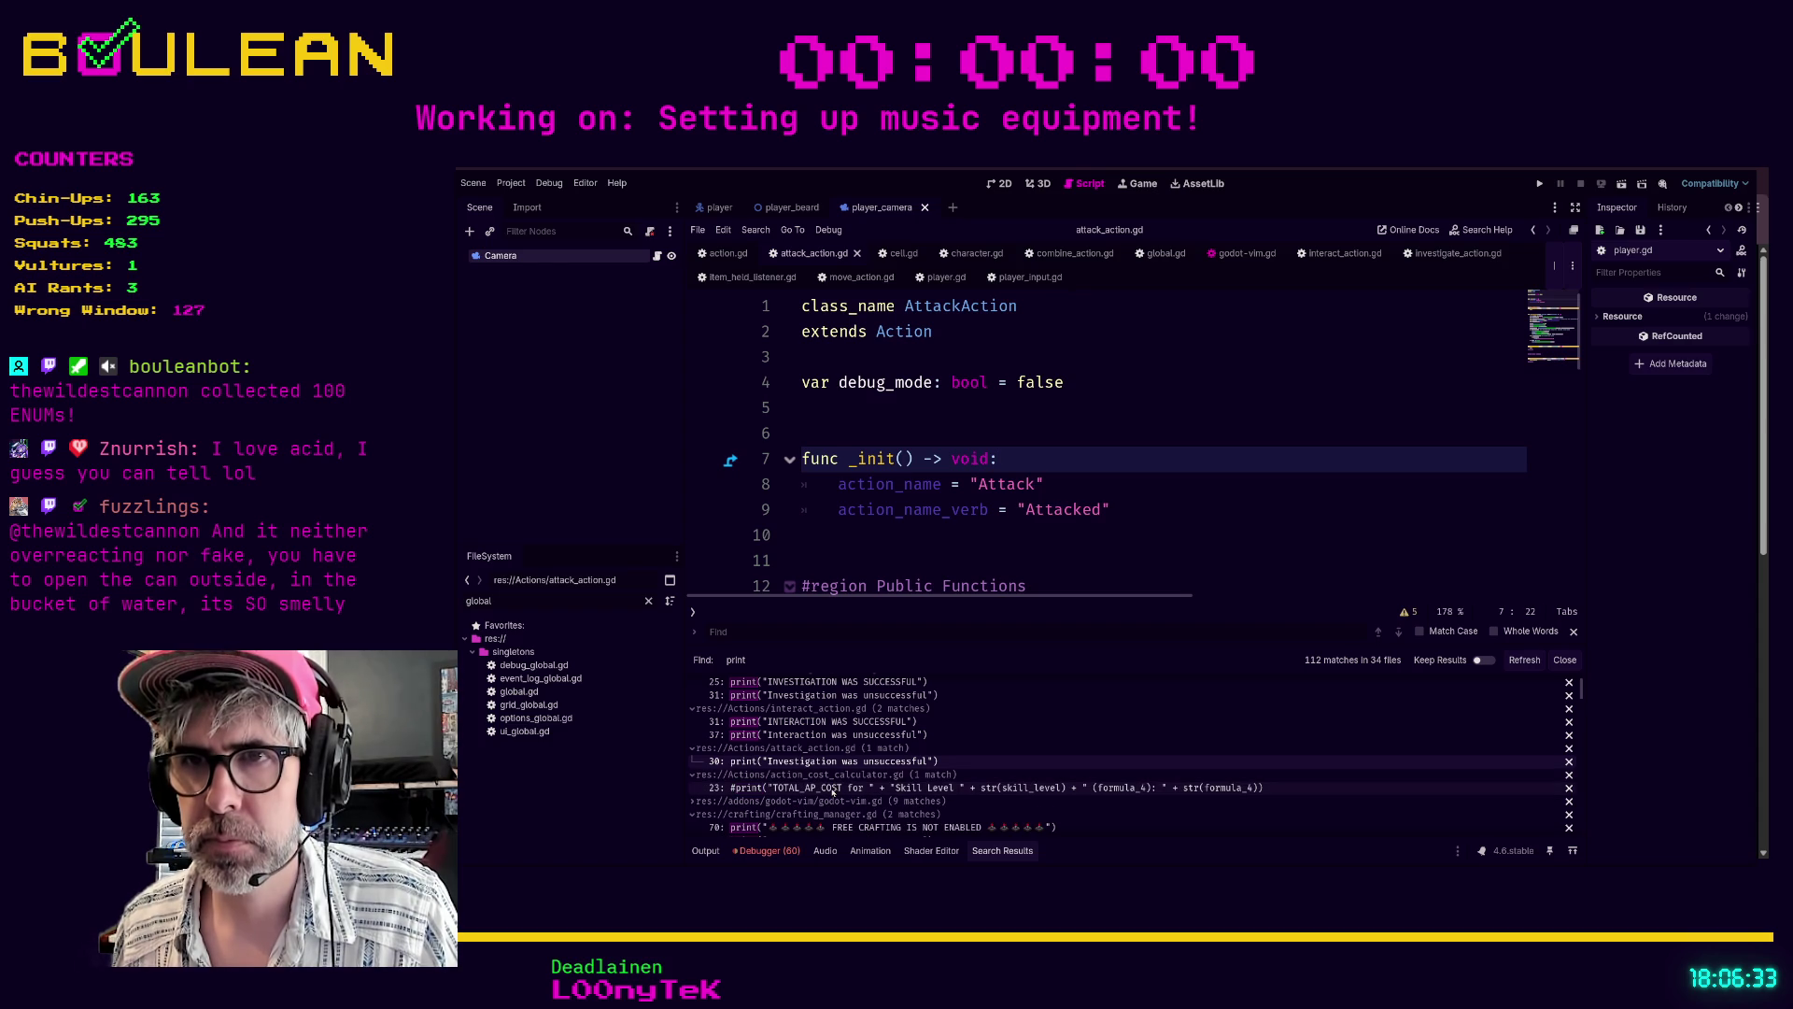
- Delete the commented-out TOTAL_AP_COST print line from action_cost_calculator.gd, then collapse its results
{"action": "left_click", "coordinate": [834, 789]}
{"action": "scroll", "coordinate": [1029, 494], "scroll_direction": "up", "scroll_amount": 2}
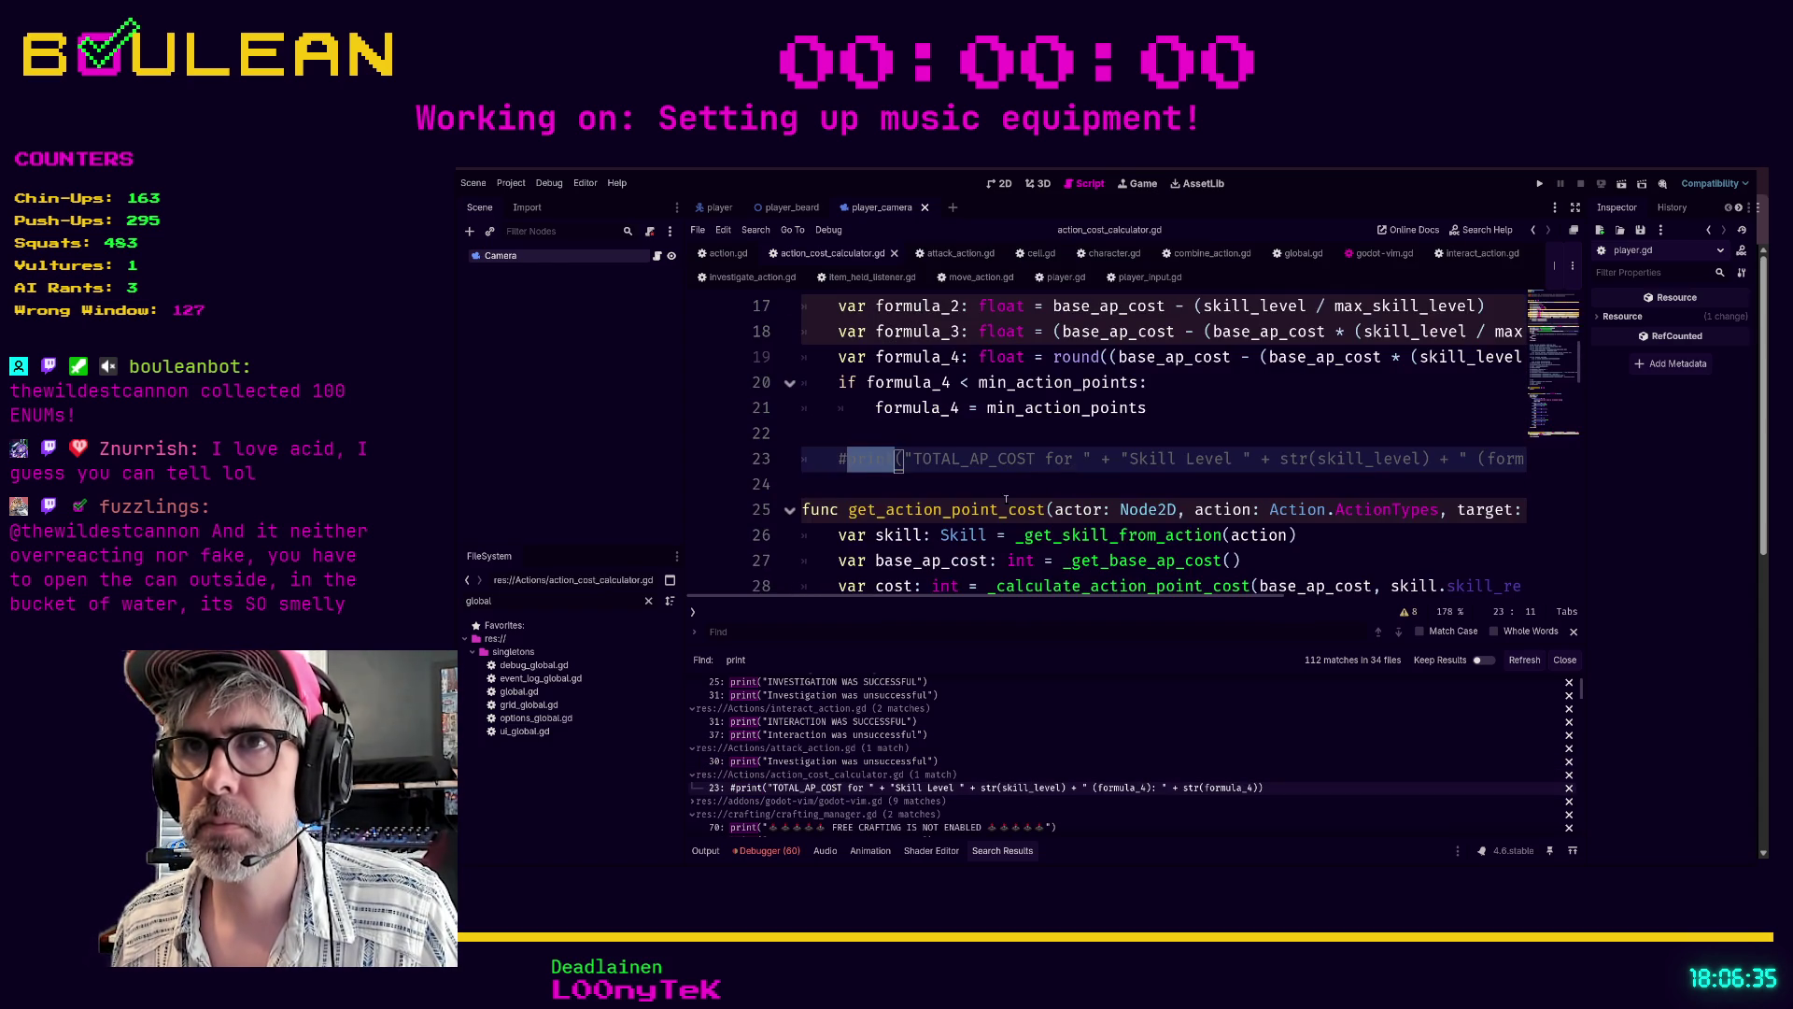
{"action": "key", "text": "shift+v"}
{"action": "key", "text": "d"}
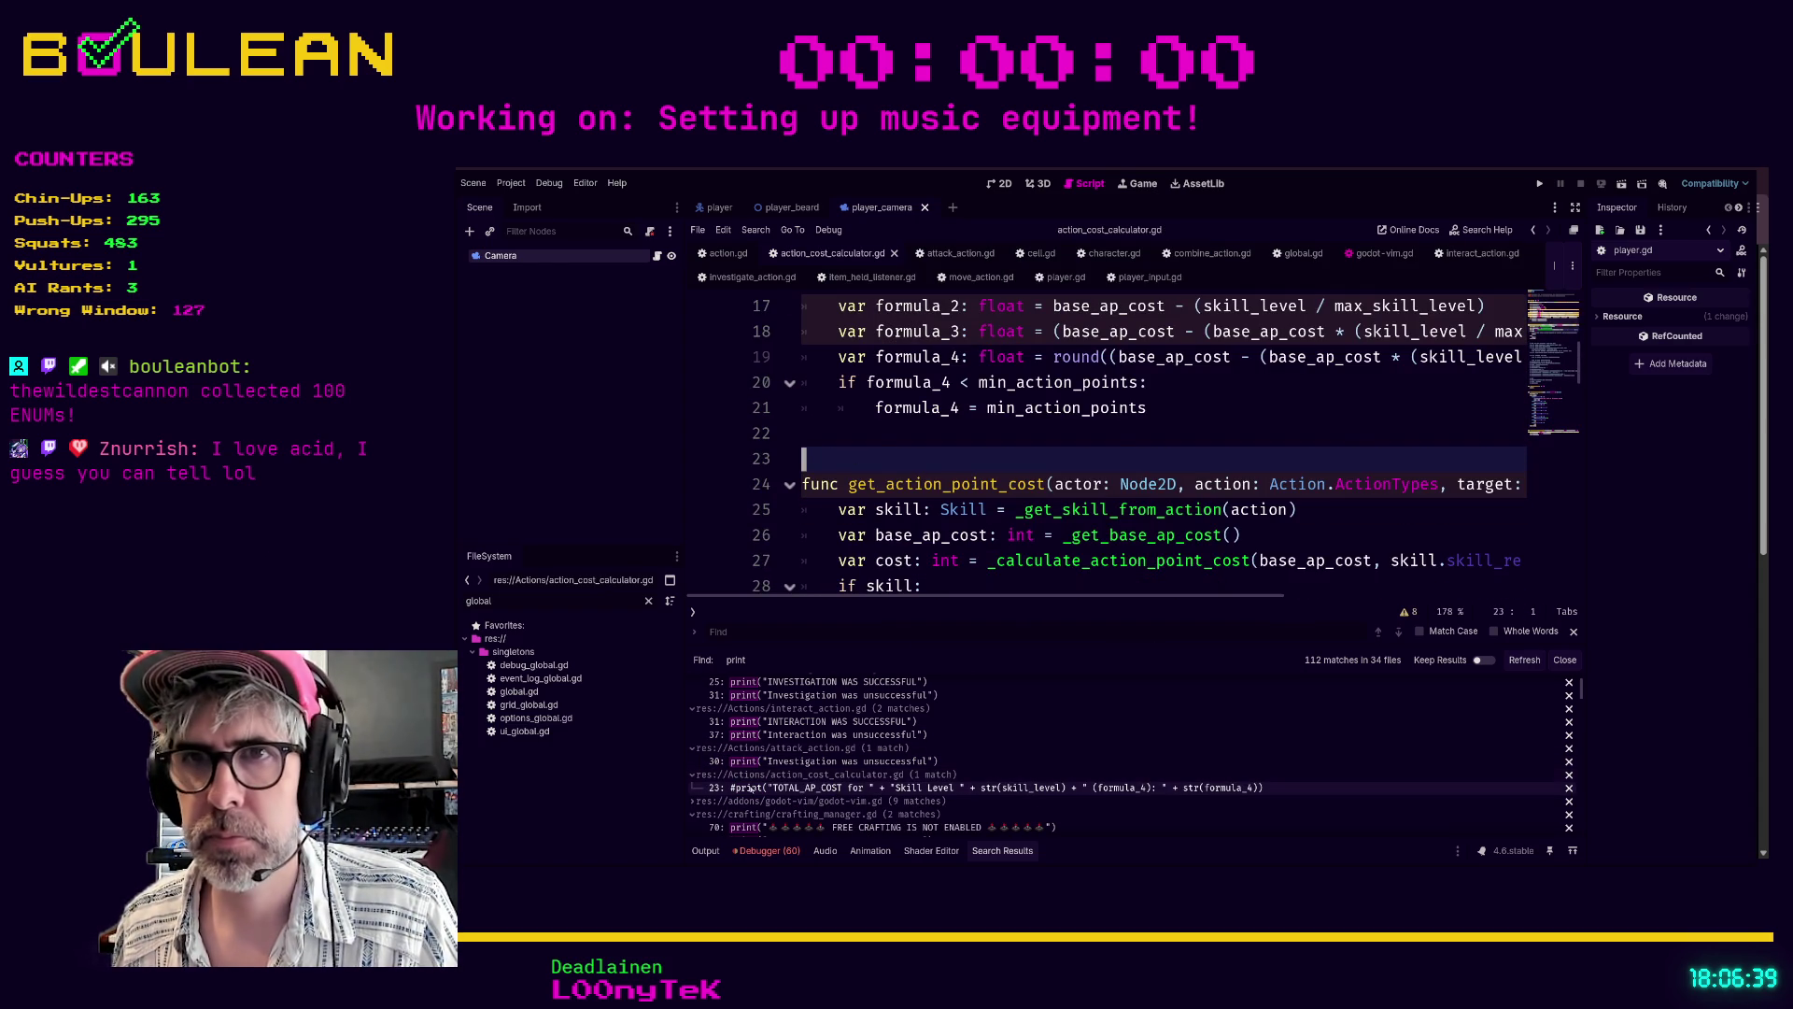
{"action": "left_click", "coordinate": [695, 774]}
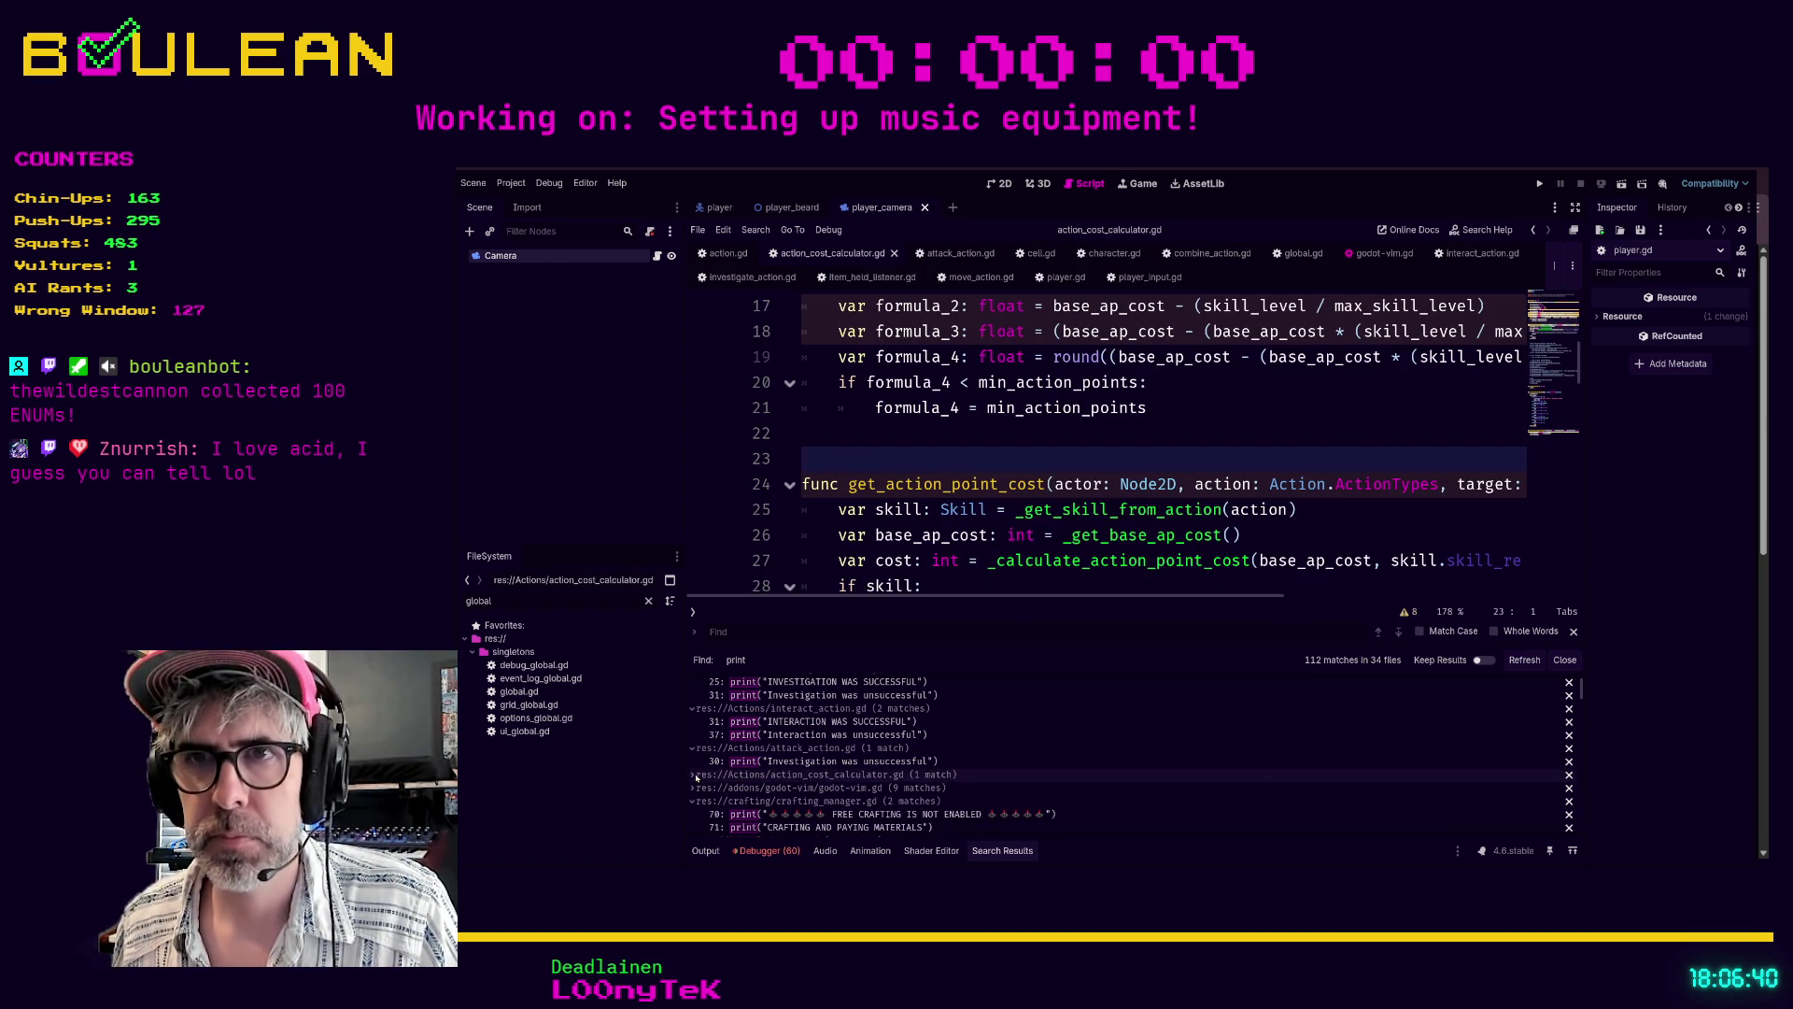
{"action": "left_click", "coordinate": [895, 814]}
- Indent the FREE CRAFTING and CRAFTING AND PAYING MATERIALS prints under a new if debug_mode line
{"action": "scroll", "coordinate": [897, 538], "scroll_direction": "up", "scroll_amount": 2}
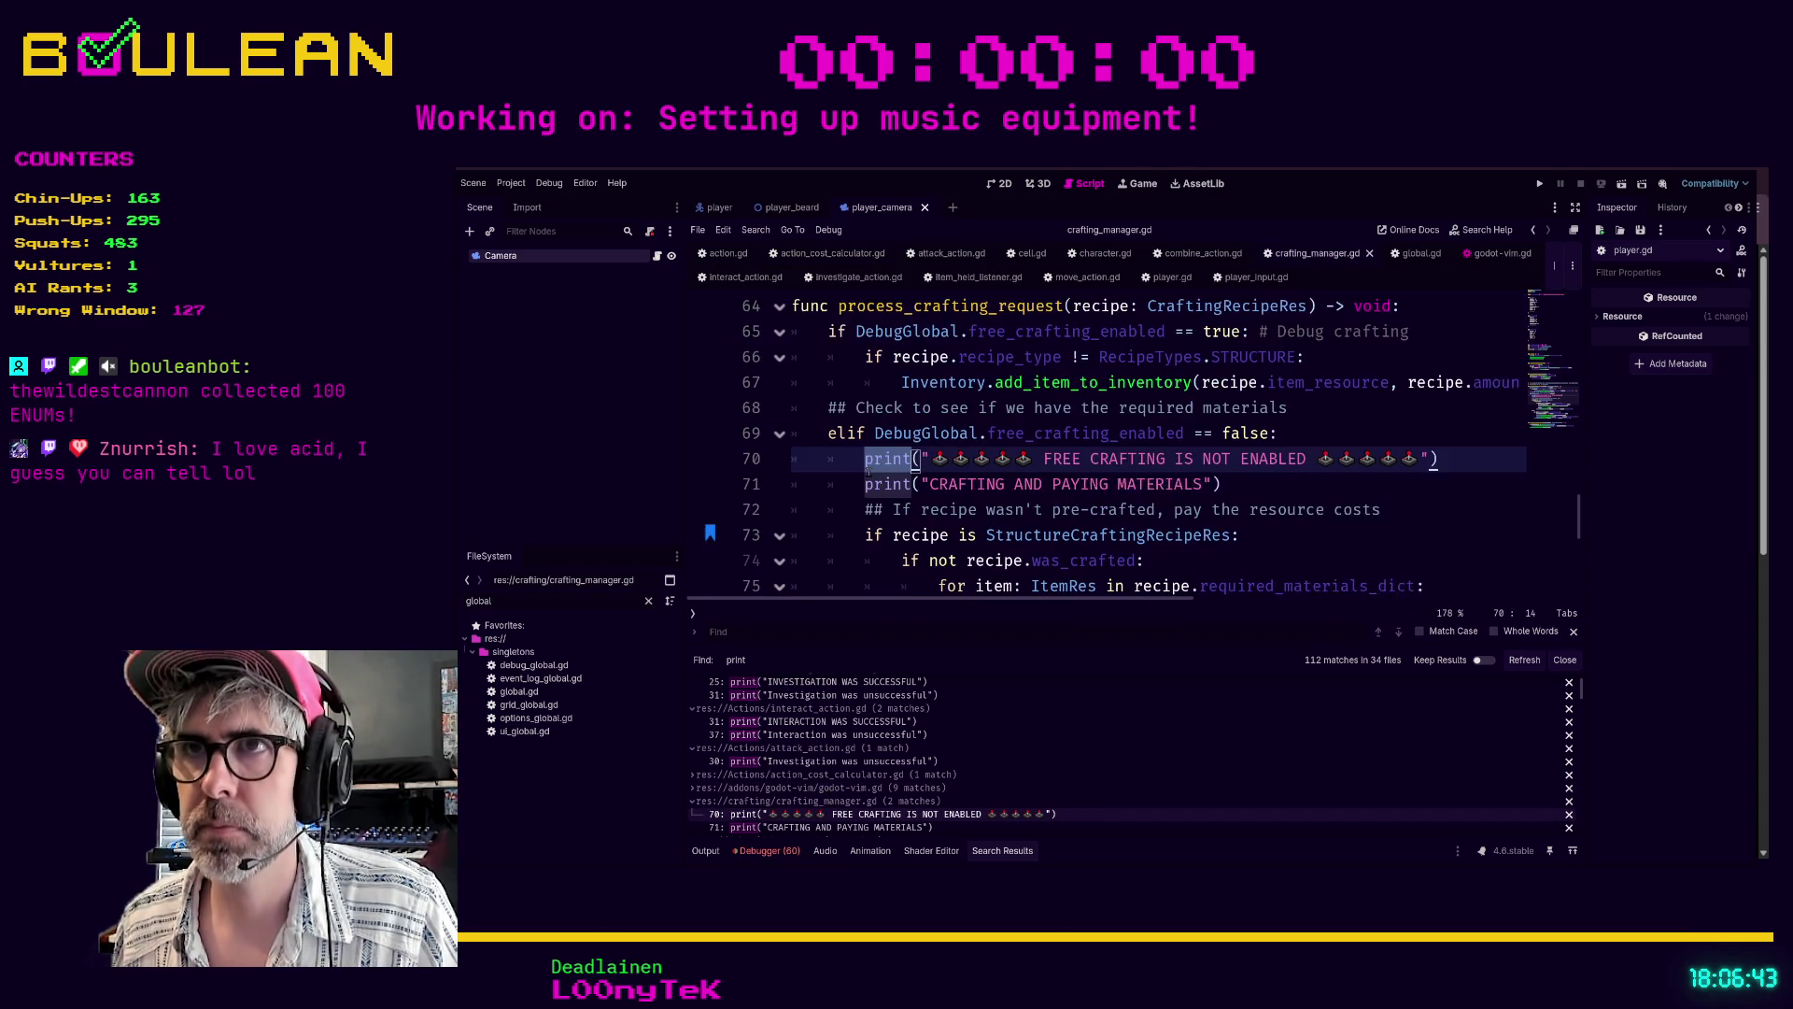
{"action": "left_click", "coordinate": [867, 461]}
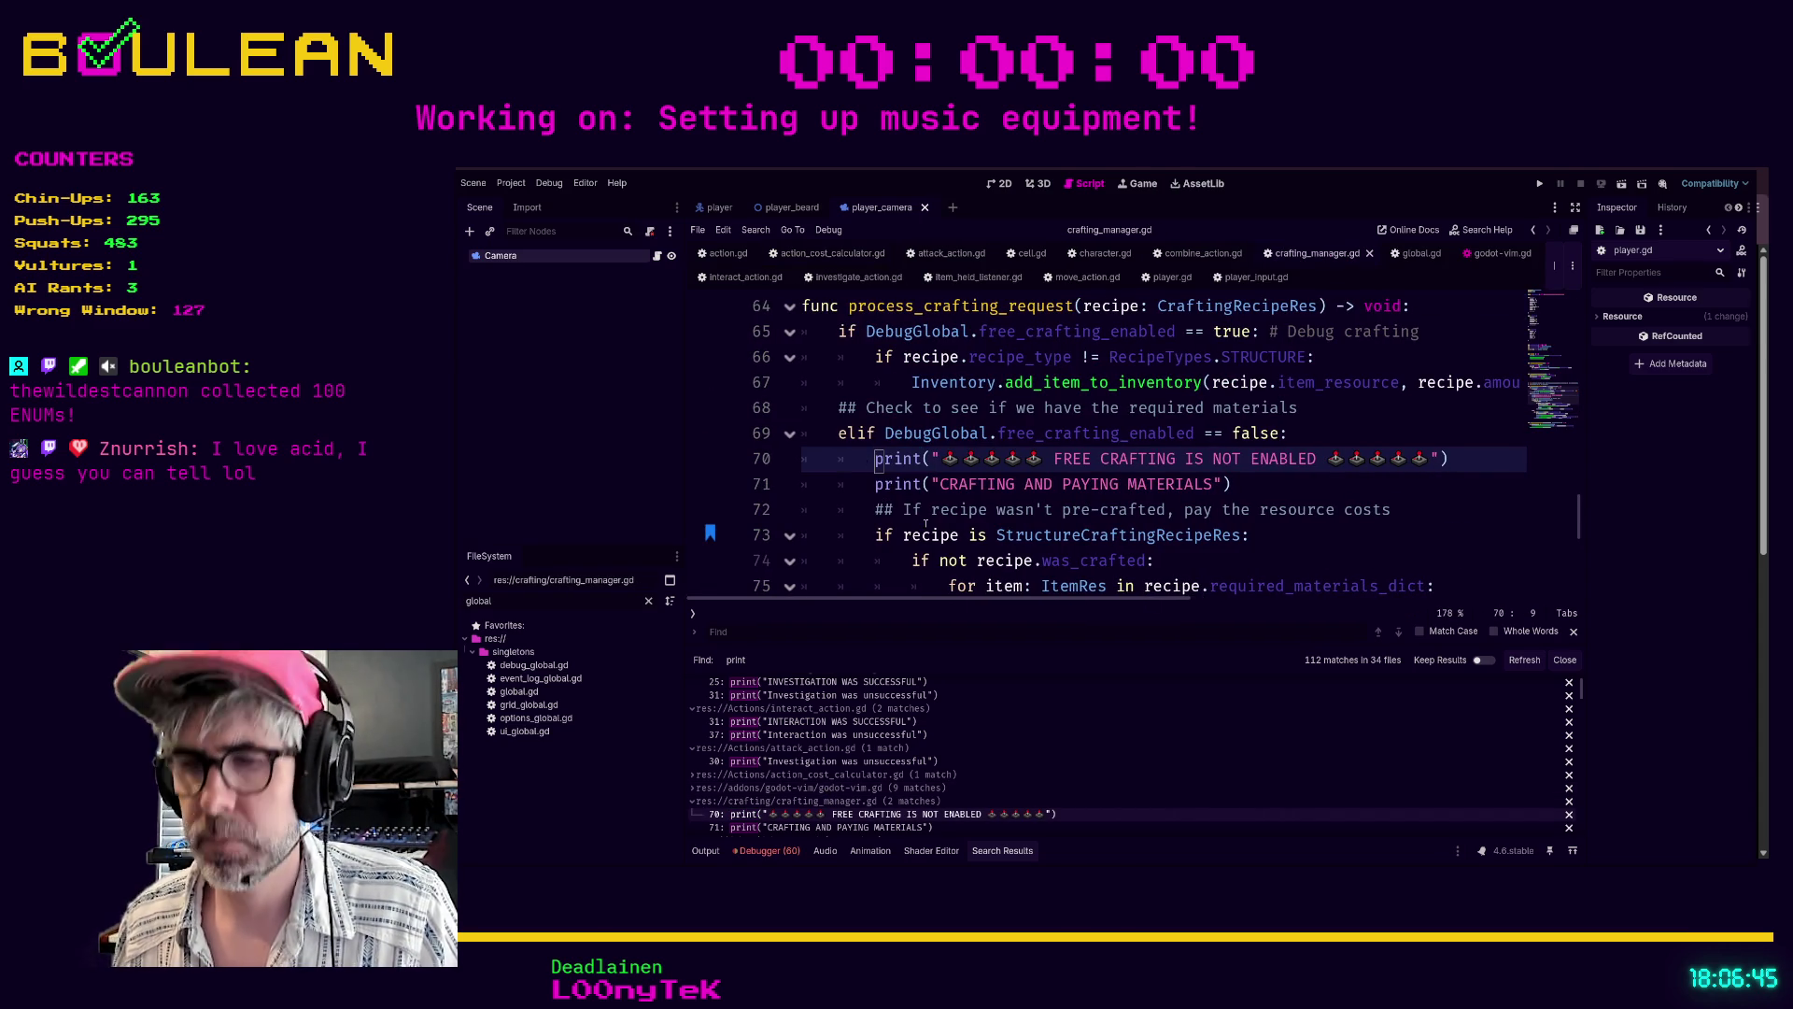
{"action": "key", "text": "shift+o"}
{"action": "type", "text": "f debug_mode:"}
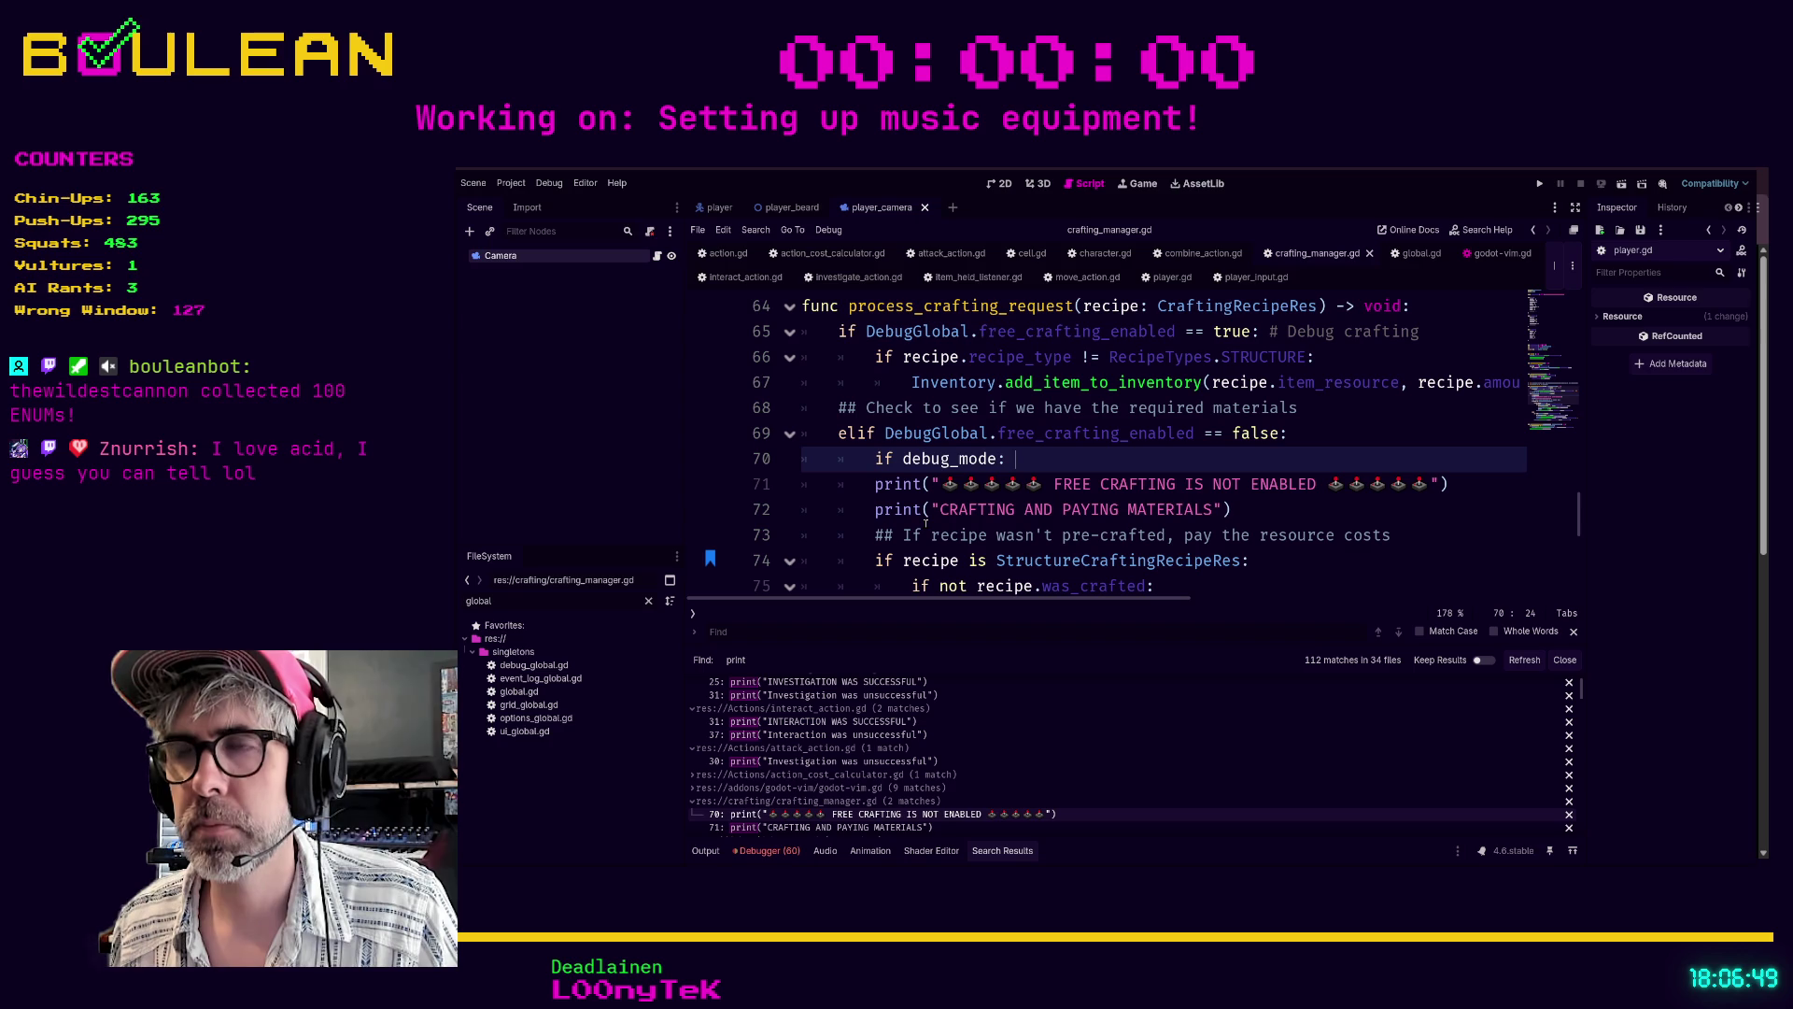
{"action": "key", "text": "Escape"}
{"action": "key", "text": "j"}
{"action": "key", "text": "greater"}
{"action": "key", "text": "greater"}
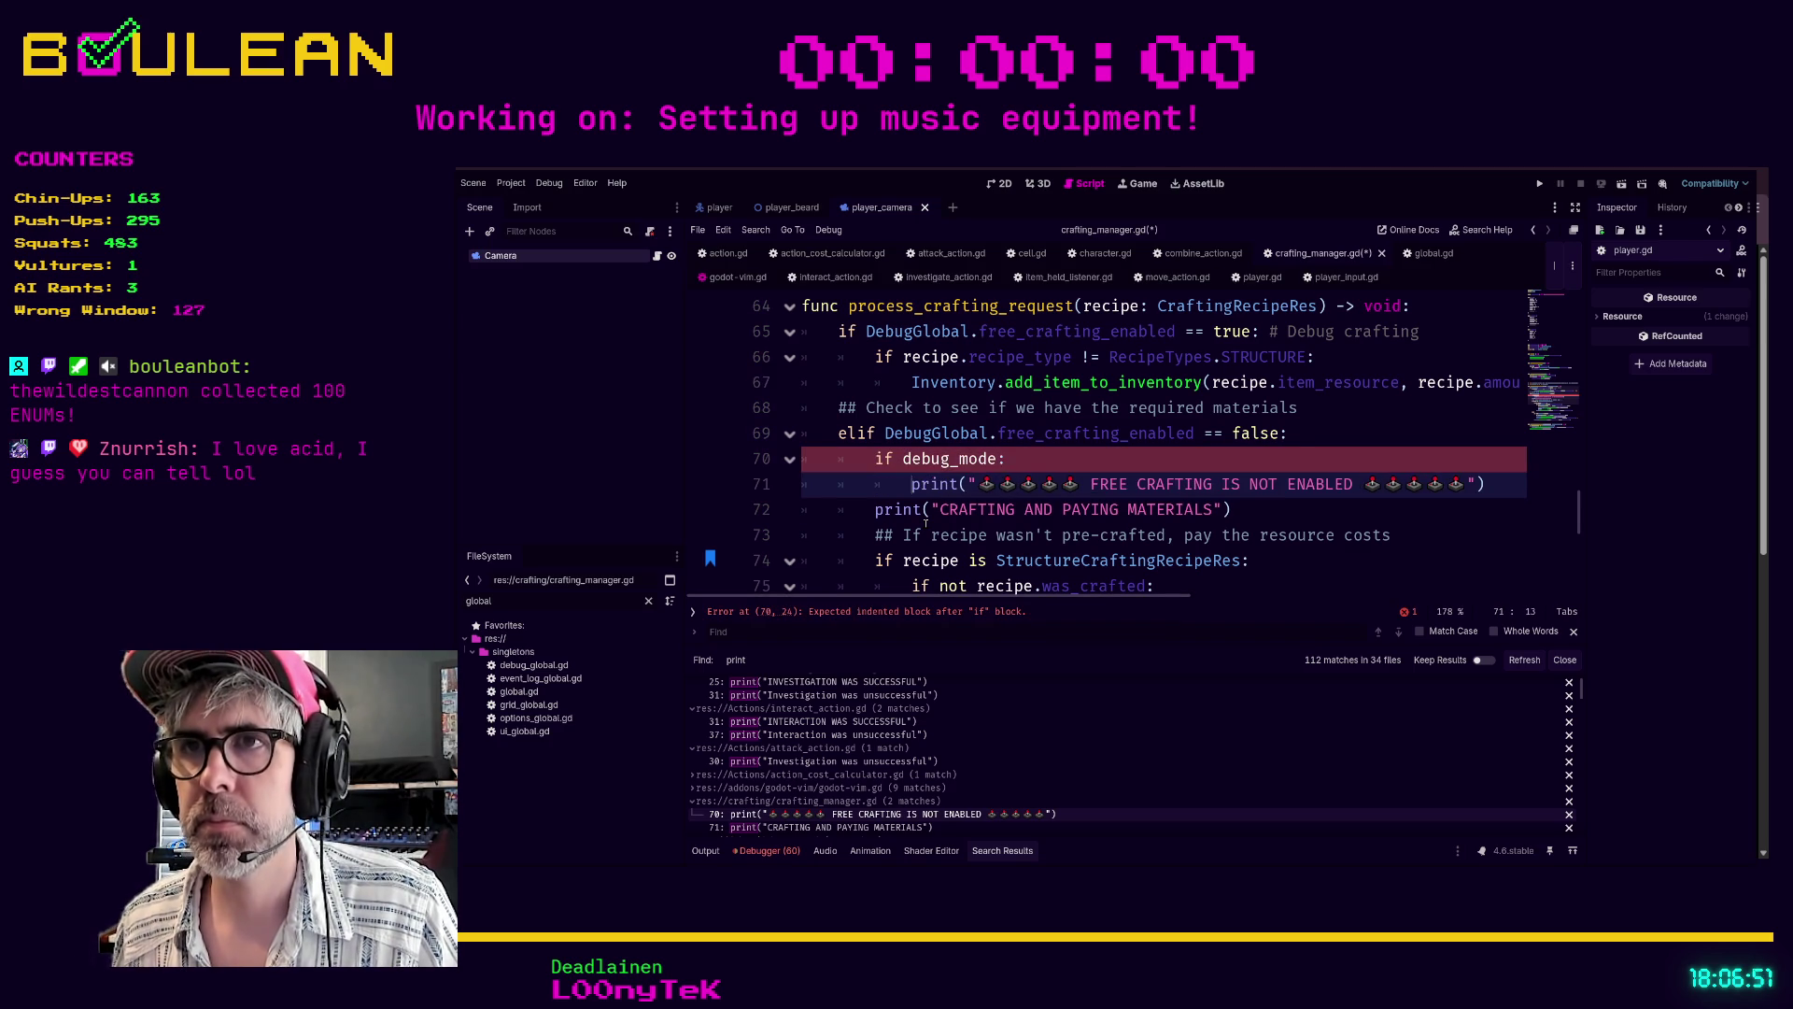
{"action": "key", "text": "j"}
{"action": "key", "text": "greater"}
{"action": "key", "text": "greater"}
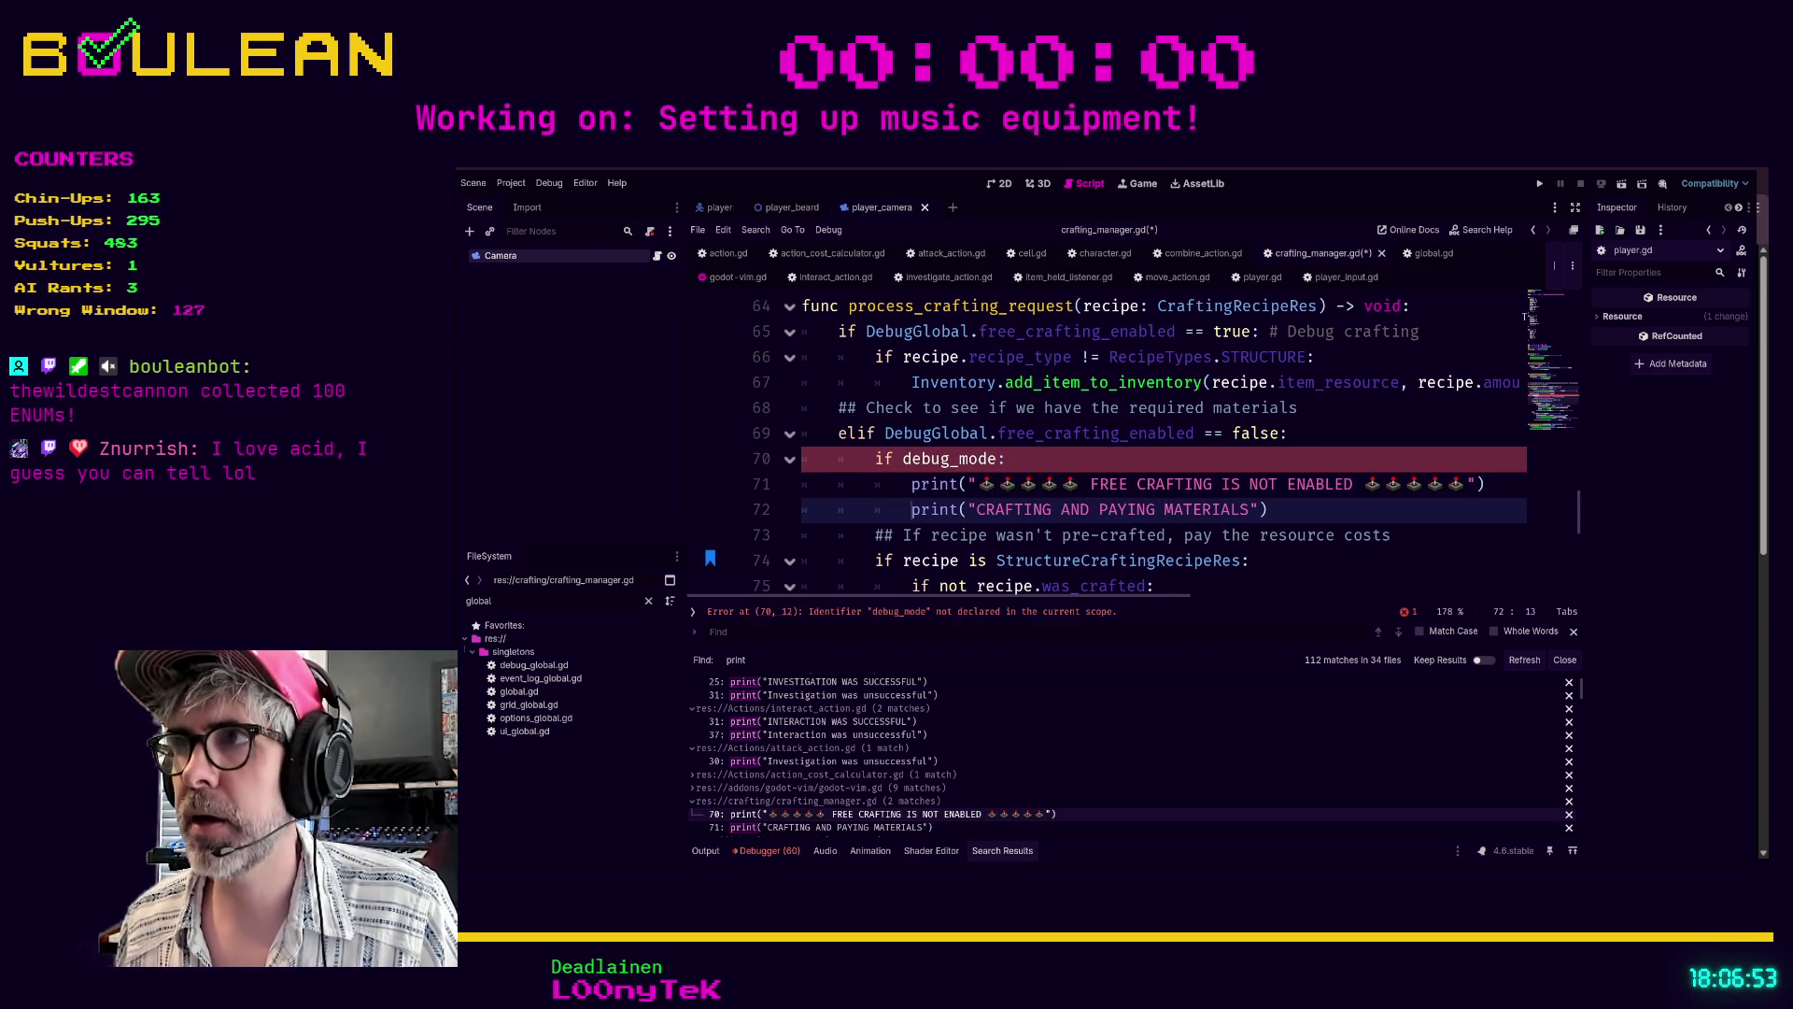
{"action": "scroll", "coordinate": [1107, 472], "scroll_direction": "up", "scroll_amount": 15}
{"action": "scroll", "coordinate": [1107, 472], "scroll_direction": "down", "scroll_amount": 7}
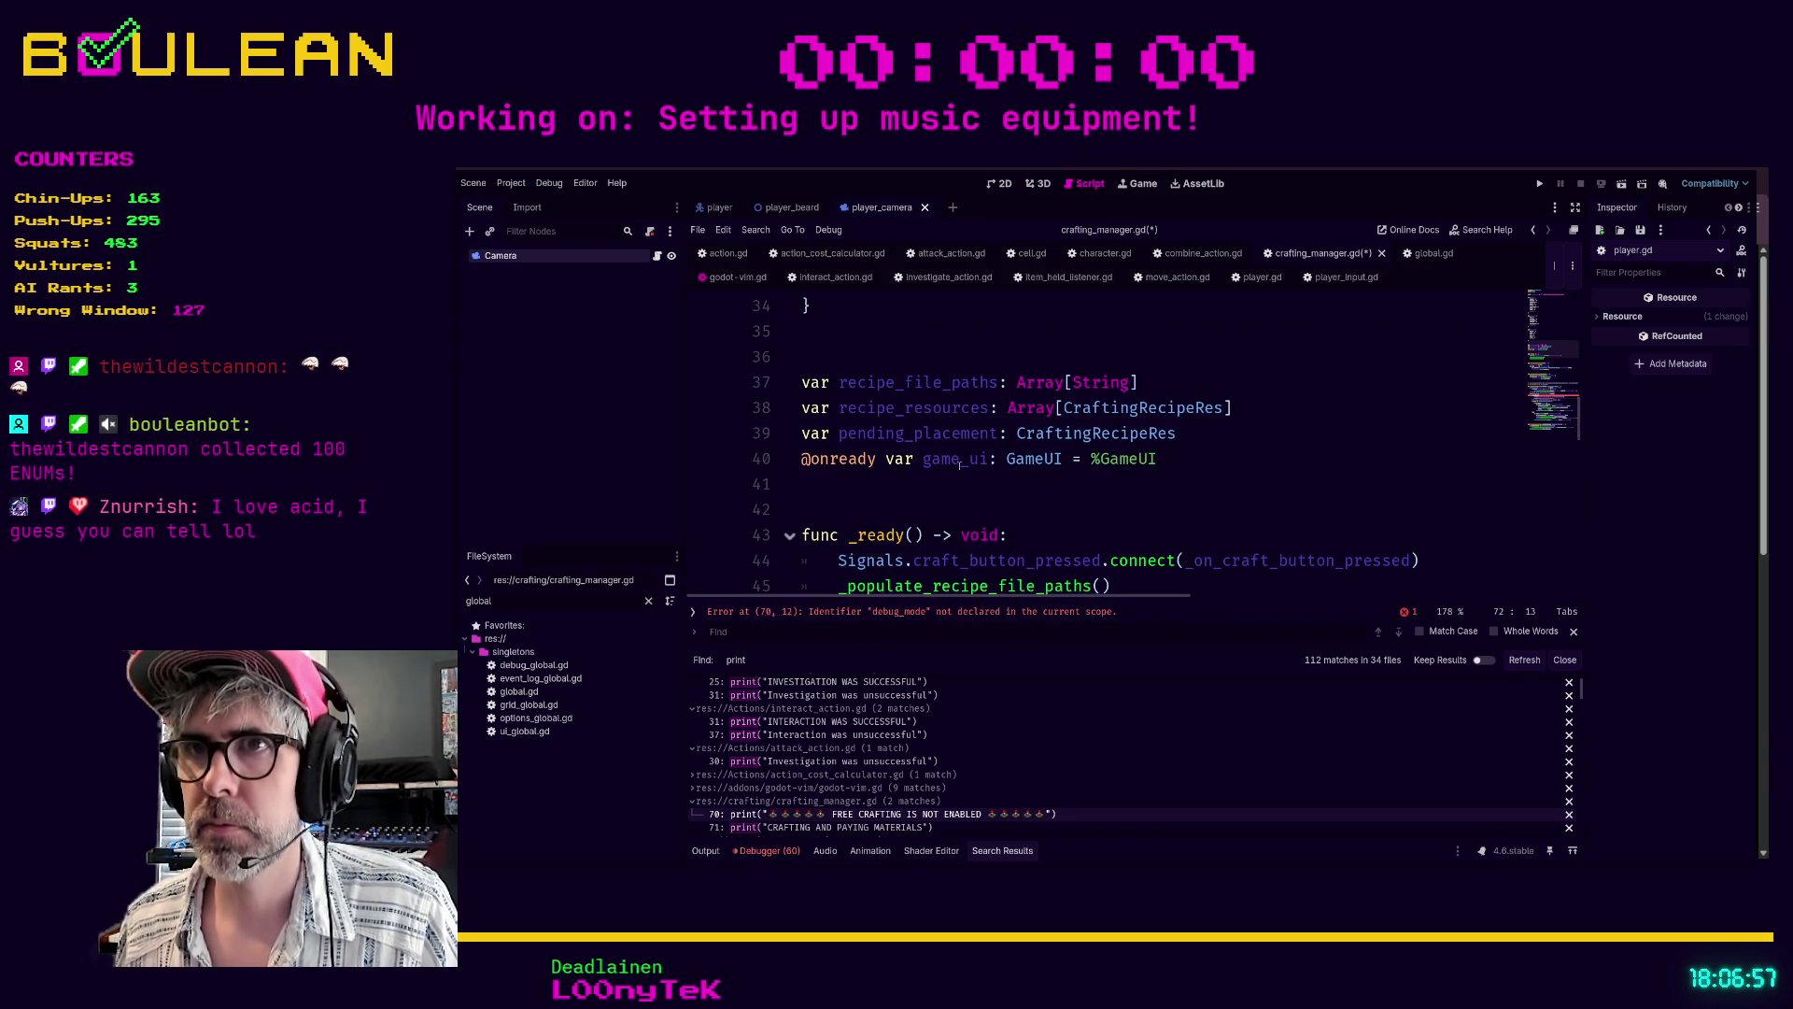
- Add var debug_mode: bool = false above the recipe variables and save crafting_manager.gd
{"action": "left_click", "coordinate": [1184, 437]}
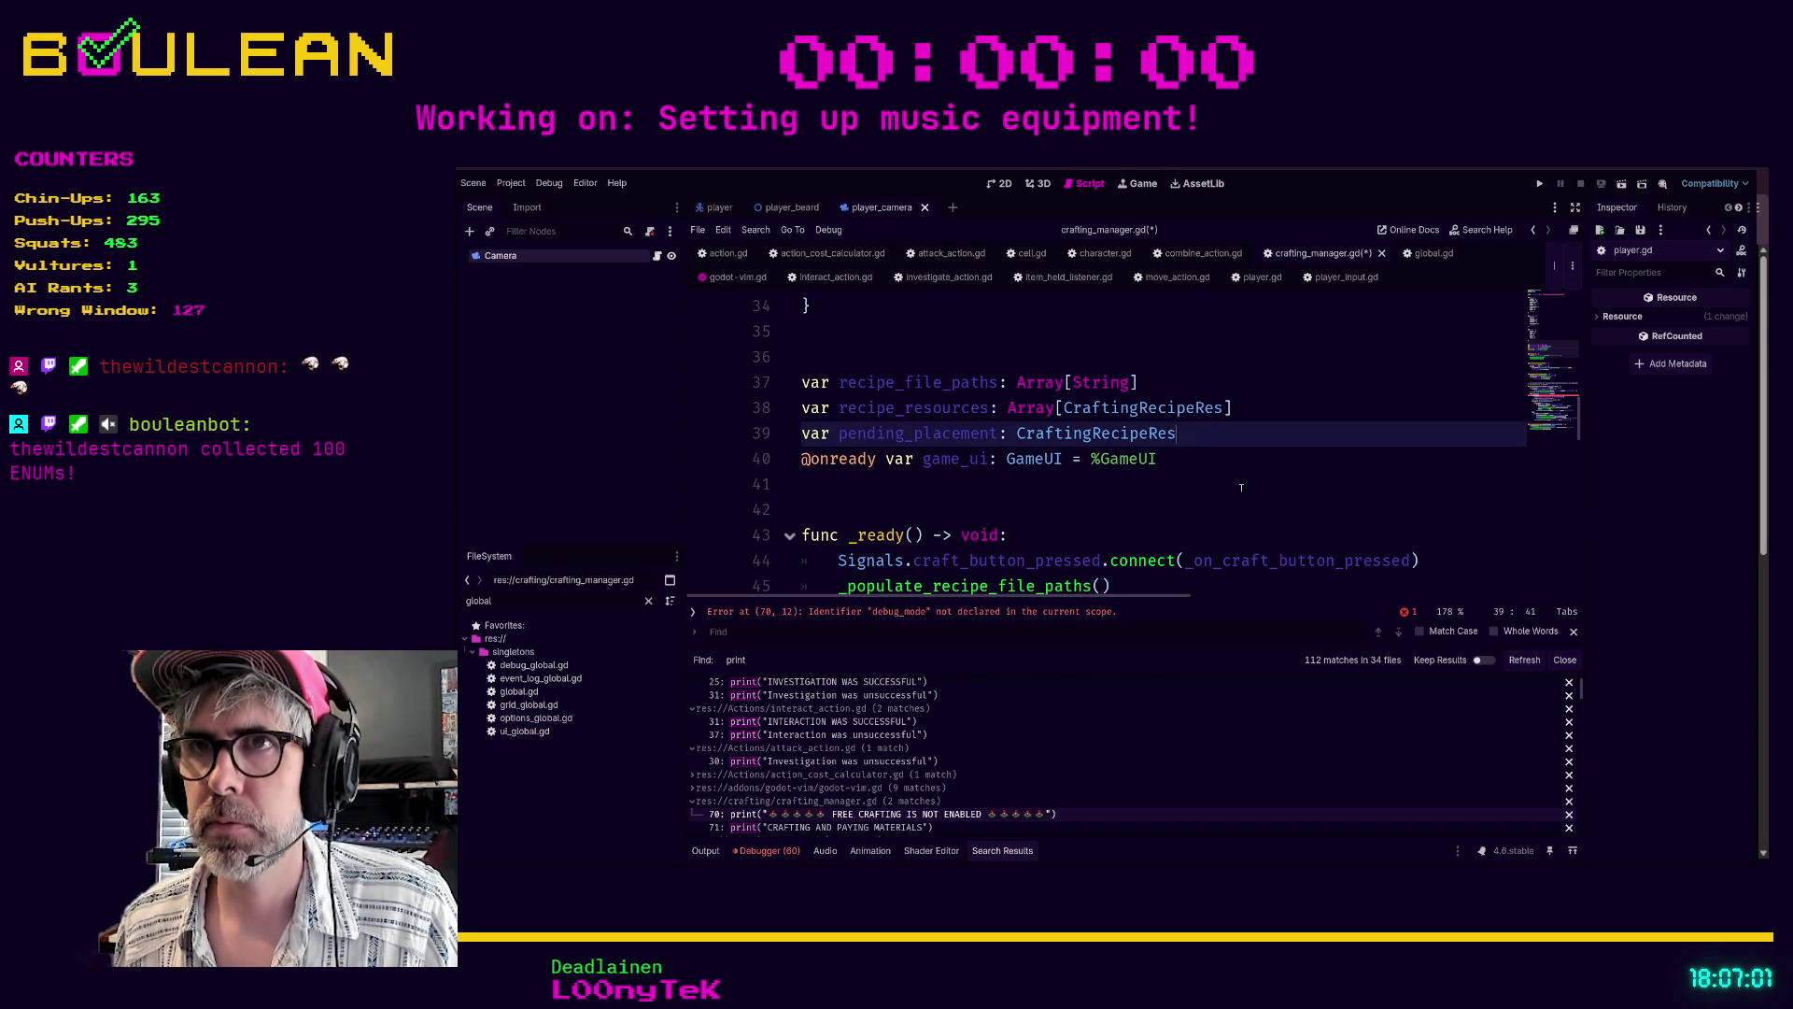
{"action": "key", "text": "Up"}
{"action": "key", "text": "Up"}
{"action": "key", "text": "Up"}
{"action": "key", "text": "Return"}
{"action": "key", "text": "Up"}
{"action": "type", "text": "var debug_mode: bool = false"}
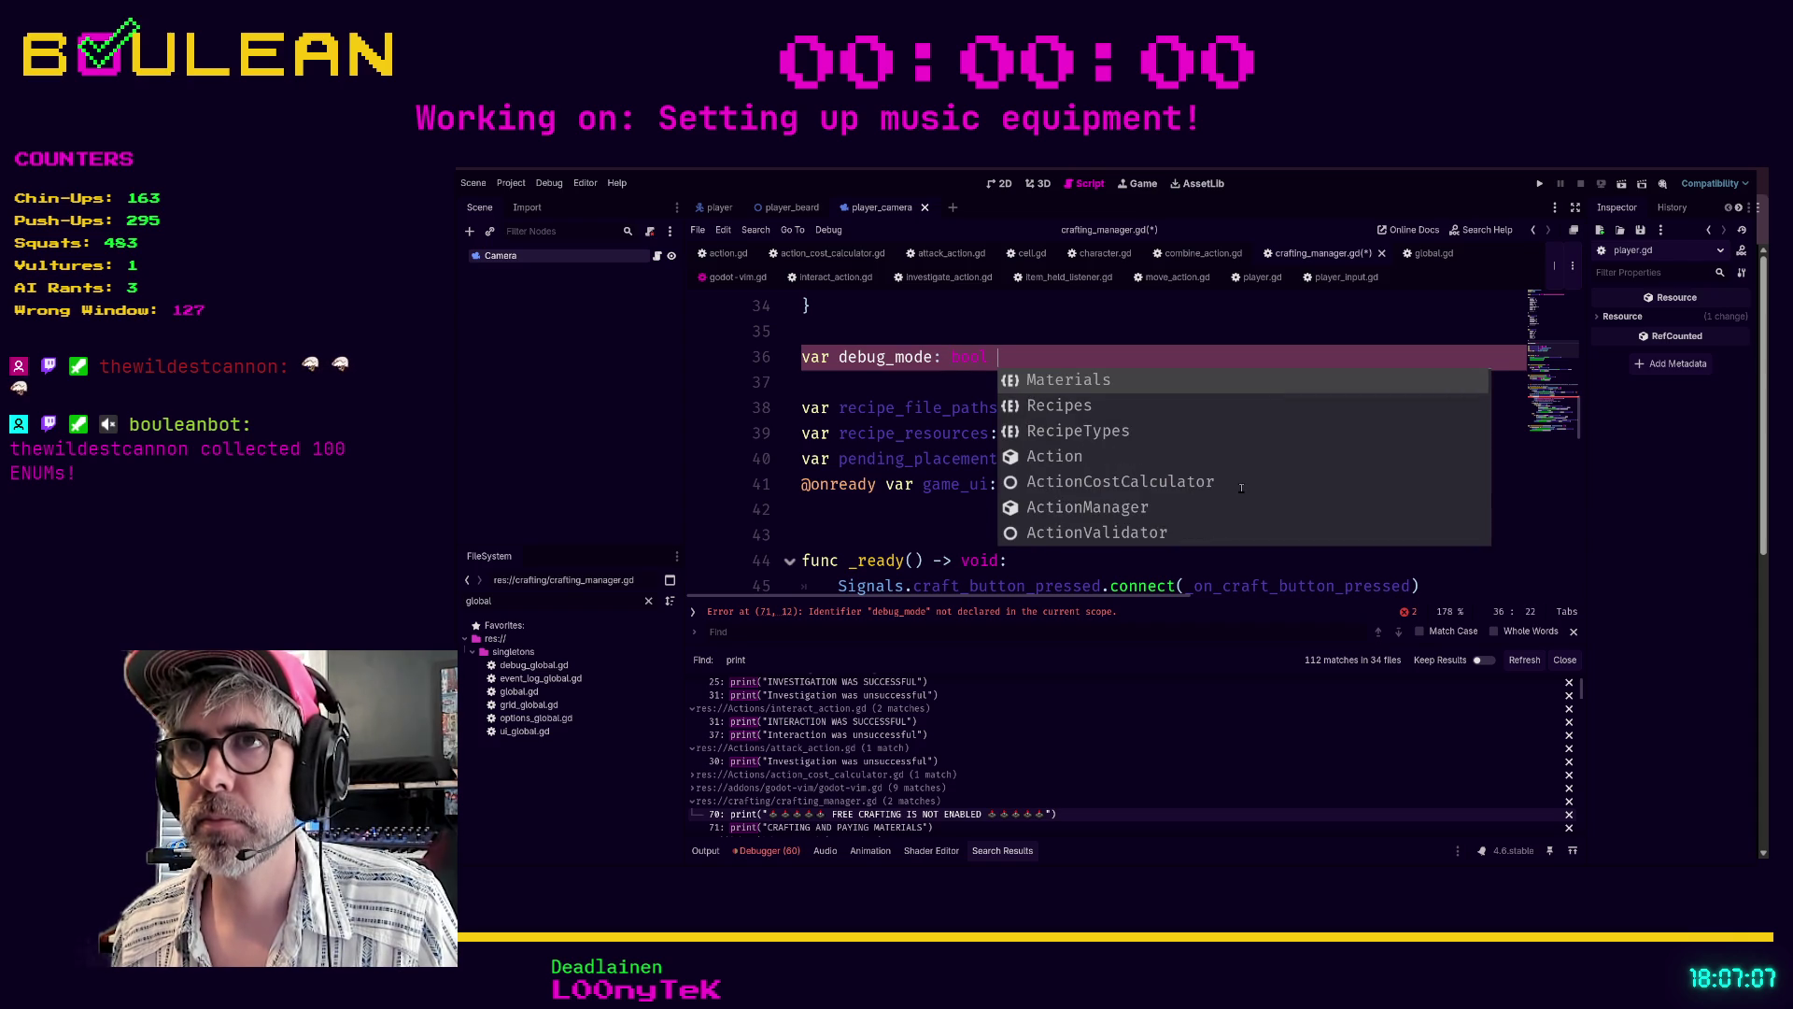
{"action": "key", "text": "Escape"}
{"action": "left_click", "coordinate": [1203, 510]}
{"action": "key", "text": "ctrl+s"}
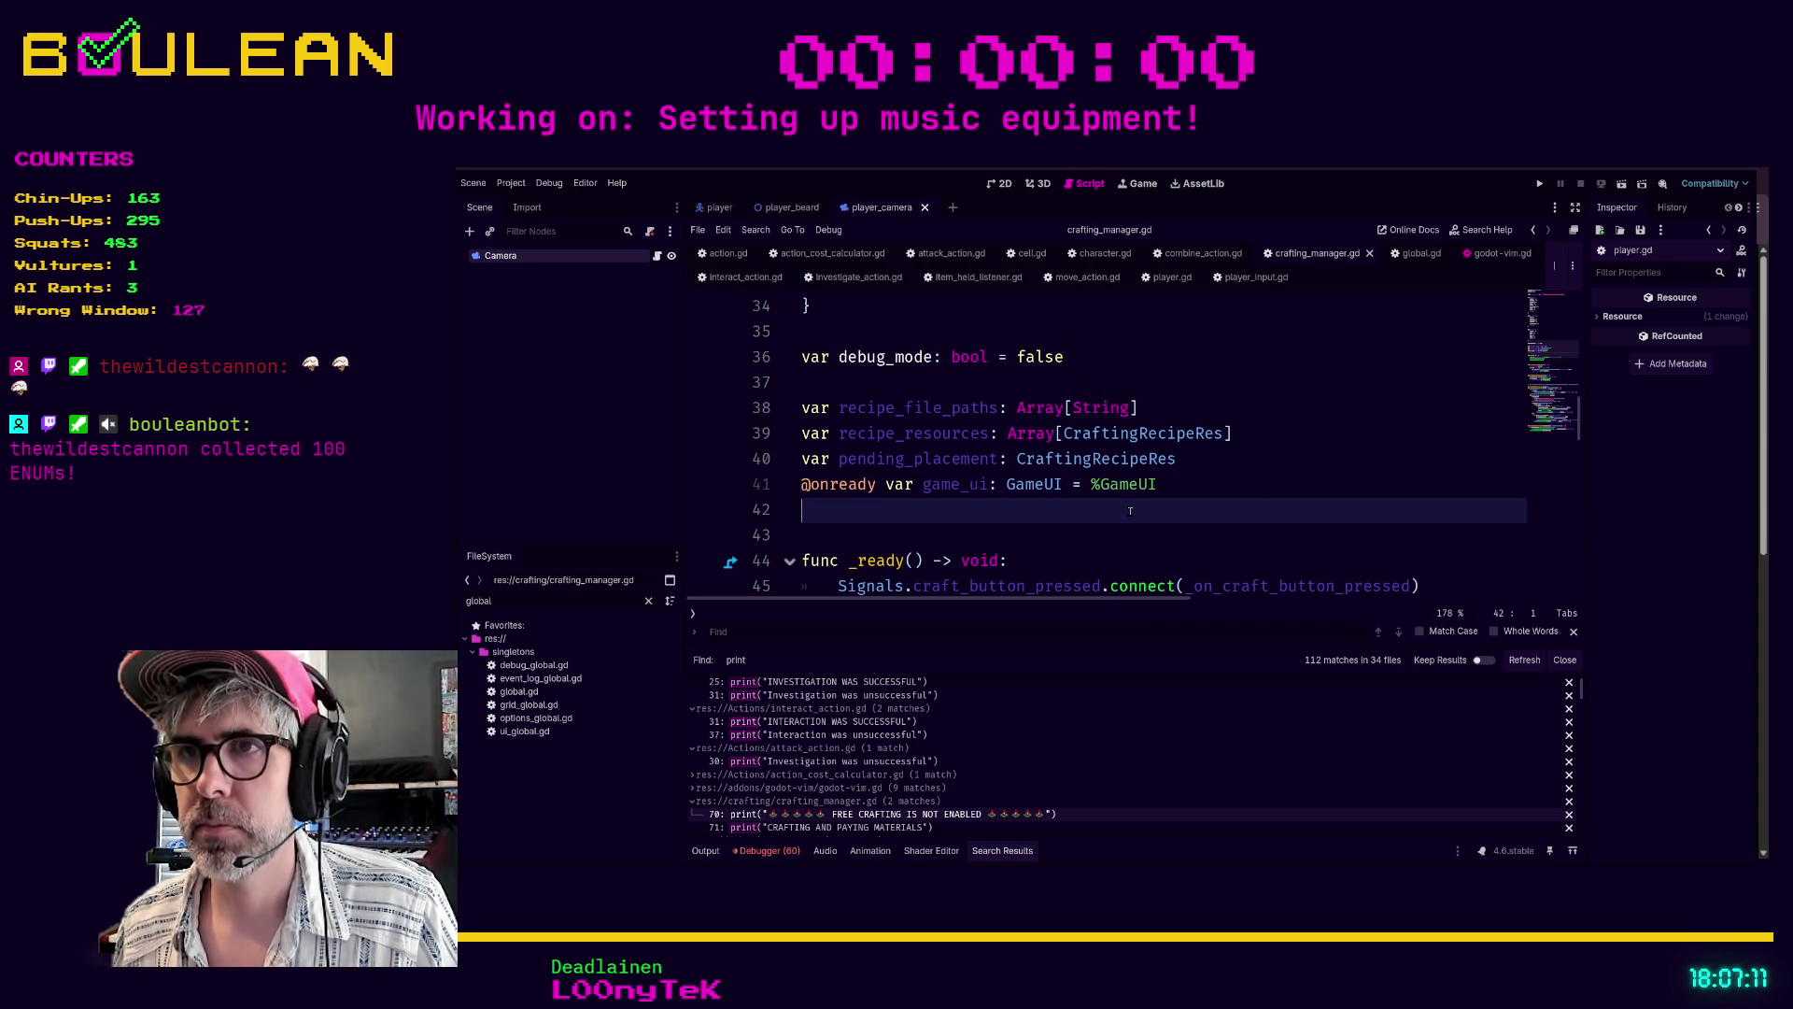
{"action": "scroll", "coordinate": [1130, 511], "scroll_direction": "down", "scroll_amount": 10}
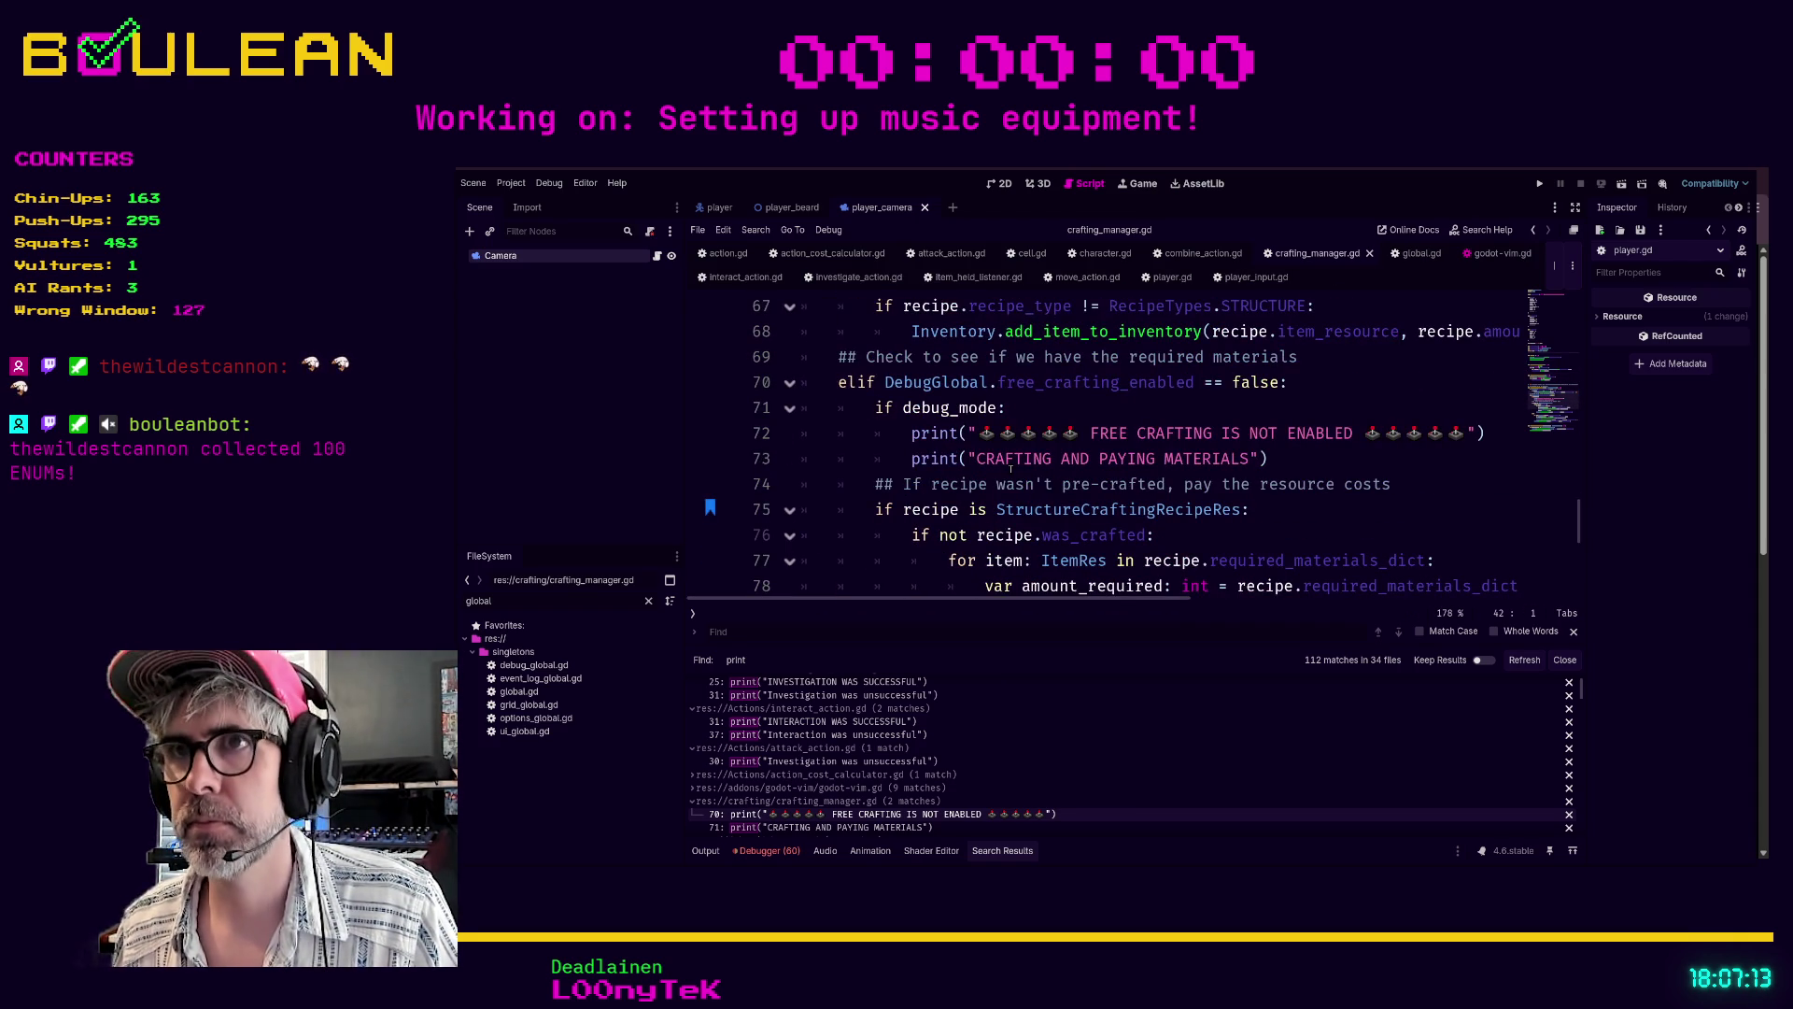
{"action": "scroll", "coordinate": [1011, 469], "scroll_direction": "down", "scroll_amount": 5}
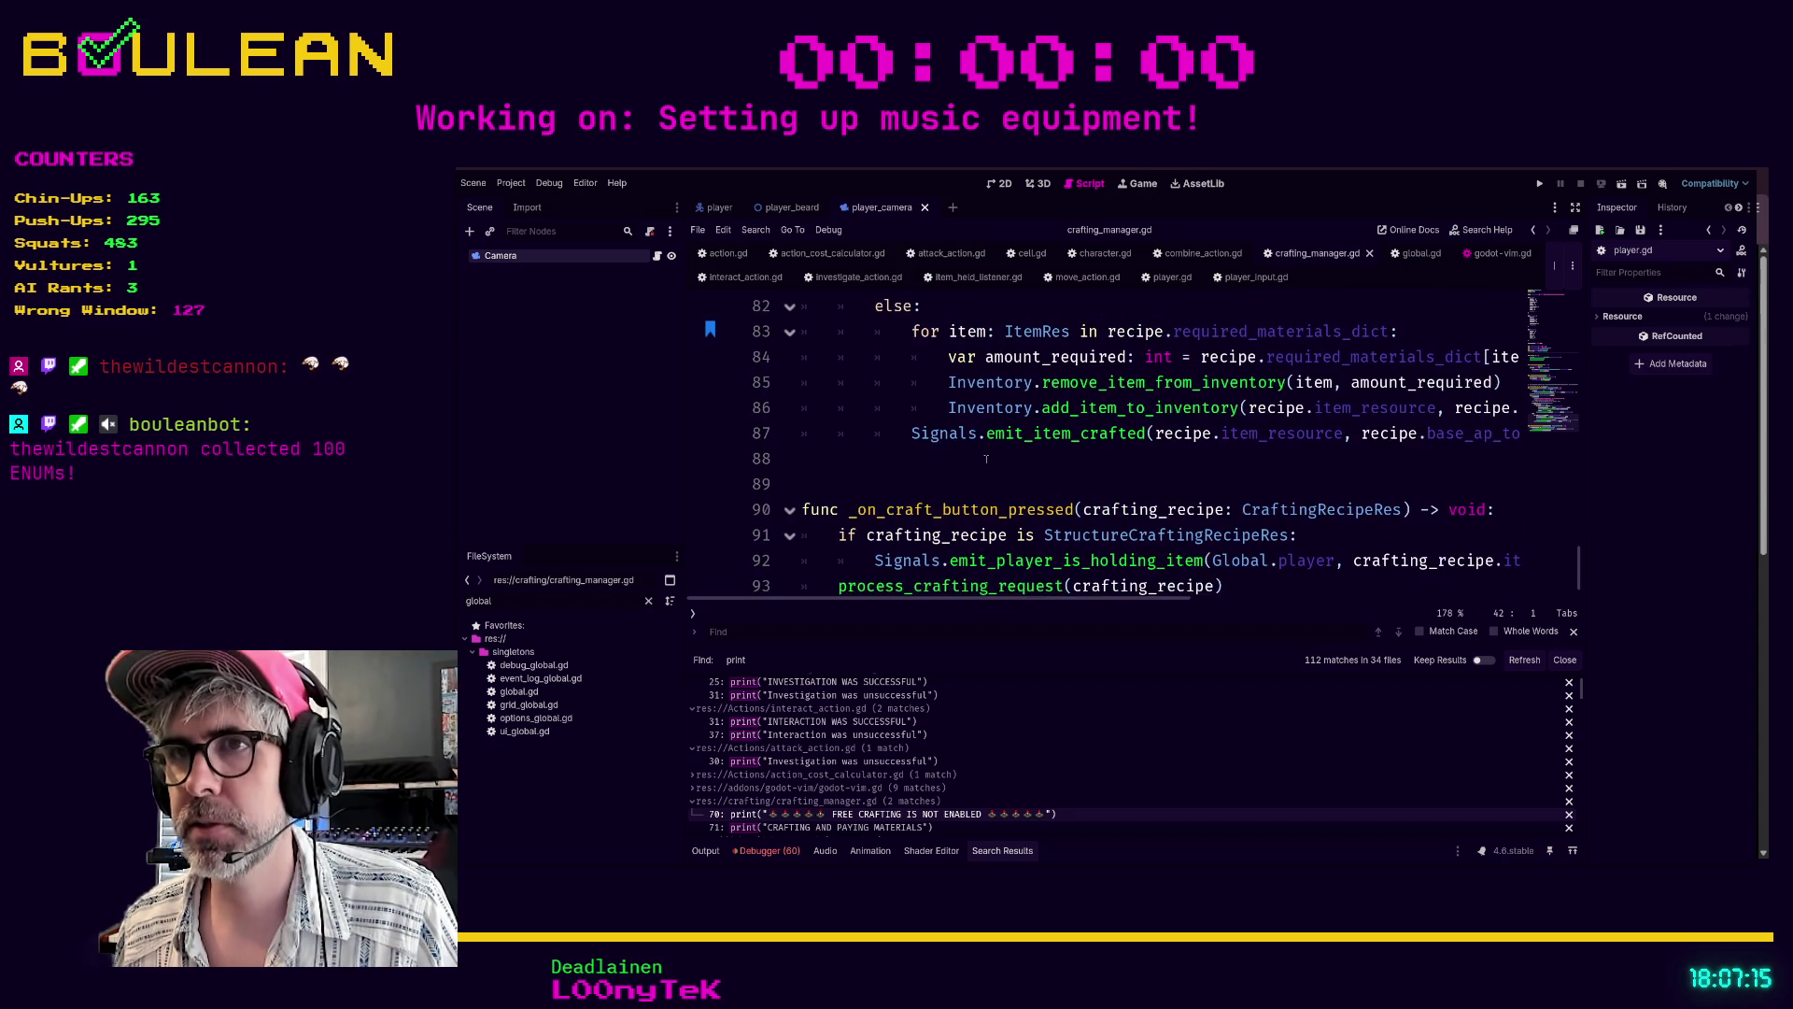
- Enlarge the Search Results panel and open debugger.gd at its line 39 CELL TO DELETE print
{"action": "scroll", "coordinate": [1000, 464], "scroll_direction": "down", "scroll_amount": 1}
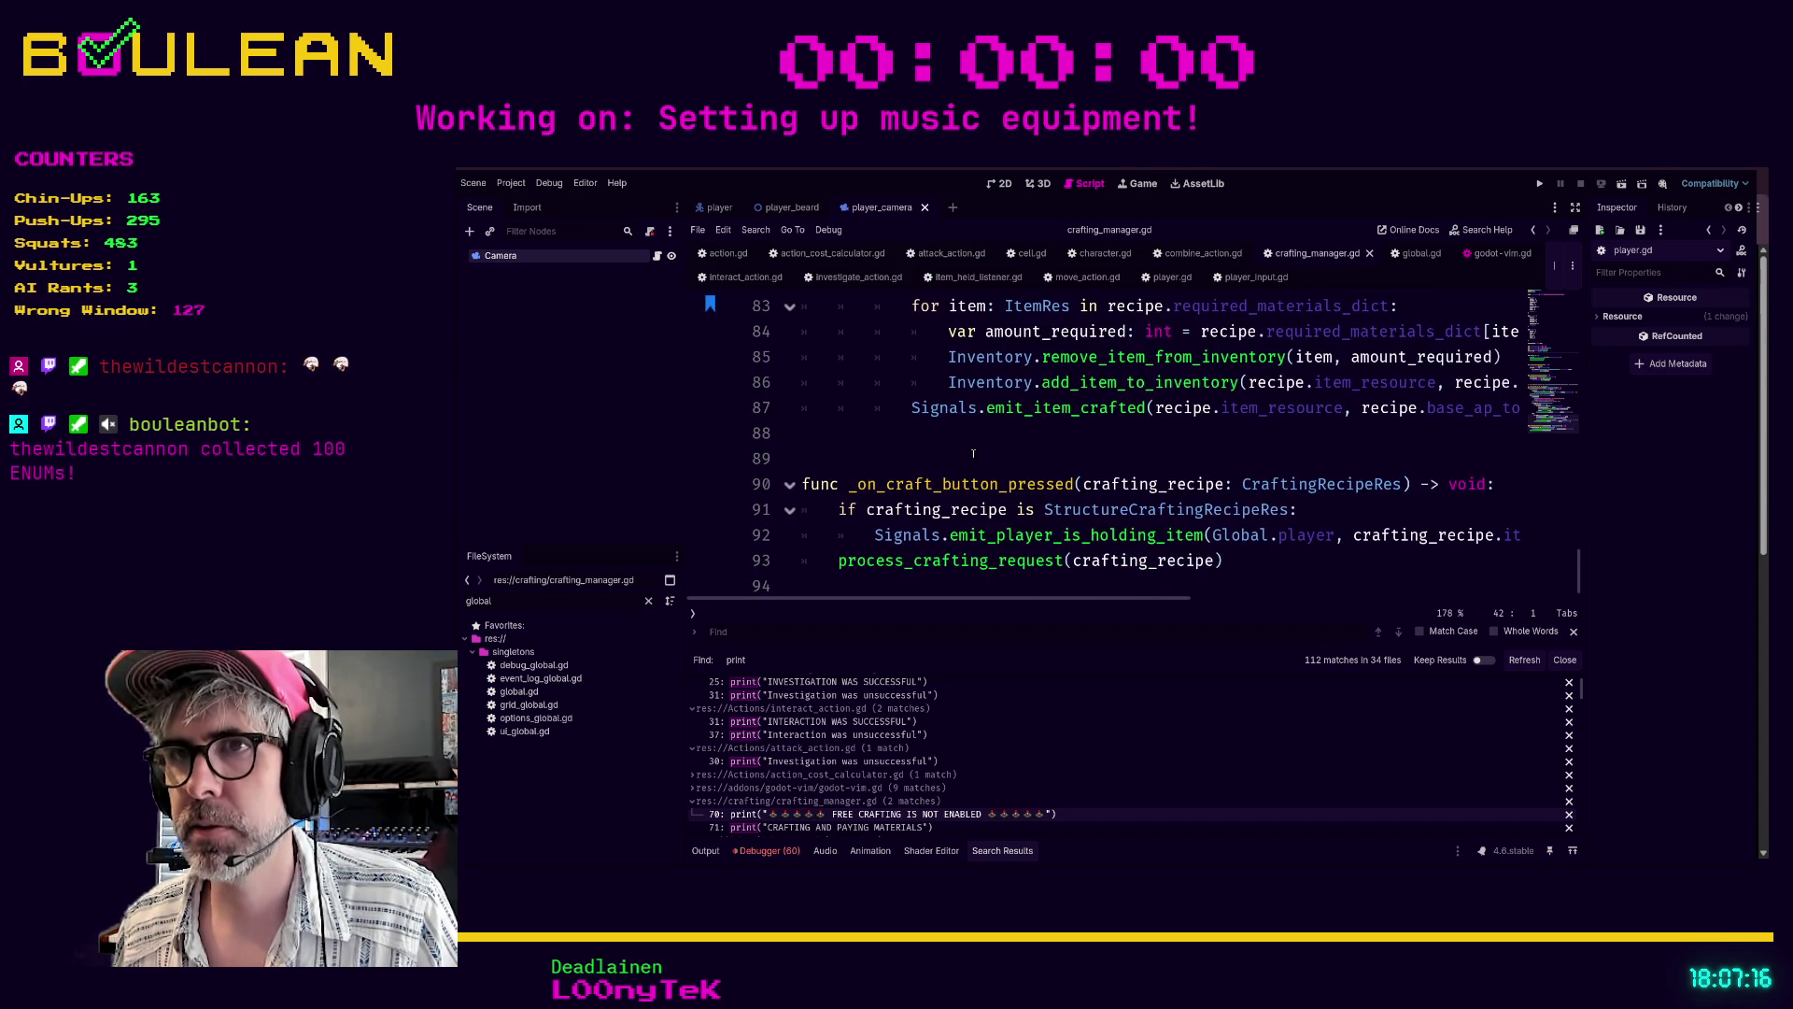
{"action": "left_click", "coordinate": [1254, 581]}
{"action": "scroll", "coordinate": [856, 764], "scroll_direction": "down", "scroll_amount": 2}
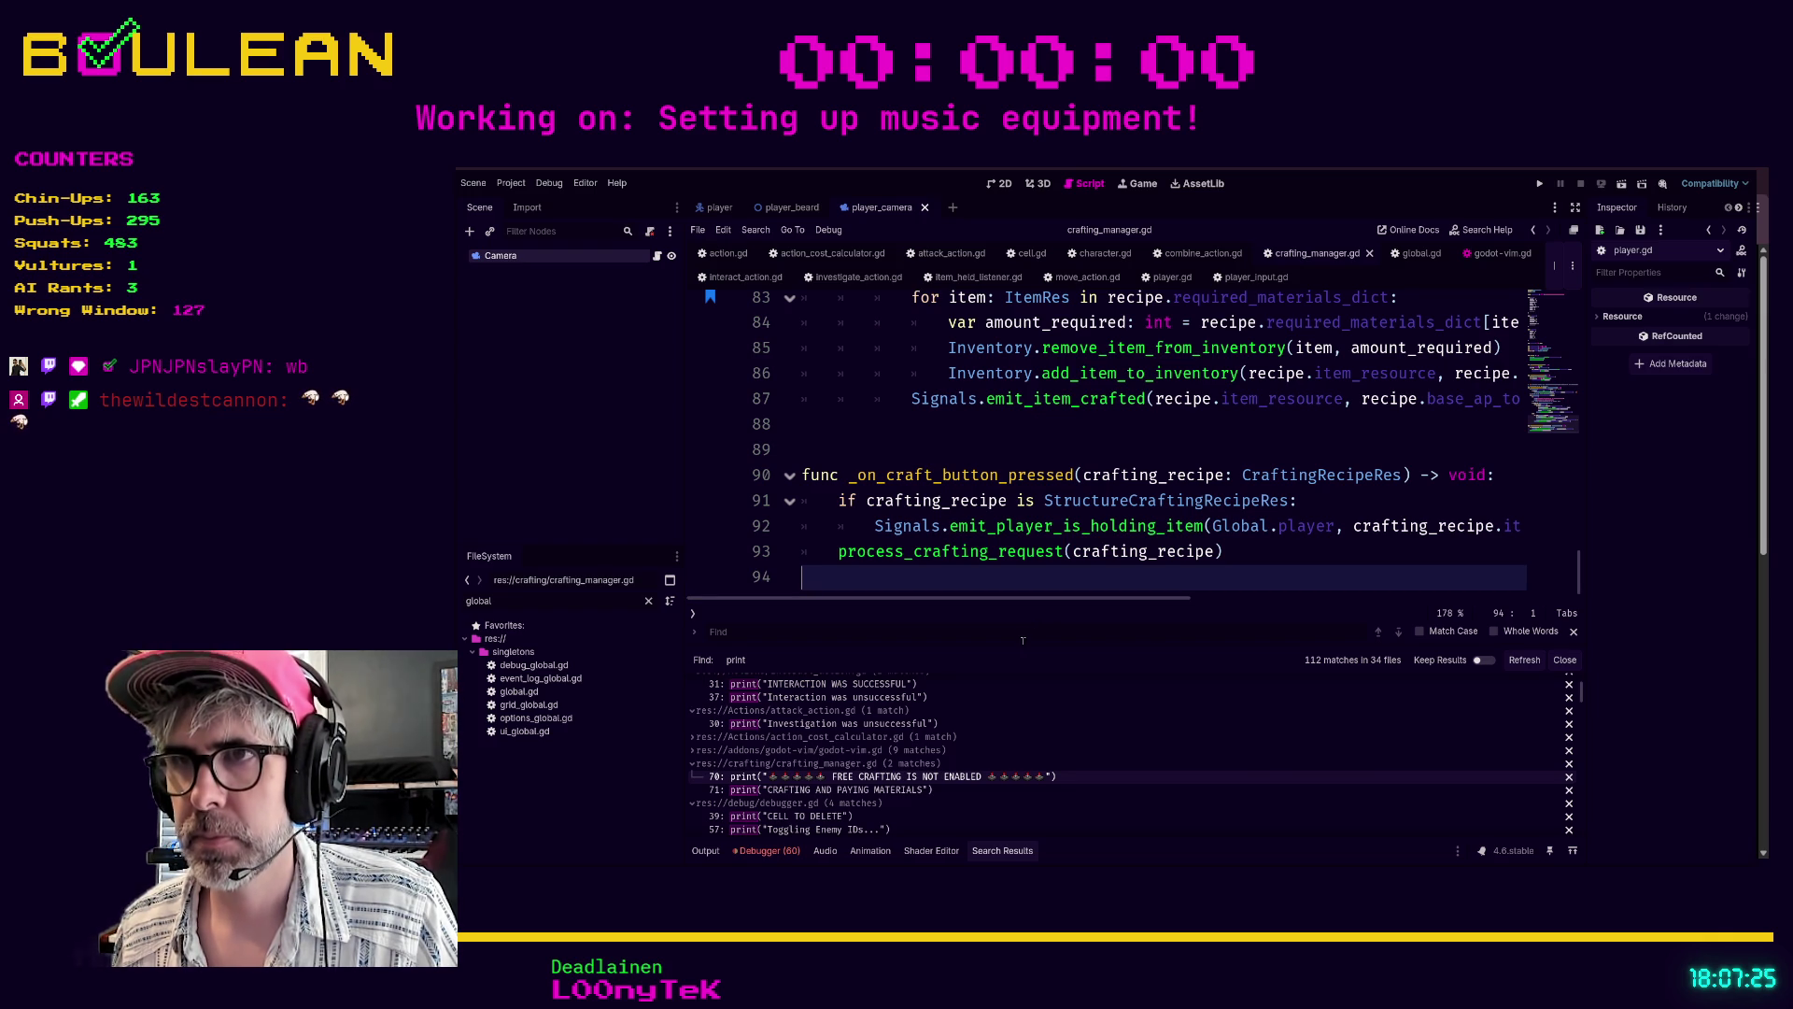
{"action": "left_click_drag", "start_coordinate": [1020, 645], "coordinate": [1020, 547]}
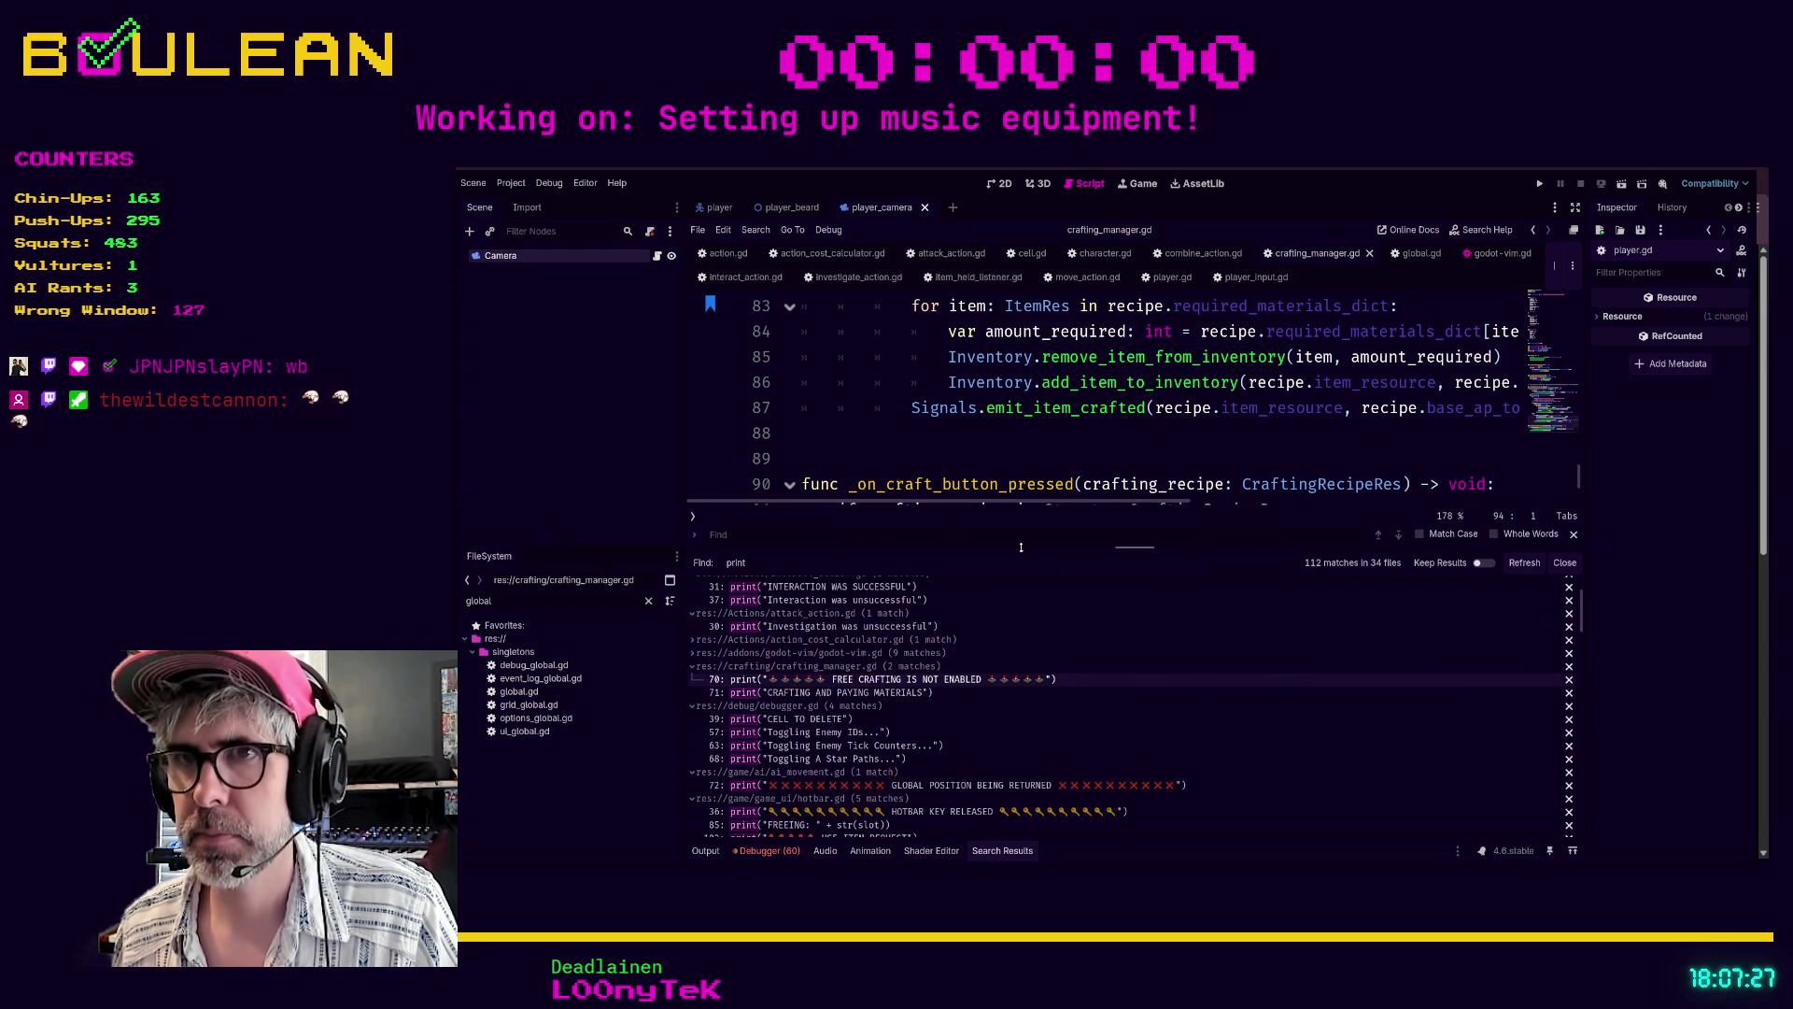
{"action": "left_click", "coordinate": [841, 693]}
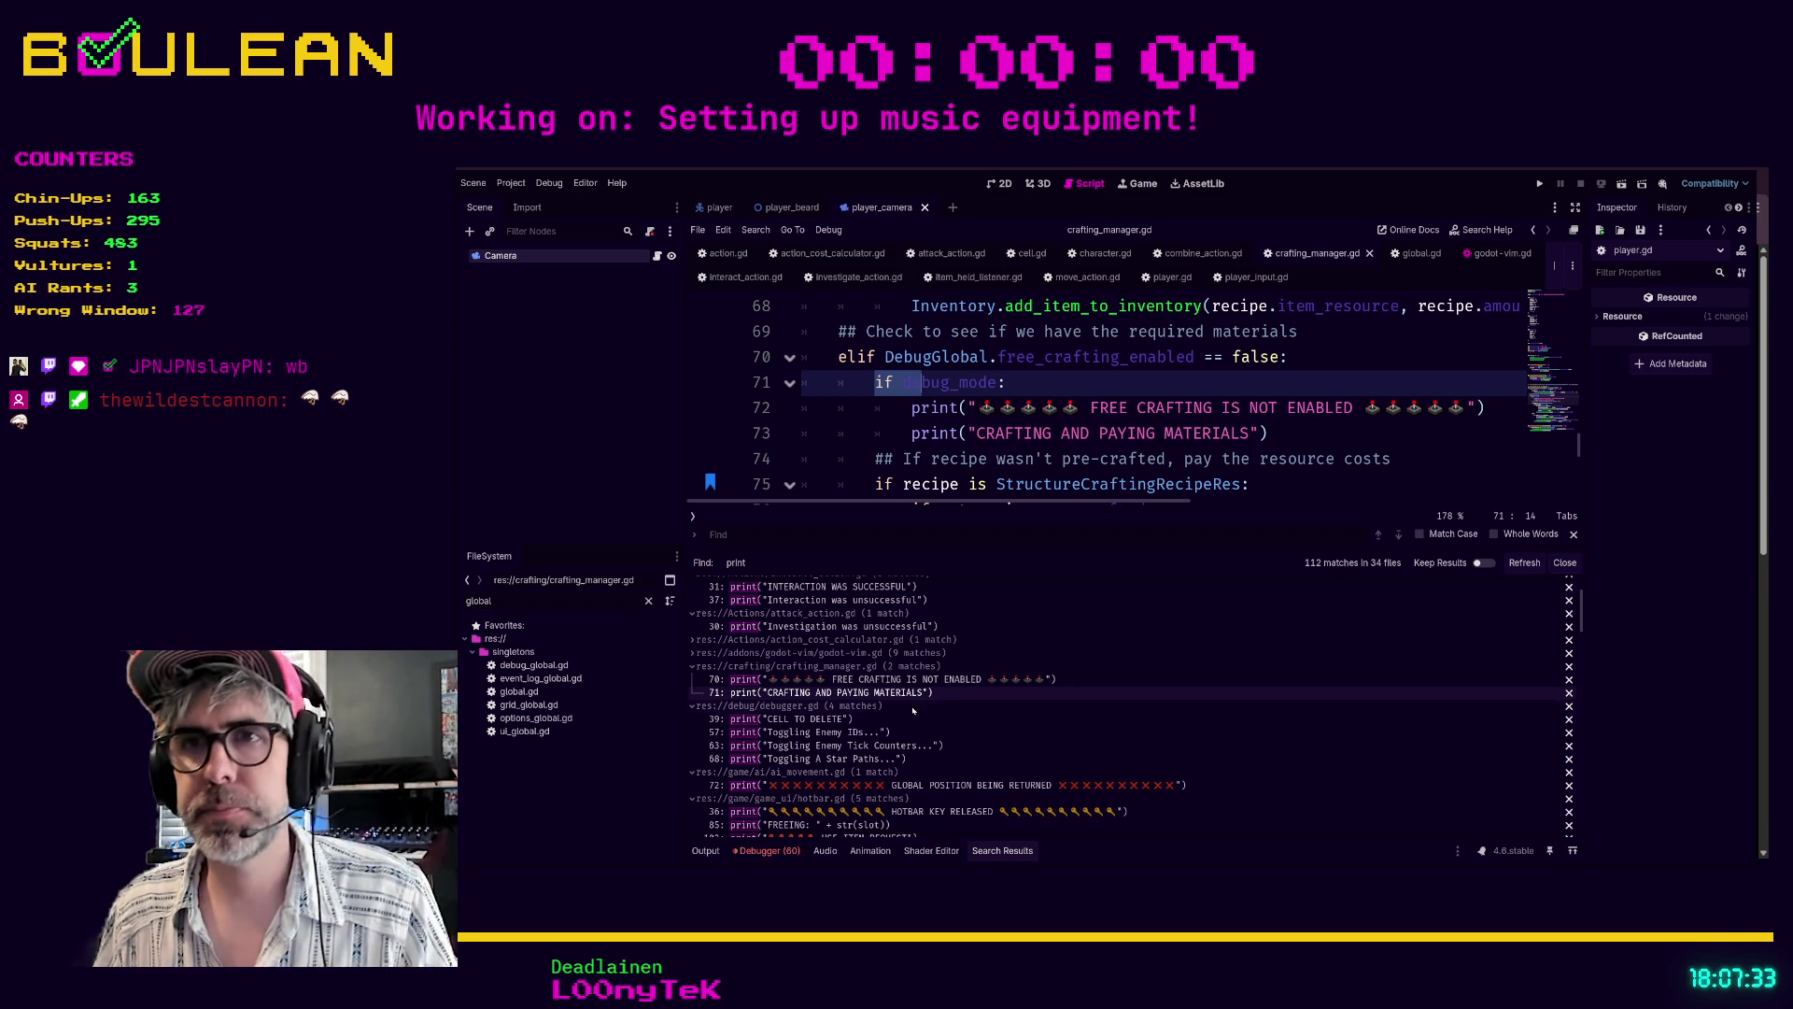
{"action": "left_click", "coordinate": [864, 719]}
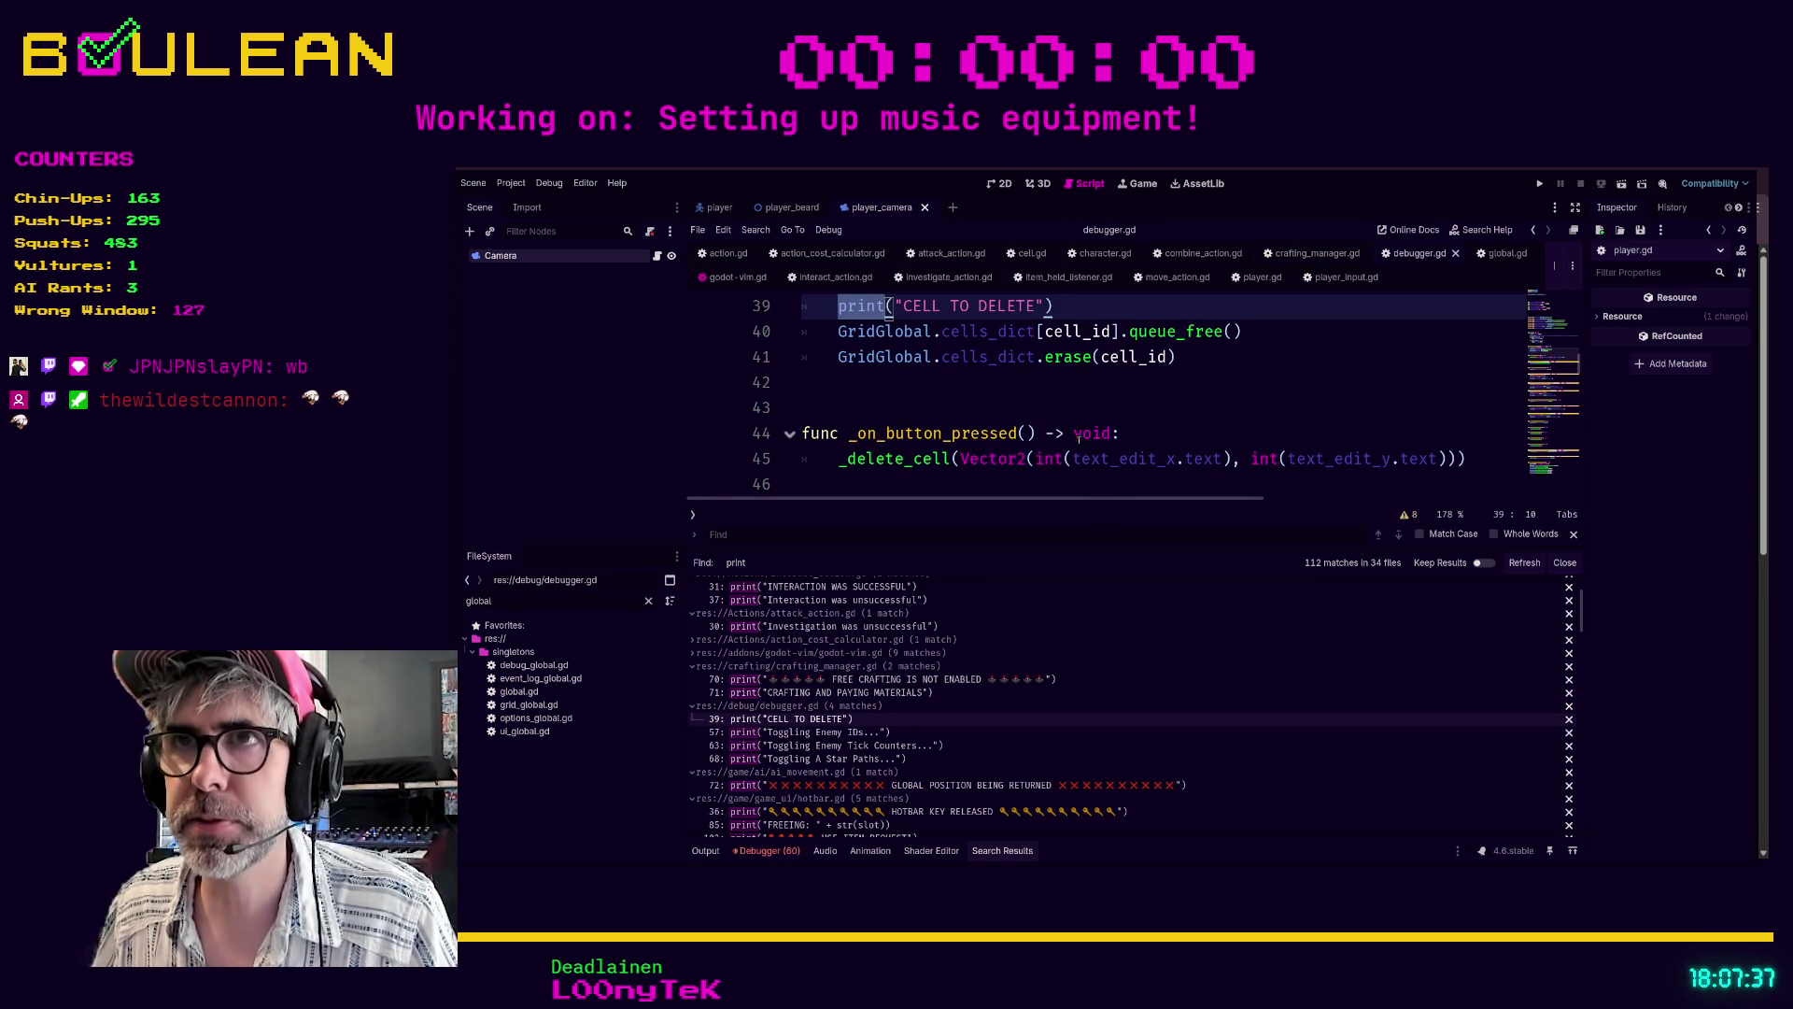
- Delete the CELL TO DELETE print from _delete_cell and jump to the line 57 Toggling Enemy IDs print
{"action": "scroll", "coordinate": [1029, 420], "scroll_direction": "up", "scroll_amount": 1}
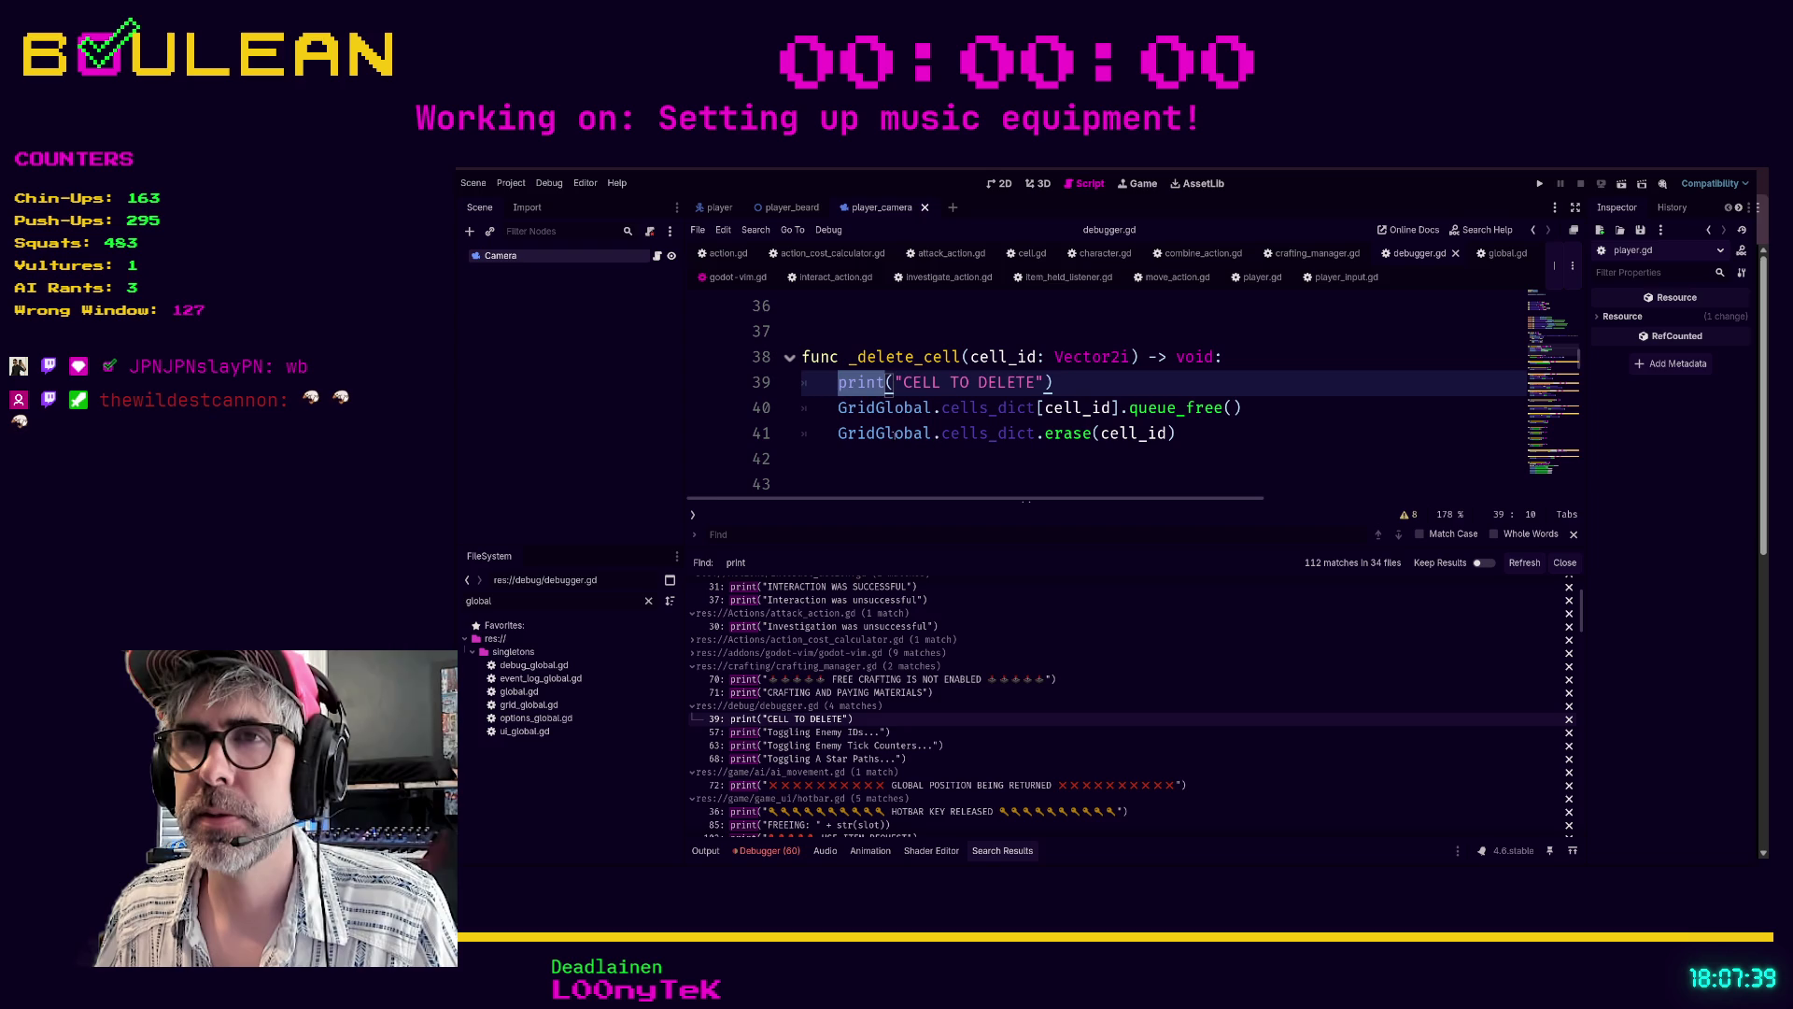
{"action": "key", "text": "Left"}
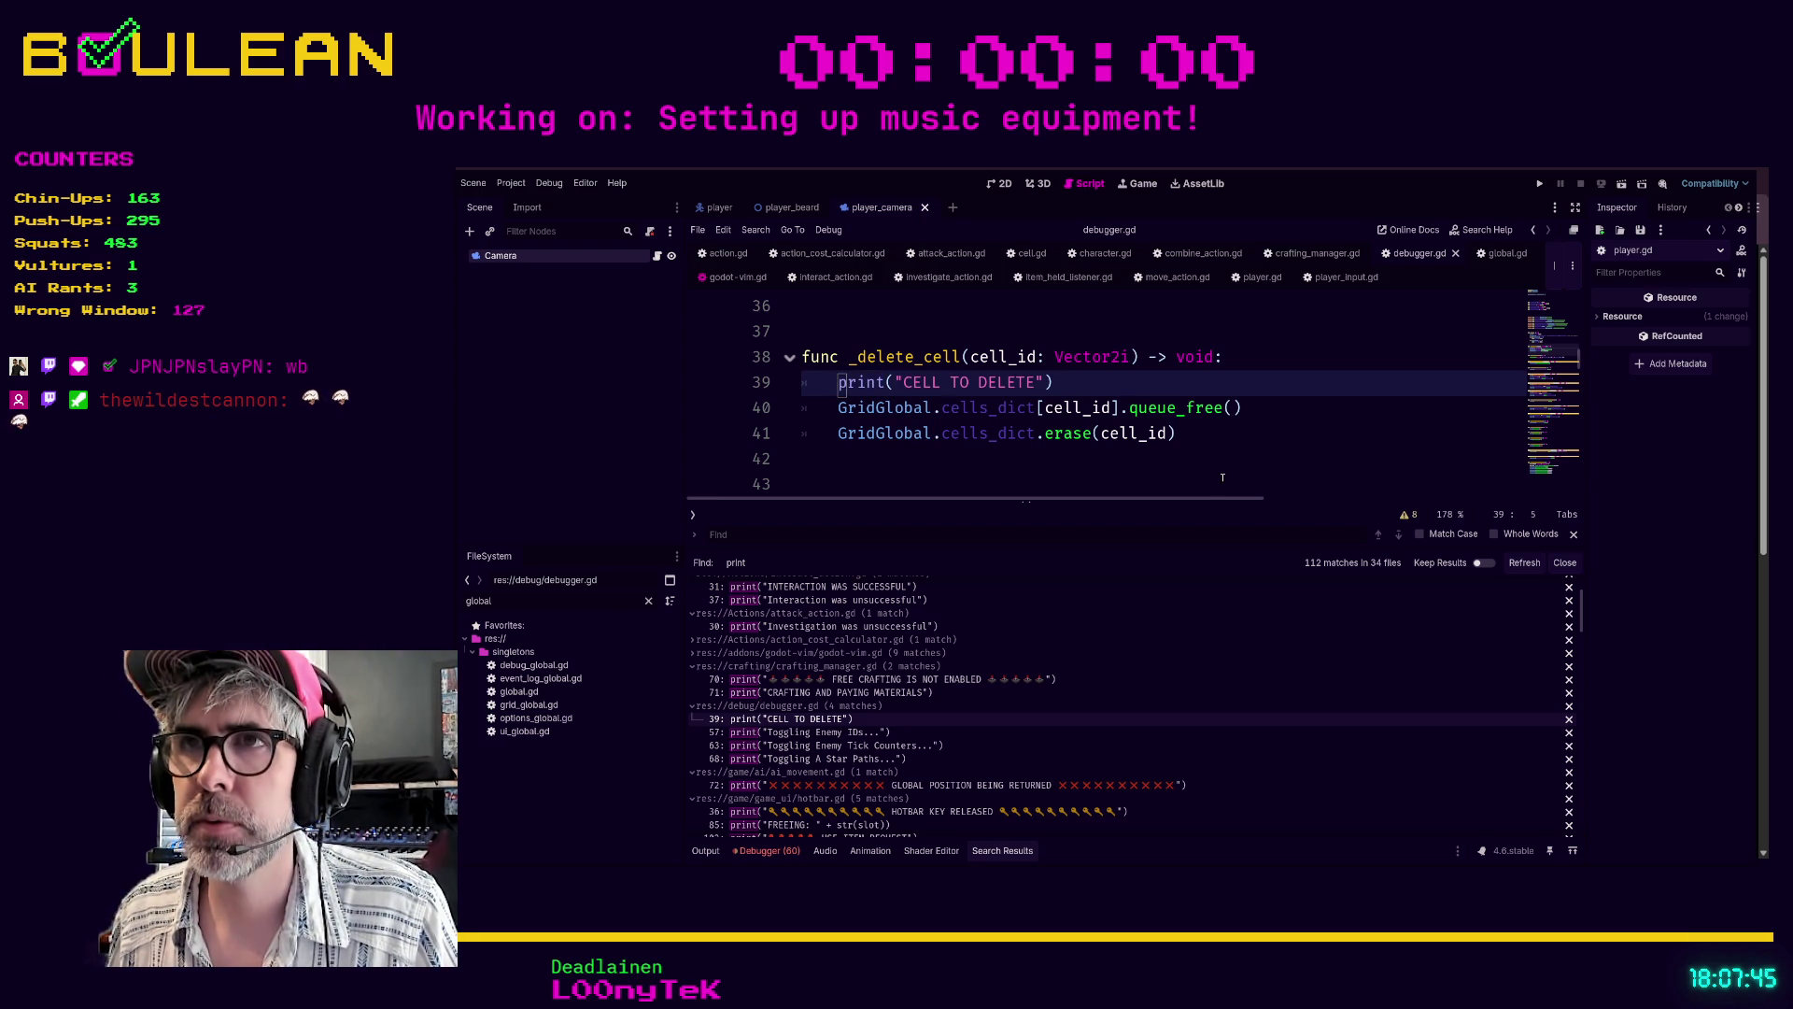
{"action": "key", "text": "d"}
{"action": "key", "text": "d"}
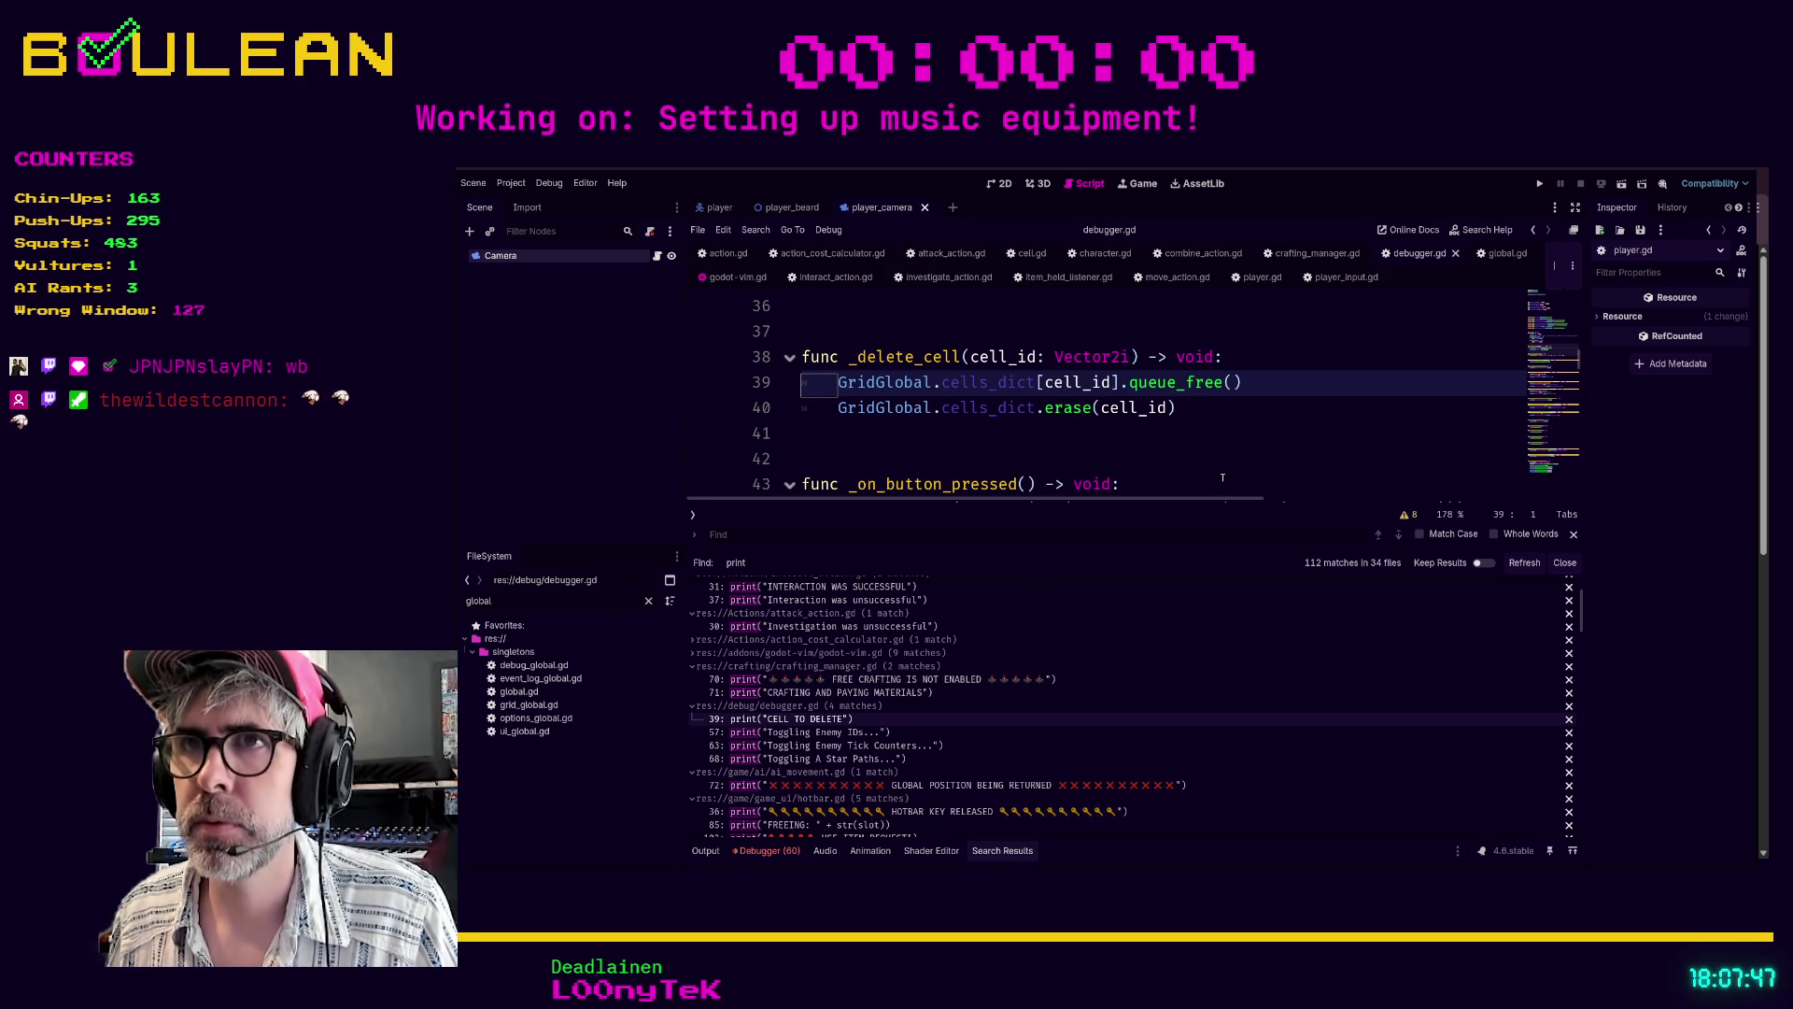
{"action": "left_click", "coordinate": [1090, 458]}
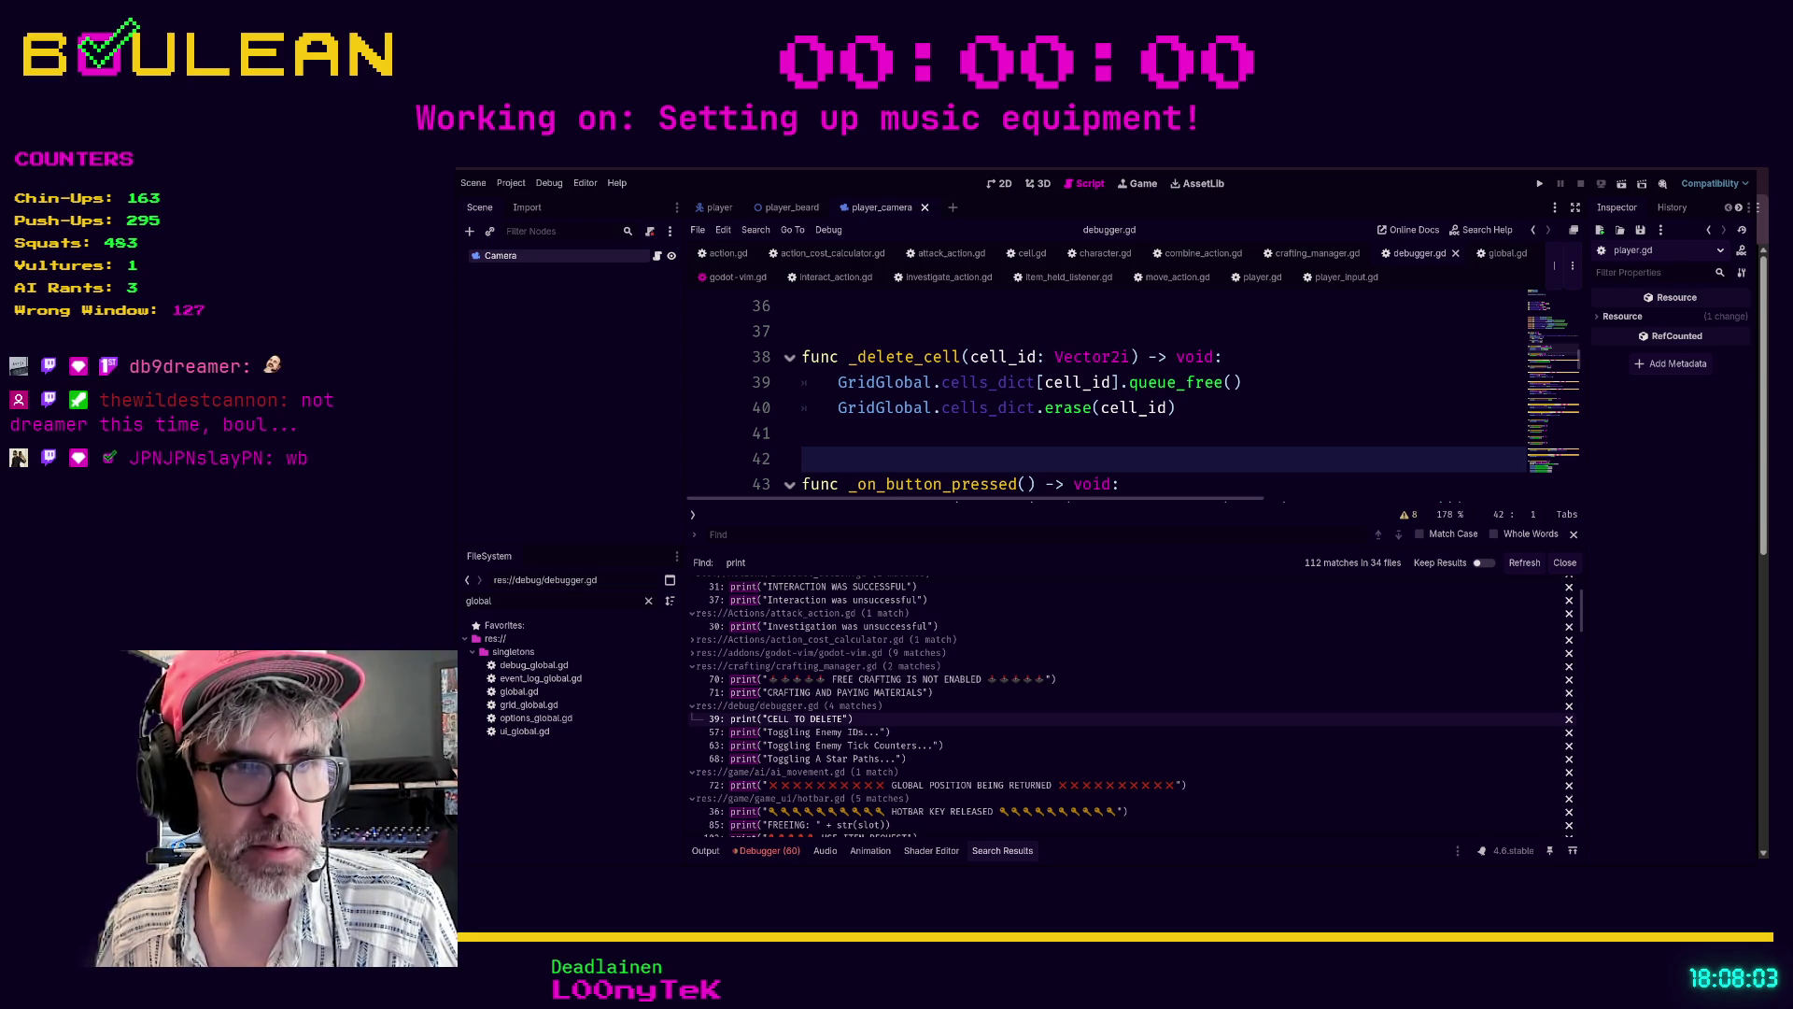
{"action": "scroll", "coordinate": [1121, 710], "scroll_direction": "down", "scroll_amount": 1}
{"action": "left_click", "coordinate": [885, 434]}
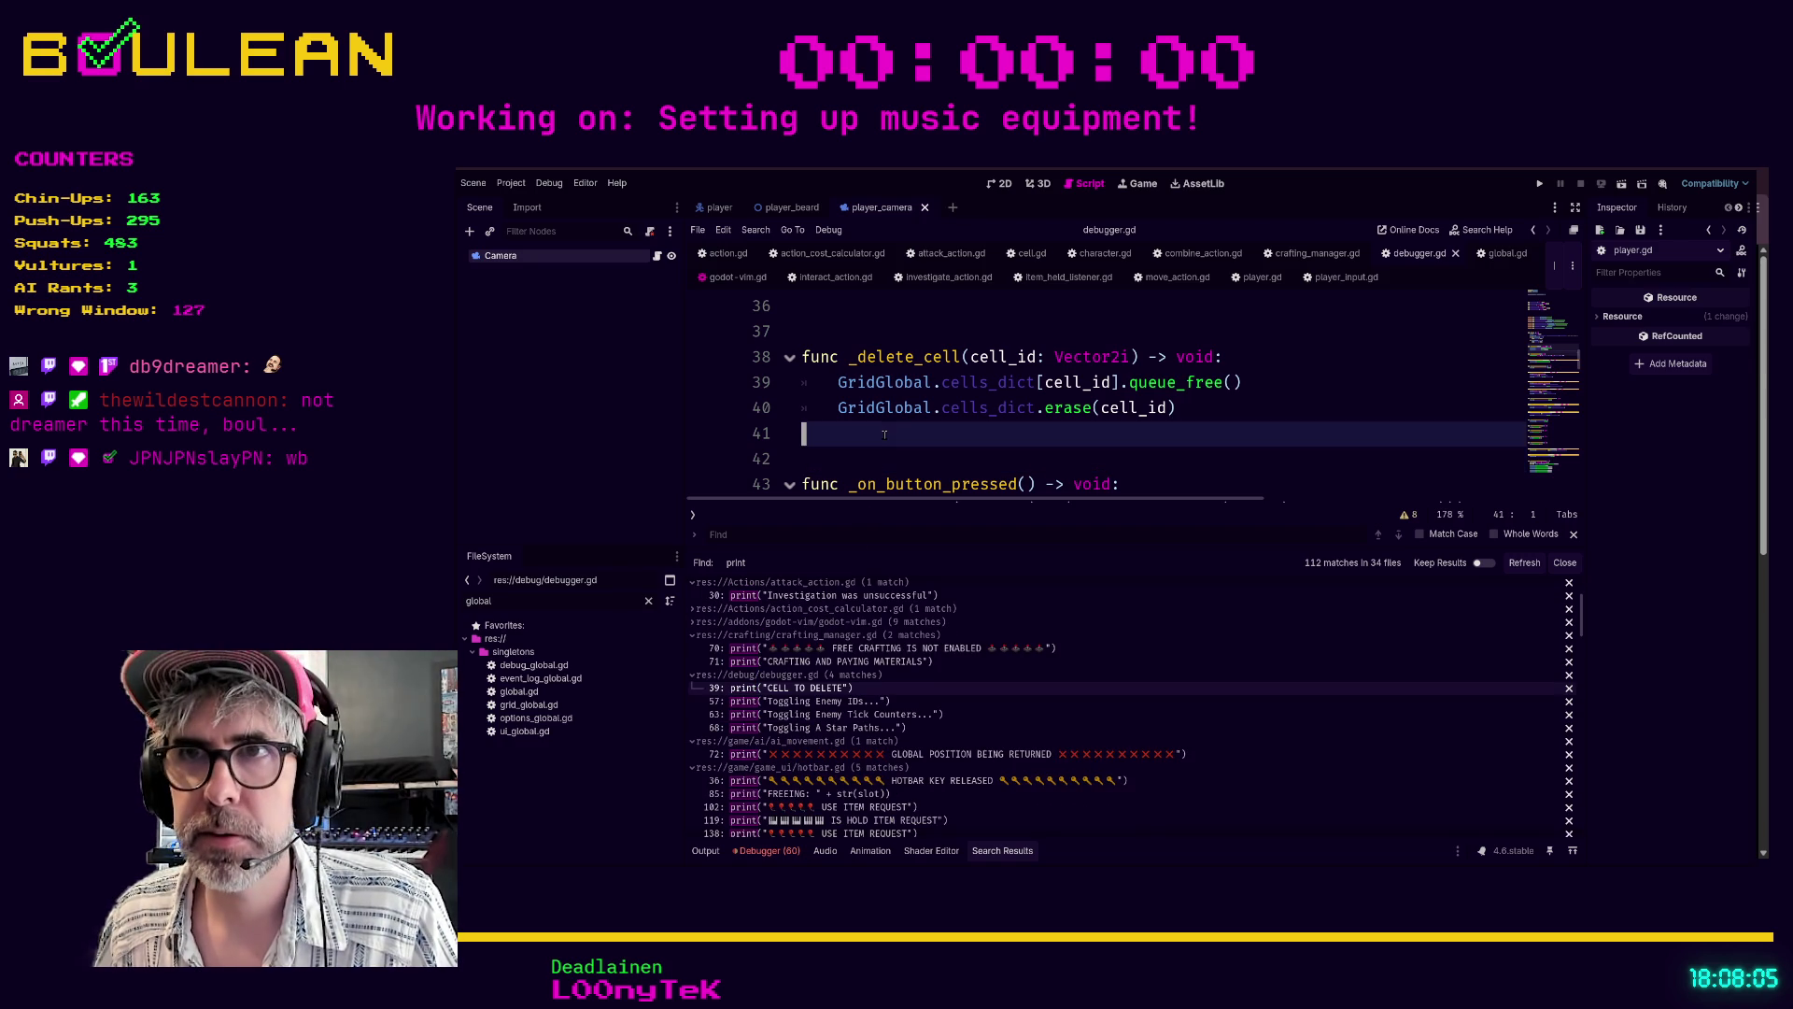
{"action": "scroll", "coordinate": [884, 434], "scroll_direction": "up", "scroll_amount": 1}
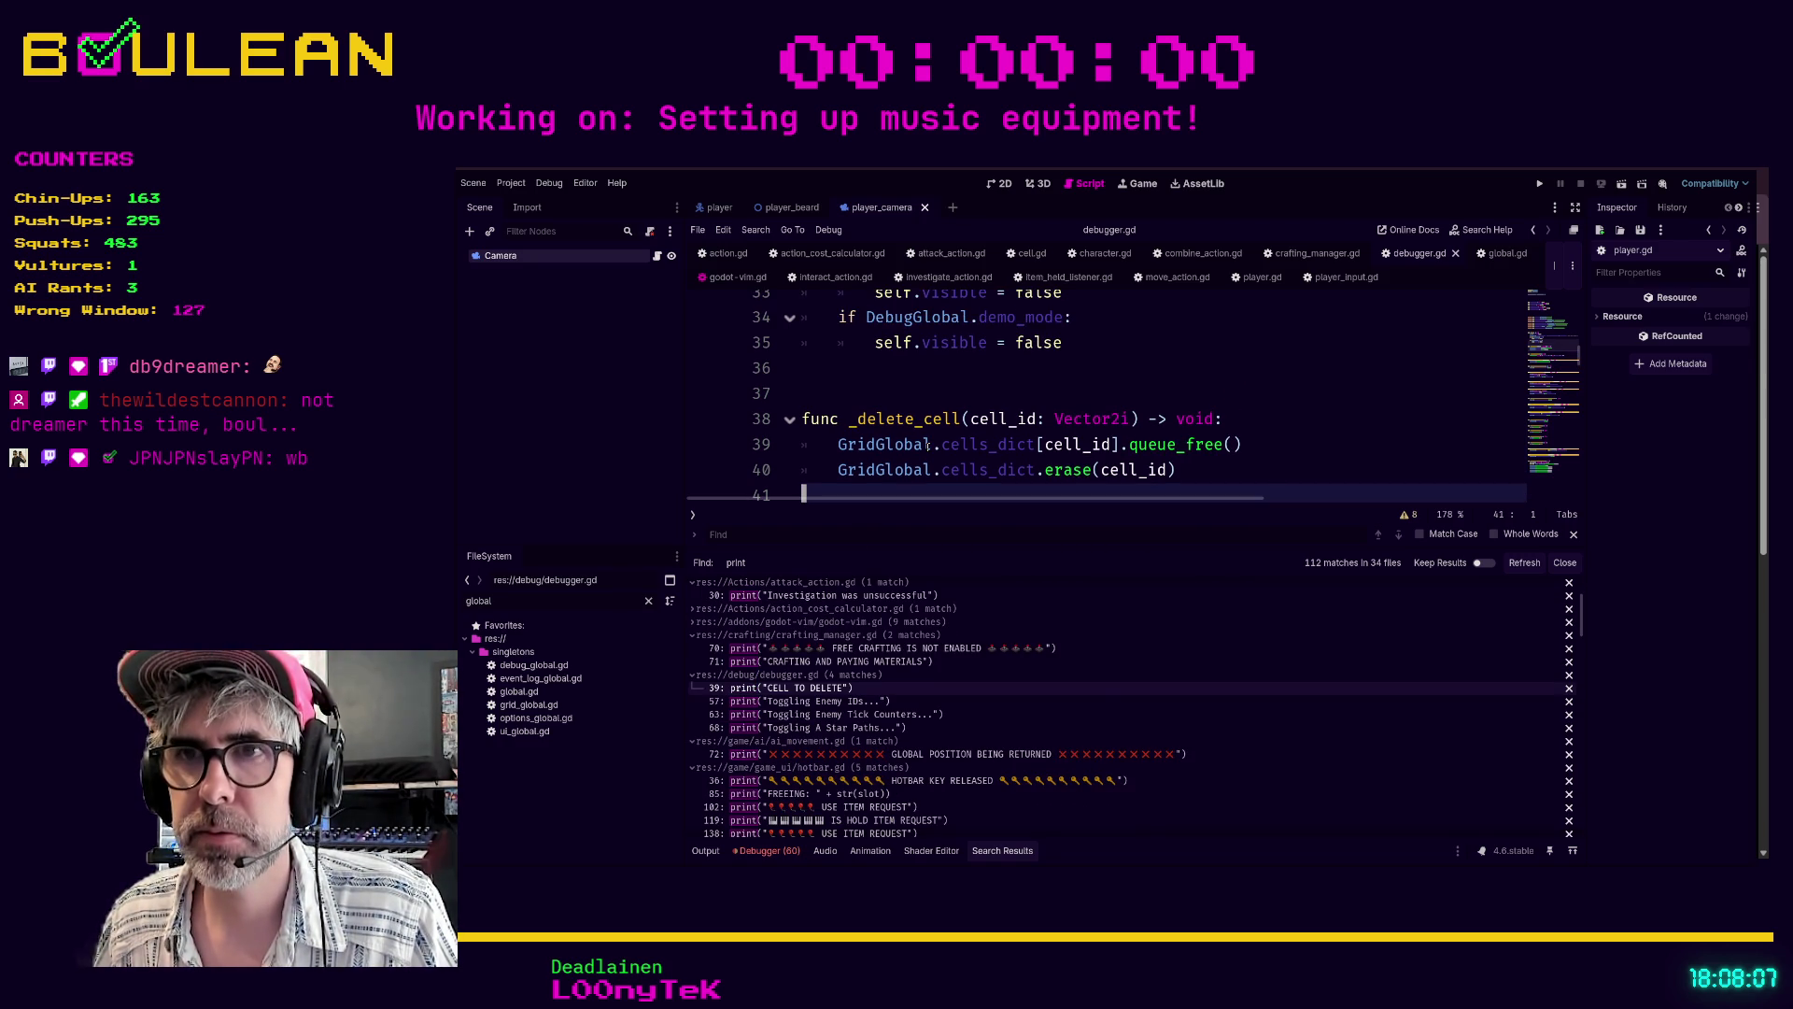
{"action": "left_click", "coordinate": [832, 707]}
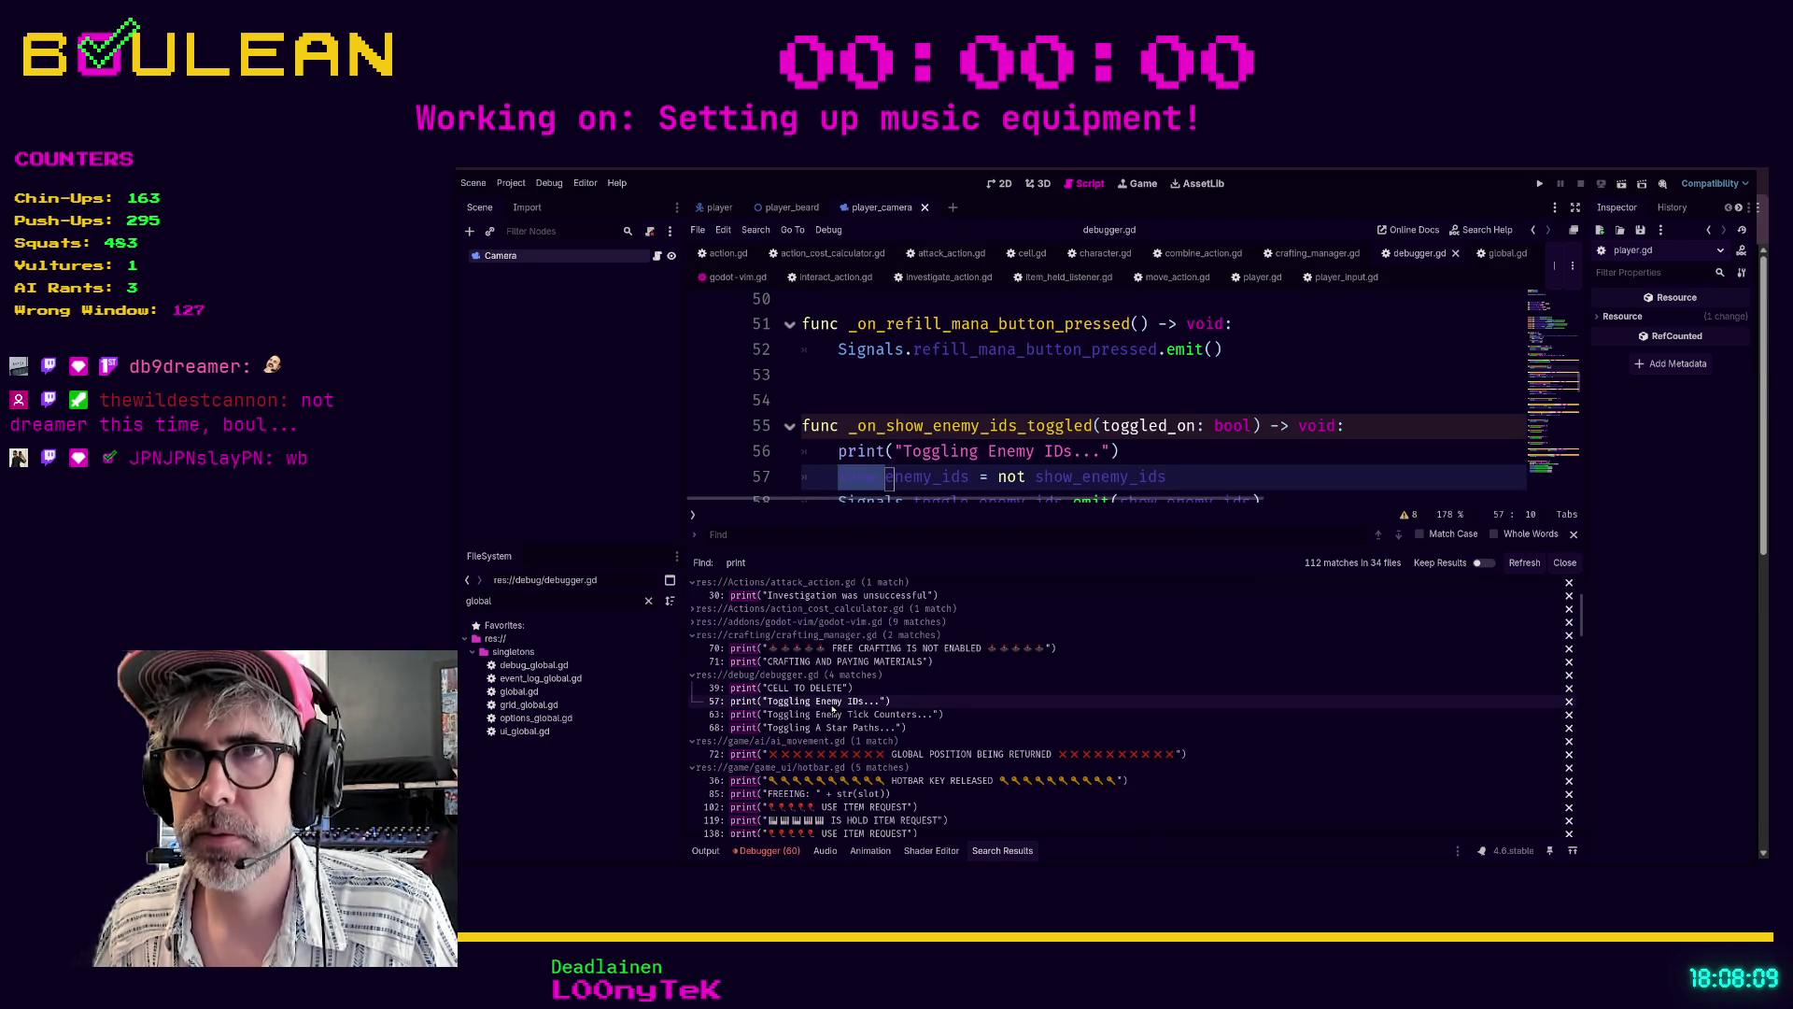
- Put the Toggling Enemy IDs print under a new if debug_mode: line
{"action": "left_click", "coordinate": [838, 451]}
{"action": "key", "text": "Return"}
{"action": "key", "text": "Up"}
{"action": "type", "text": "if debug_mode:"}
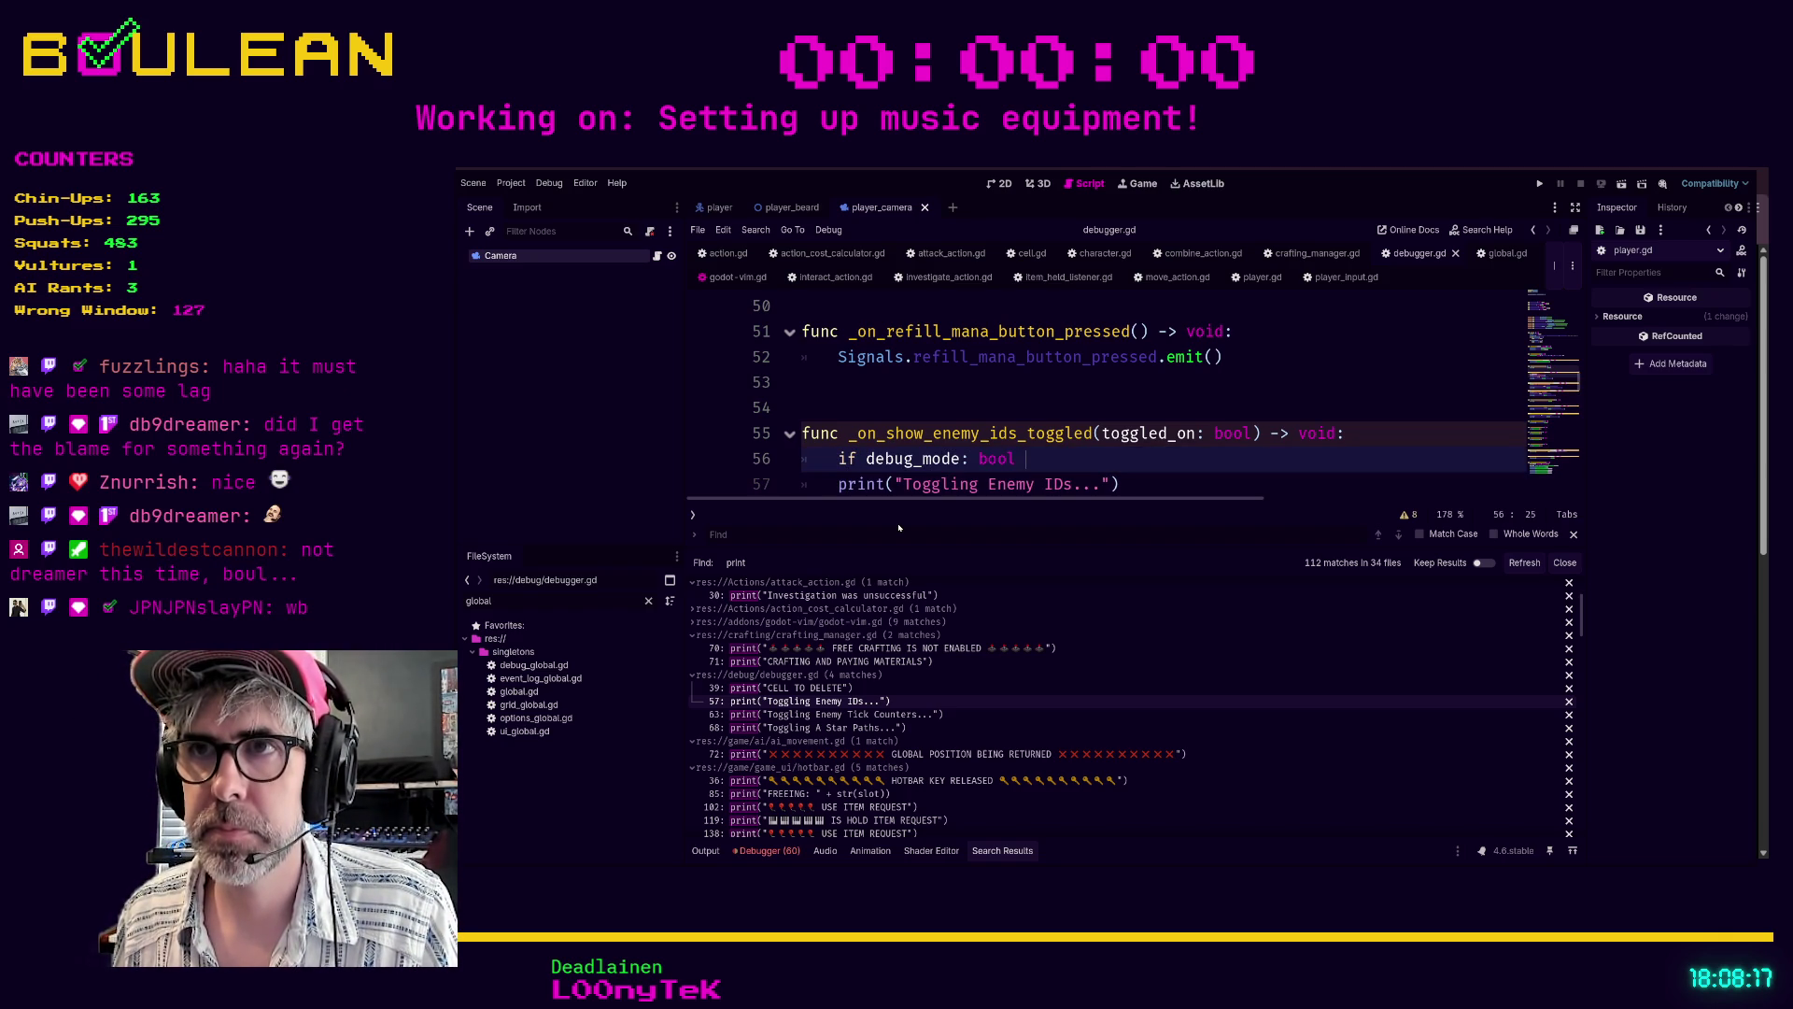
{"action": "key", "text": "BackSpace"}
{"action": "key", "text": "BackSpace"}
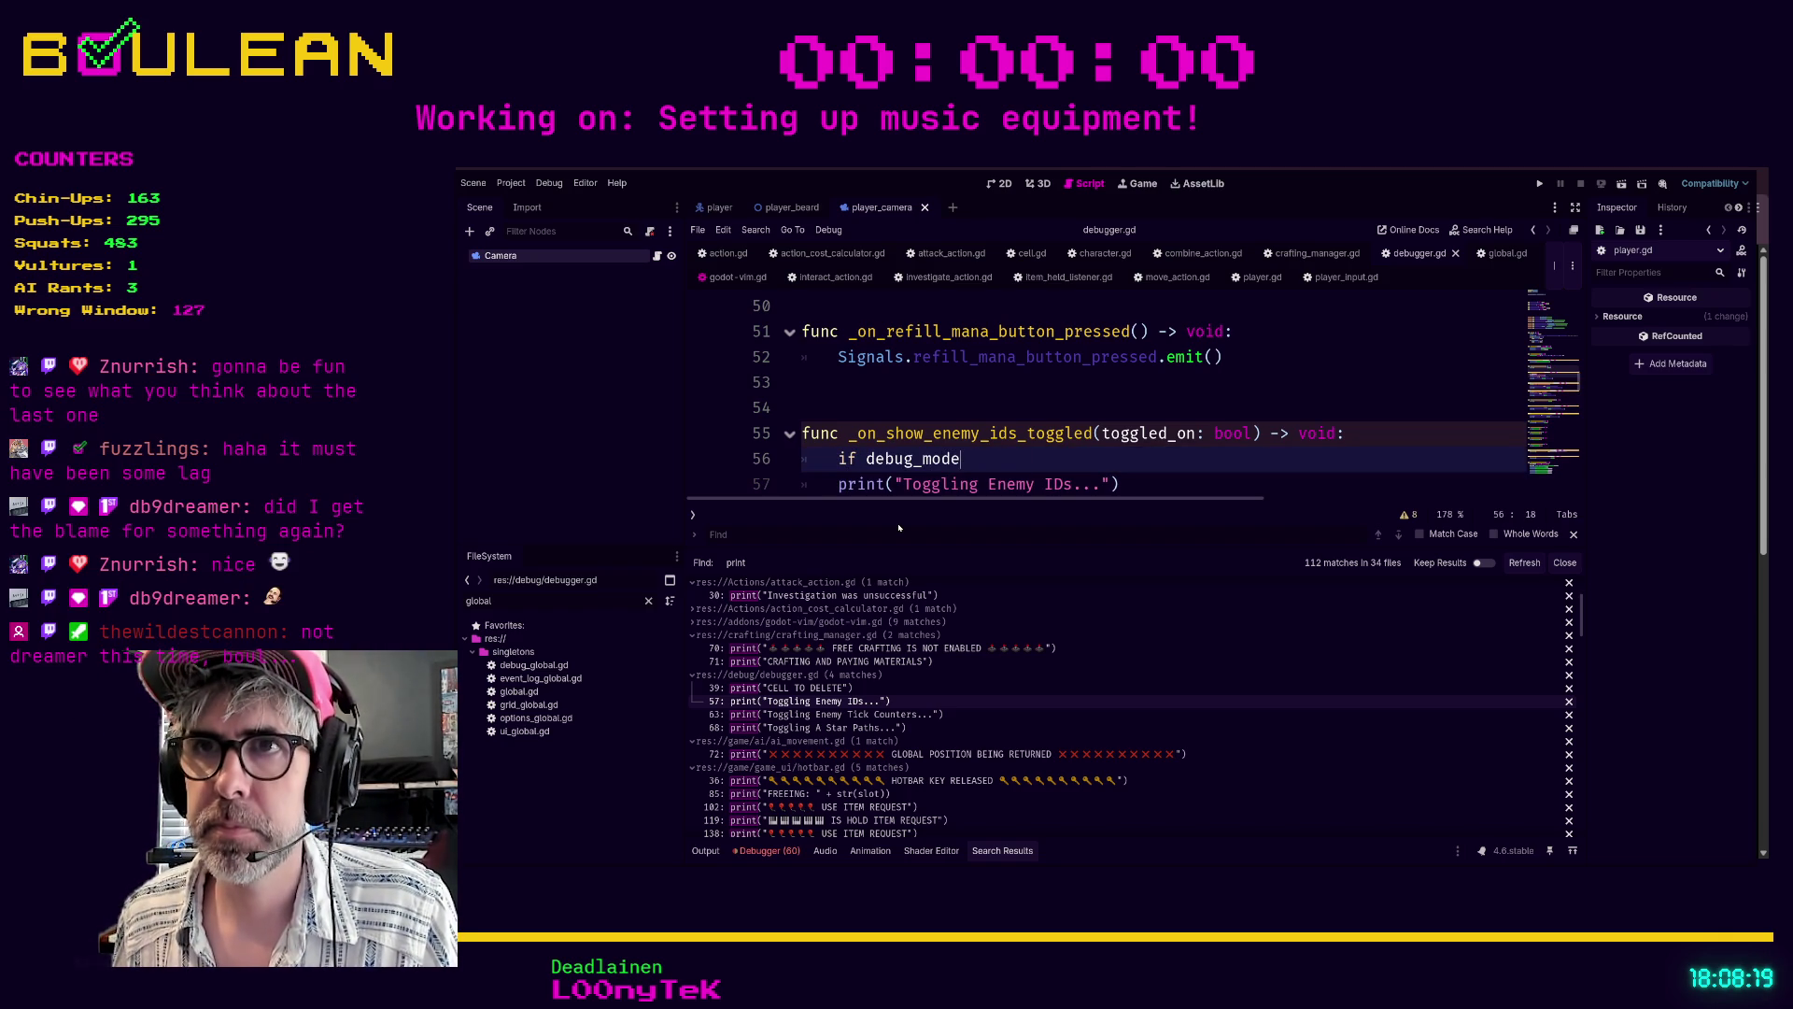
{"action": "key", "text": "Down"}
{"action": "key", "text": "Home"}
{"action": "key", "text": "Tab"}
{"action": "left_click", "coordinate": [995, 457]}
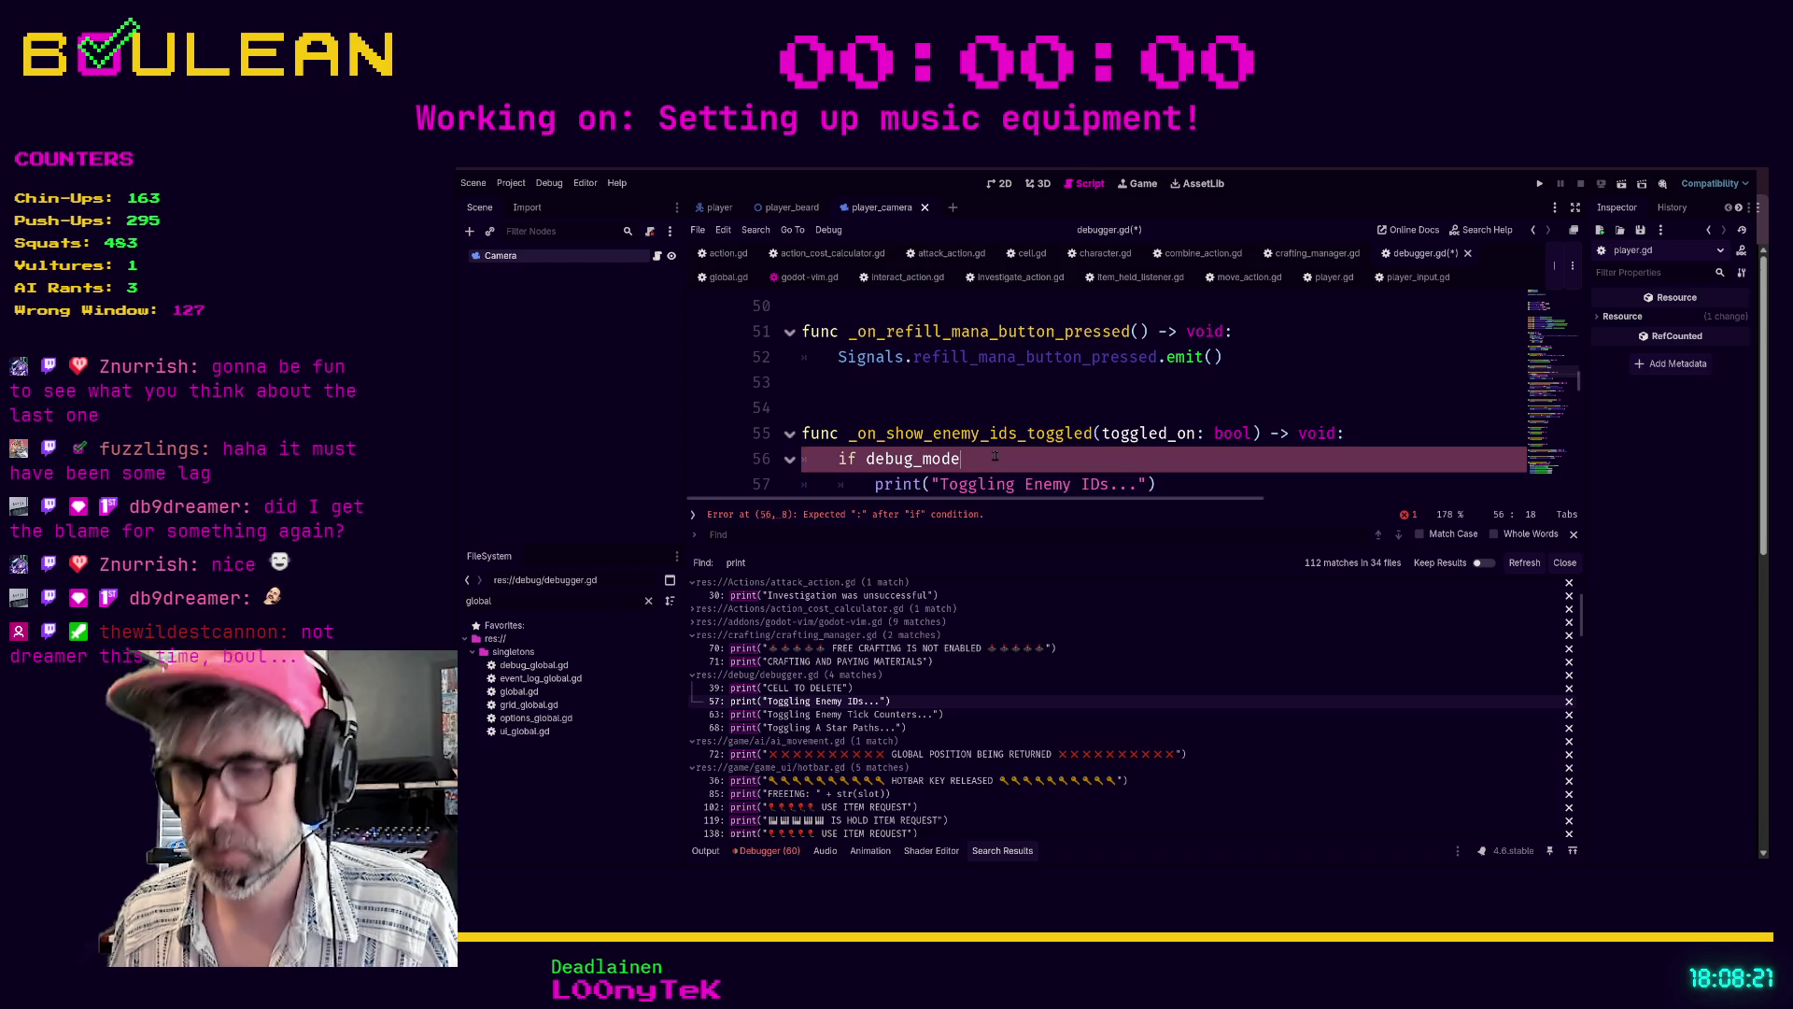
{"action": "type", "text": ":"}
- Declare var debug_mode: bool = false above the variables and save debugger.gd
{"action": "scroll", "coordinate": [1041, 441], "scroll_direction": "down", "scroll_amount": 1}
{"action": "scroll", "coordinate": [1041, 441], "scroll_direction": "up", "scroll_amount": 15}
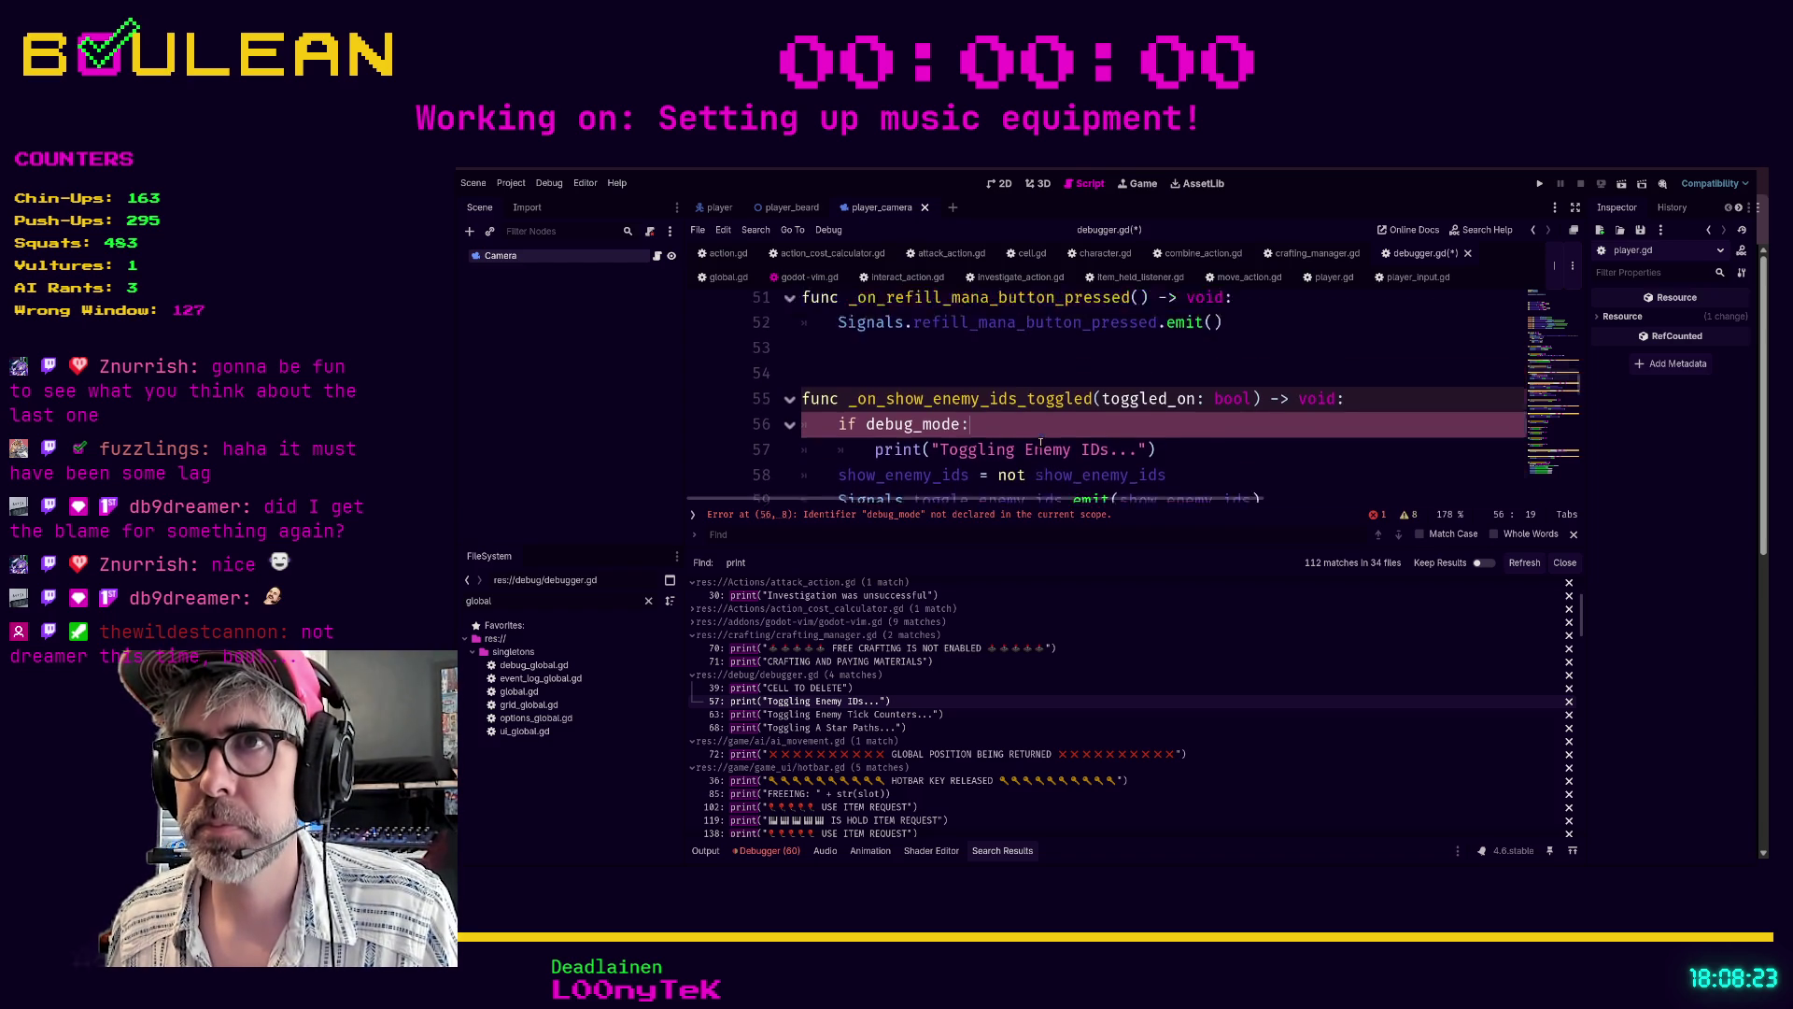
{"action": "scroll", "coordinate": [1040, 441], "scroll_direction": "up", "scroll_amount": 3}
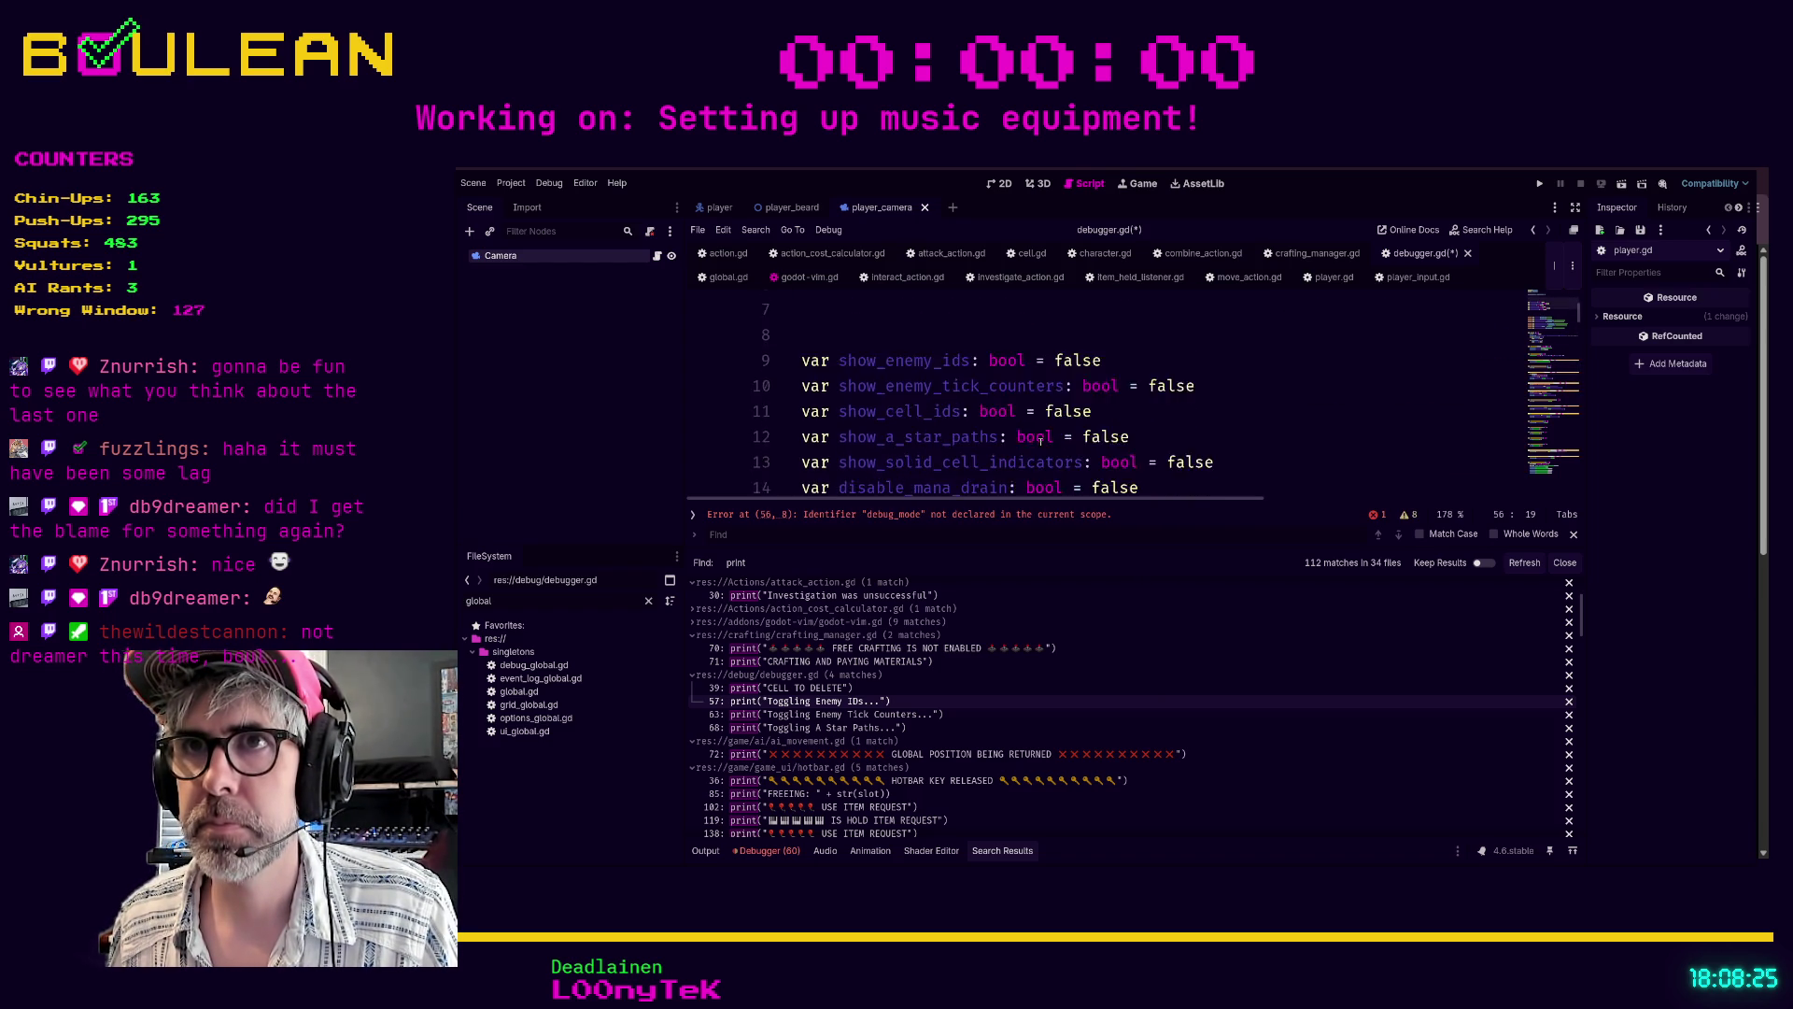
{"action": "scroll", "coordinate": [934, 449], "scroll_direction": "down", "scroll_amount": 1}
{"action": "left_click", "coordinate": [932, 452]}
{"action": "left_click", "coordinate": [953, 432]}
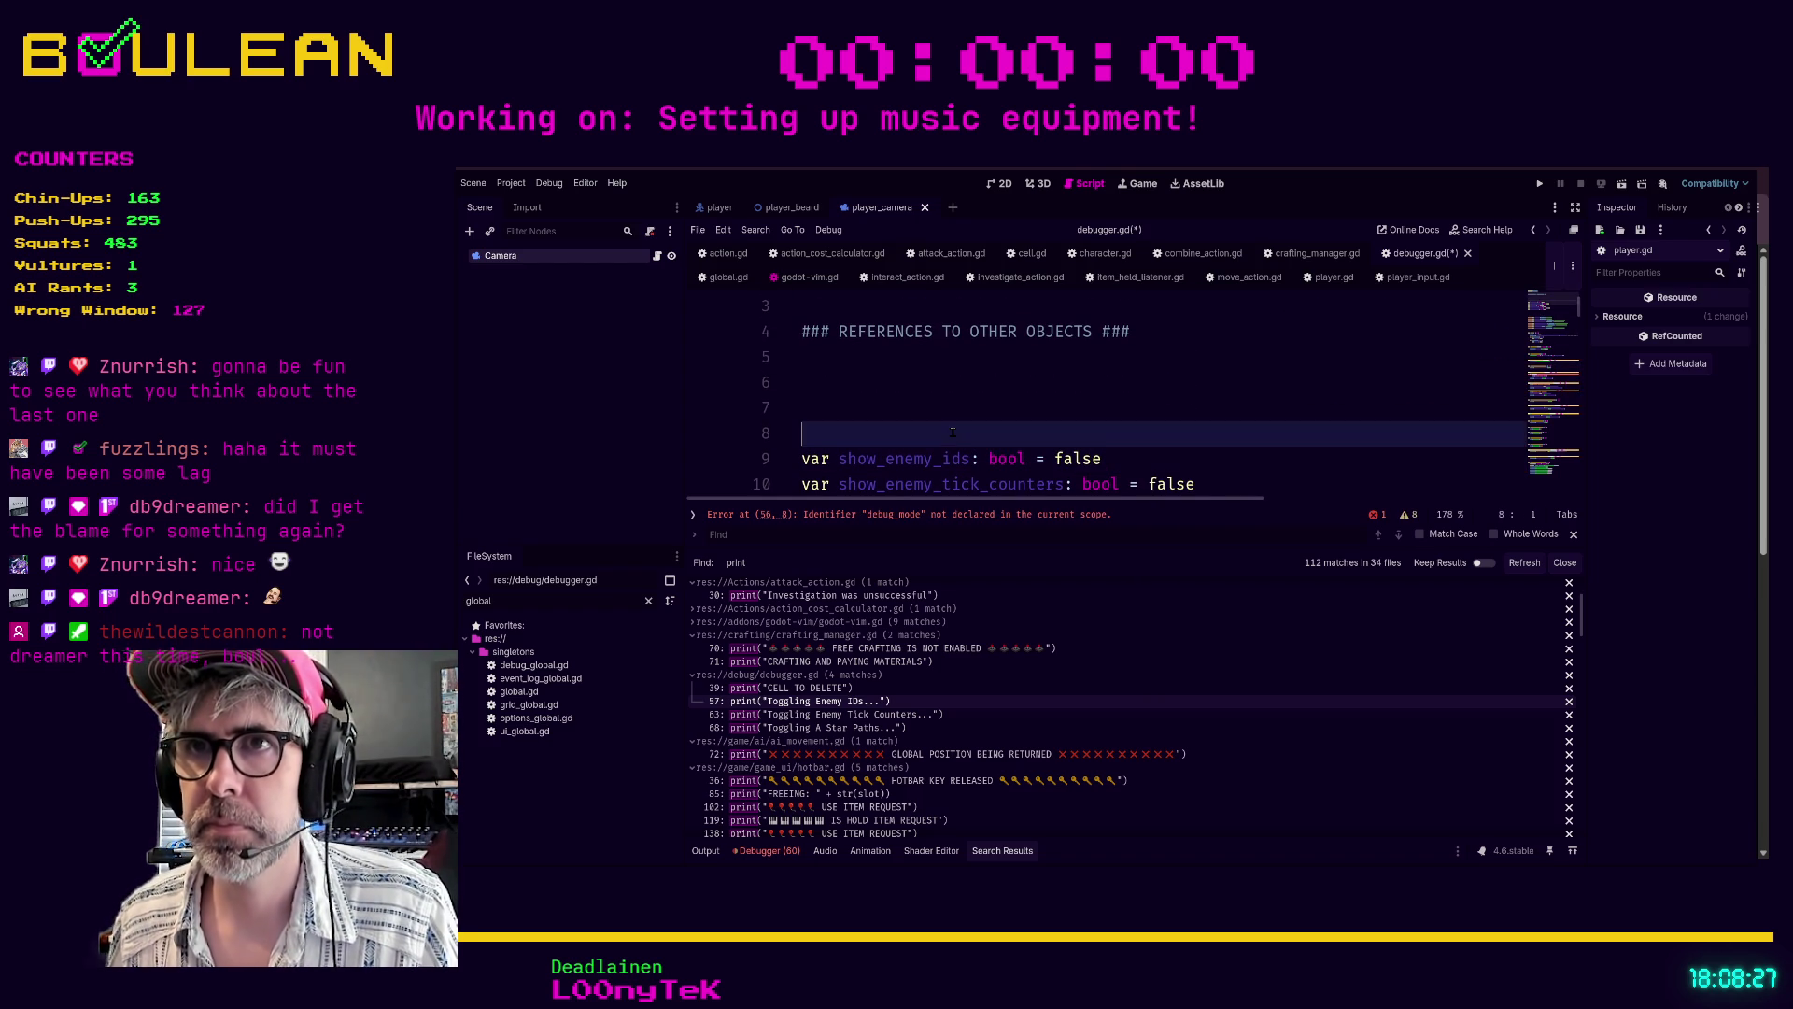
{"action": "key", "text": "BackSpace"}
{"action": "key", "text": "BackSpace"}
{"action": "type", "text": "var debug_mode: boo"}
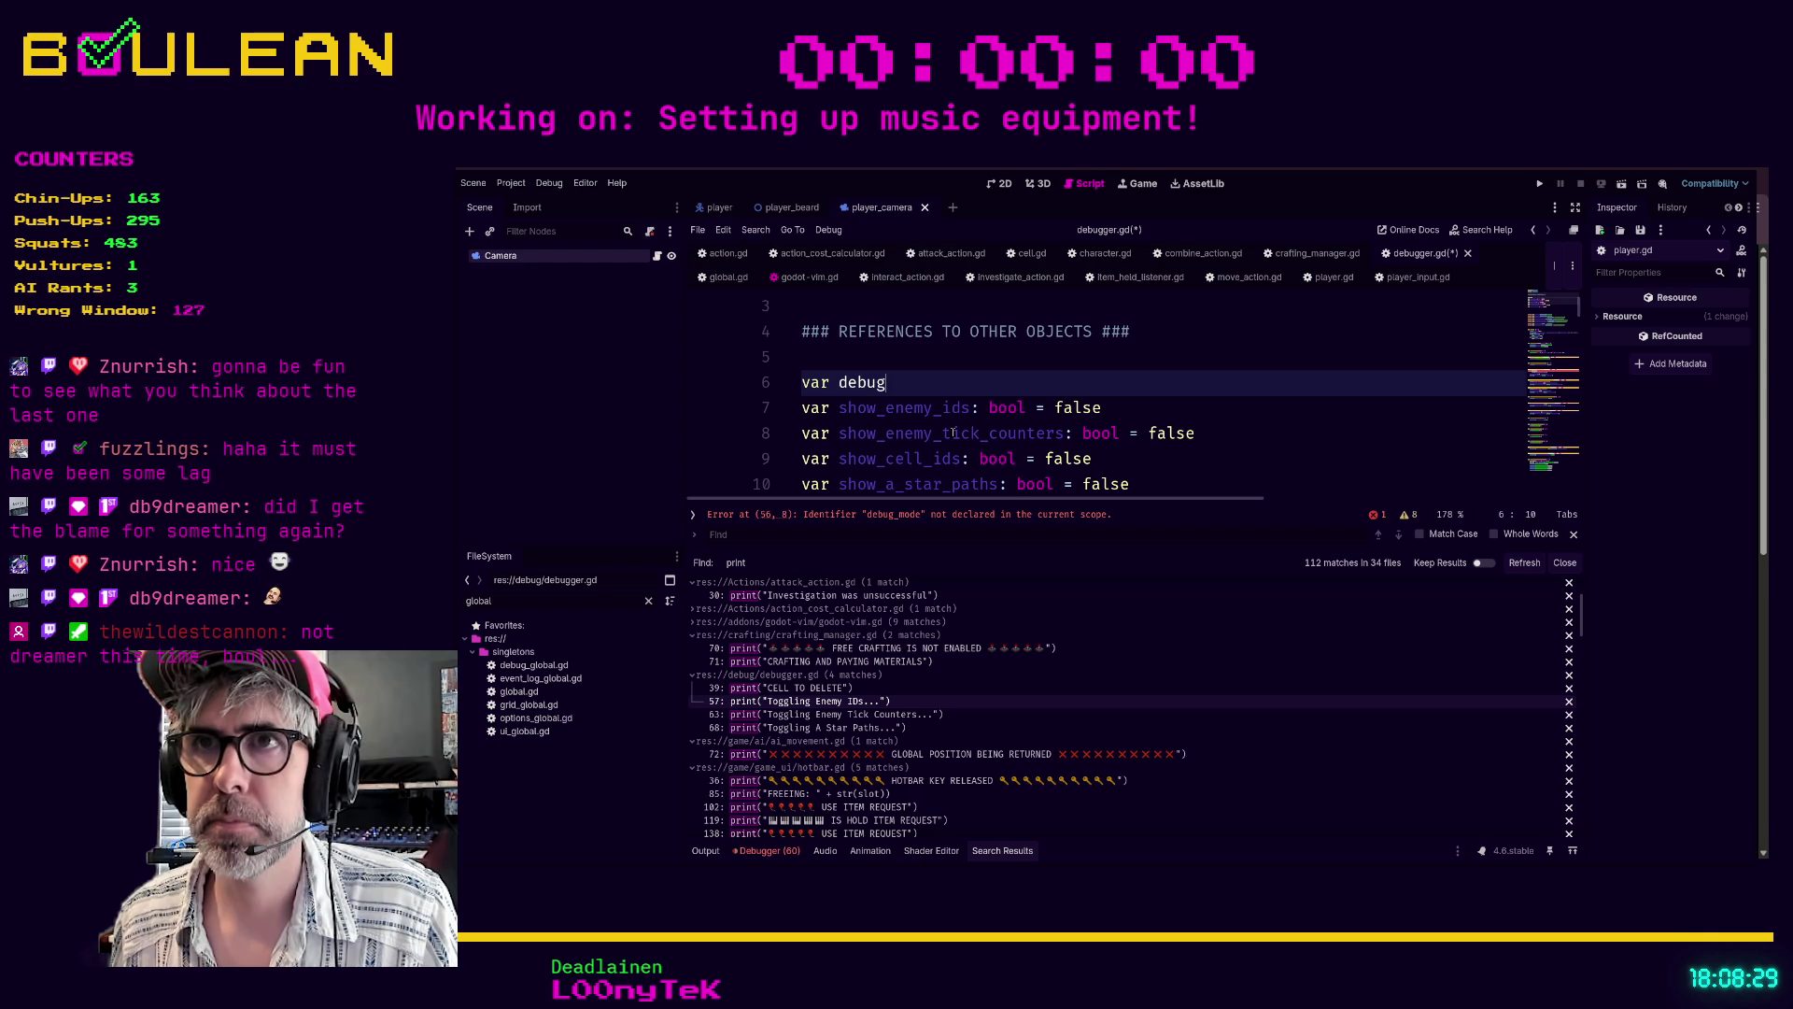
{"action": "type", "text": "l = false"}
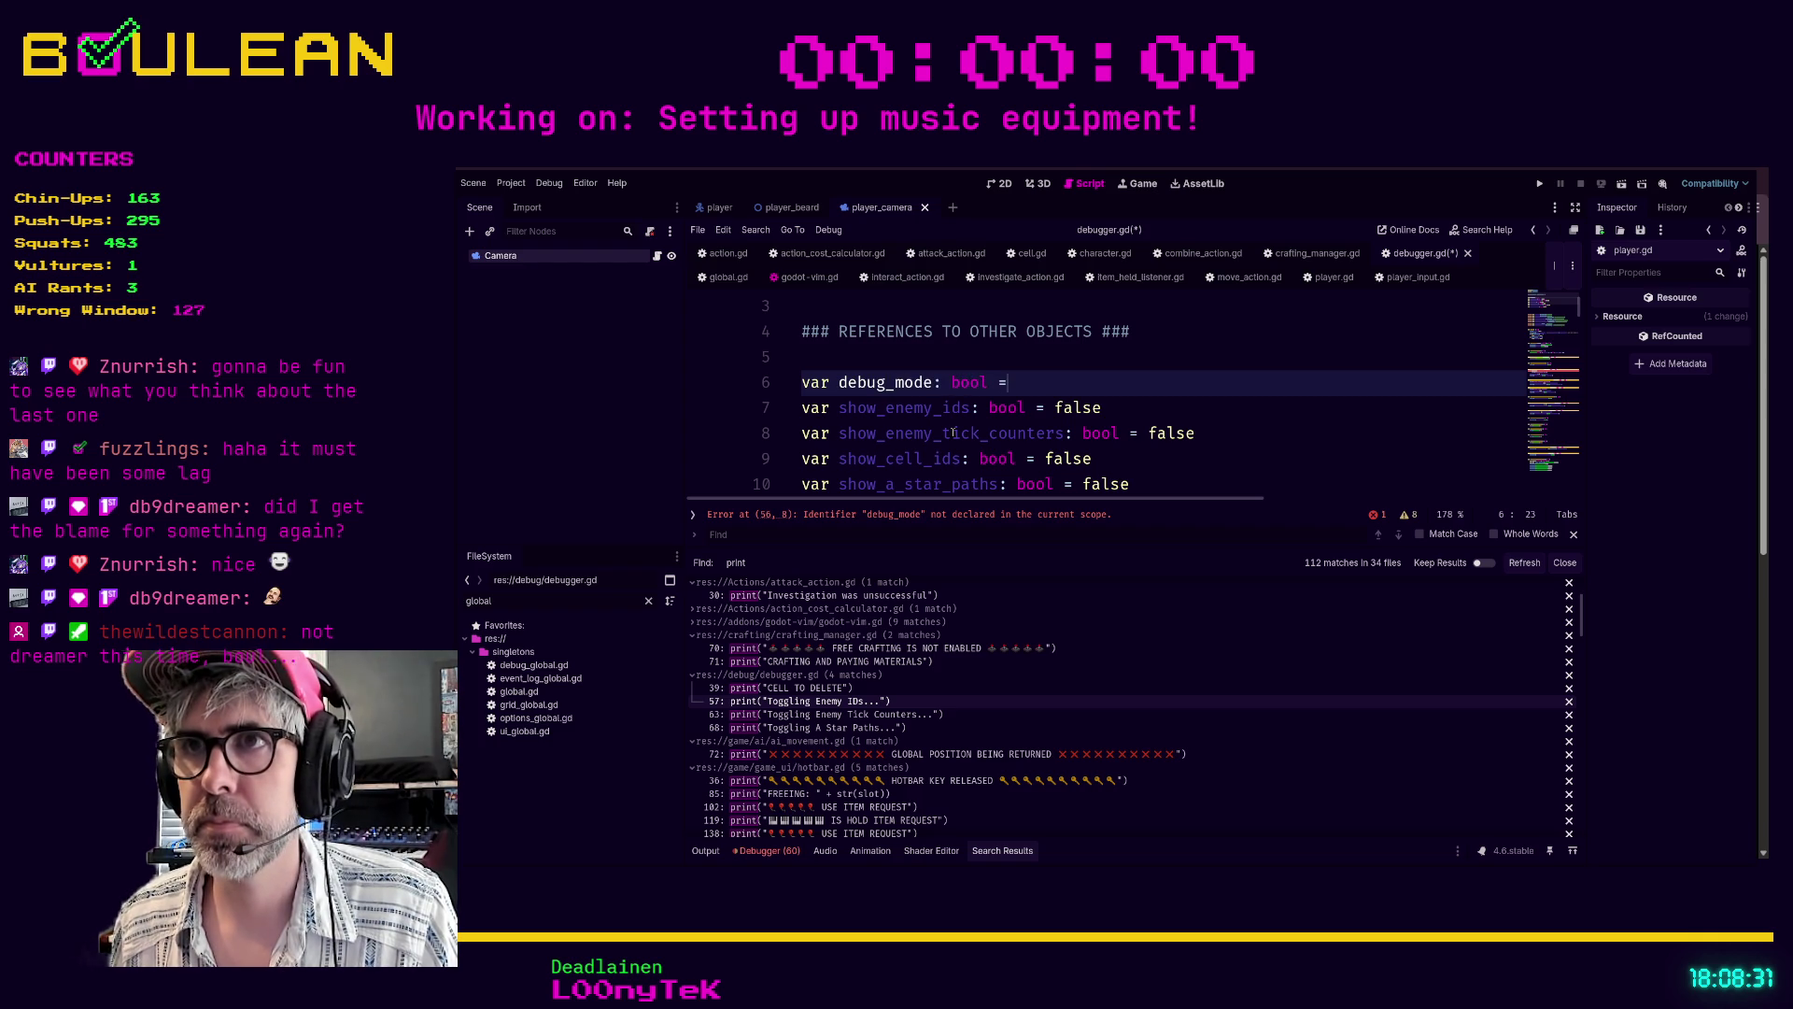
{"action": "left_click", "coordinate": [1186, 458]}
{"action": "key", "text": "ctrl+s"}
{"action": "left_click", "coordinate": [902, 715]}
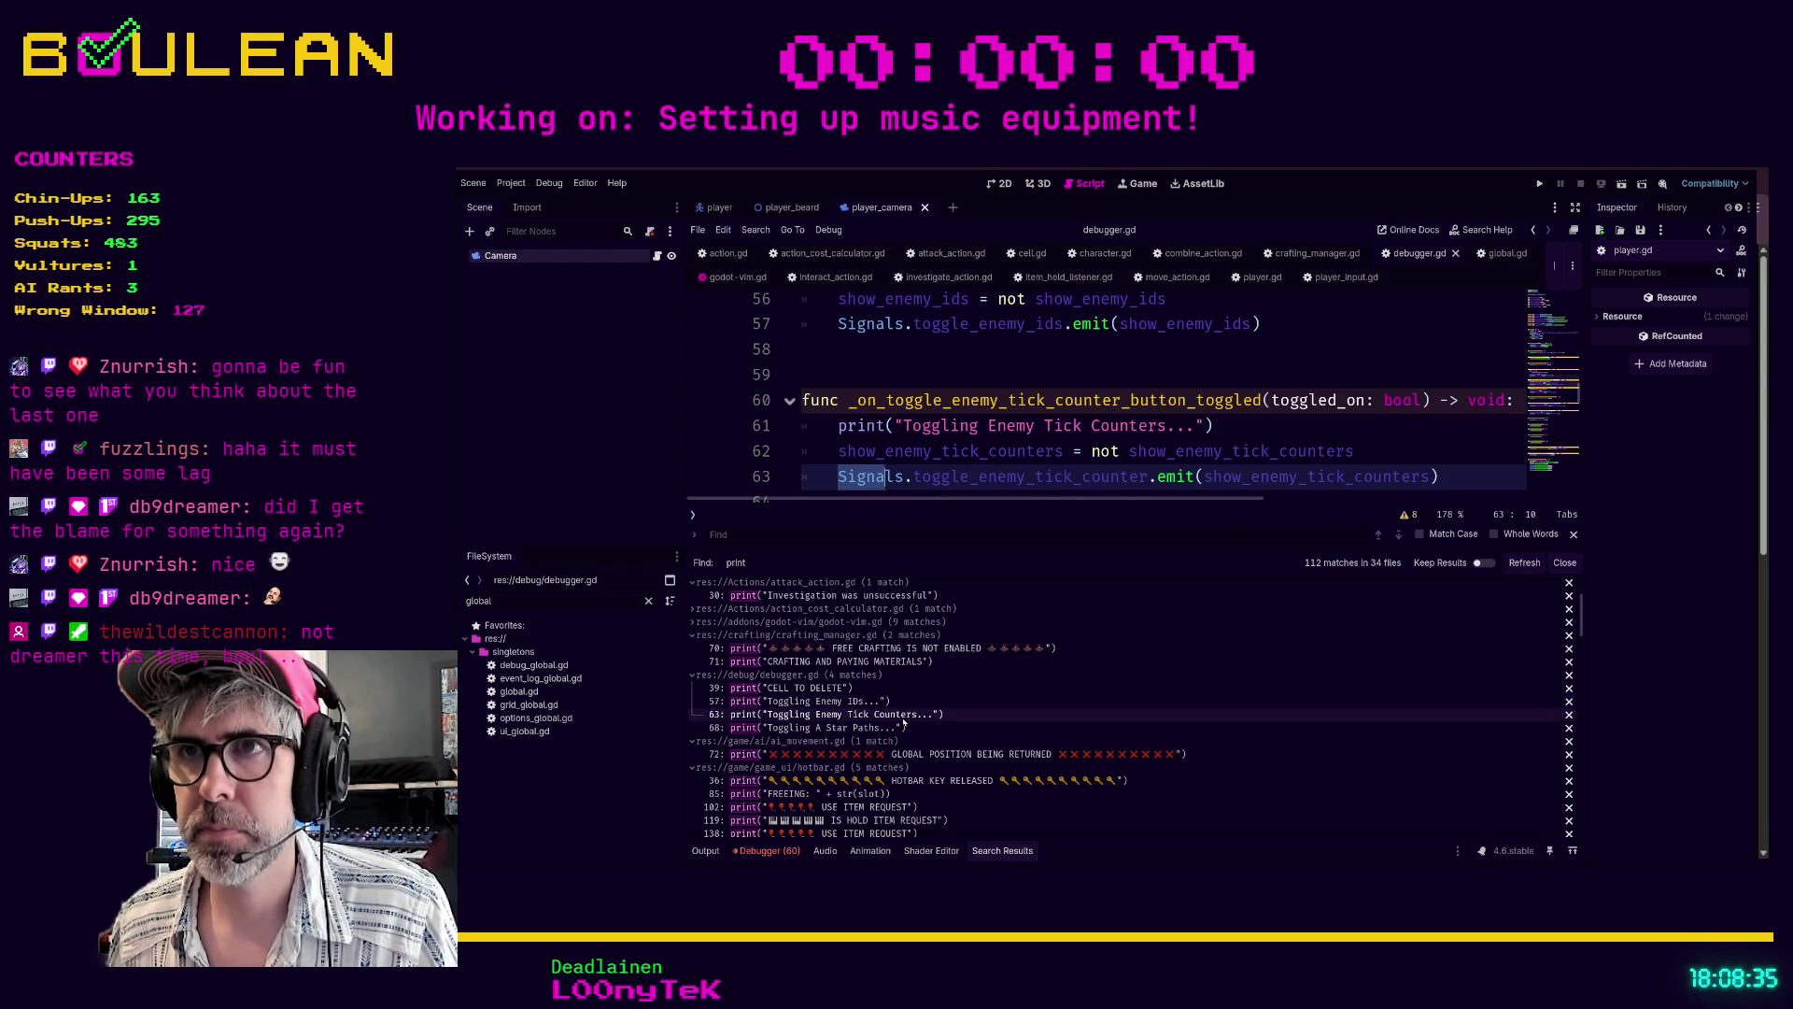
- Put the line 61 Toggling Enemy Tick Counters print under an if debug_mode check
{"action": "left_click", "coordinate": [834, 427]}
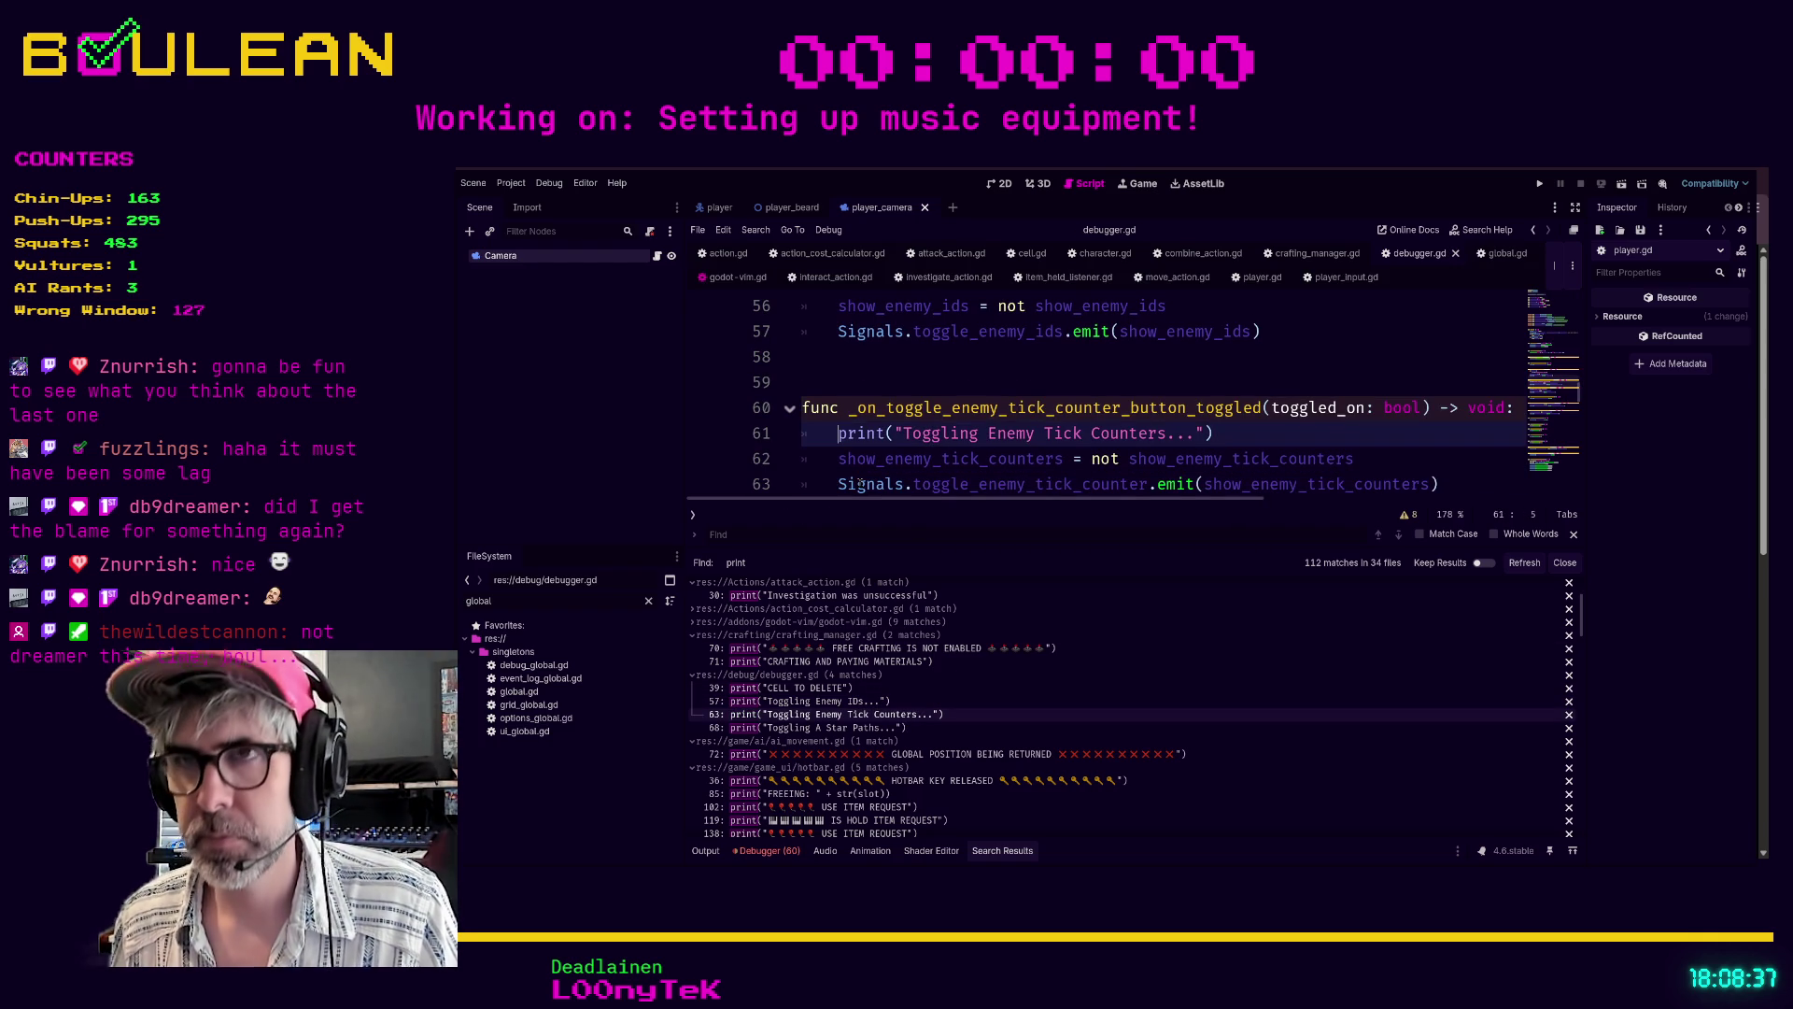
{"action": "key", "text": "shift+o"}
{"action": "type", "text": "if debug_mode"}
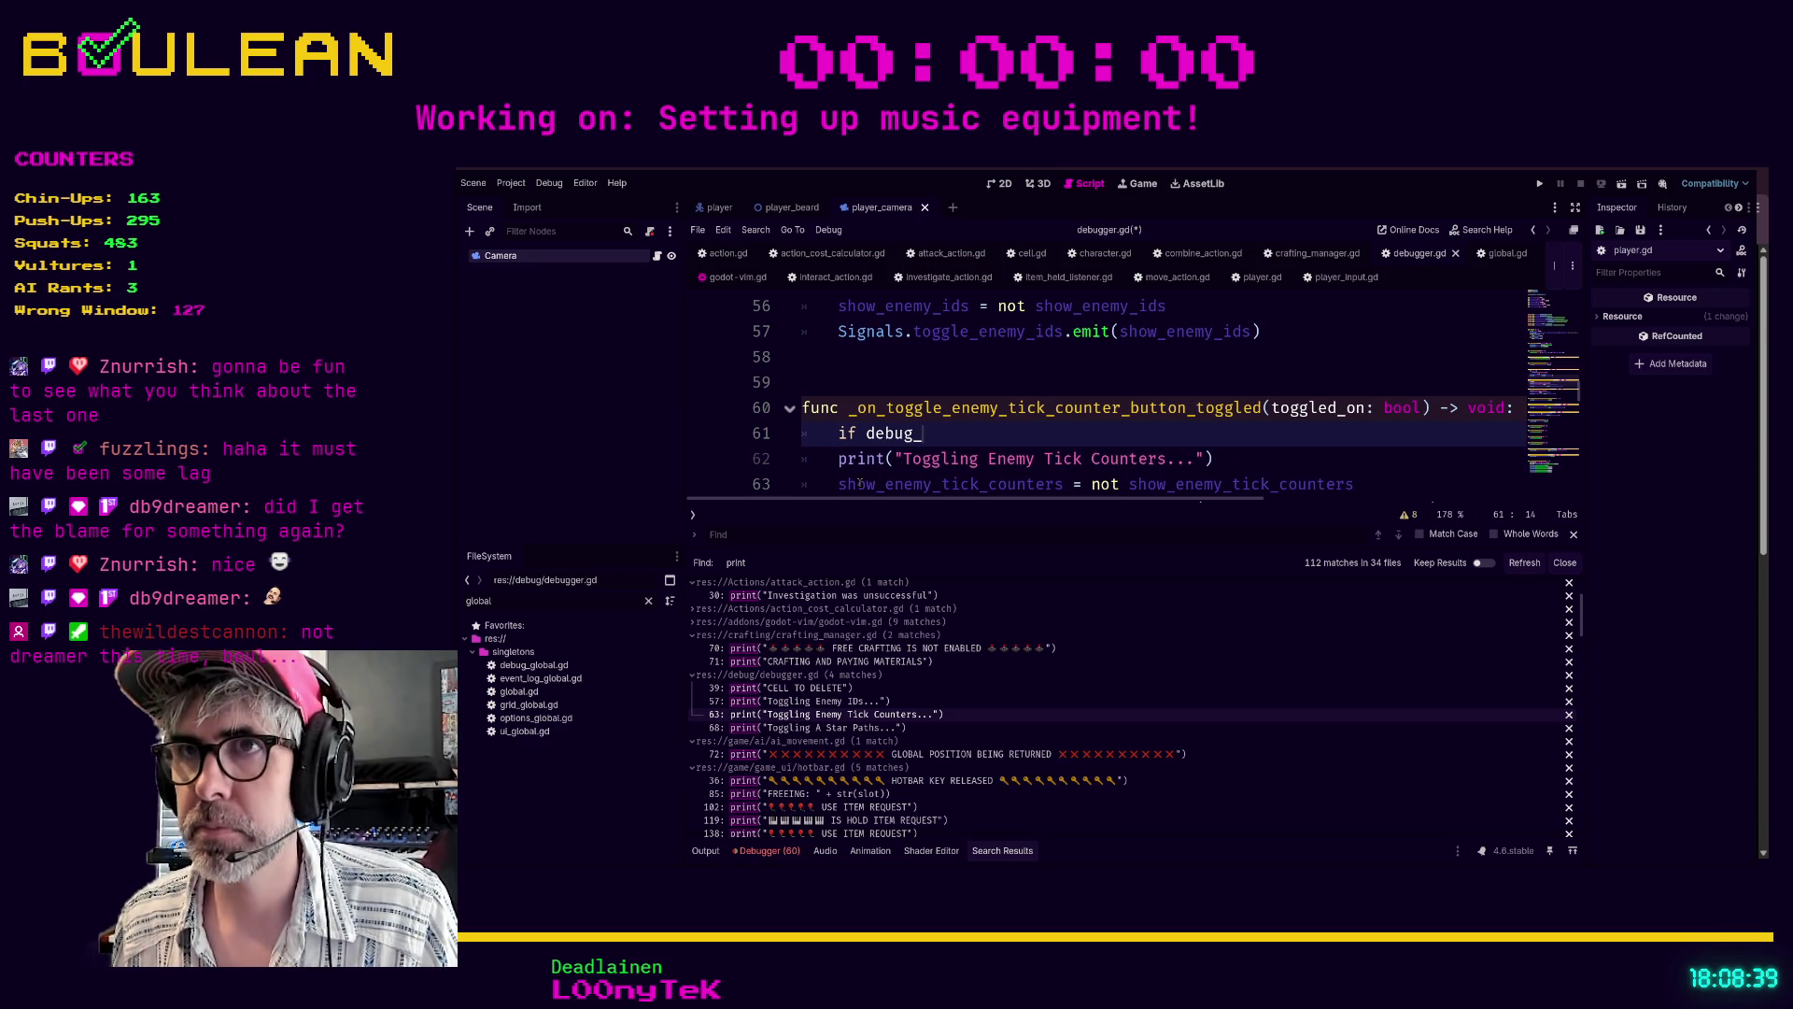
{"action": "key", "text": "Escape"}
{"action": "key", "text": "j"}
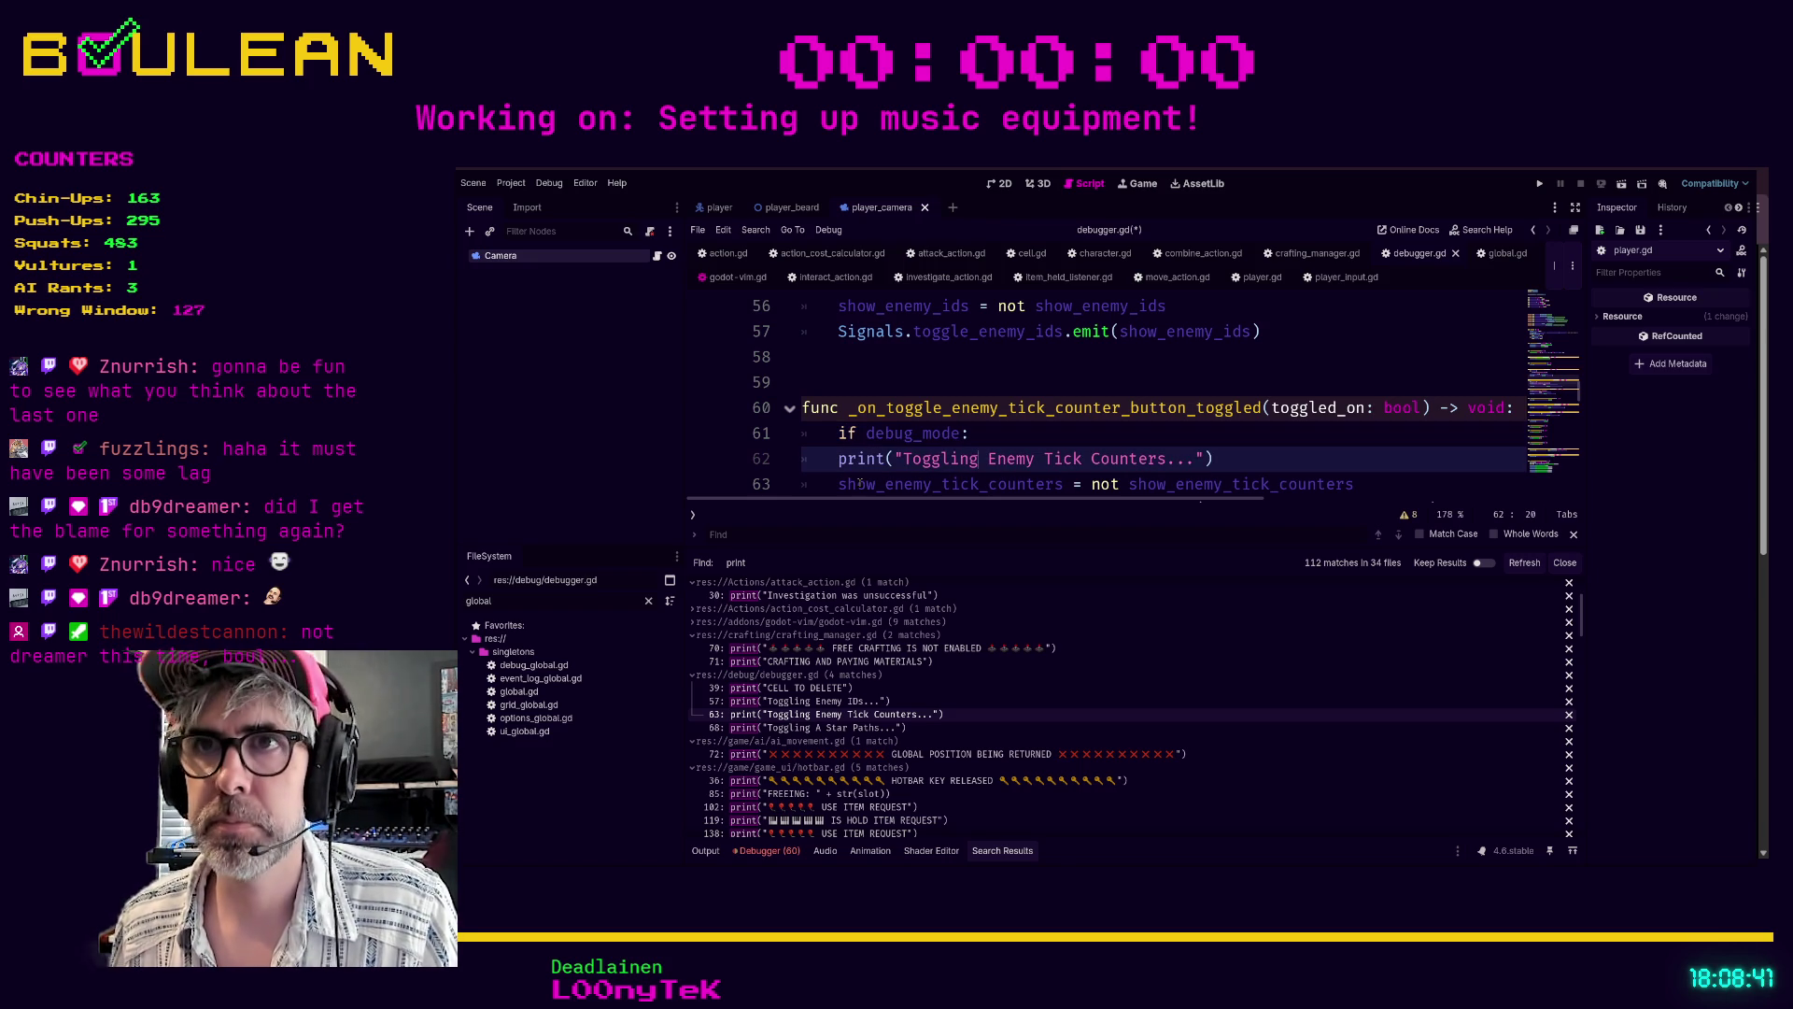
{"action": "key", "text": "greater"}
{"action": "key", "text": "greater"}
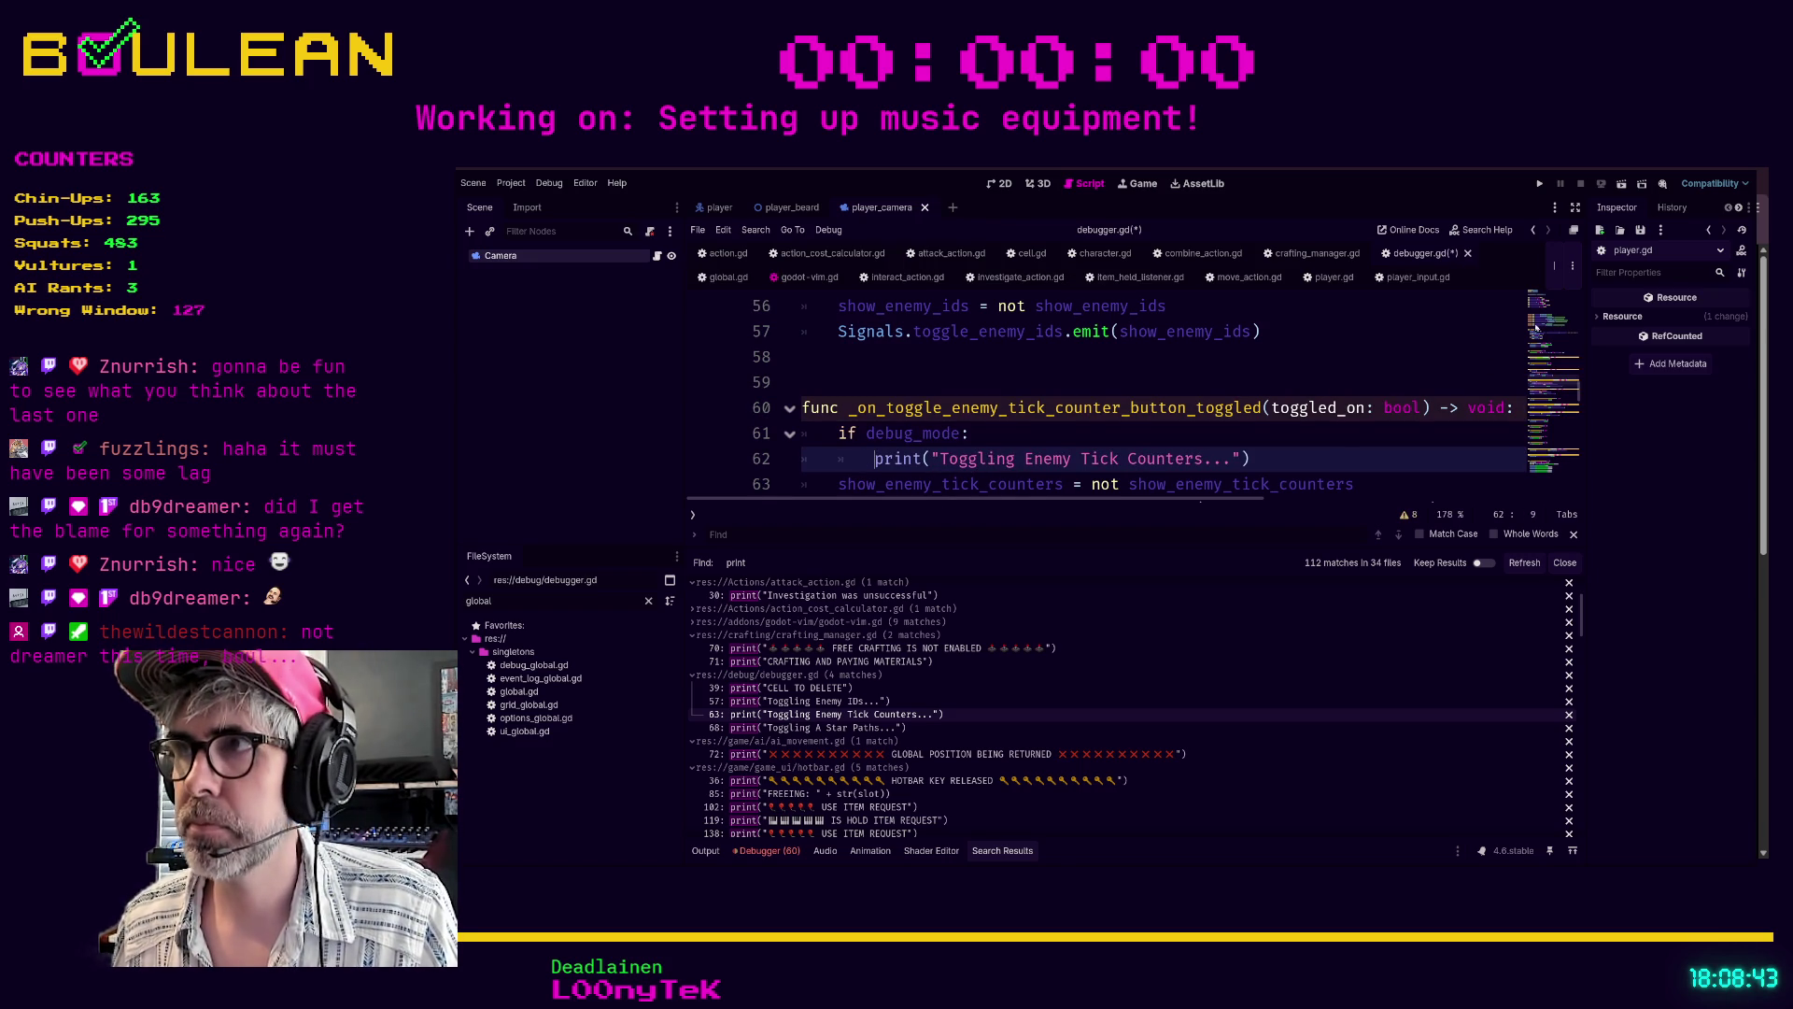
- Check the debug_mode declaration near the top and save debugger.gd
{"action": "scroll", "coordinate": [1502, 346], "scroll_direction": "up", "scroll_amount": 15}
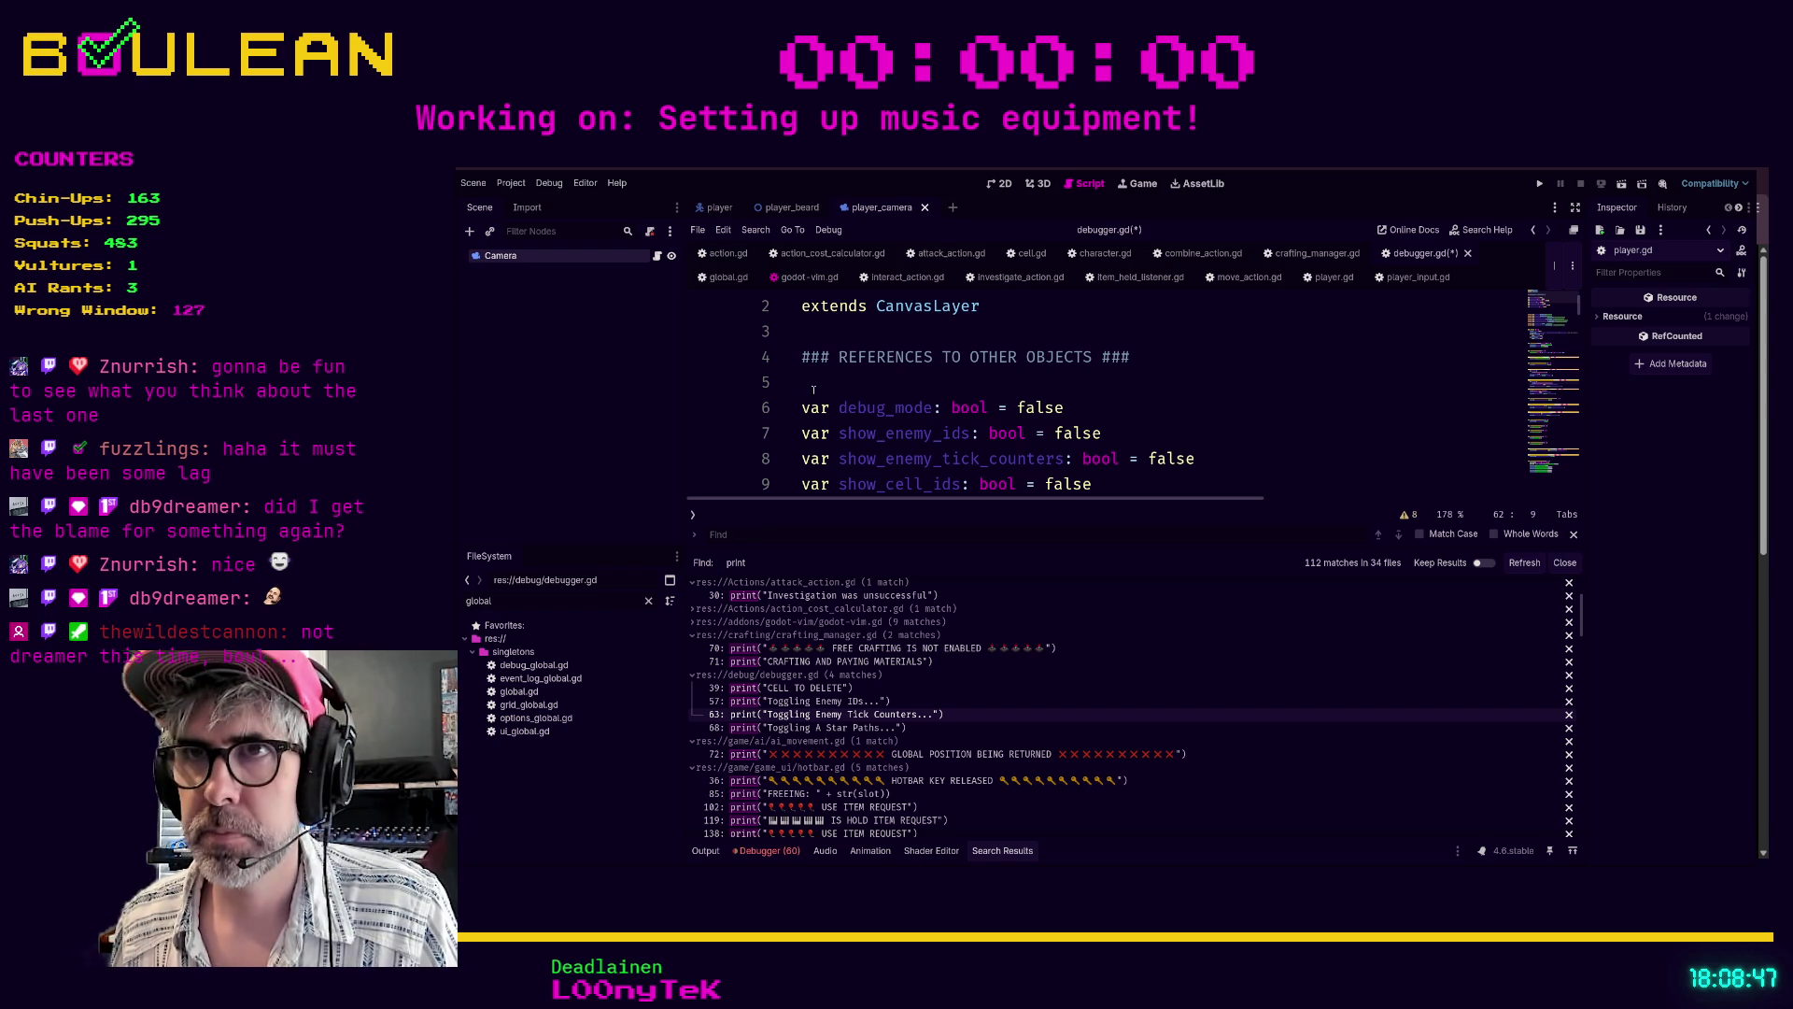
{"action": "left_click", "coordinate": [842, 384]}
{"action": "scroll", "coordinate": [1094, 401], "scroll_direction": "down", "scroll_amount": 1}
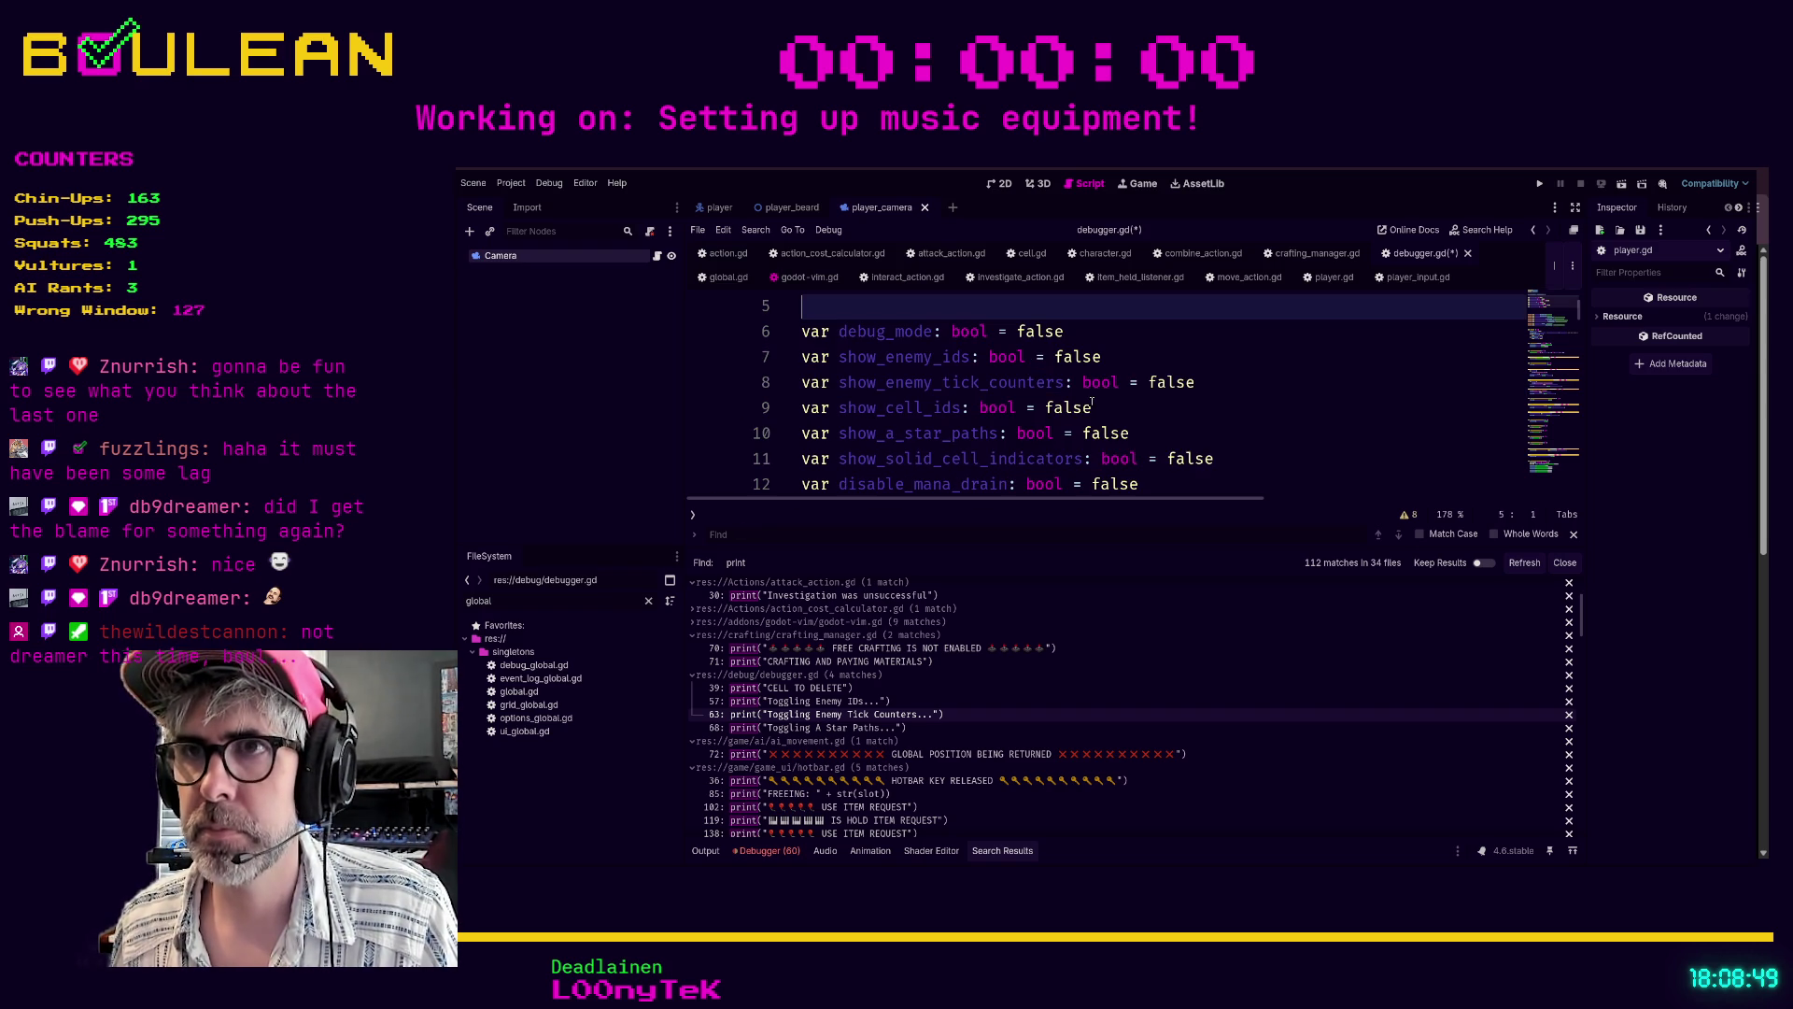
{"action": "left_click", "coordinate": [1193, 428]}
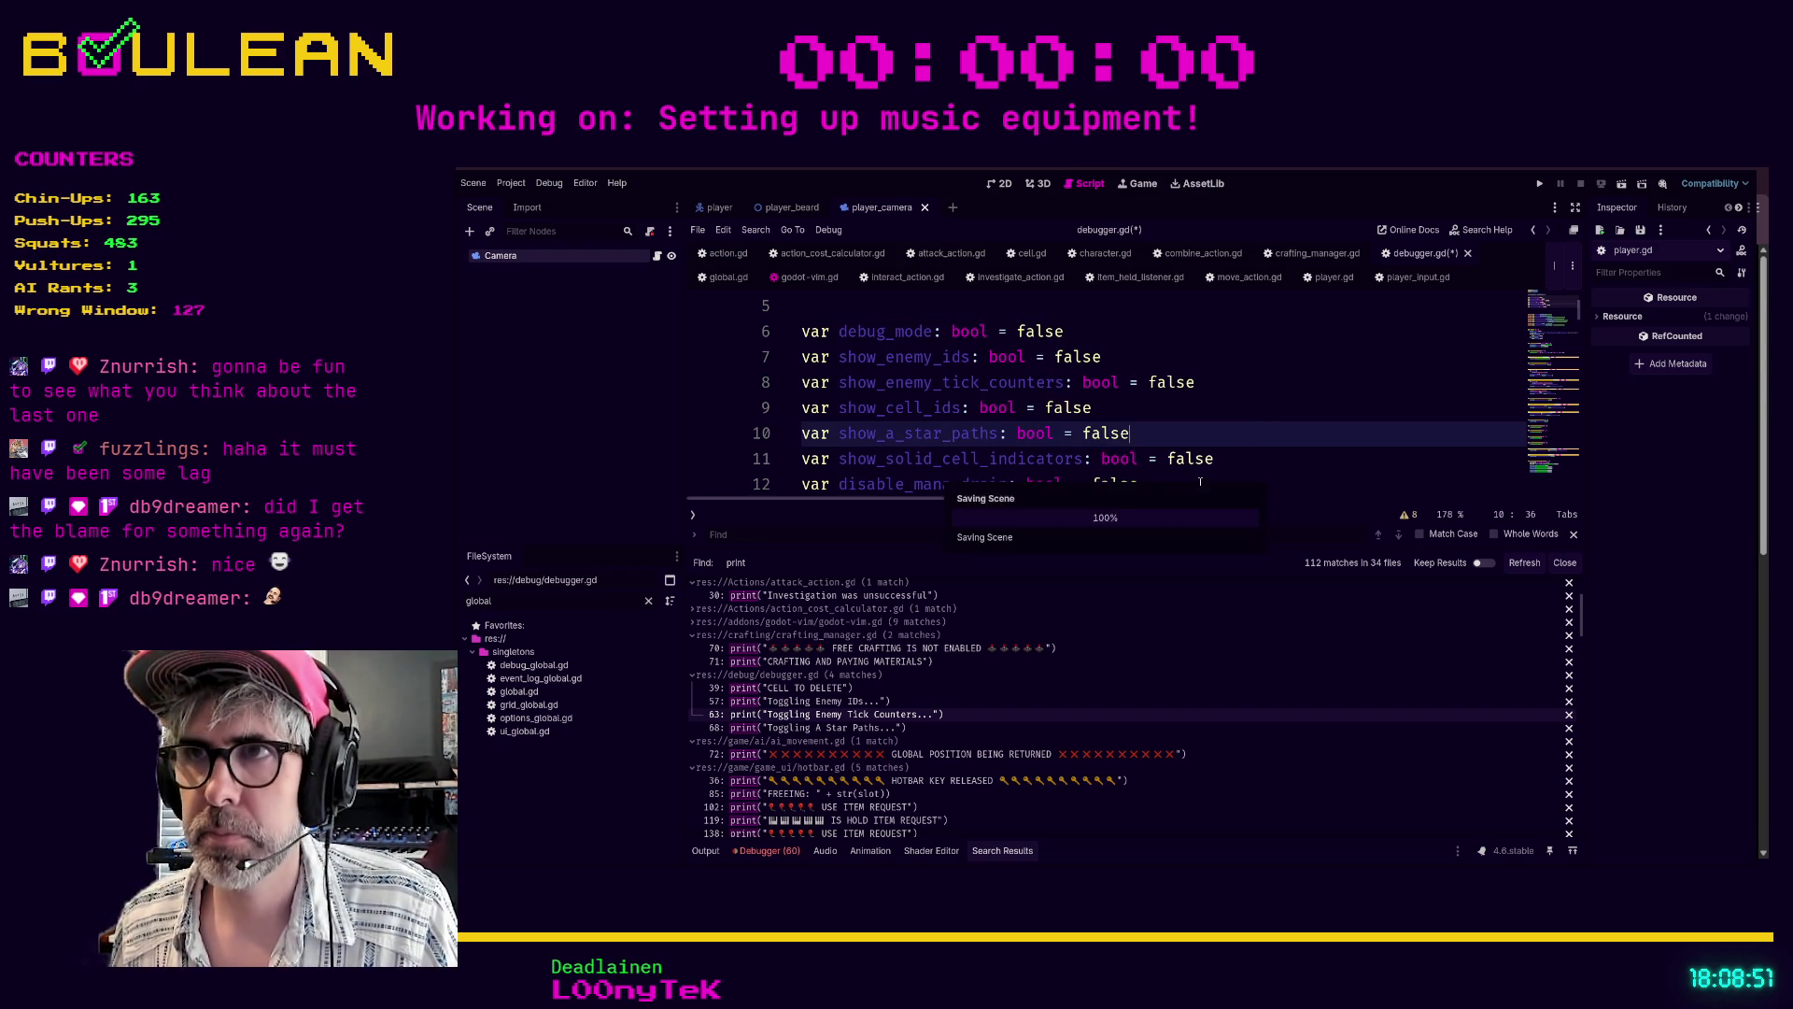
{"action": "key", "text": "ctrl+s"}
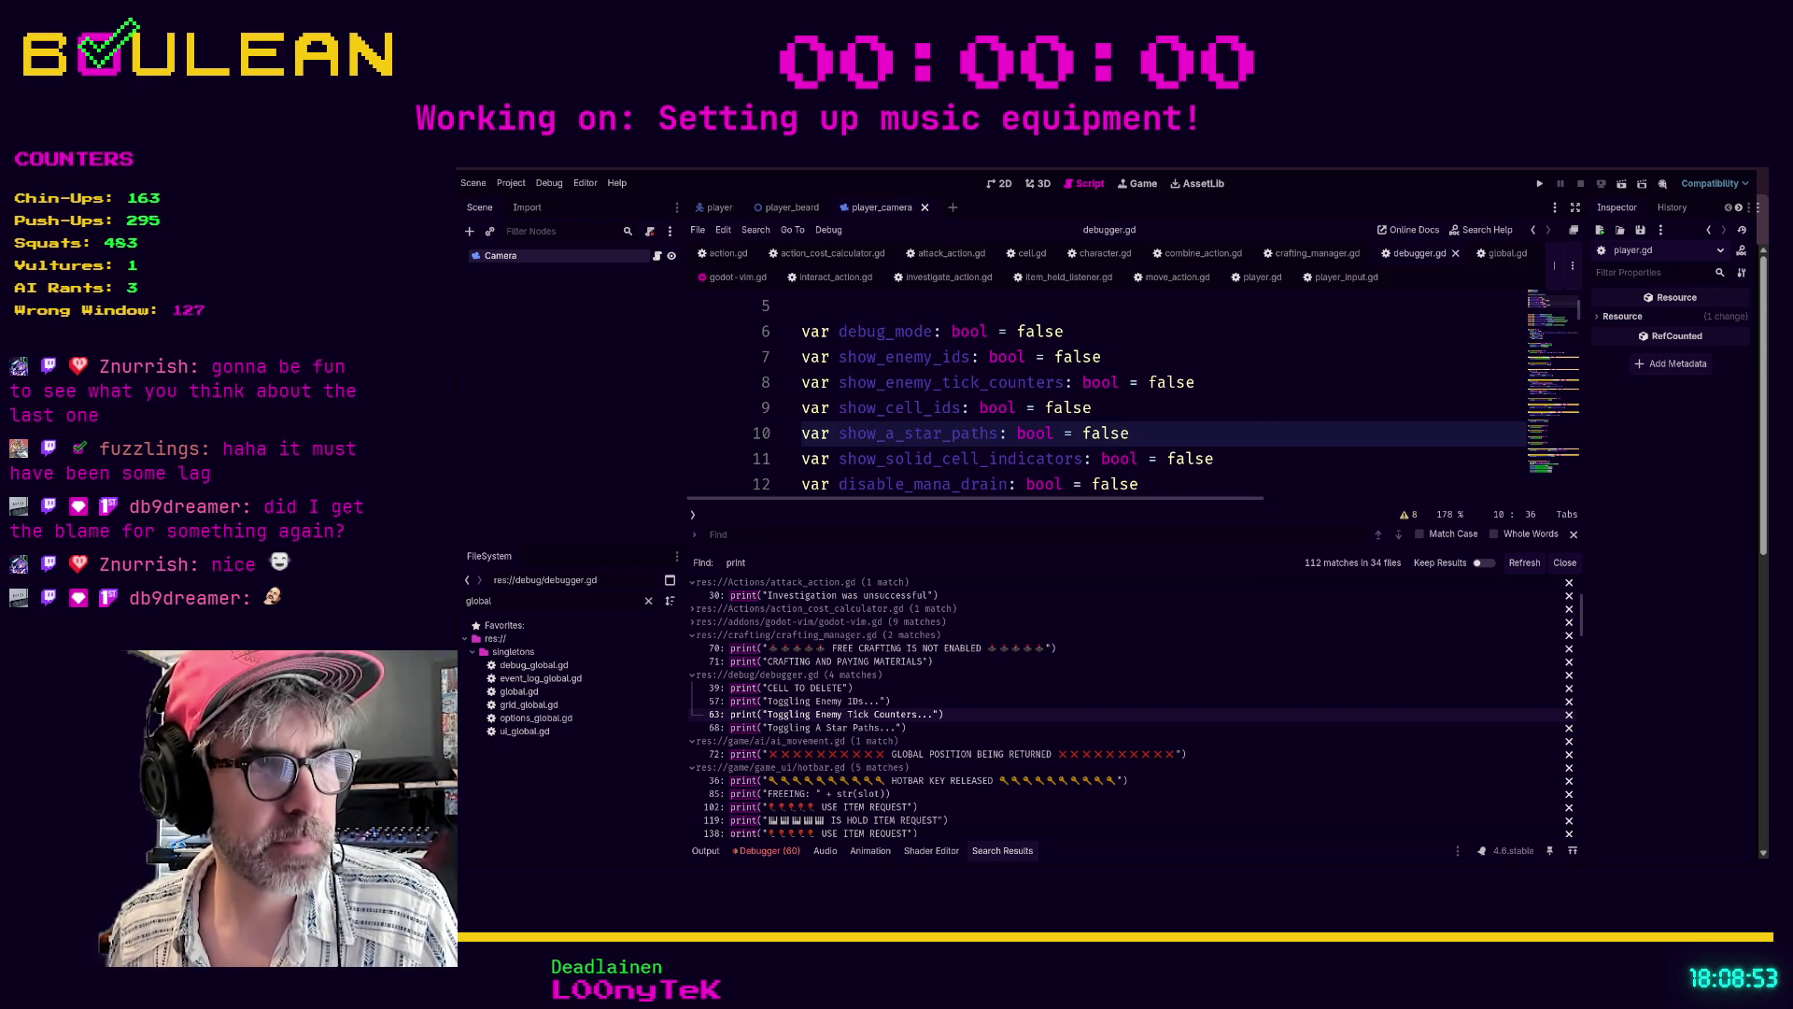
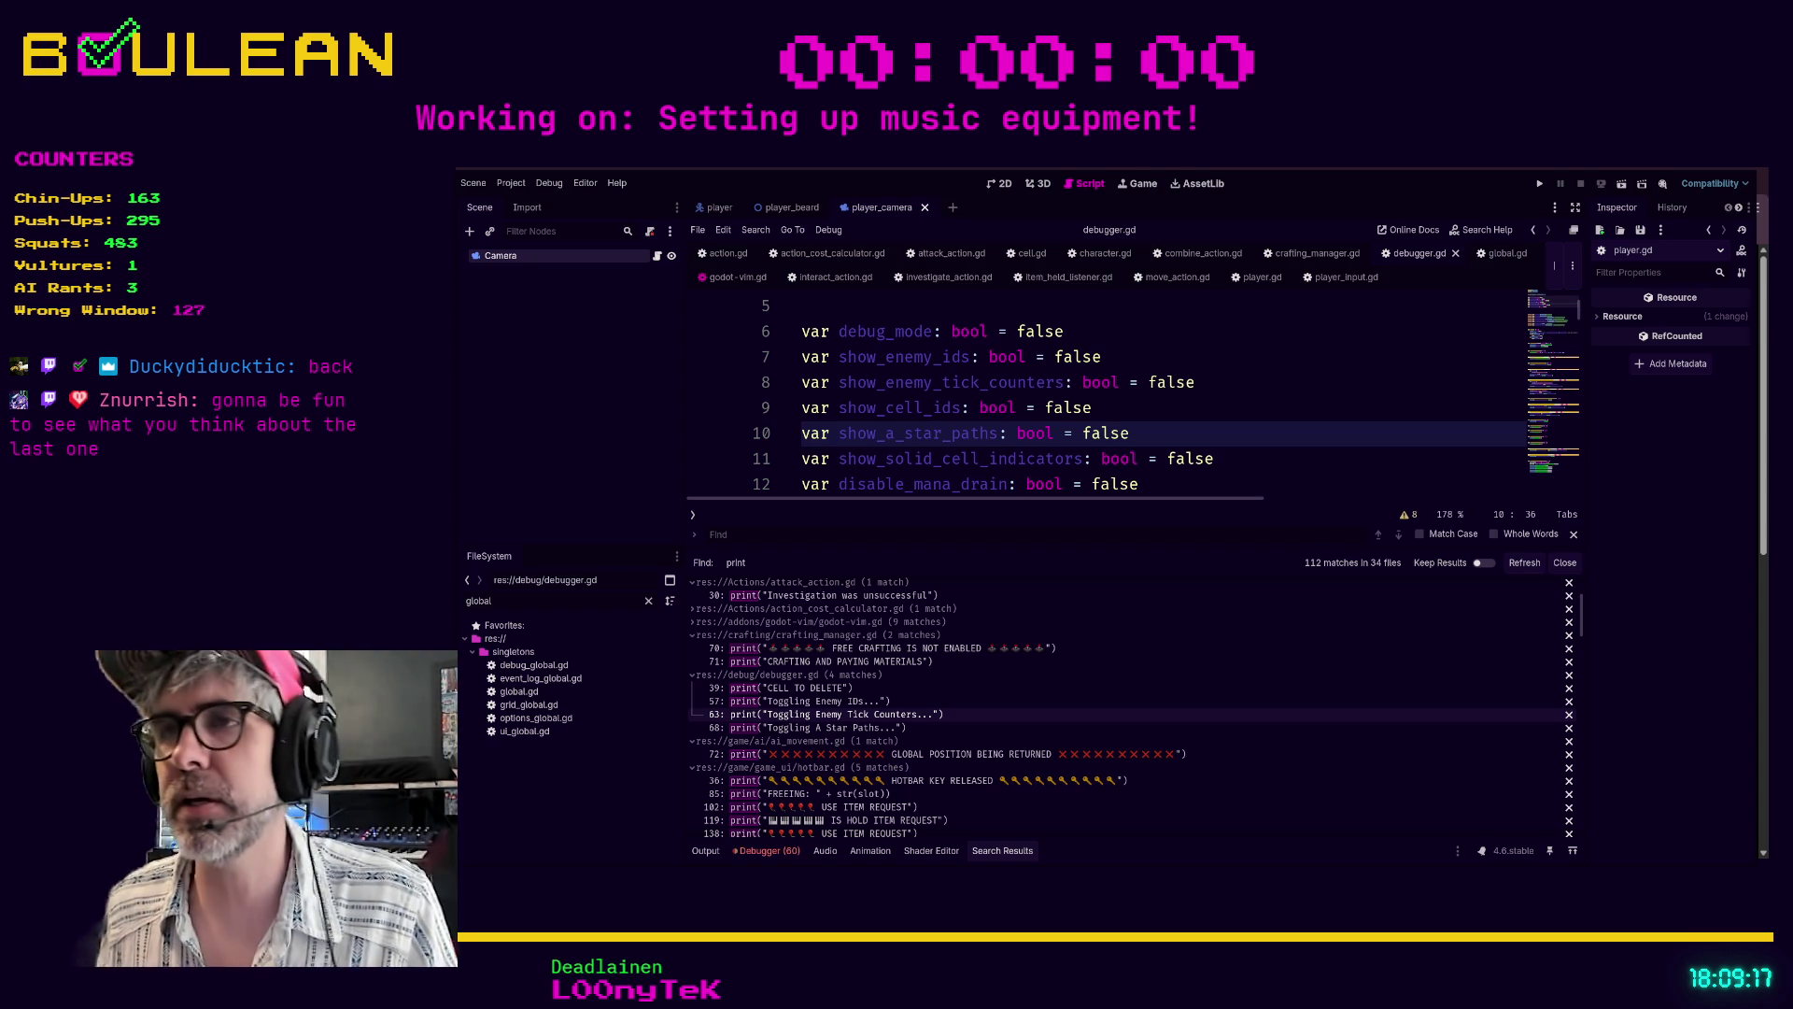
- Shrink the Search Results panel and move to the blank lines around debugger.gd's debug_mode variable
{"action": "left_click_drag", "start_coordinate": [896, 505], "coordinate": [896, 600]}
{"action": "left_click", "coordinate": [896, 553]}
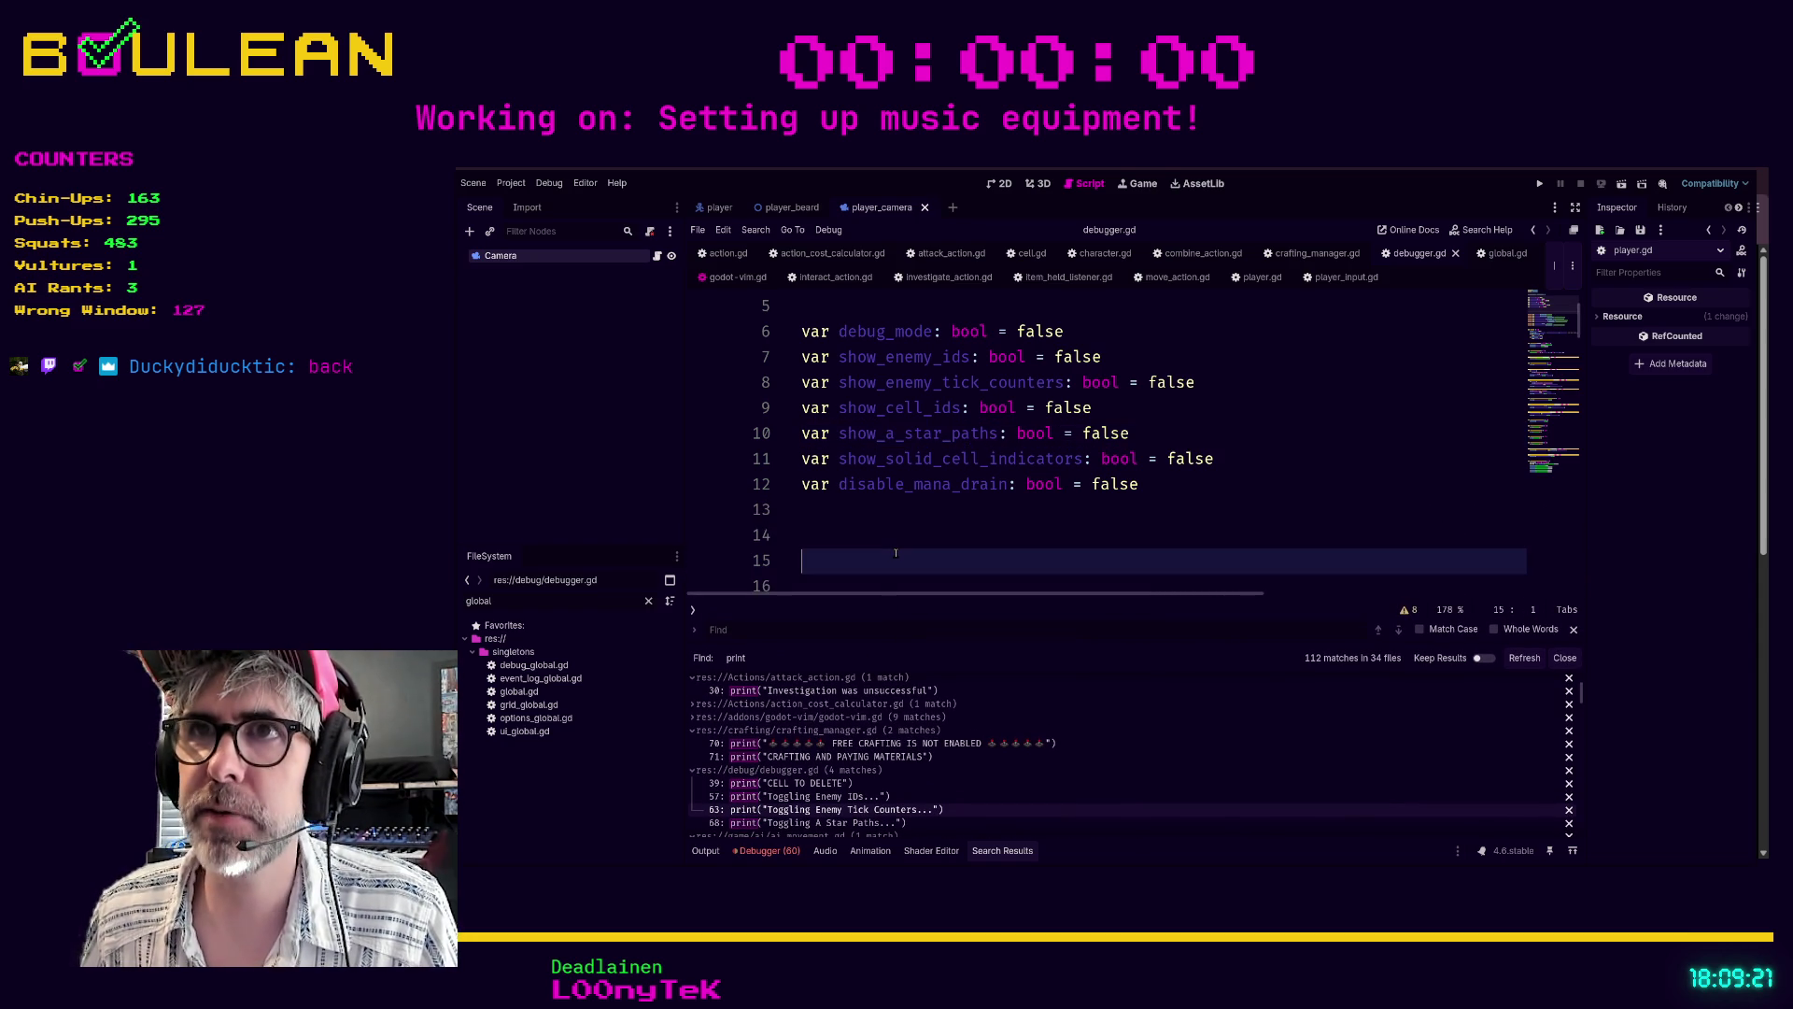
{"action": "scroll", "coordinate": [859, 403], "scroll_direction": "up", "scroll_amount": 1}
{"action": "left_click", "coordinate": [856, 393]}
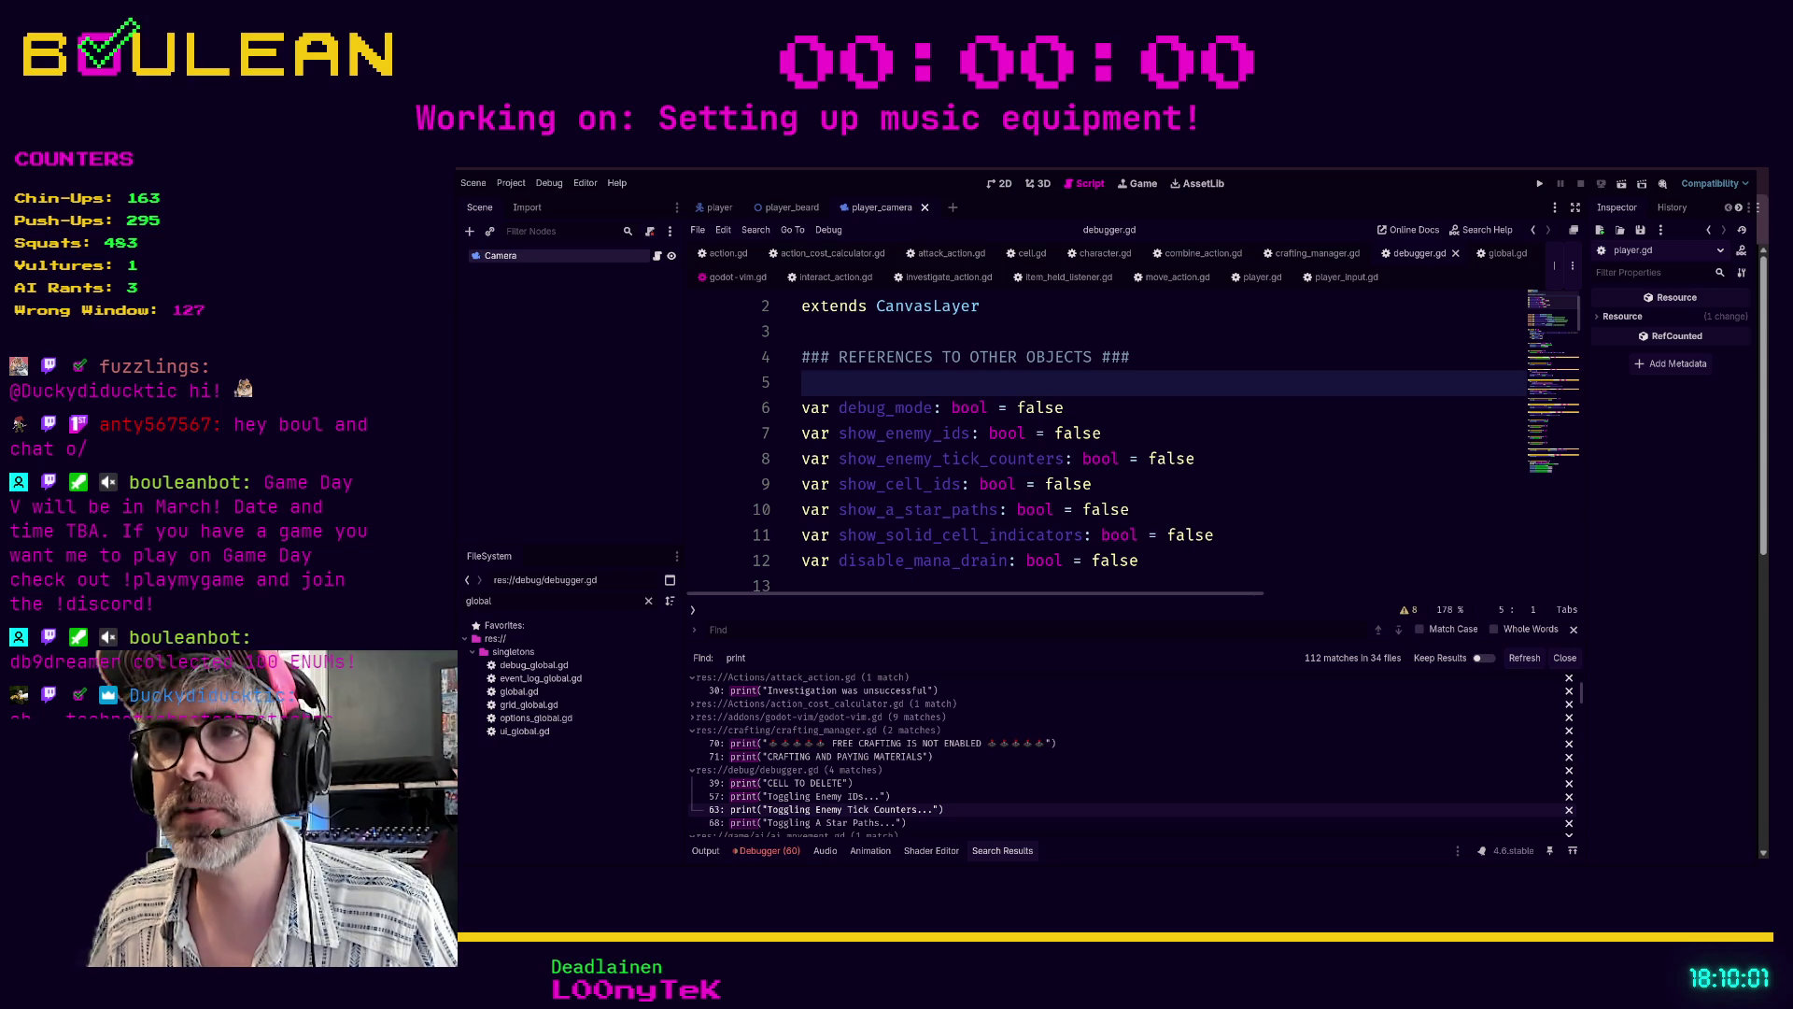
{"action": "scroll", "coordinate": [1195, 424], "scroll_direction": "down", "scroll_amount": 2}
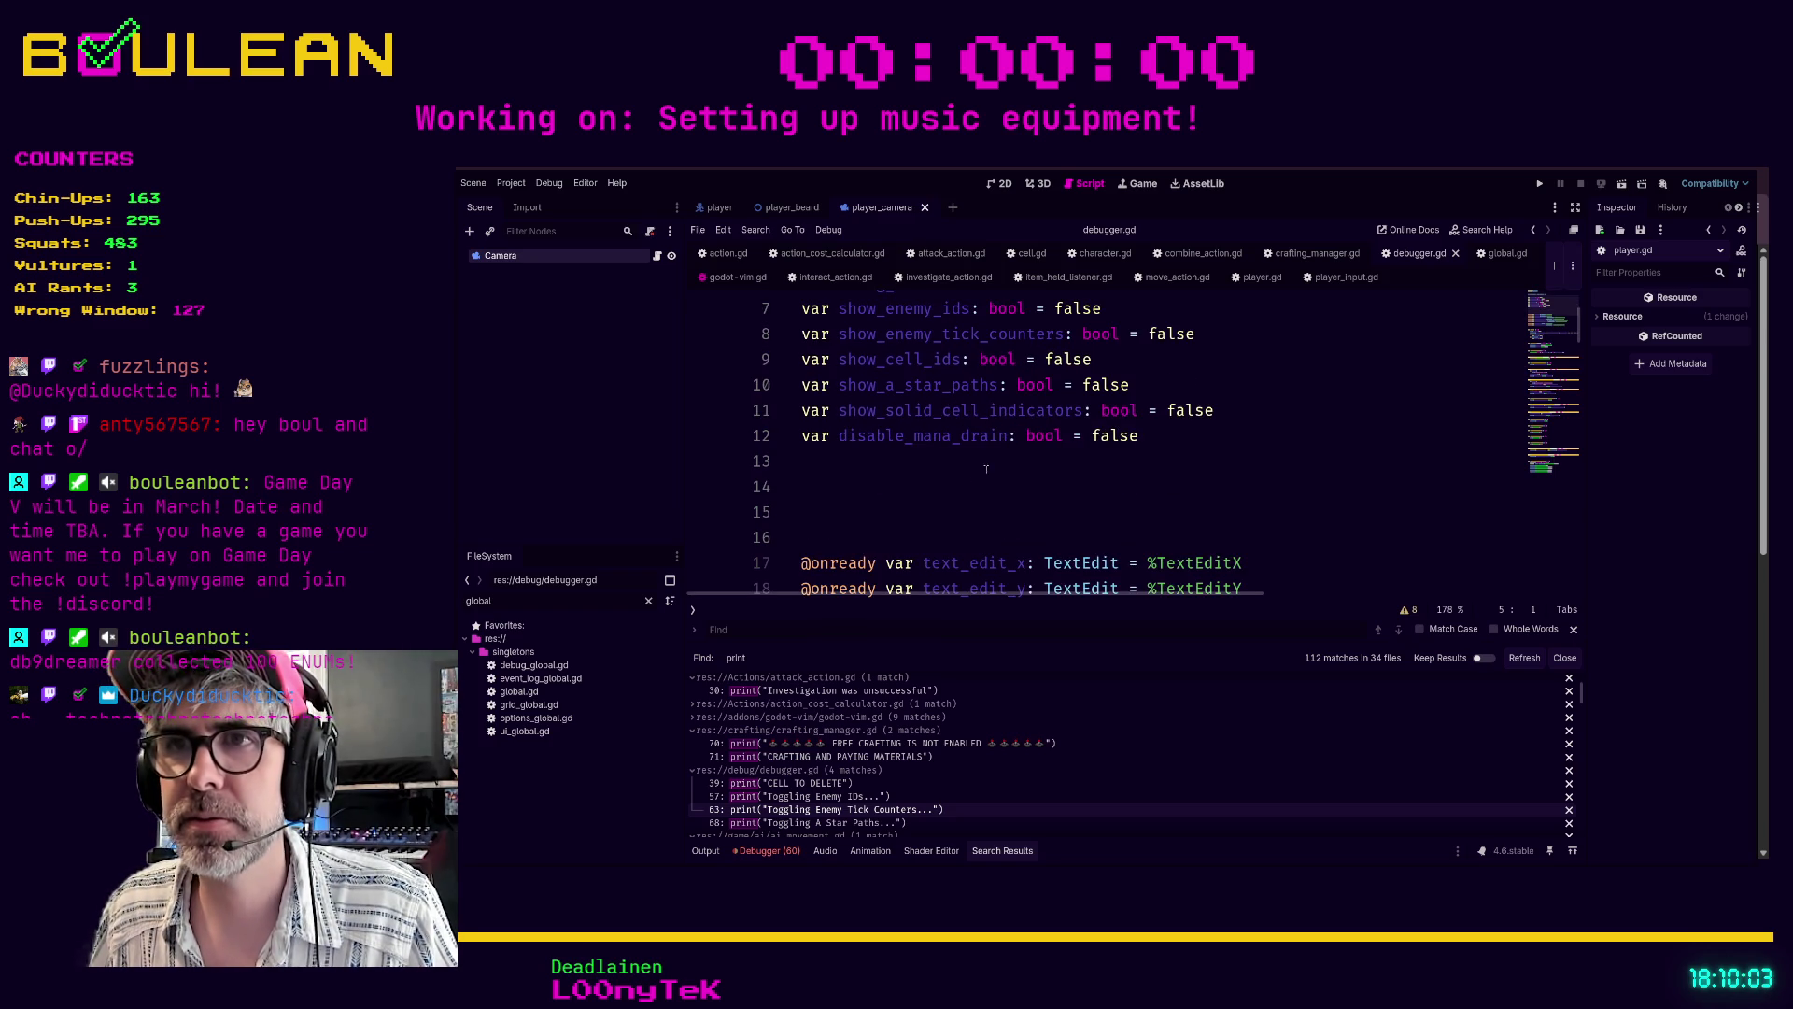
- Delete the extra blank lines and the '### REFERENCES TO OTHER OBJECTS ###' comment in debugger.gd
{"action": "left_click", "coordinate": [929, 530]}
{"action": "key", "text": "BackSpace"}
{"action": "key", "text": "BackSpace"}
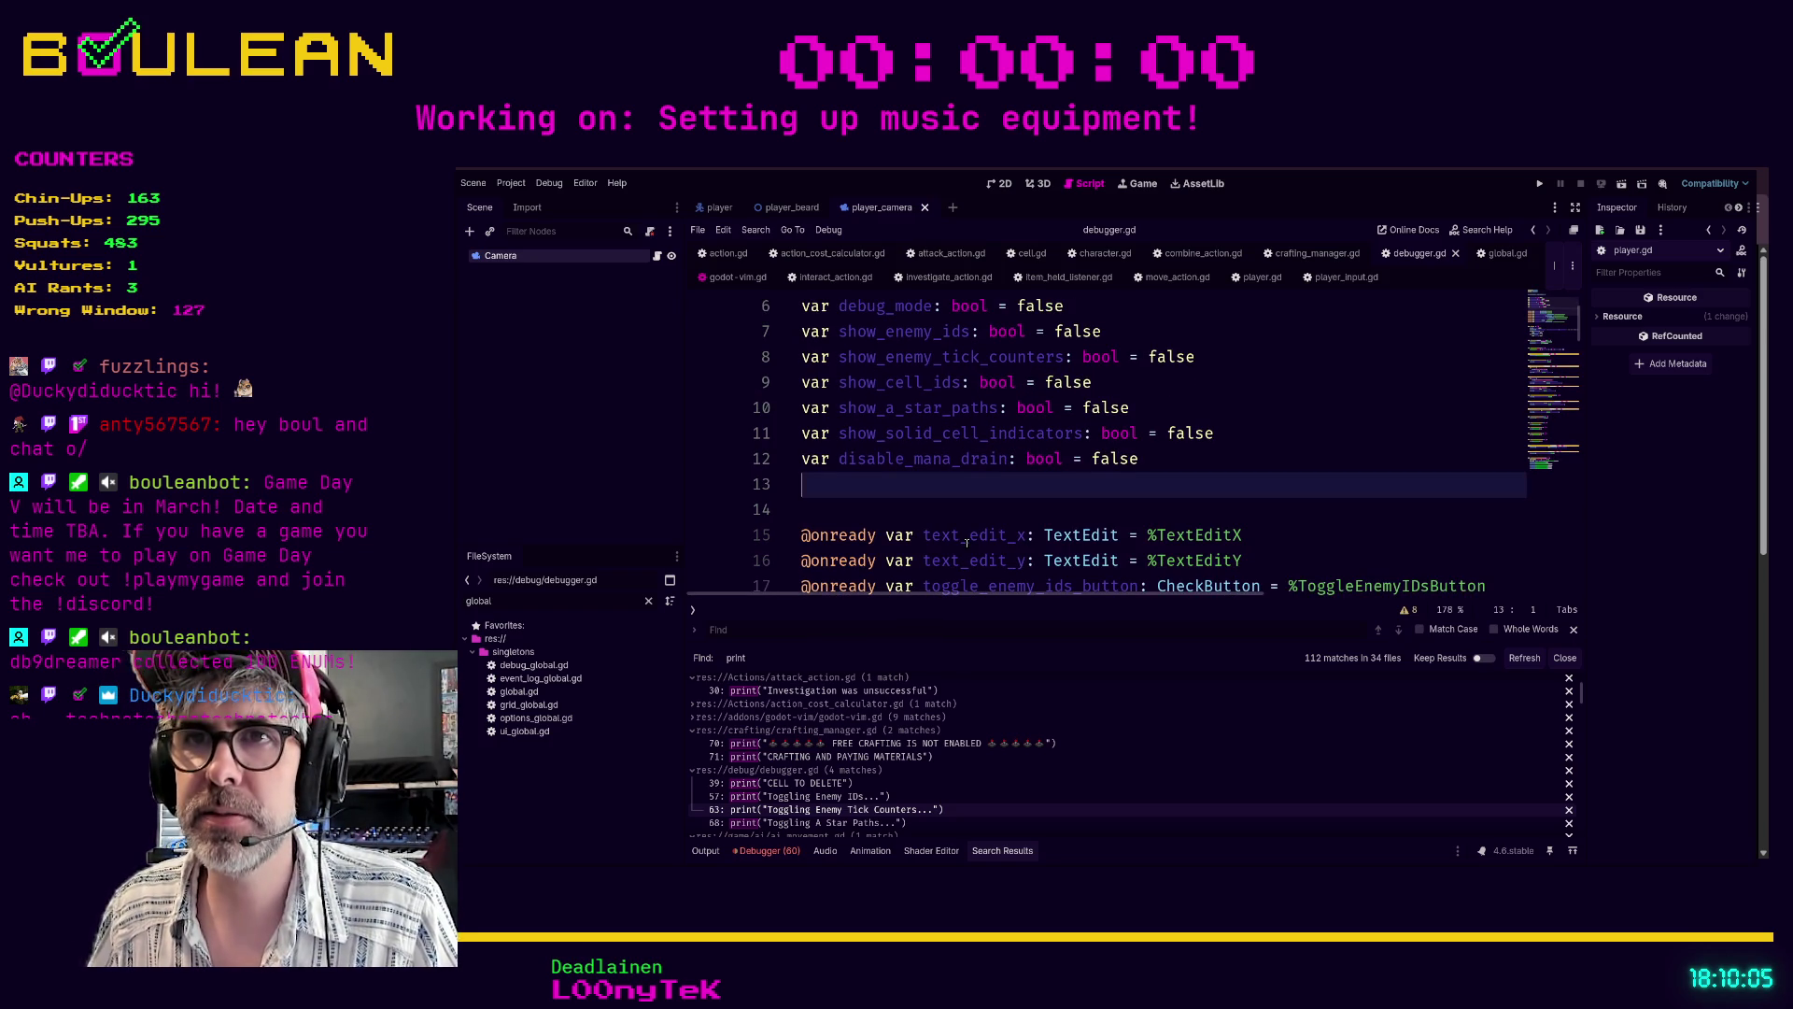
{"action": "left_click", "coordinate": [1012, 505]}
{"action": "key", "text": "BackSpace"}
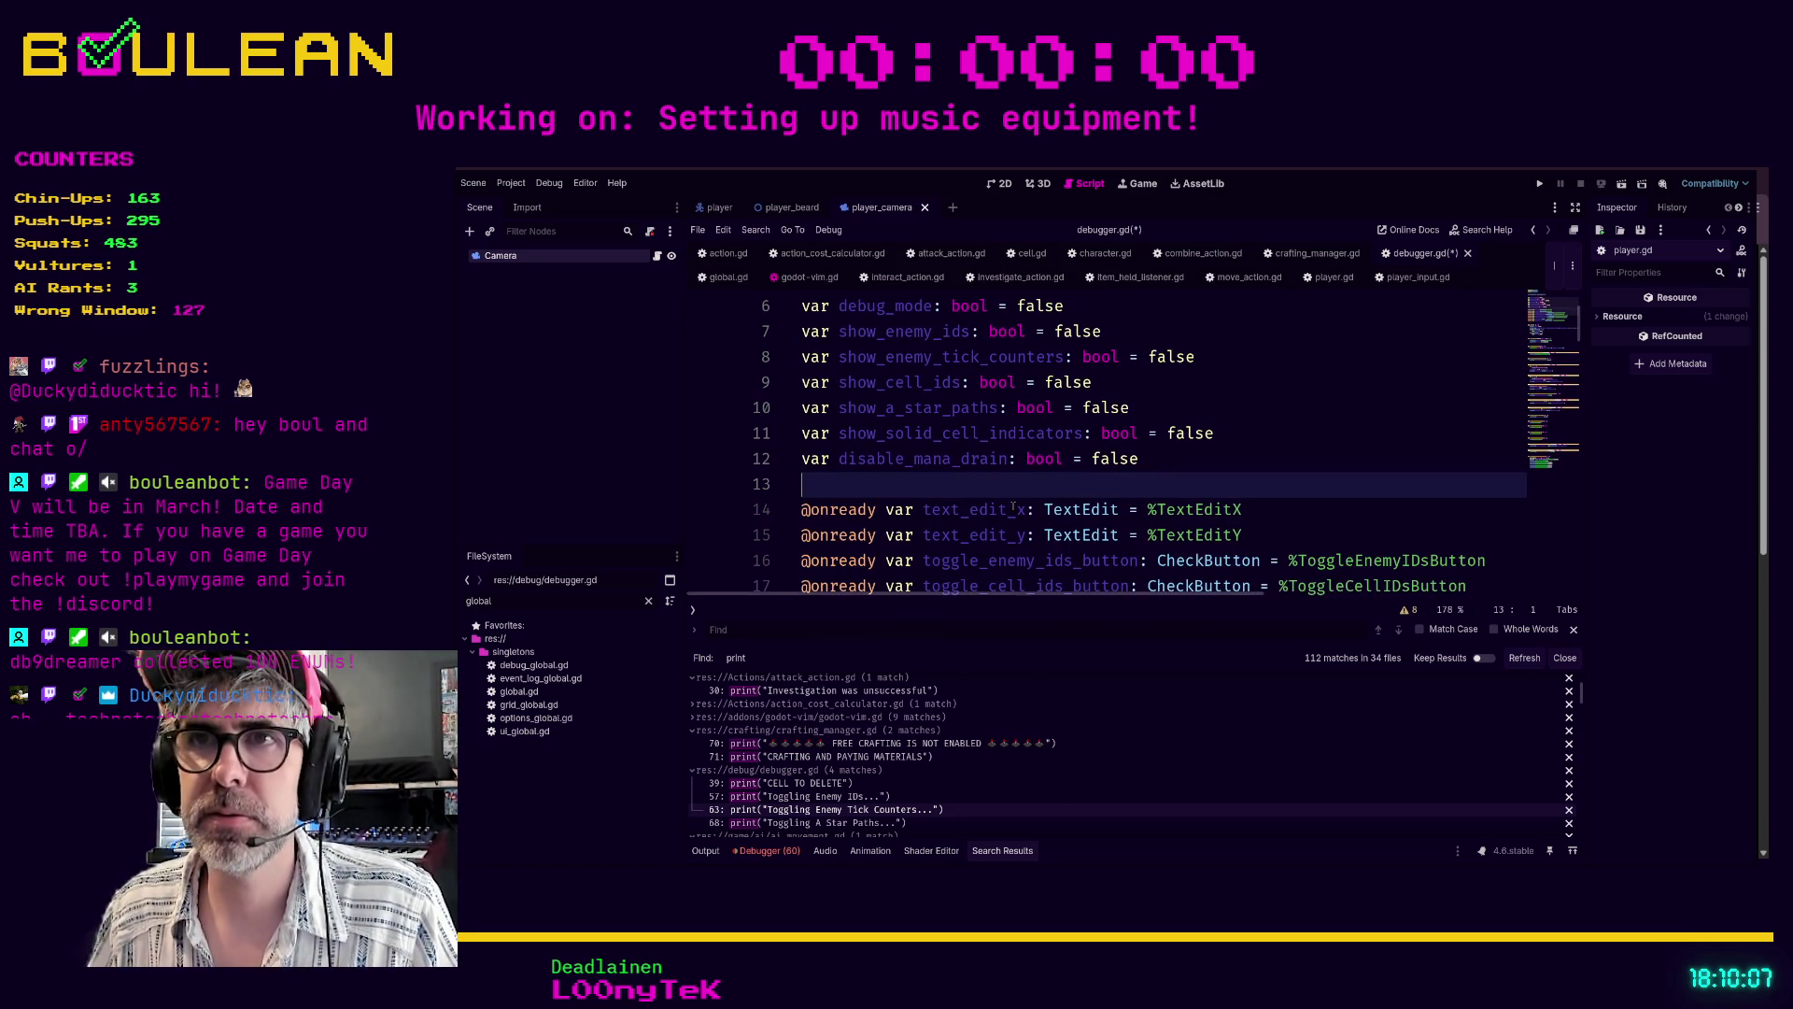
{"action": "scroll", "coordinate": [1012, 480], "scroll_direction": "up", "scroll_amount": 1}
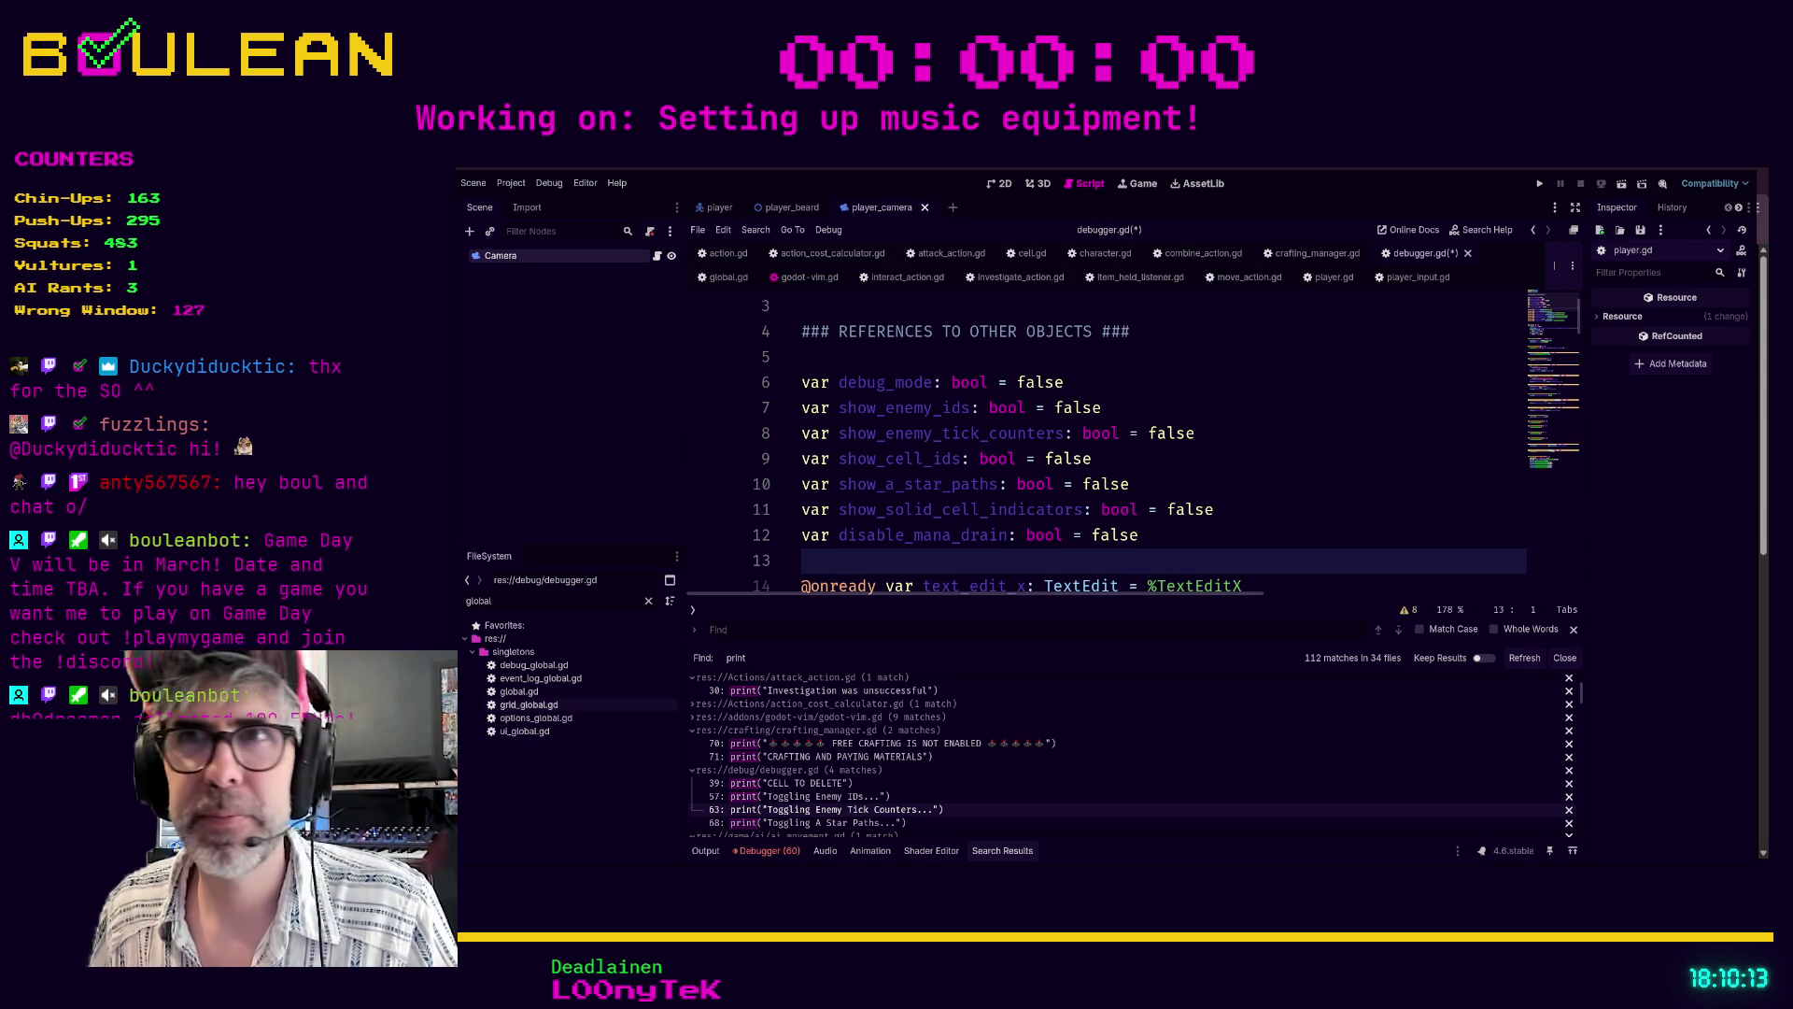
{"action": "scroll", "coordinate": [1111, 439], "scroll_direction": "up", "scroll_amount": 1}
{"action": "left_click", "coordinate": [939, 407]}
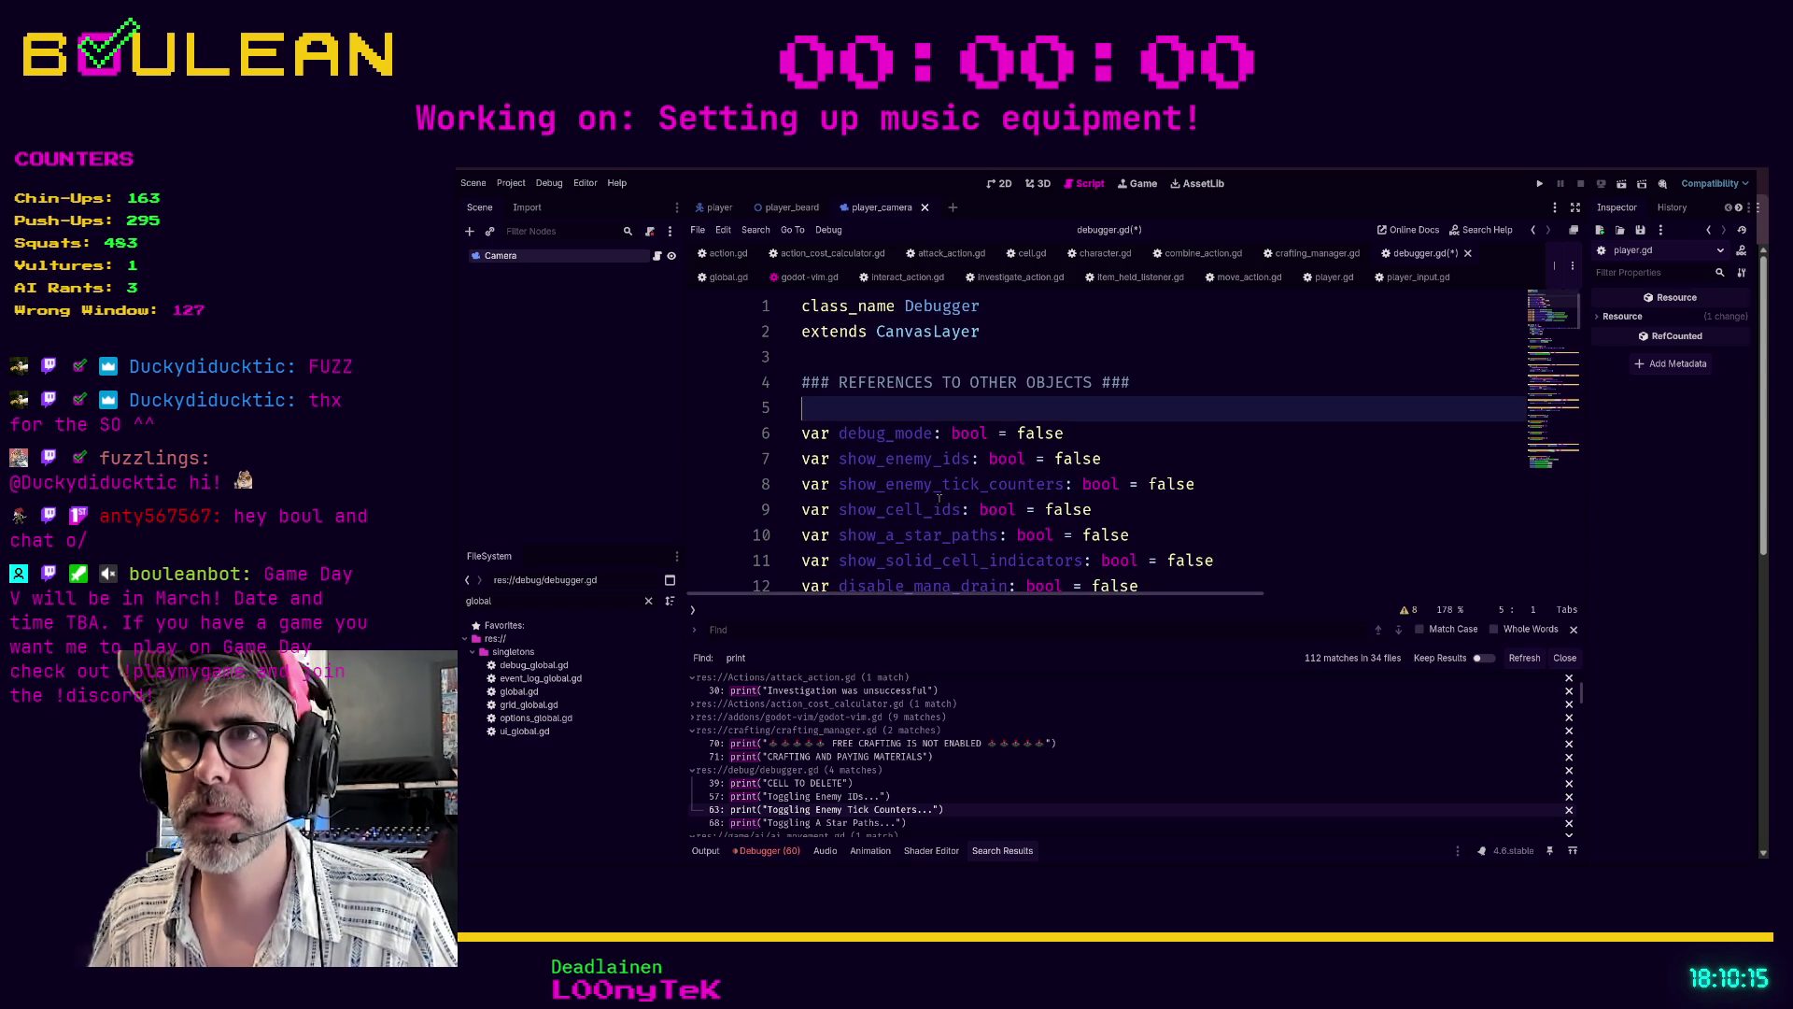
{"action": "key", "text": "BackSpace"}
{"action": "key", "text": "shift+Home"}
{"action": "key", "text": "BackSpace"}
{"action": "key", "text": "BackSpace"}
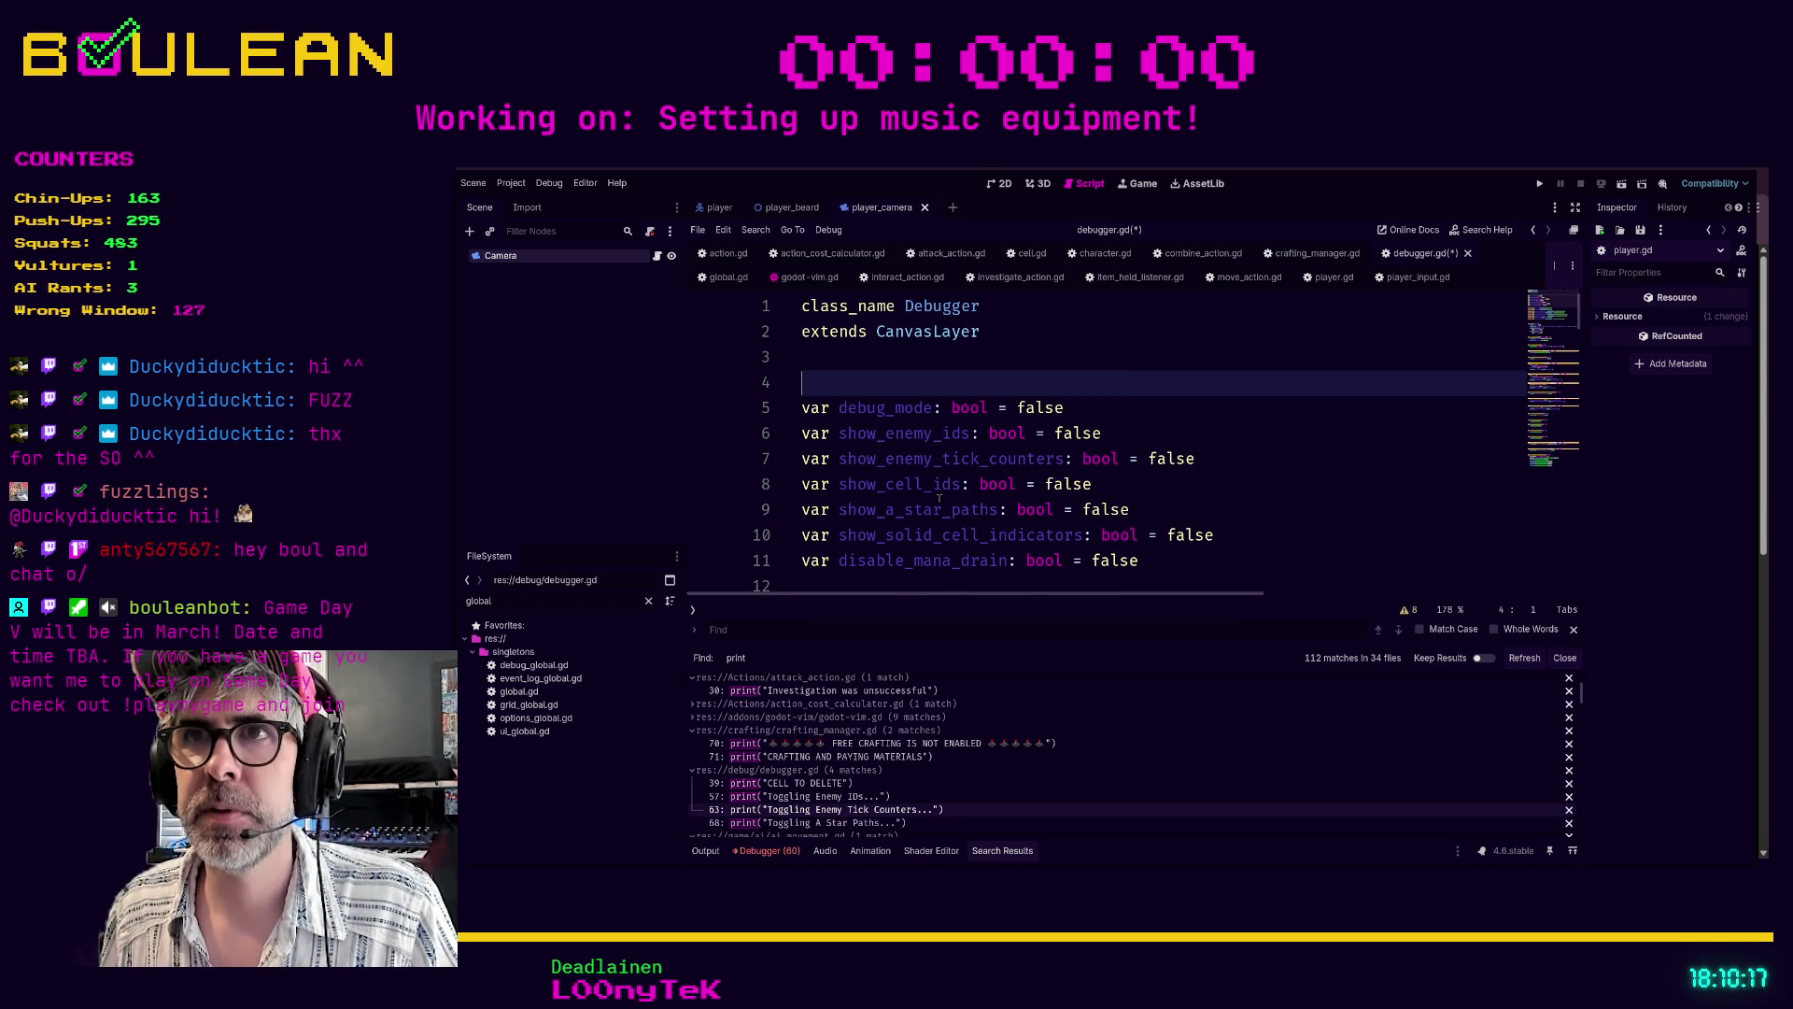
{"action": "key", "text": "Down"}
{"action": "key", "text": "Down"}
{"action": "key", "text": "Down"}
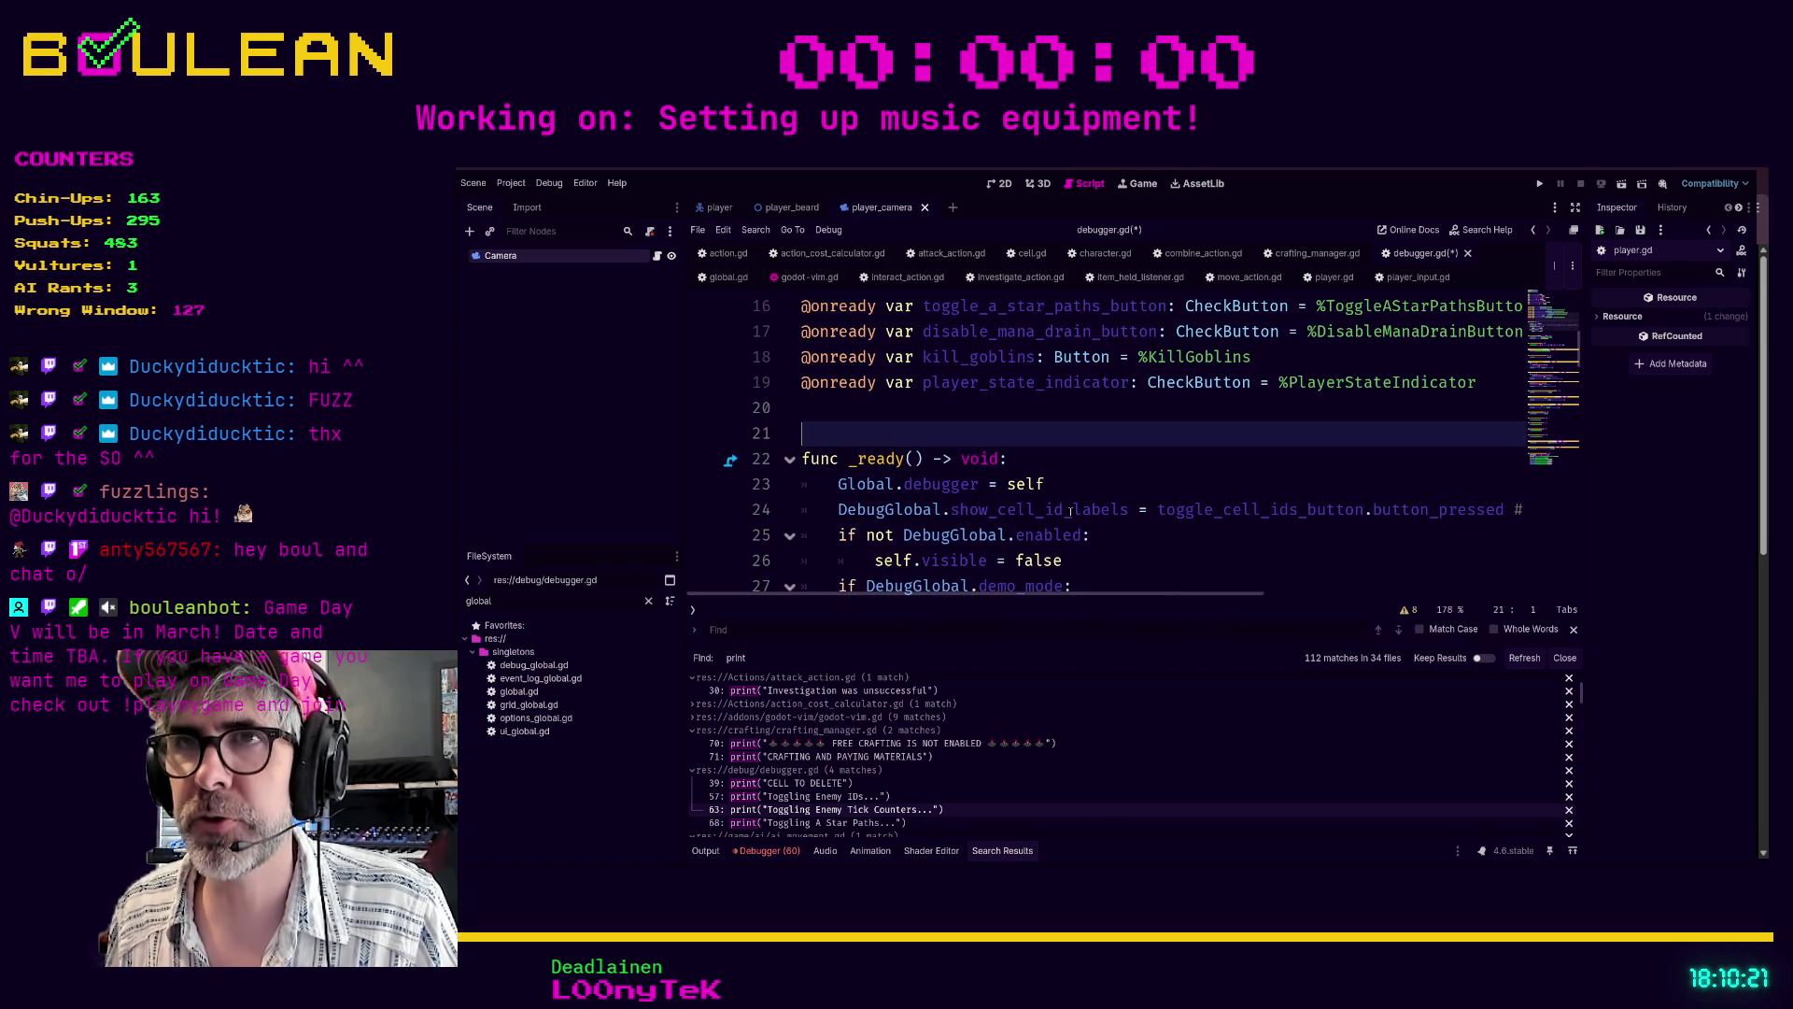
- Save debugger.gd and enlarge the Search Results panel to show more print matches
{"action": "left_click", "coordinate": [1089, 494]}
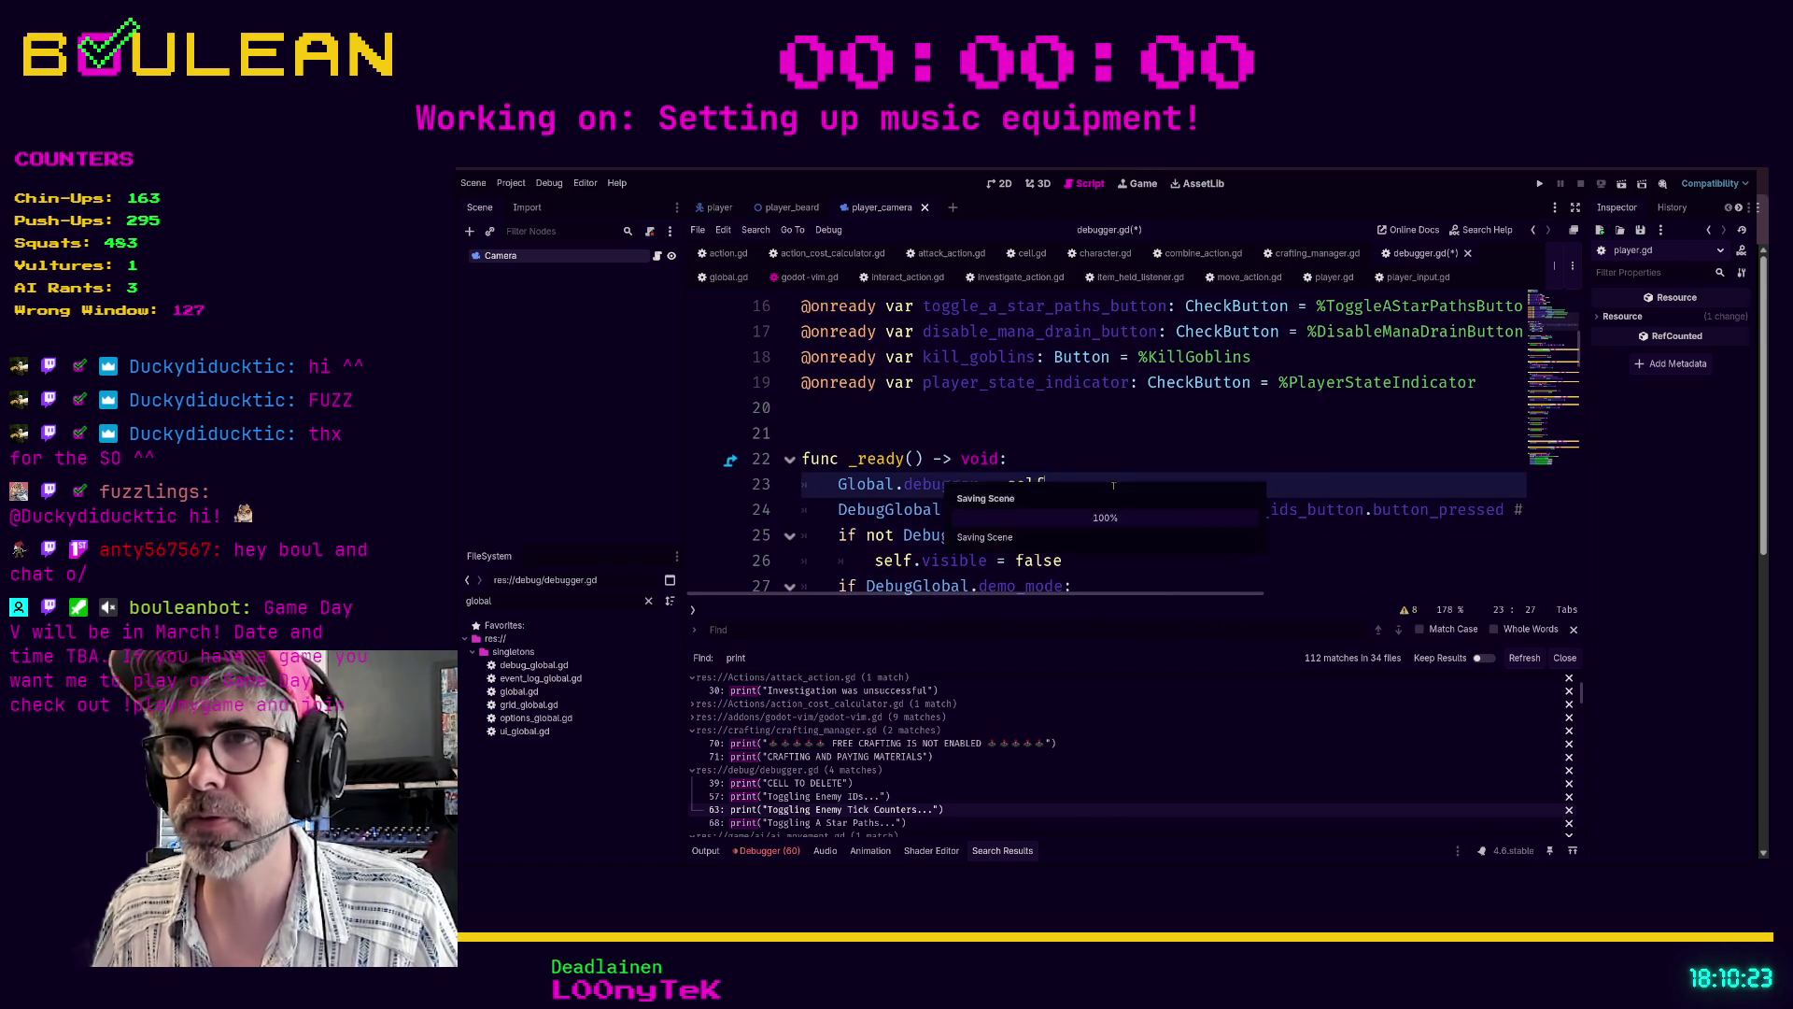
{"action": "key", "text": "ctrl+s"}
{"action": "scroll", "coordinate": [1114, 486], "scroll_direction": "down", "scroll_amount": 2}
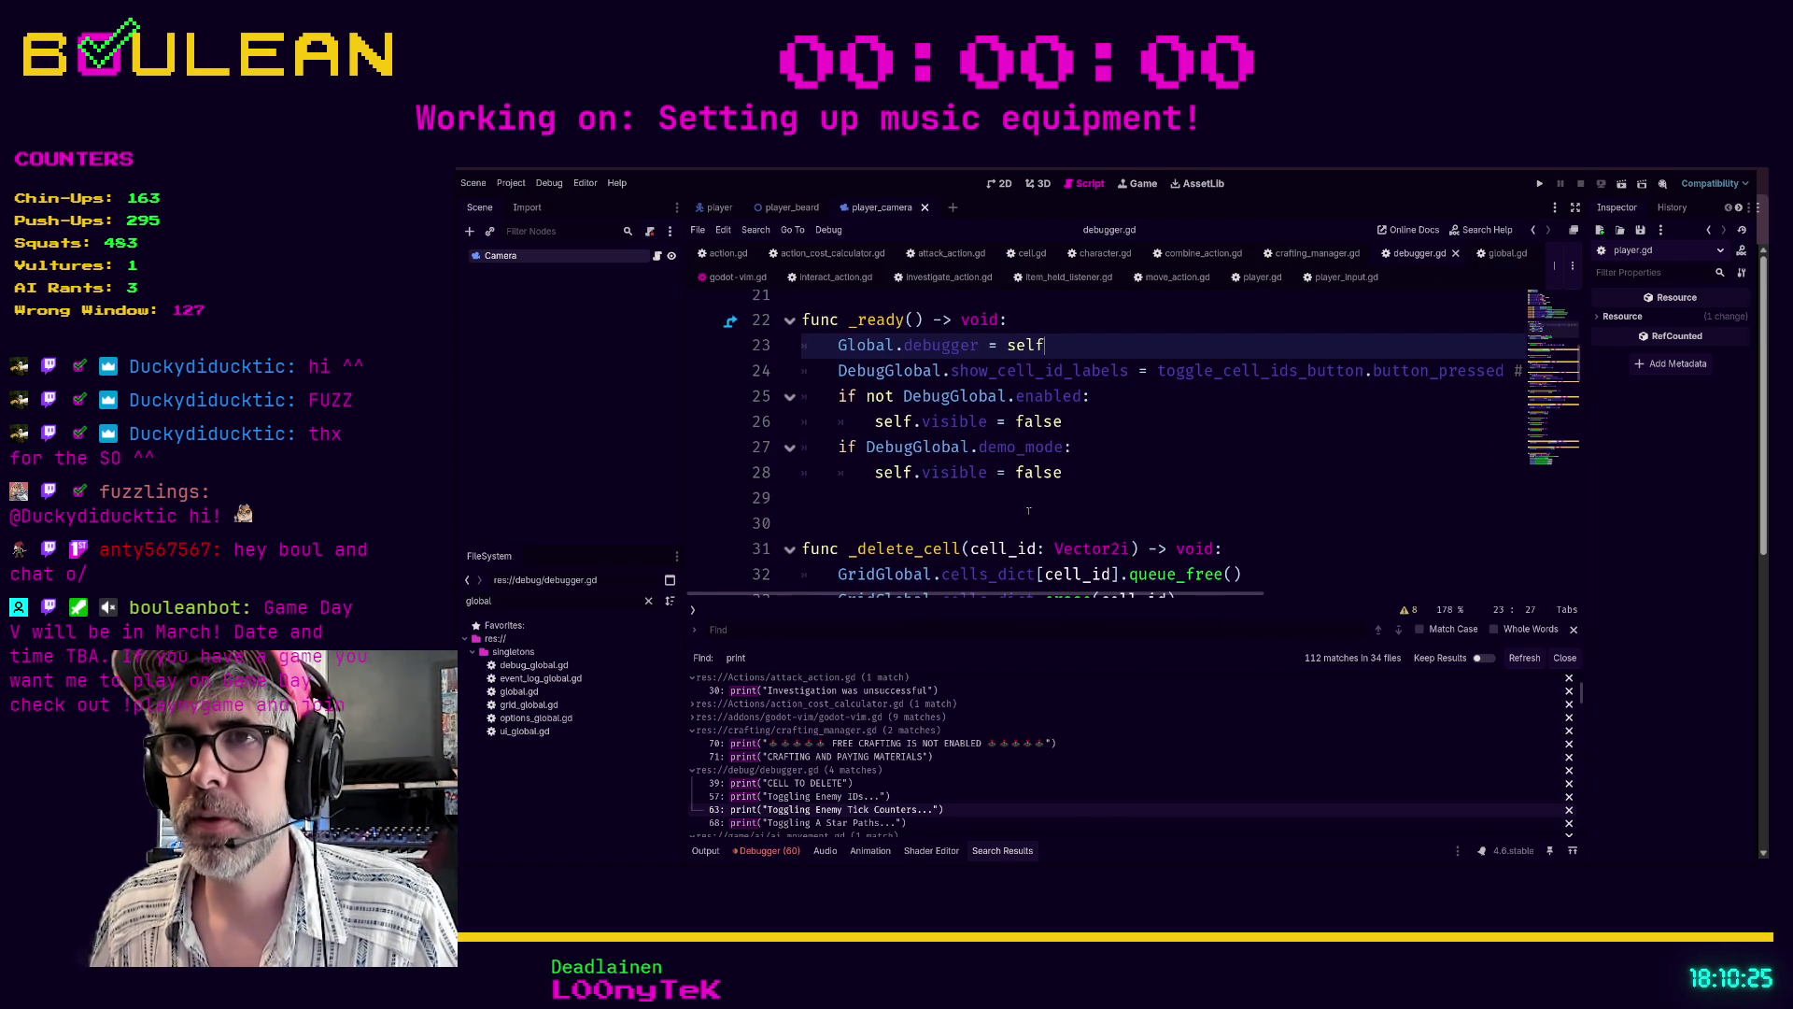
{"action": "scroll", "coordinate": [1029, 510], "scroll_direction": "down", "scroll_amount": 1}
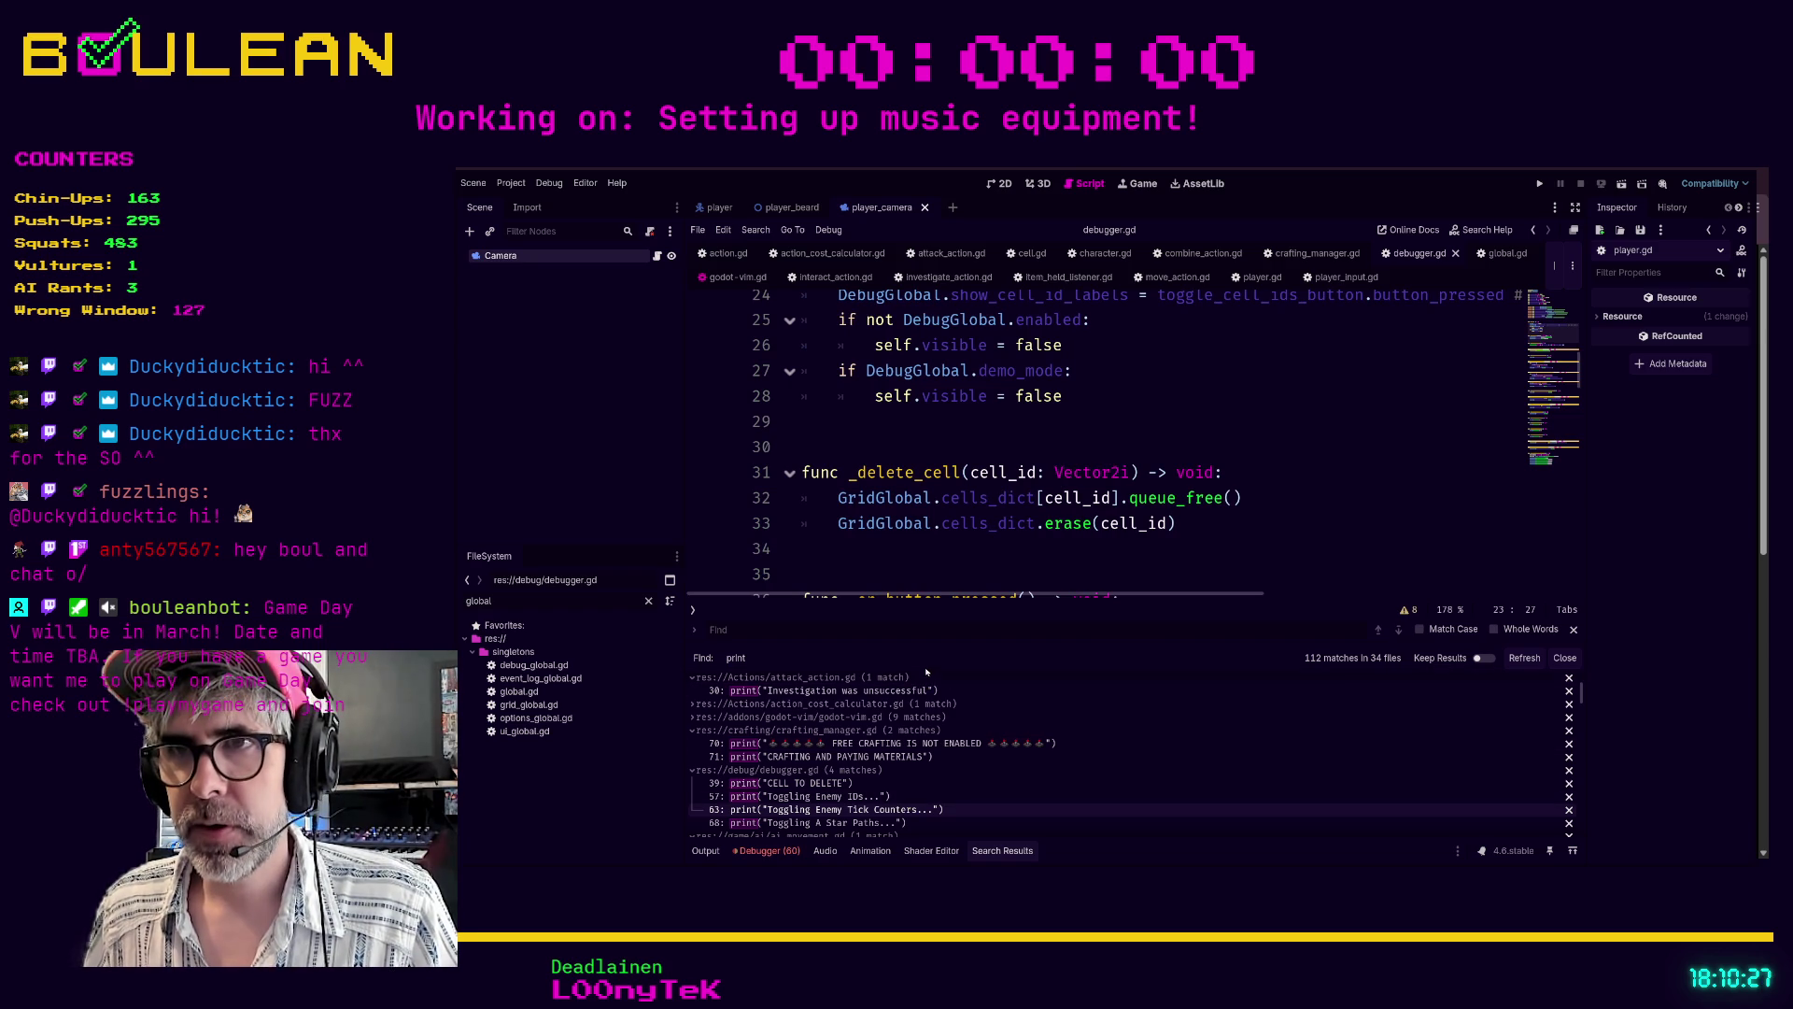
{"action": "left_click_drag", "start_coordinate": [937, 643], "coordinate": [950, 595]}
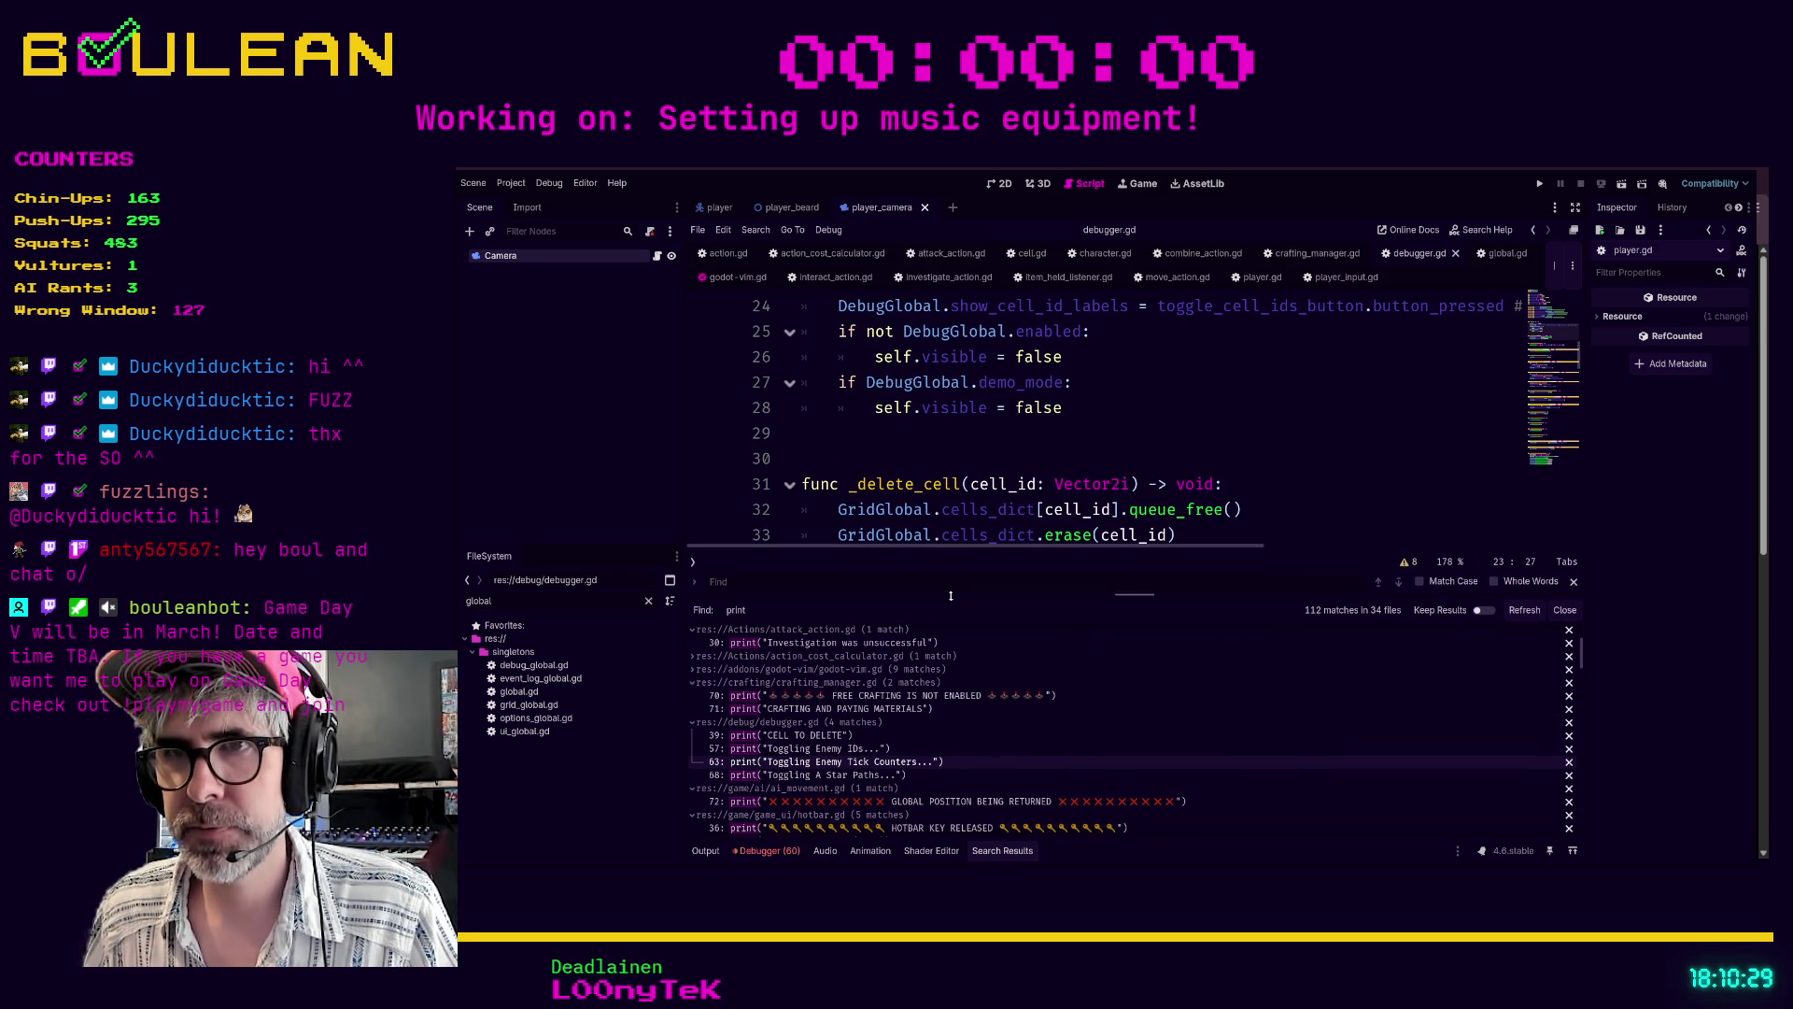
{"action": "left_click", "coordinate": [866, 775]}
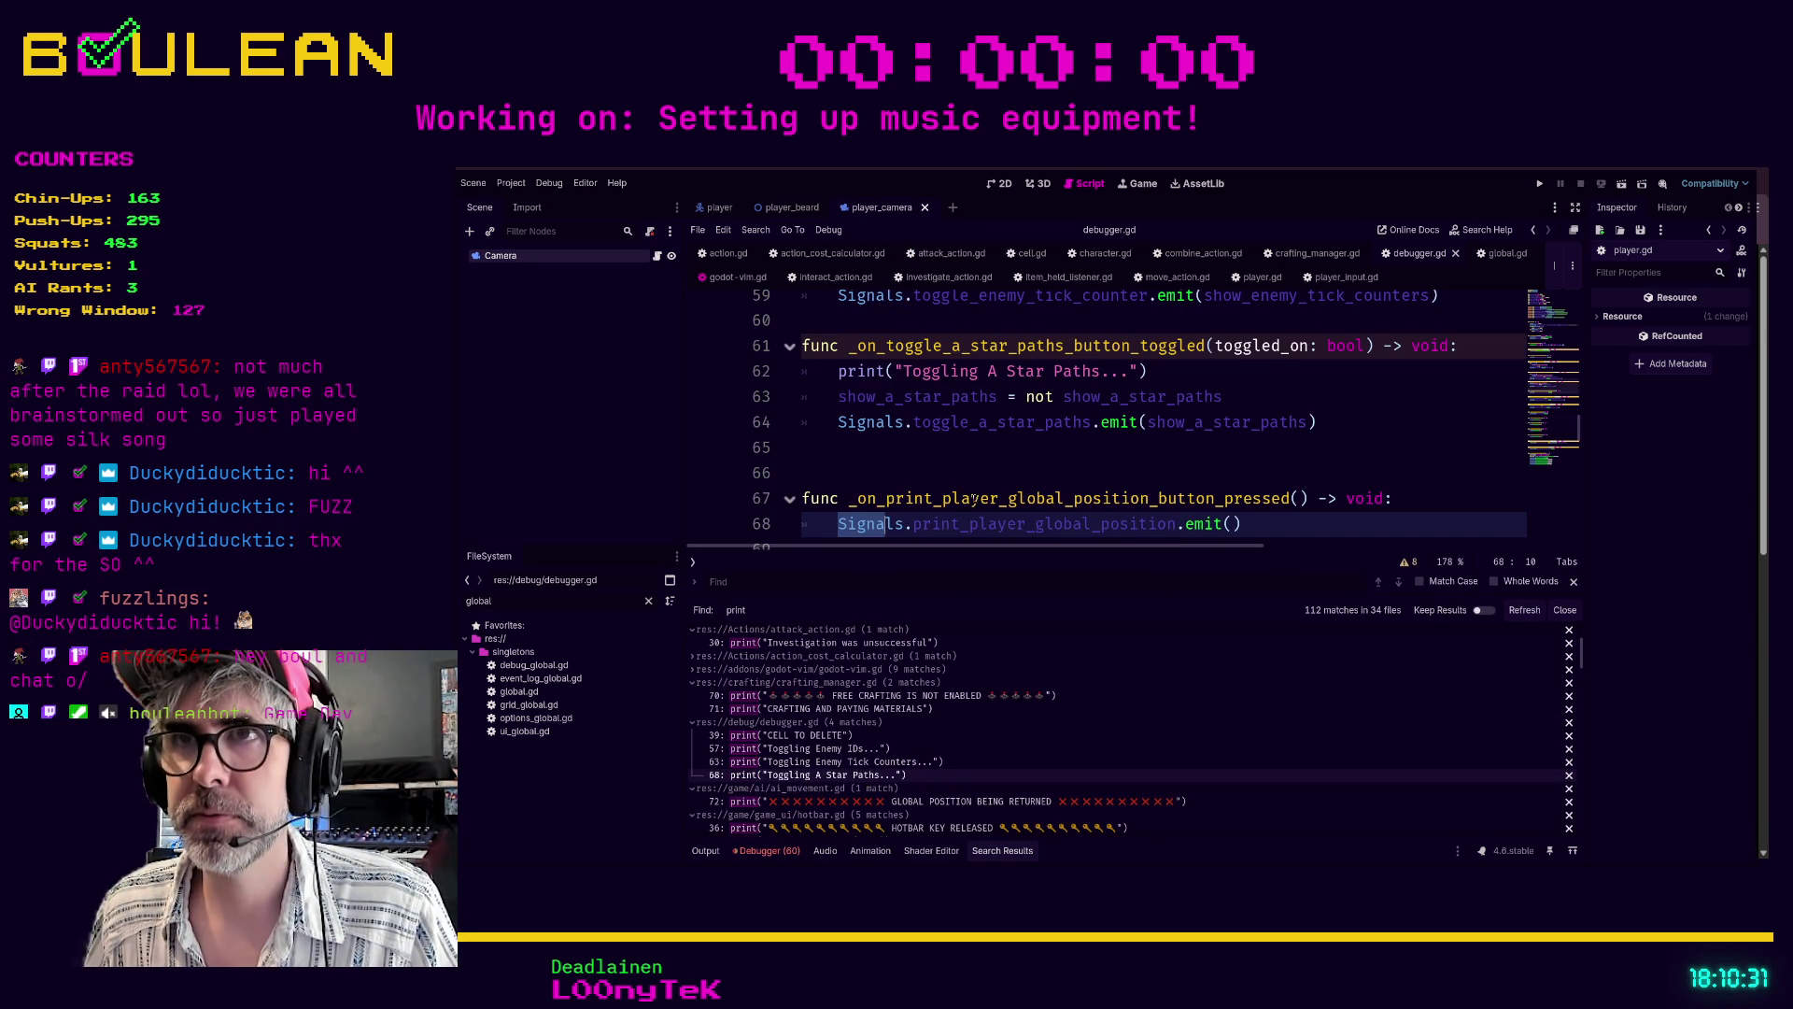
- Insert 'if debug_mode:' above the Toggling A Star Paths print and indent the print beneath it
{"action": "key", "text": "Up"}
{"action": "key", "text": "Up"}
{"action": "key", "text": "Up"}
{"action": "key", "text": "Home"}
{"action": "key", "text": "shift+o"}
{"action": "type", "text": "debug_mode:"}
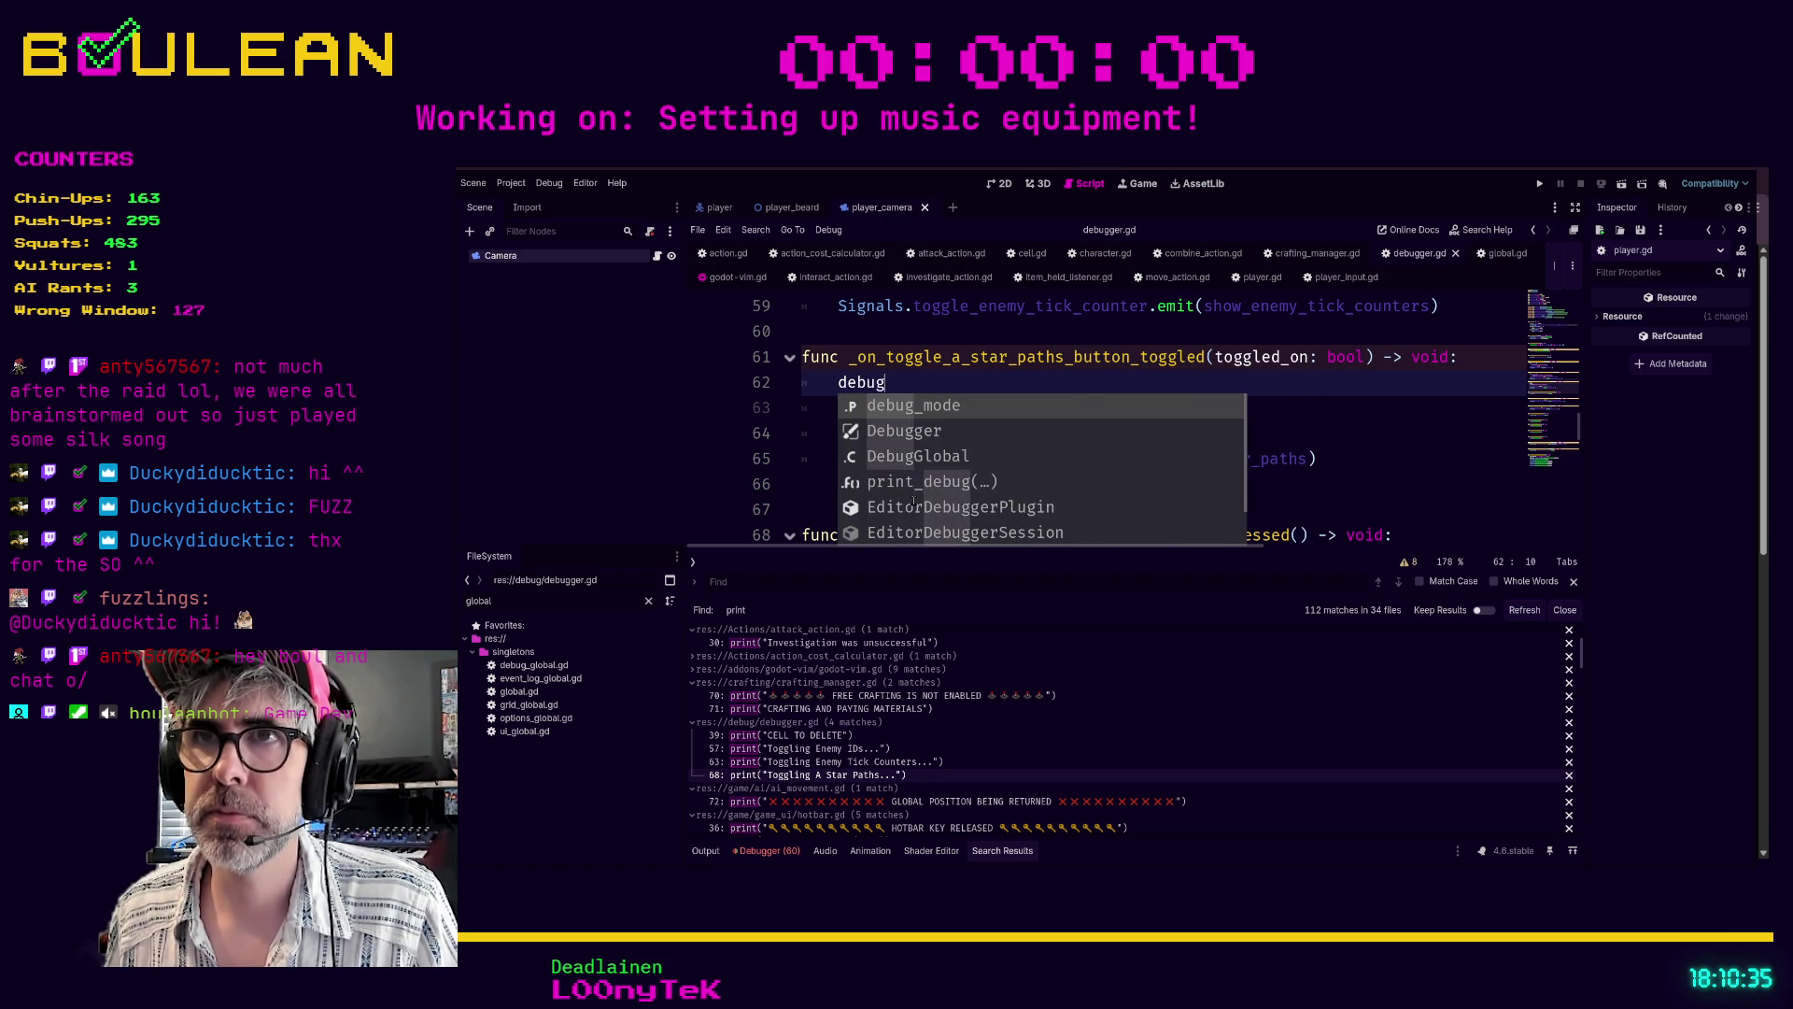
{"action": "key", "text": "Escape"}
{"action": "key", "text": "j"}
{"action": "key", "text": "greater"}
{"action": "key", "text": "greater"}
{"action": "type", "text": "k"}
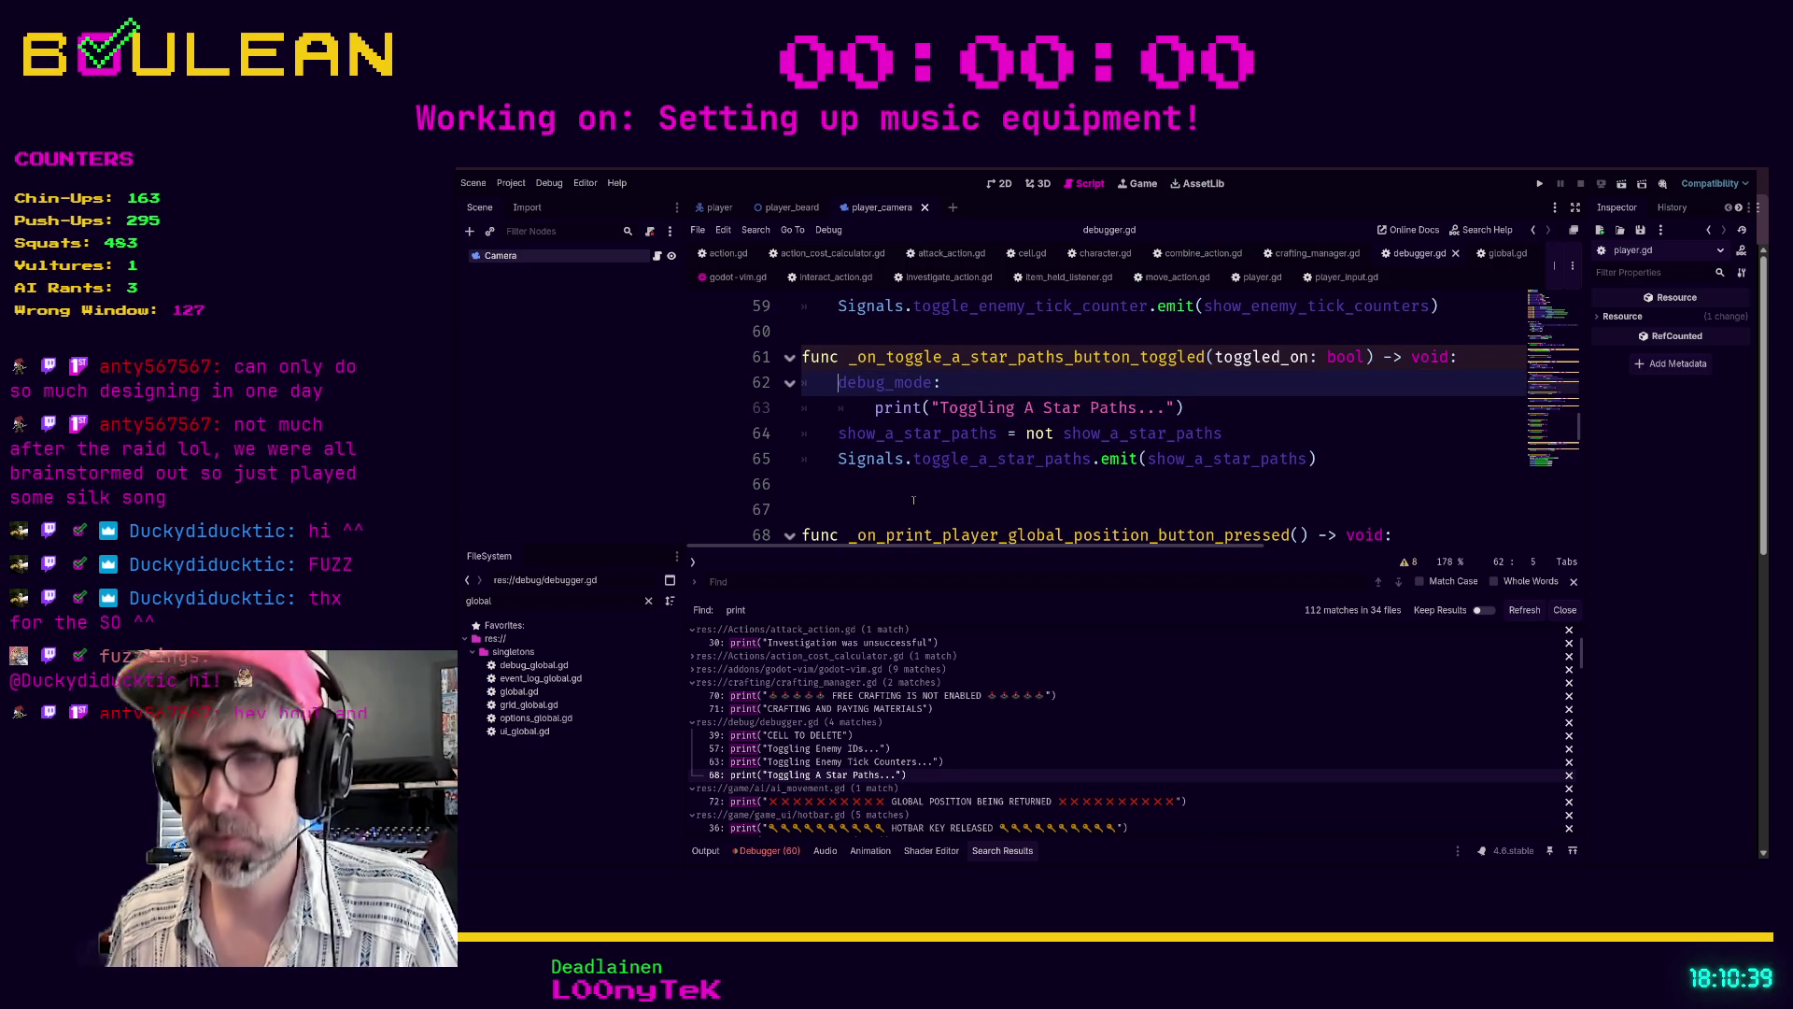
{"action": "type", "text": "iif"}
{"action": "key", "text": "Escape"}
- Save debugger.gd with the guarded A Star Paths print
{"action": "left_click", "coordinate": [919, 511]}
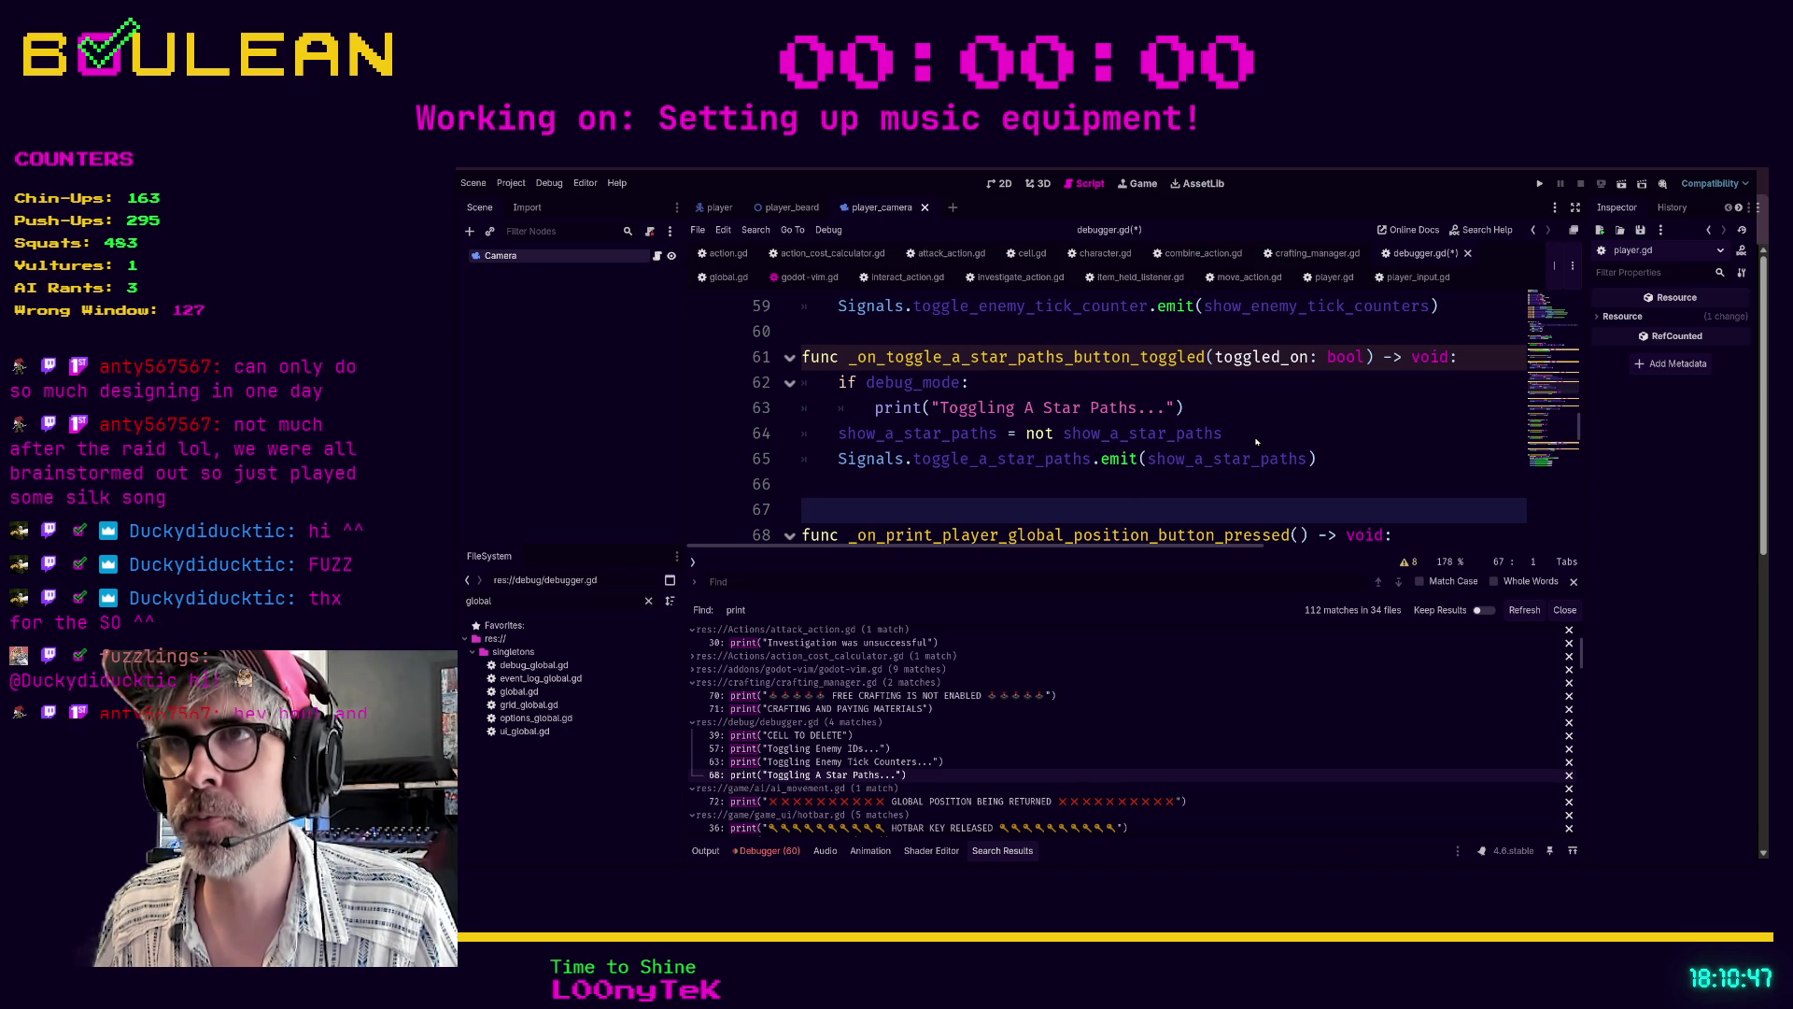
{"action": "left_click", "coordinate": [1201, 484]}
{"action": "key", "text": "ctrl+s"}
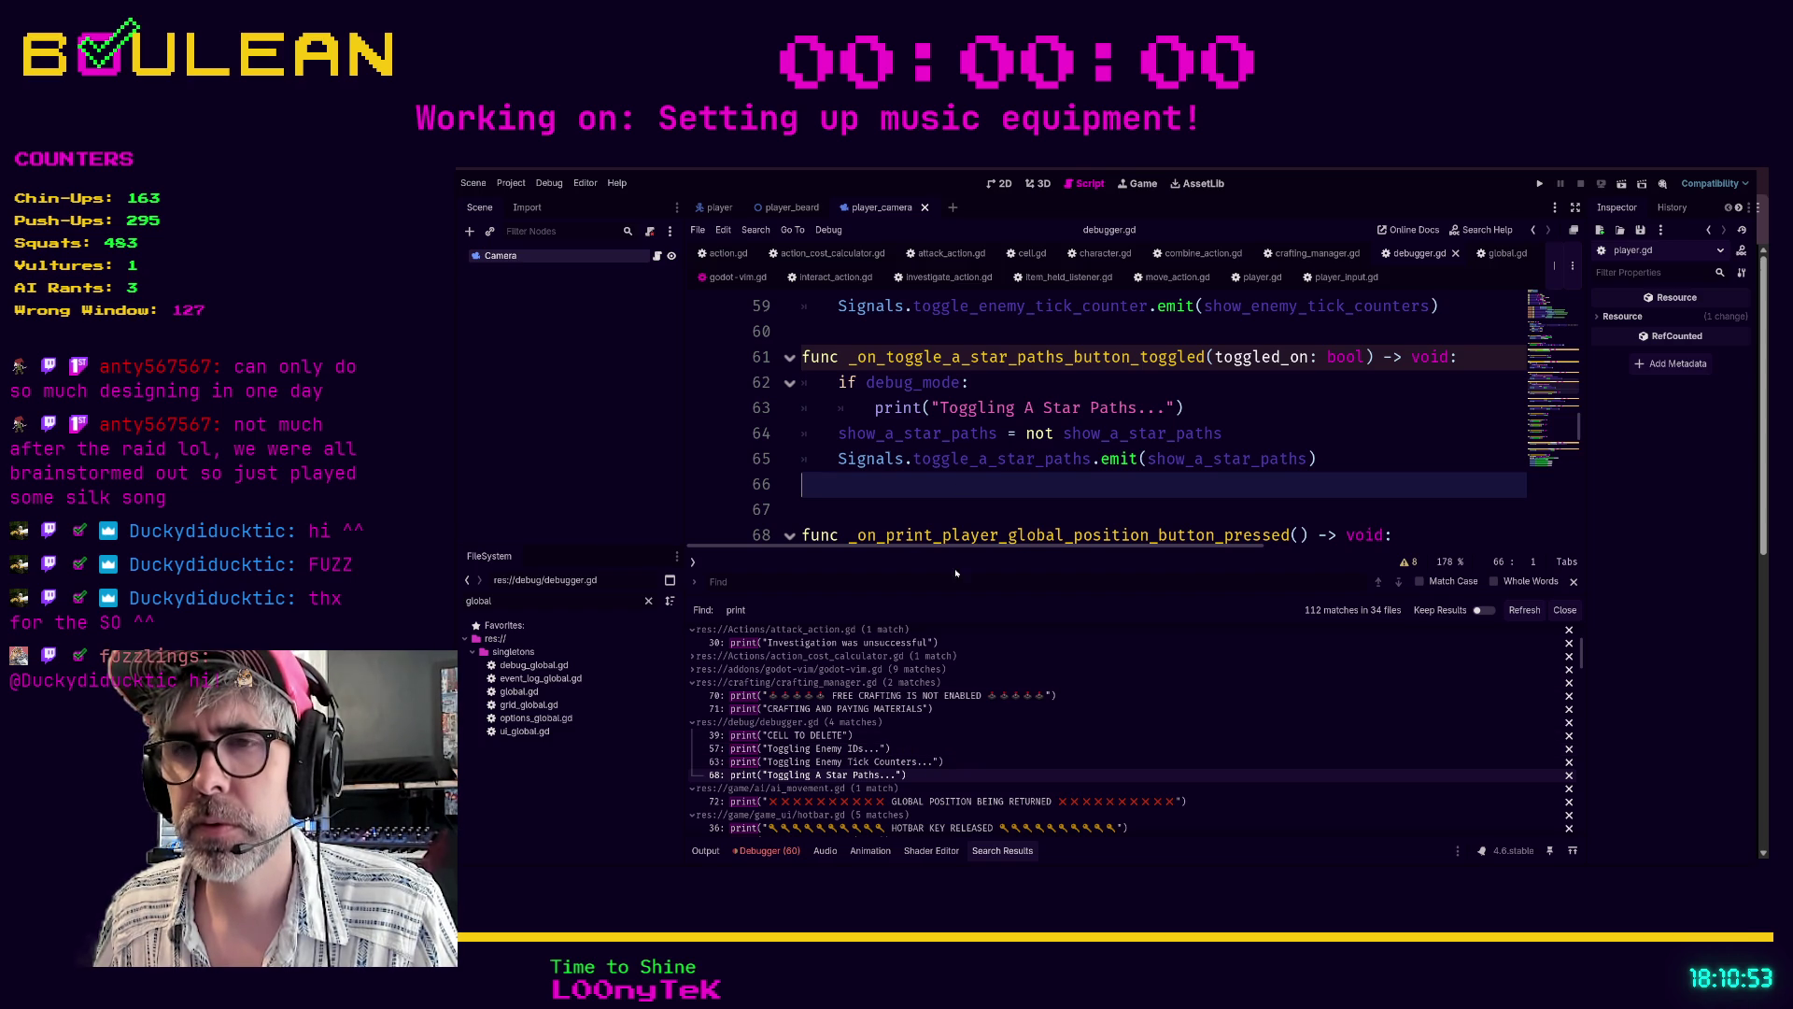
{"action": "left_click", "coordinate": [939, 802]}
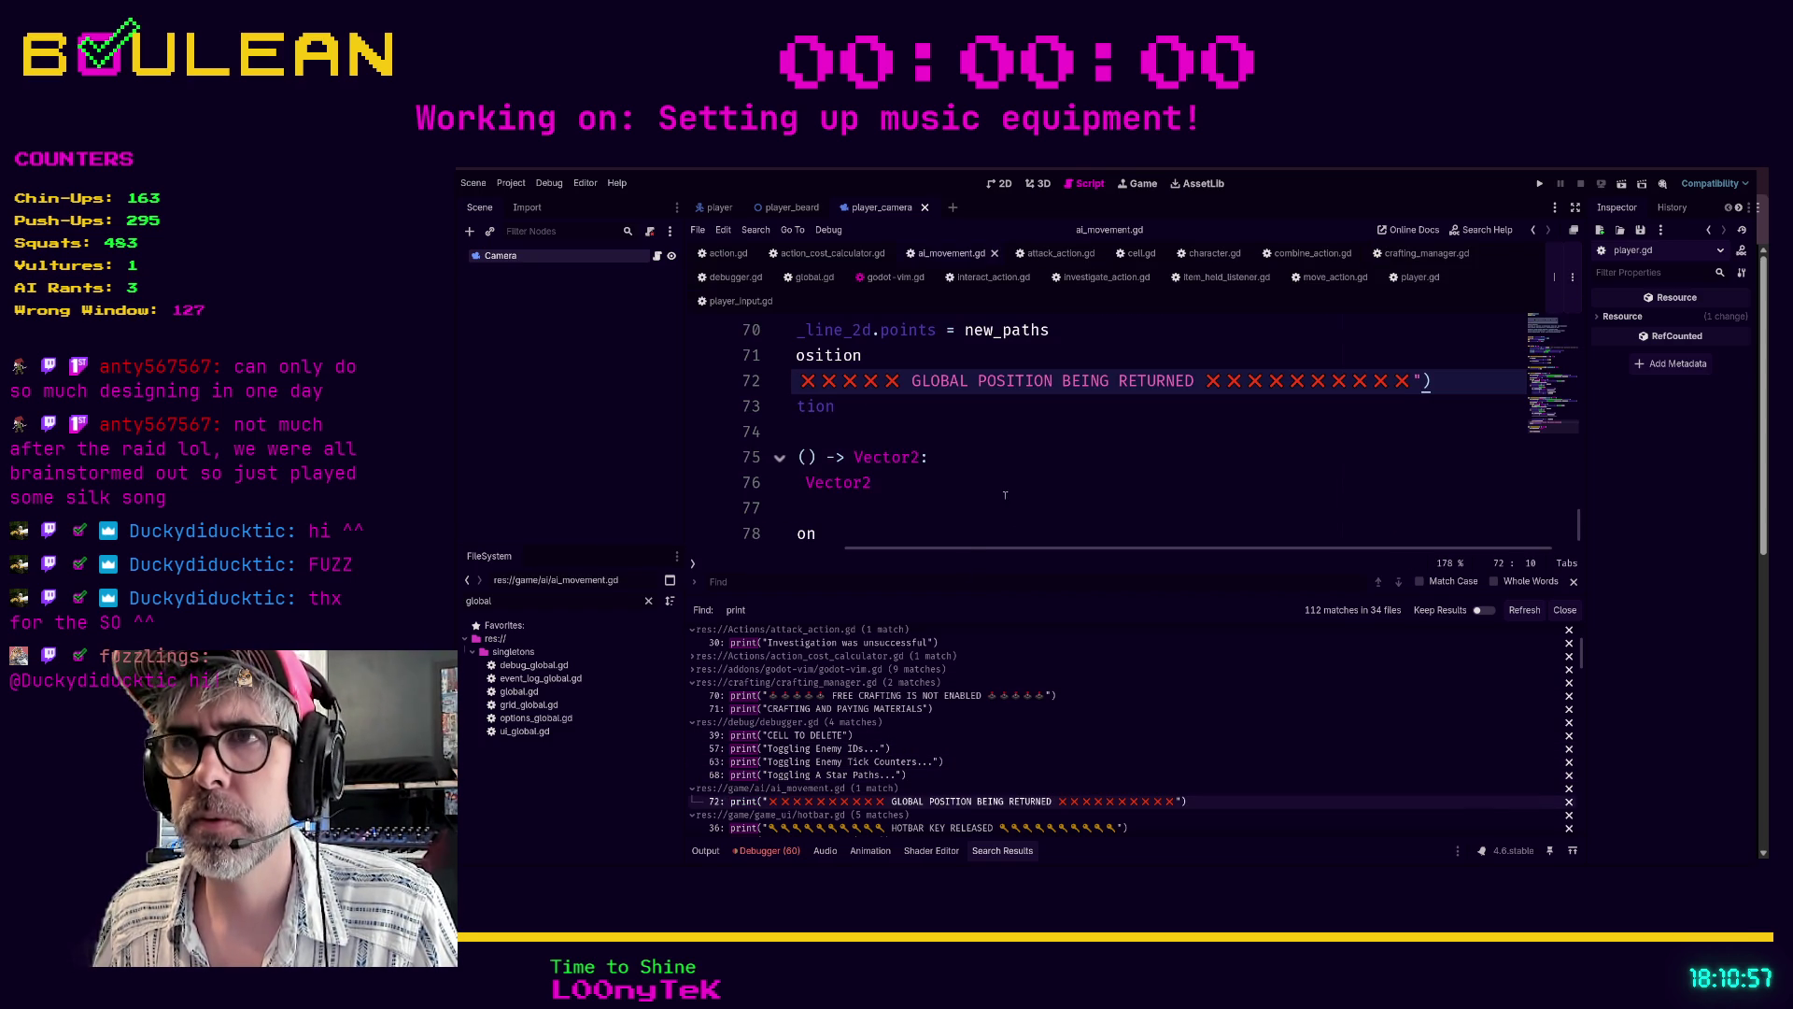
- Wrap the GLOBAL POSITION print at line 72 of ai_movement.gd in 'if debug_mode:'
{"action": "scroll", "coordinate": [943, 457], "scroll_direction": "left", "scroll_amount": 5}
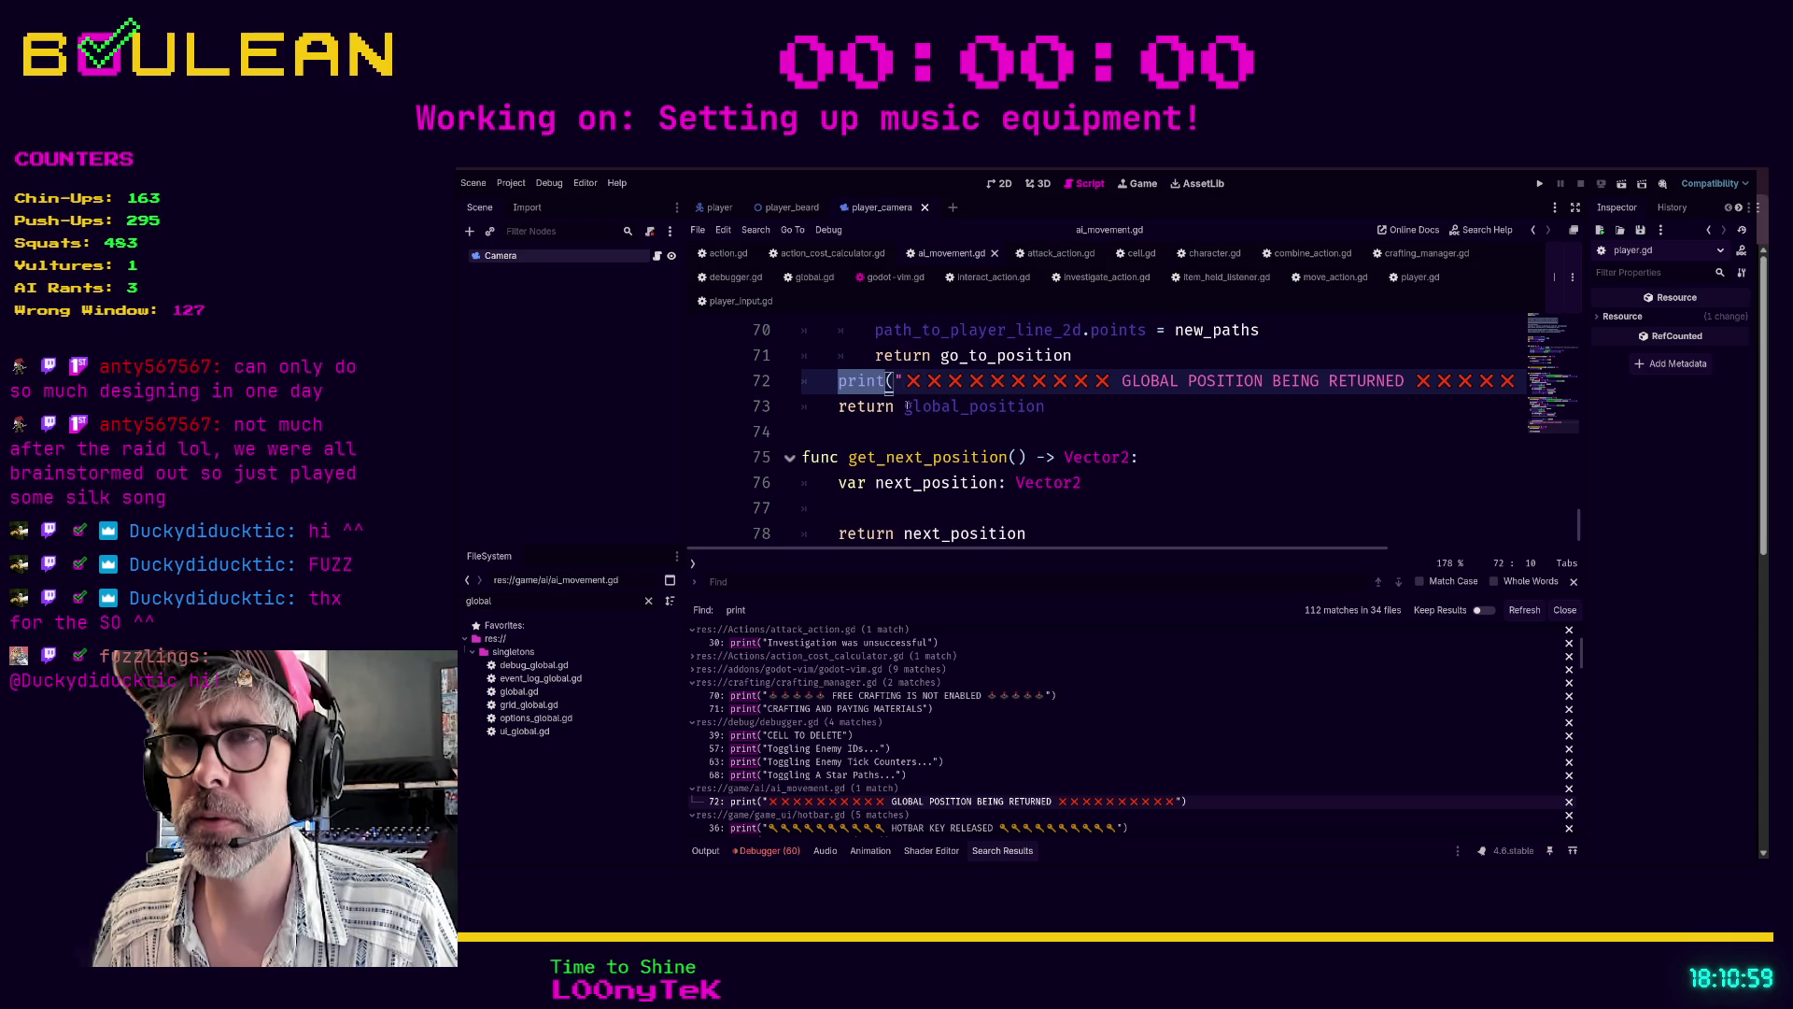
{"action": "scroll", "coordinate": [869, 430], "scroll_direction": "up", "scroll_amount": 2}
{"action": "left_click", "coordinate": [818, 416]}
{"action": "left_click", "coordinate": [836, 431]}
{"action": "key", "text": "Return"}
{"action": "key", "text": "Up"}
{"action": "type", "text": "if debu"}
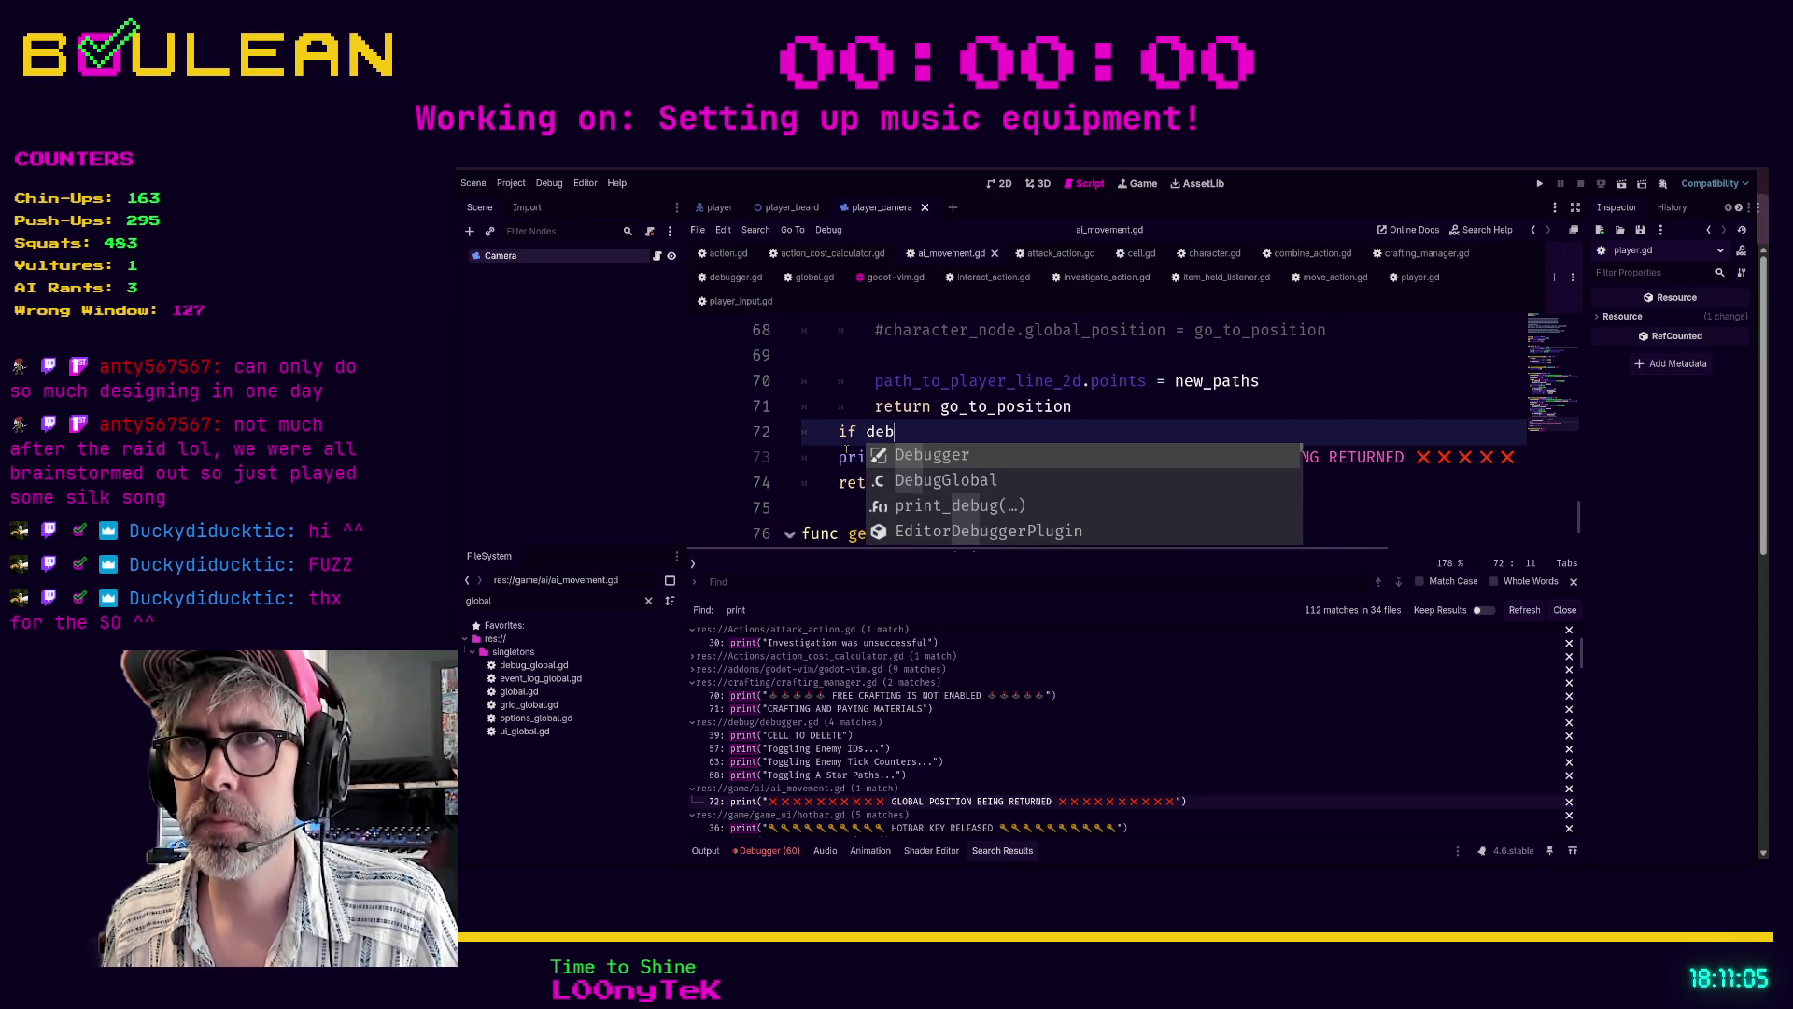
{"action": "type", "text": "g_mode:"}
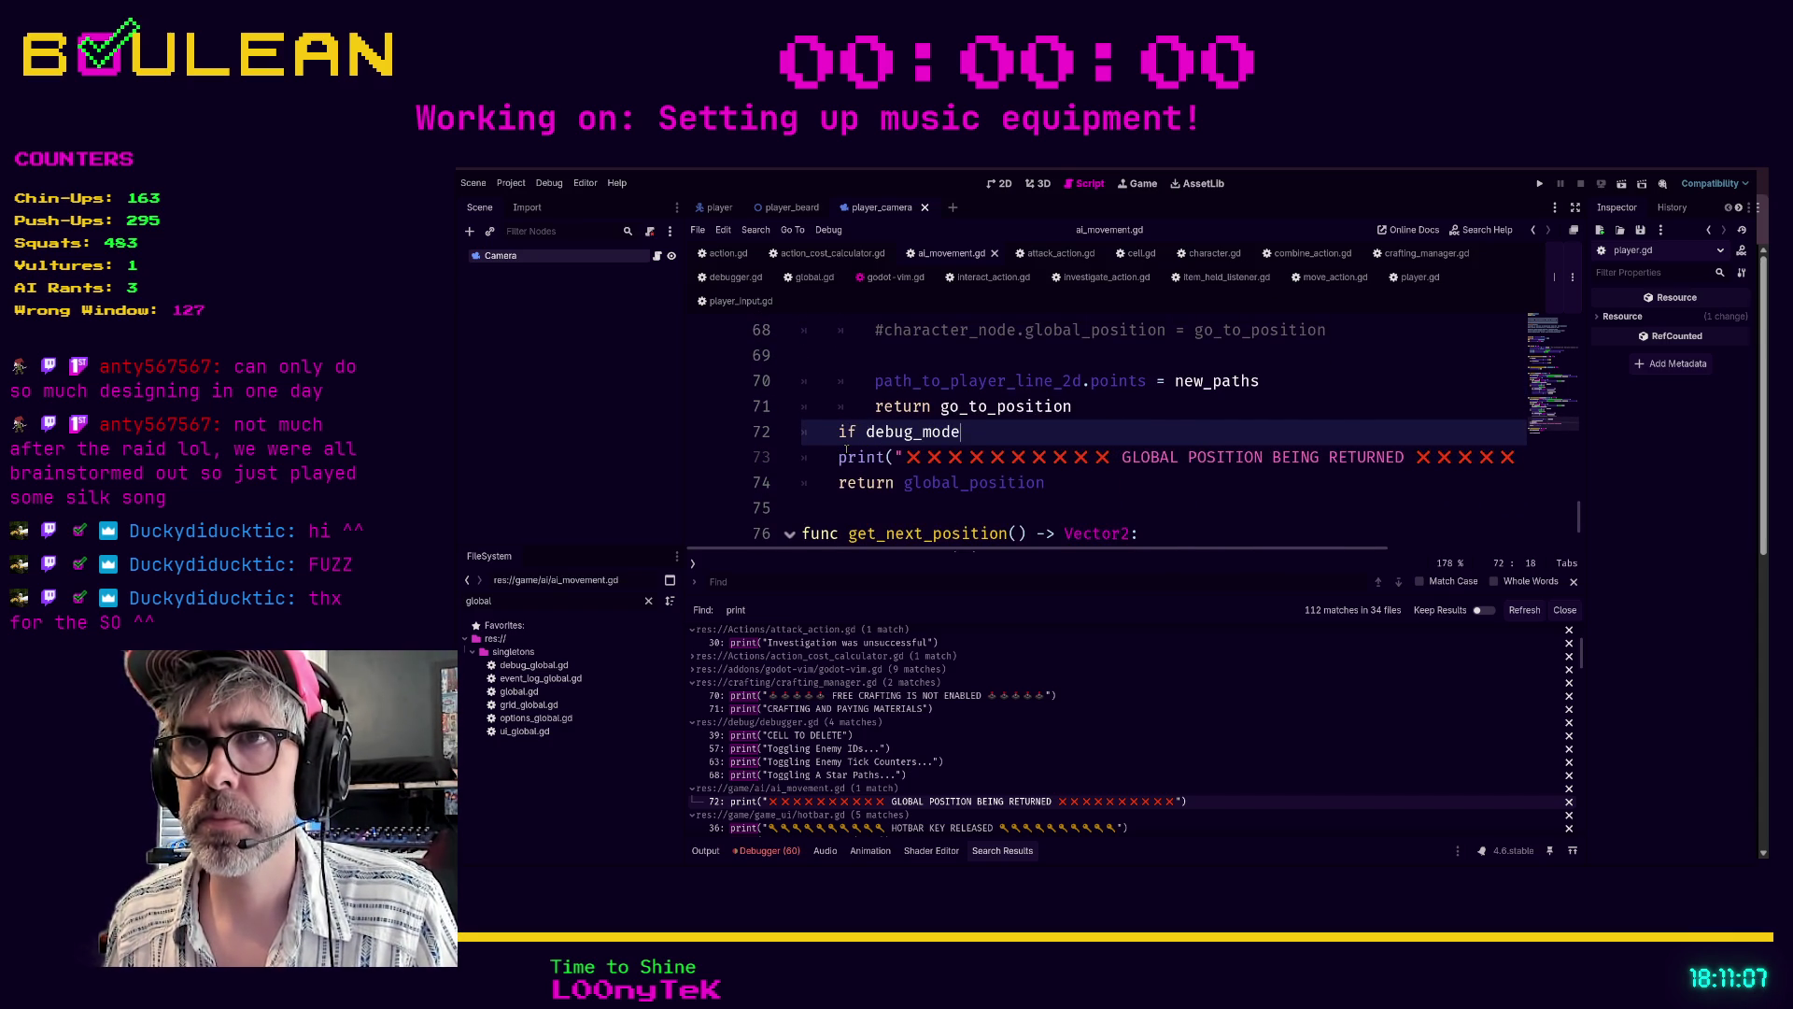
{"action": "key", "text": "Down"}
{"action": "key", "text": "Home"}
{"action": "key", "text": "Tab"}
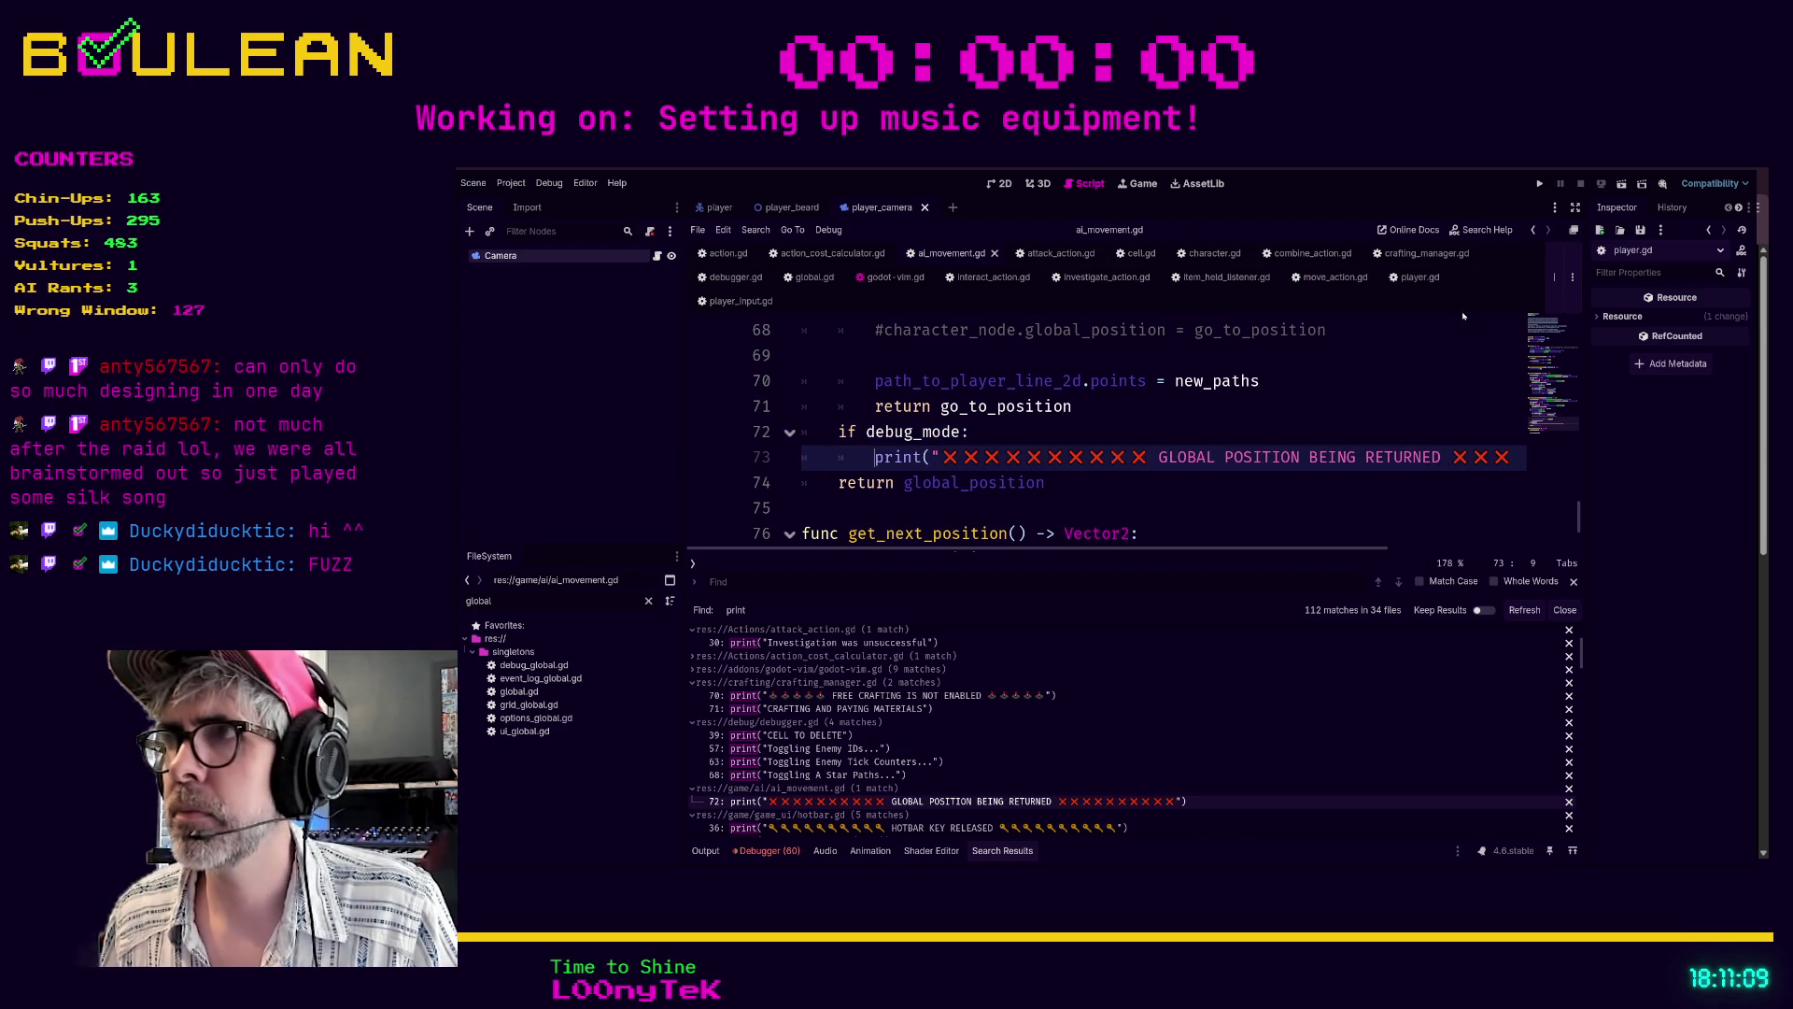
{"action": "scroll", "coordinate": [1464, 317], "scroll_direction": "up", "scroll_amount": 15}
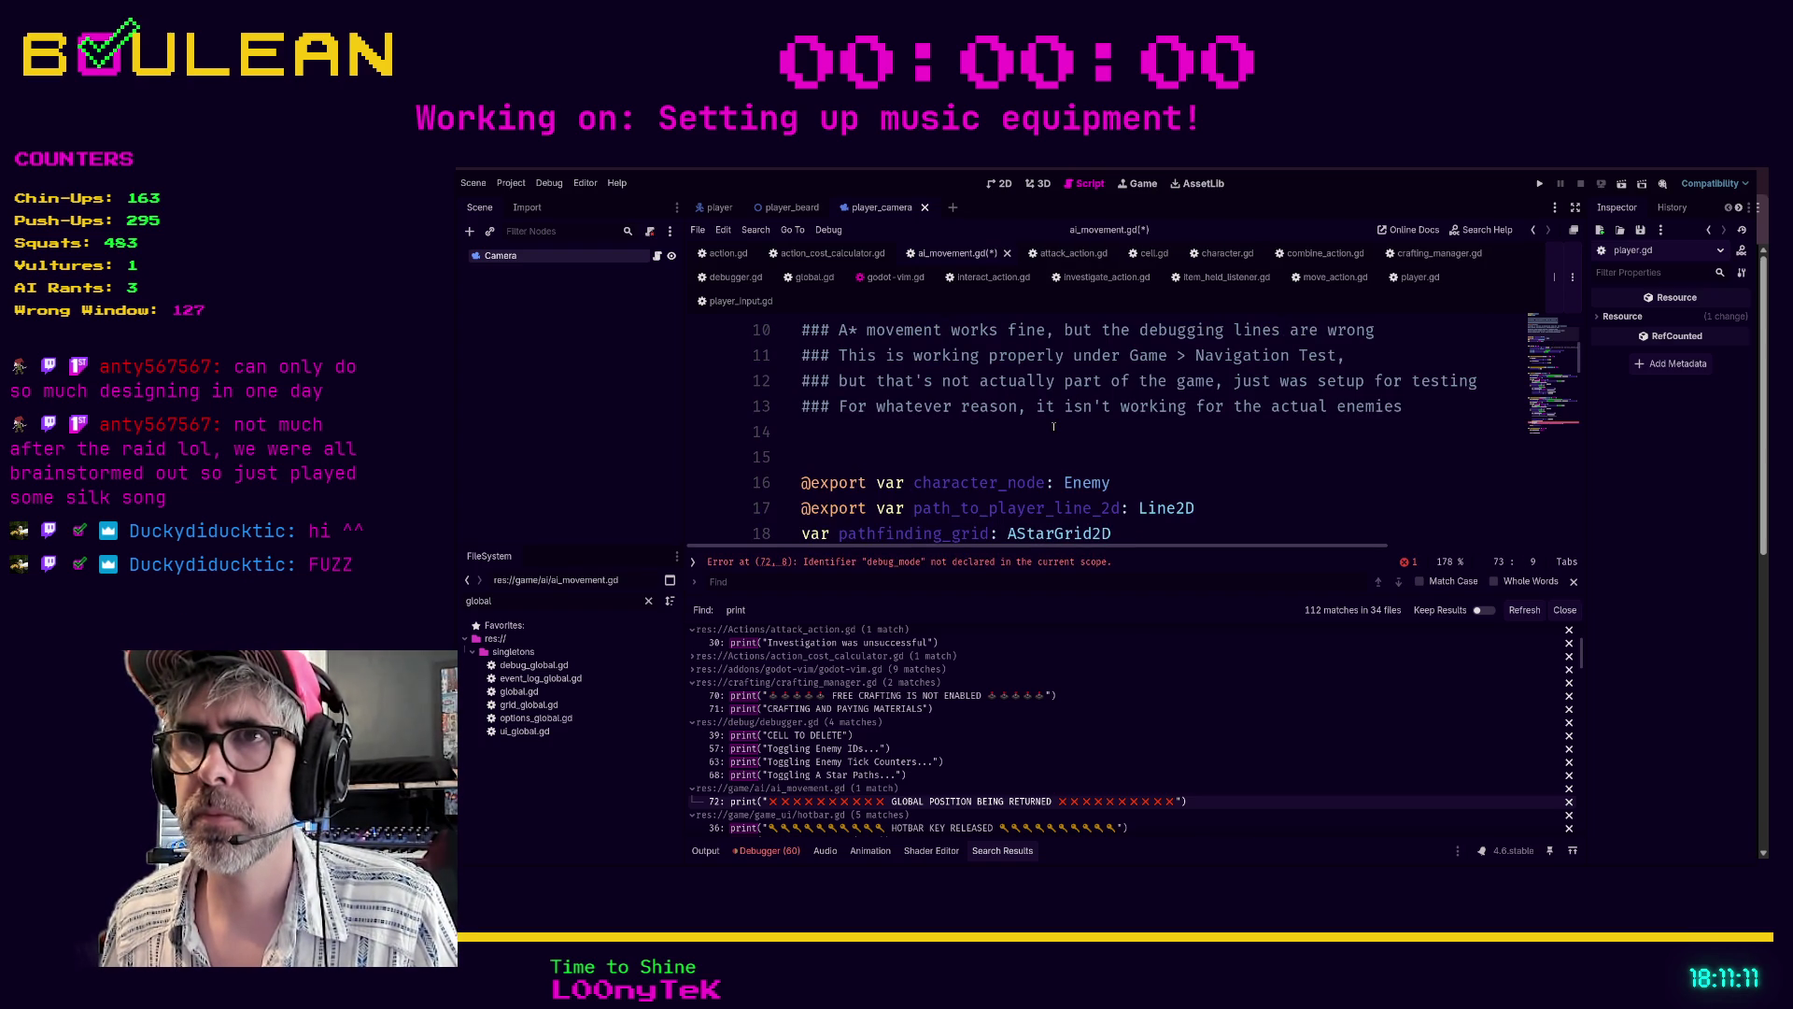
{"action": "scroll", "coordinate": [1054, 427], "scroll_direction": "down", "scroll_amount": 1}
- Declare 'var debug_mode: bool = false' above pathfinding_grid and save ai_movement.gd
{"action": "left_click", "coordinate": [803, 464]}
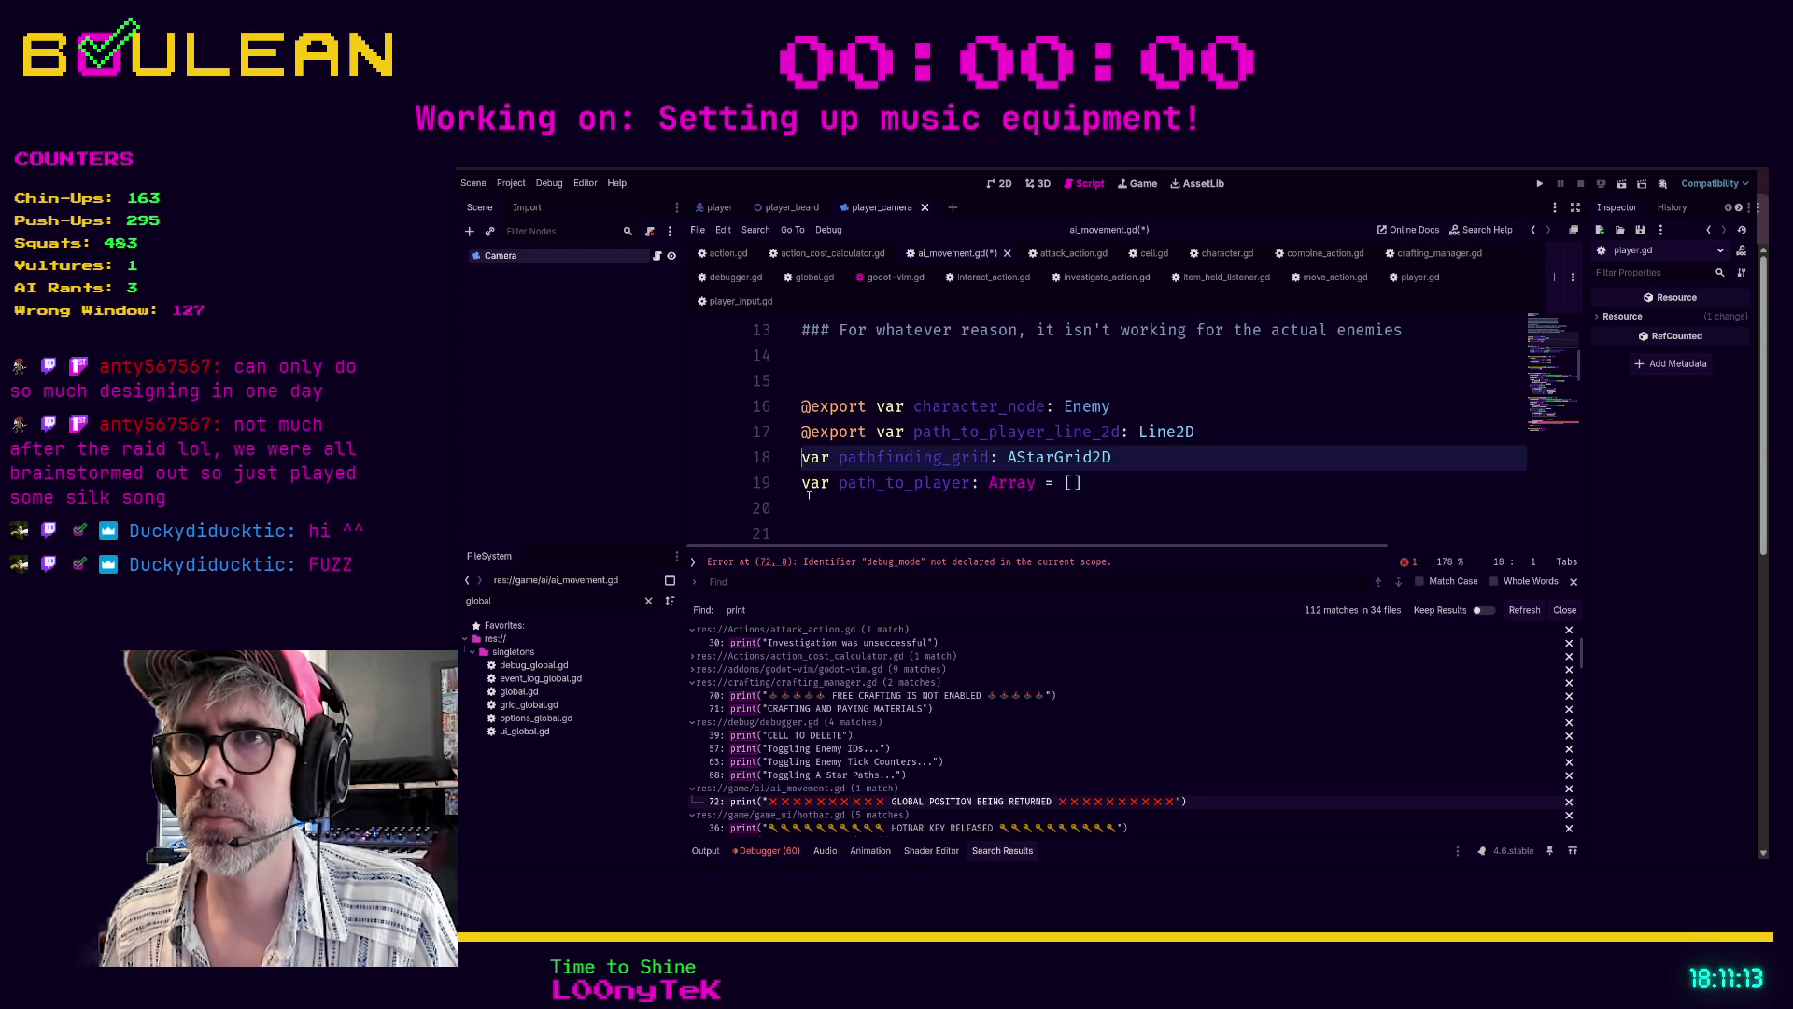
{"action": "key", "text": "Return"}
{"action": "key", "text": "Return"}
{"action": "key", "text": "Up"}
{"action": "type", "text": "var "}
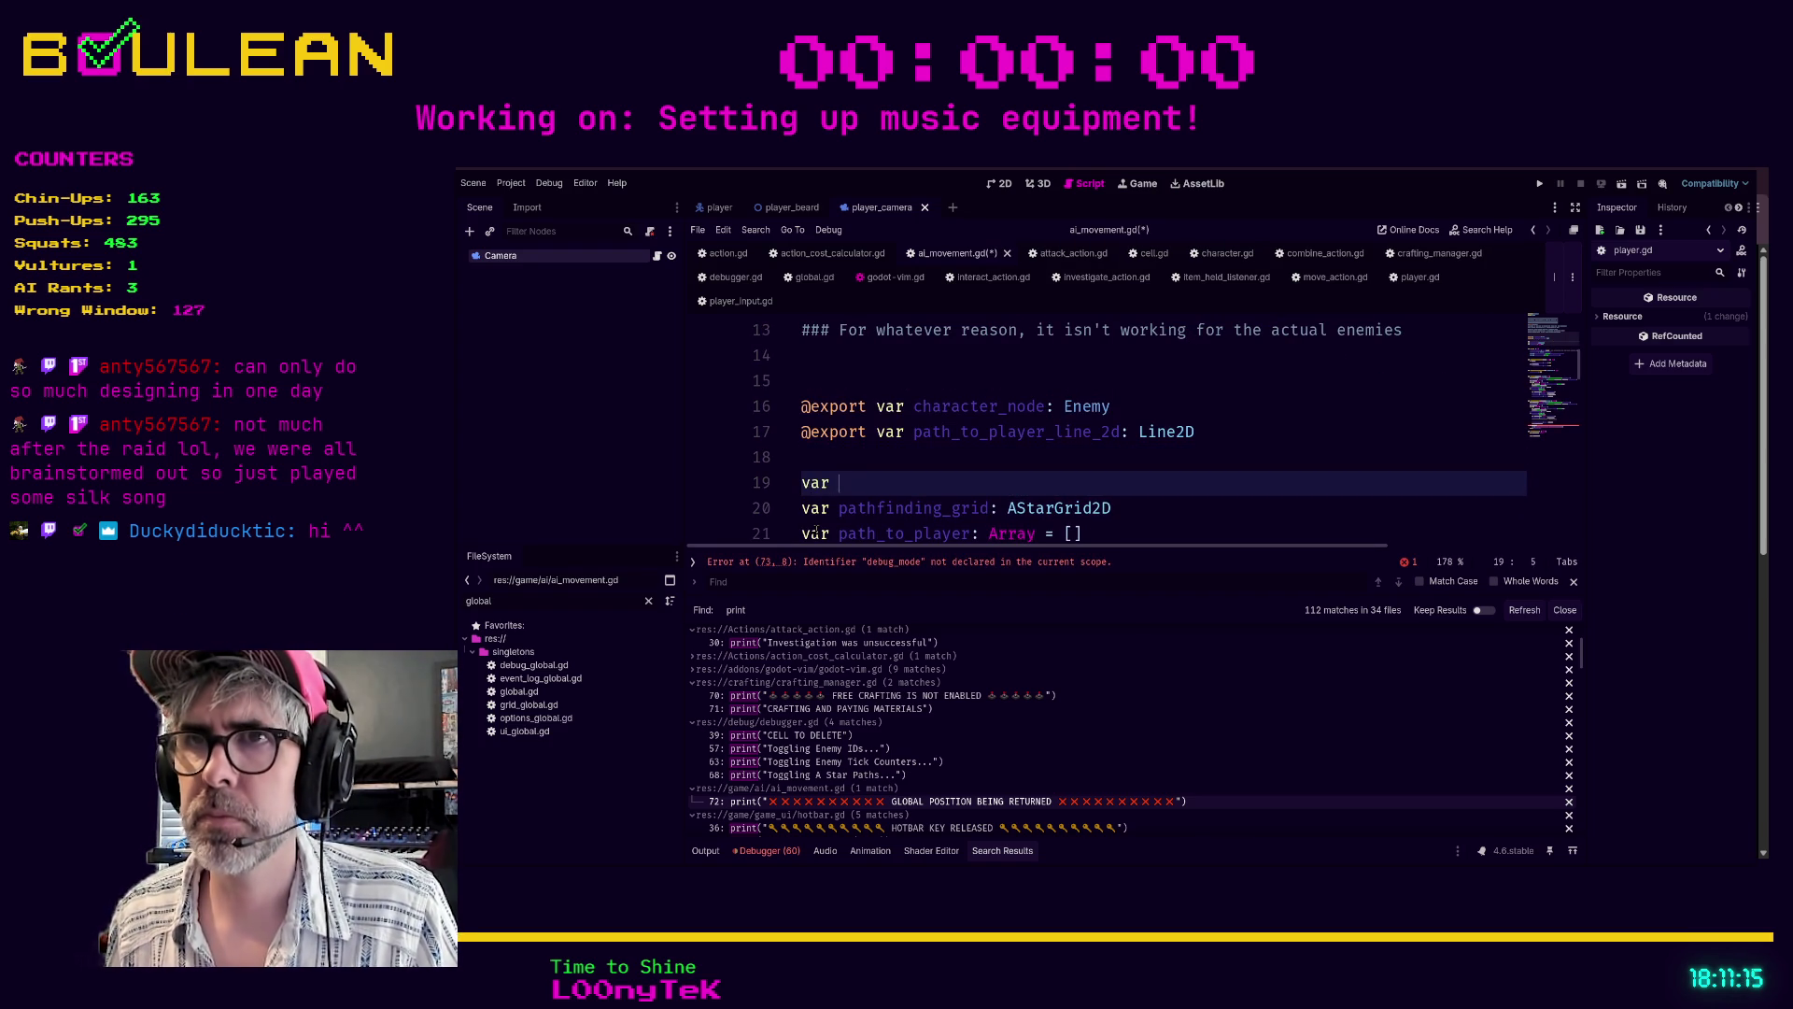
{"action": "type", "text": "deb"}
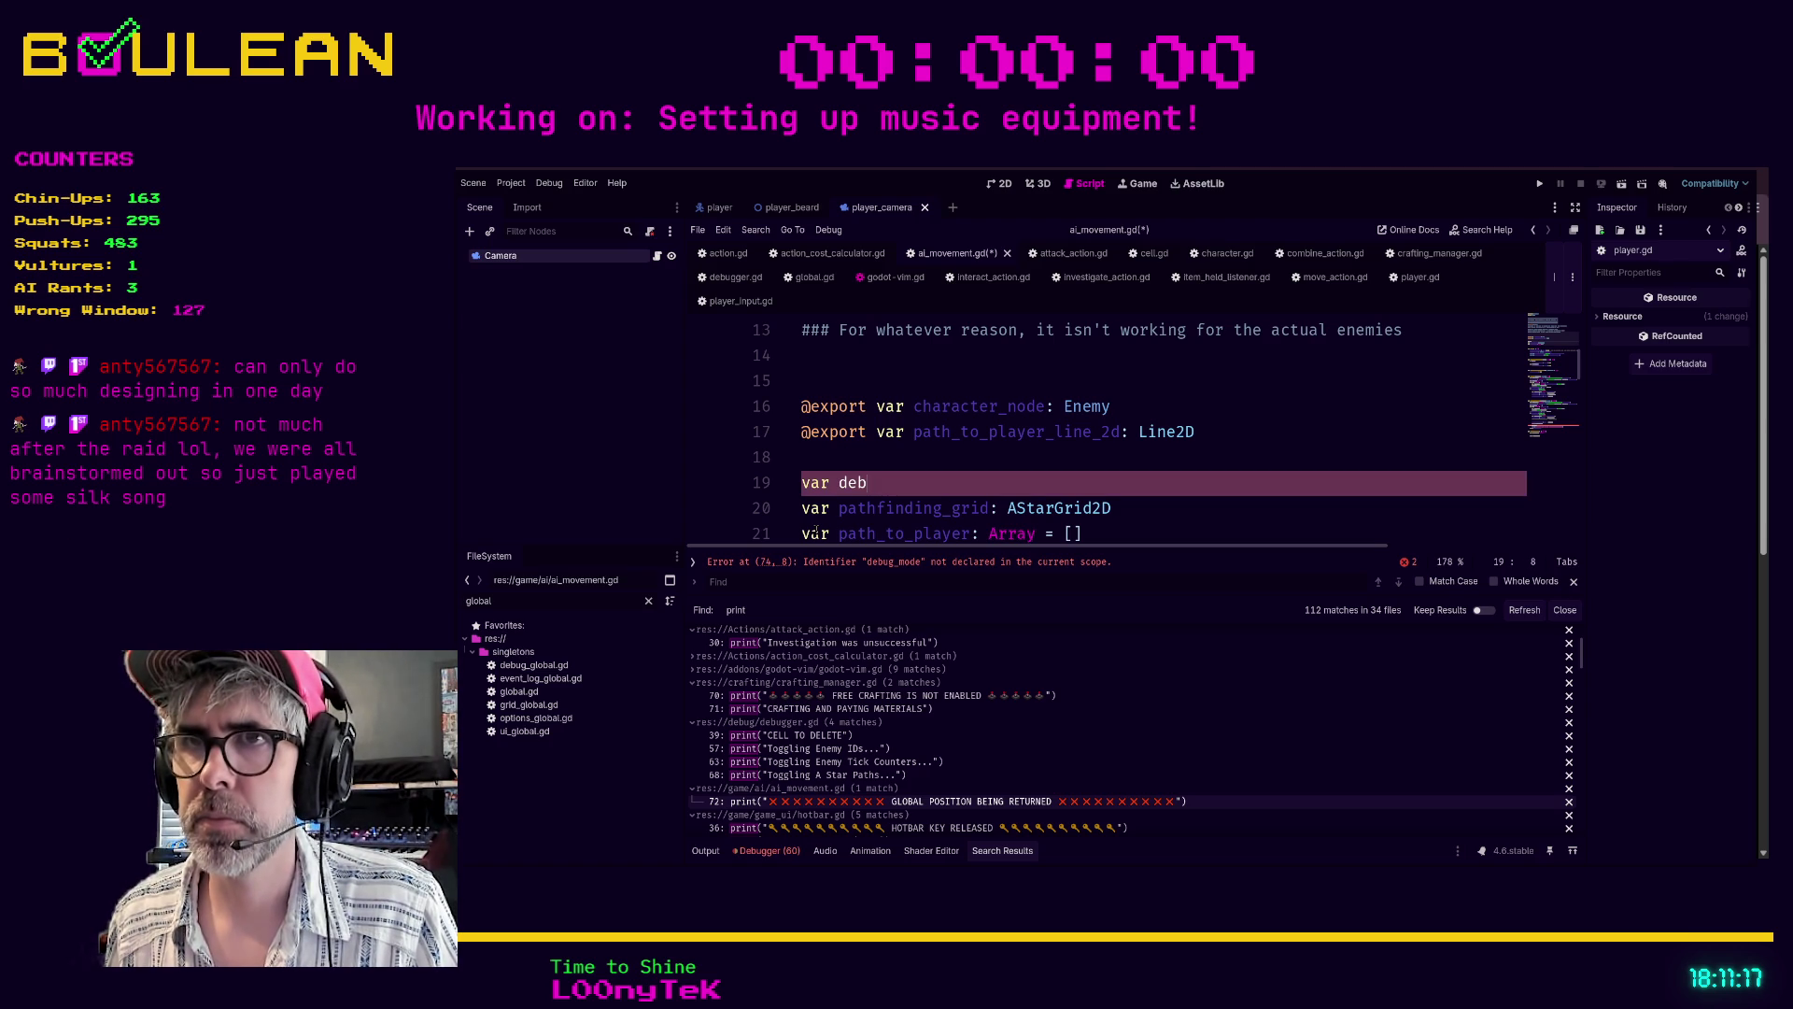
{"action": "type", "text": "ug_mode: bool = false"}
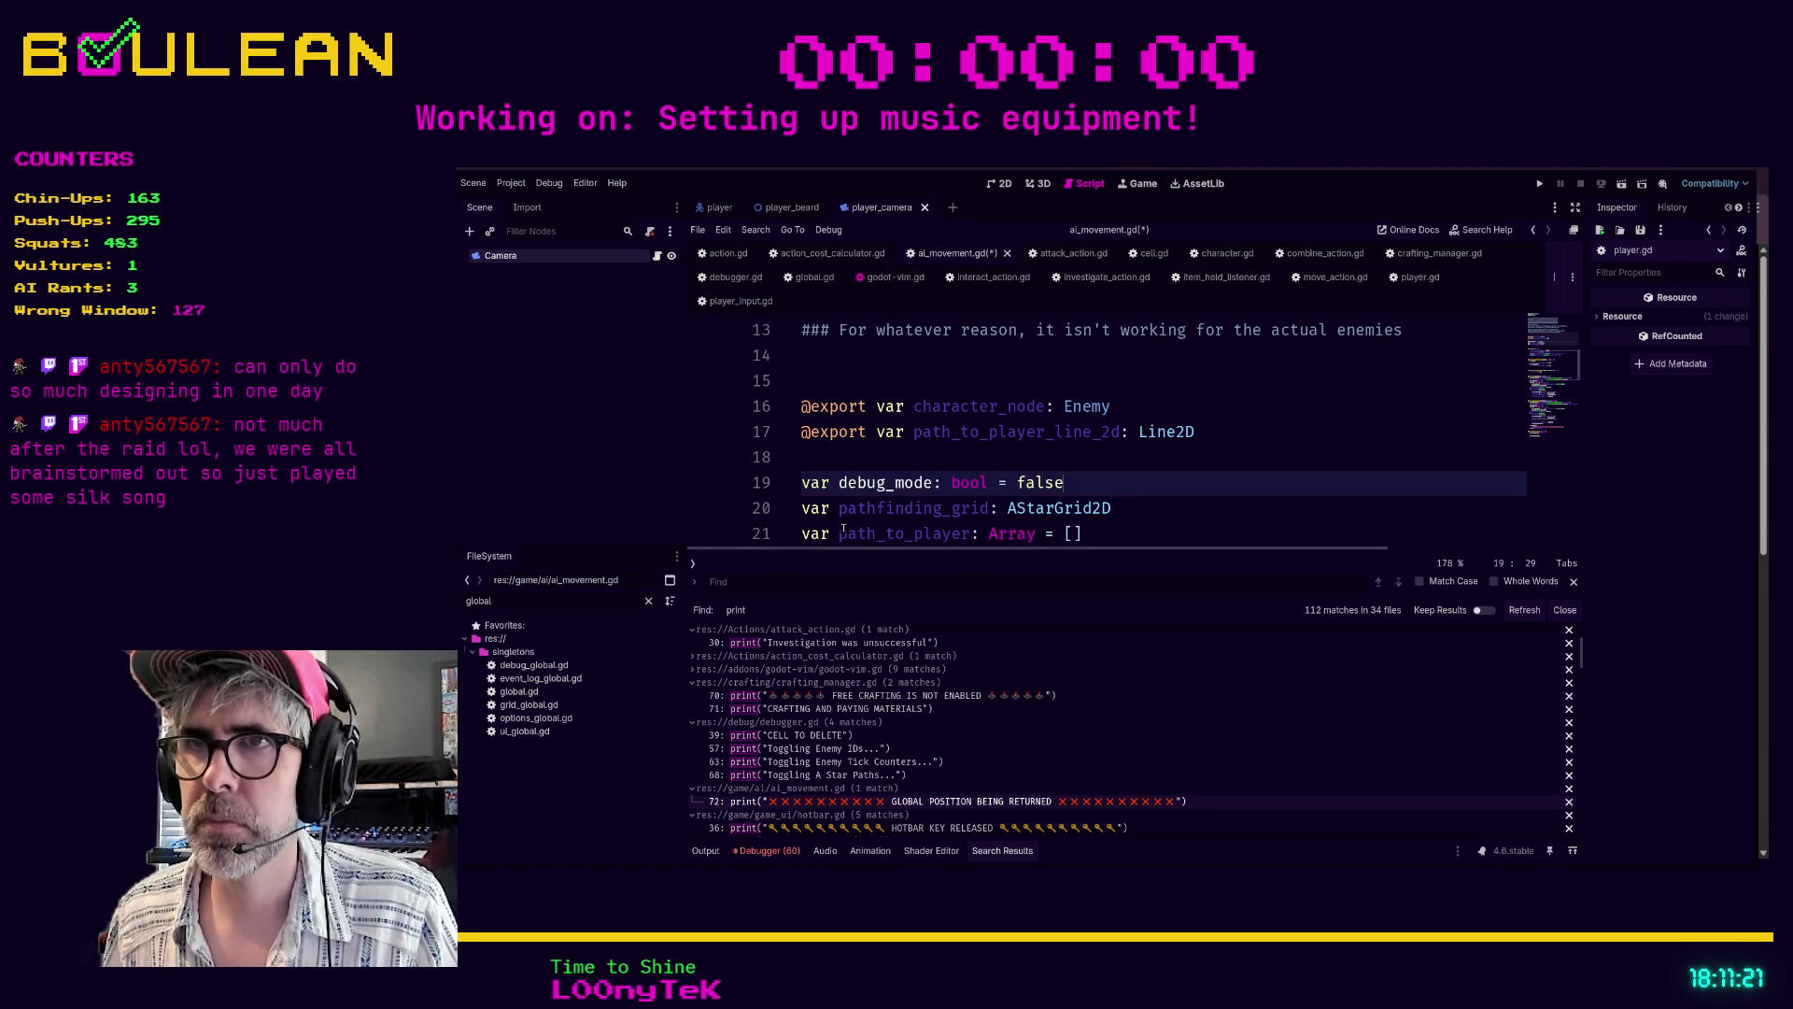
{"action": "key", "text": "ctrl+s"}
{"action": "key", "text": "Escape"}
{"action": "key", "text": "V"}
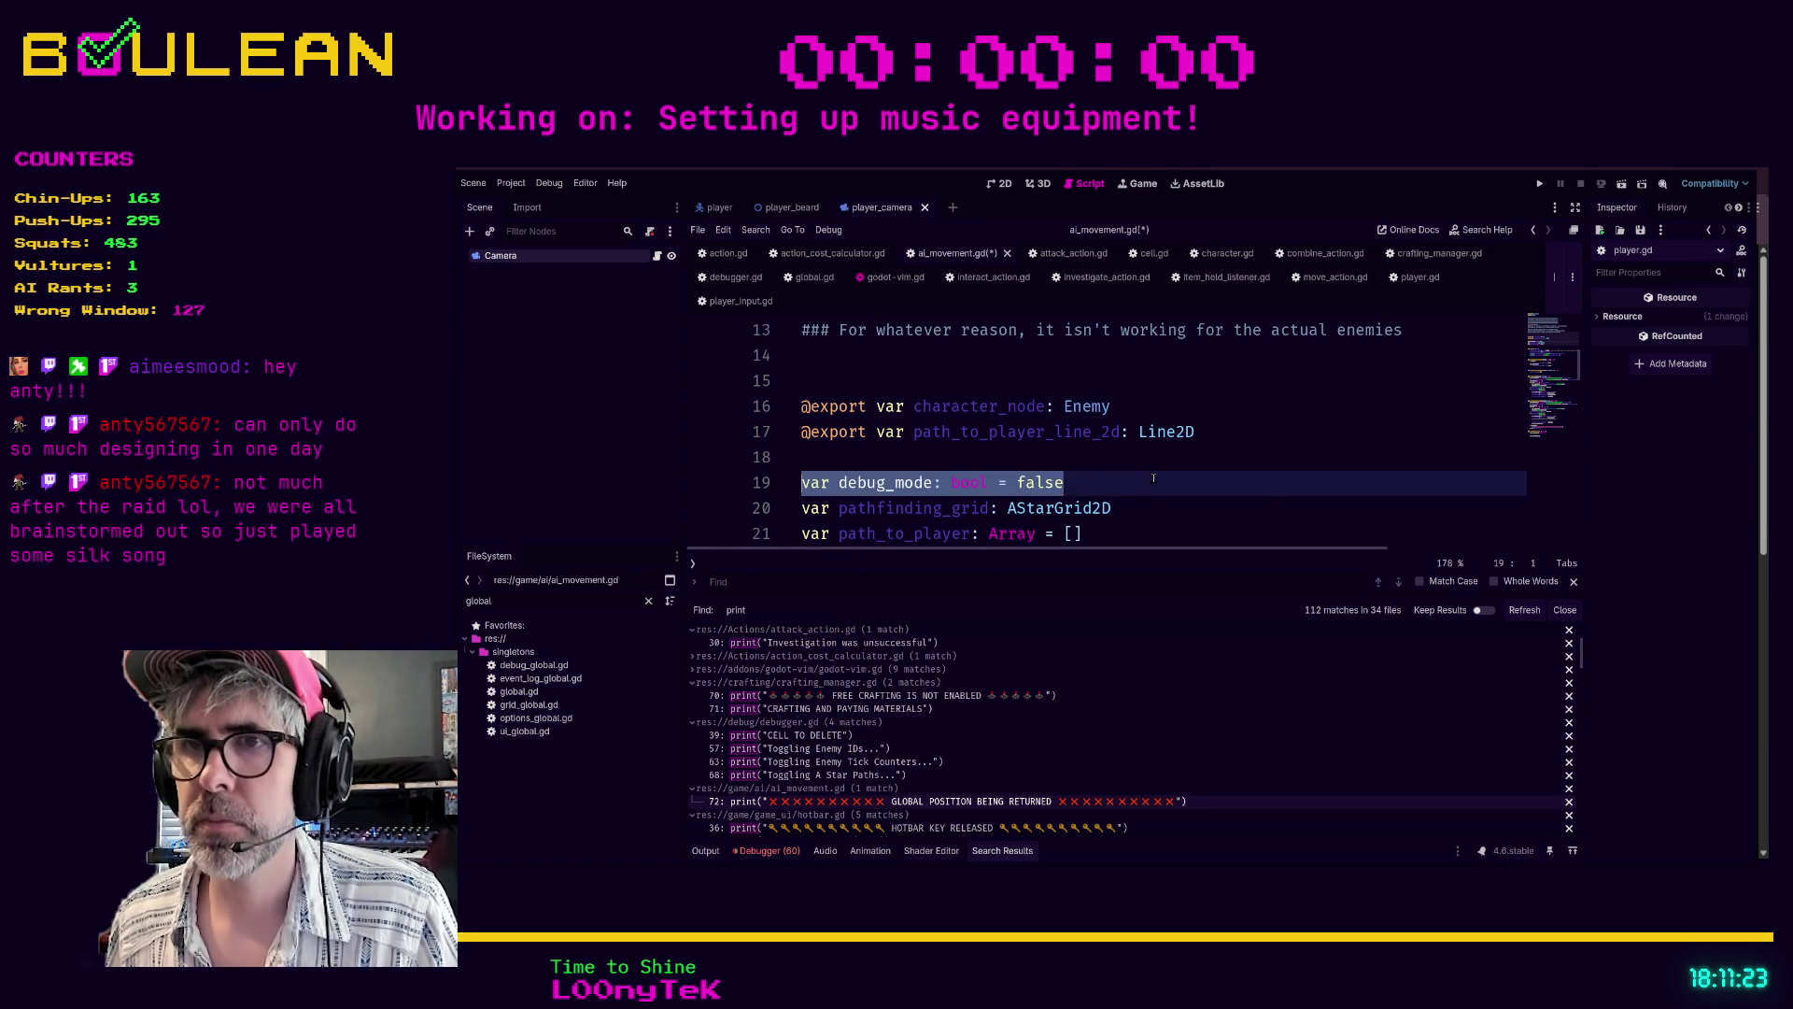
- Put hotbar.gd's HOTBAR KEY RELEASED print under an indented 'if debug_mode:' check
{"action": "left_click", "coordinate": [891, 823]}
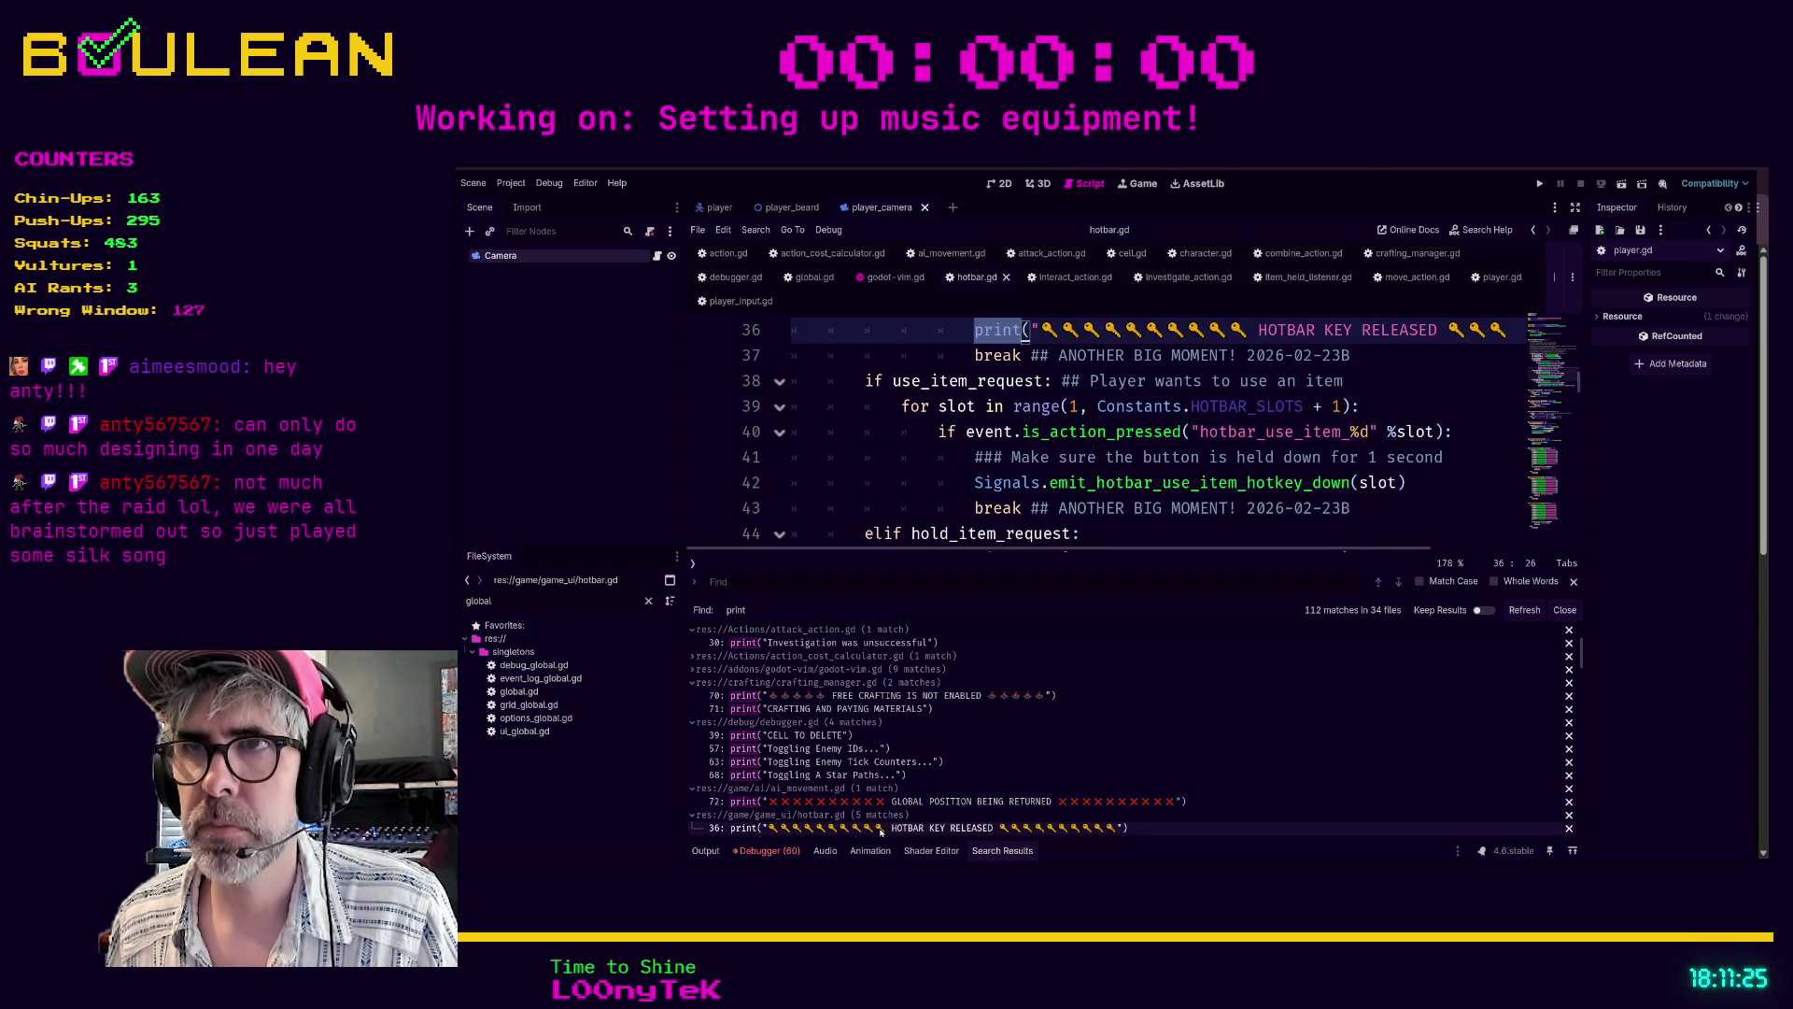
{"action": "scroll", "coordinate": [951, 421], "scroll_direction": "up", "scroll_amount": 1}
{"action": "left_click", "coordinate": [982, 409]}
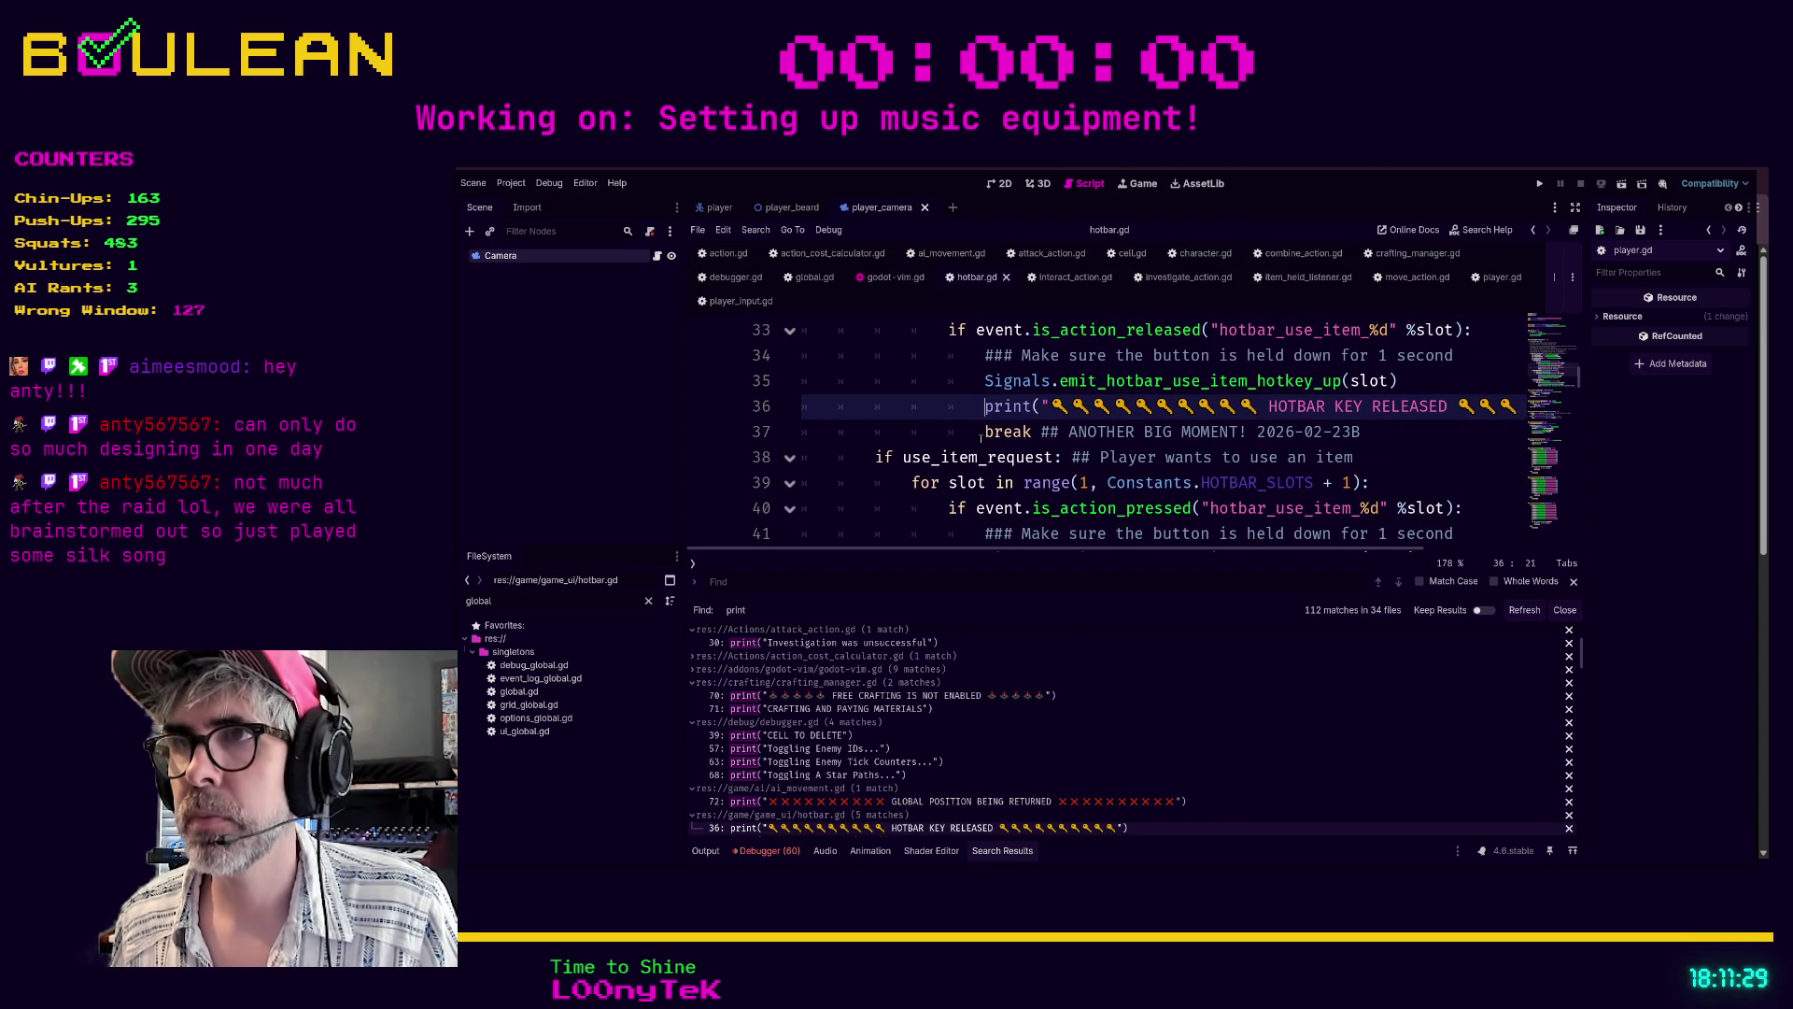
{"action": "key", "text": "Return"}
{"action": "key", "text": "Up"}
{"action": "type", "text": "var debug_mode: bool = false"}
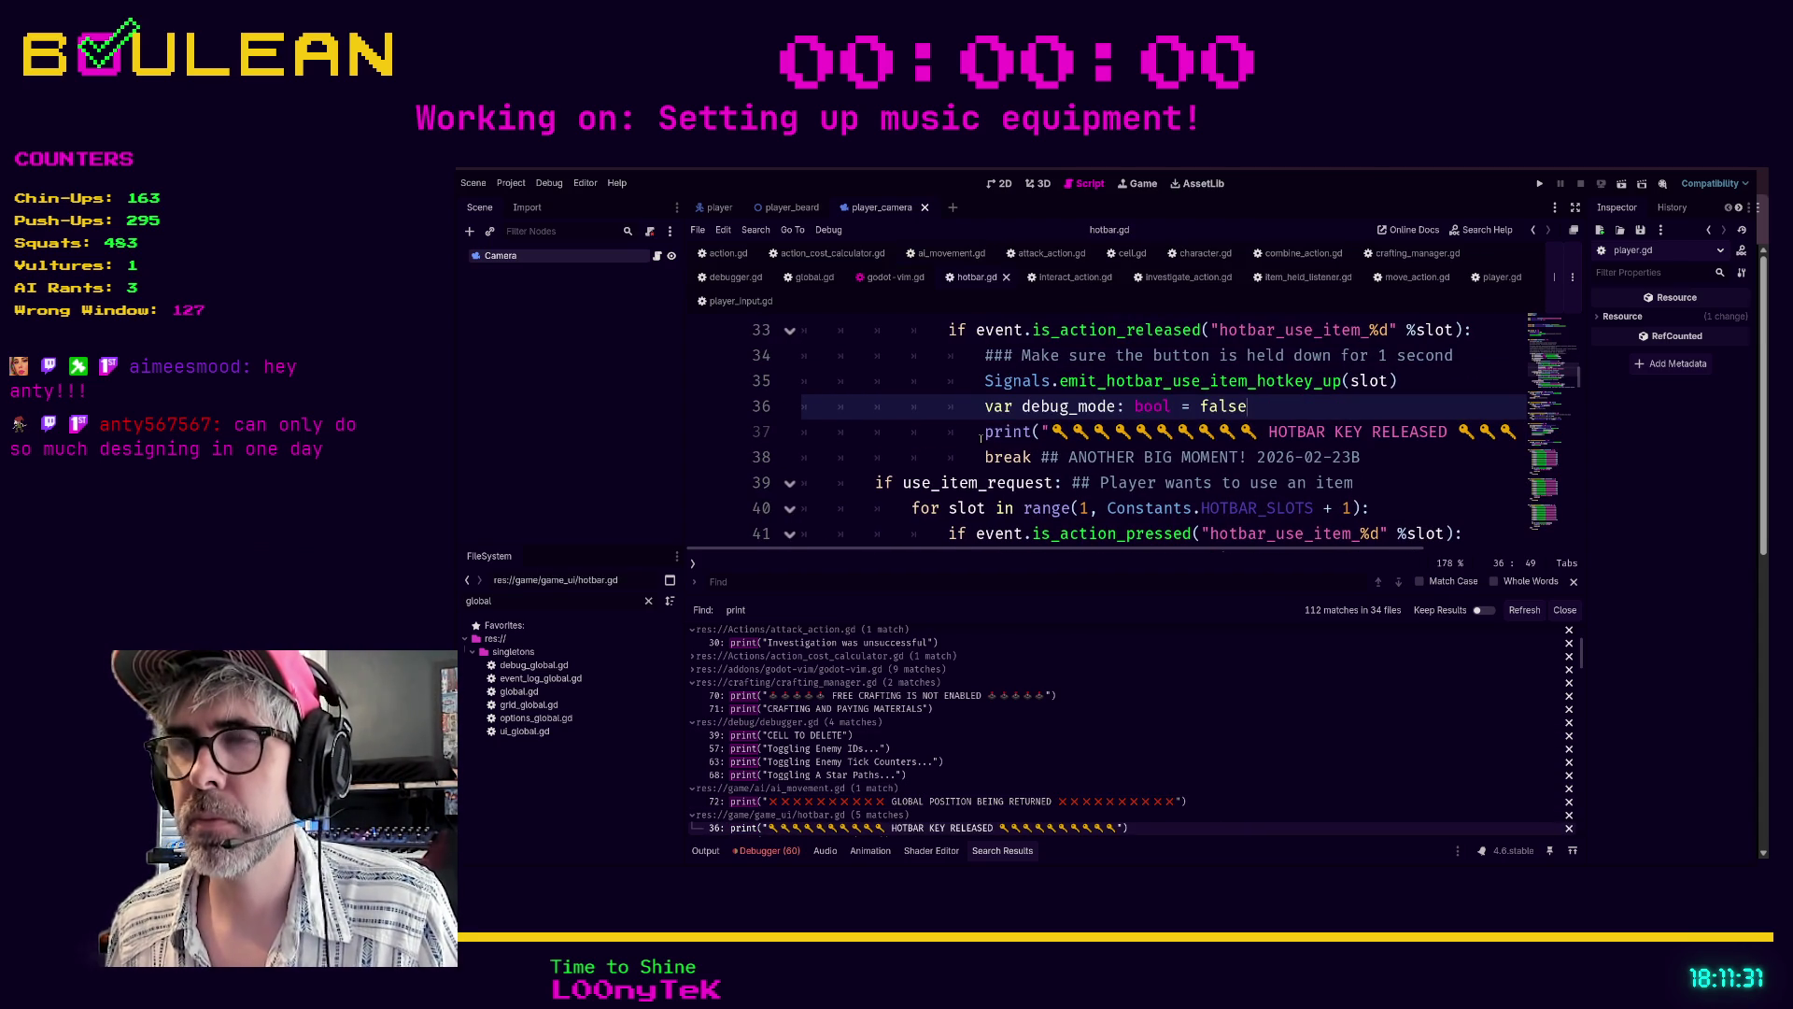
{"action": "key", "text": "ctrl+z"}
{"action": "type", "text": "if debug_mode:"}
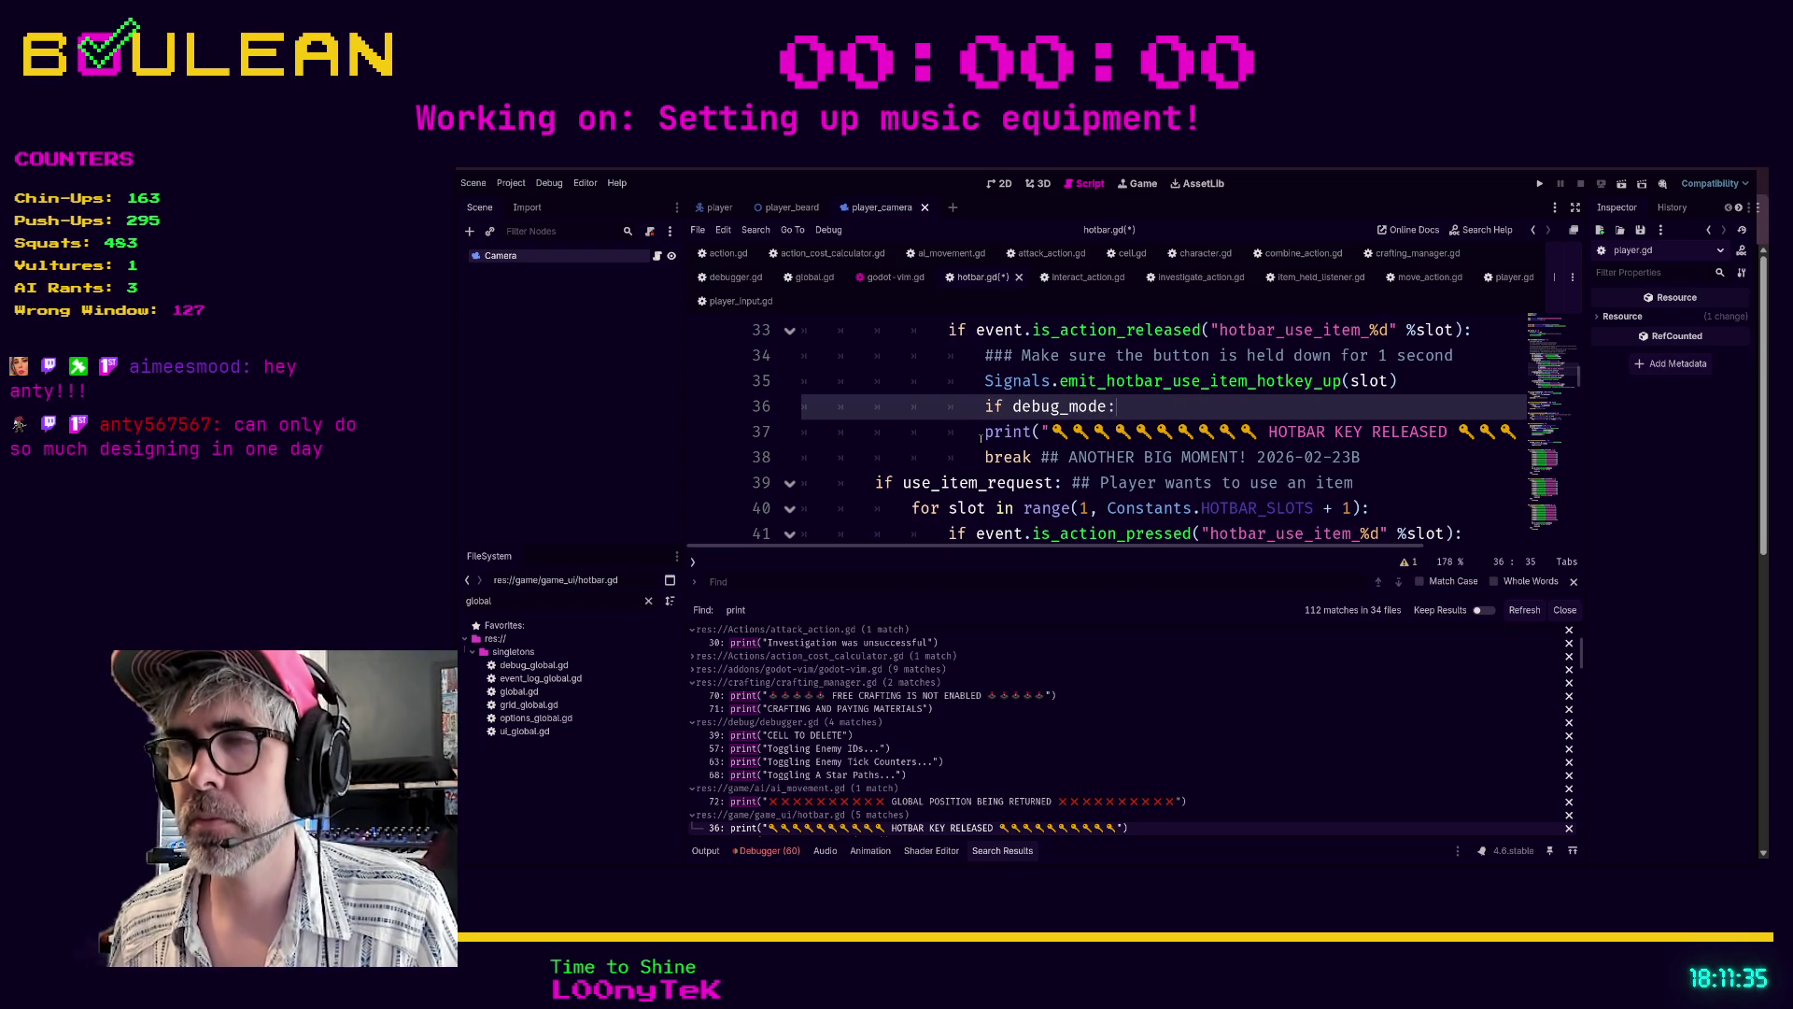
{"action": "left_click", "coordinate": [982, 432]}
{"action": "key", "text": "Tab"}
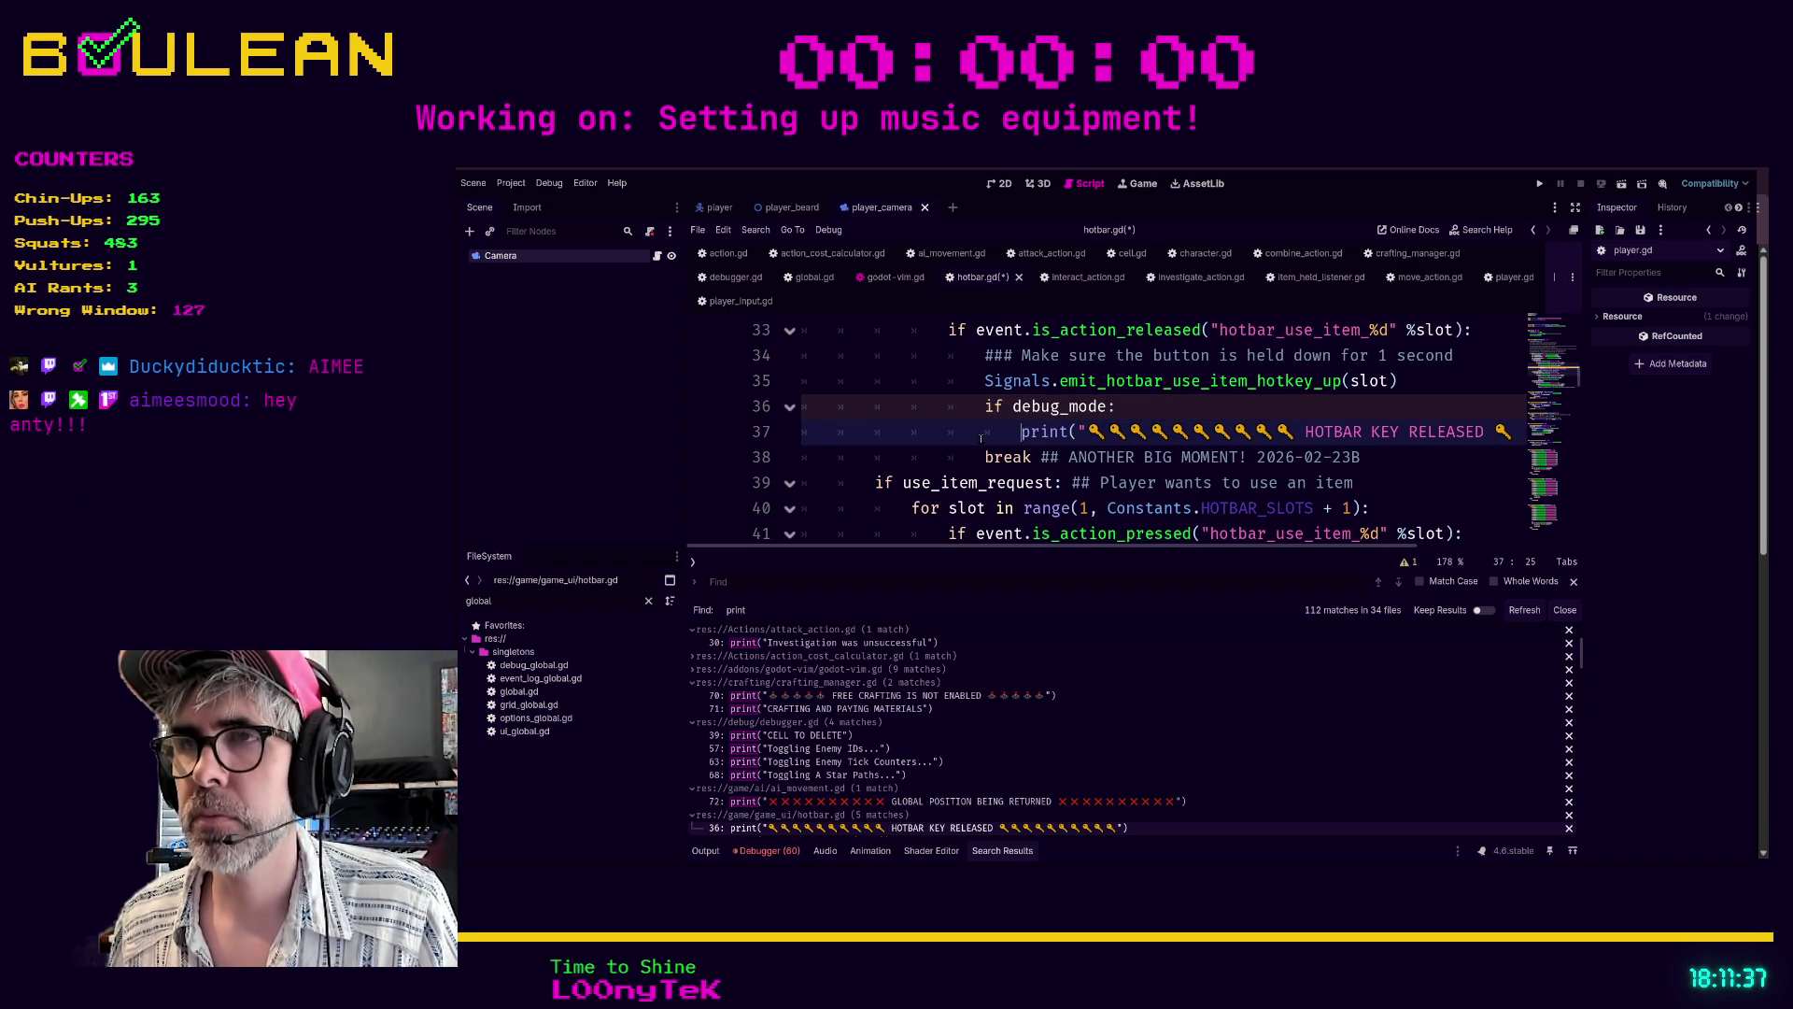
{"action": "scroll", "coordinate": [1533, 350], "scroll_direction": "up", "scroll_amount": 10}
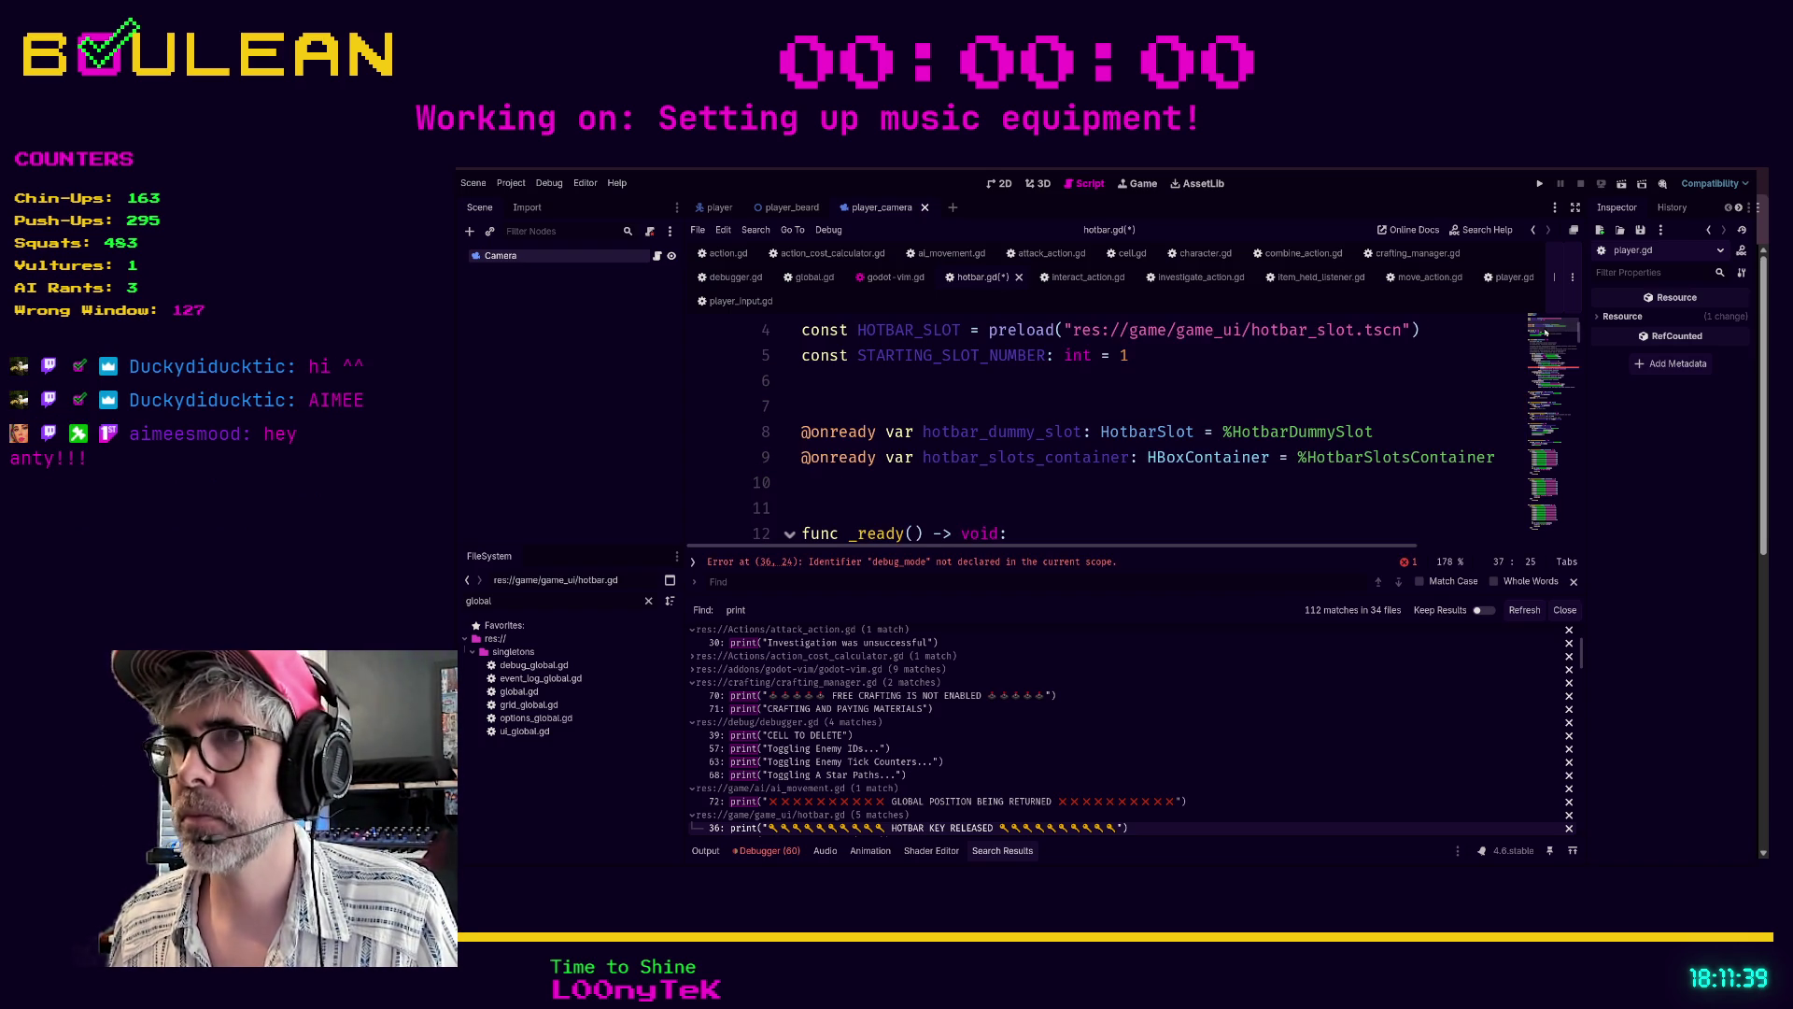
{"action": "scroll", "coordinate": [1232, 421], "scroll_direction": "down", "scroll_amount": 1}
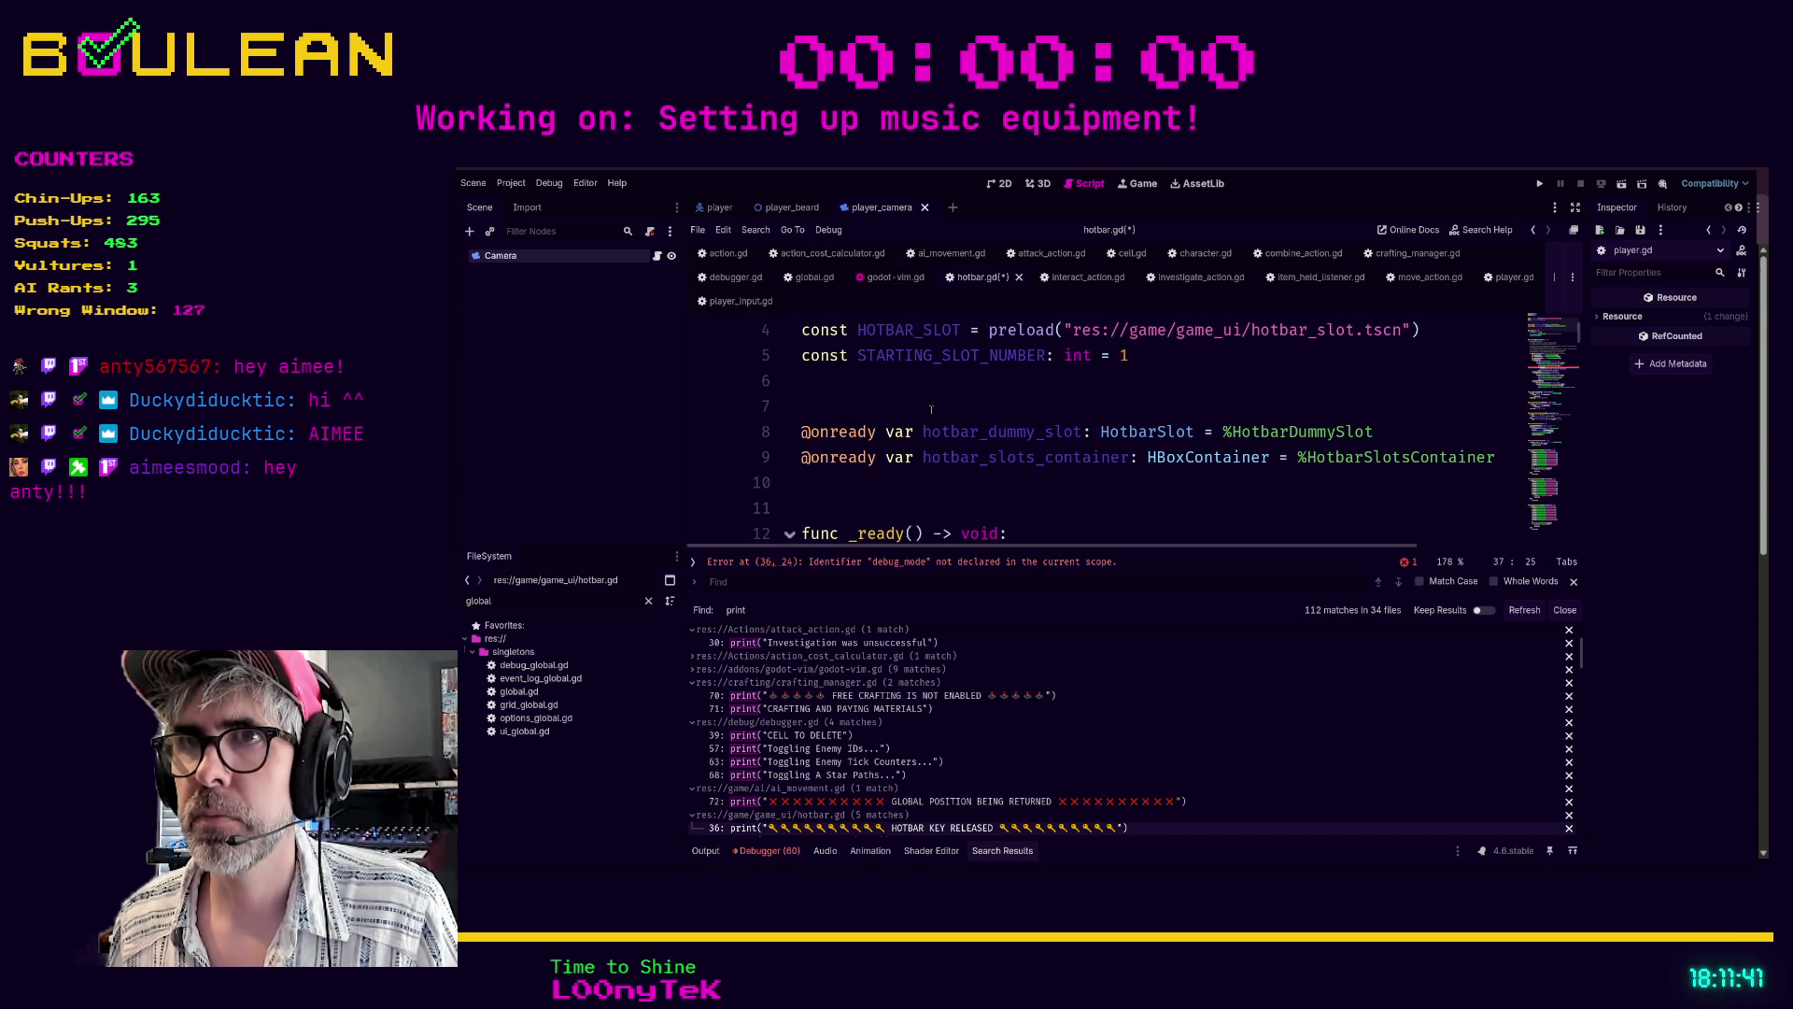
- Add 'var debug_mode: bool = false' at line 7 of hotbar.gd and save
{"action": "left_click", "coordinate": [902, 403]}
{"action": "key", "text": "Return"}
{"action": "key", "text": "Up"}
{"action": "type", "text": "var debug_mode: bool = false"}
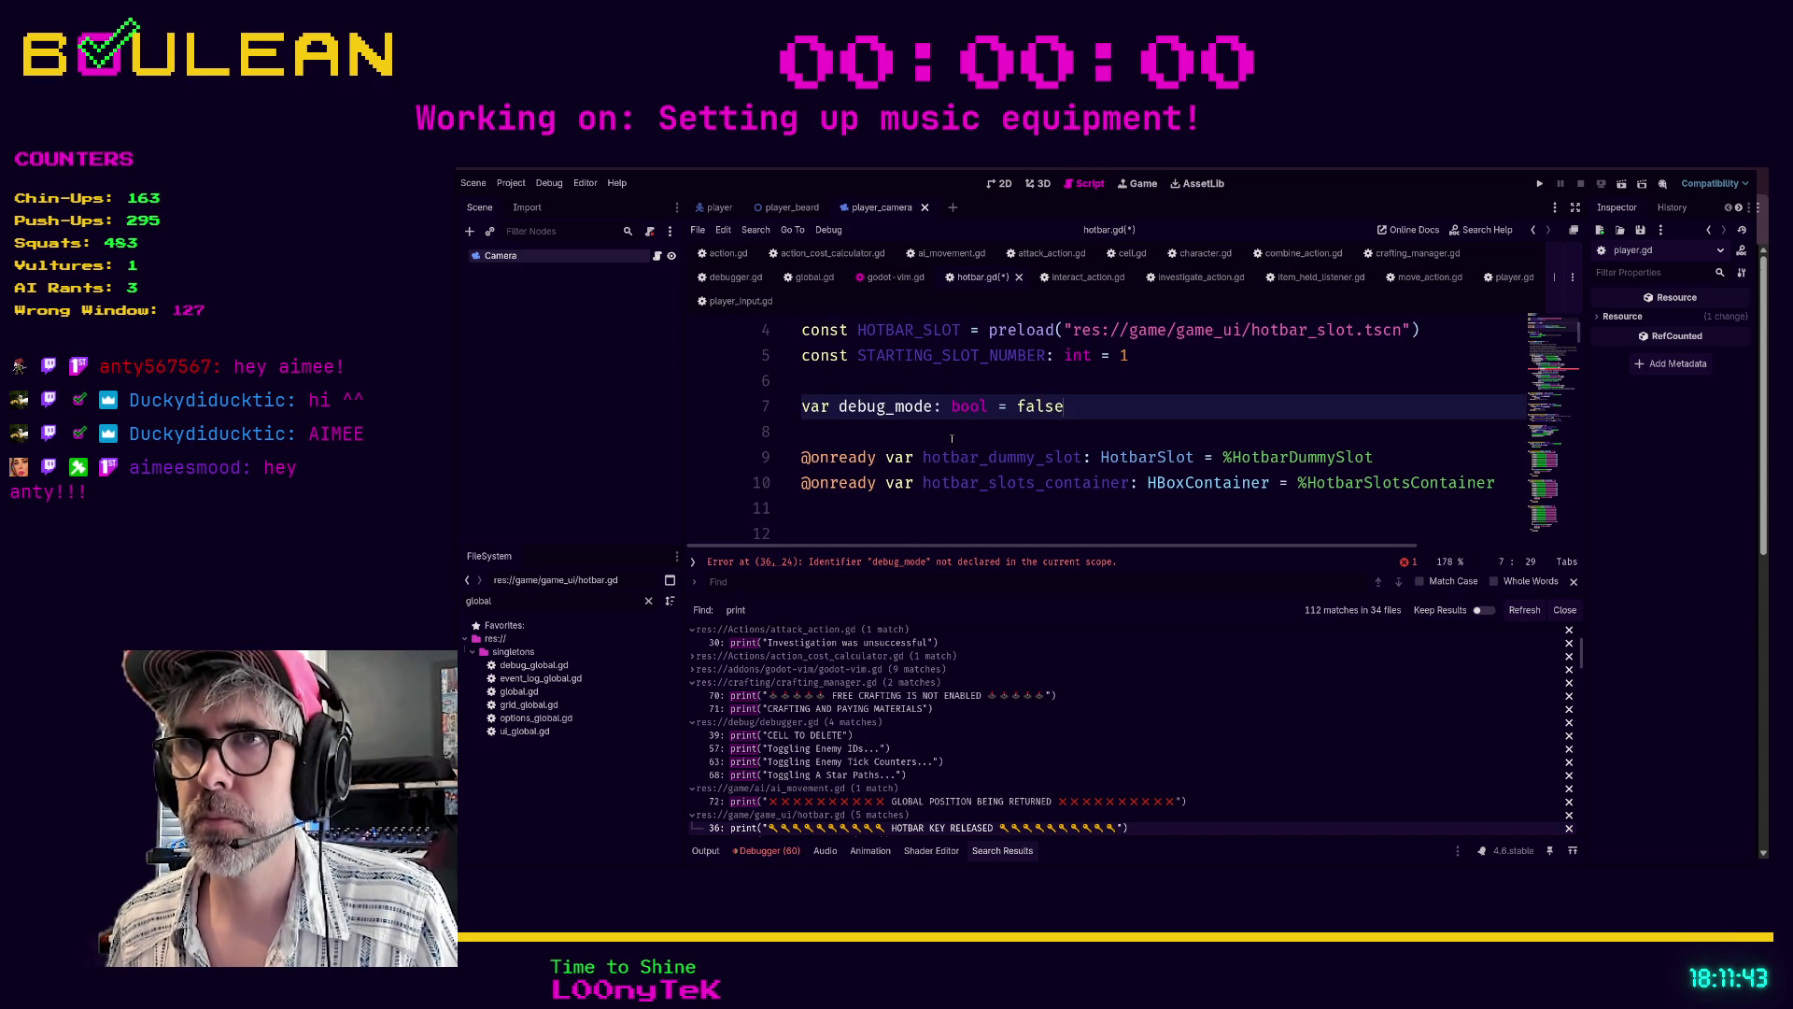
{"action": "key", "text": "ctrl+s"}
- Insert an 'if debug_mode:' check above the FREEING print on line 85
{"action": "scroll", "coordinate": [1022, 704], "scroll_direction": "down", "scroll_amount": 2}
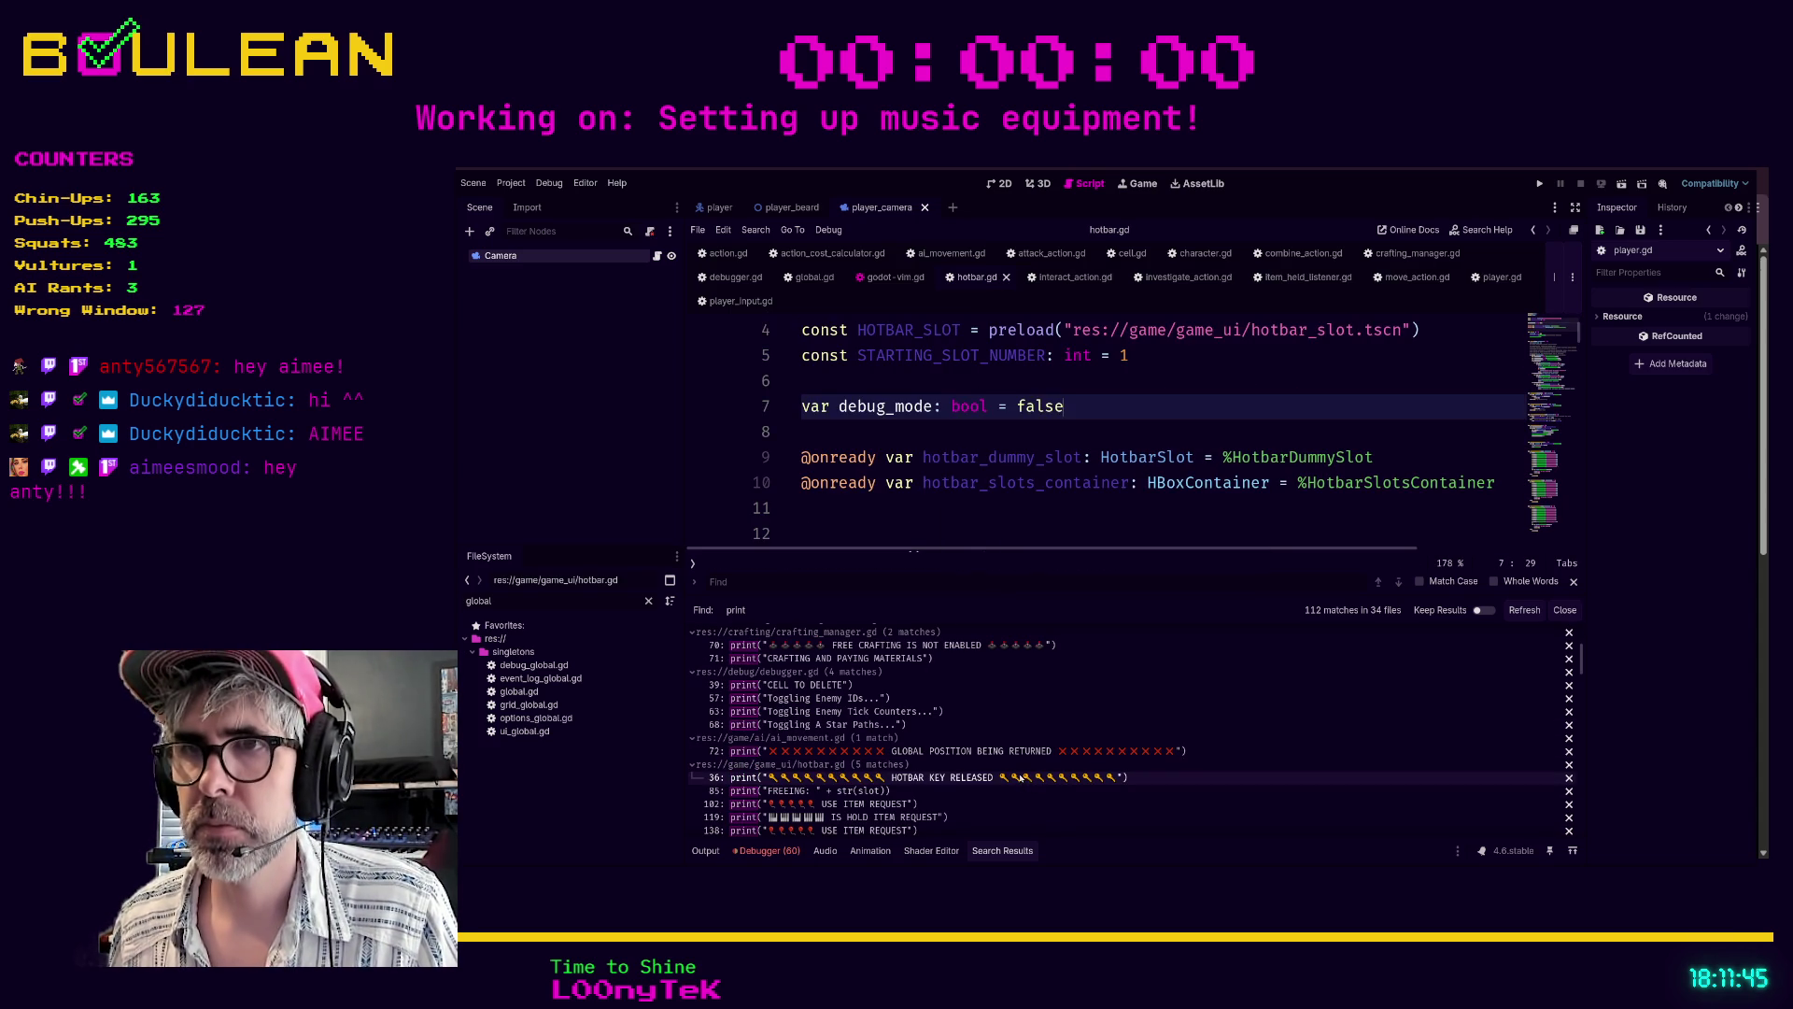
{"action": "left_click", "coordinate": [885, 791]}
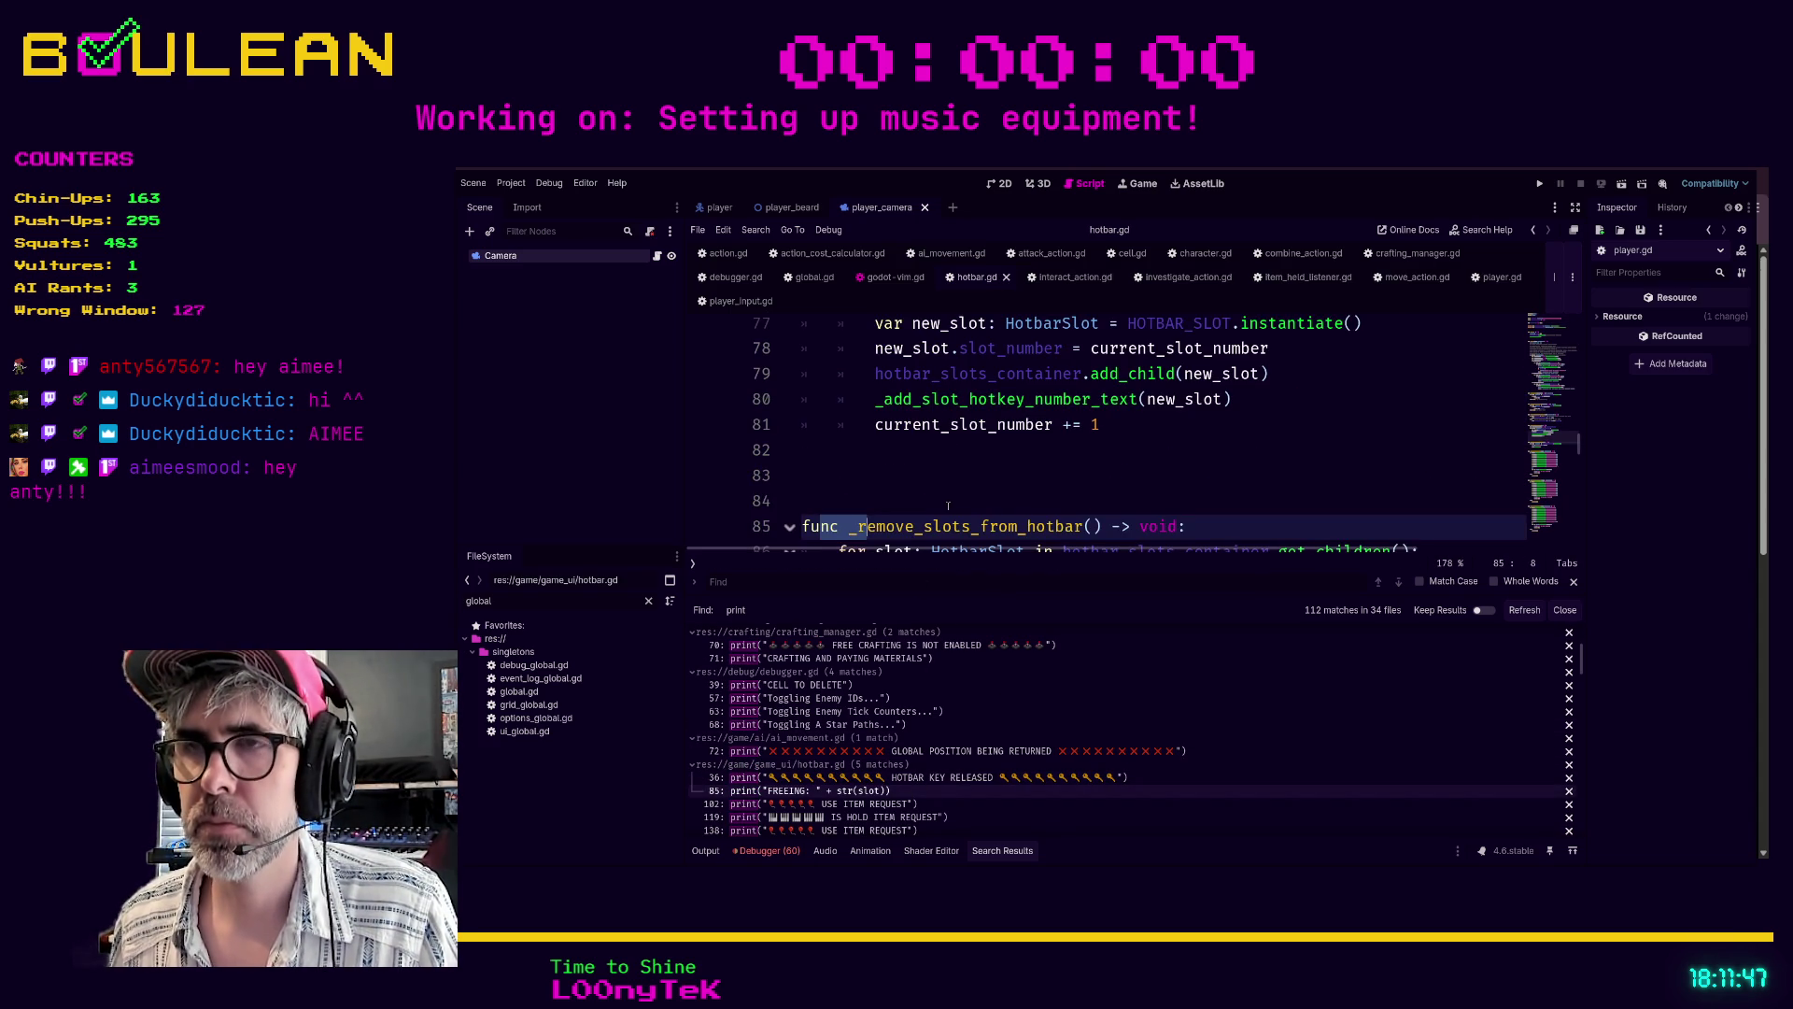
{"action": "left_click", "coordinate": [948, 504]}
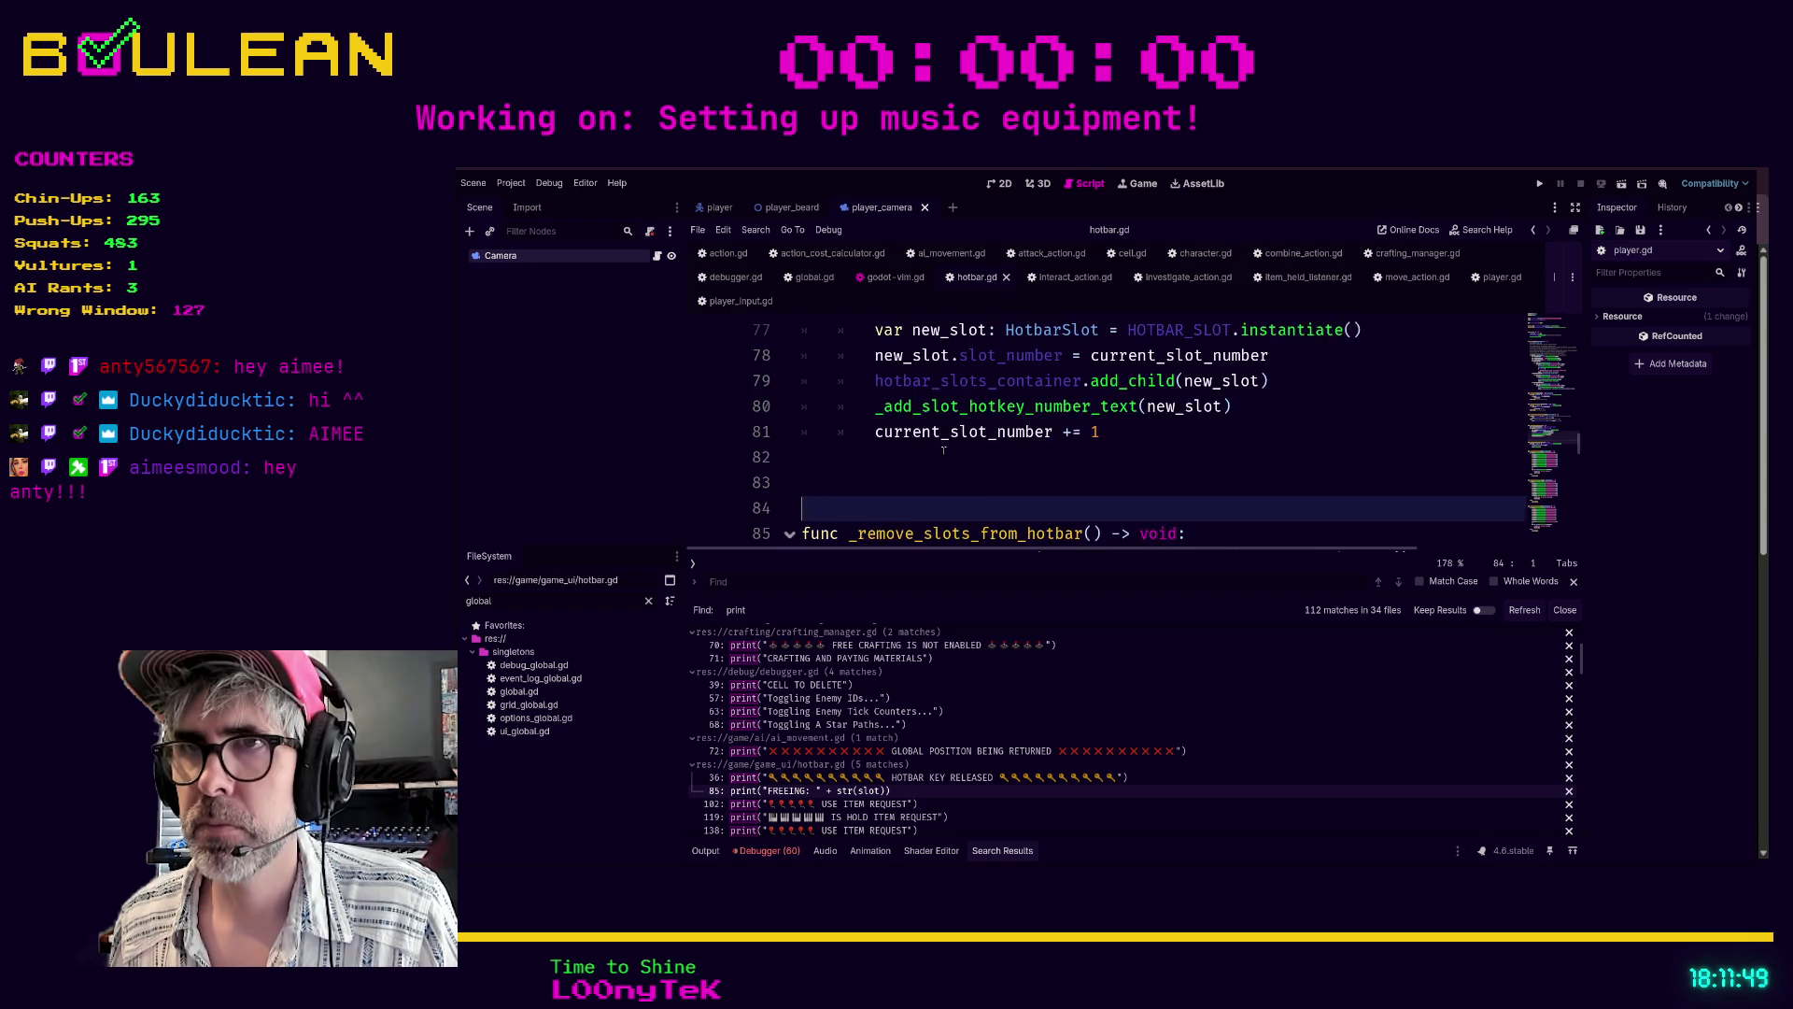
{"action": "scroll", "coordinate": [939, 455], "scroll_direction": "down", "scroll_amount": 2}
{"action": "key", "text": "Down"}
{"action": "key", "text": "Down"}
{"action": "key", "text": "Down"}
{"action": "key", "text": "Home"}
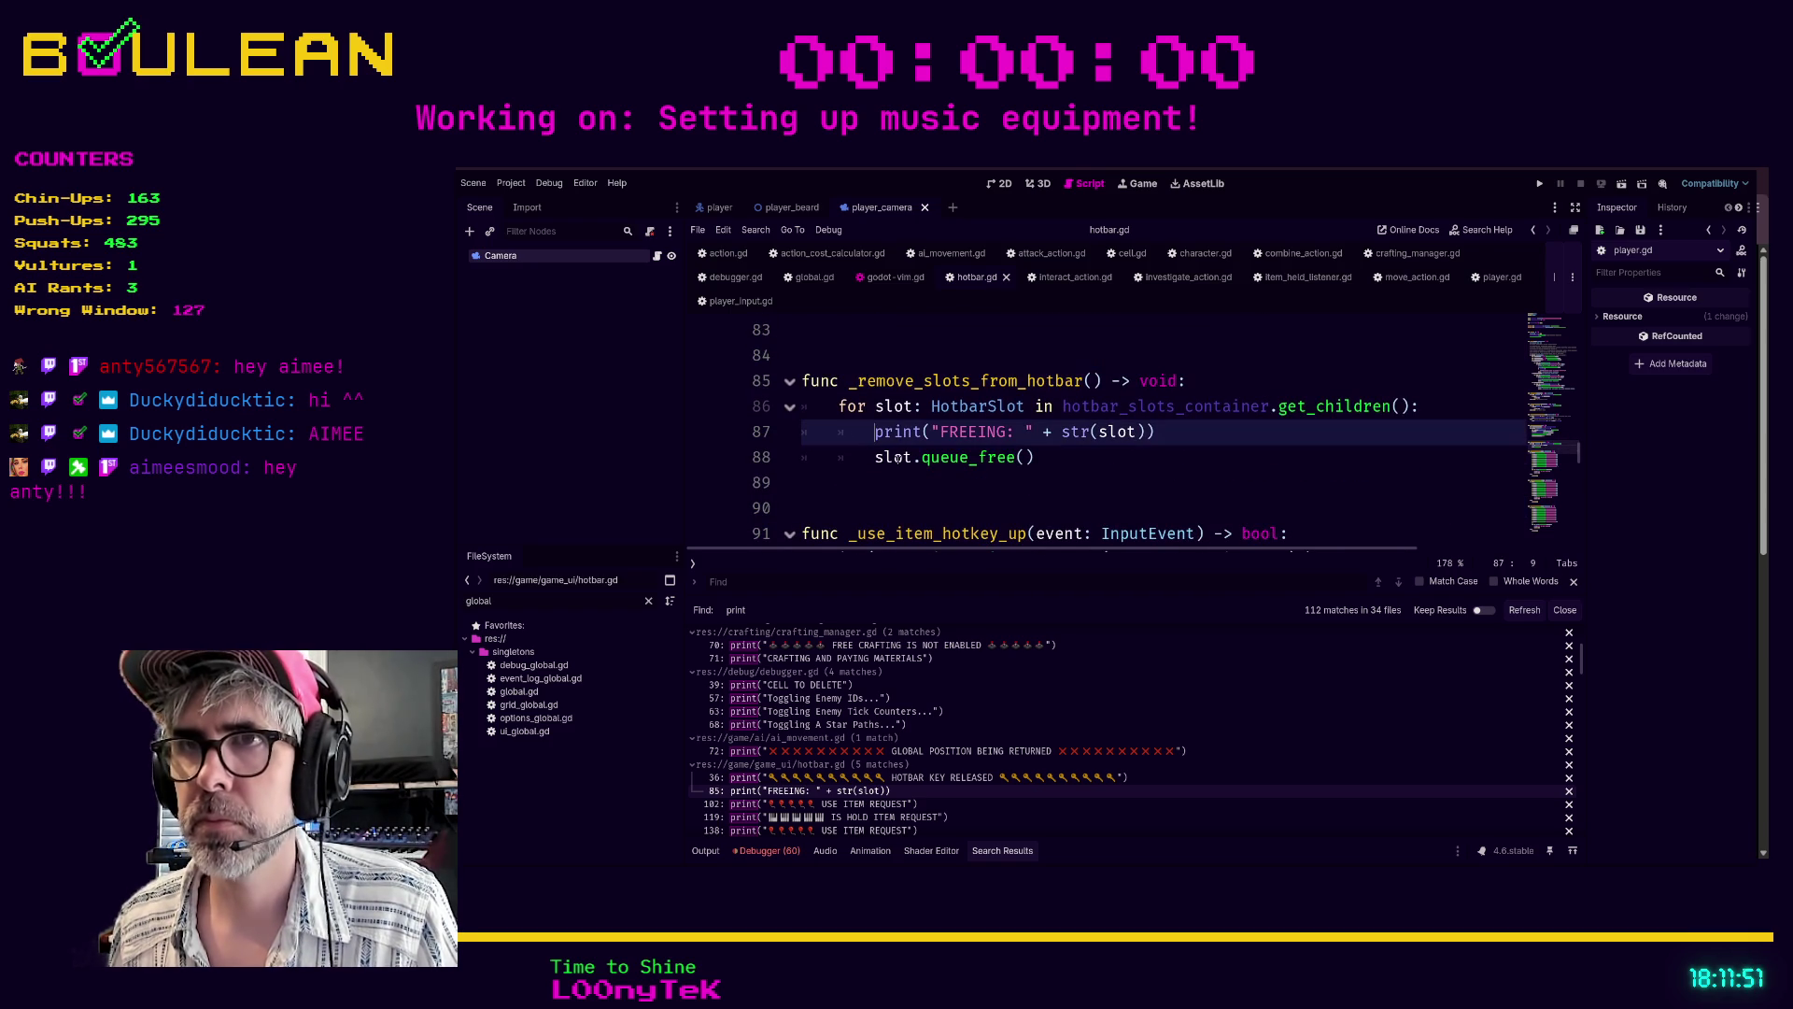
{"action": "key", "text": "Return"}
{"action": "key", "text": "Up"}
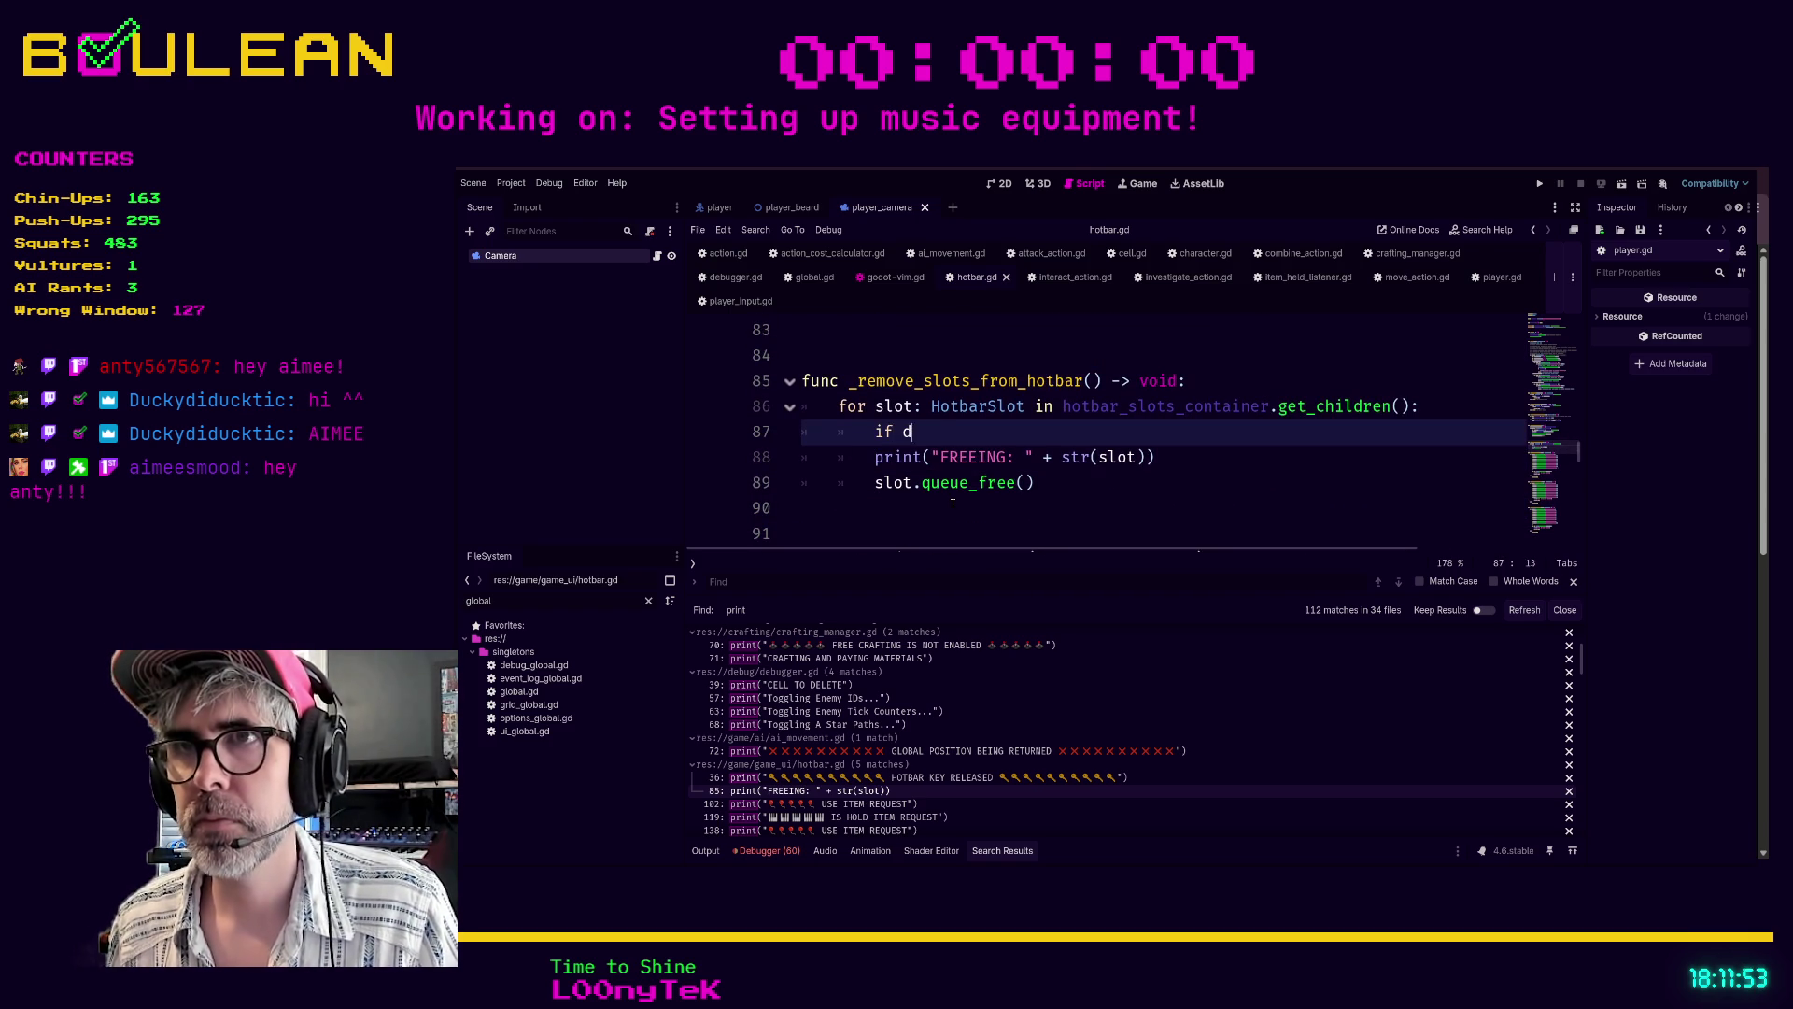
{"action": "type", "text": "ebug_mode:"}
{"action": "key", "text": "Return"}
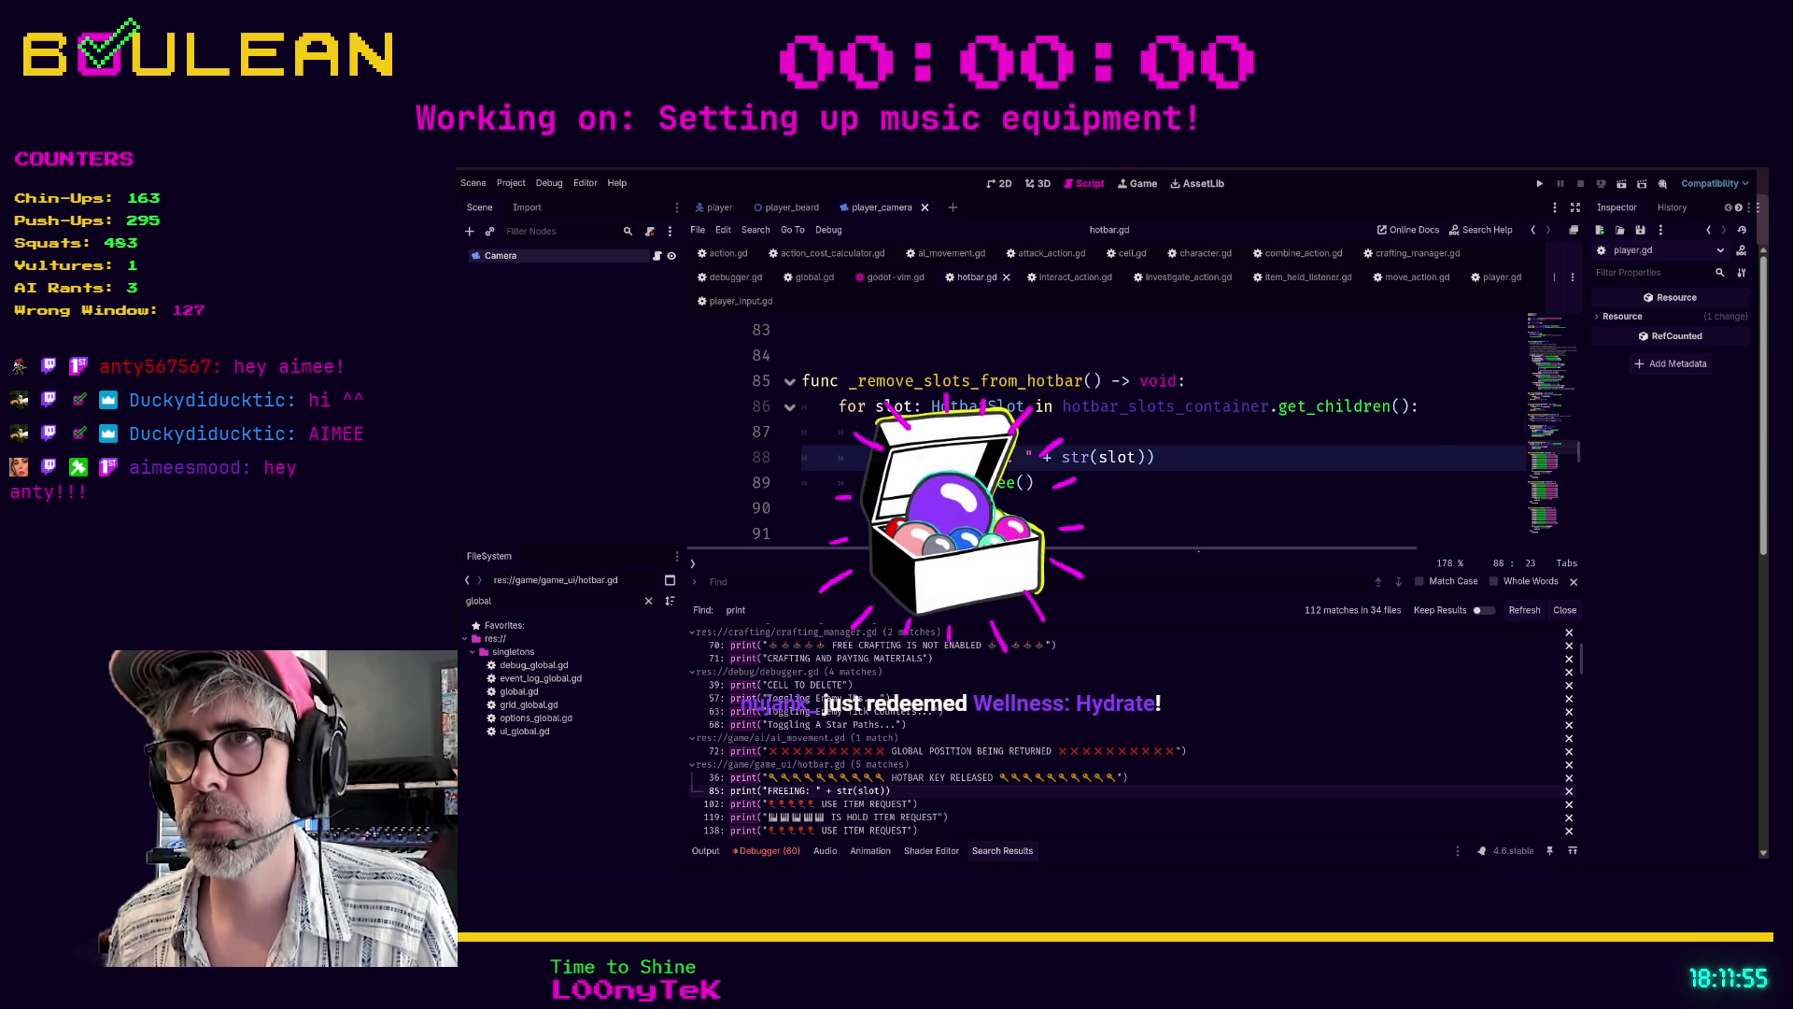
- Save hotbar.gd with the FREEING print guarded
{"action": "left_click", "coordinate": [1563, 370]}
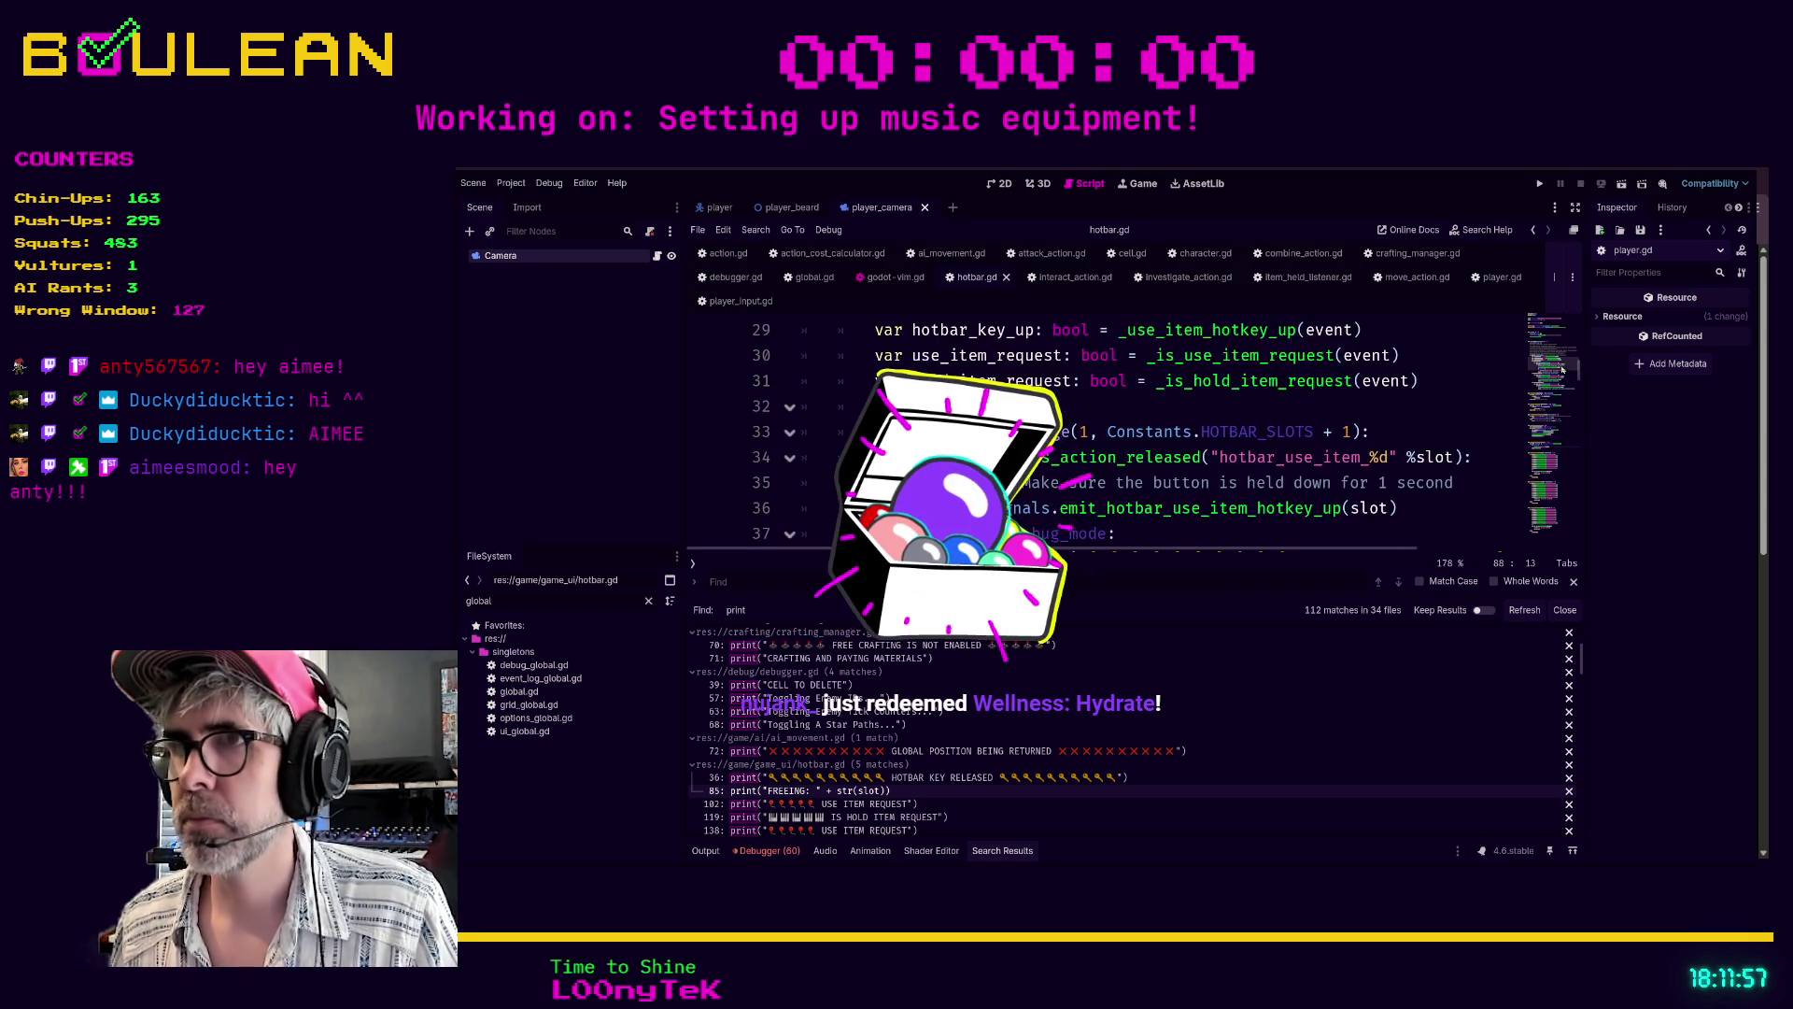
{"action": "scroll", "coordinate": [1005, 434], "scroll_direction": "up", "scroll_amount": 10}
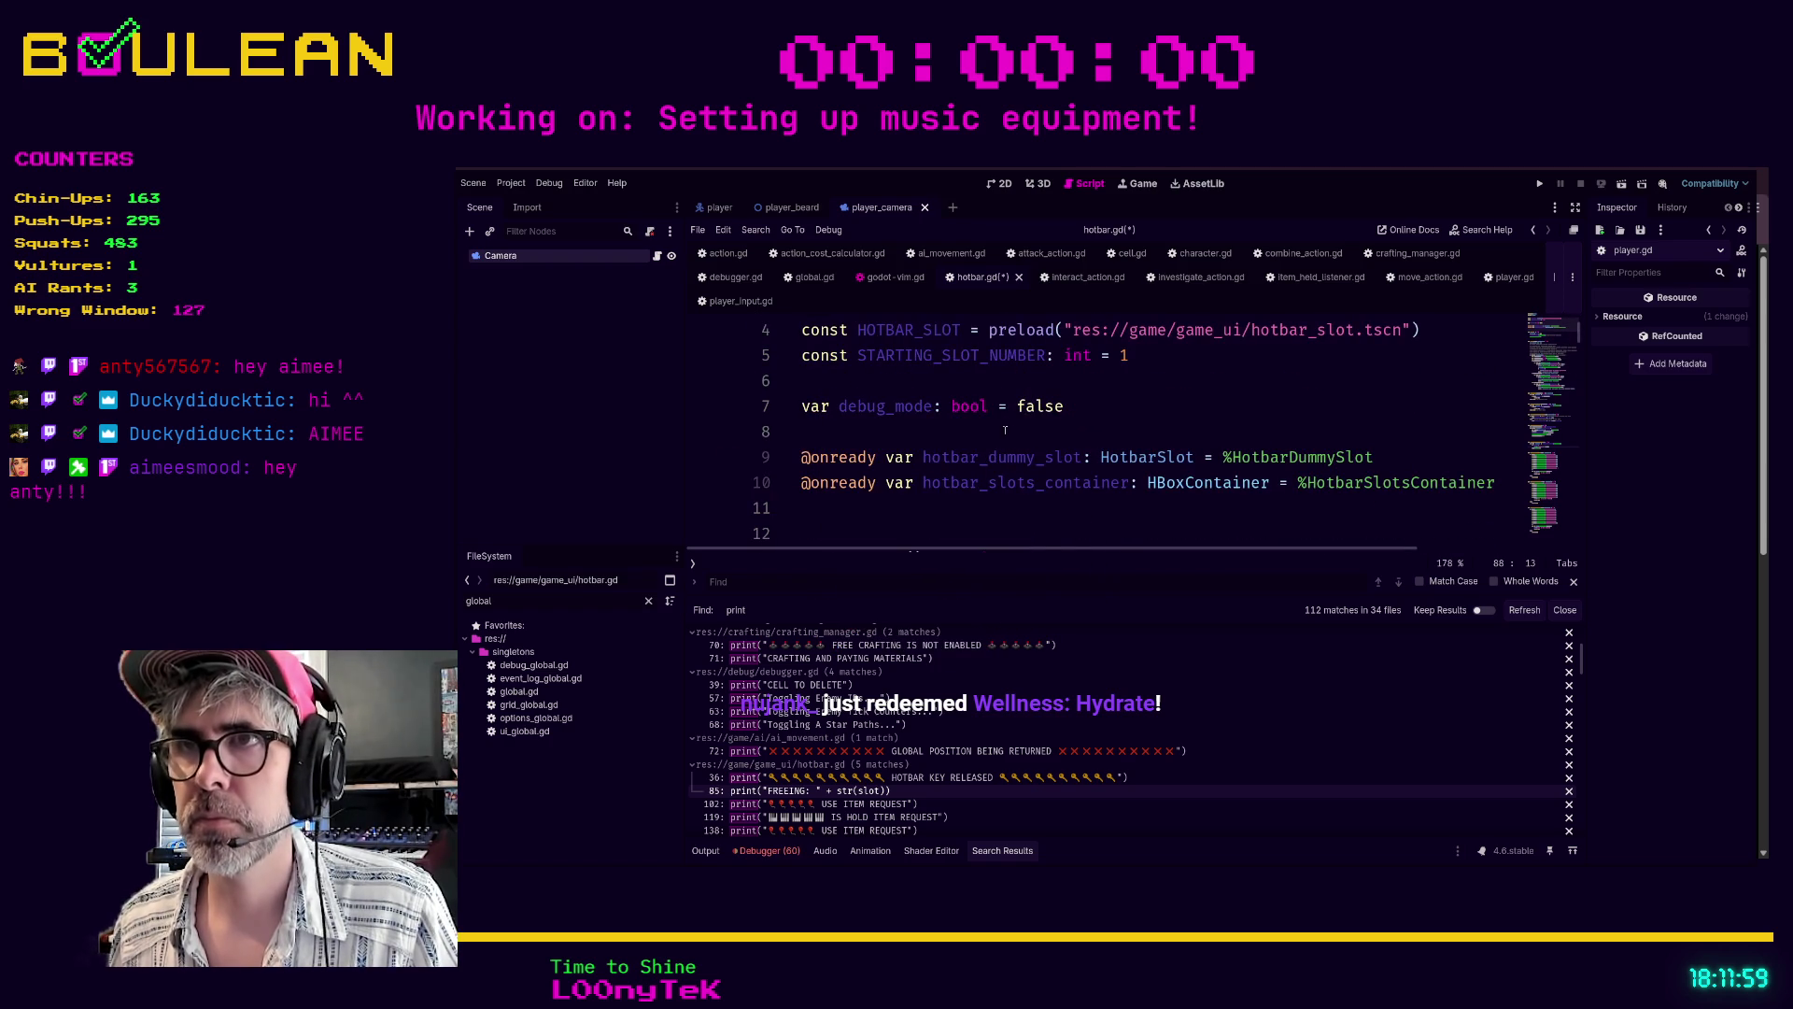
{"action": "left_click", "coordinate": [1005, 435]}
{"action": "key", "text": "ctrl+s"}
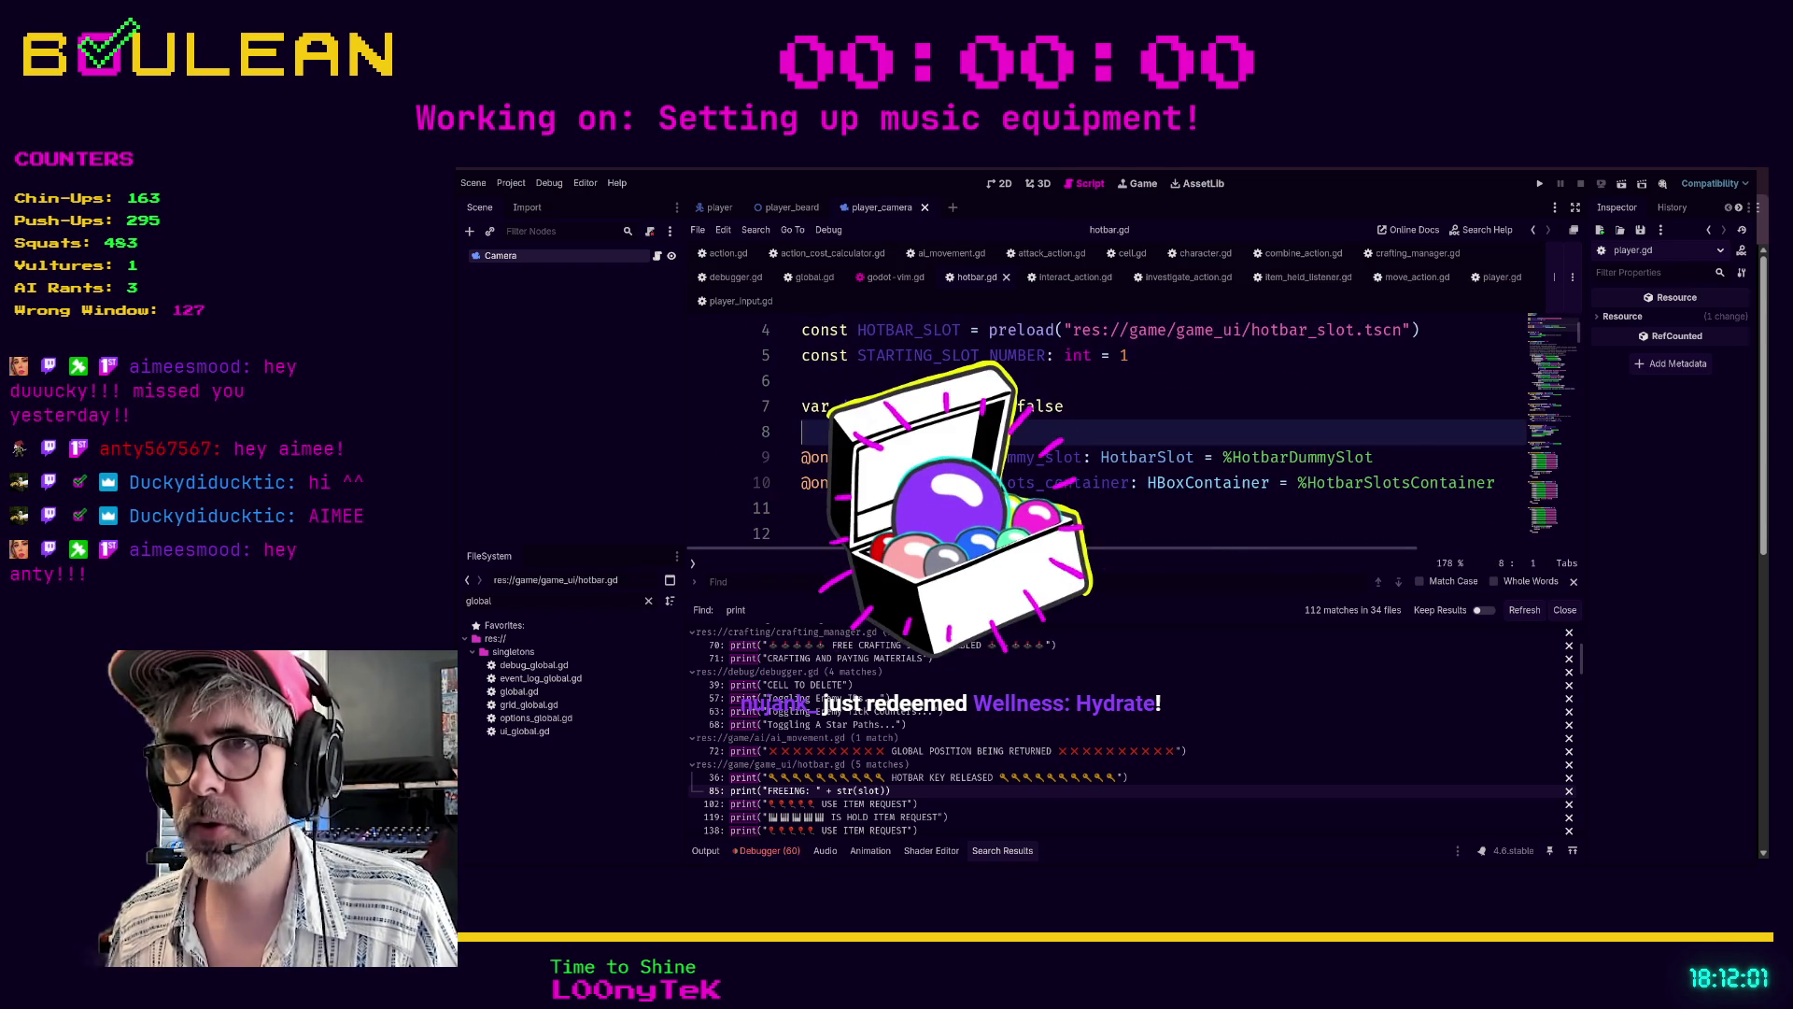
- Add 'if debug_mode:' above the USE ITEM REQUEST print at line 105 and indent the print
{"action": "left_click", "coordinate": [859, 805]}
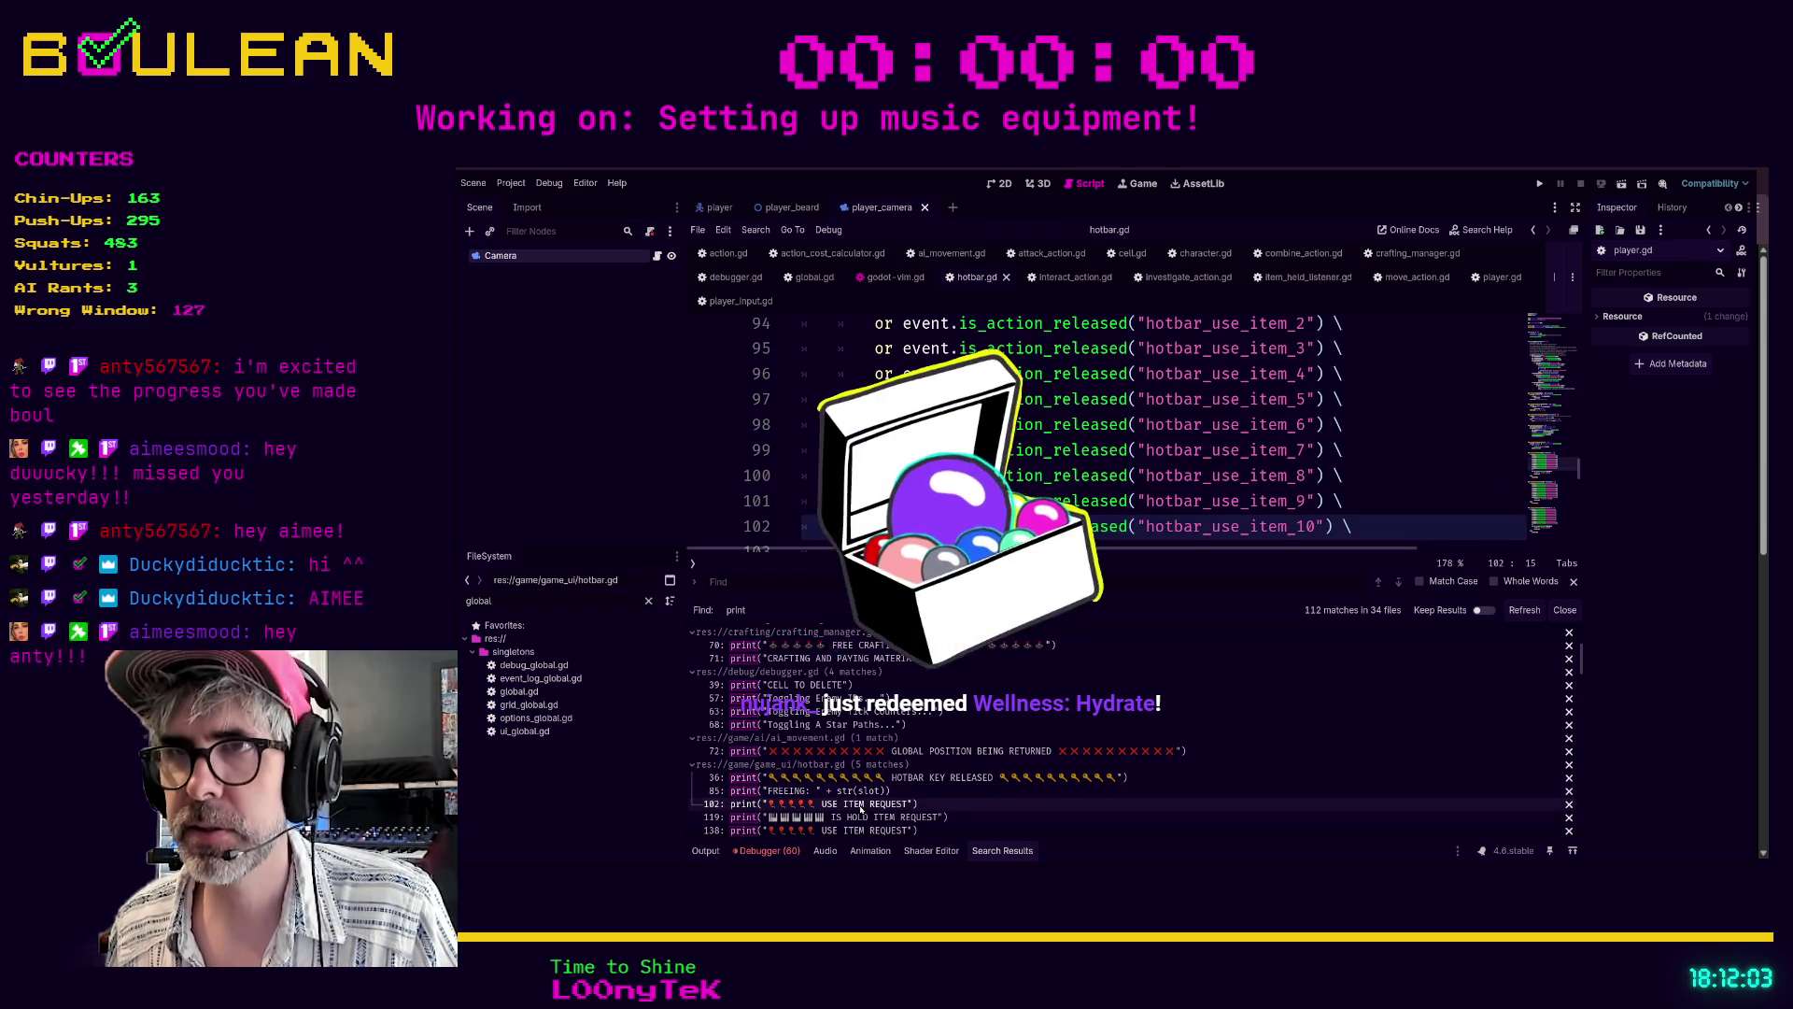
{"action": "scroll", "coordinate": [938, 469], "scroll_direction": "down", "scroll_amount": 1}
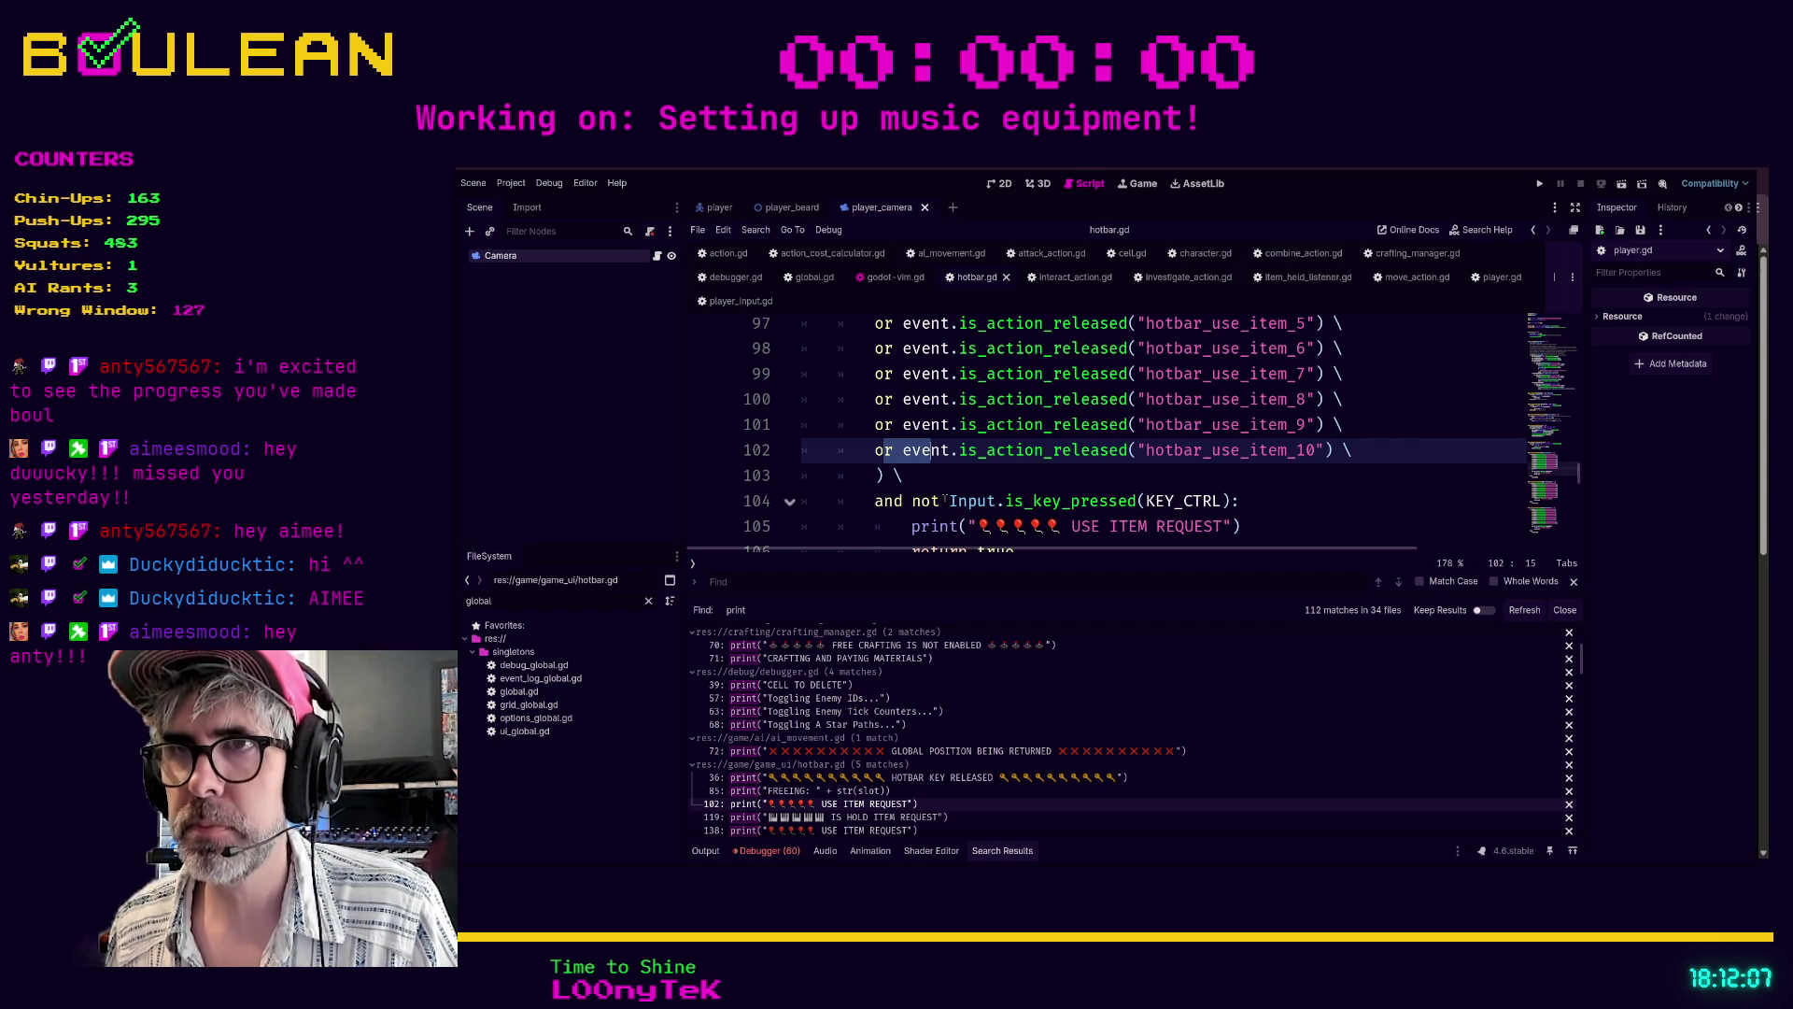
{"action": "scroll", "coordinate": [942, 498], "scroll_direction": "down", "scroll_amount": 1}
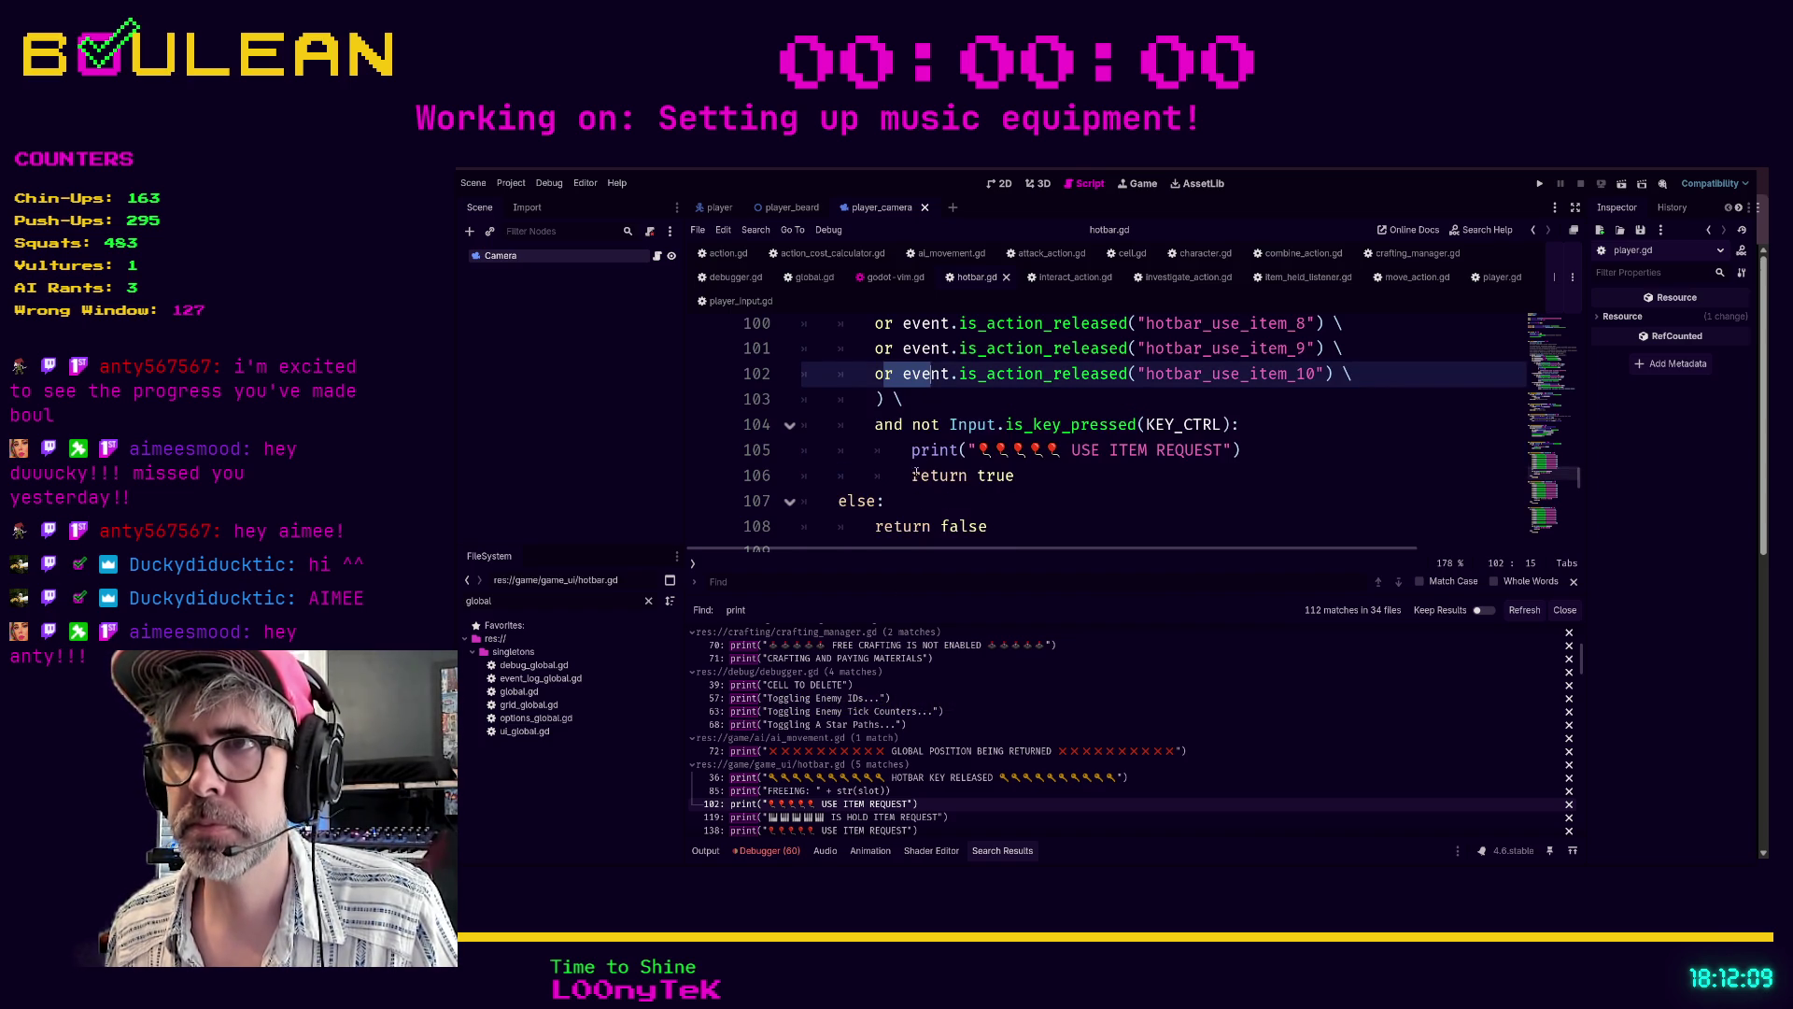
{"action": "left_click", "coordinate": [1261, 432]}
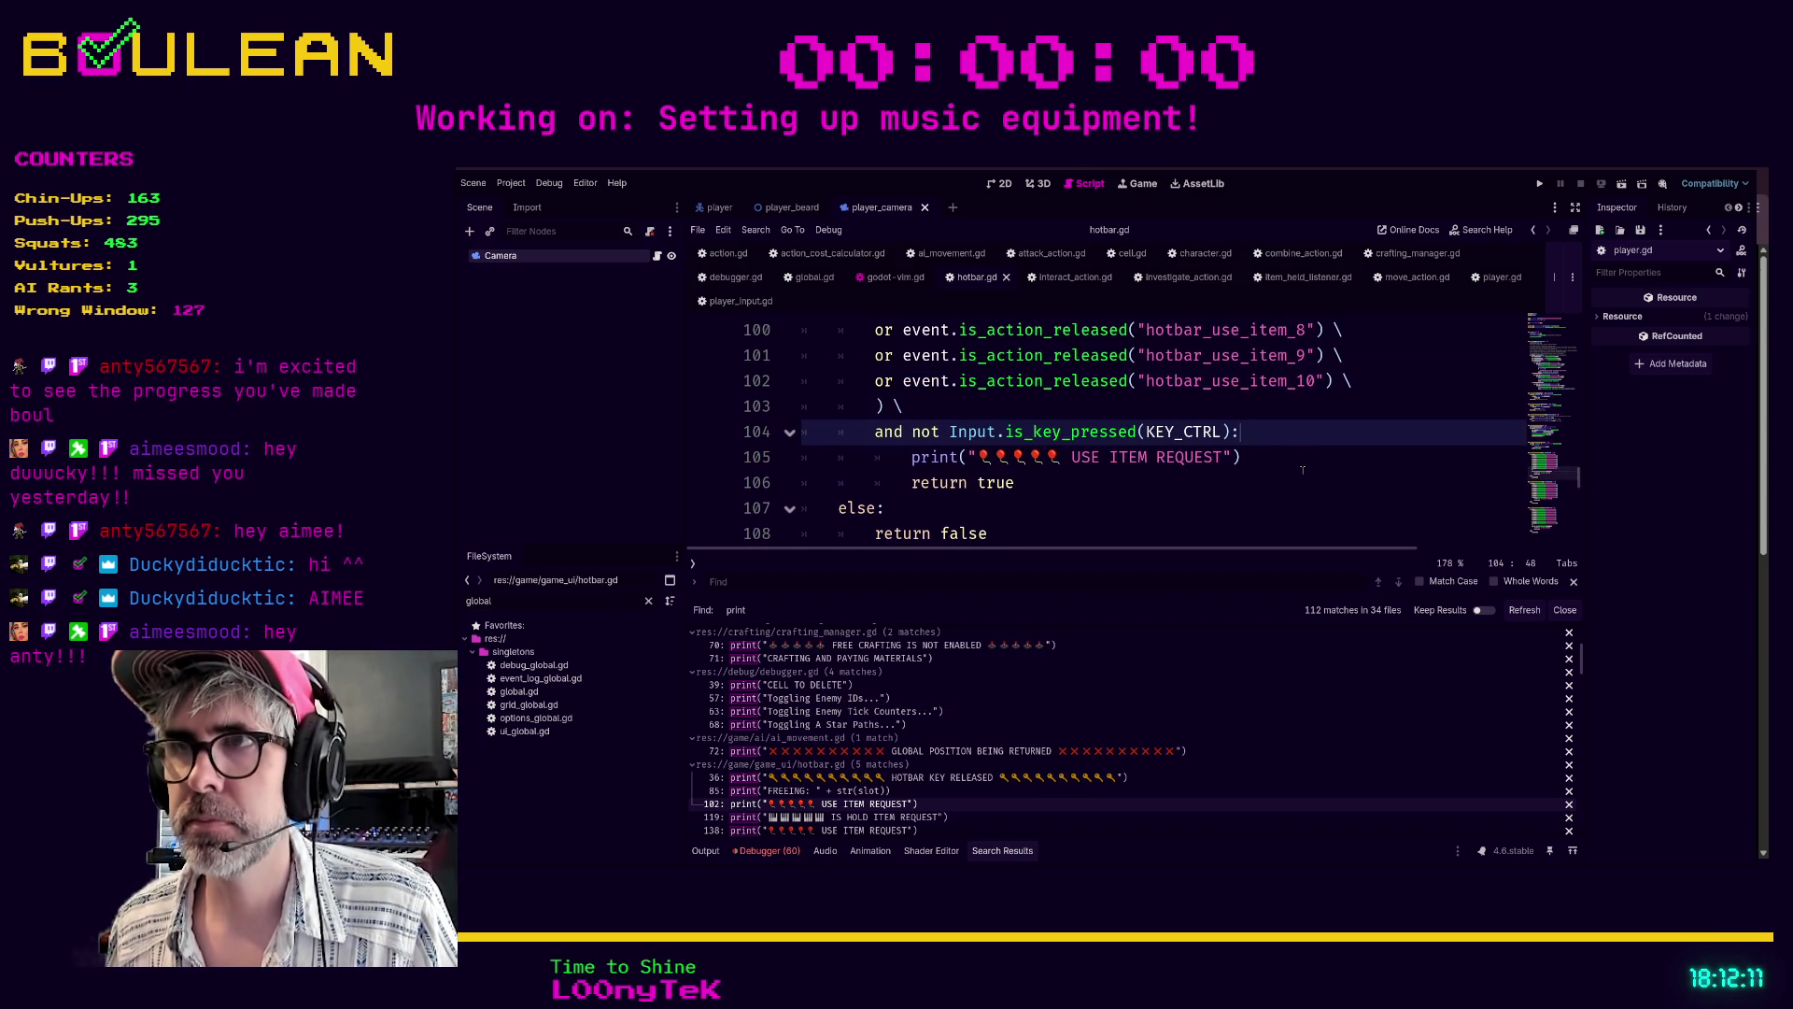
{"action": "key", "text": "Return"}
{"action": "type", "text": "if debug_mode:"}
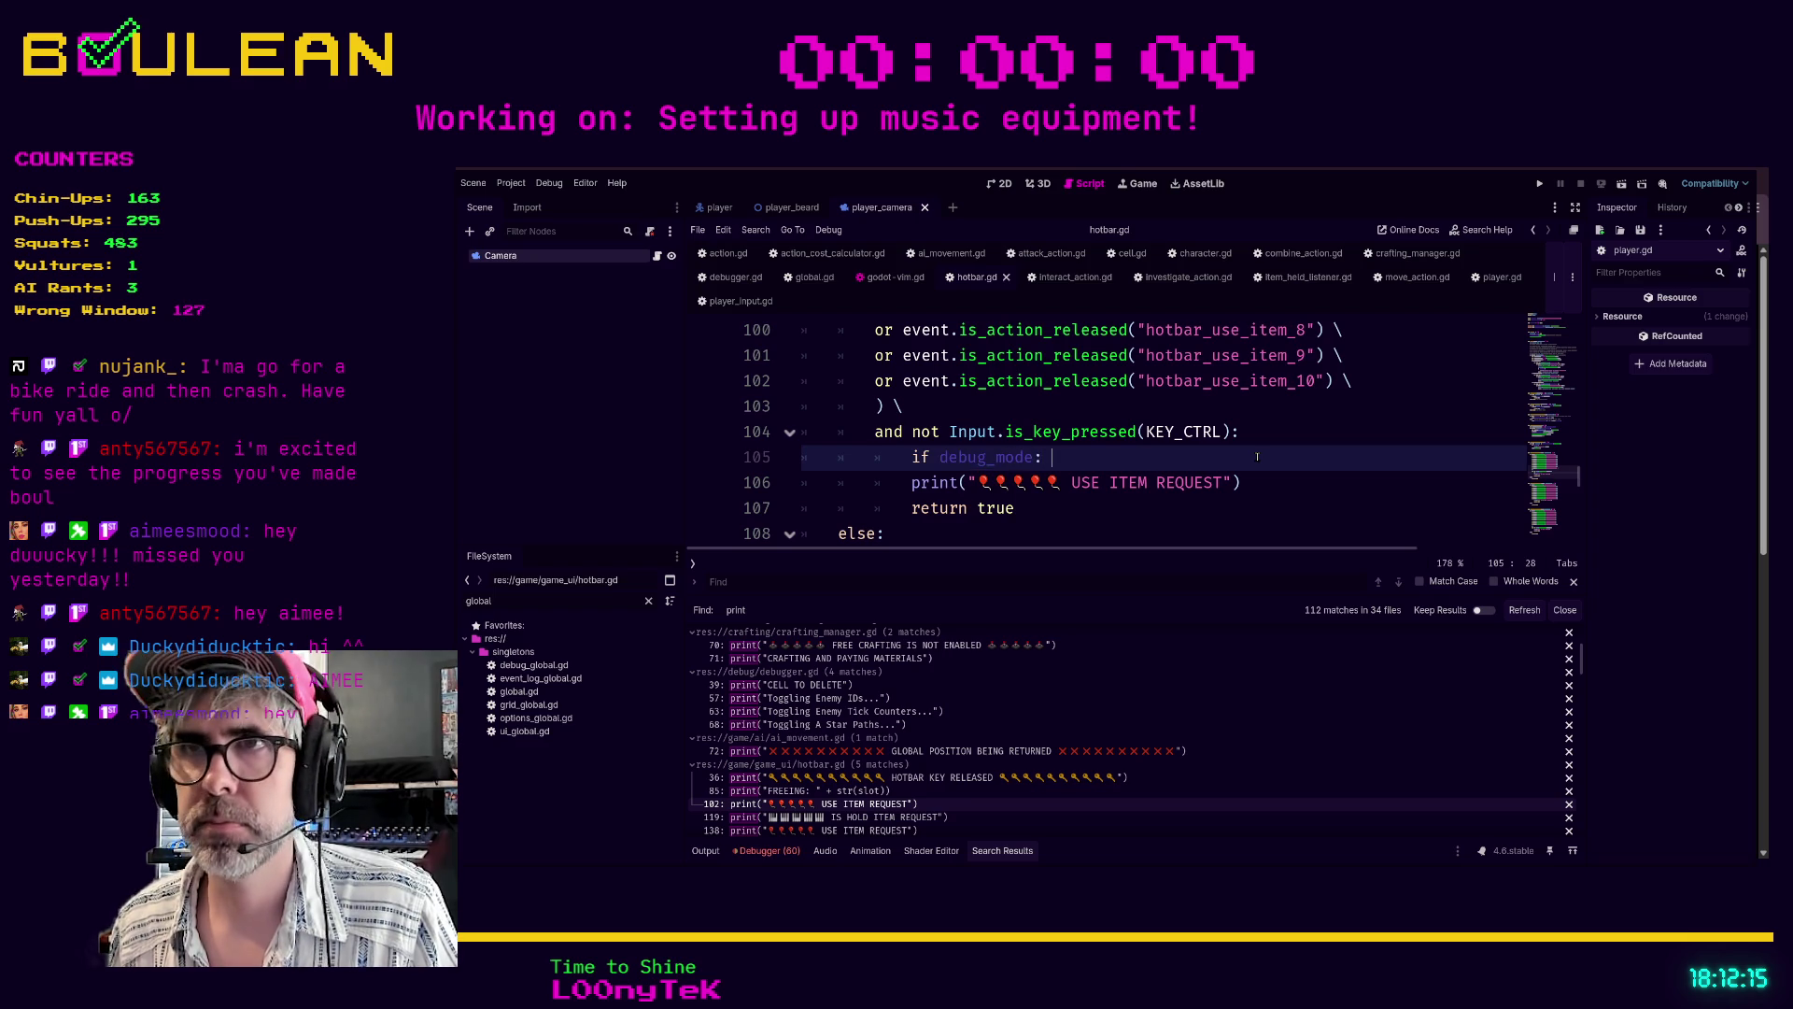
{"action": "key", "text": "Down"}
{"action": "key", "text": "Tab"}
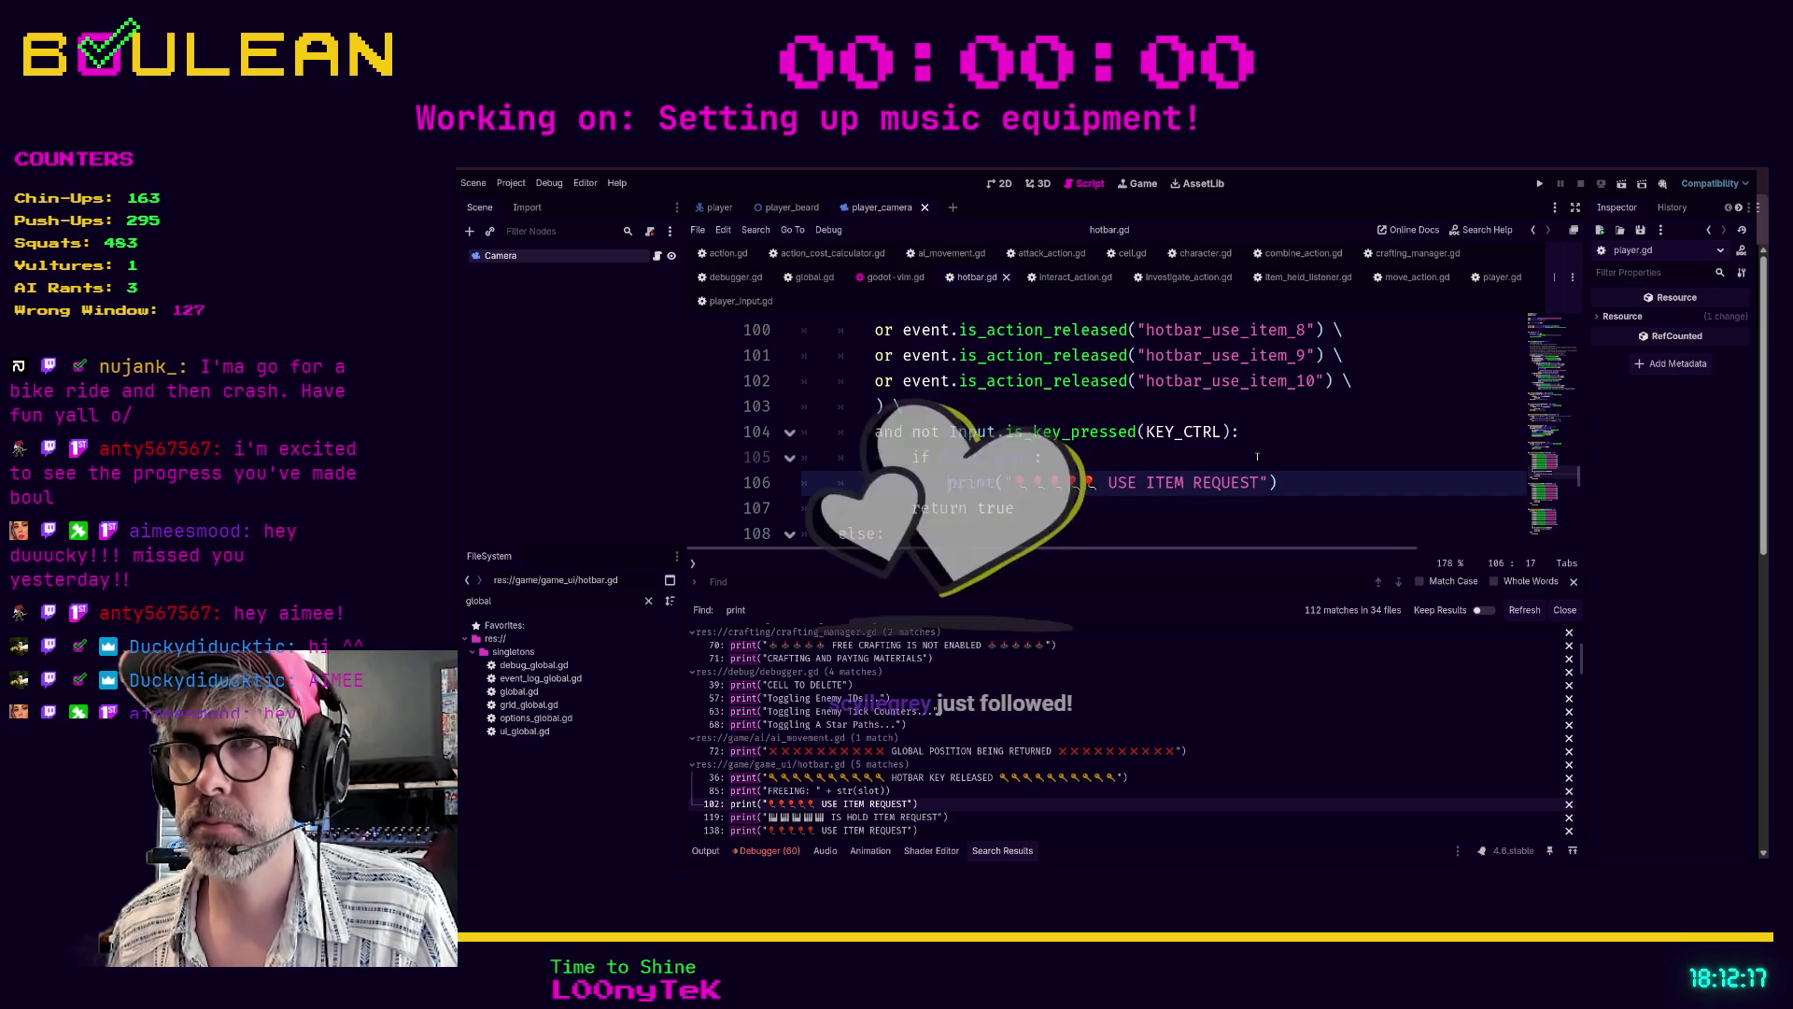
{"action": "scroll", "coordinate": [1315, 476], "scroll_direction": "up", "scroll_amount": 20}
{"action": "left_click", "coordinate": [1139, 455]}
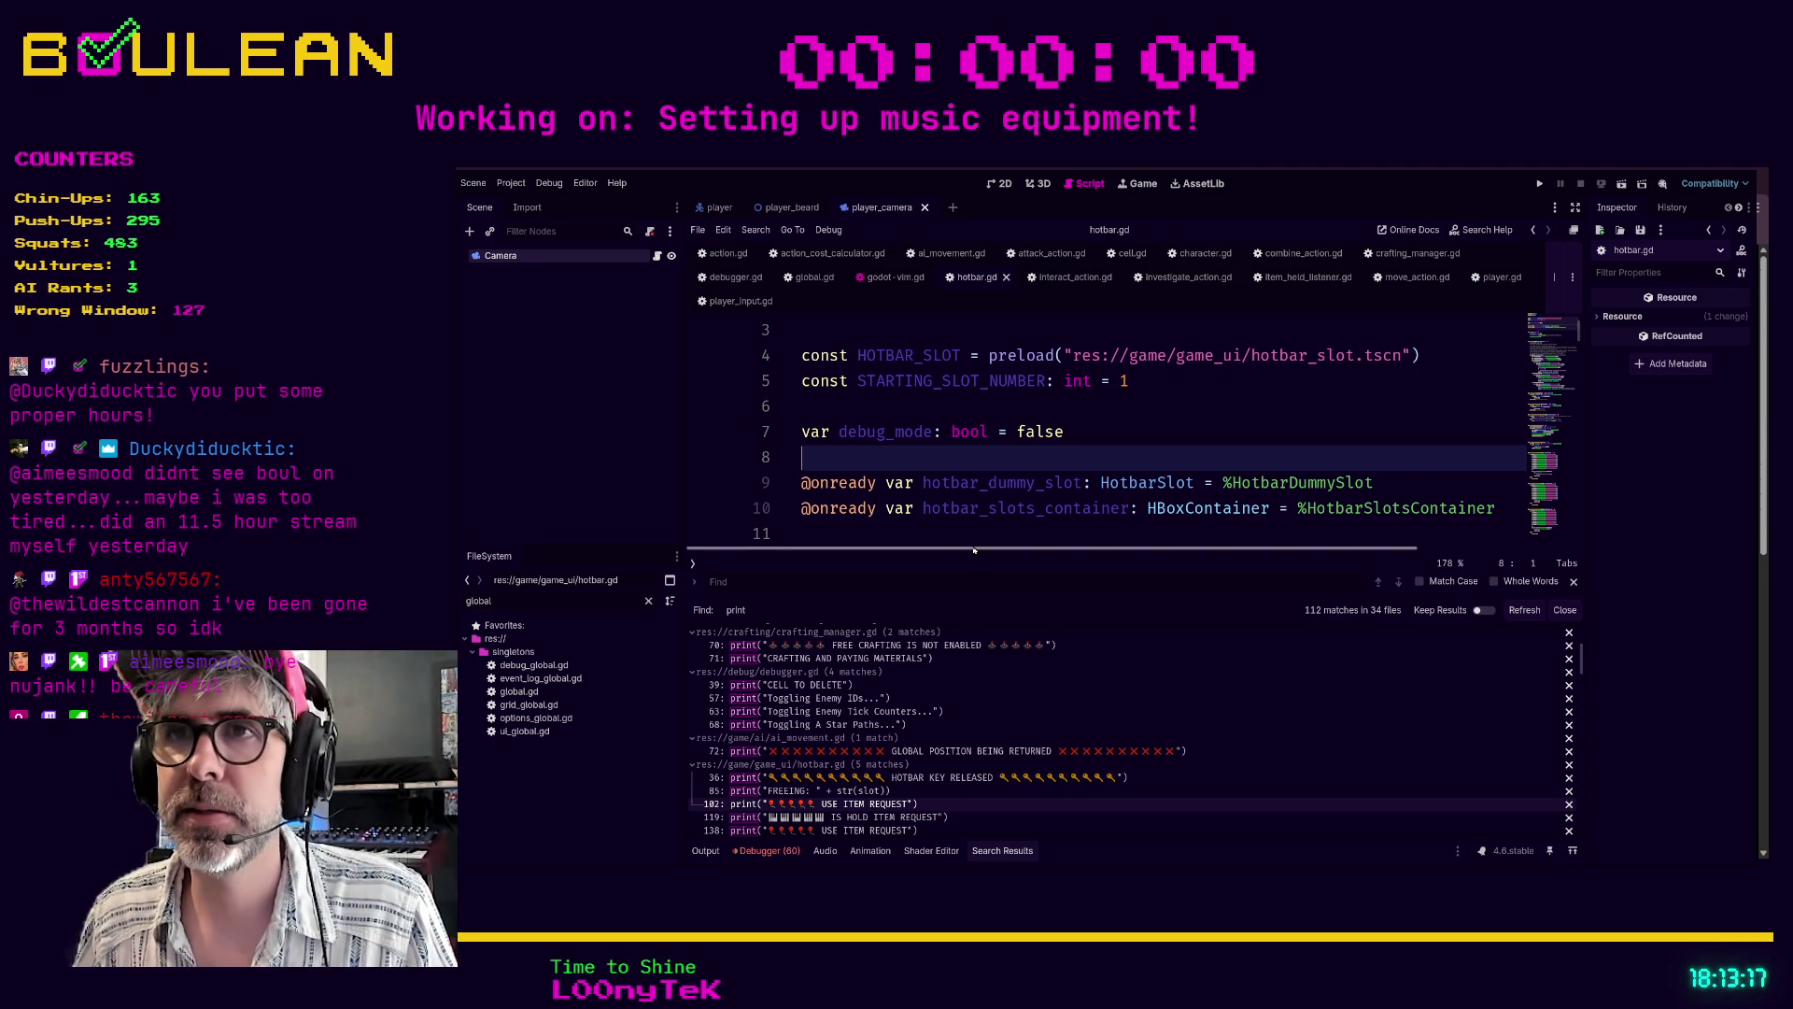
- Check the debug_mode declaration near the top of hotbar.gd and save
{"action": "key", "text": "Up"}
{"action": "key", "text": "Up"}
{"action": "key", "text": "Down"}
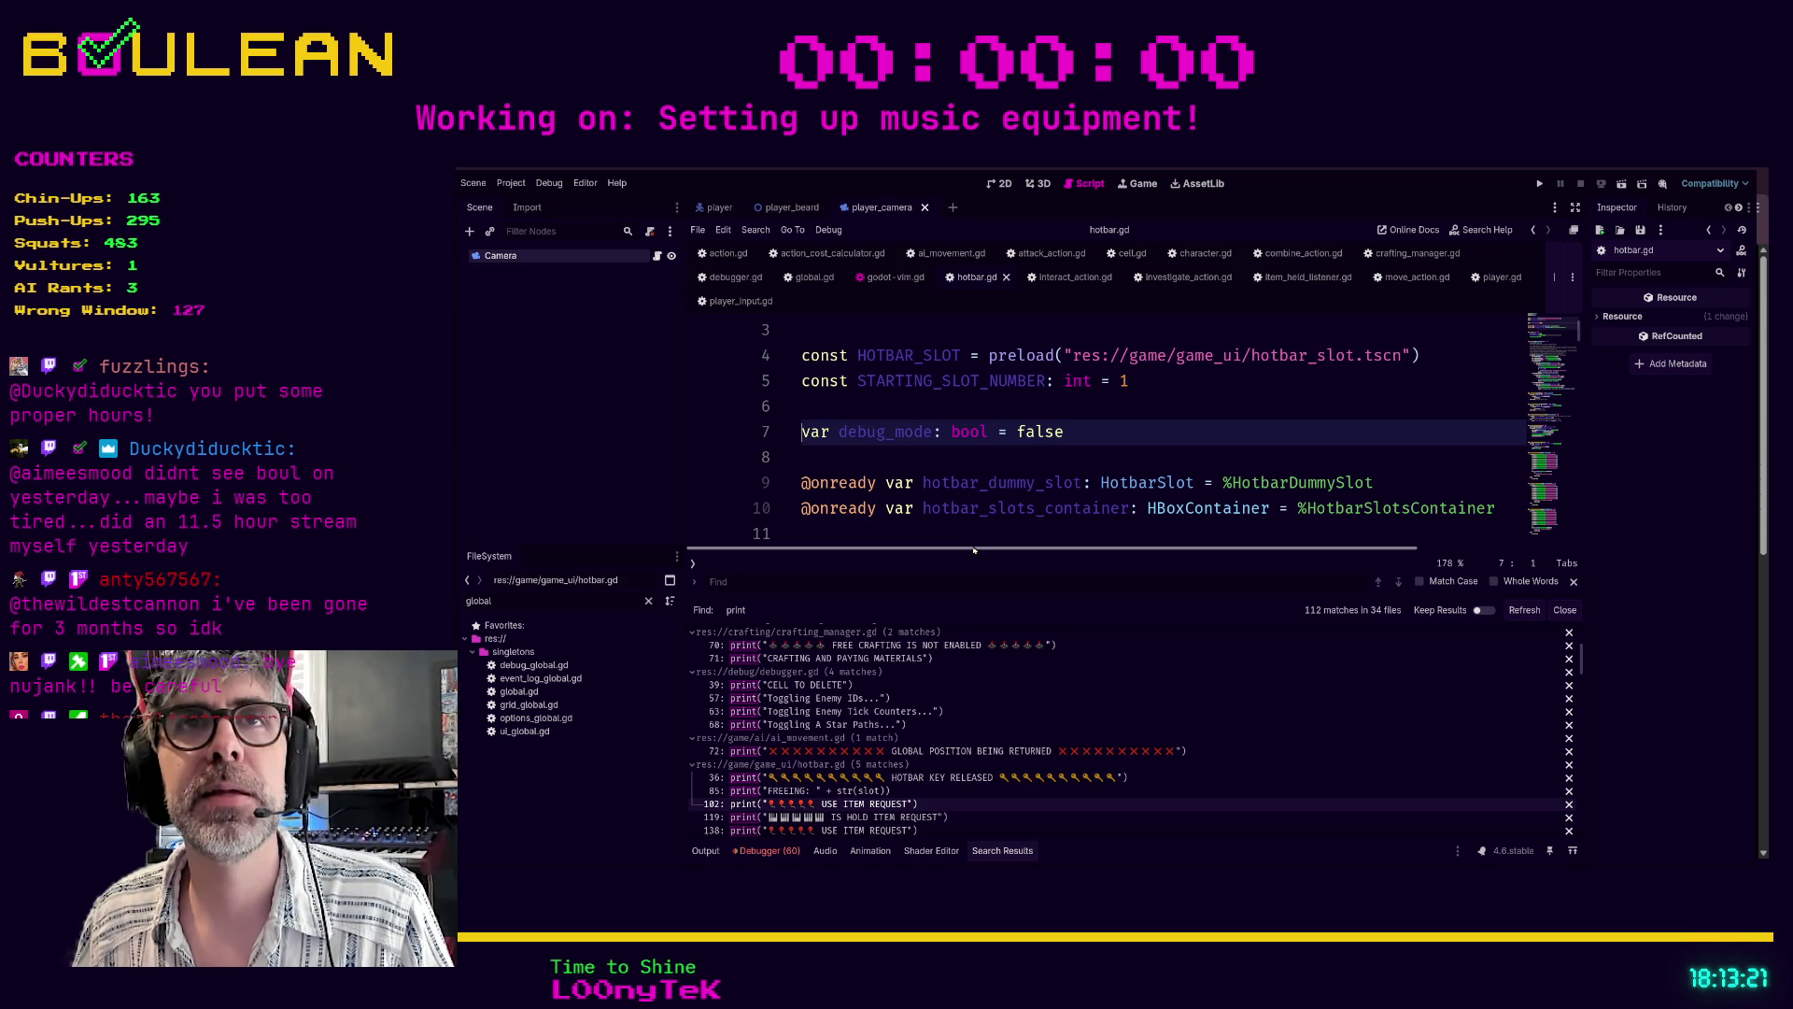
{"action": "scroll", "coordinate": [999, 455], "scroll_direction": "up", "scroll_amount": 1}
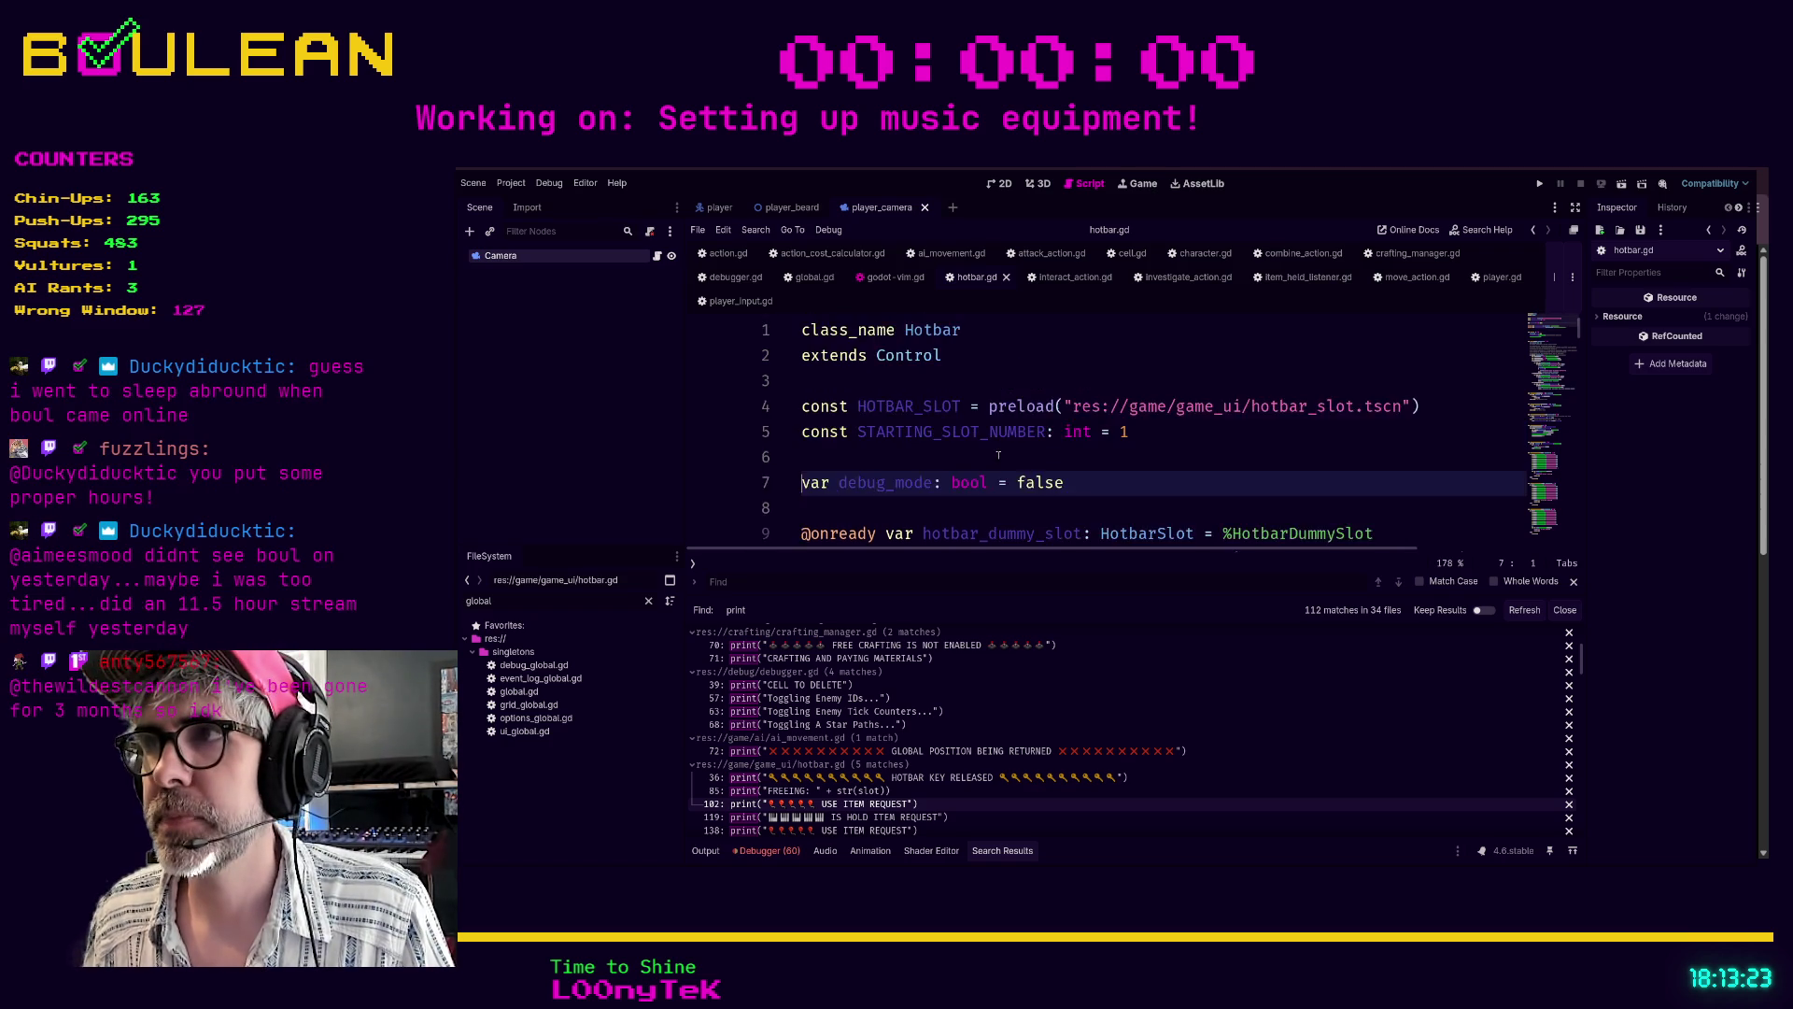
{"action": "scroll", "coordinate": [999, 455], "scroll_direction": "down", "scroll_amount": 1}
{"action": "left_click", "coordinate": [911, 445]}
{"action": "key", "text": "ctrl+s"}
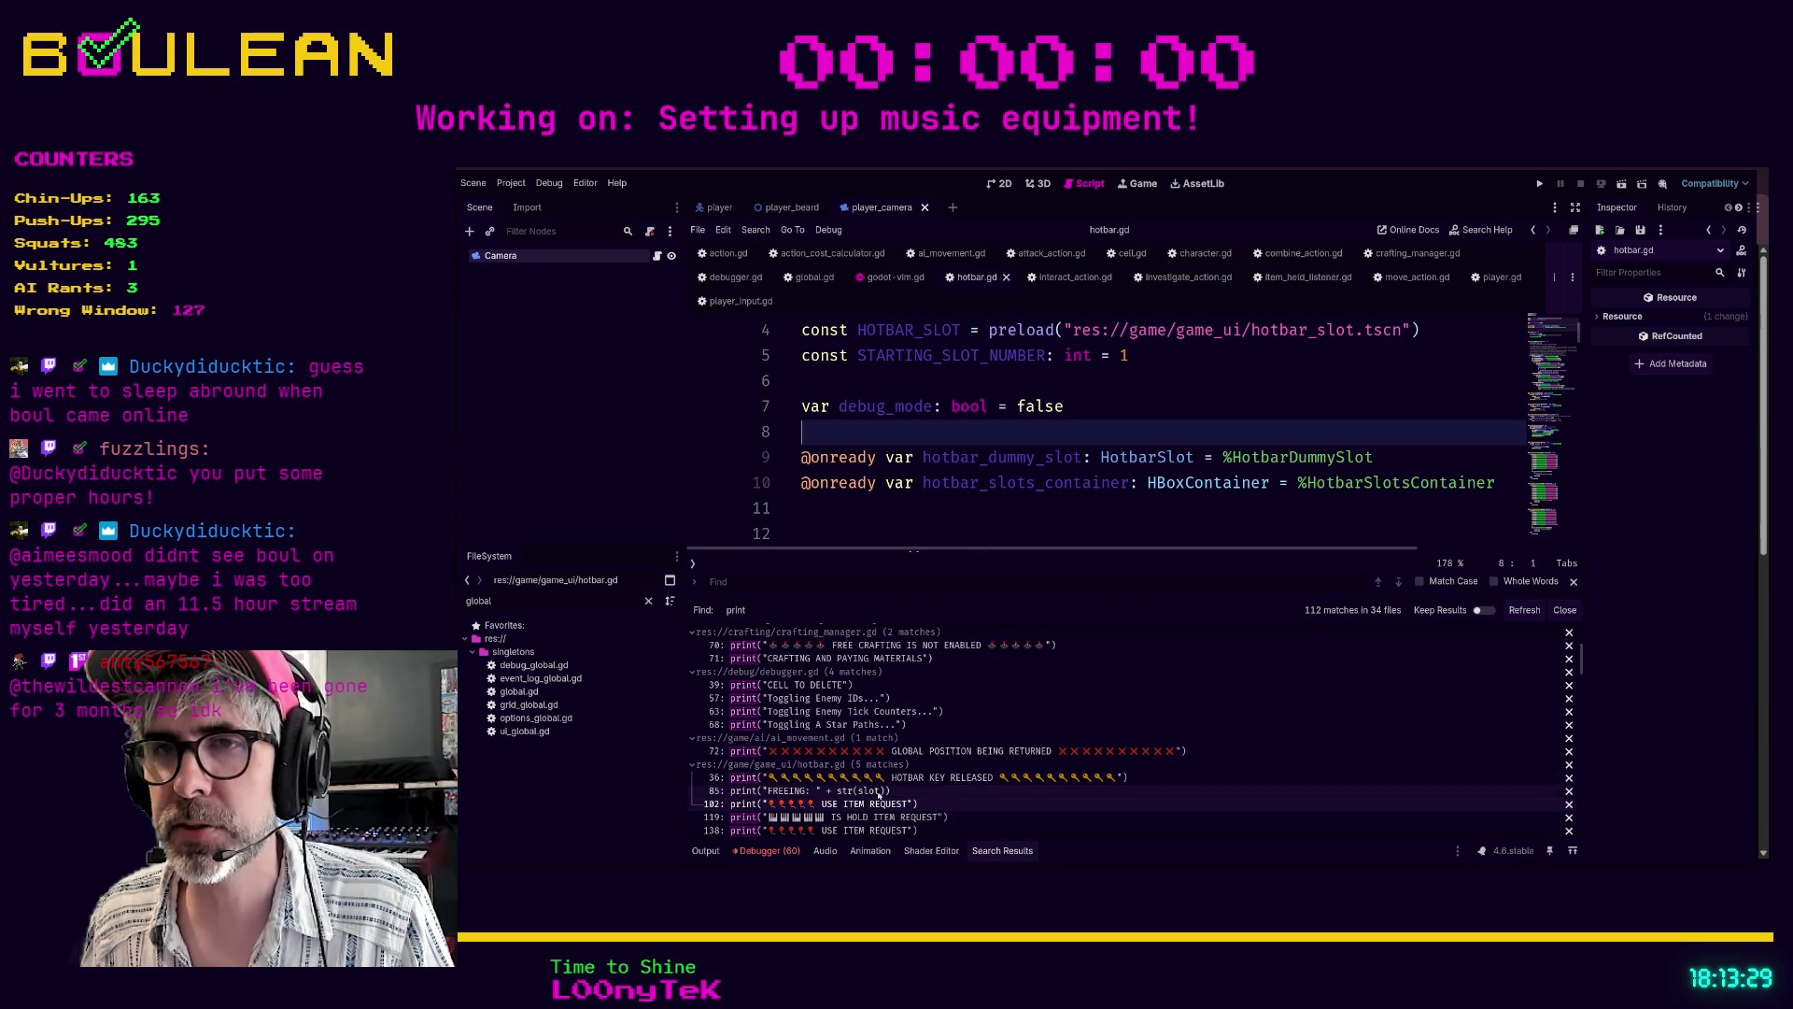
- Guard the IS HOLD ITEM REQUEST print on line 123 with 'if debug_mode:' and save hotbar.gd
{"action": "left_click", "coordinate": [875, 817]}
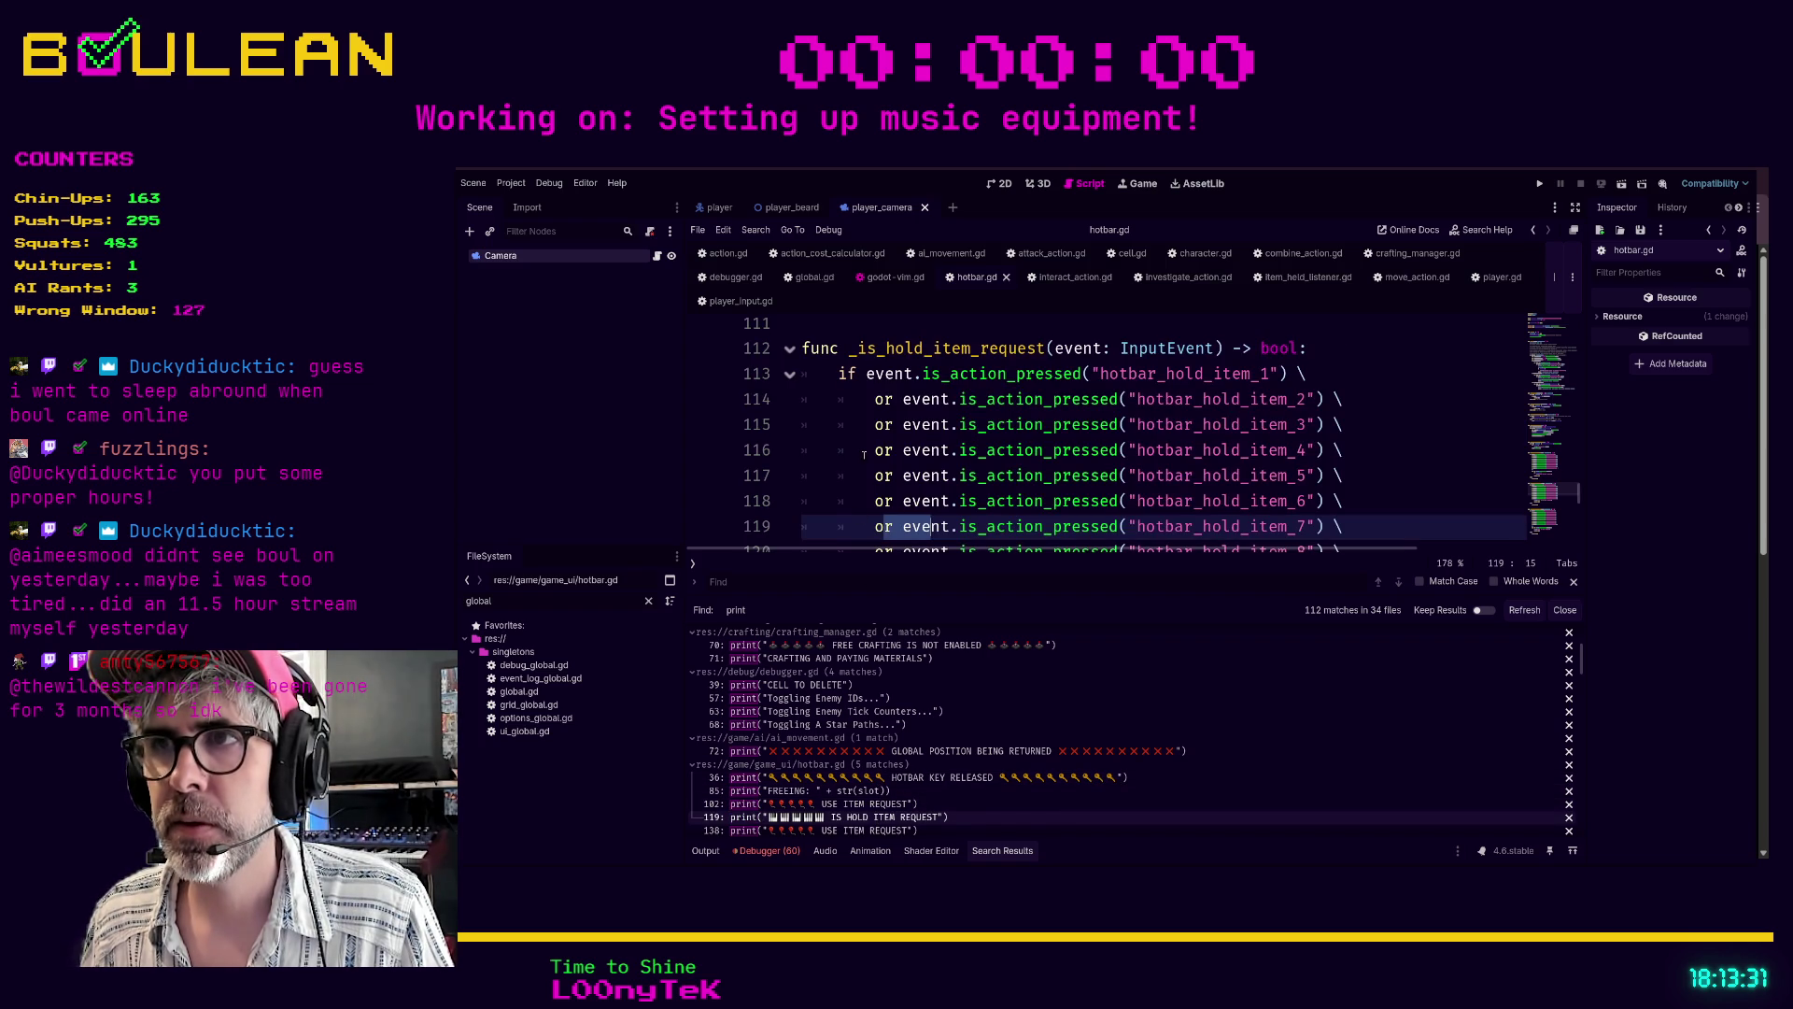
{"action": "scroll", "coordinate": [864, 455], "scroll_direction": "down", "scroll_amount": 2}
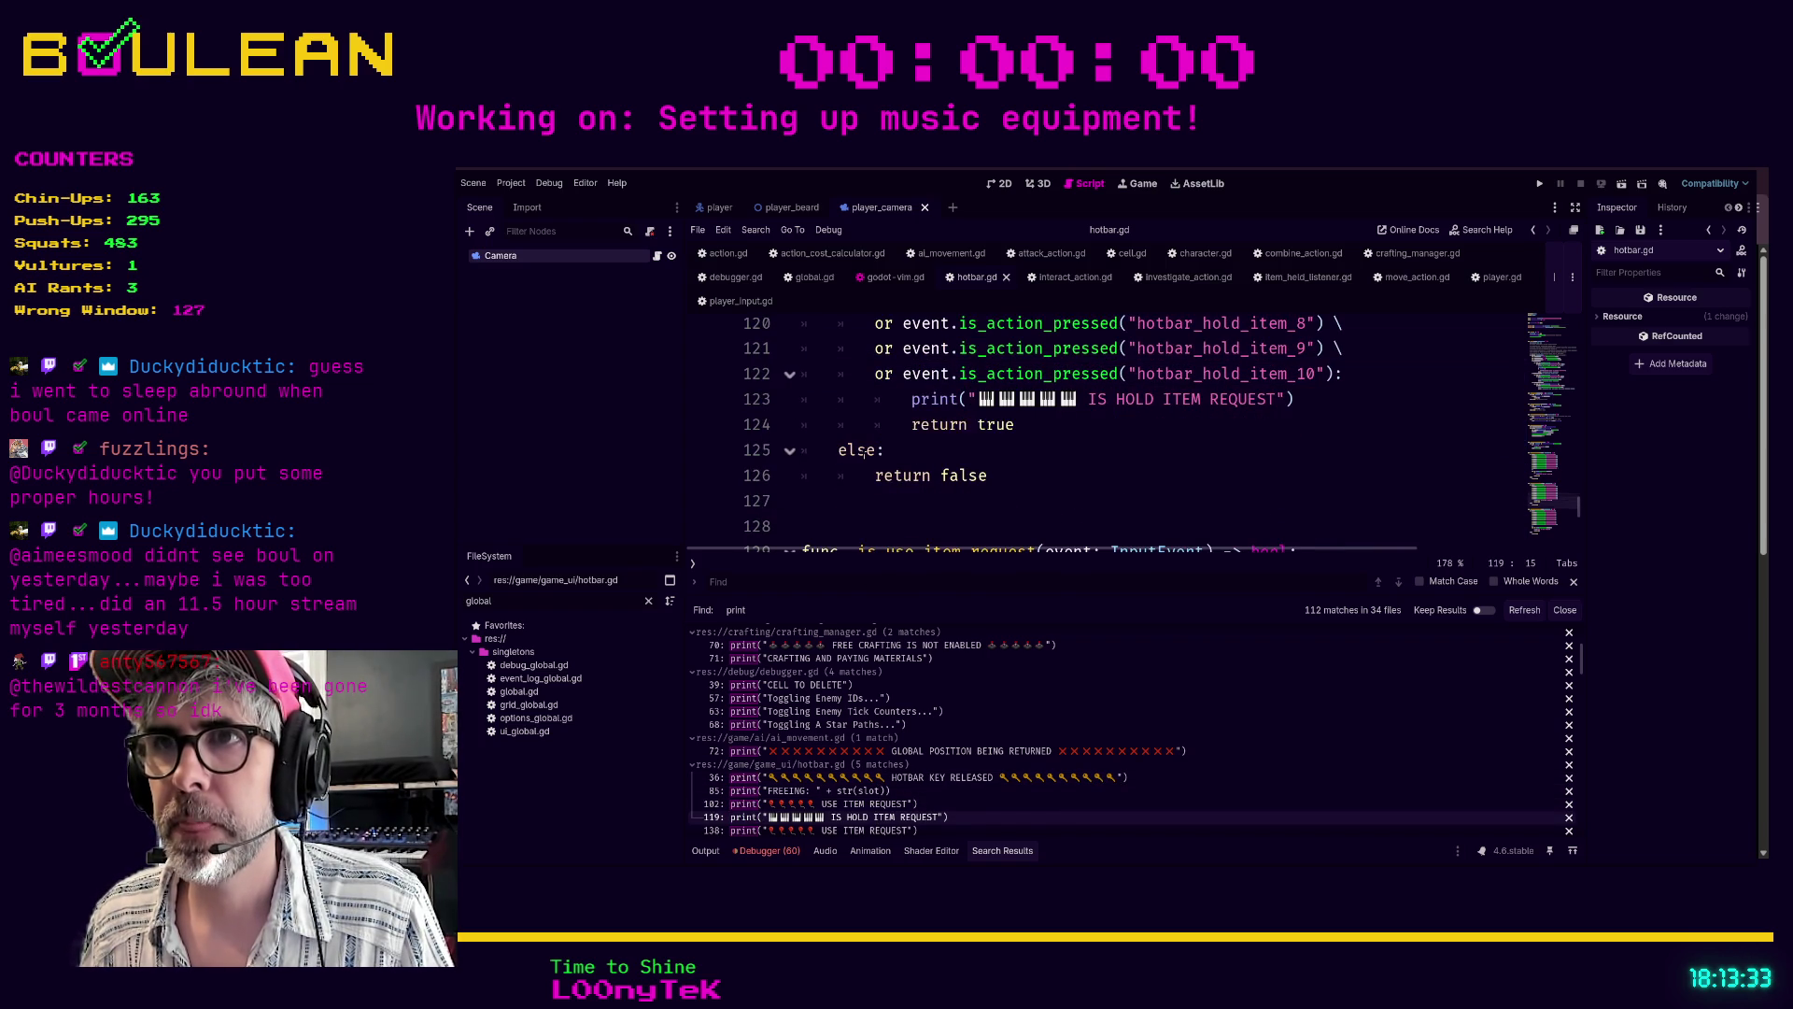
{"action": "left_click", "coordinate": [902, 401]}
{"action": "key", "text": "shift+o"}
{"action": "type", "text": "if debug_mode:"}
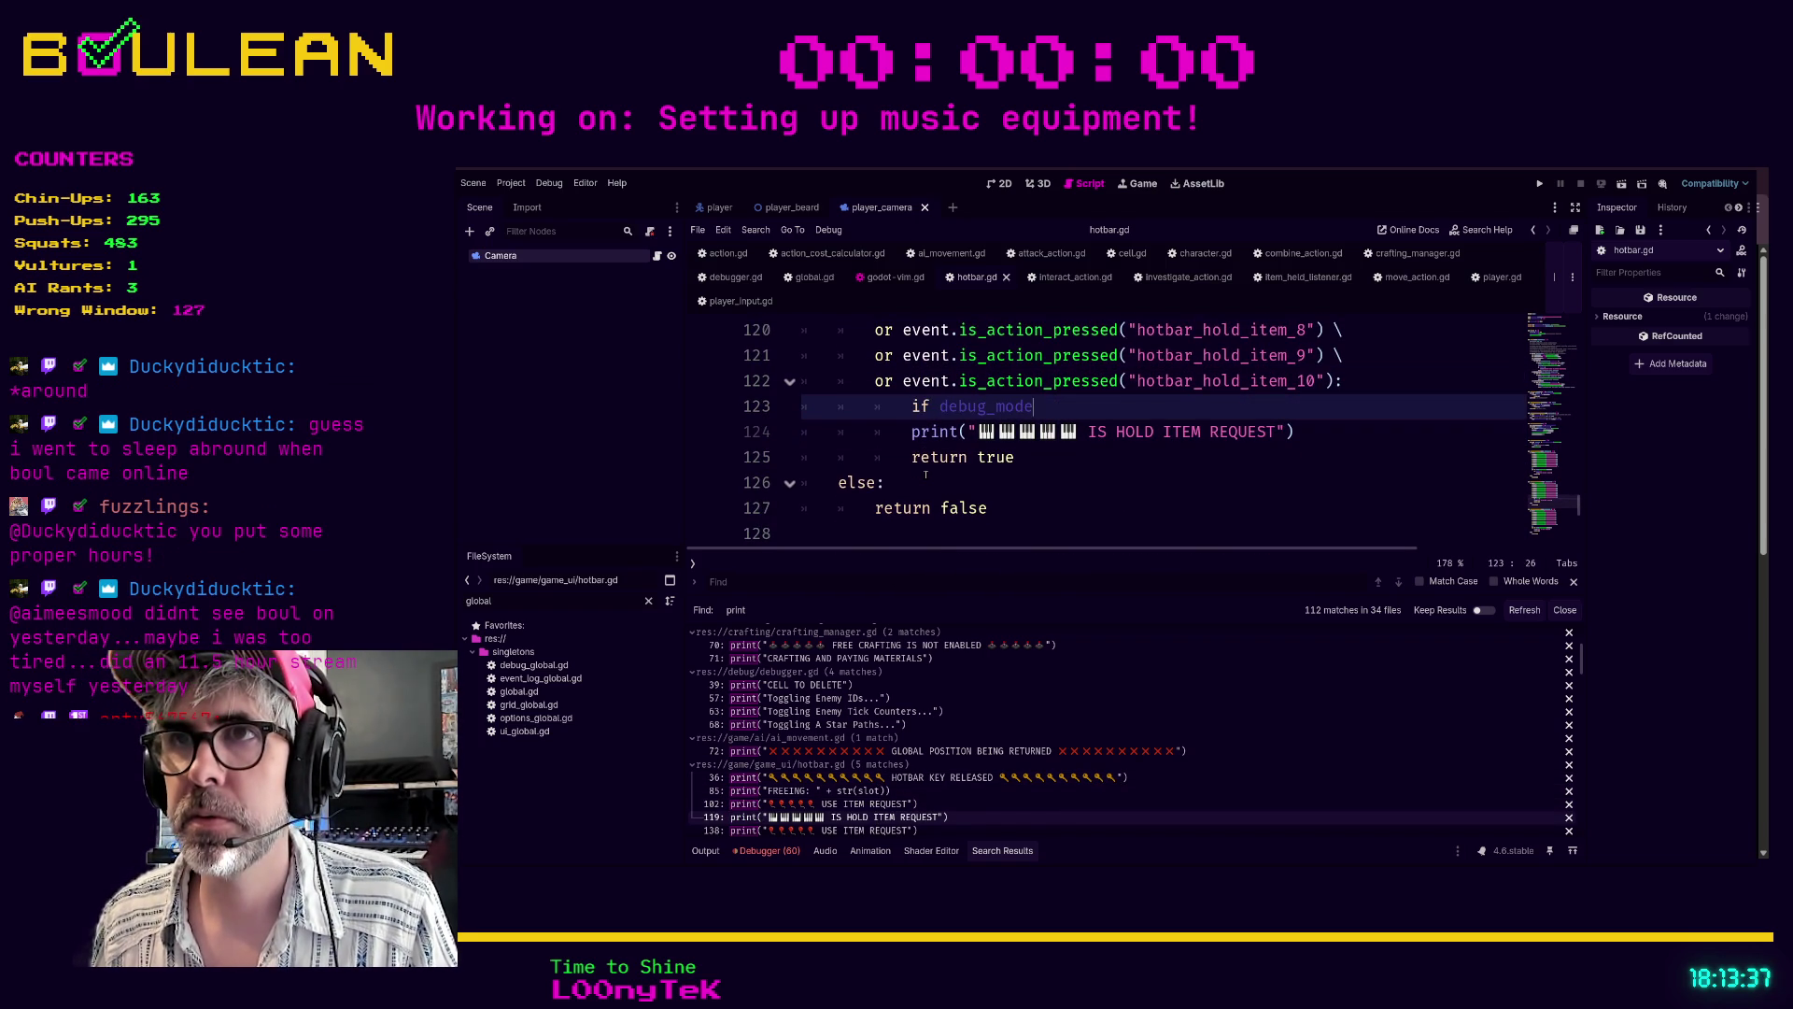
{"action": "key", "text": "Escape"}
{"action": "key", "text": "j"}
{"action": "key", "text": "greater"}
{"action": "key", "text": "greater"}
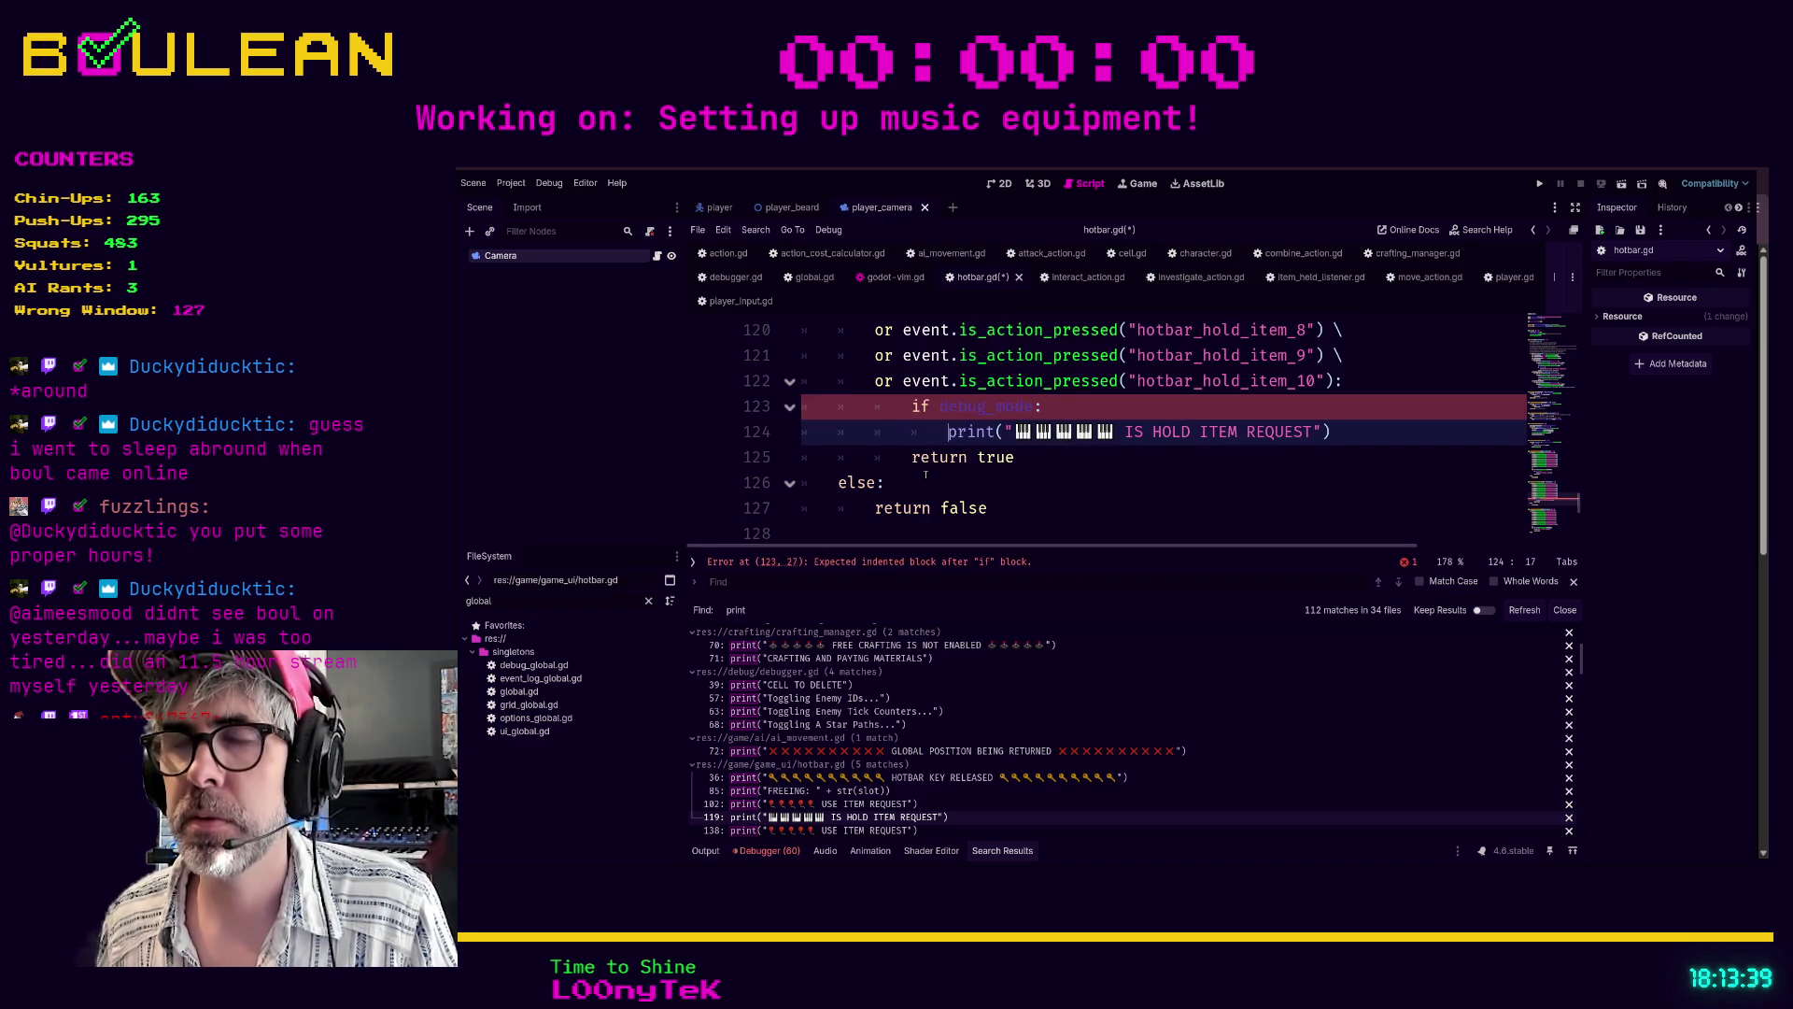
{"action": "left_click", "coordinate": [1139, 477]}
{"action": "key", "text": "ctrl+s"}
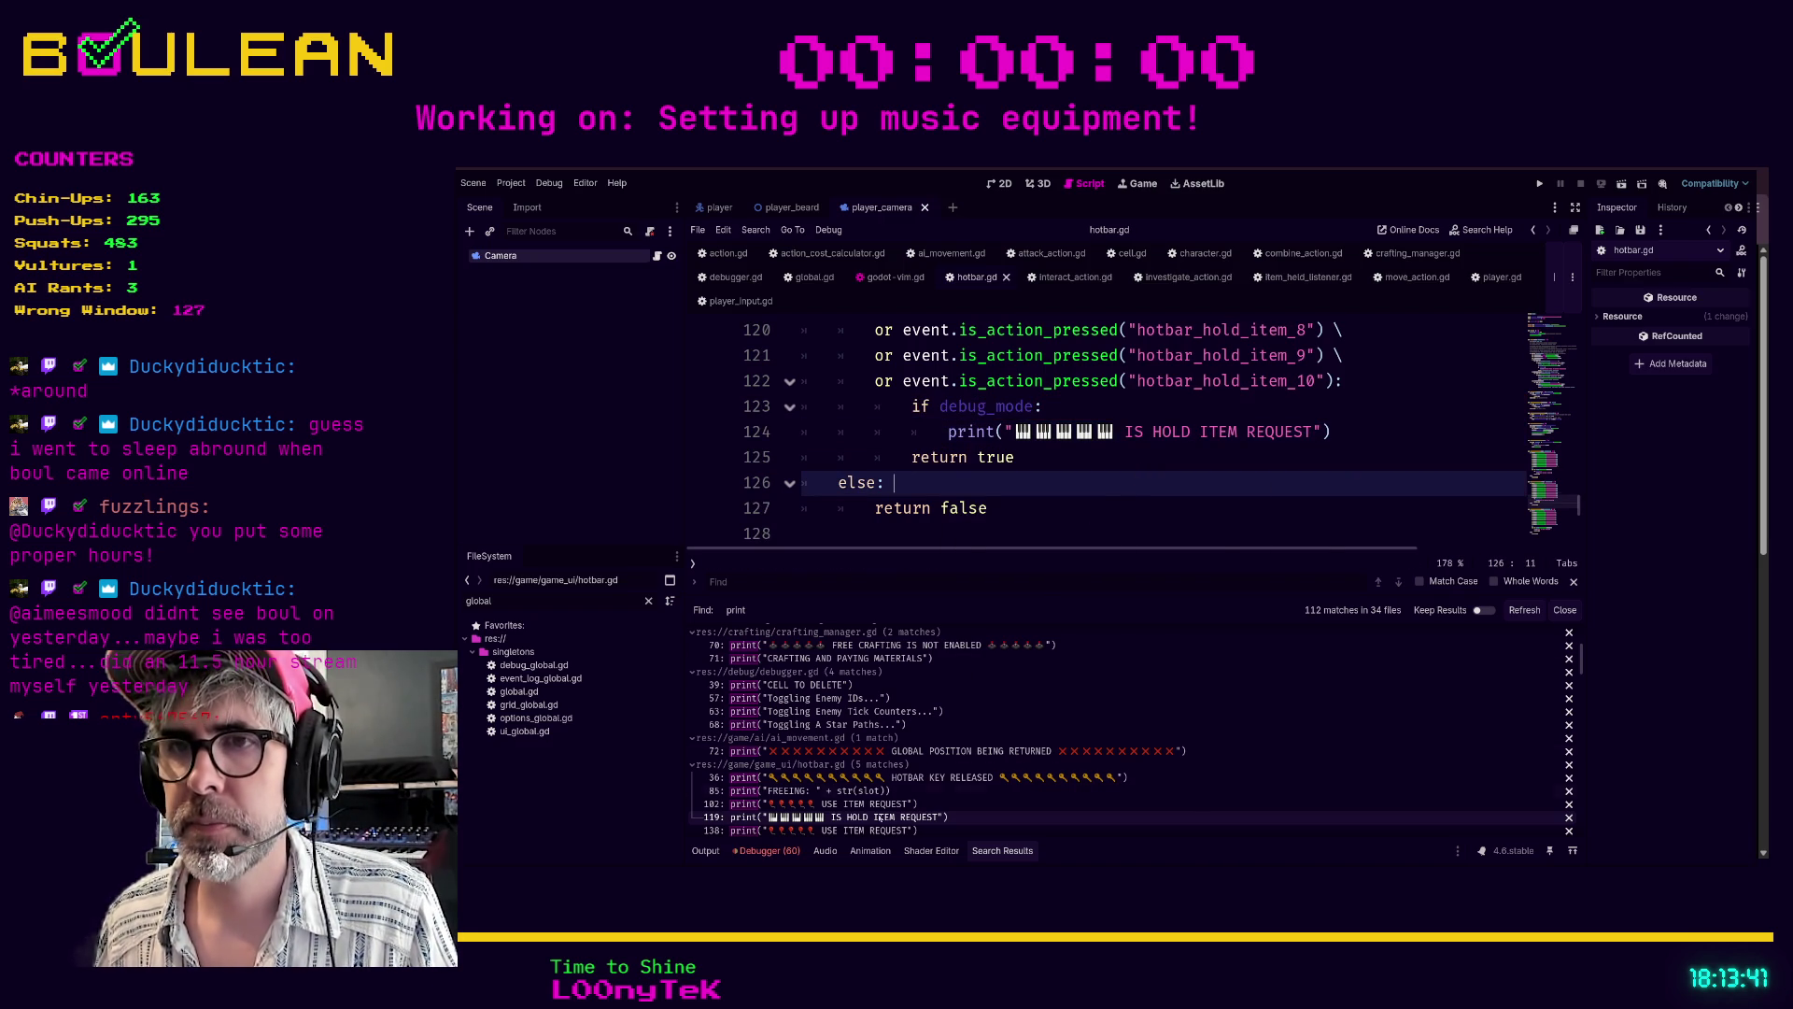
{"action": "left_click", "coordinate": [822, 829]}
{"action": "scroll", "coordinate": [853, 454], "scroll_direction": "down", "scroll_amount": 3}
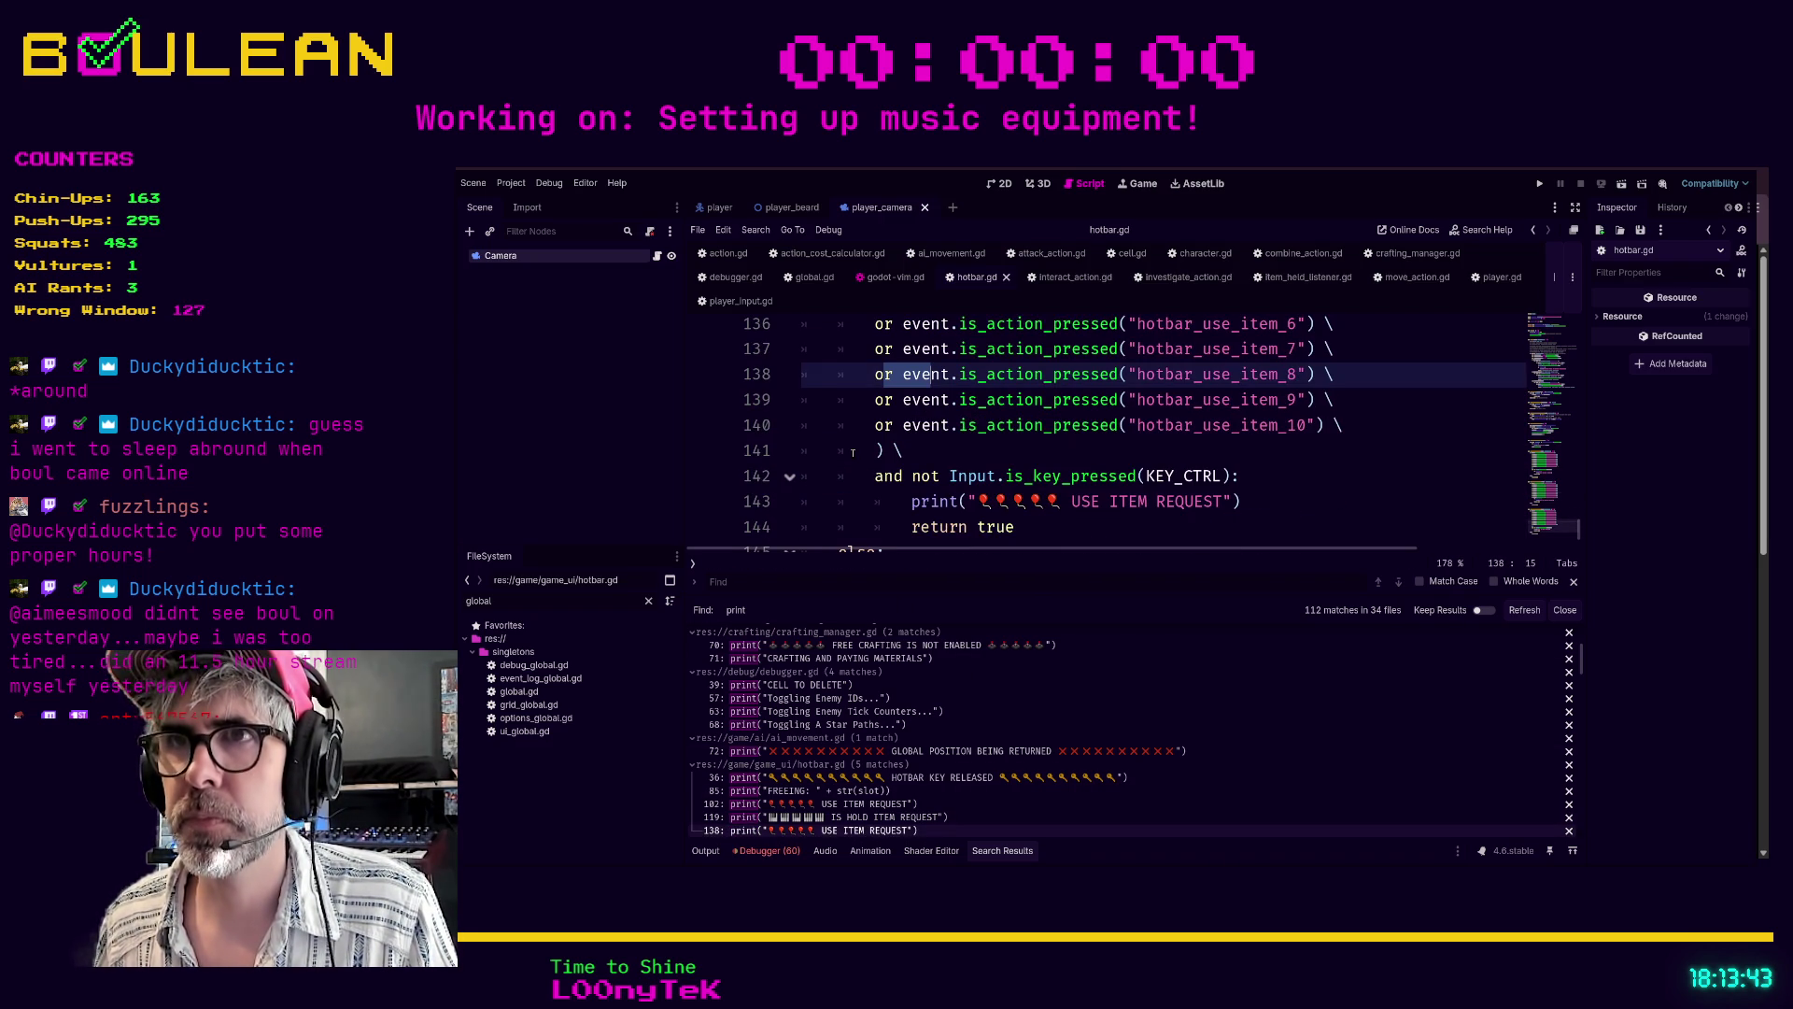
- Wrap the USE ITEM REQUEST print at line 143 in 'if debug_mode:' and enlarge the code editor
{"action": "left_click", "coordinate": [901, 431]}
{"action": "type", "text": "if debug_mode:"}
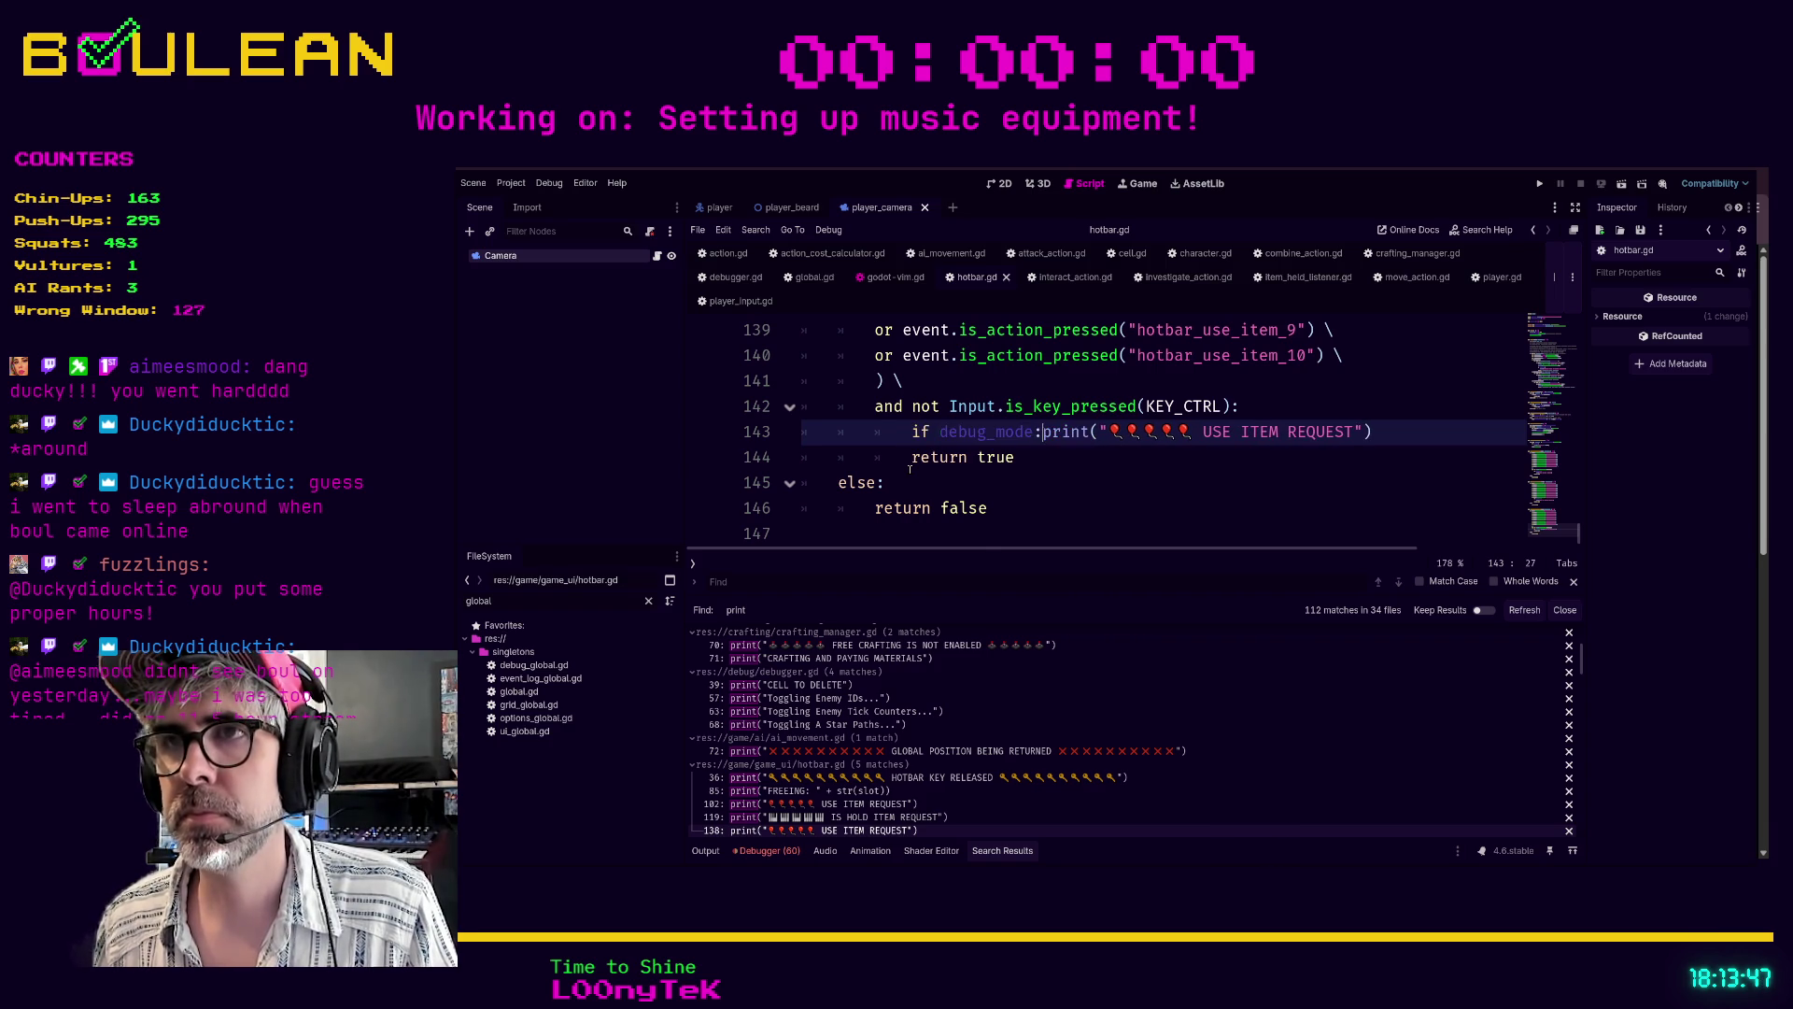
{"action": "key", "text": "Return"}
{"action": "left_click", "coordinate": [1128, 492]}
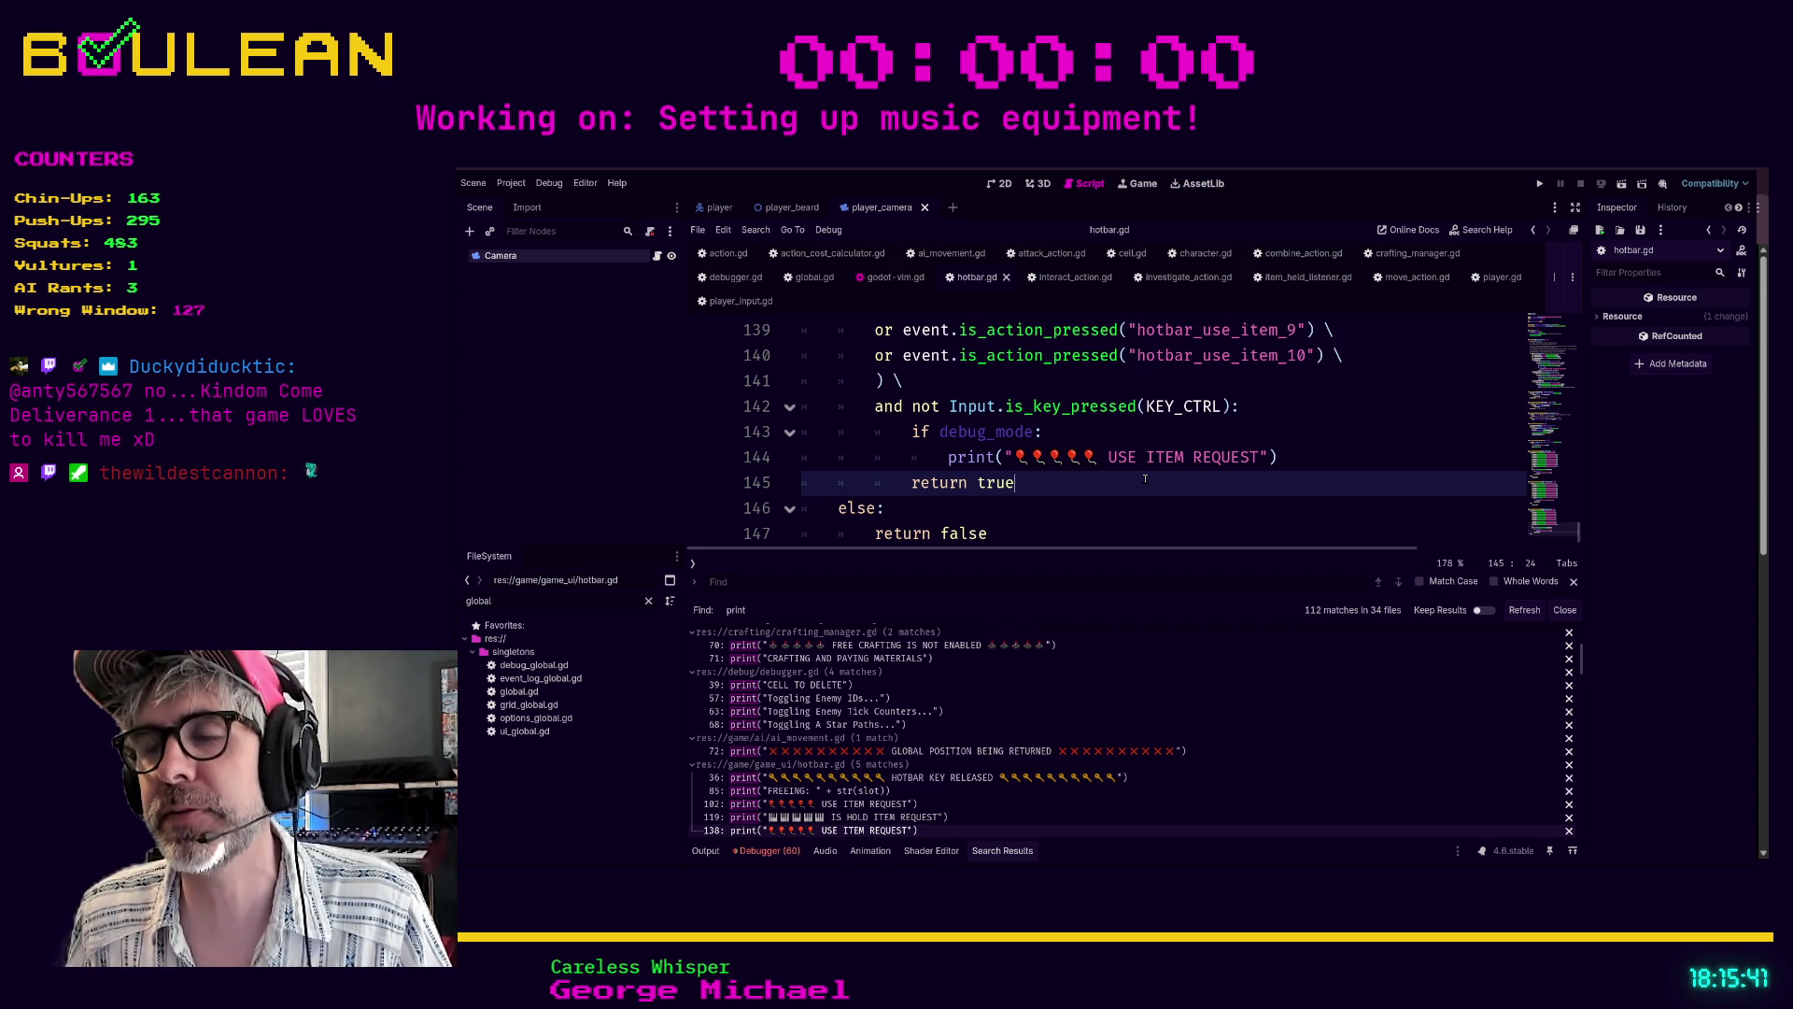
{"action": "key", "text": "Down"}
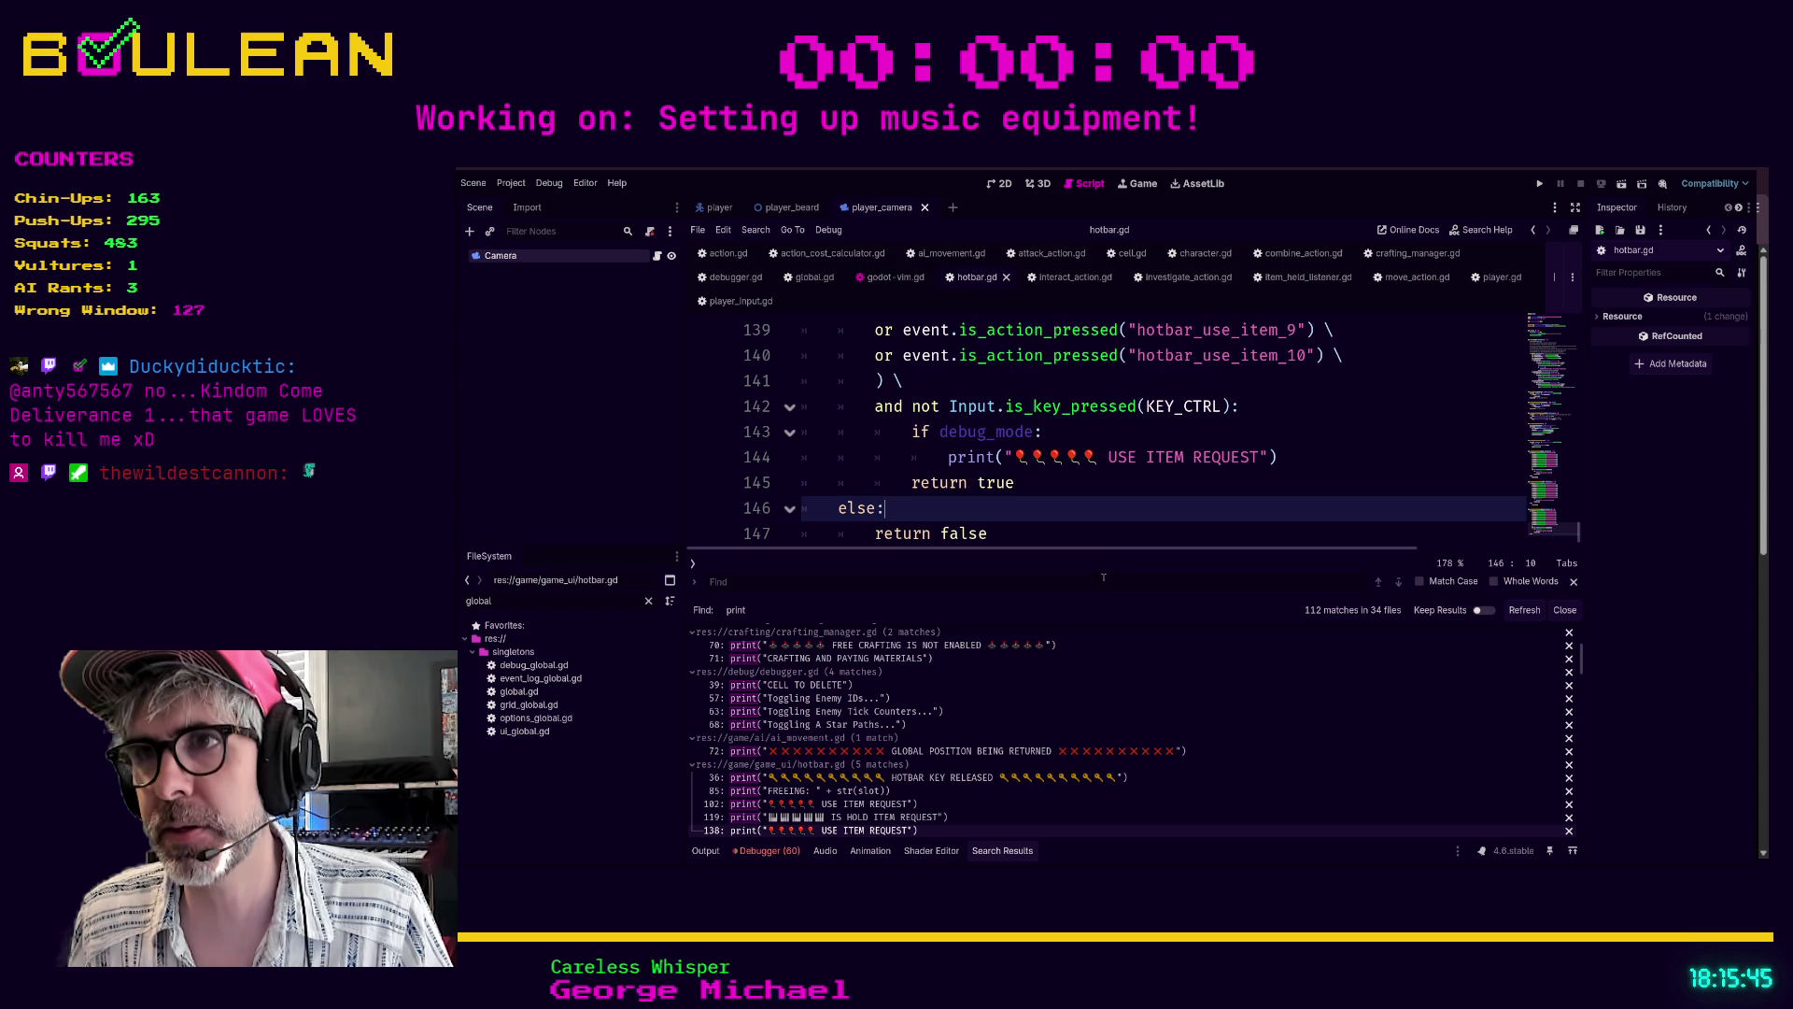
{"action": "left_click_drag", "start_coordinate": [1102, 598], "coordinate": [1098, 675]}
{"action": "key", "text": "Down"}
{"action": "key", "text": "Down"}
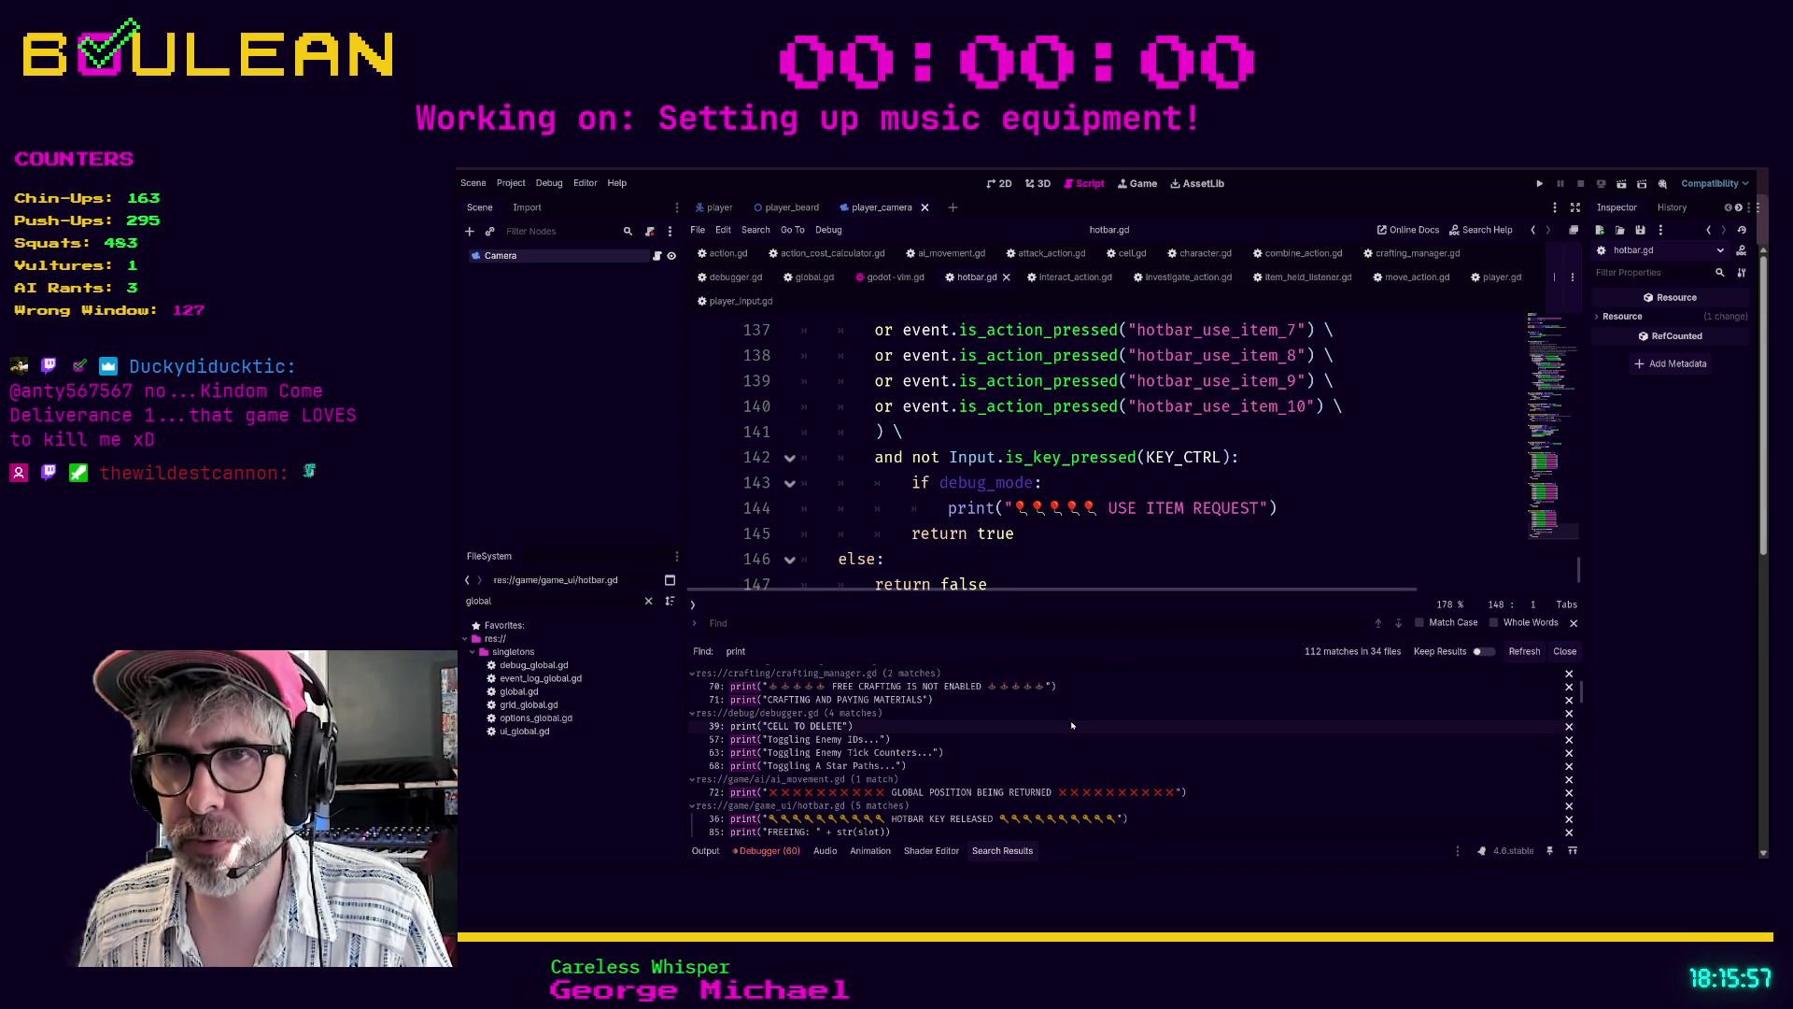
- Review the guarded A Star Paths print at debugger.gd line 68, then go to ai_movement.gd line 72
{"action": "left_click", "coordinate": [901, 766]}
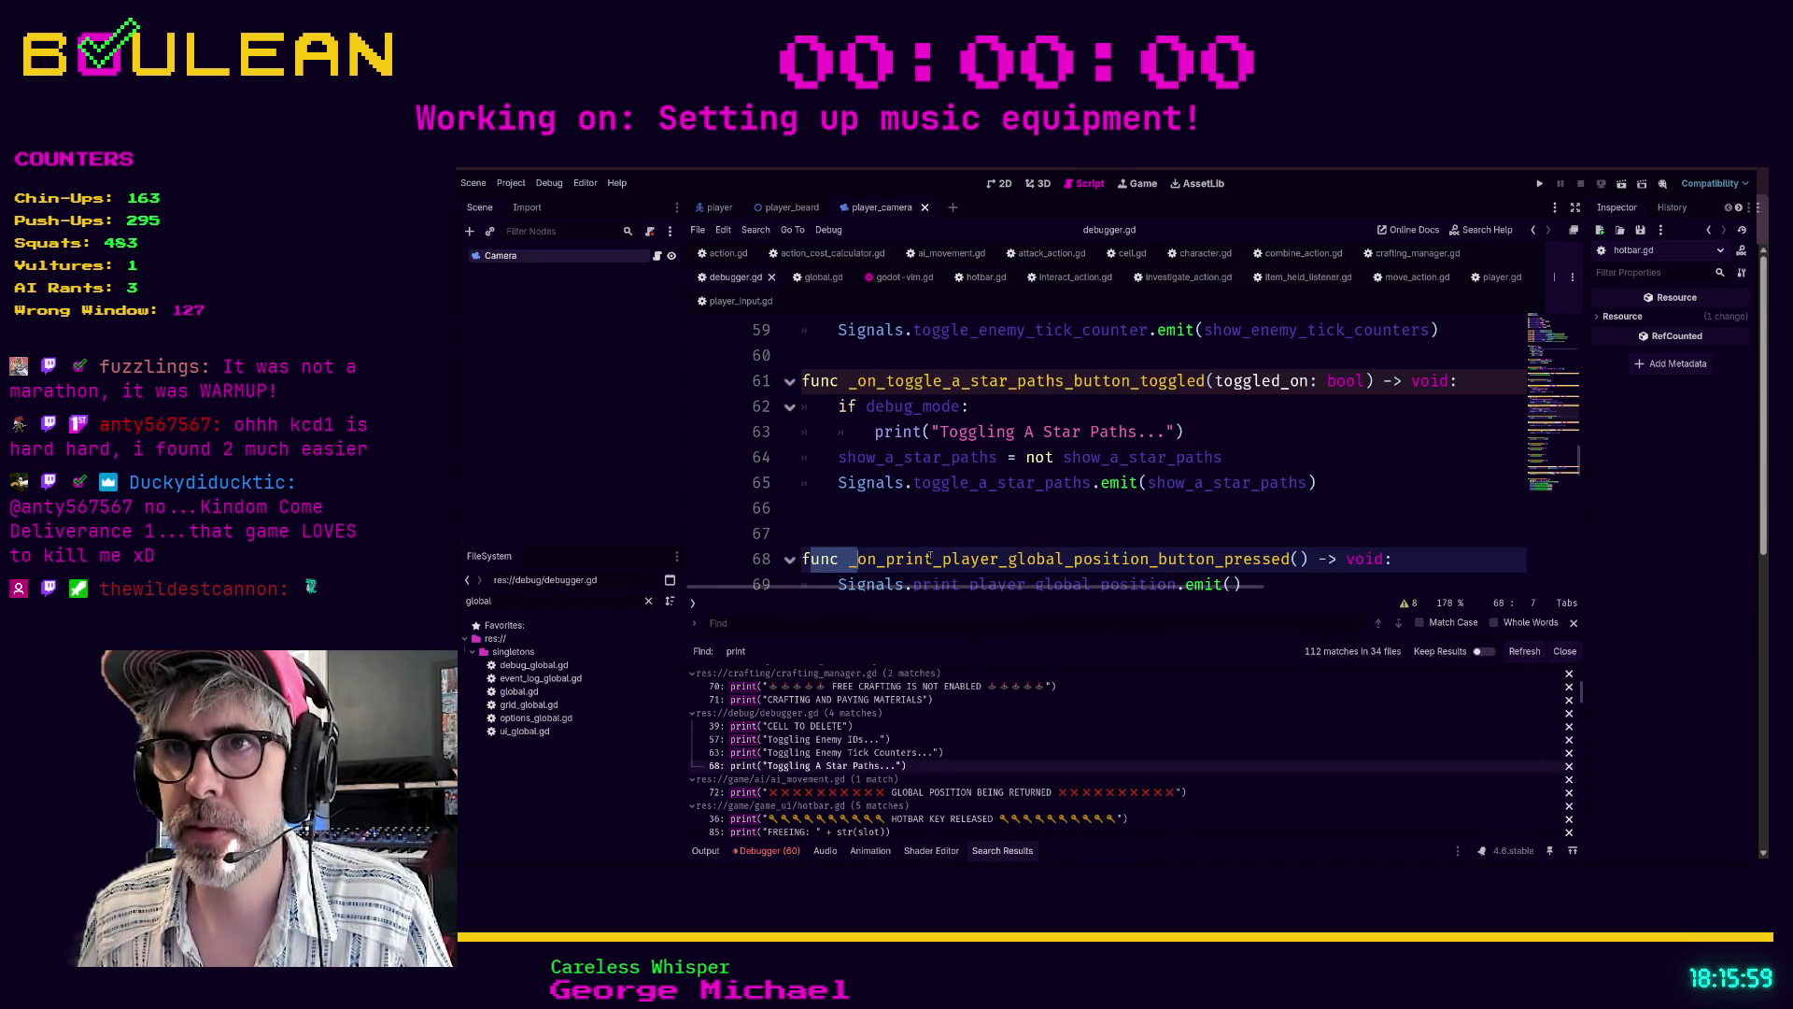
{"action": "scroll", "coordinate": [930, 557], "scroll_direction": "up", "scroll_amount": 2}
{"action": "scroll", "coordinate": [930, 556], "scroll_direction": "down", "scroll_amount": 3}
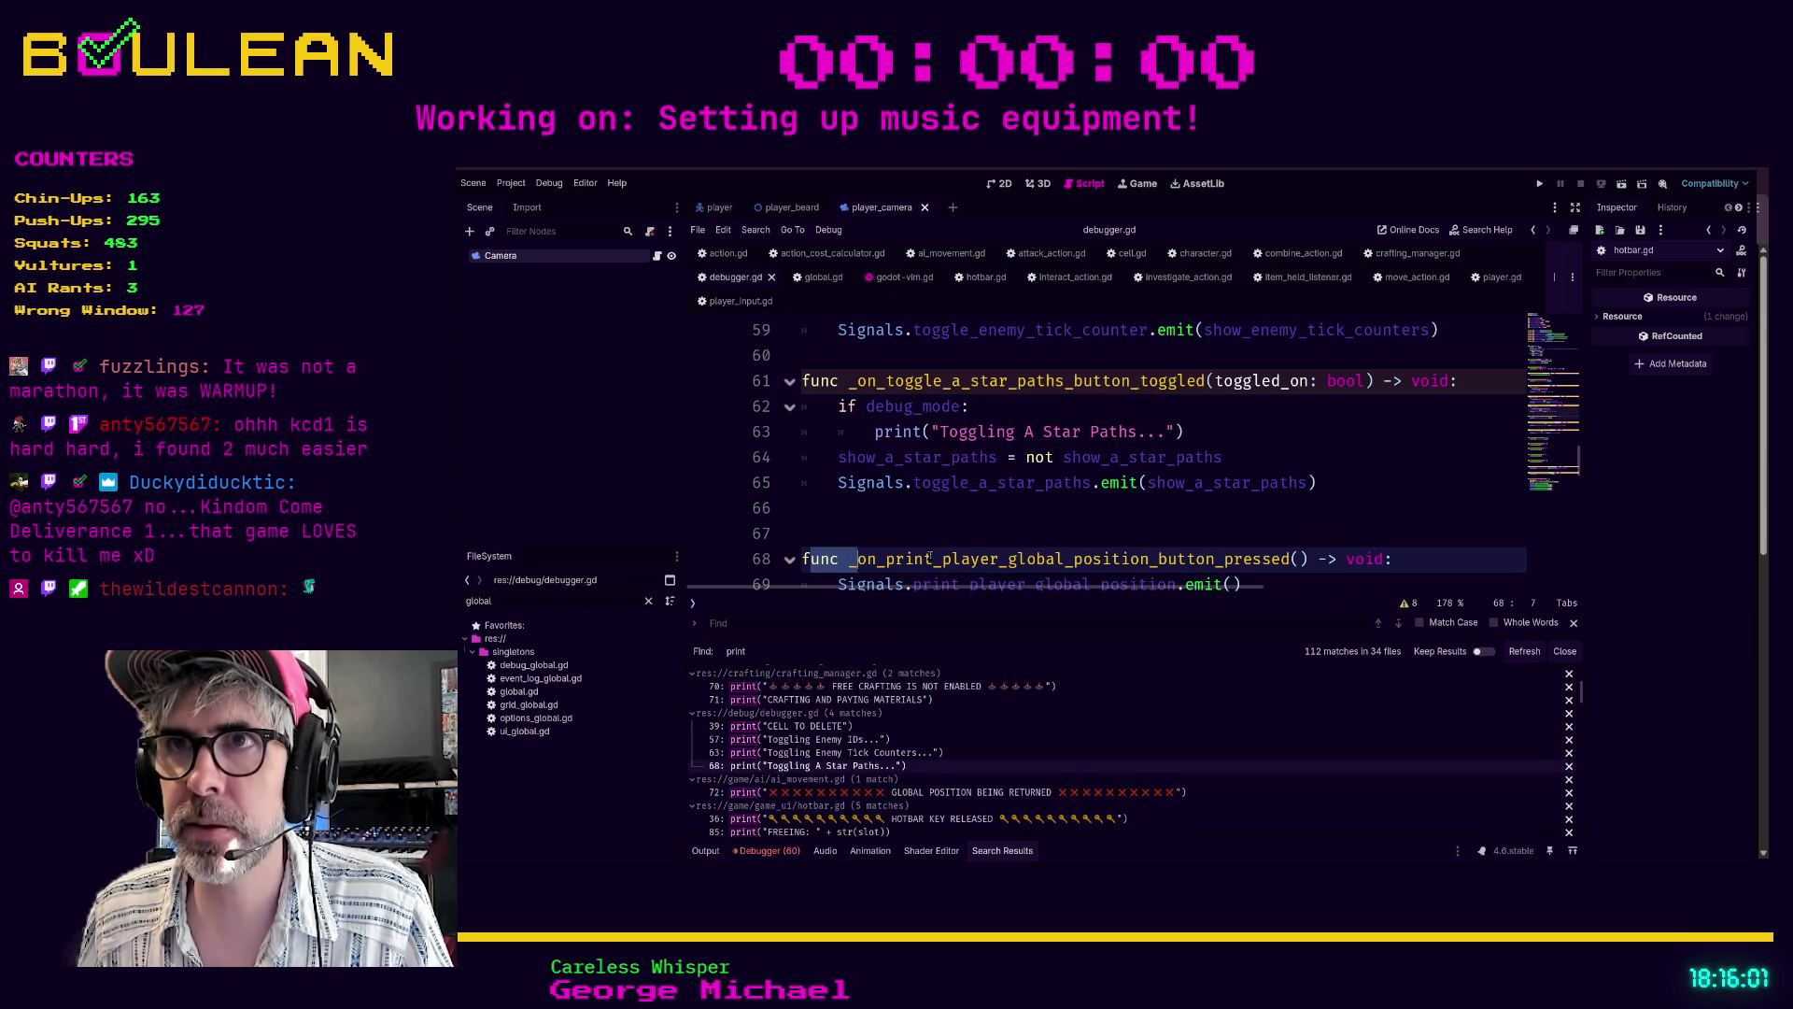
{"action": "scroll", "coordinate": [1020, 418], "scroll_direction": "down", "scroll_amount": 5}
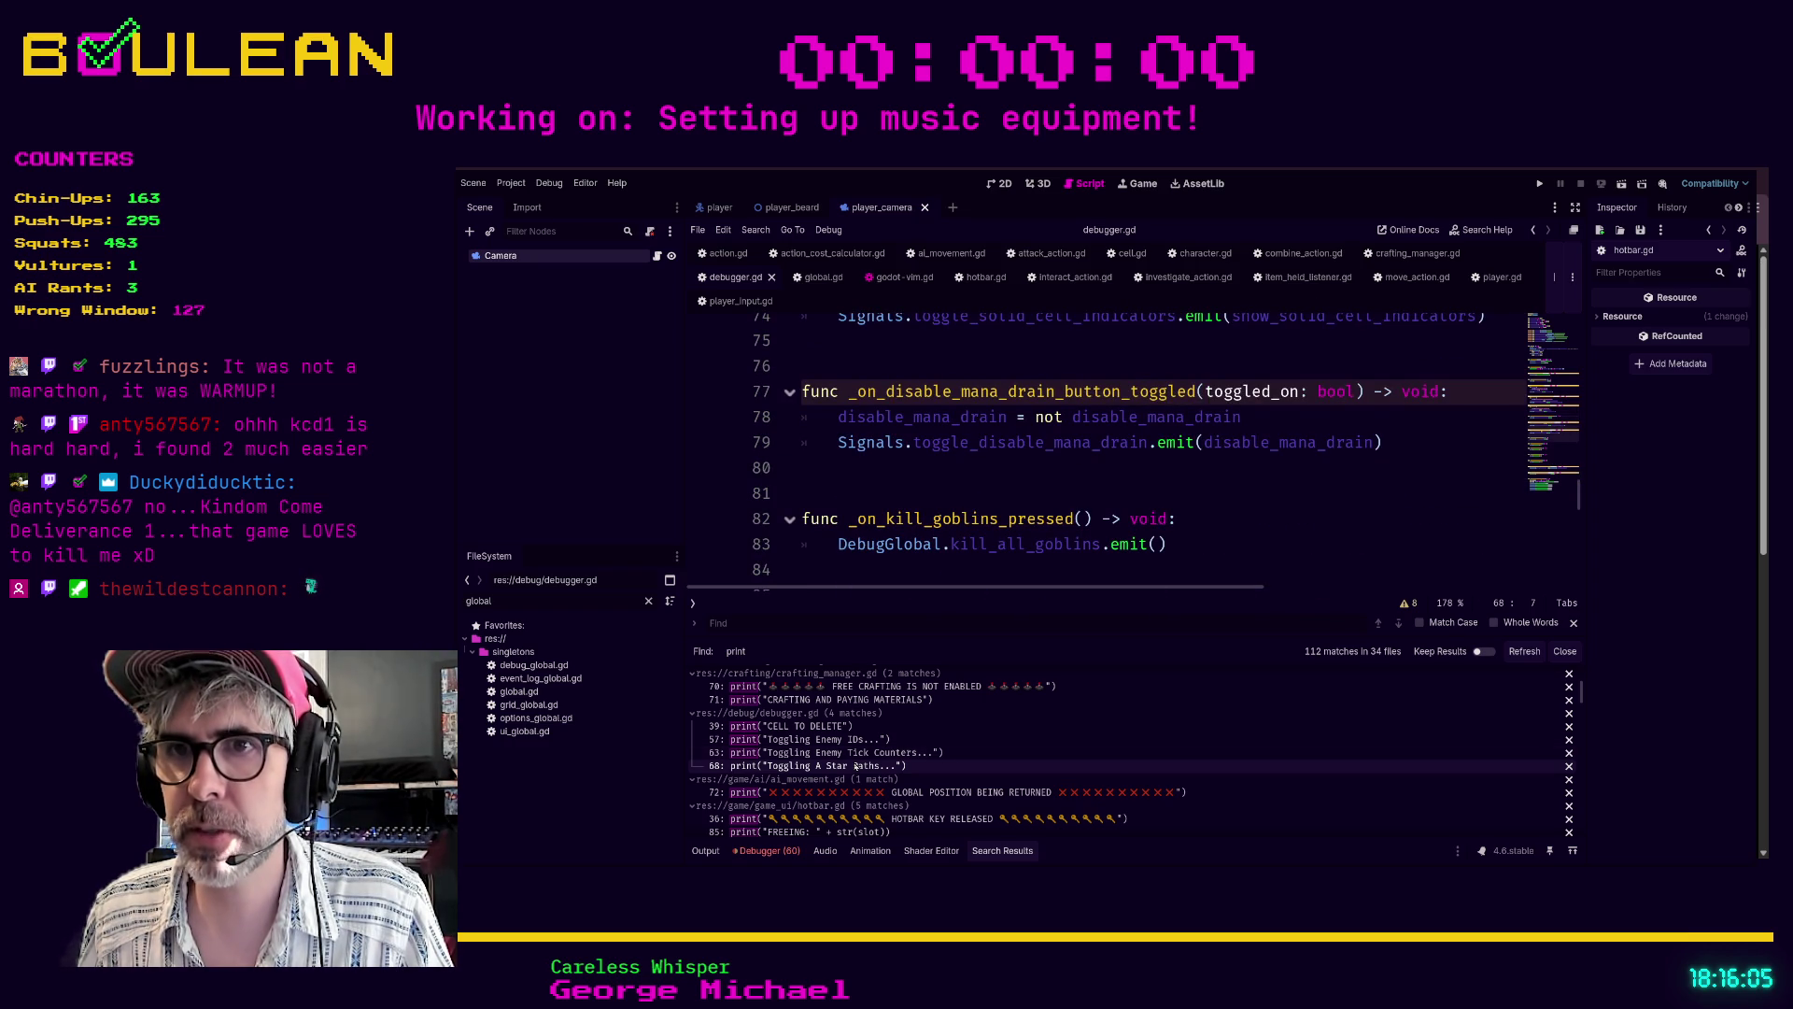
{"action": "left_click", "coordinate": [904, 796]}
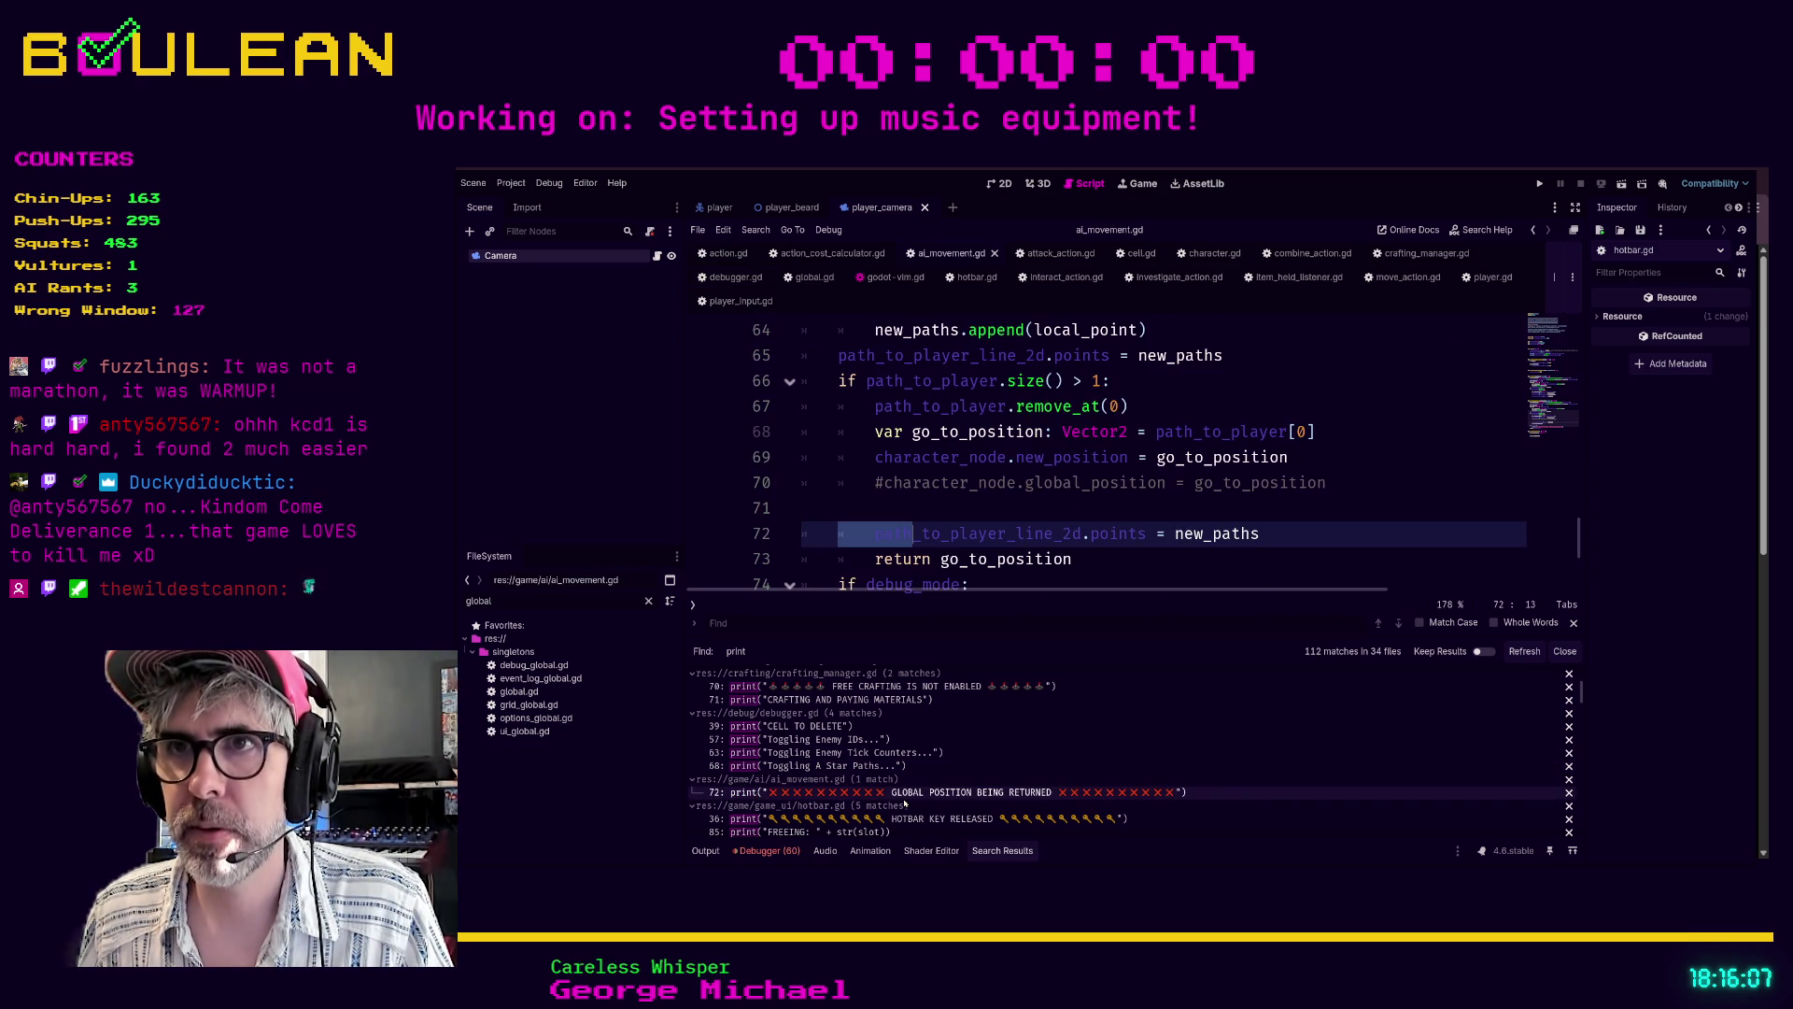
- Verify the ai_movement.gd print and hotbar.gd's HOTBAR KEY RELEASED and FREEING prints are guarded
{"action": "scroll", "coordinate": [878, 505], "scroll_direction": "down", "scroll_amount": 2}
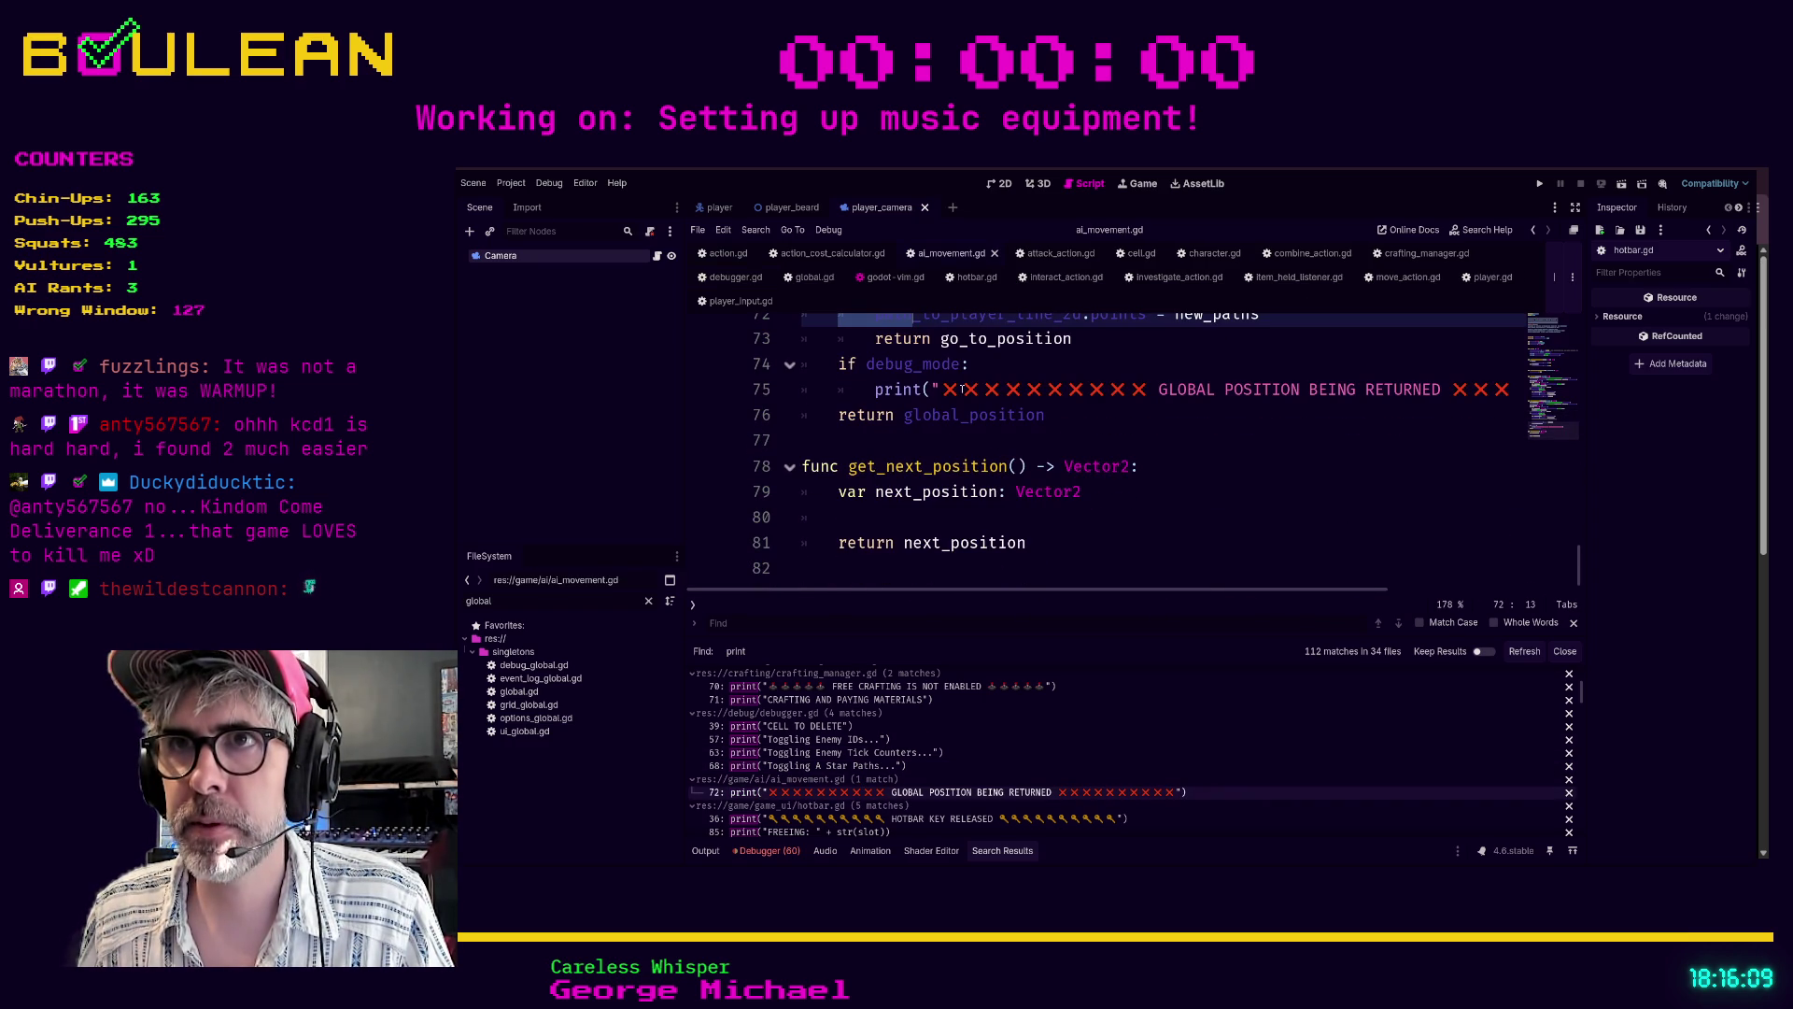
{"action": "left_click", "coordinate": [915, 818]}
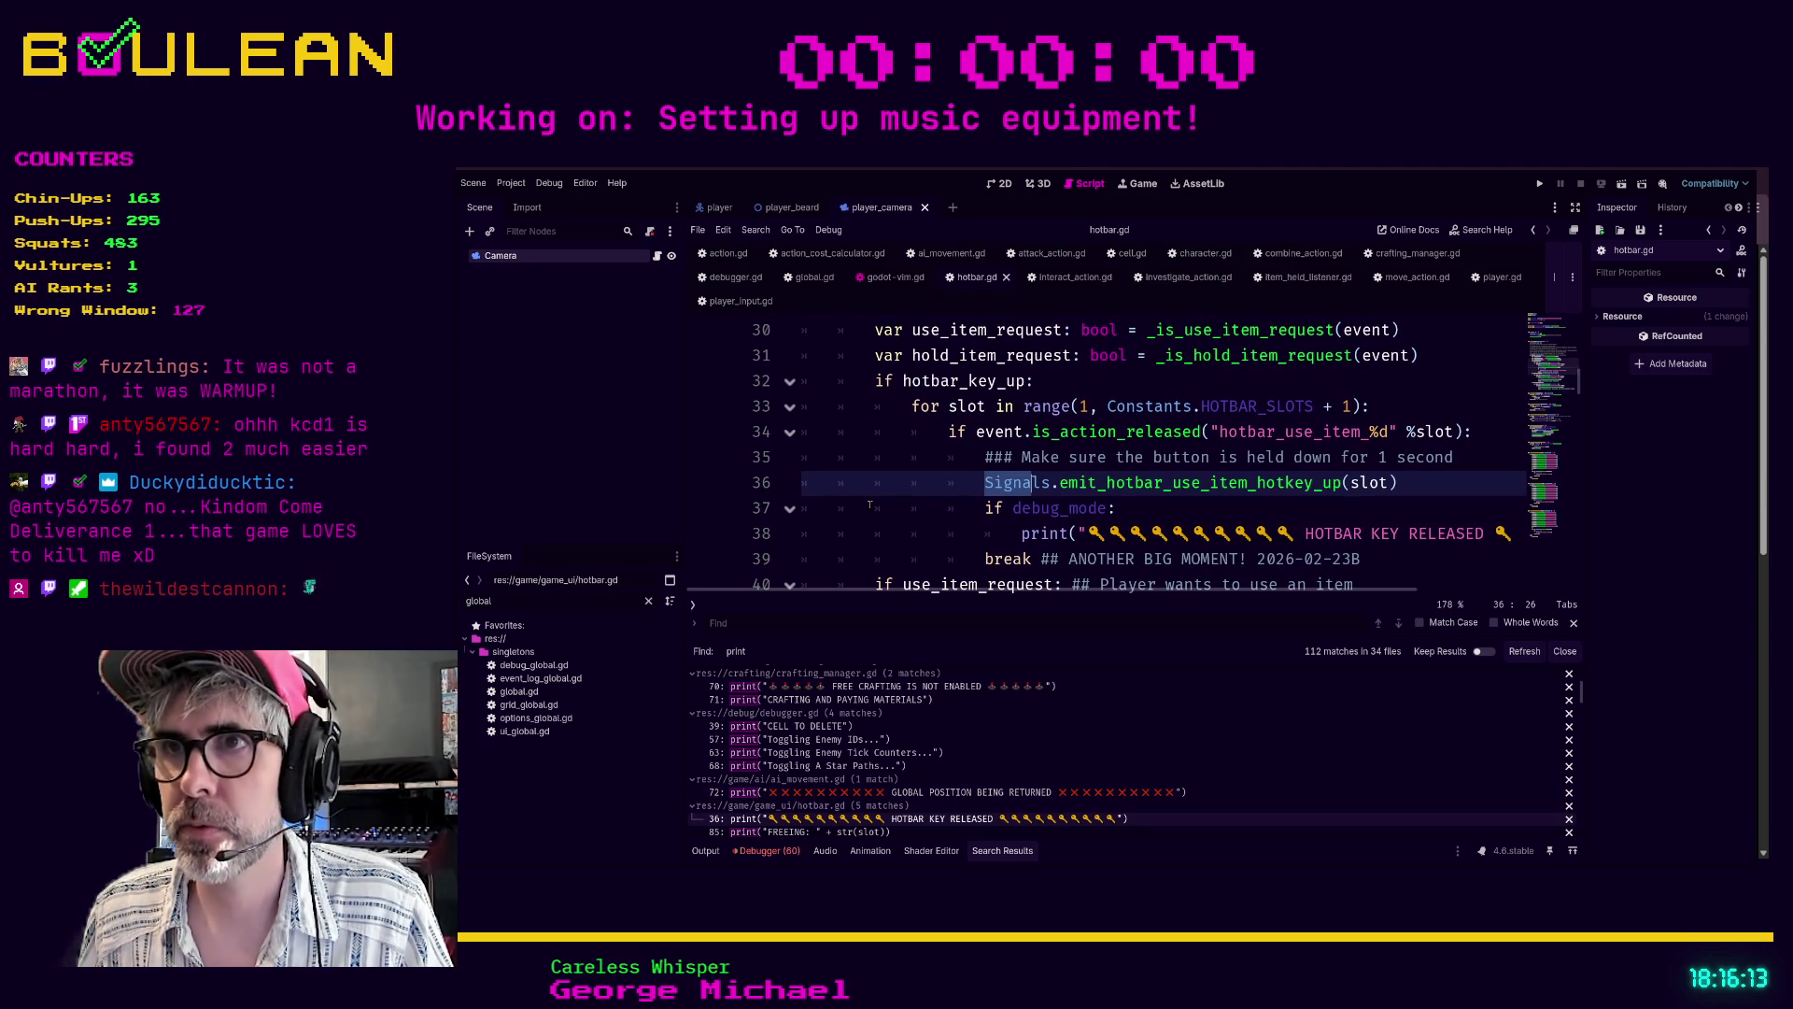
{"action": "scroll", "coordinate": [889, 771], "scroll_direction": "down", "scroll_amount": 3}
{"action": "scroll", "coordinate": [889, 772], "scroll_direction": "down", "scroll_amount": 2}
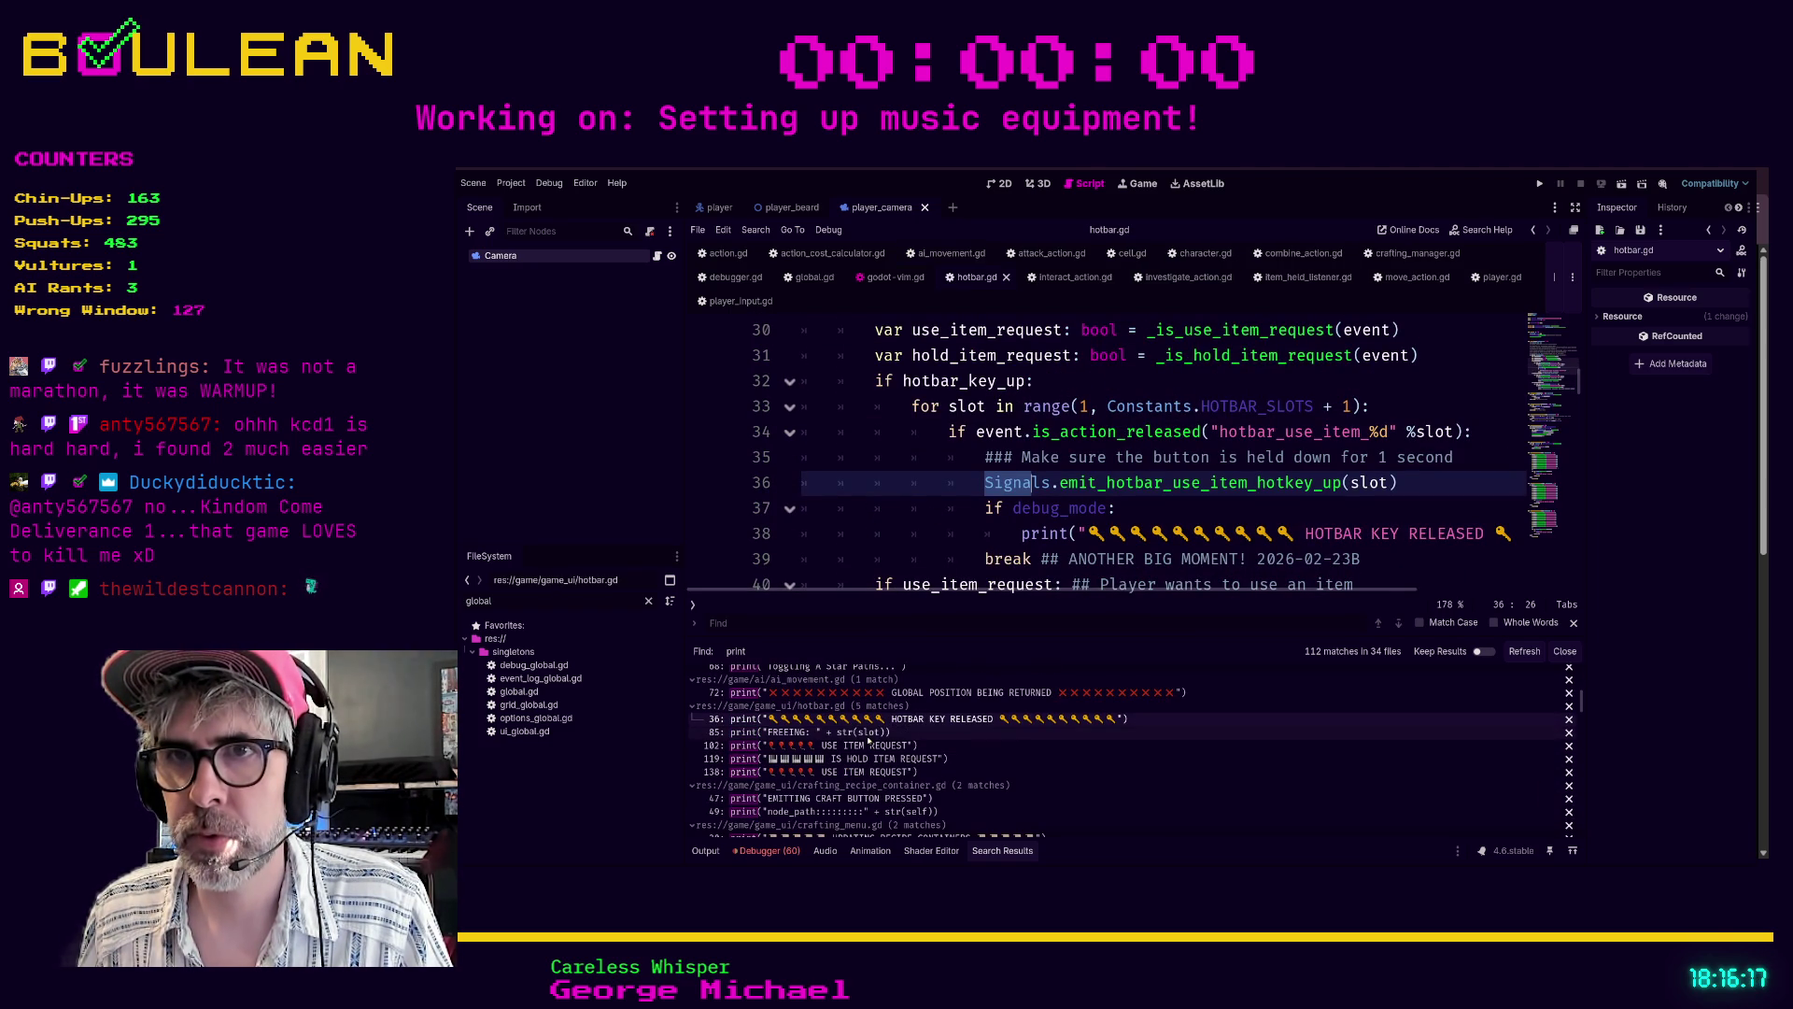
{"action": "left_click", "coordinate": [869, 734]}
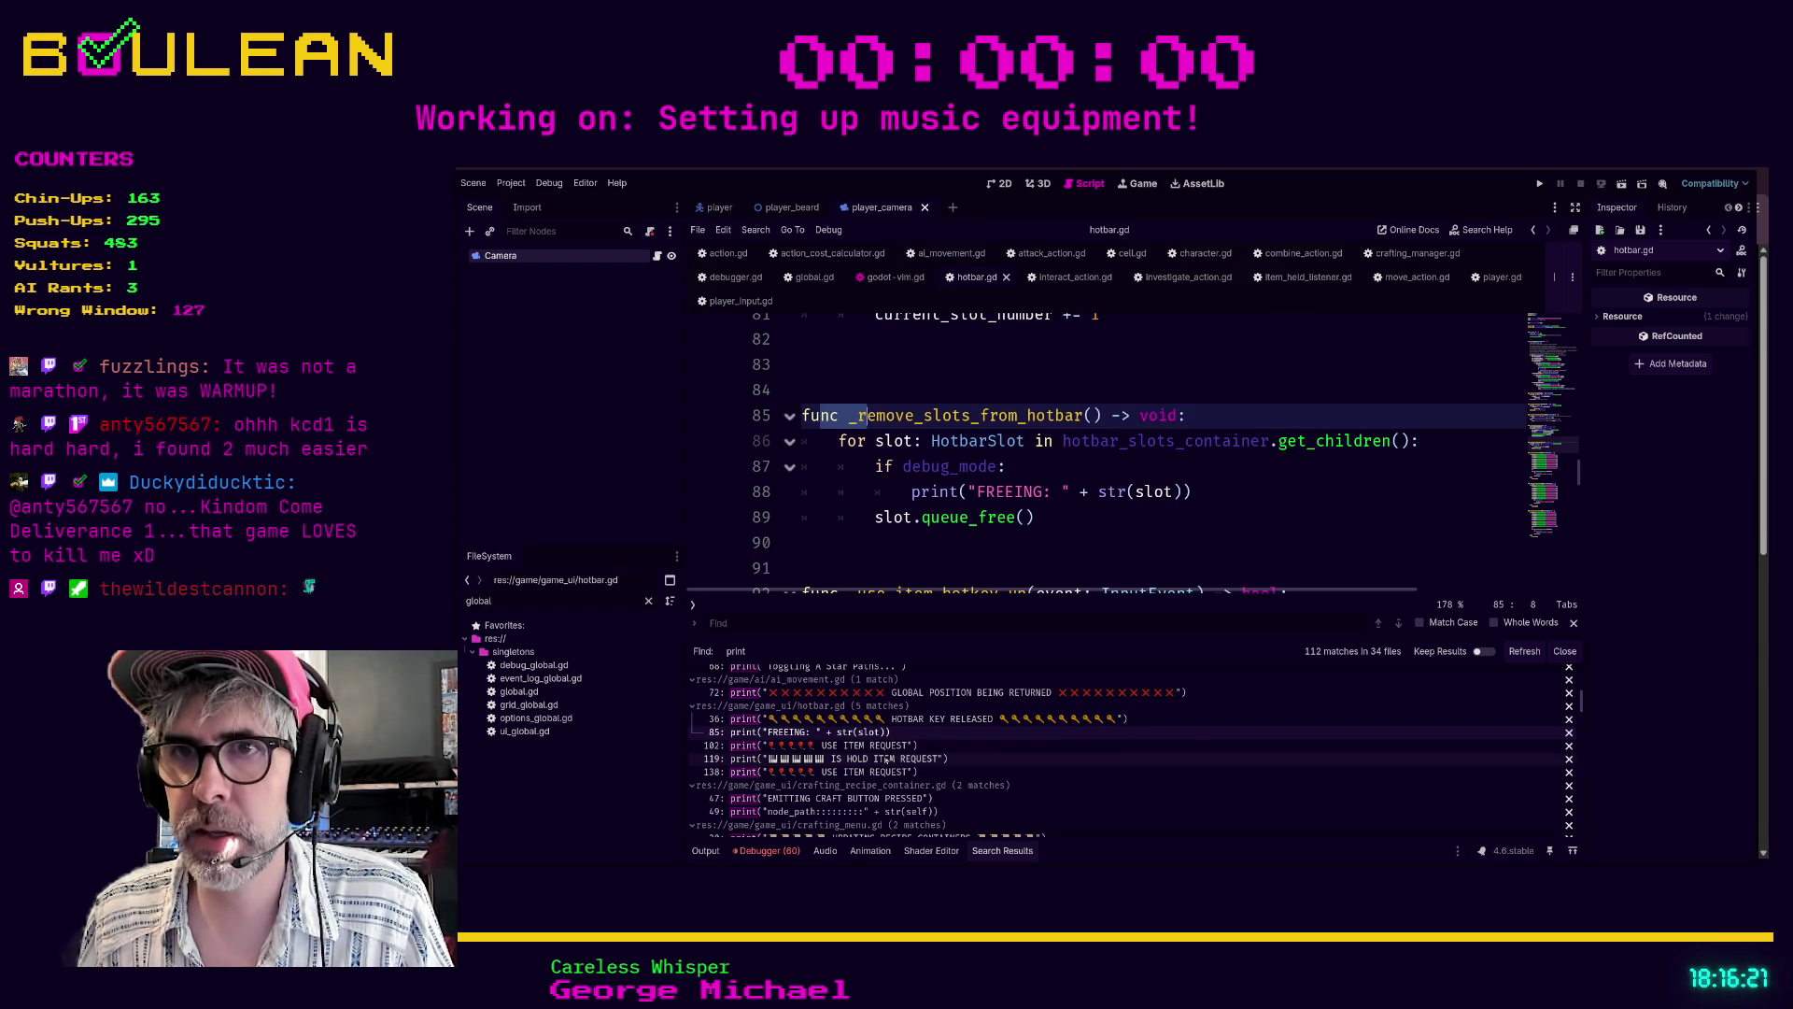
- Verify the USE ITEM REQUEST (102, 138) and IS HOLD ITEM REQUEST (119) prints sit under debug_mode
{"action": "left_click", "coordinate": [841, 745]}
{"action": "scroll", "coordinate": [813, 511], "scroll_direction": "down", "scroll_amount": 4}
{"action": "scroll", "coordinate": [813, 511], "scroll_direction": "down", "scroll_amount": 4}
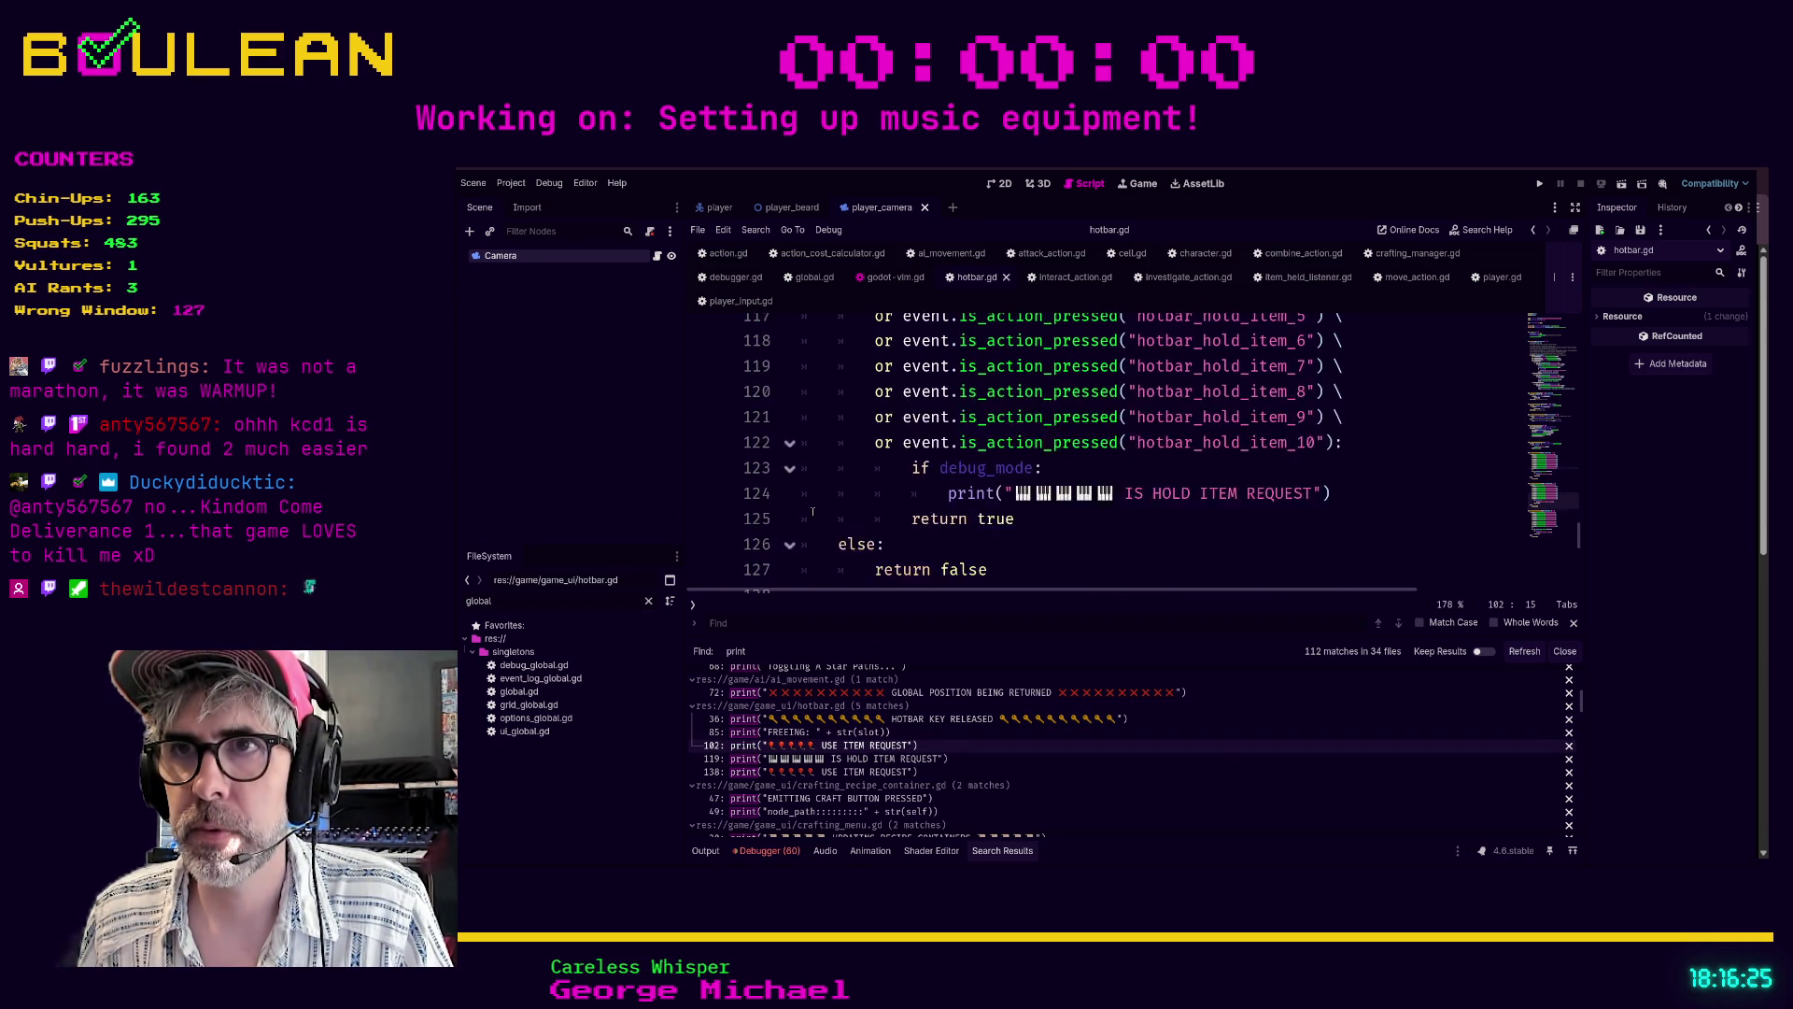
{"action": "scroll", "coordinate": [813, 511], "scroll_direction": "down", "scroll_amount": 2}
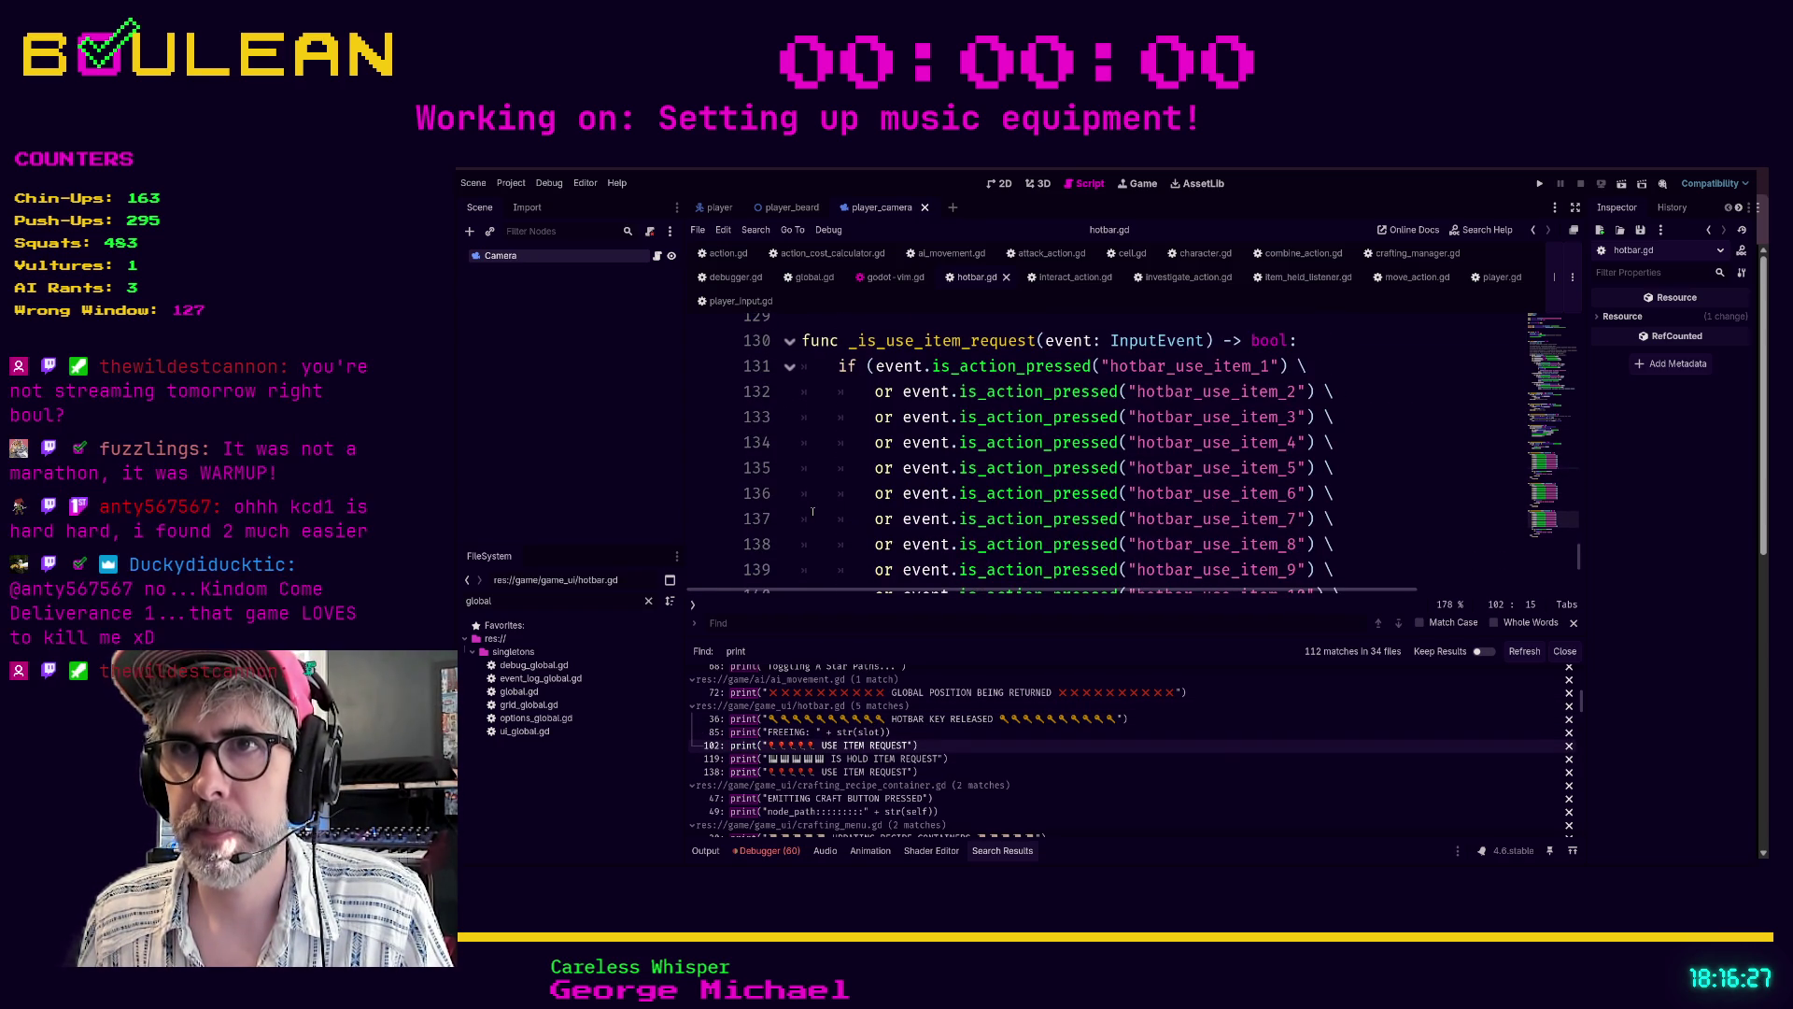
{"action": "left_click", "coordinate": [916, 759]}
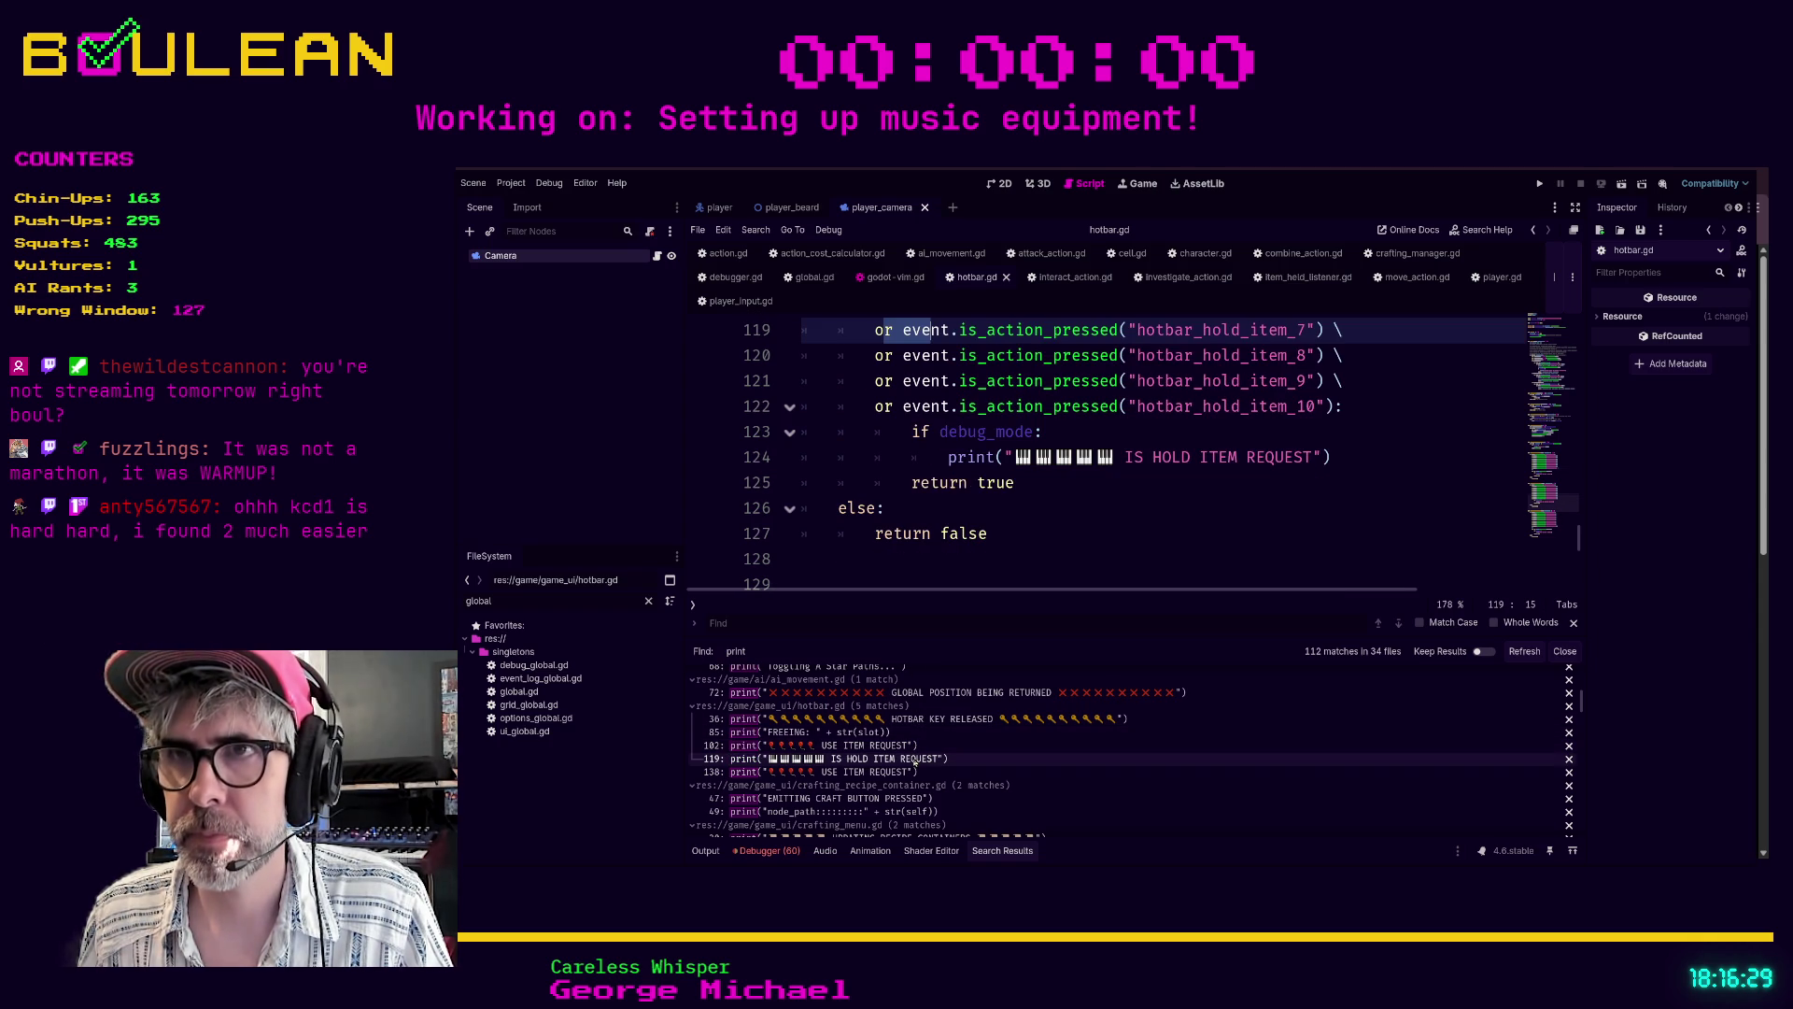
{"action": "scroll", "coordinate": [983, 530], "scroll_direction": "down", "scroll_amount": 1}
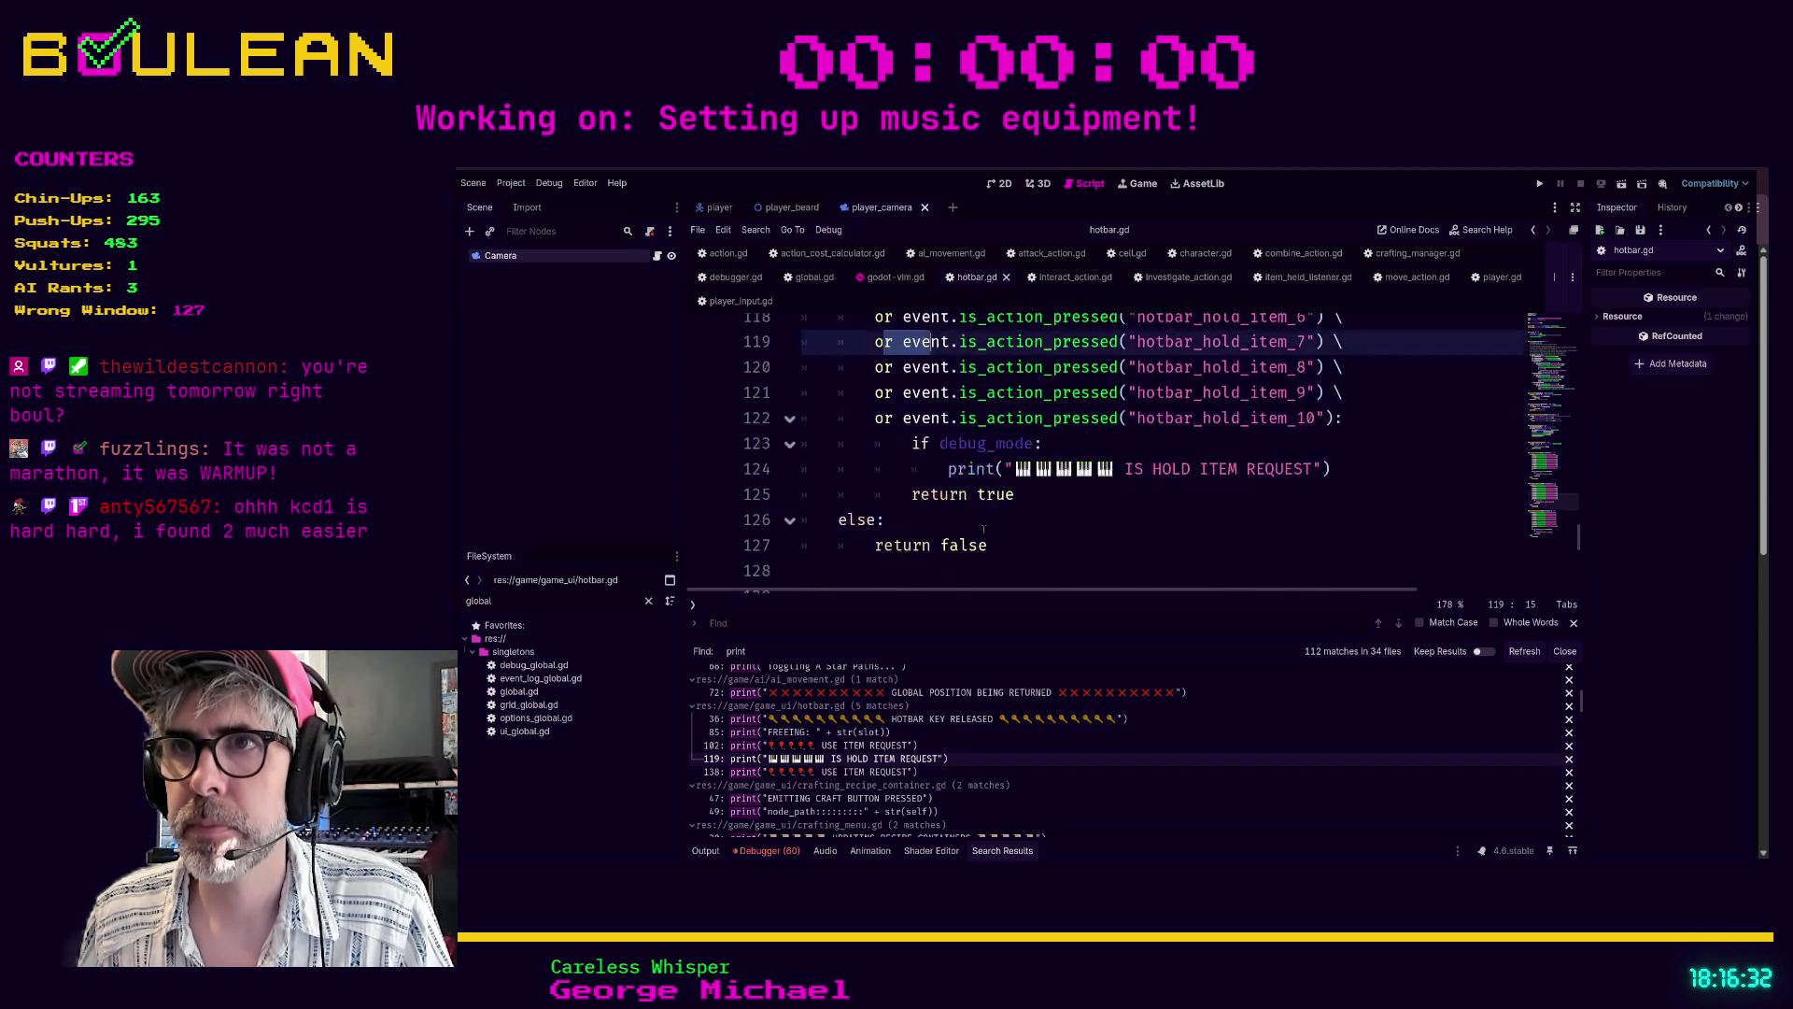
{"action": "left_click", "coordinate": [888, 771]}
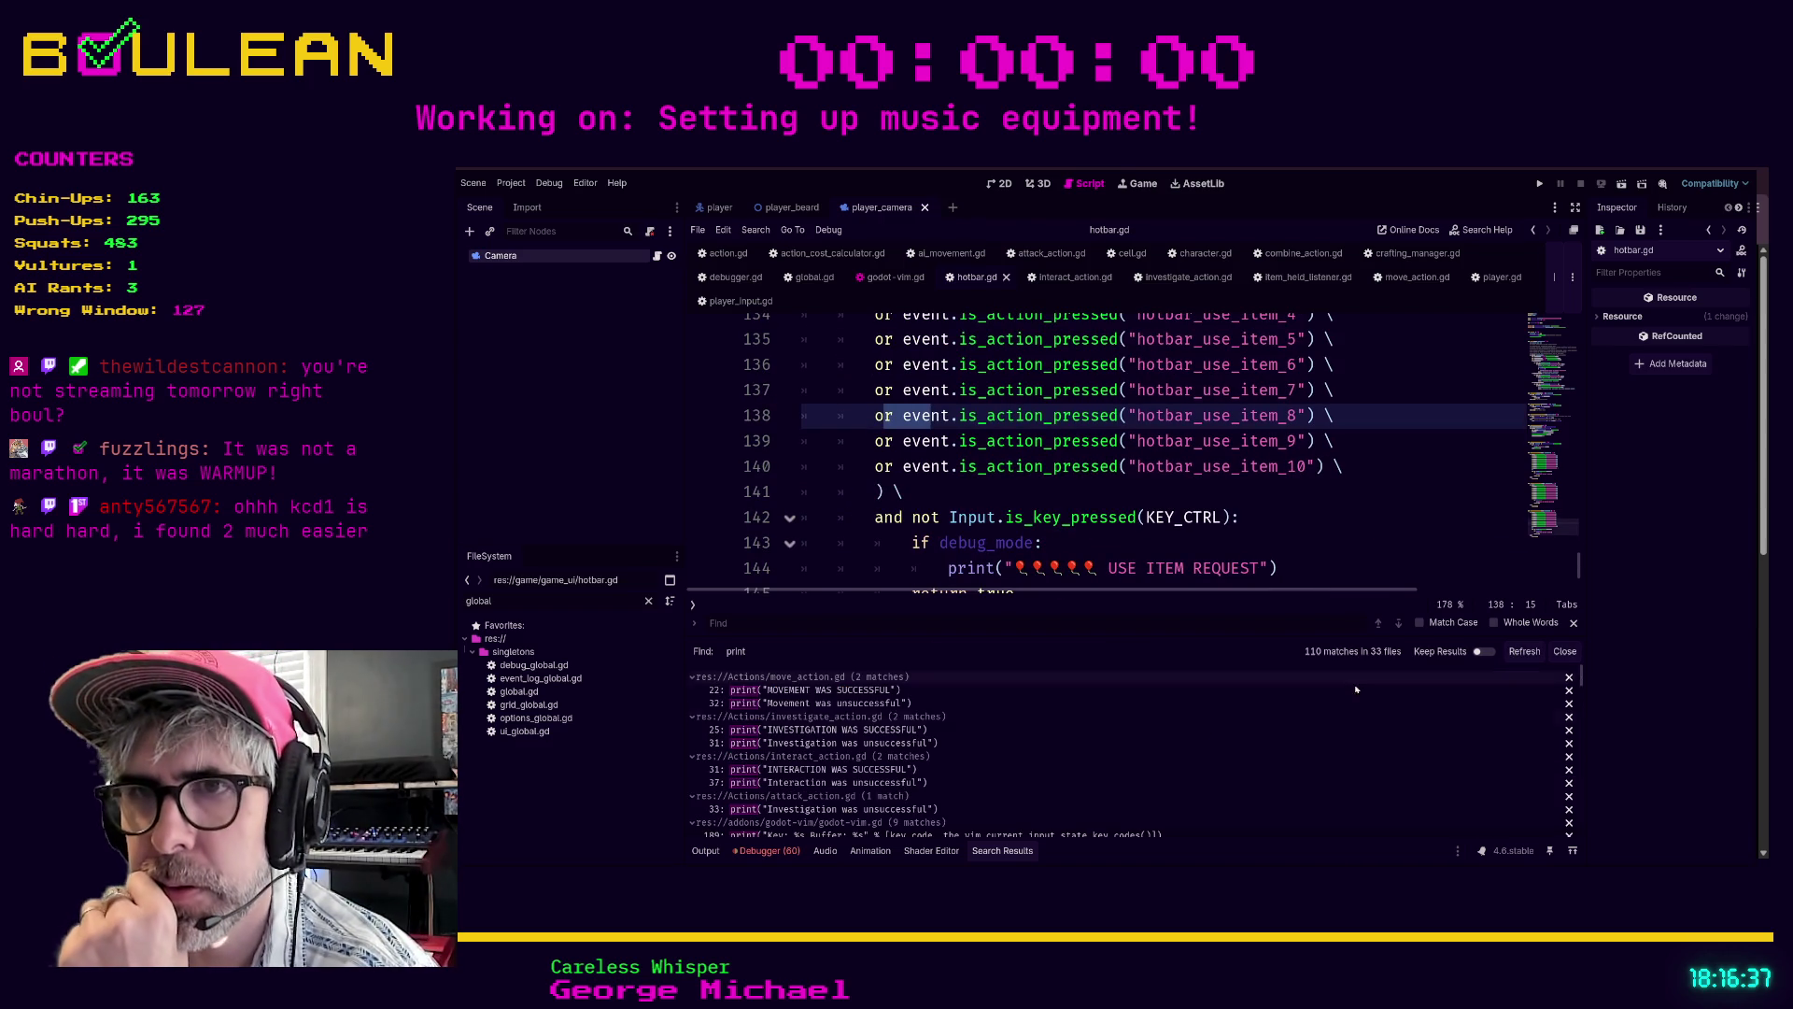
{"action": "scroll", "coordinate": [934, 766], "scroll_direction": "down", "scroll_amount": 3}
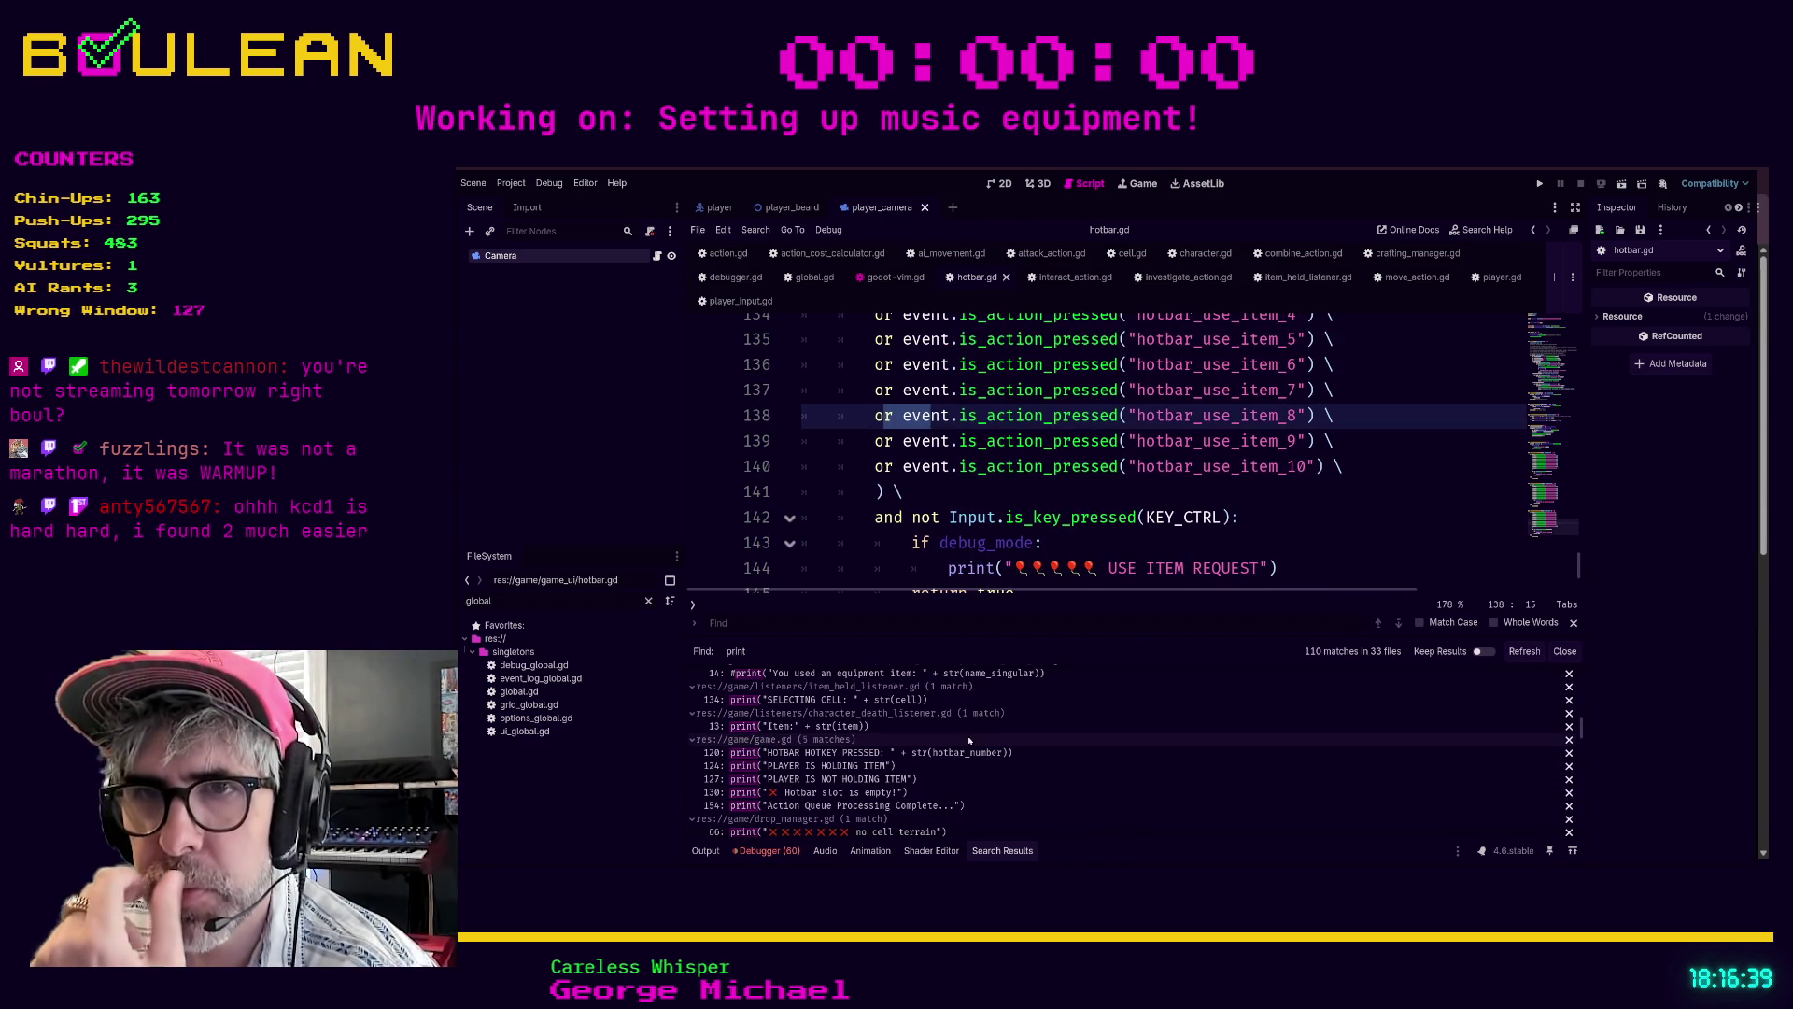
- In game.gd, wrap the 'Action Queue Processing Complete...' print in an if debug_mode: check
{"action": "left_click", "coordinate": [864, 809]}
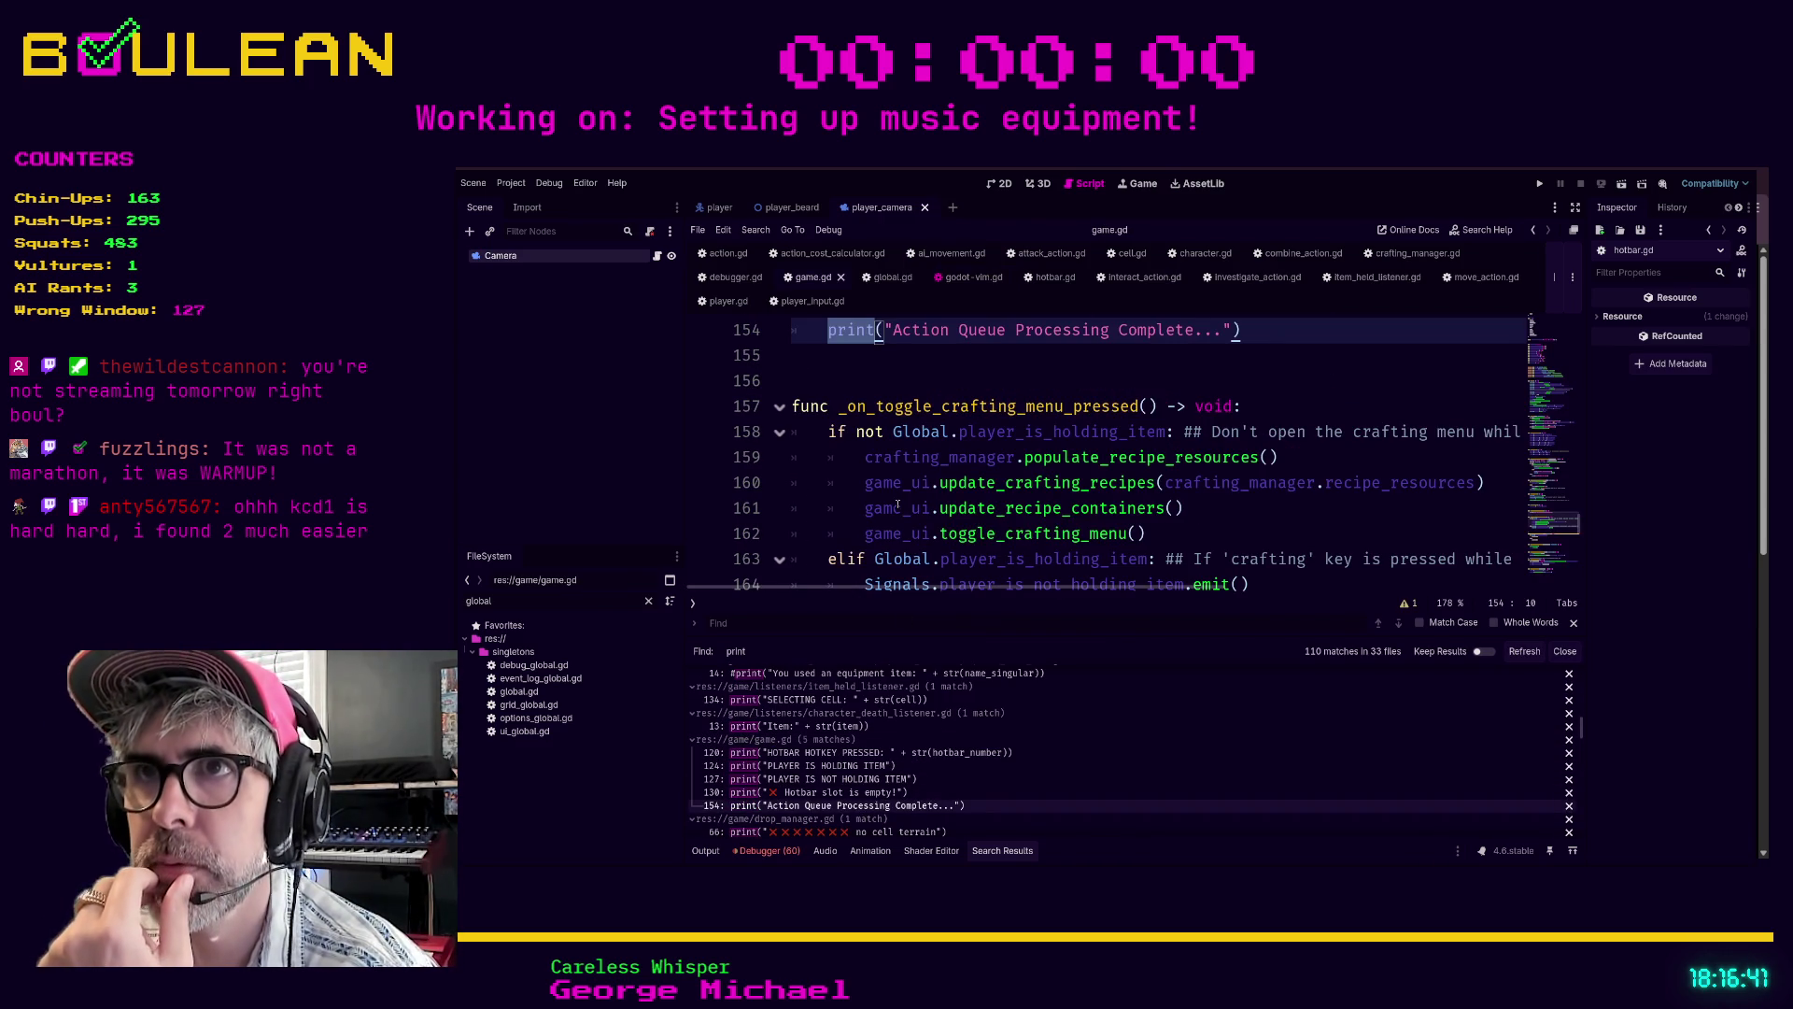
{"action": "scroll", "coordinate": [898, 506], "scroll_direction": "up", "scroll_amount": 1}
{"action": "left_click", "coordinate": [1216, 381]}
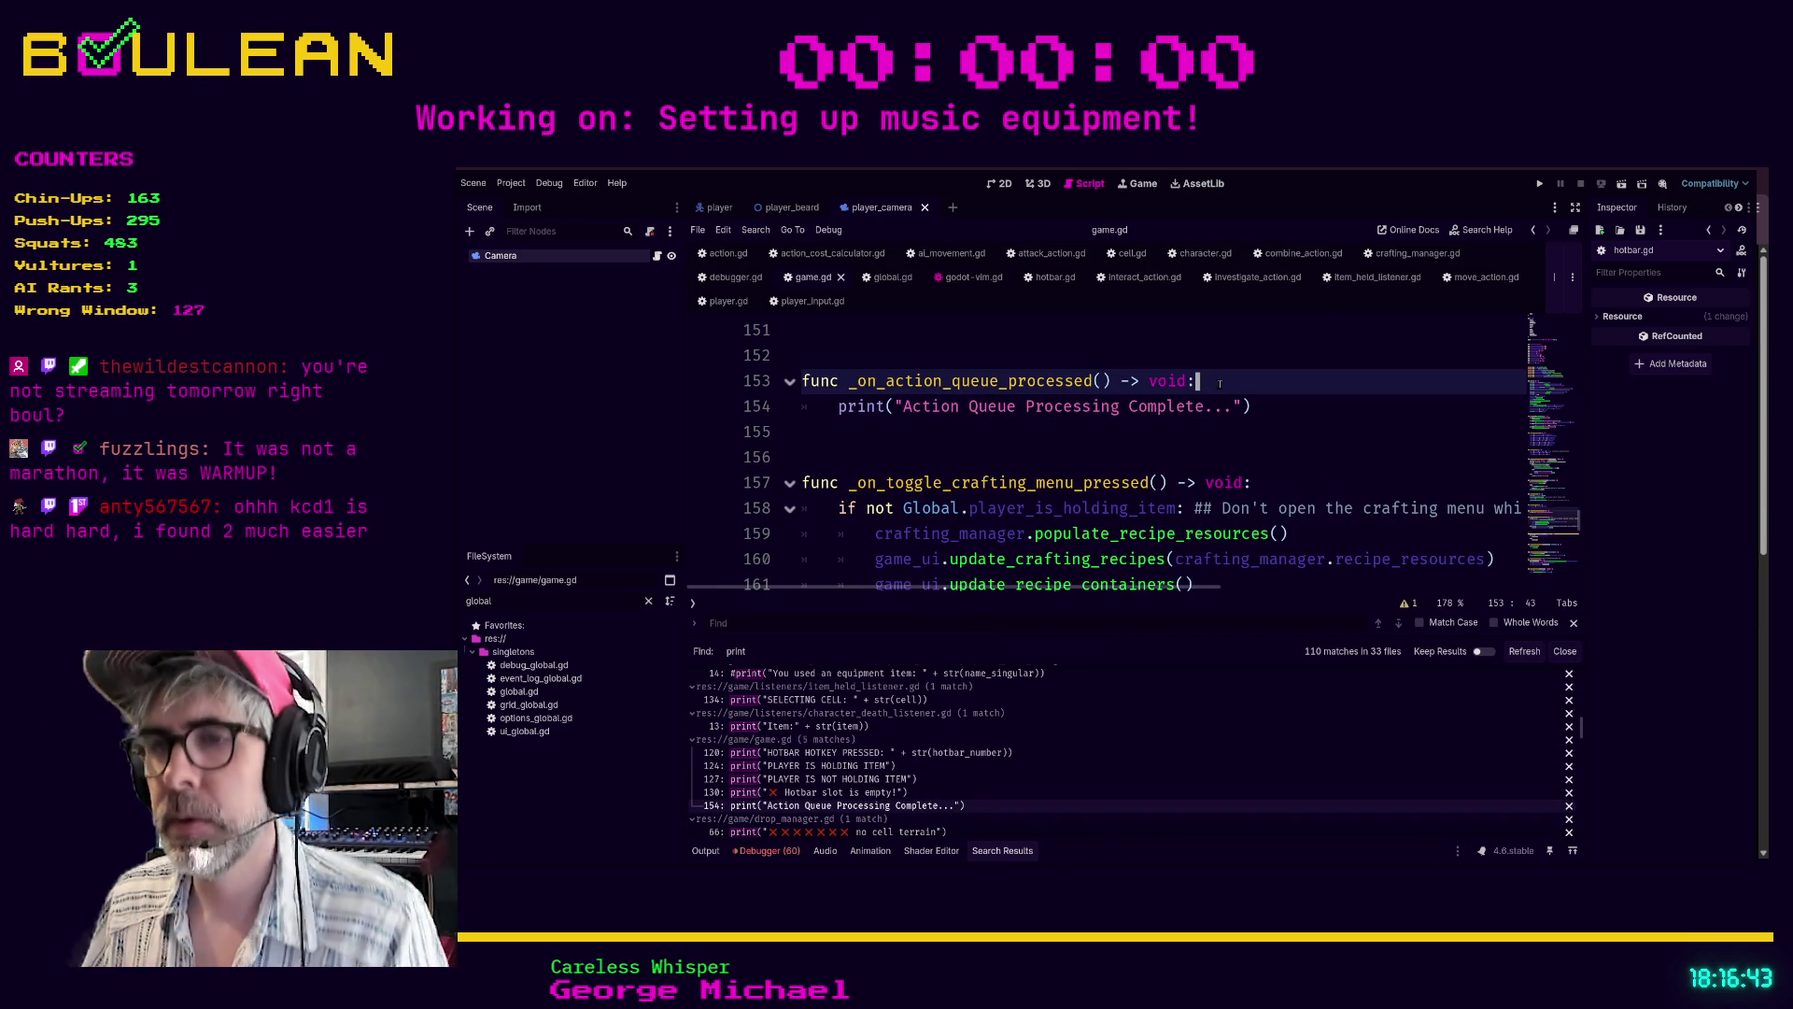
{"action": "key", "text": "Return"}
{"action": "type", "text": "if debug_Mode"}
{"action": "key", "text": "BackSpace"}
{"action": "key", "text": "BackSpace"}
{"action": "key", "text": "BackSpace"}
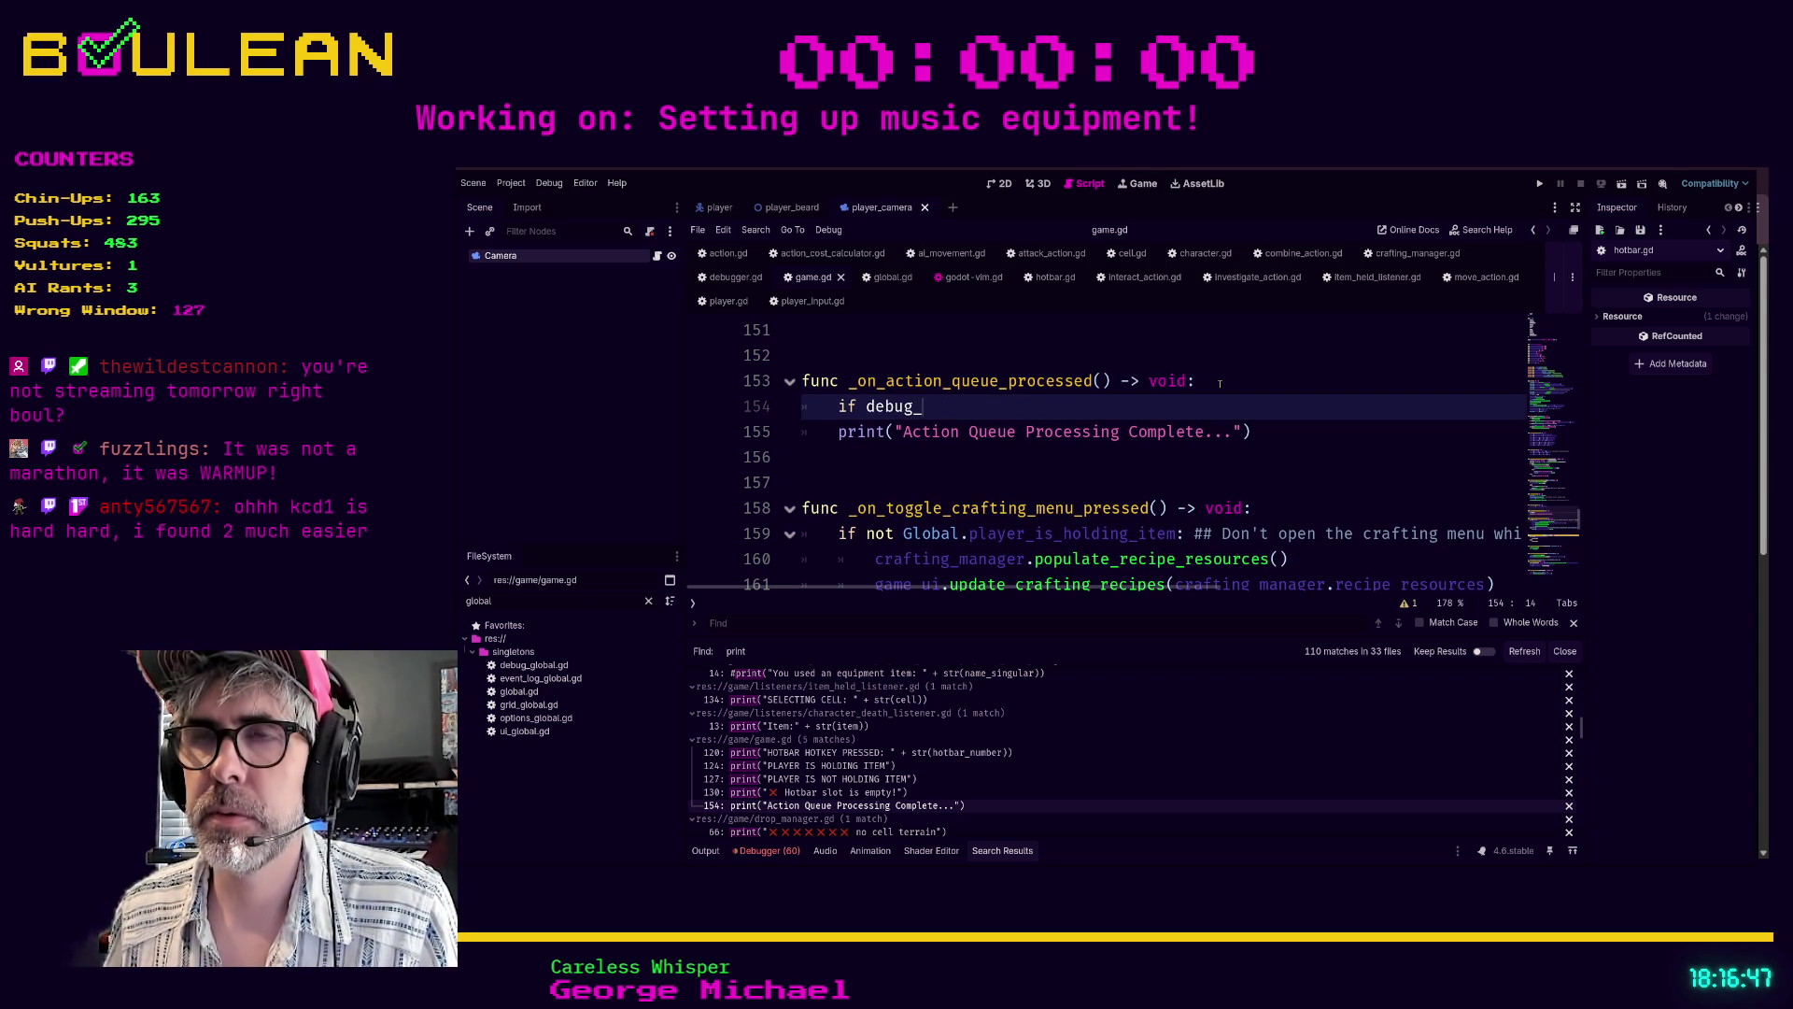
{"action": "type", "text": "mode_:"}
{"action": "key", "text": "BackSpace"}
{"action": "key", "text": "BackSpace"}
{"action": "type", "text": ":"}
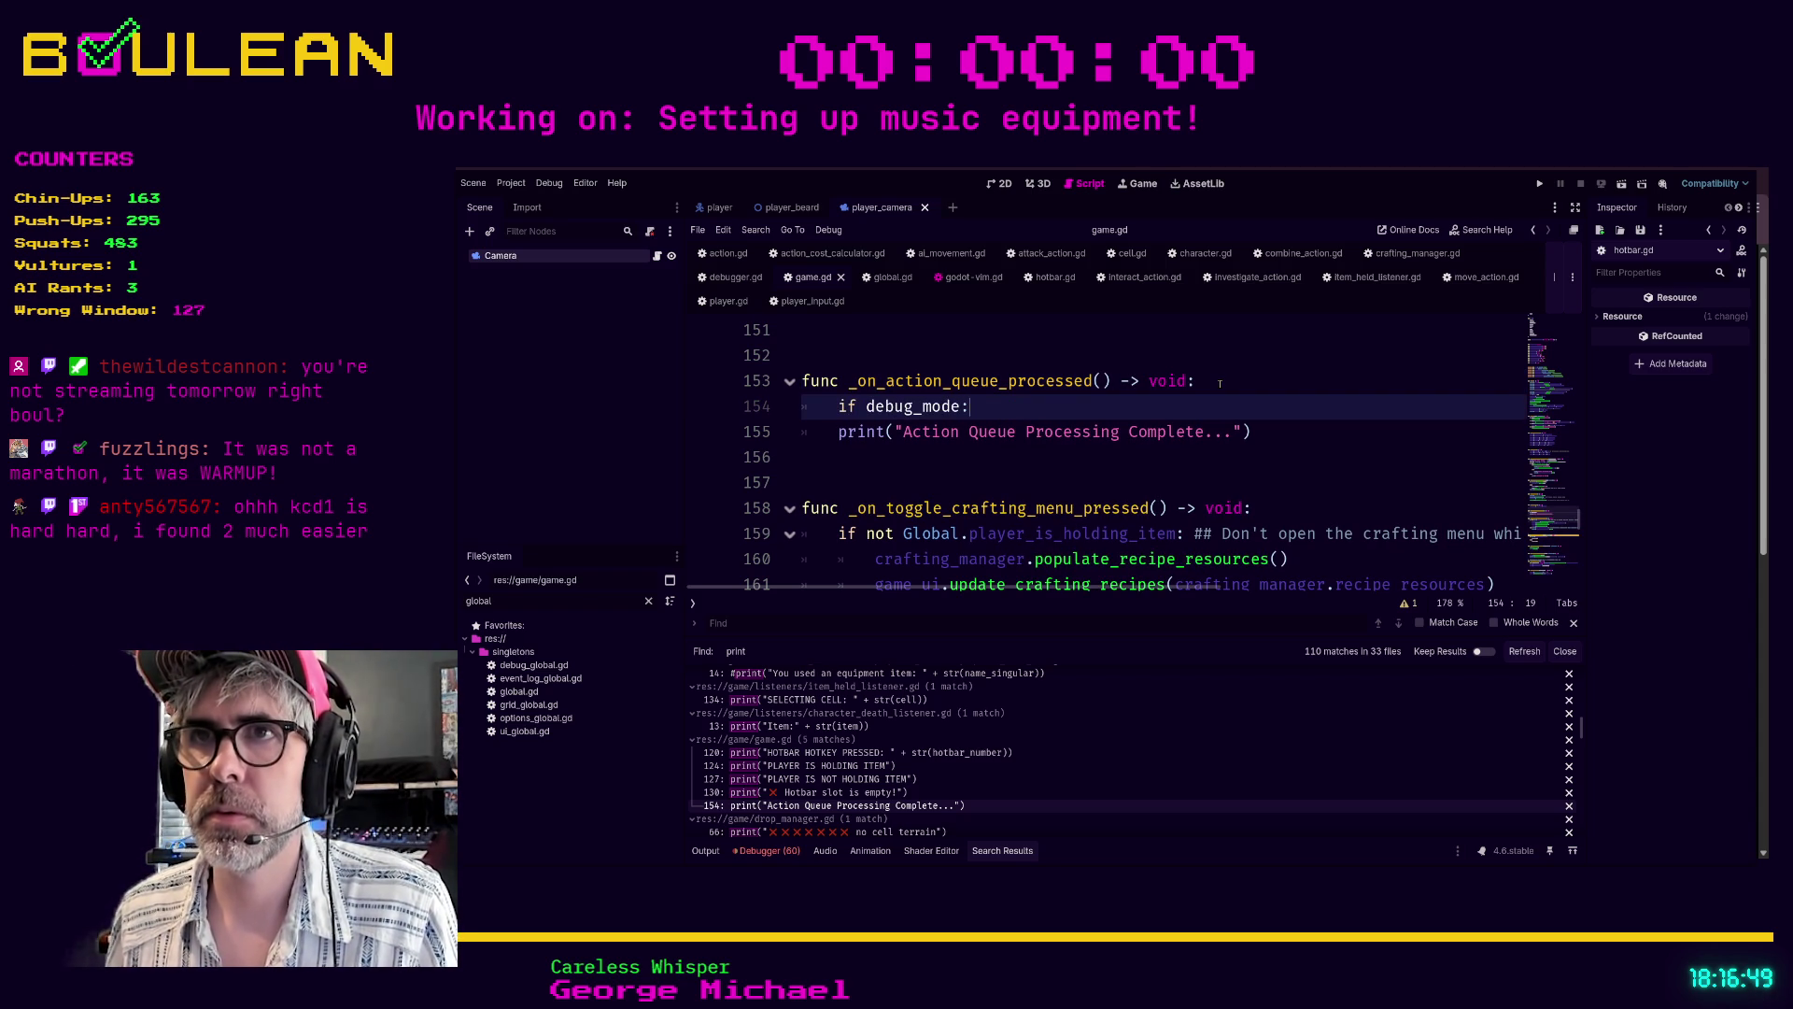
{"action": "key", "text": "Down"}
{"action": "key", "text": "Tab"}
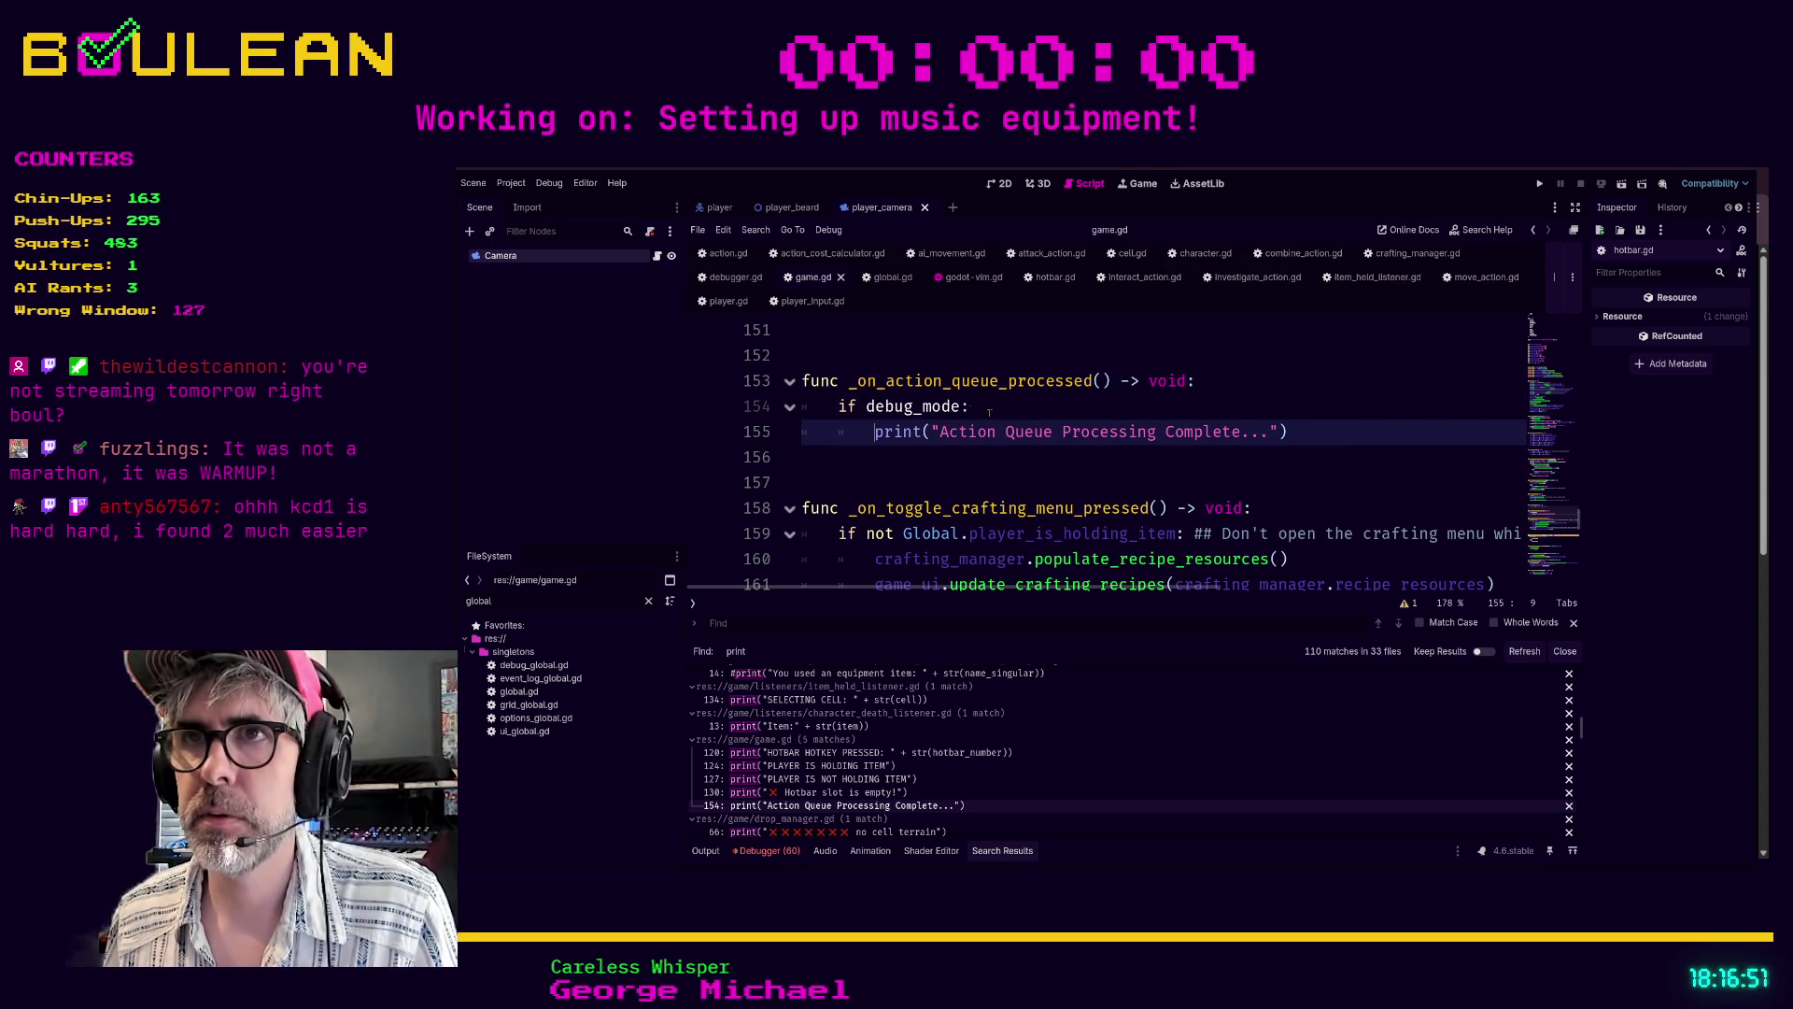
- Scroll up to game.gd's variable declarations around lines 41–51 and select the empty line above them
{"action": "scroll", "coordinate": [996, 414], "scroll_direction": "up", "scroll_amount": 12}
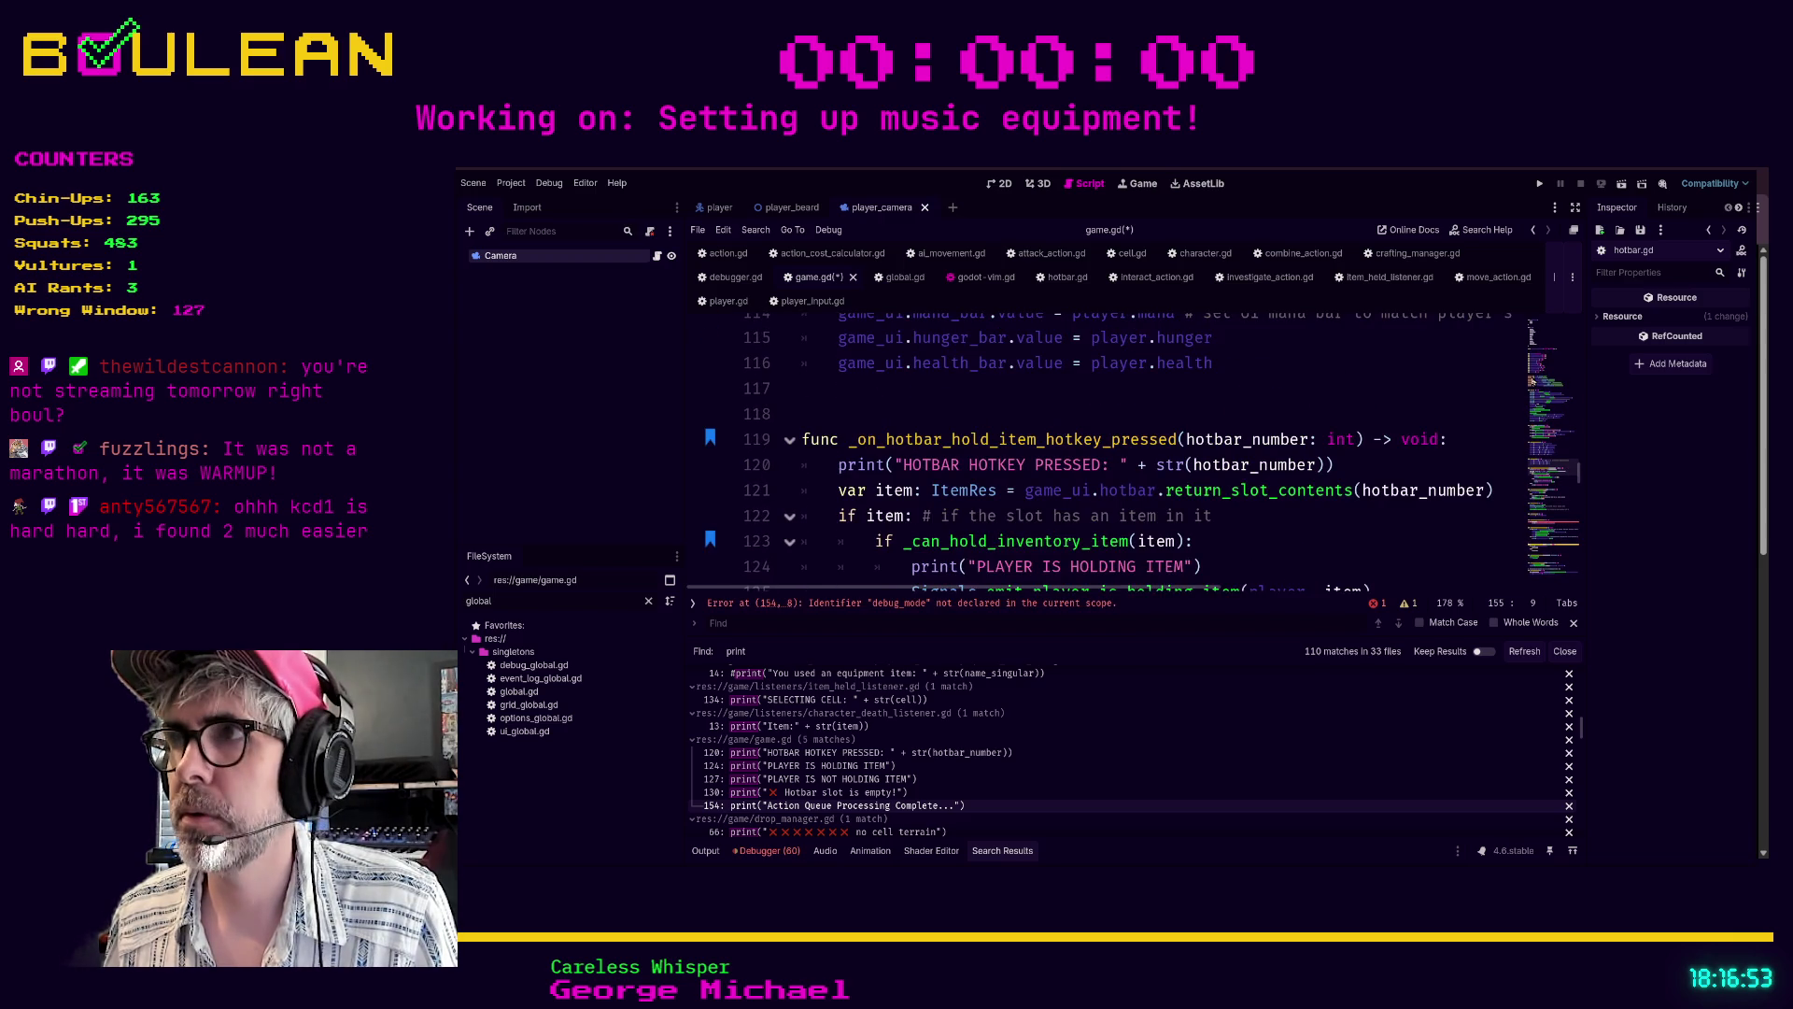
{"action": "left_click", "coordinate": [1233, 337]}
{"action": "scroll", "coordinate": [1138, 467], "scroll_direction": "up", "scroll_amount": 12}
{"action": "scroll", "coordinate": [1138, 481], "scroll_direction": "up", "scroll_amount": 10}
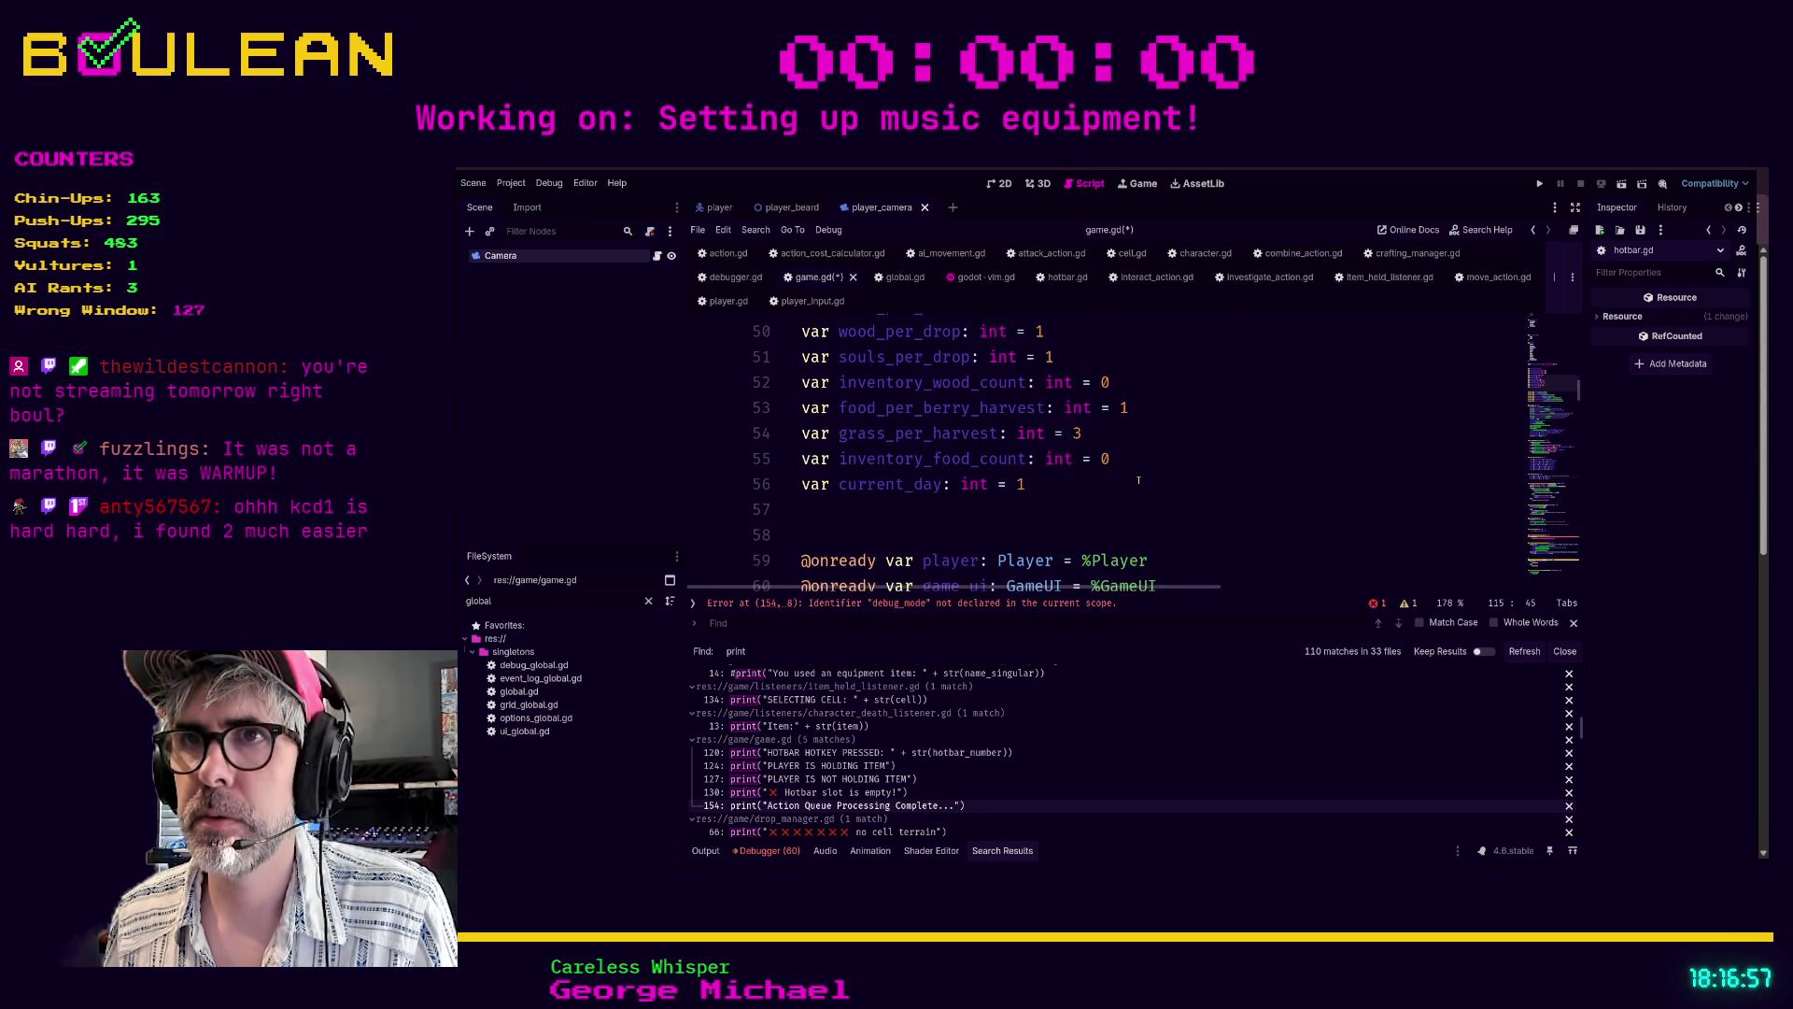
{"action": "scroll", "coordinate": [1032, 433], "scroll_direction": "up", "scroll_amount": 3}
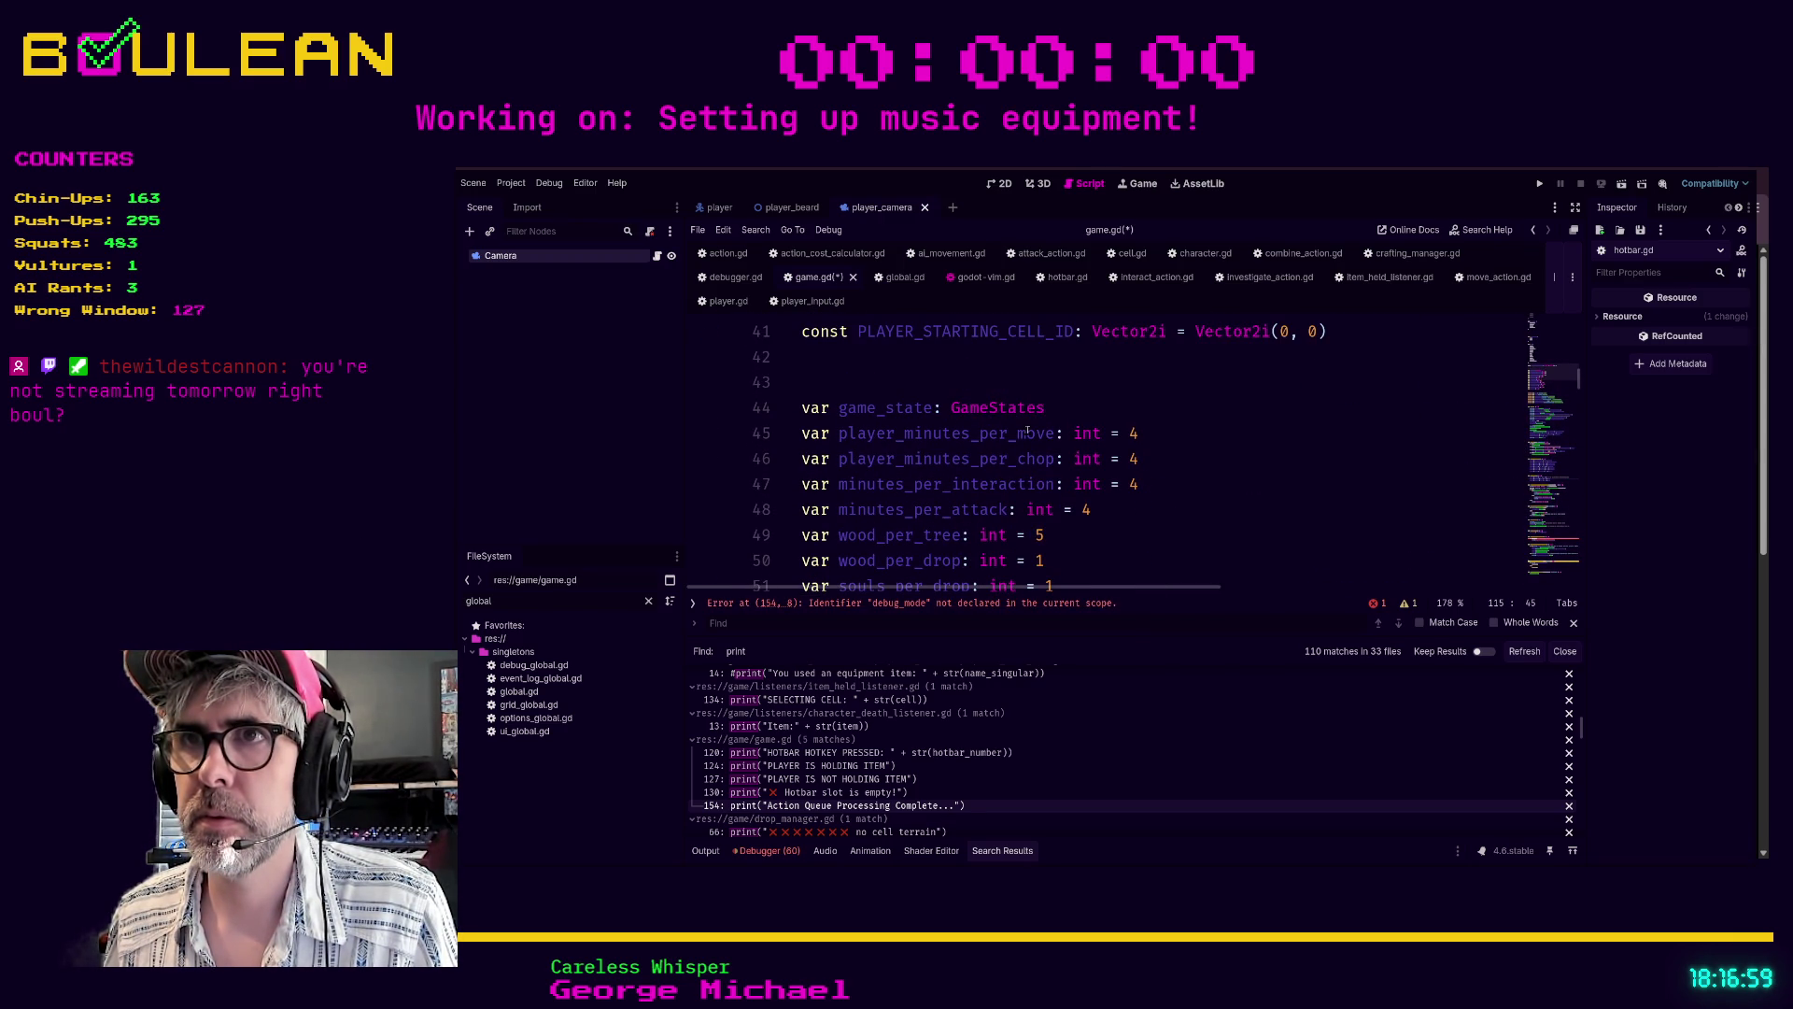
{"action": "scroll", "coordinate": [1031, 433], "scroll_direction": "up", "scroll_amount": 1}
{"action": "left_click", "coordinate": [891, 390]}
- Add 'var debug_mode: bool = false' on line 43 of game.gd and save
{"action": "left_click", "coordinate": [863, 412]}
{"action": "type", "text": "var "}
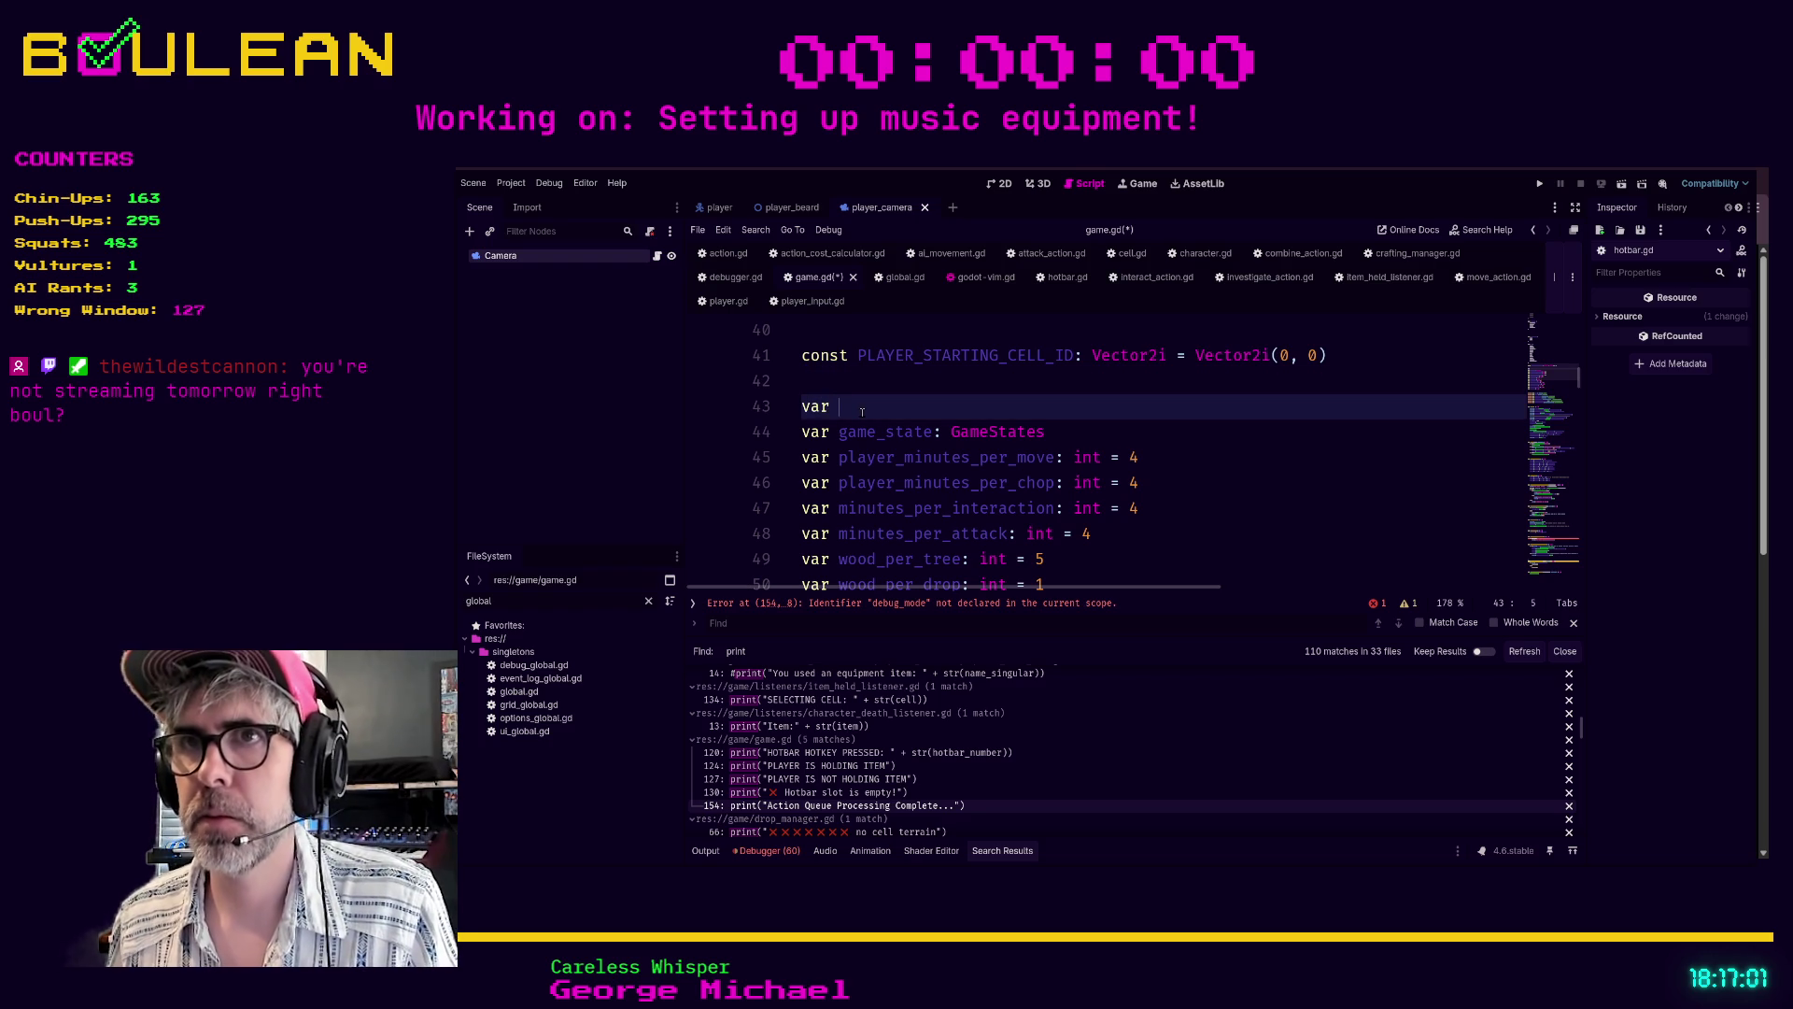
{"action": "type", "text": "debug_mode:"}
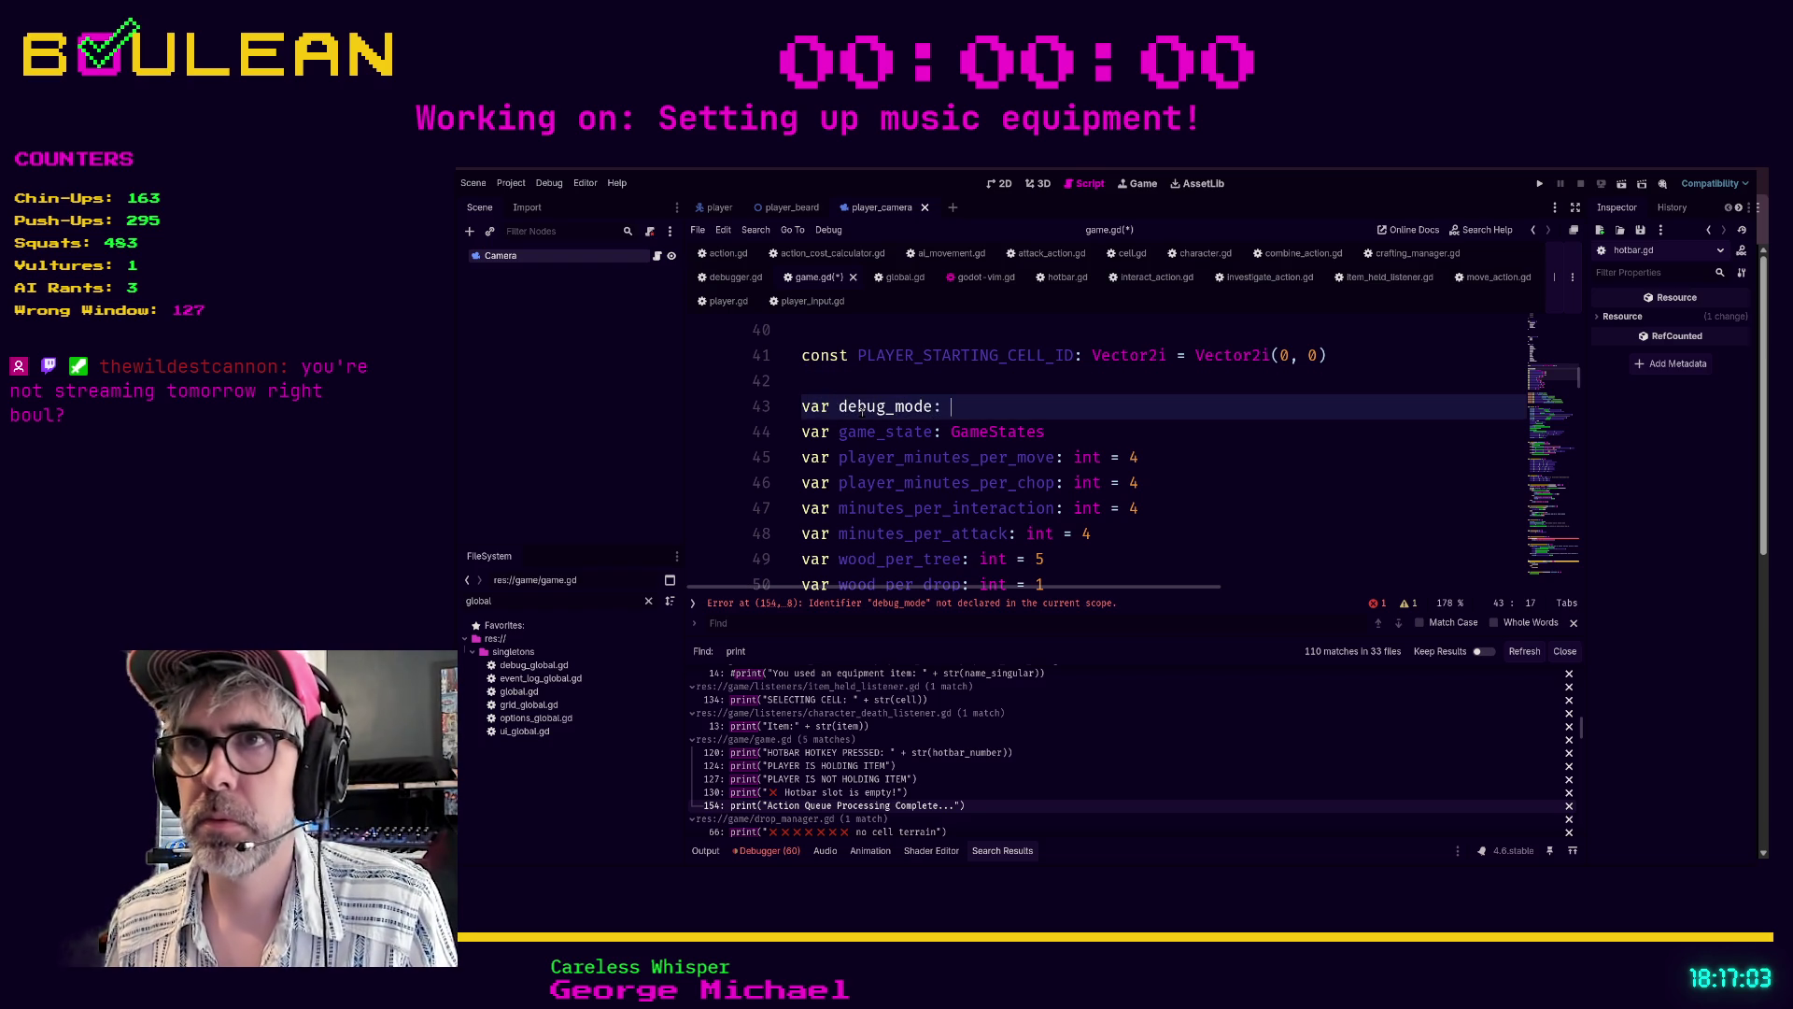
{"action": "type", "text": "bool false"}
{"action": "key", "text": "ctrl+s"}
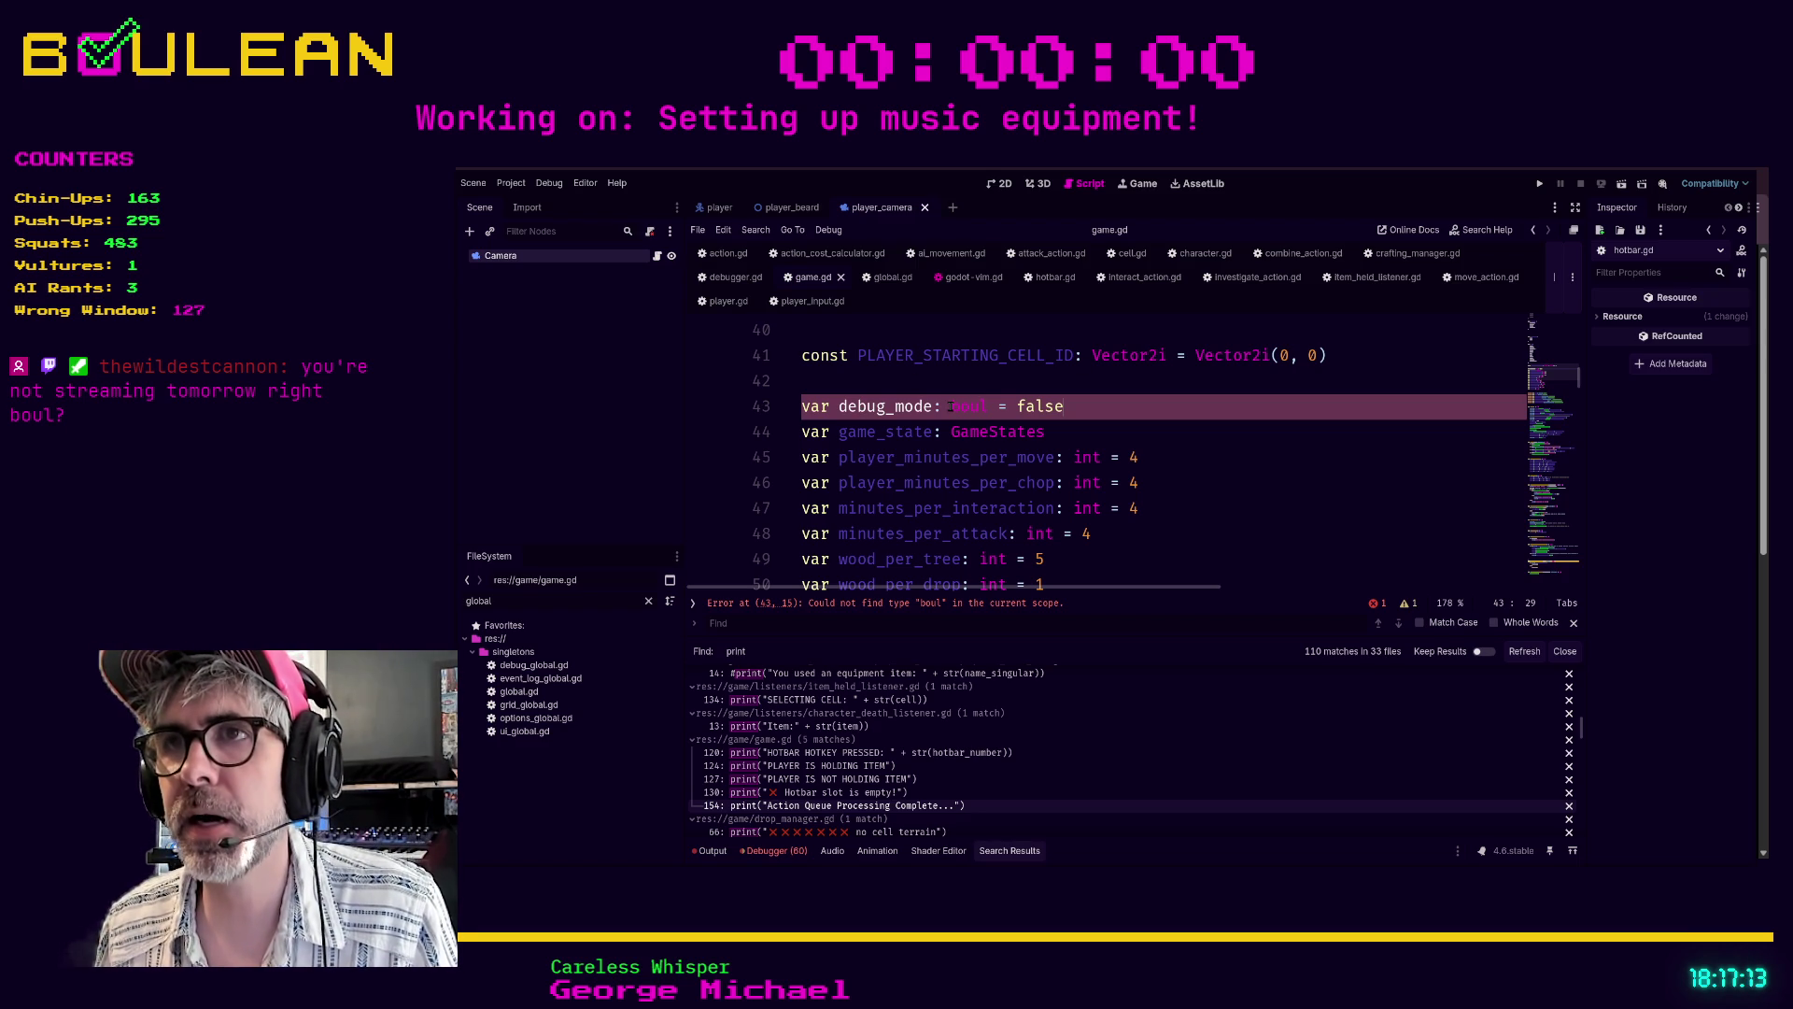
- Correct the 'boul' typo to 'bool' in the declaration and save game.gd again
{"action": "scroll", "coordinate": [950, 406], "scroll_direction": "up", "scroll_amount": 7}
{"action": "scroll", "coordinate": [950, 406], "scroll_direction": "up", "scroll_amount": 7}
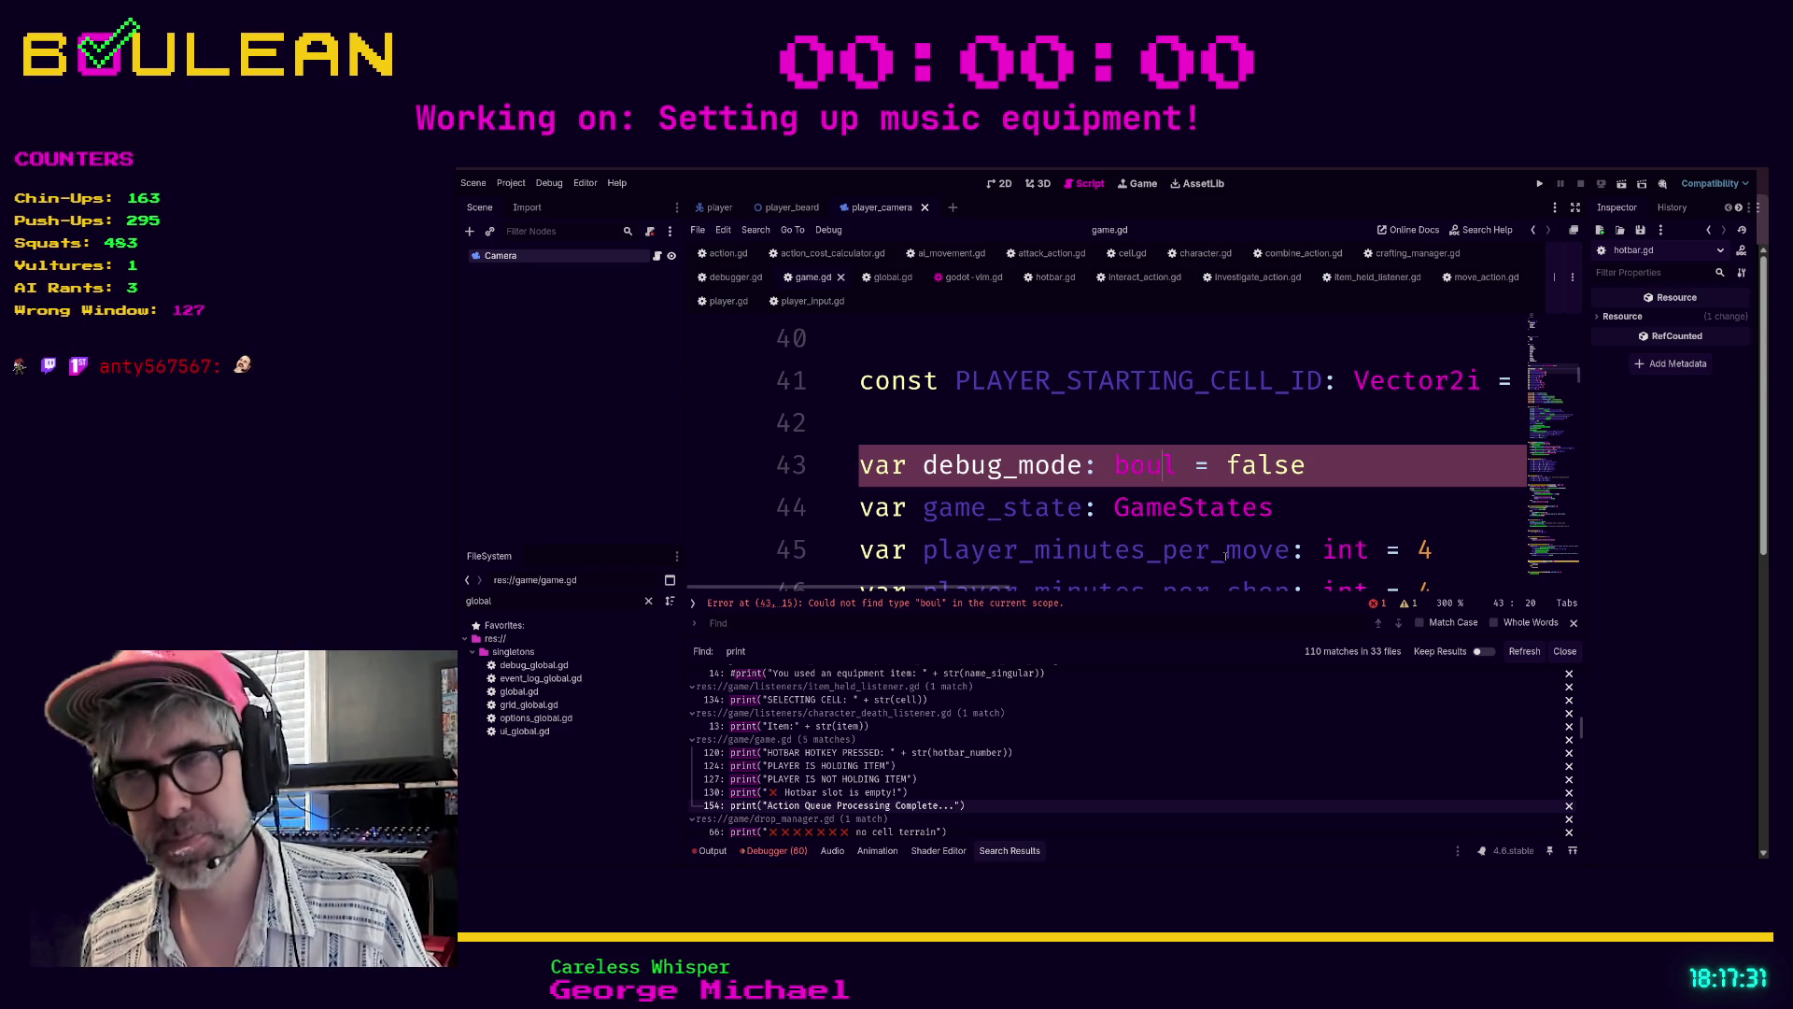
{"action": "key", "text": "BackSpace"}
{"action": "type", "text": "o"}
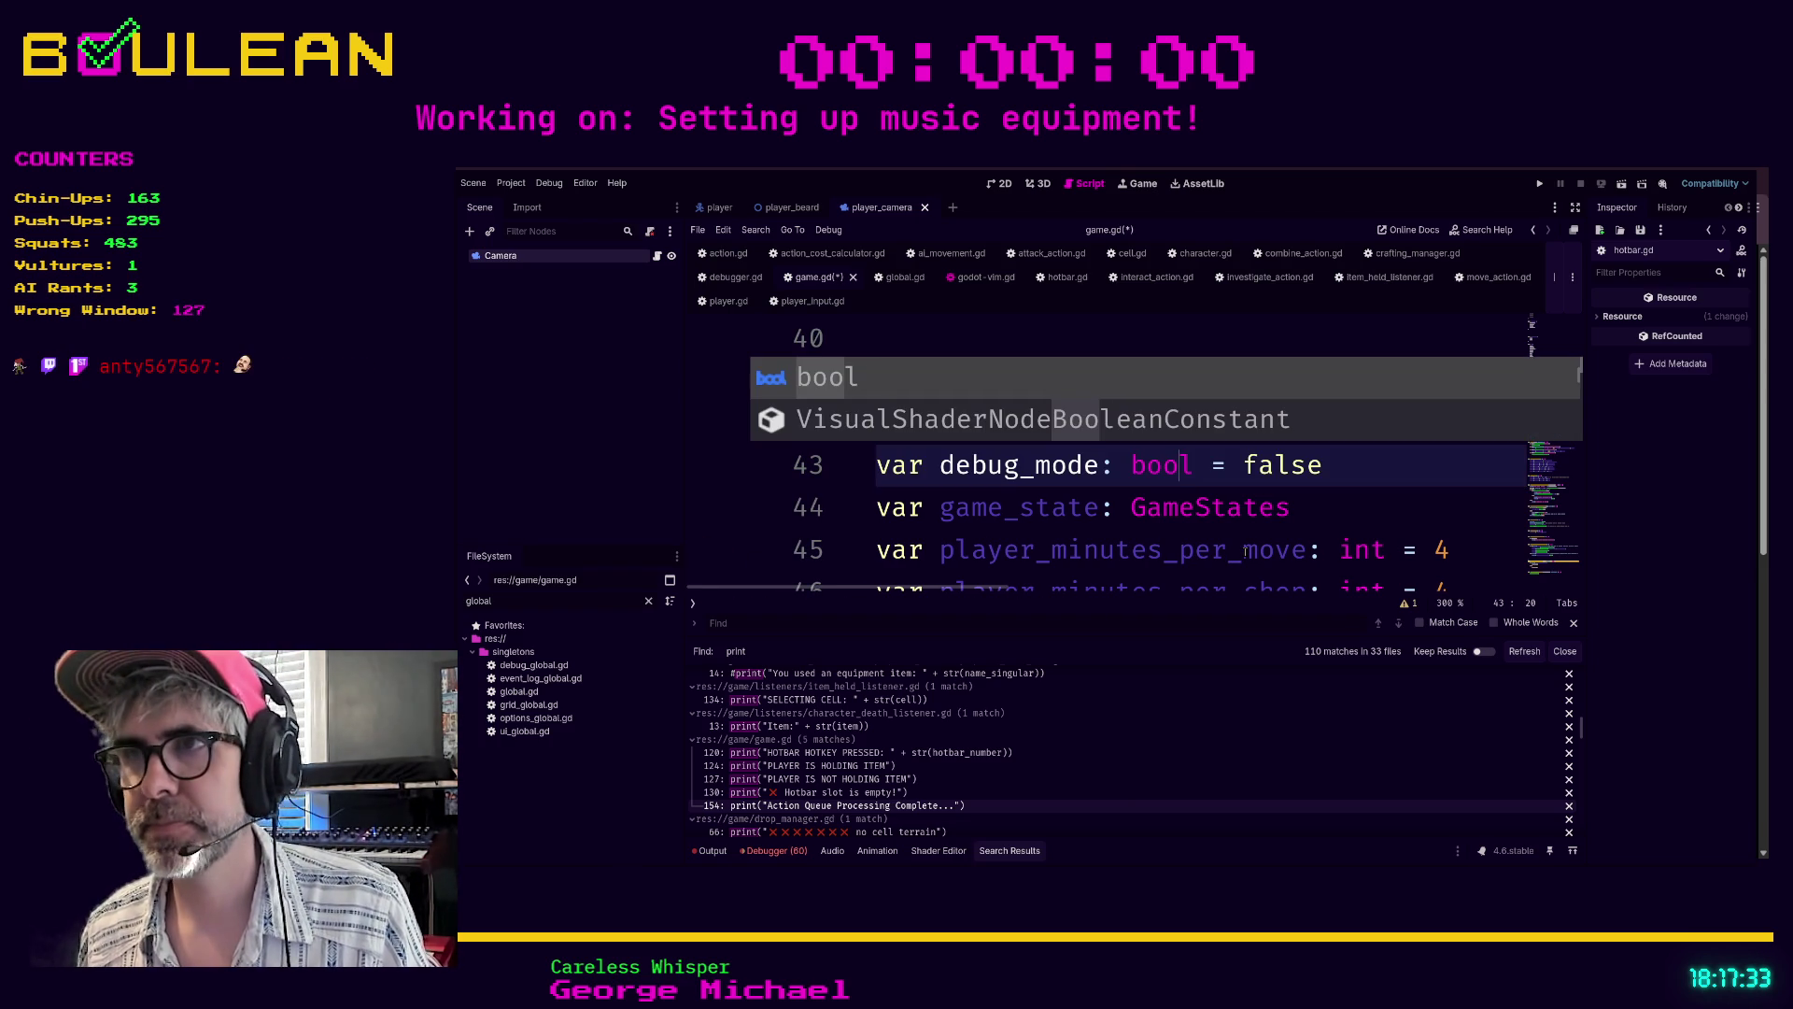
{"action": "left_click", "coordinate": [1354, 523]}
{"action": "key", "text": "ctrl+s"}
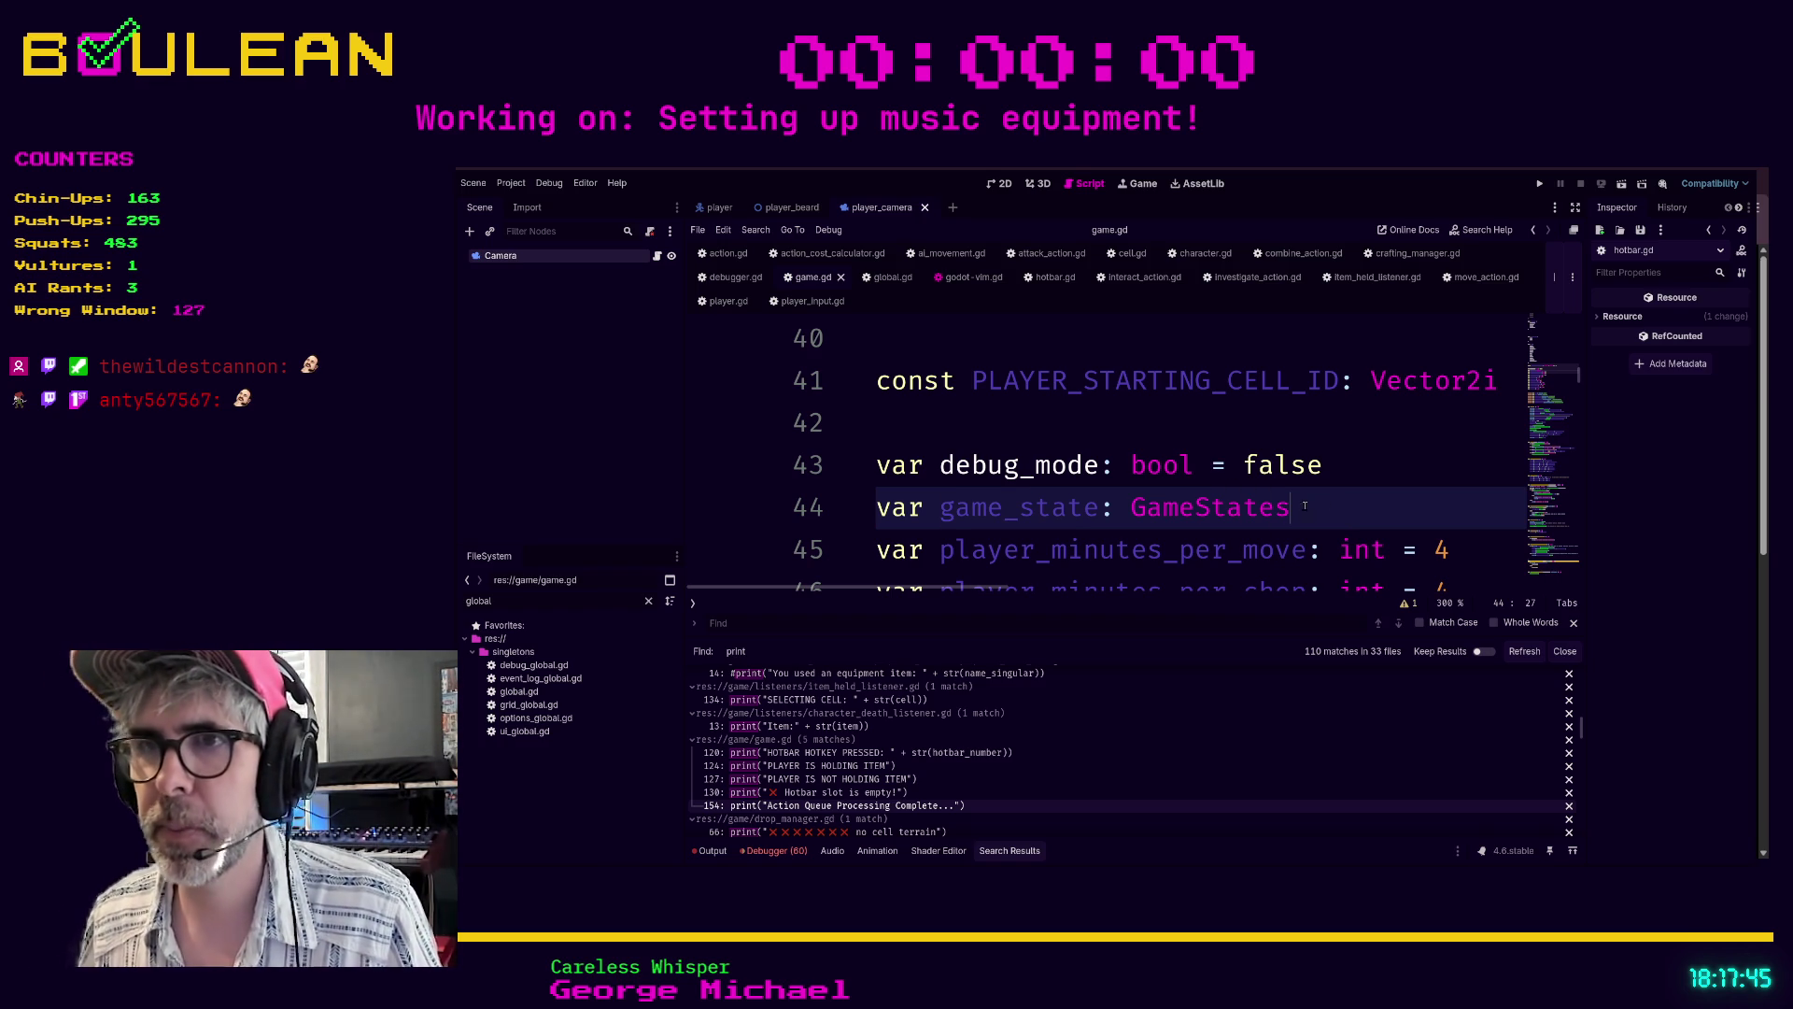
- In drop_manager.gd, put the line-66 no-cell-terrain print under a new if debug_mode: after else:
{"action": "left_click", "coordinate": [878, 830]}
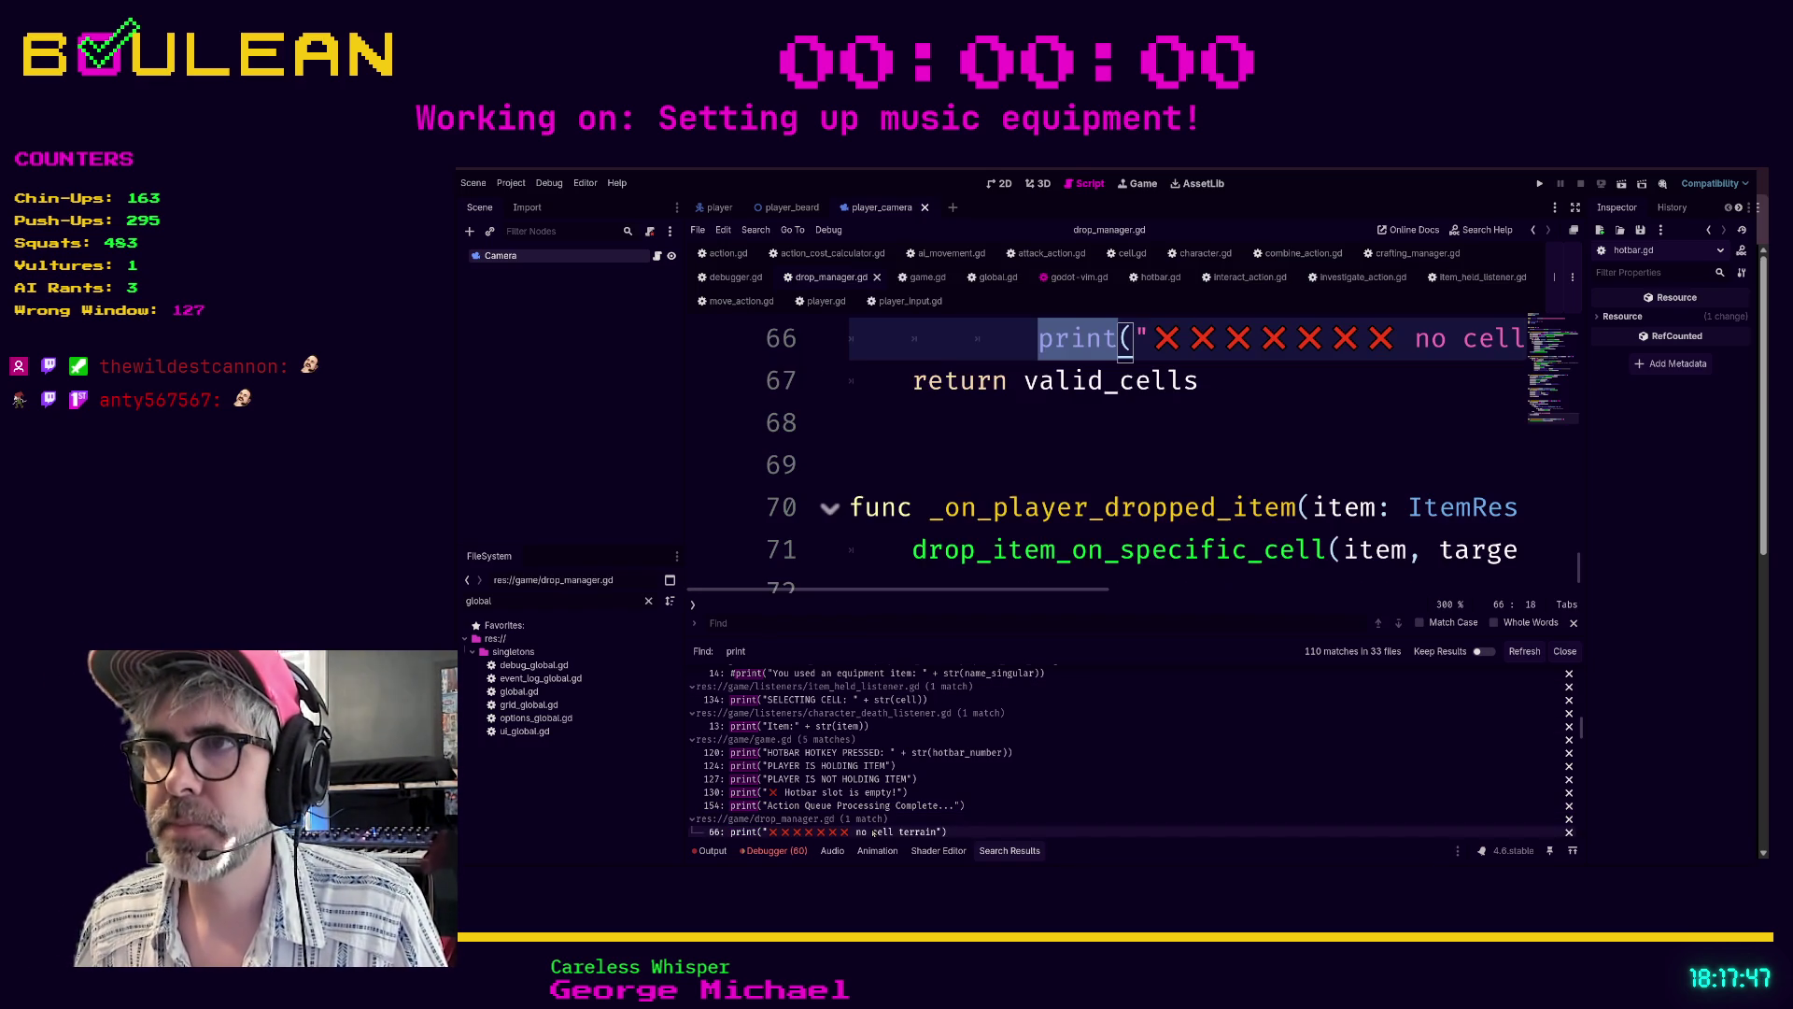
{"action": "left_click", "coordinate": [1119, 431]}
{"action": "scroll", "coordinate": [1119, 431], "scroll_direction": "up", "scroll_amount": 2}
{"action": "left_click", "coordinate": [1178, 538]}
{"action": "scroll", "coordinate": [1179, 538], "scroll_direction": "down", "scroll_amount": 2}
{"action": "scroll", "coordinate": [1175, 532], "scroll_direction": "up", "scroll_amount": 2}
{"action": "scroll", "coordinate": [1174, 531], "scroll_direction": "down", "scroll_amount": 3}
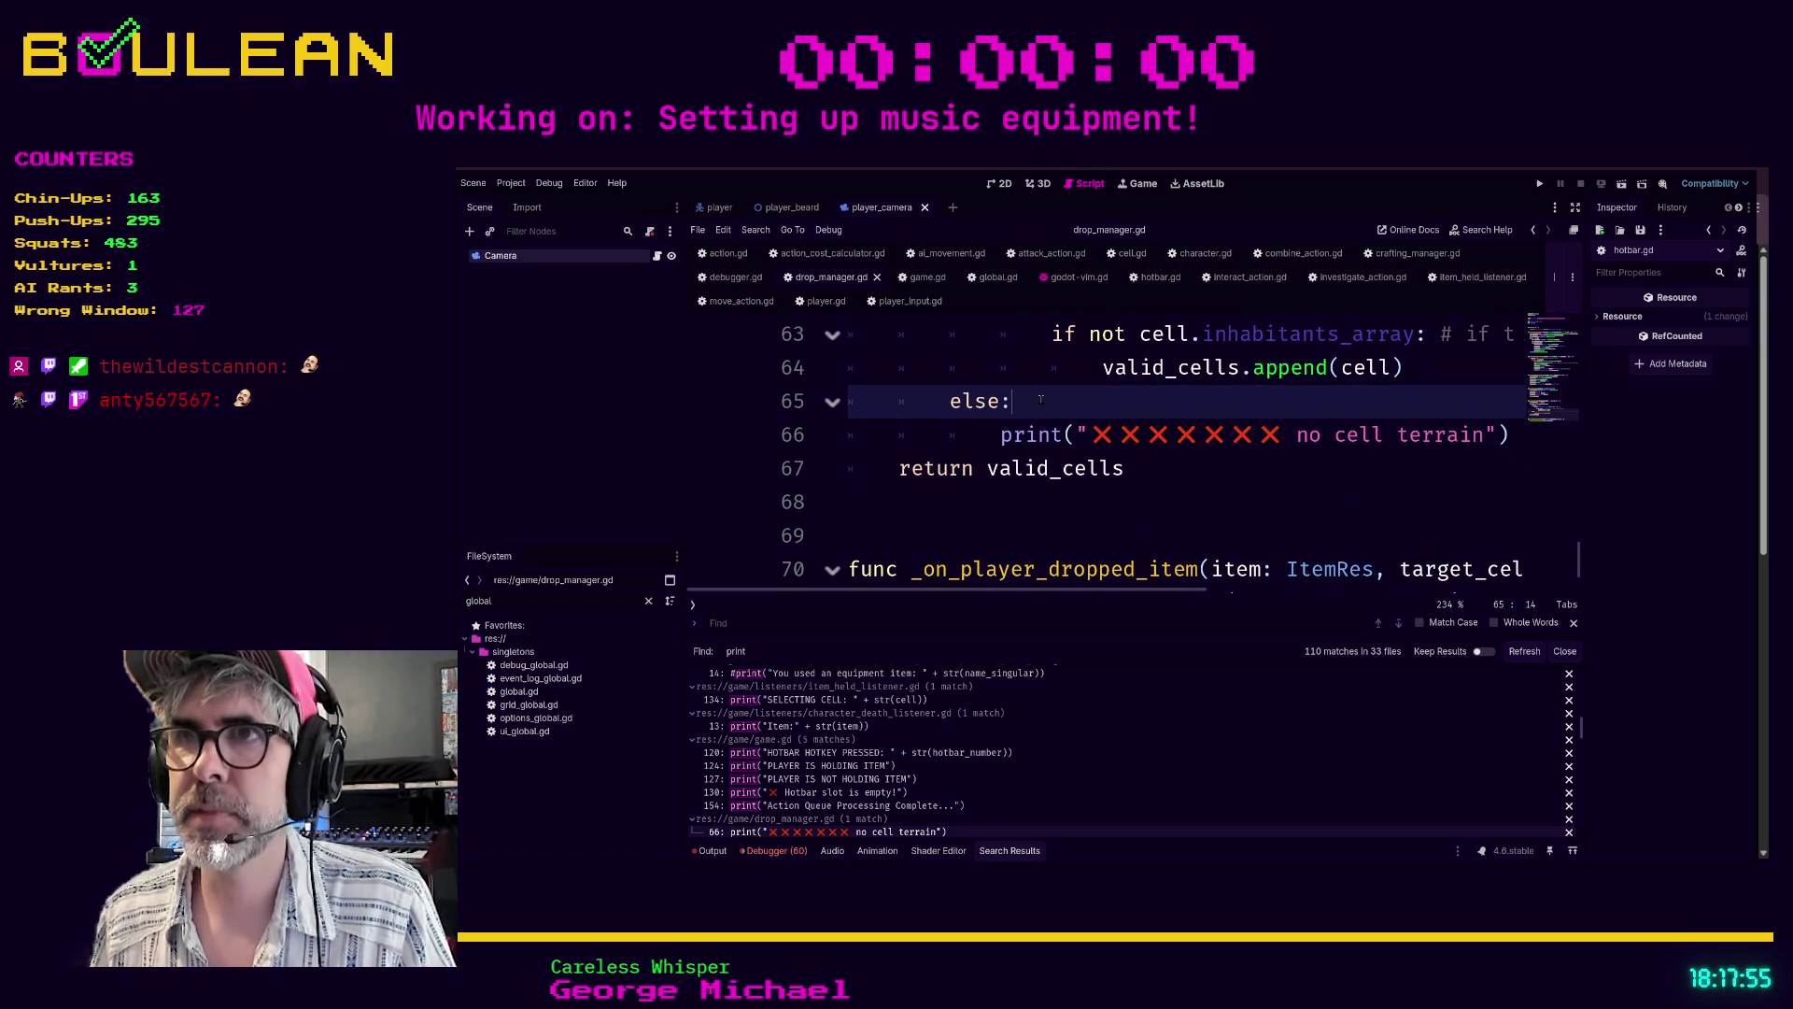
{"action": "key", "text": "Return"}
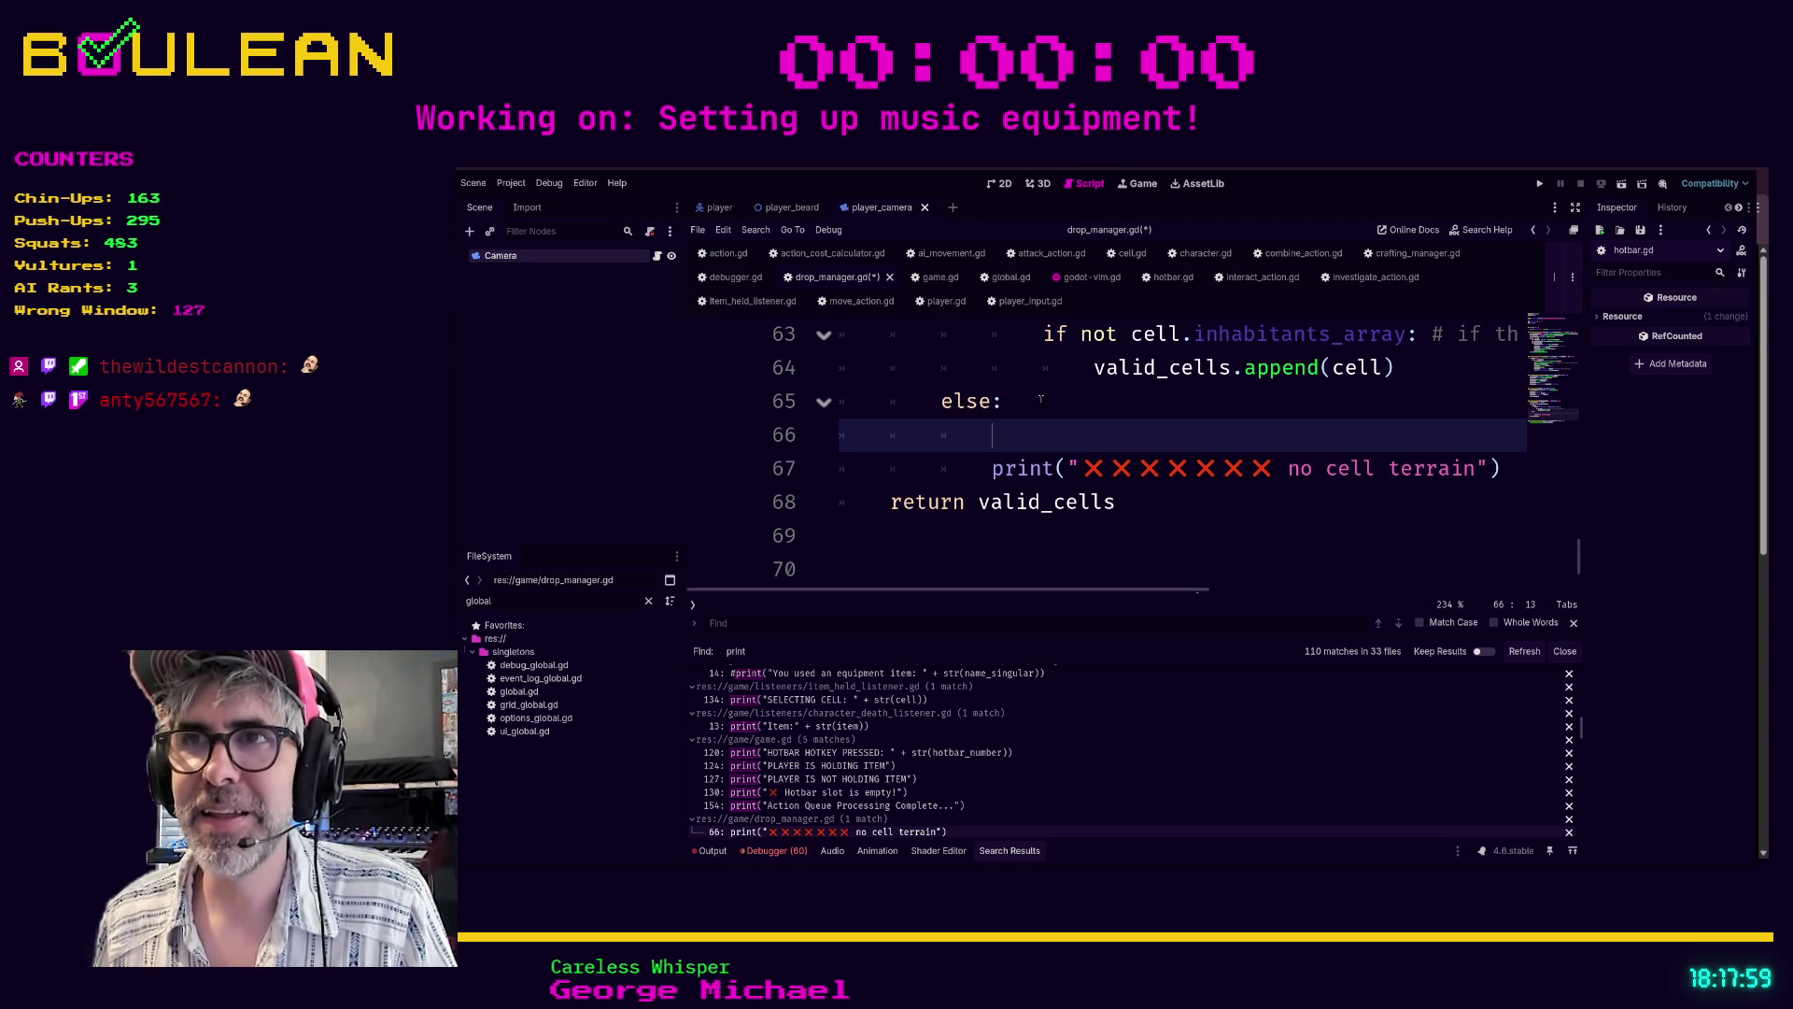
{"action": "type", "text": "if "}
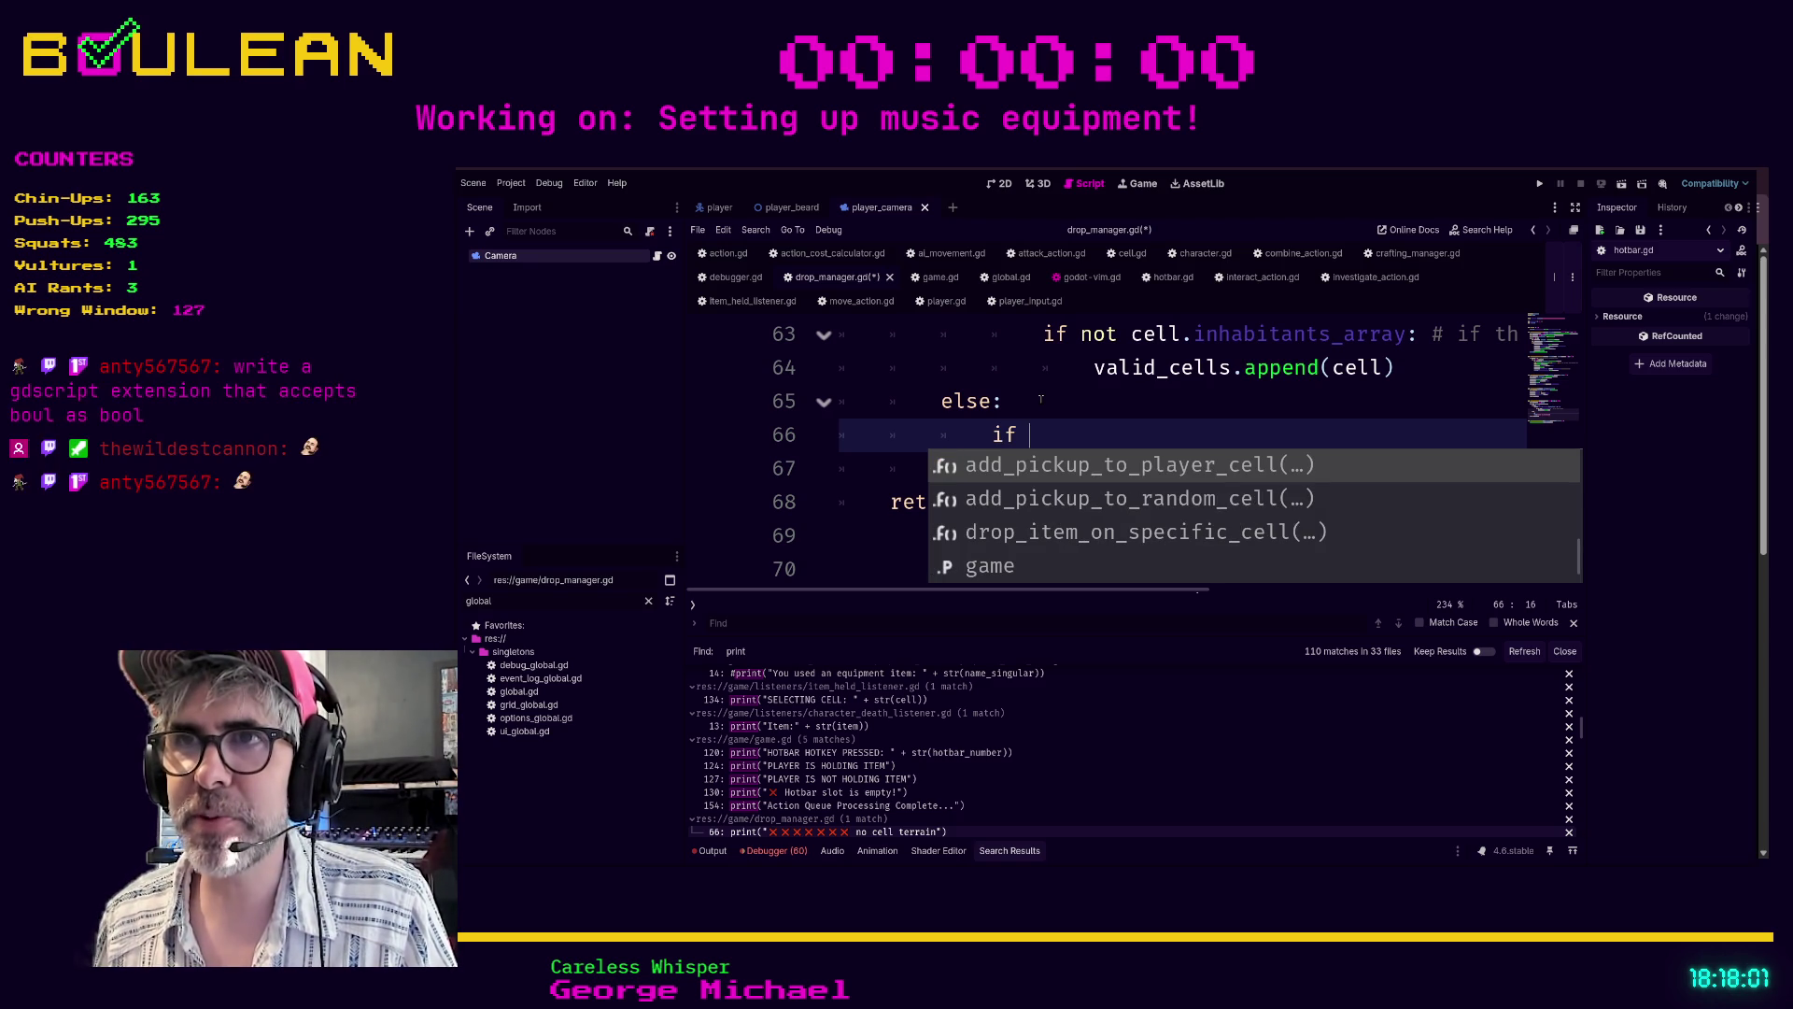
{"action": "type", "text": "debug_mode:"}
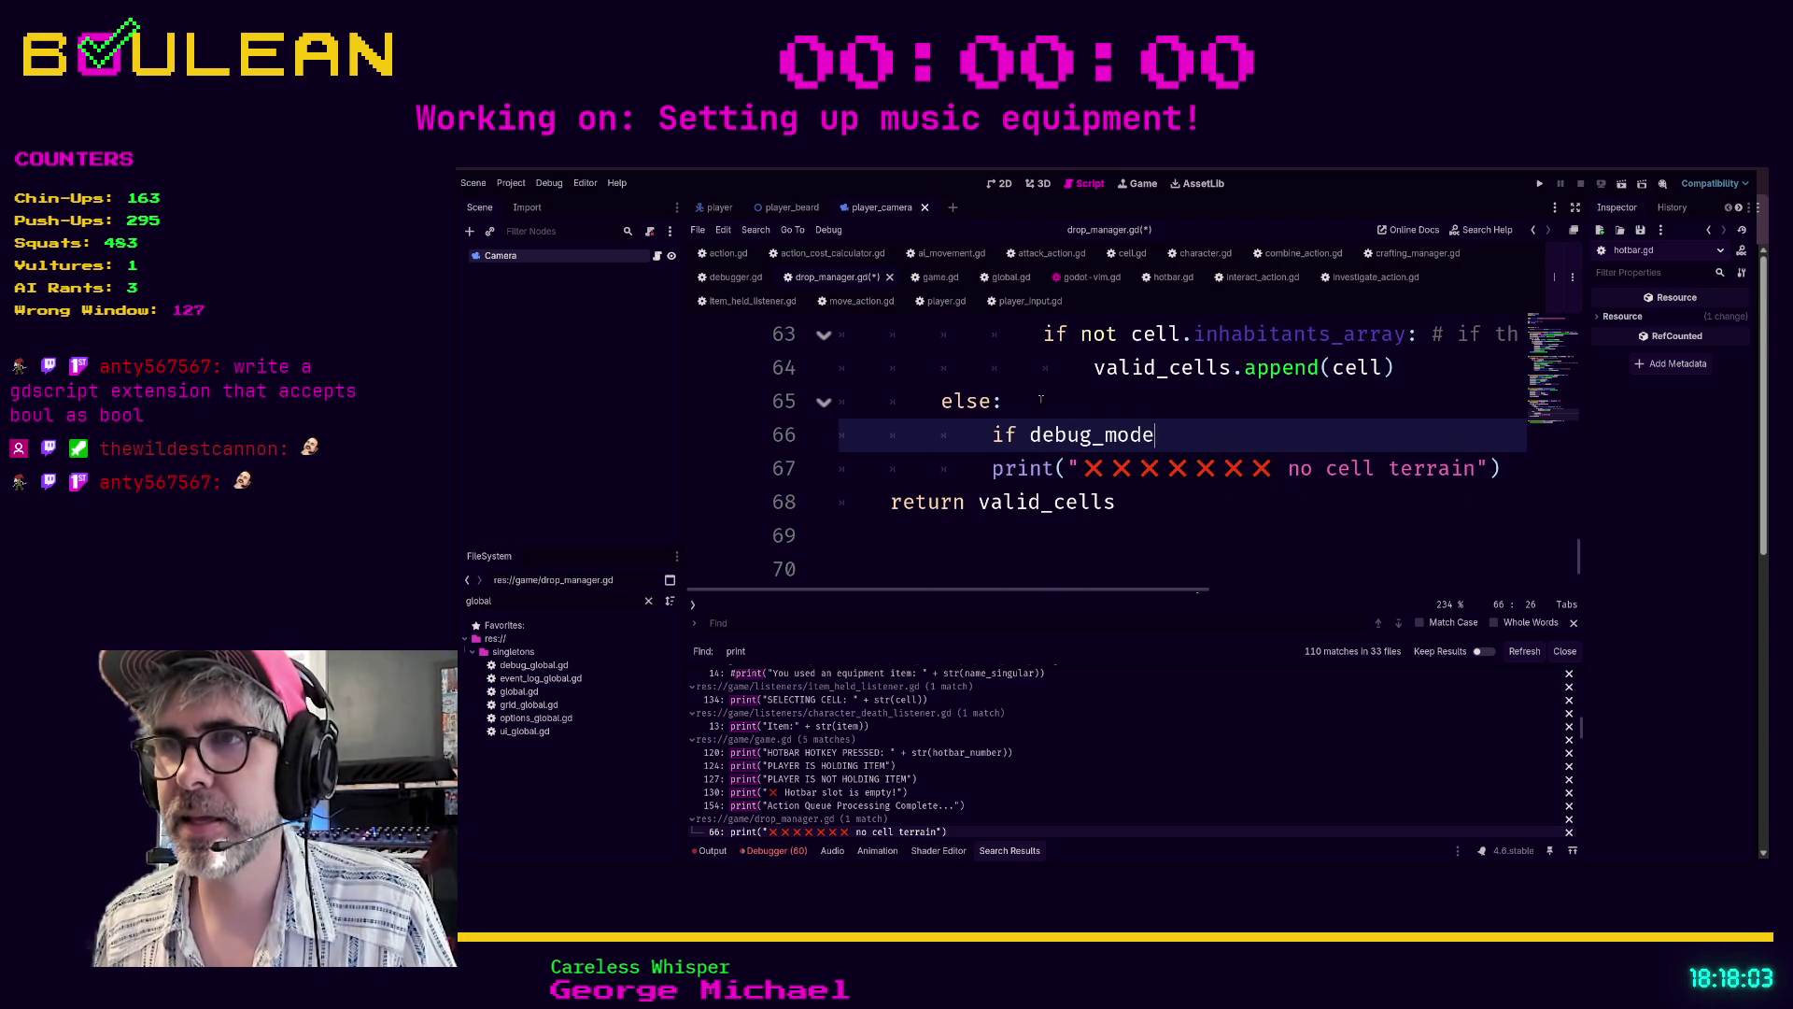
{"action": "key", "text": "Down"}
{"action": "key", "text": "Home"}
{"action": "key", "text": "Tab"}
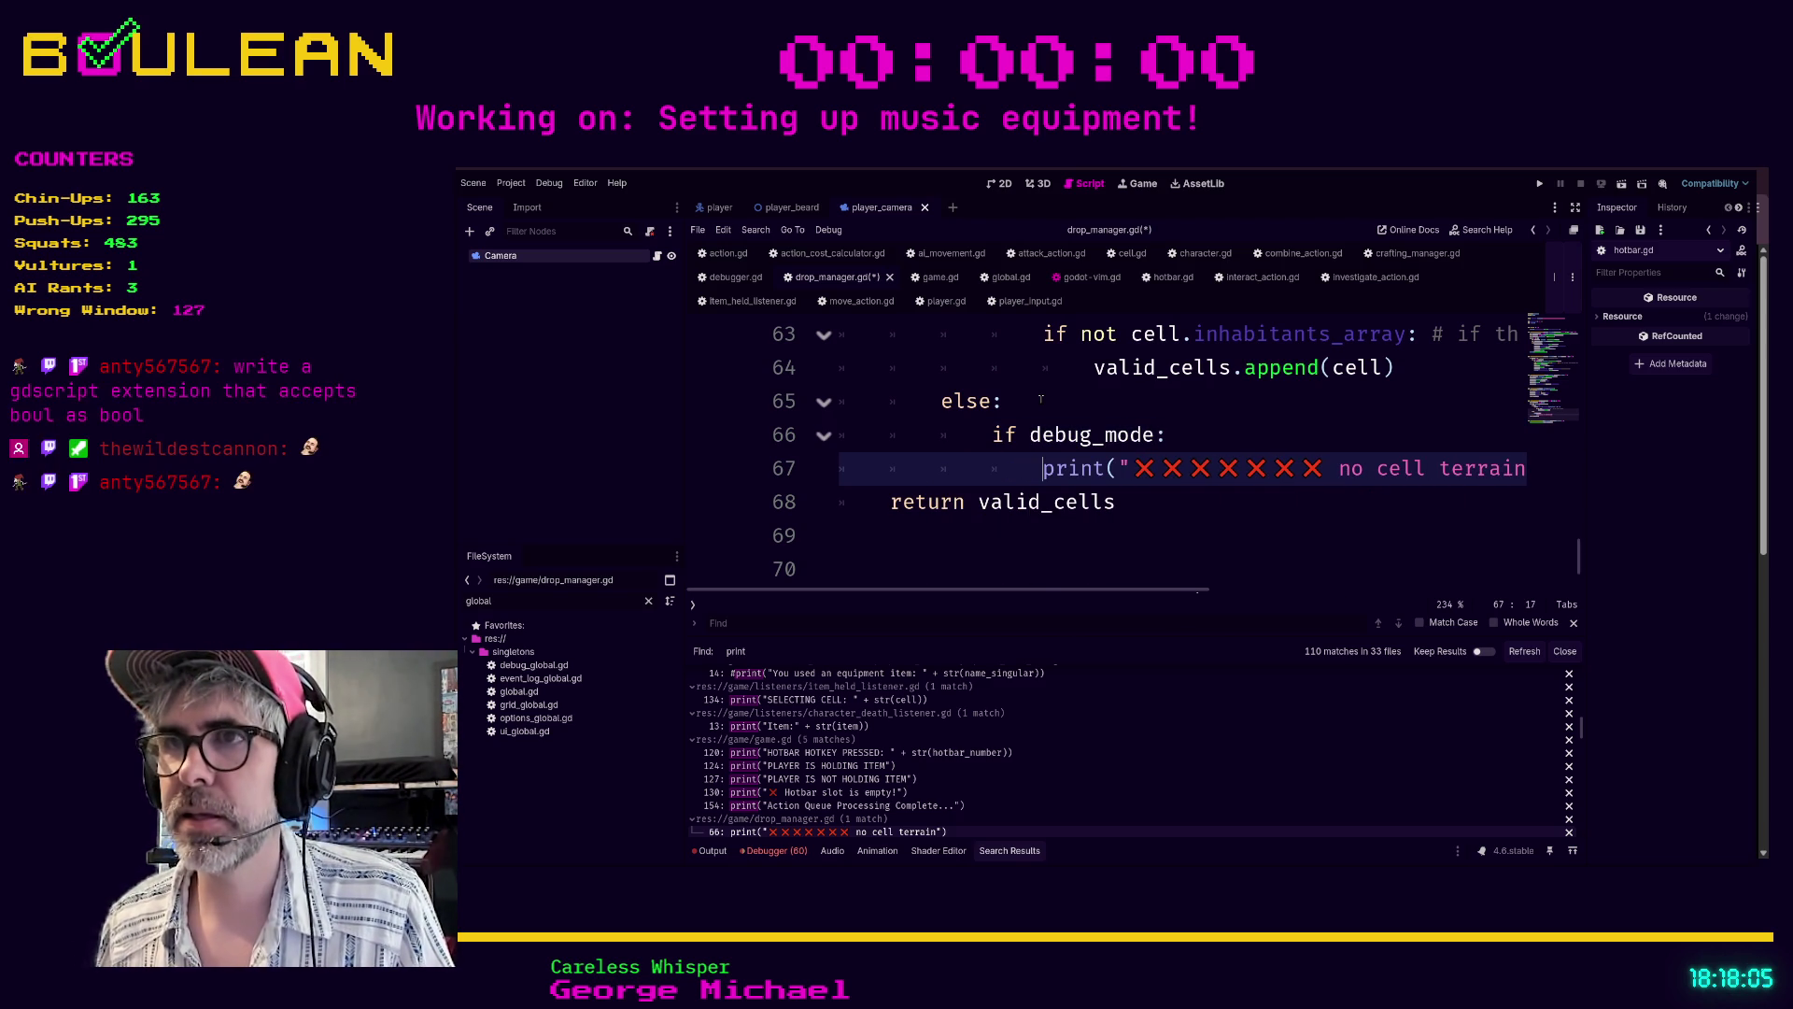
- Declare 'var debug_mode: bool = false' near the top of drop_manager.gd, followed by a blank line, and save
{"action": "scroll", "coordinate": [957, 458], "scroll_direction": "up", "scroll_amount": 20}
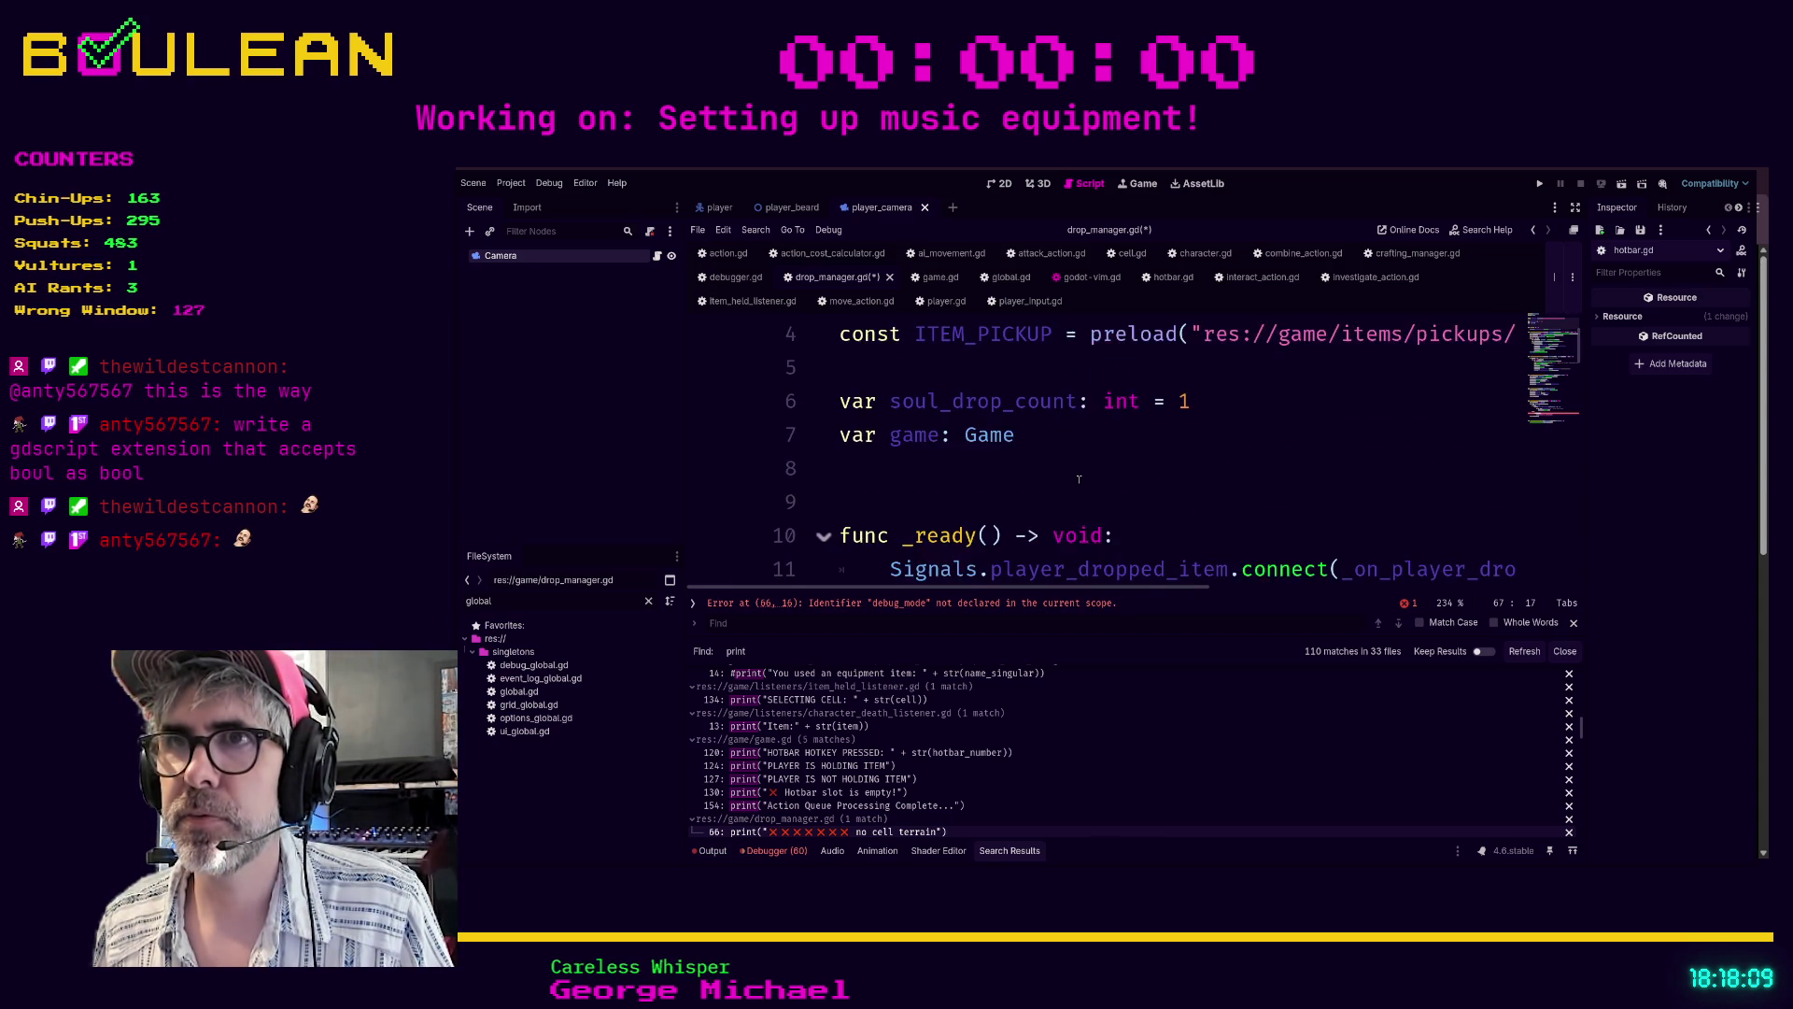
{"action": "scroll", "coordinate": [1079, 479], "scroll_direction": "up", "scroll_amount": 1}
{"action": "left_click", "coordinate": [1078, 479]}
{"action": "type", "text": "var debug_mode: bool = false"}
{"action": "key", "text": "Home"}
{"action": "key", "text": "Return"}
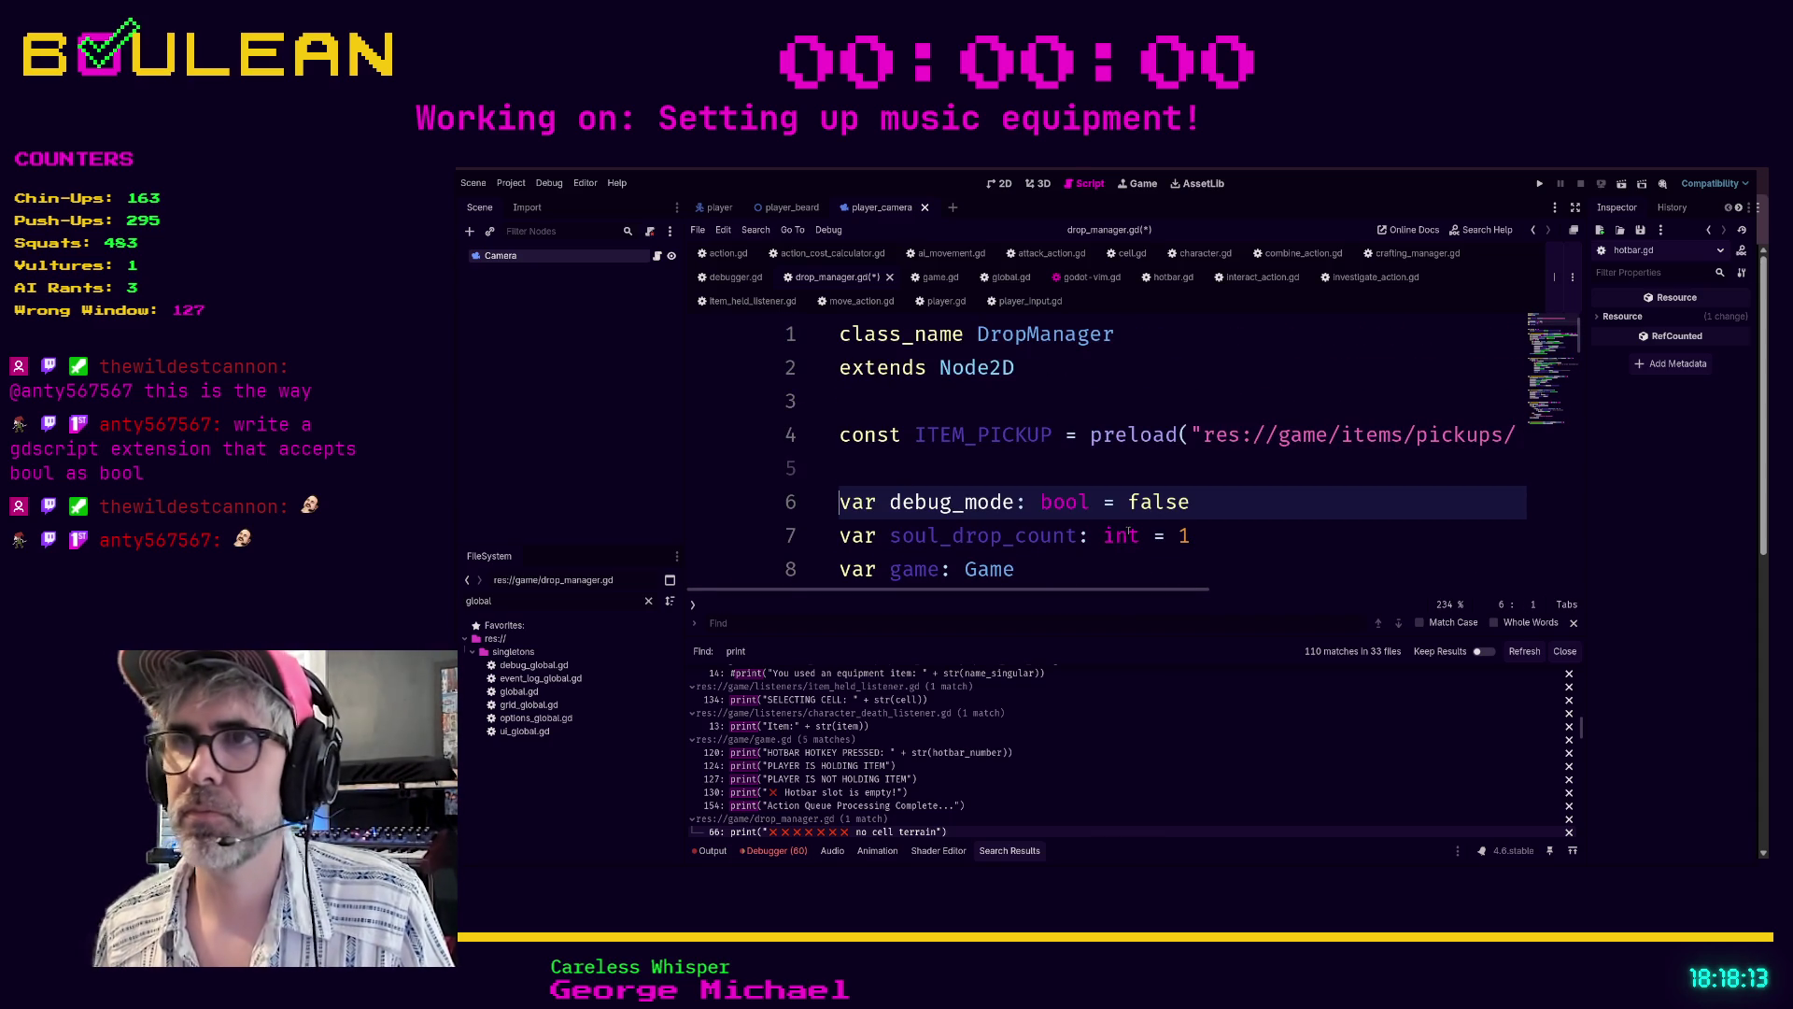
{"action": "left_click", "coordinate": [1168, 554]}
{"action": "key", "text": "ctrl+s"}
{"action": "scroll", "coordinate": [945, 752], "scroll_direction": "down", "scroll_amount": 3}
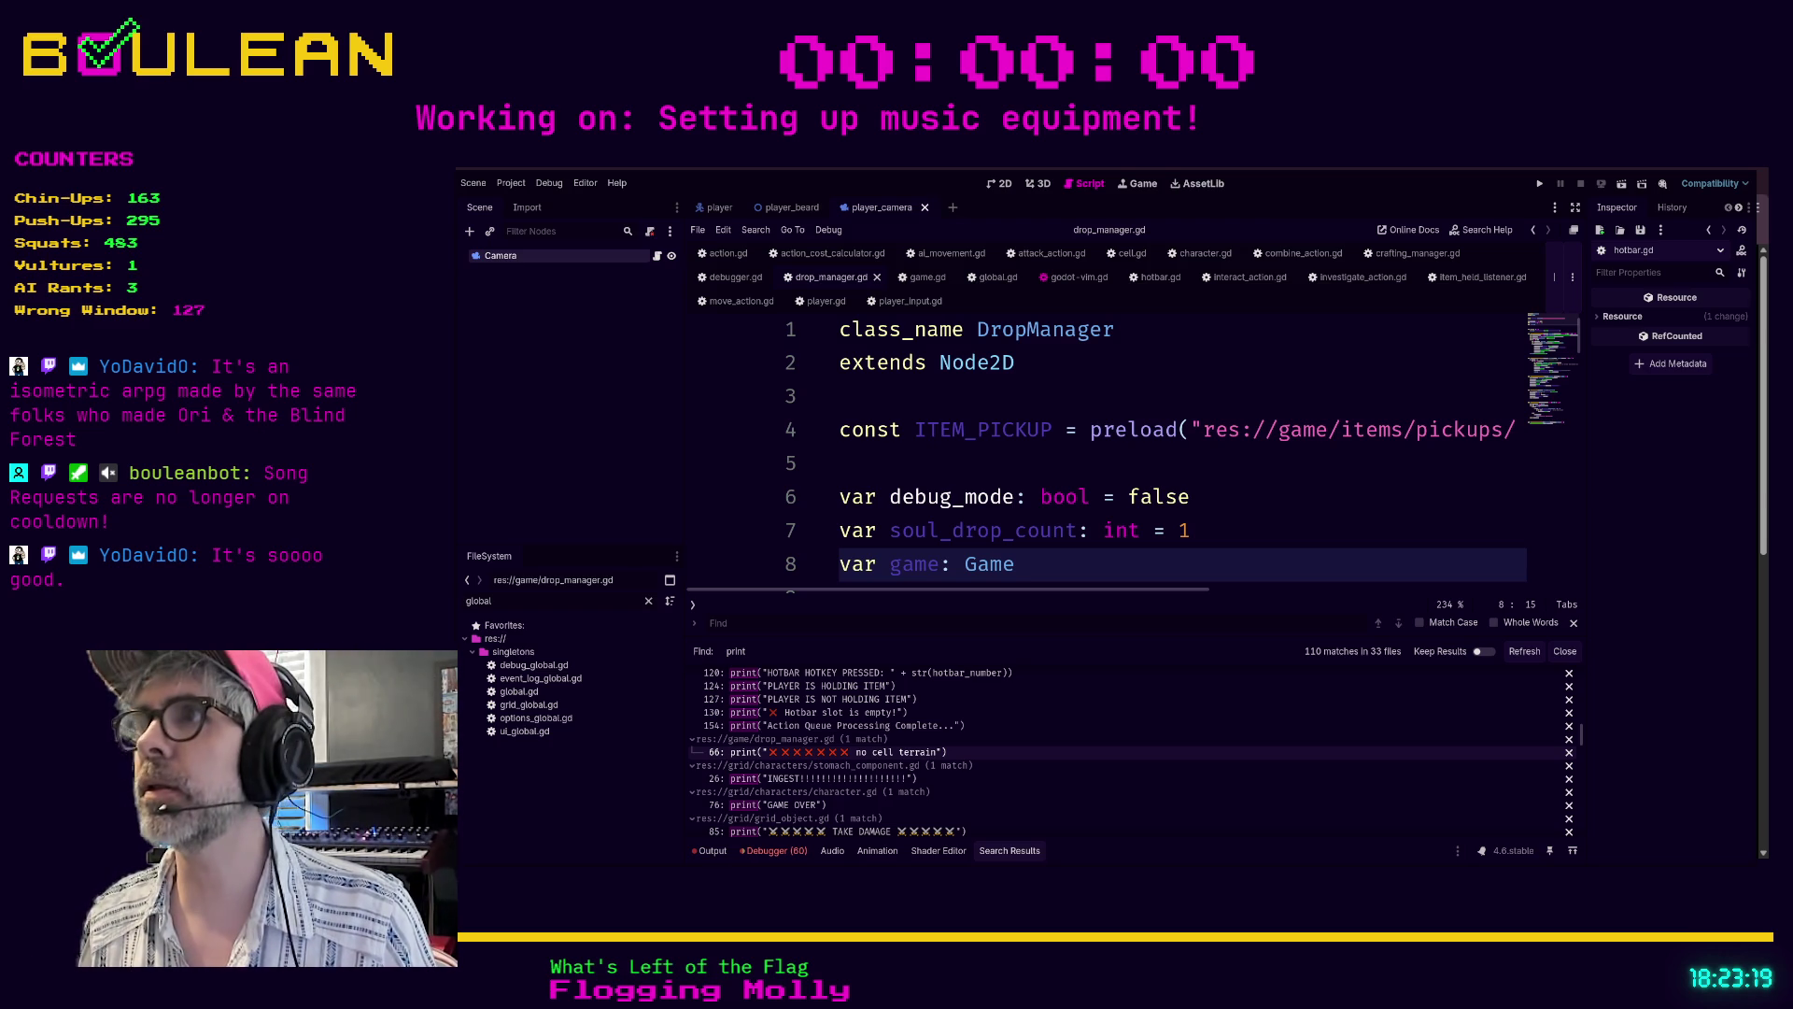
- Switch from the Godot editor to the web browser showing renoise.com
{"action": "key", "text": "alt+Tab"}
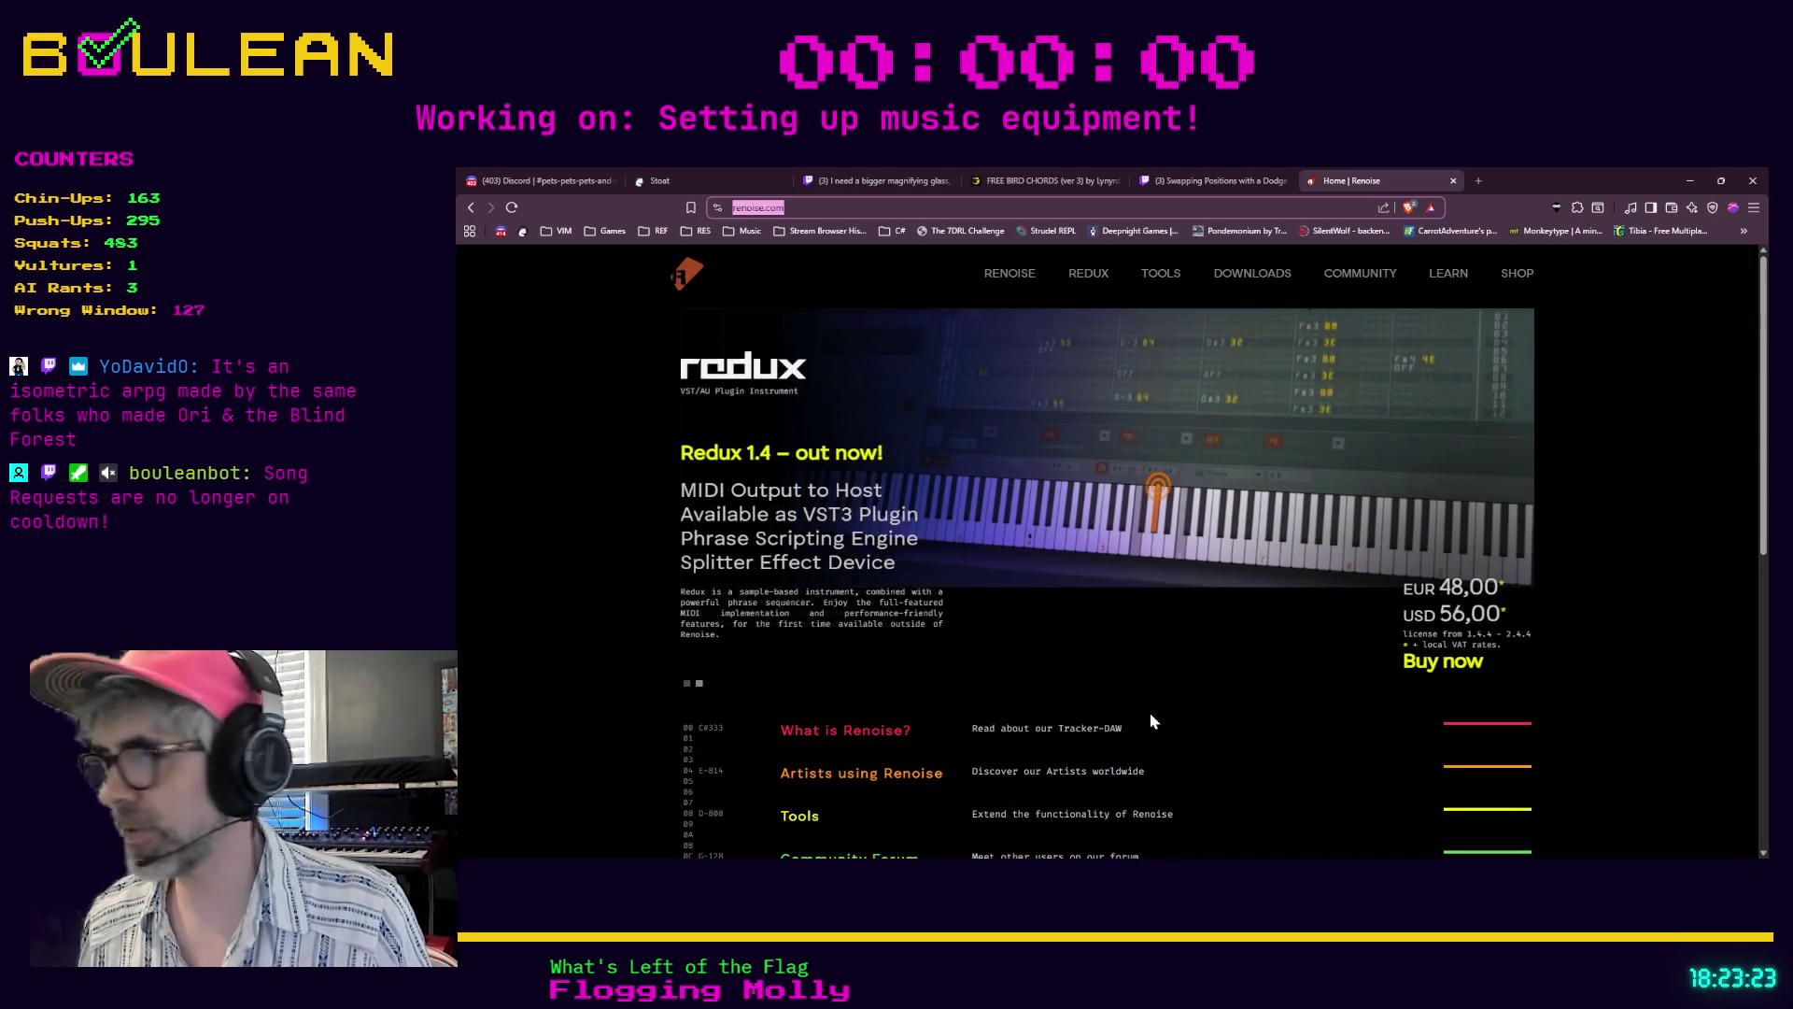
- Maximize the browser, search 'no rest for the wicked' in a new tab, and open its Steam listing
{"action": "key", "text": "super+Up"}
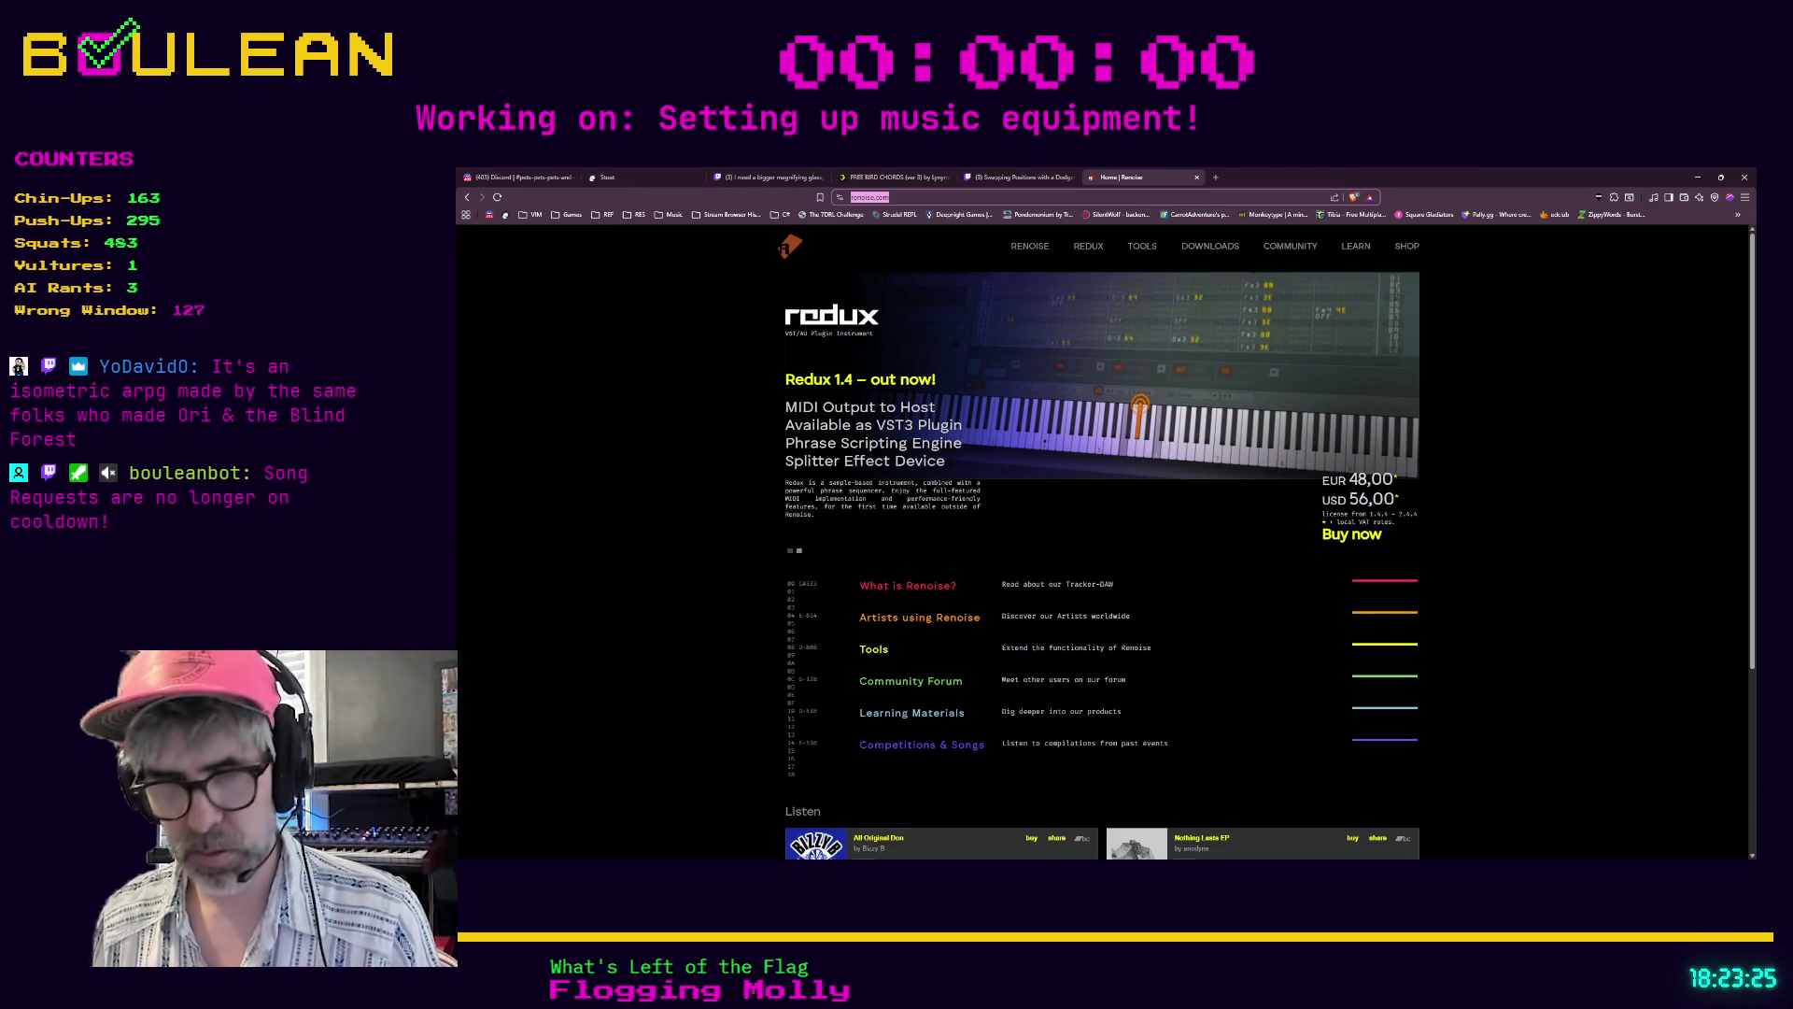
{"action": "key", "text": "ctrl+t"}
{"action": "type", "text": "no rest for the w"}
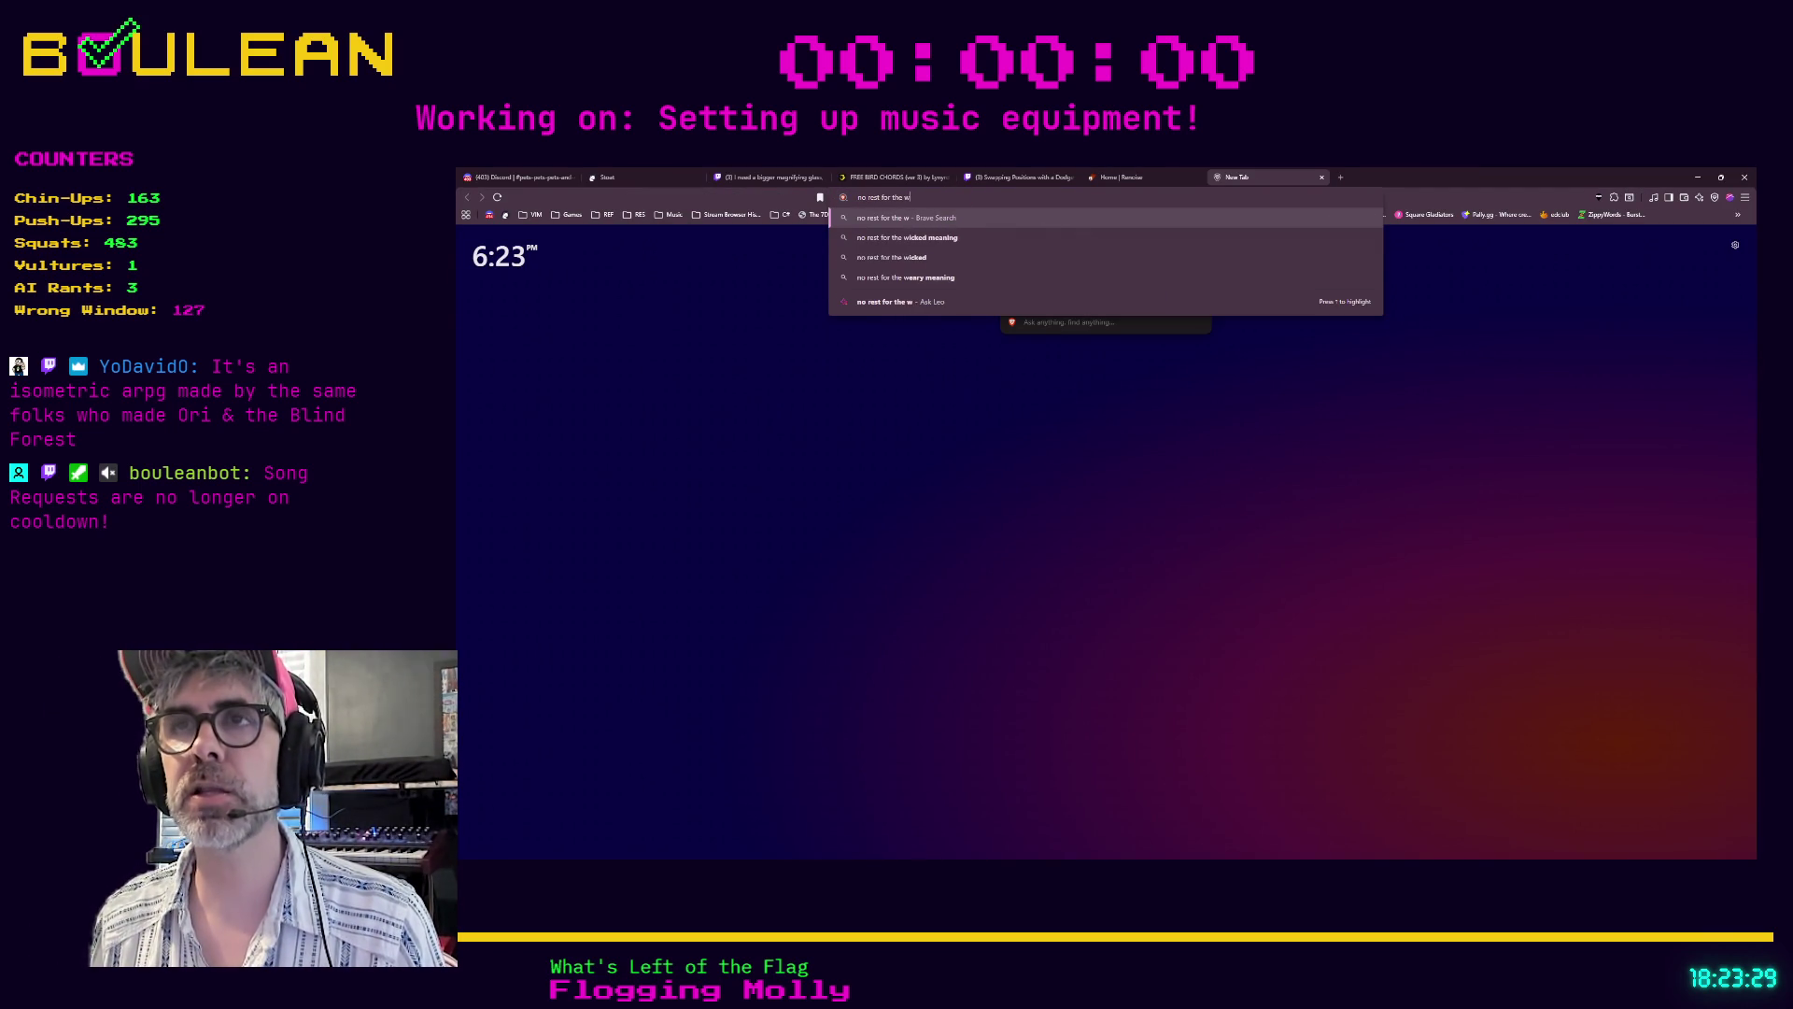
{"action": "type", "text": "icked"}
{"action": "key", "text": "Return"}
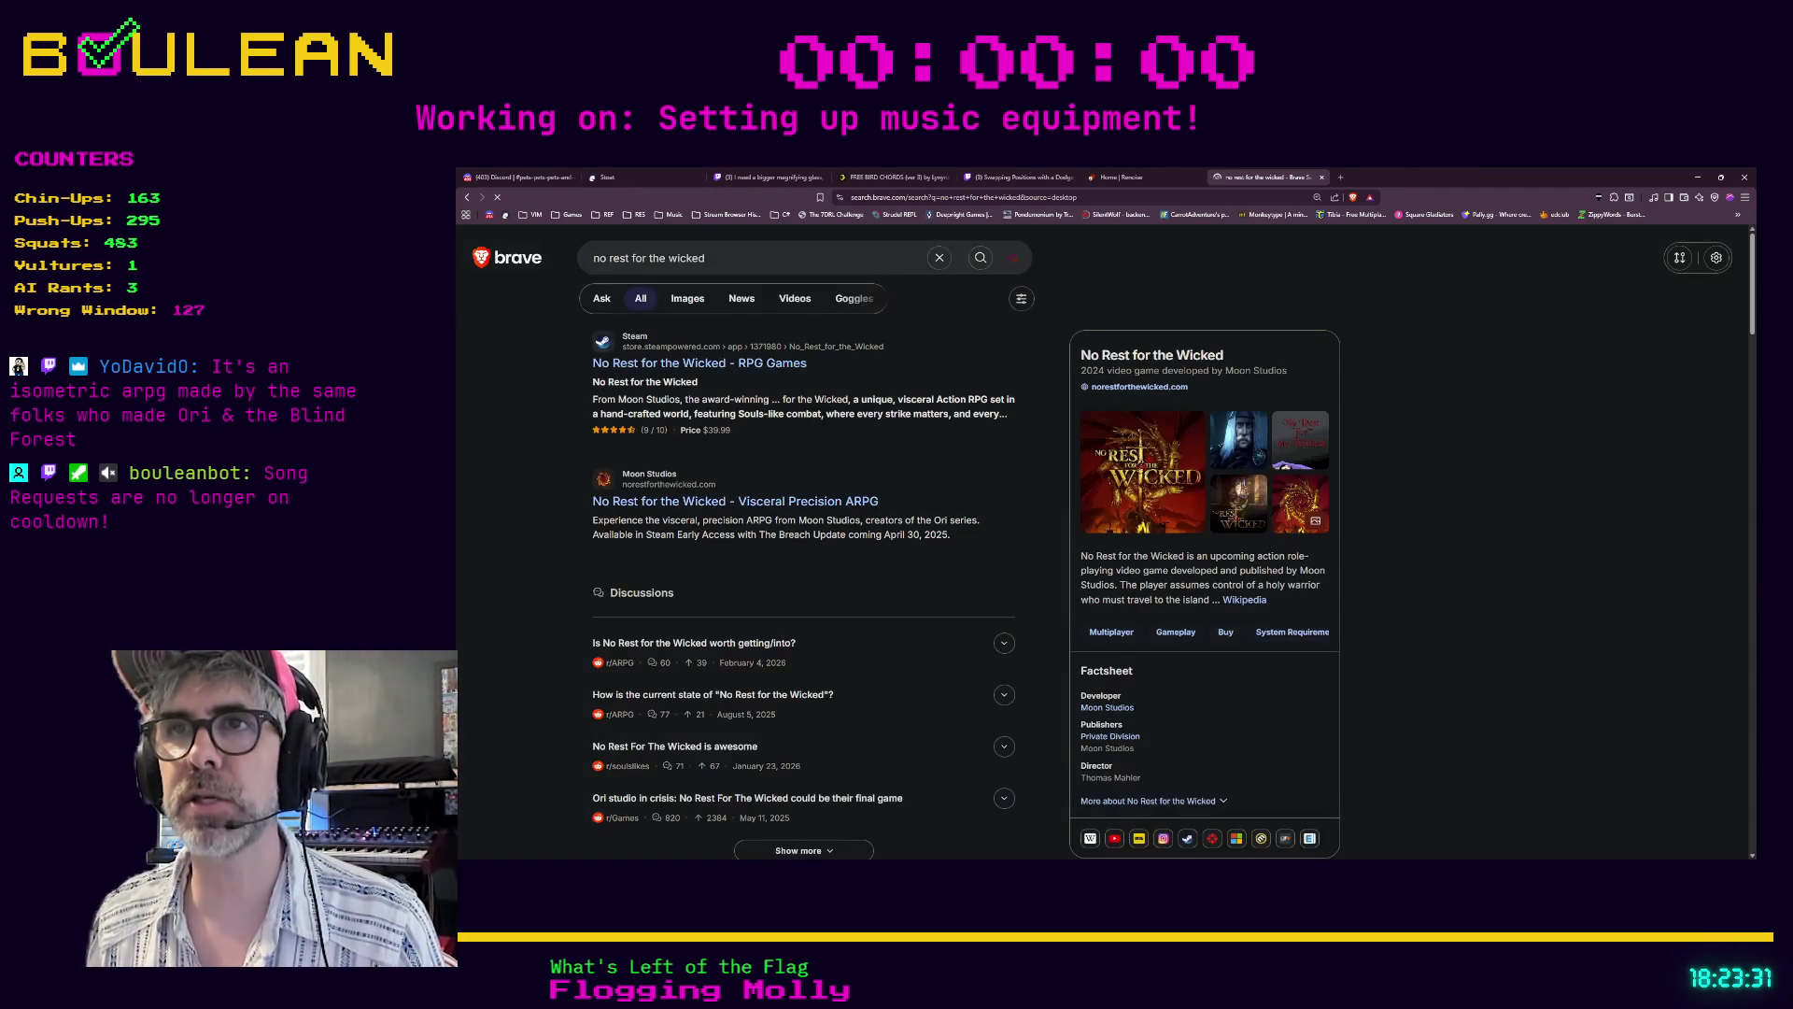
{"action": "left_click", "coordinate": [721, 364]}
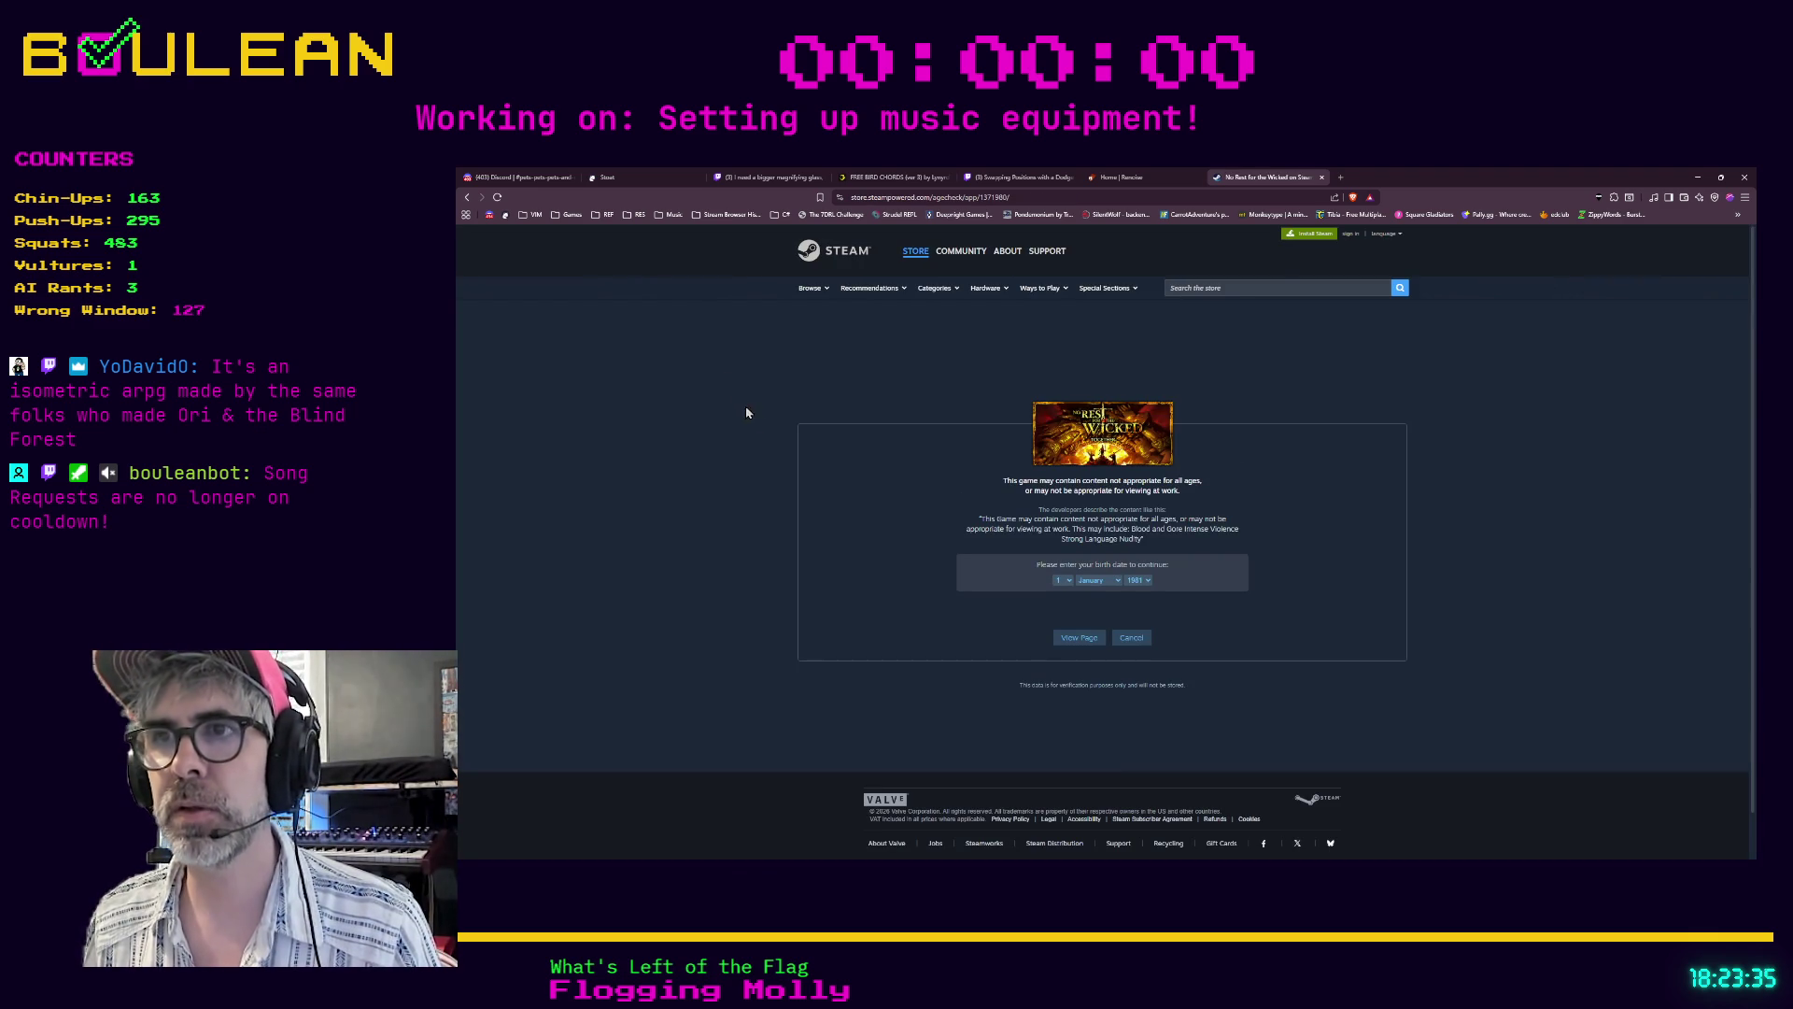
- Pass the age check and page through the game's screenshots in the enlarged viewer
{"action": "left_click", "coordinate": [1076, 638]}
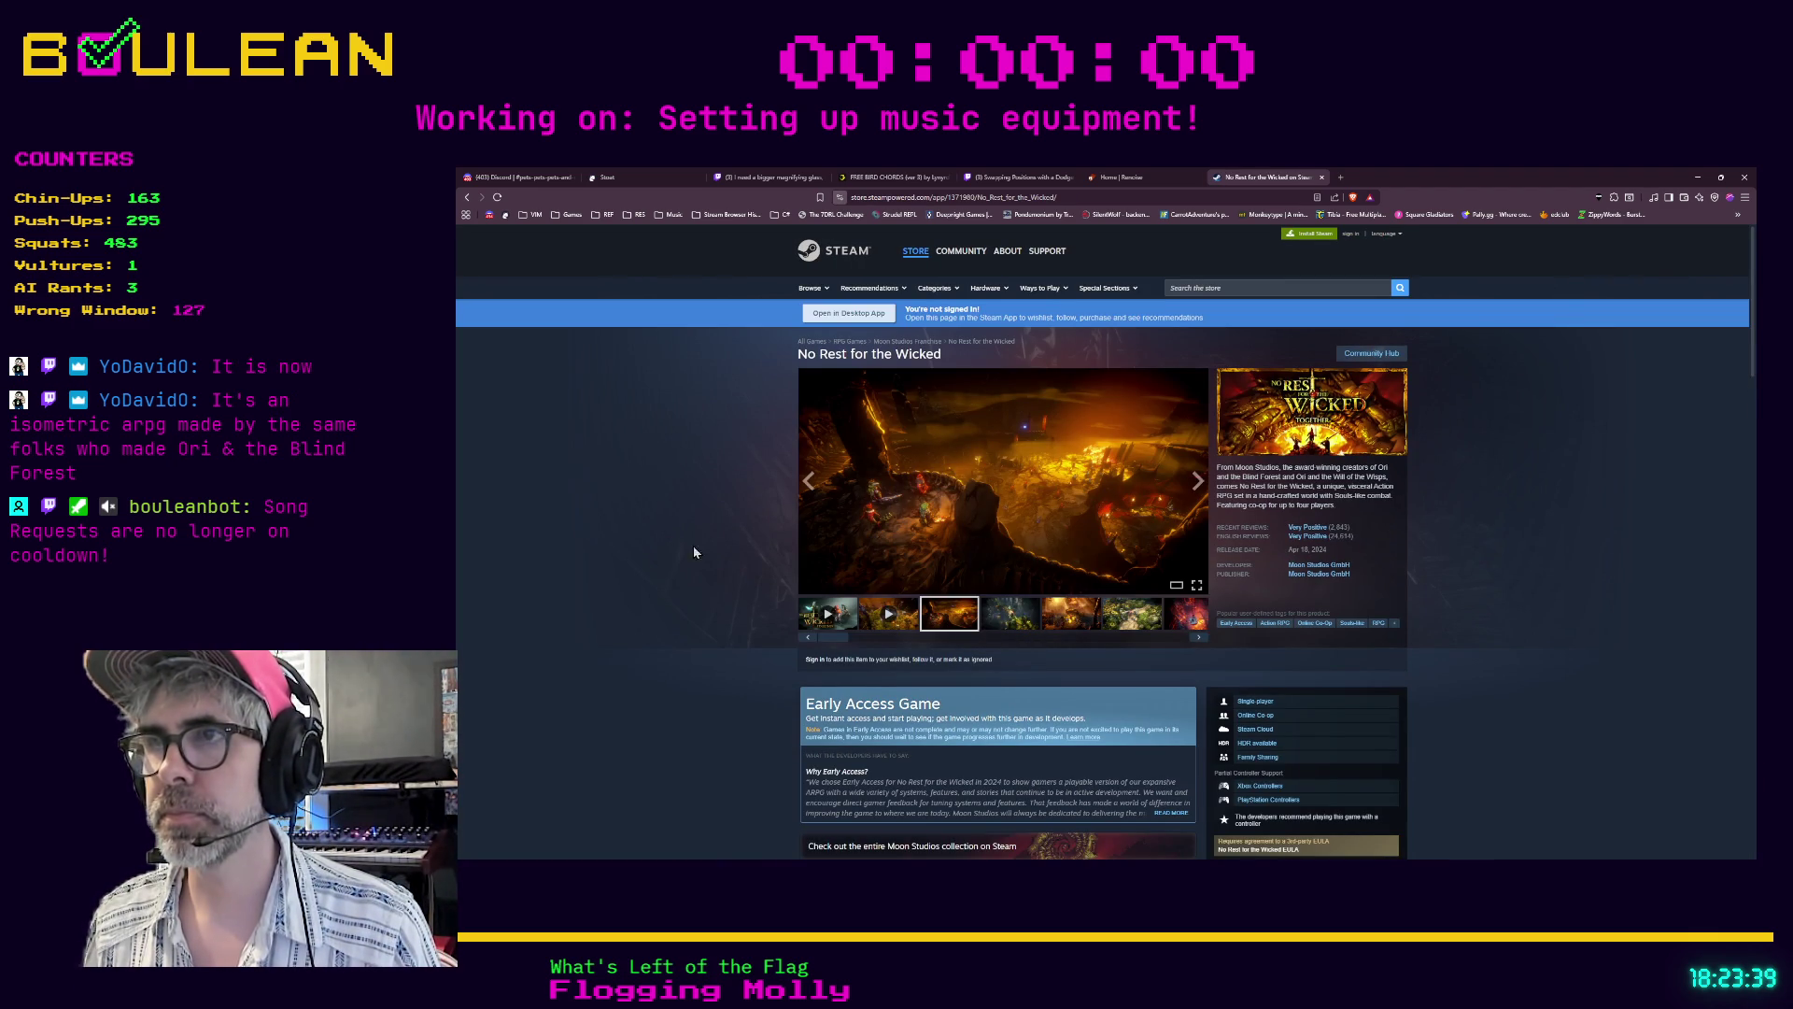
{"action": "left_click", "coordinate": [998, 616]}
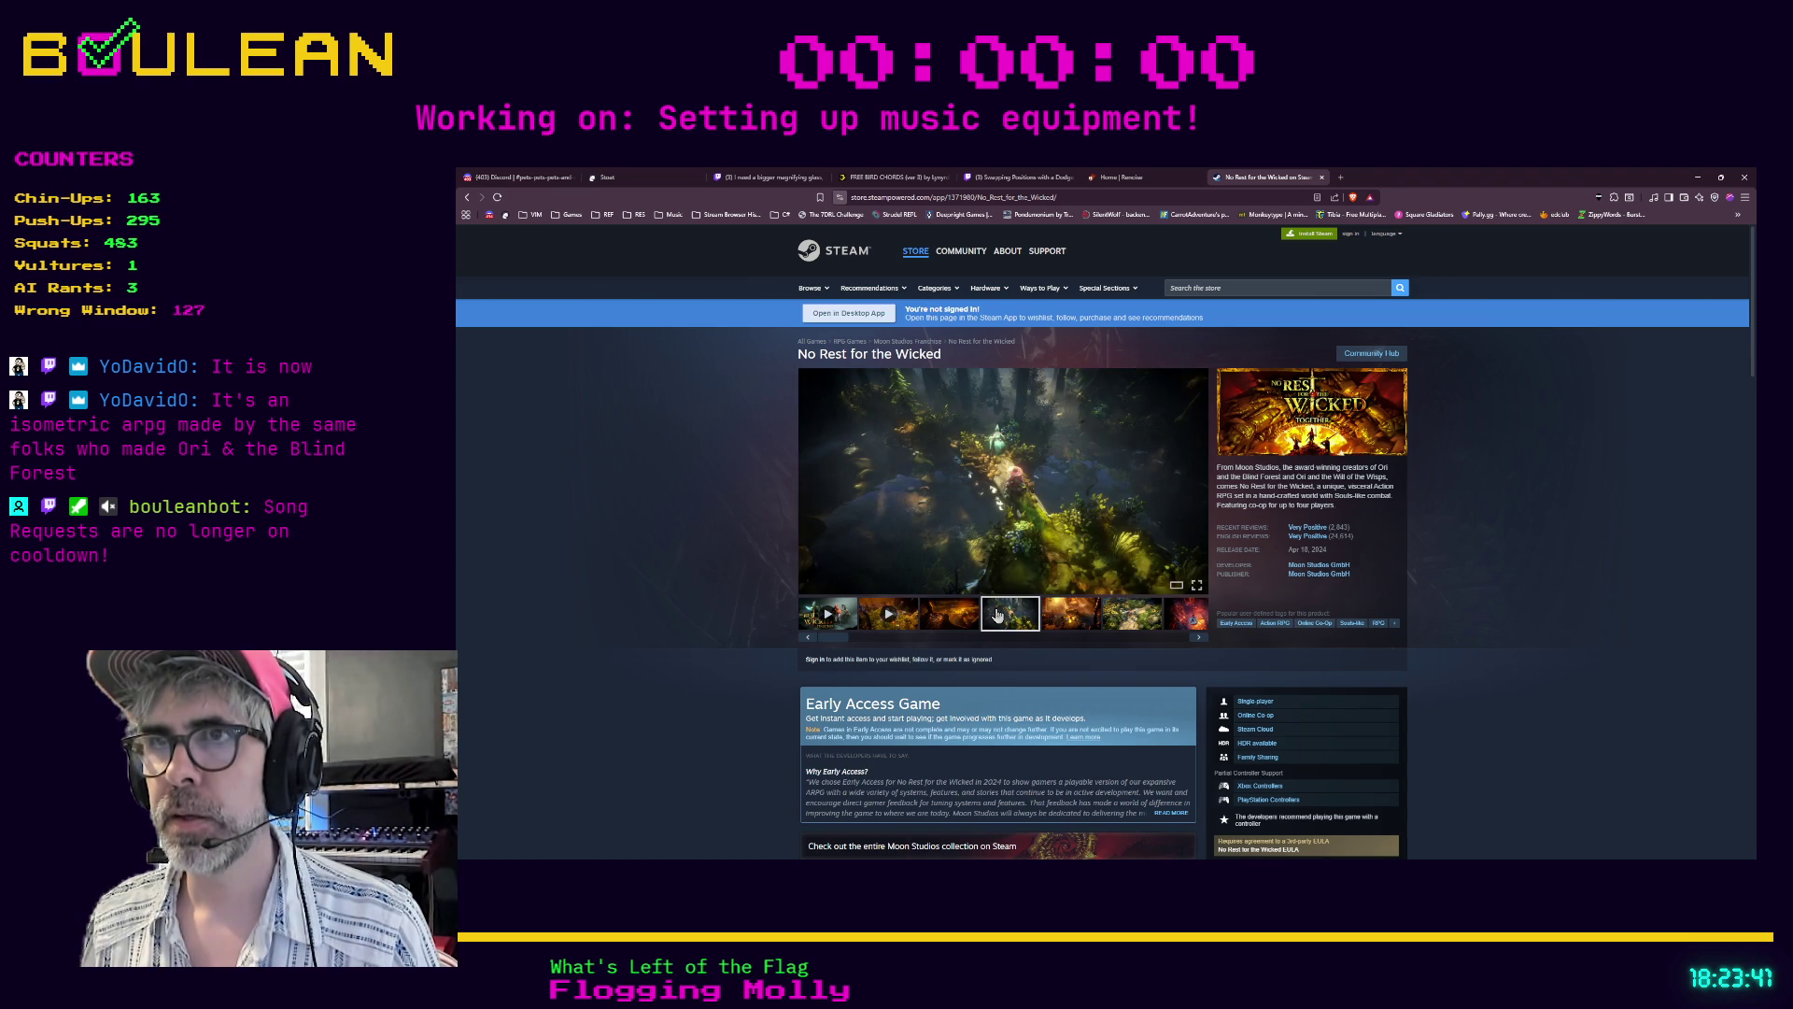
{"action": "left_click", "coordinate": [1018, 537]}
{"action": "left_click", "coordinate": [1605, 546]}
{"action": "left_click", "coordinate": [1604, 549]}
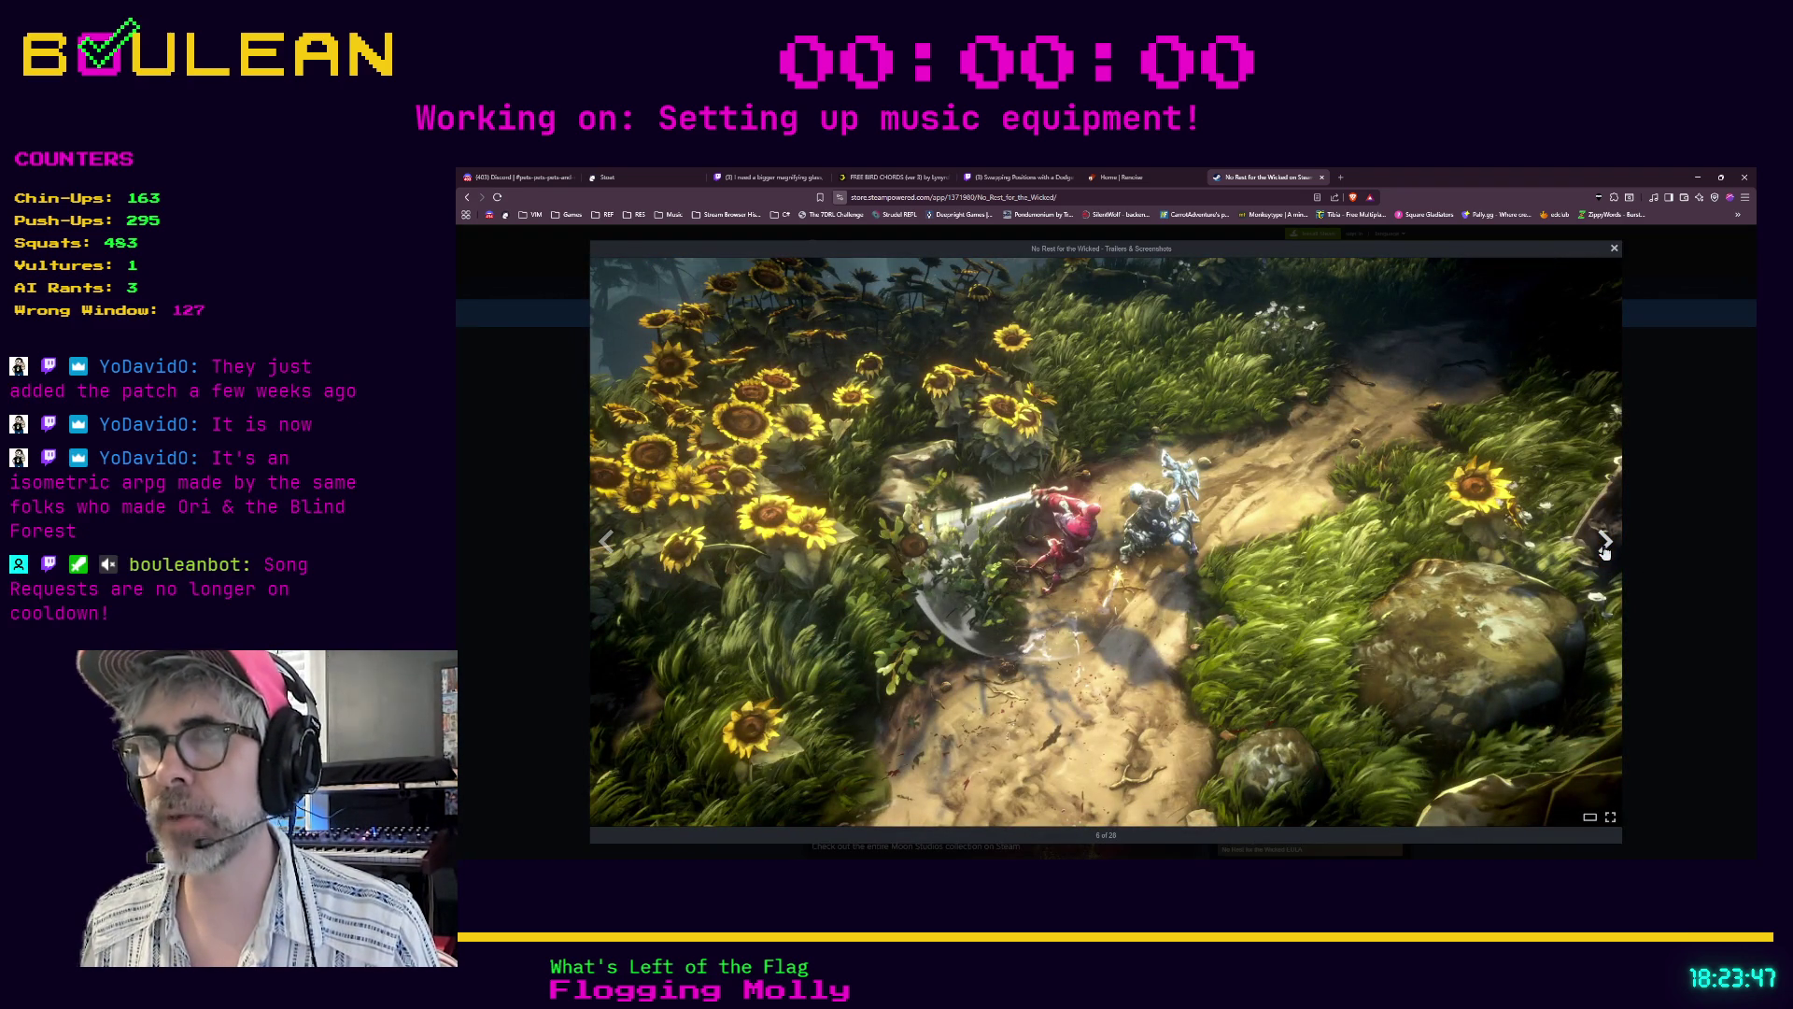
{"action": "left_click", "coordinate": [1605, 549]}
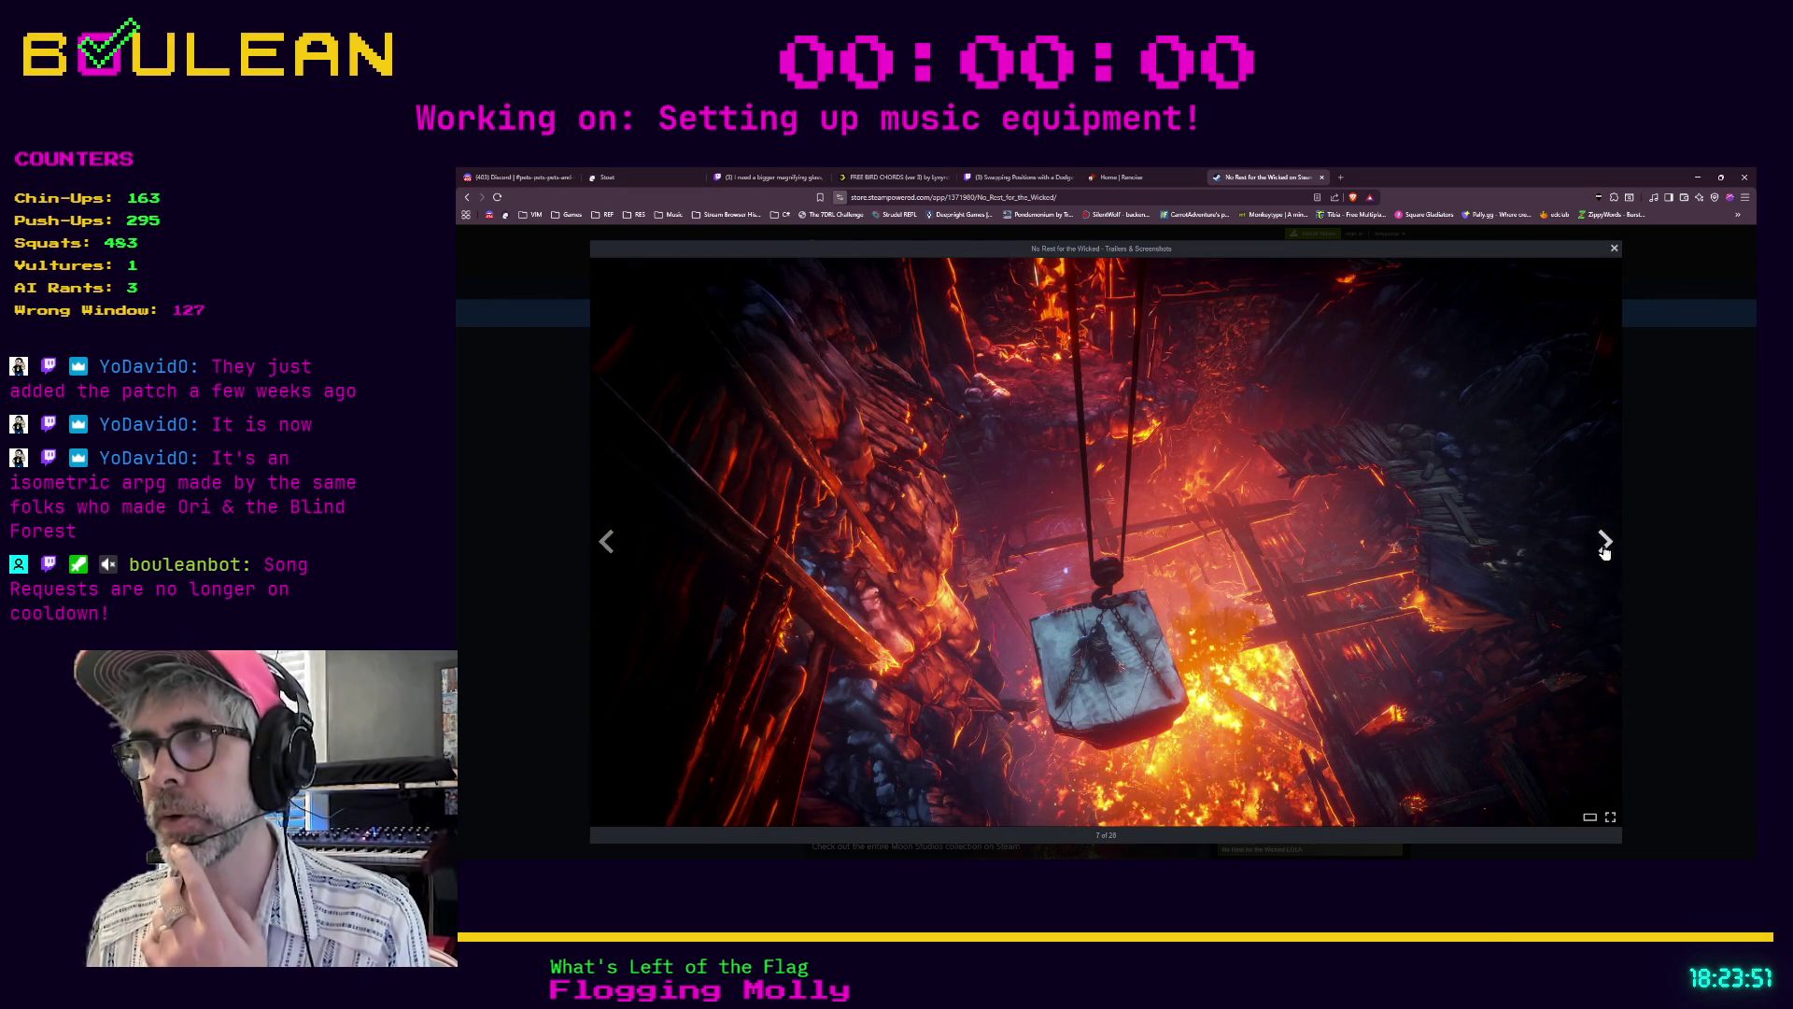
{"action": "left_click", "coordinate": [1604, 549]}
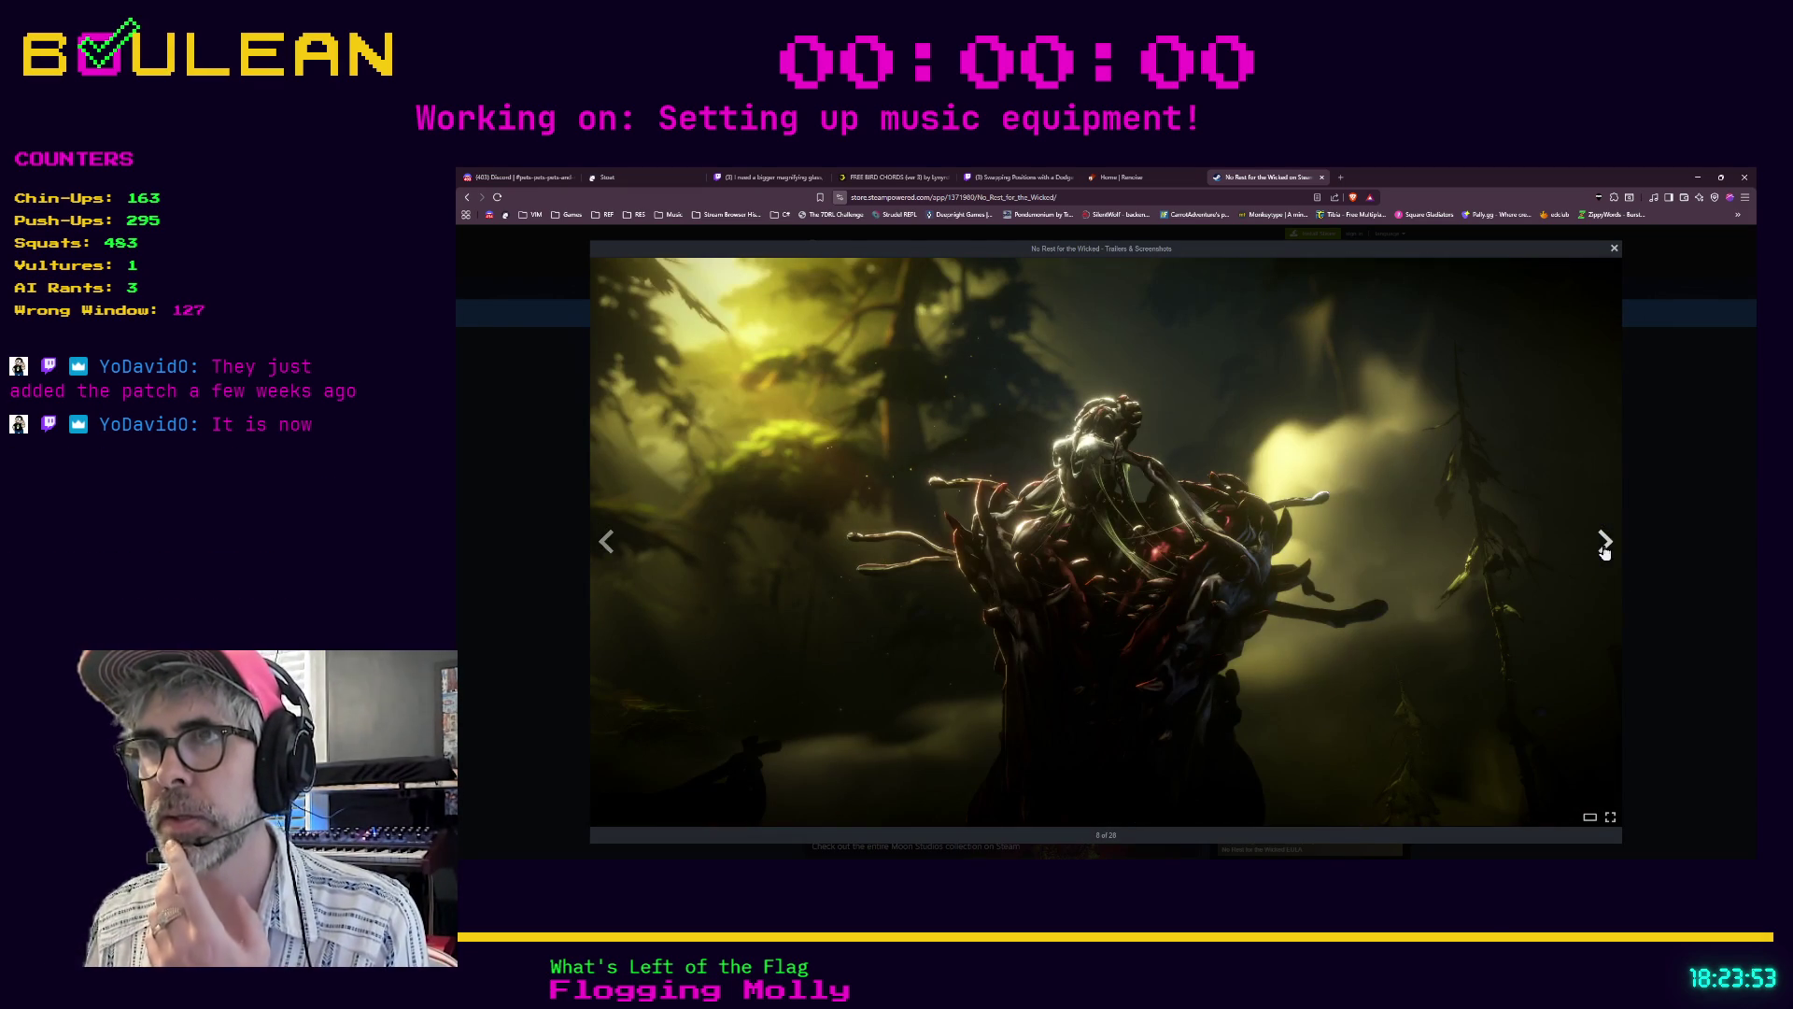
{"action": "left_click", "coordinate": [1686, 553]}
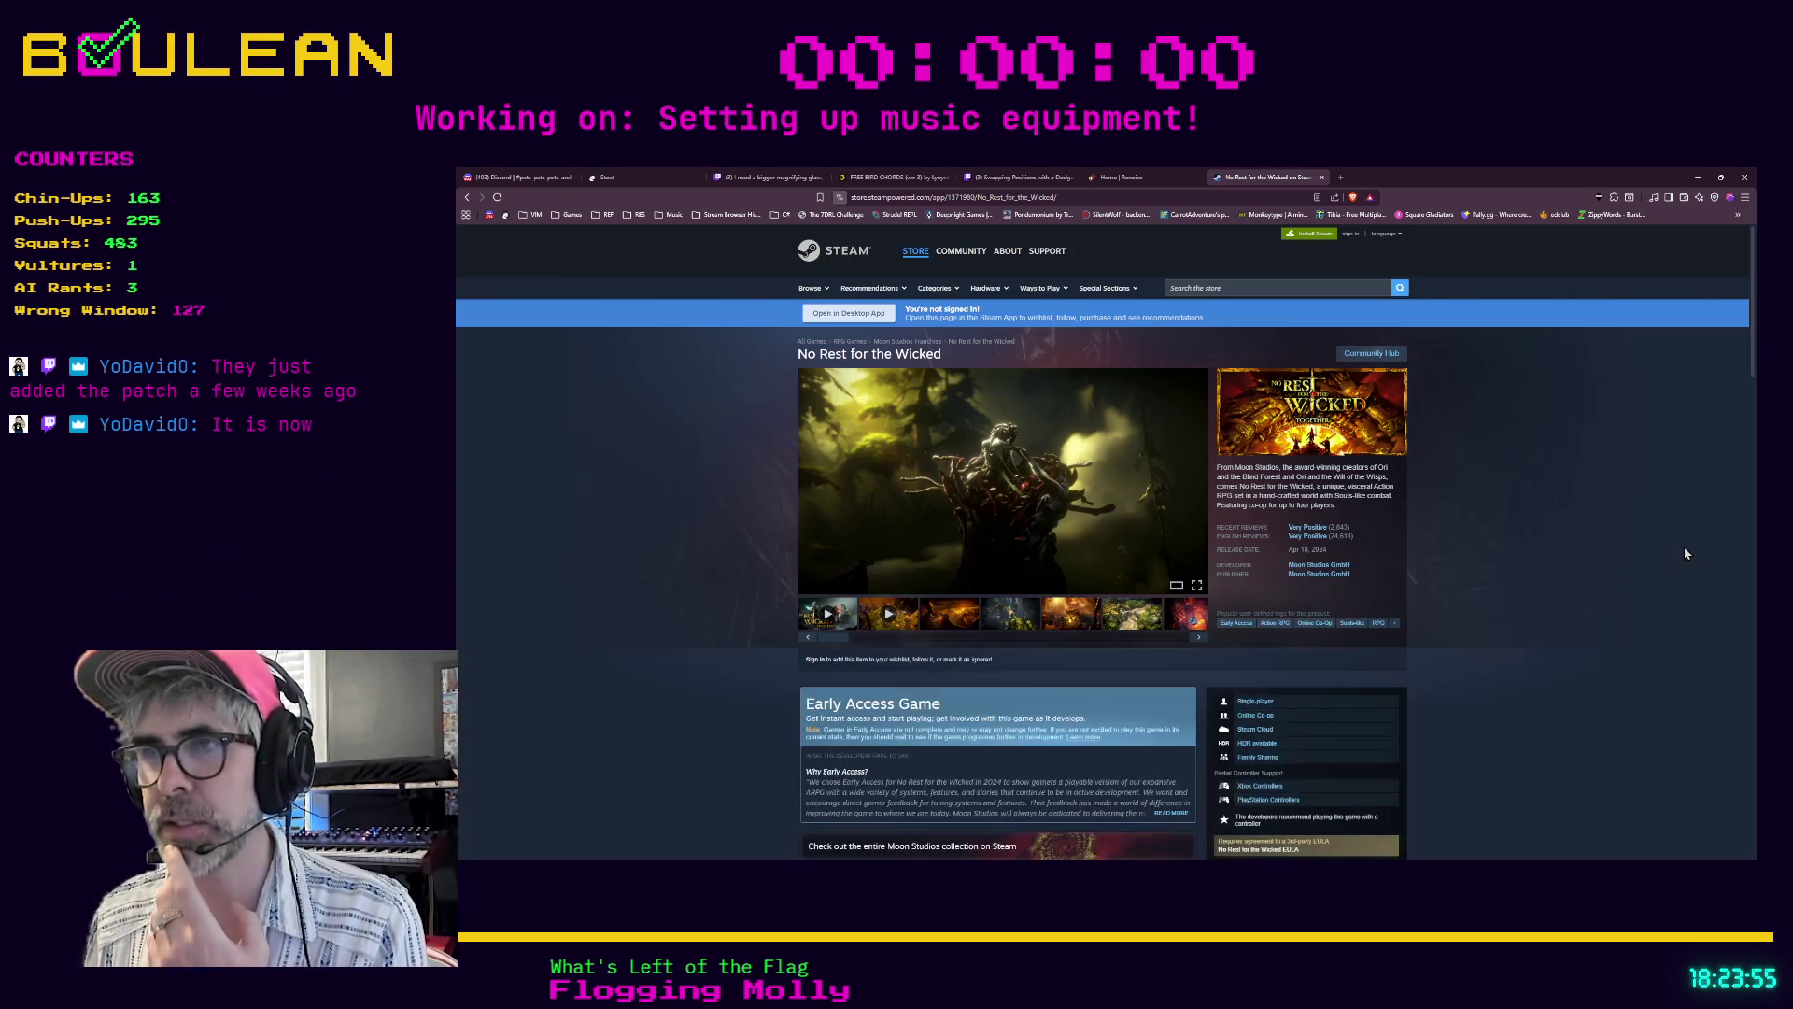
- Scroll through the store page details, including the $39.99 price, then hide the browser window
{"action": "scroll", "coordinate": [1637, 549], "scroll_direction": "down", "scroll_amount": 3}
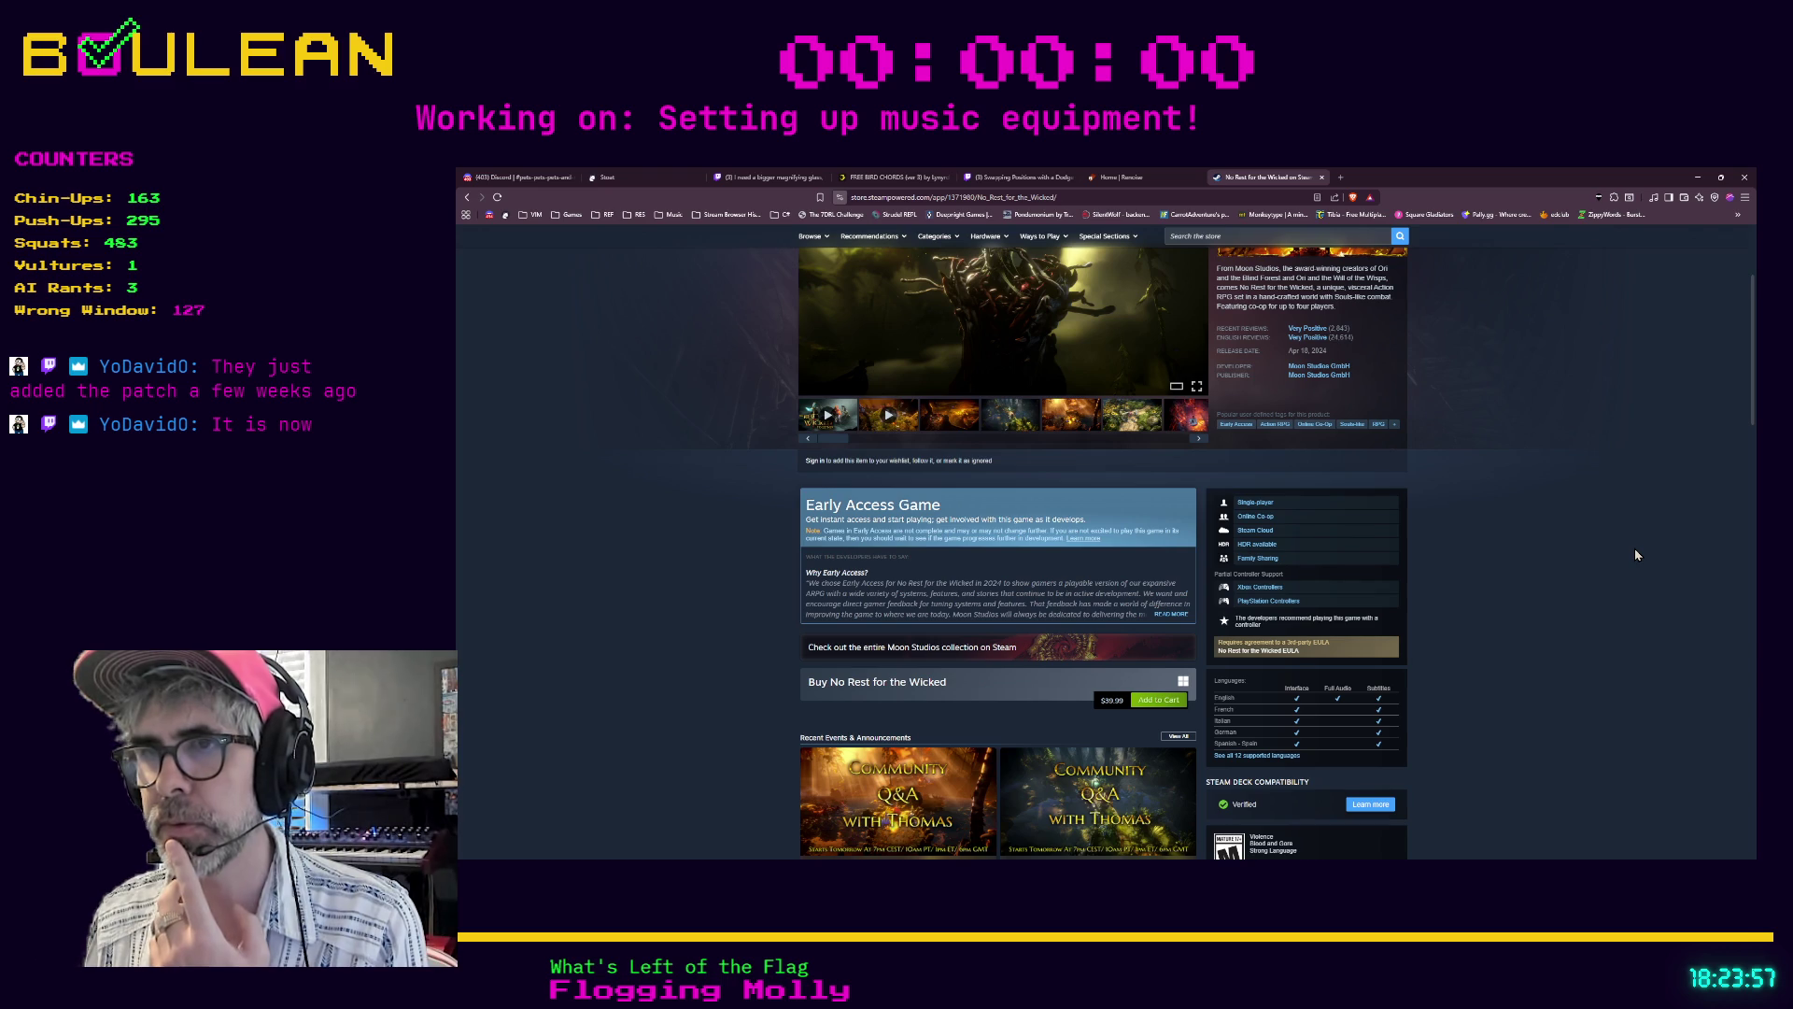
{"action": "scroll", "coordinate": [1636, 555], "scroll_direction": "up", "scroll_amount": 2}
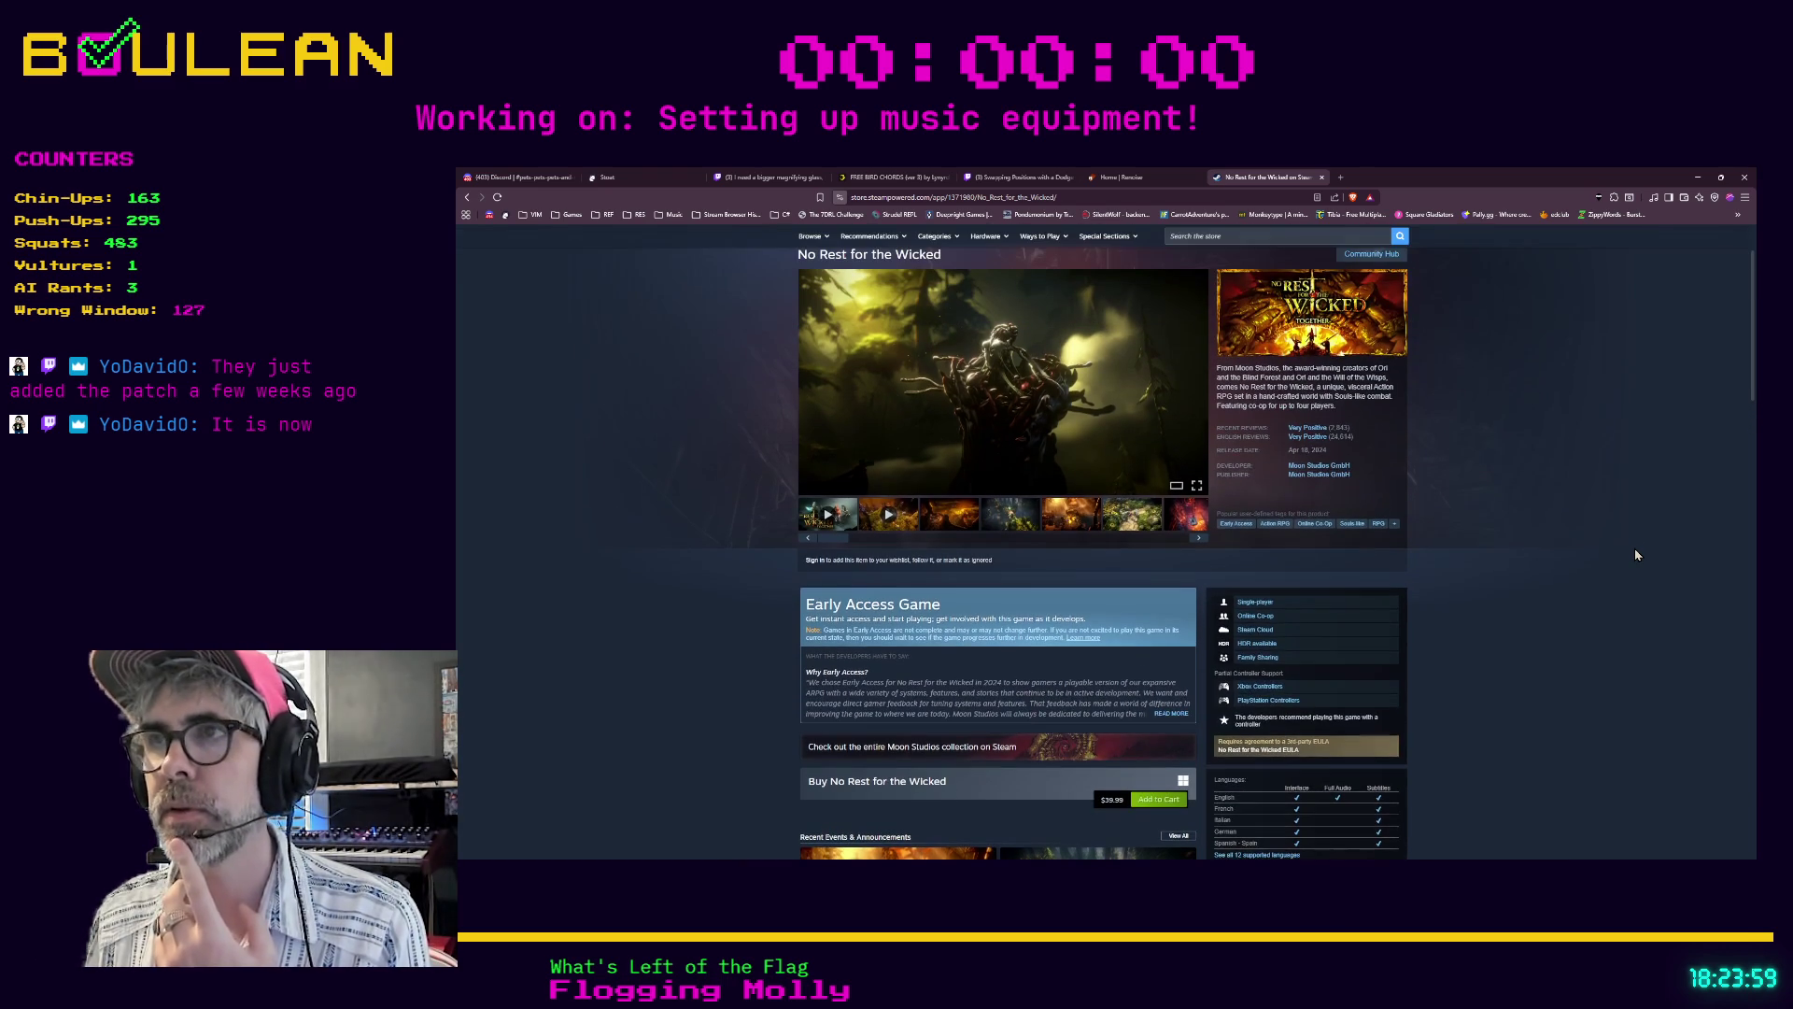
{"action": "scroll", "coordinate": [1636, 555], "scroll_direction": "up", "scroll_amount": 1}
{"action": "scroll", "coordinate": [1636, 554], "scroll_direction": "up", "scroll_amount": 1}
{"action": "scroll", "coordinate": [1625, 525], "scroll_direction": "down", "scroll_amount": 4}
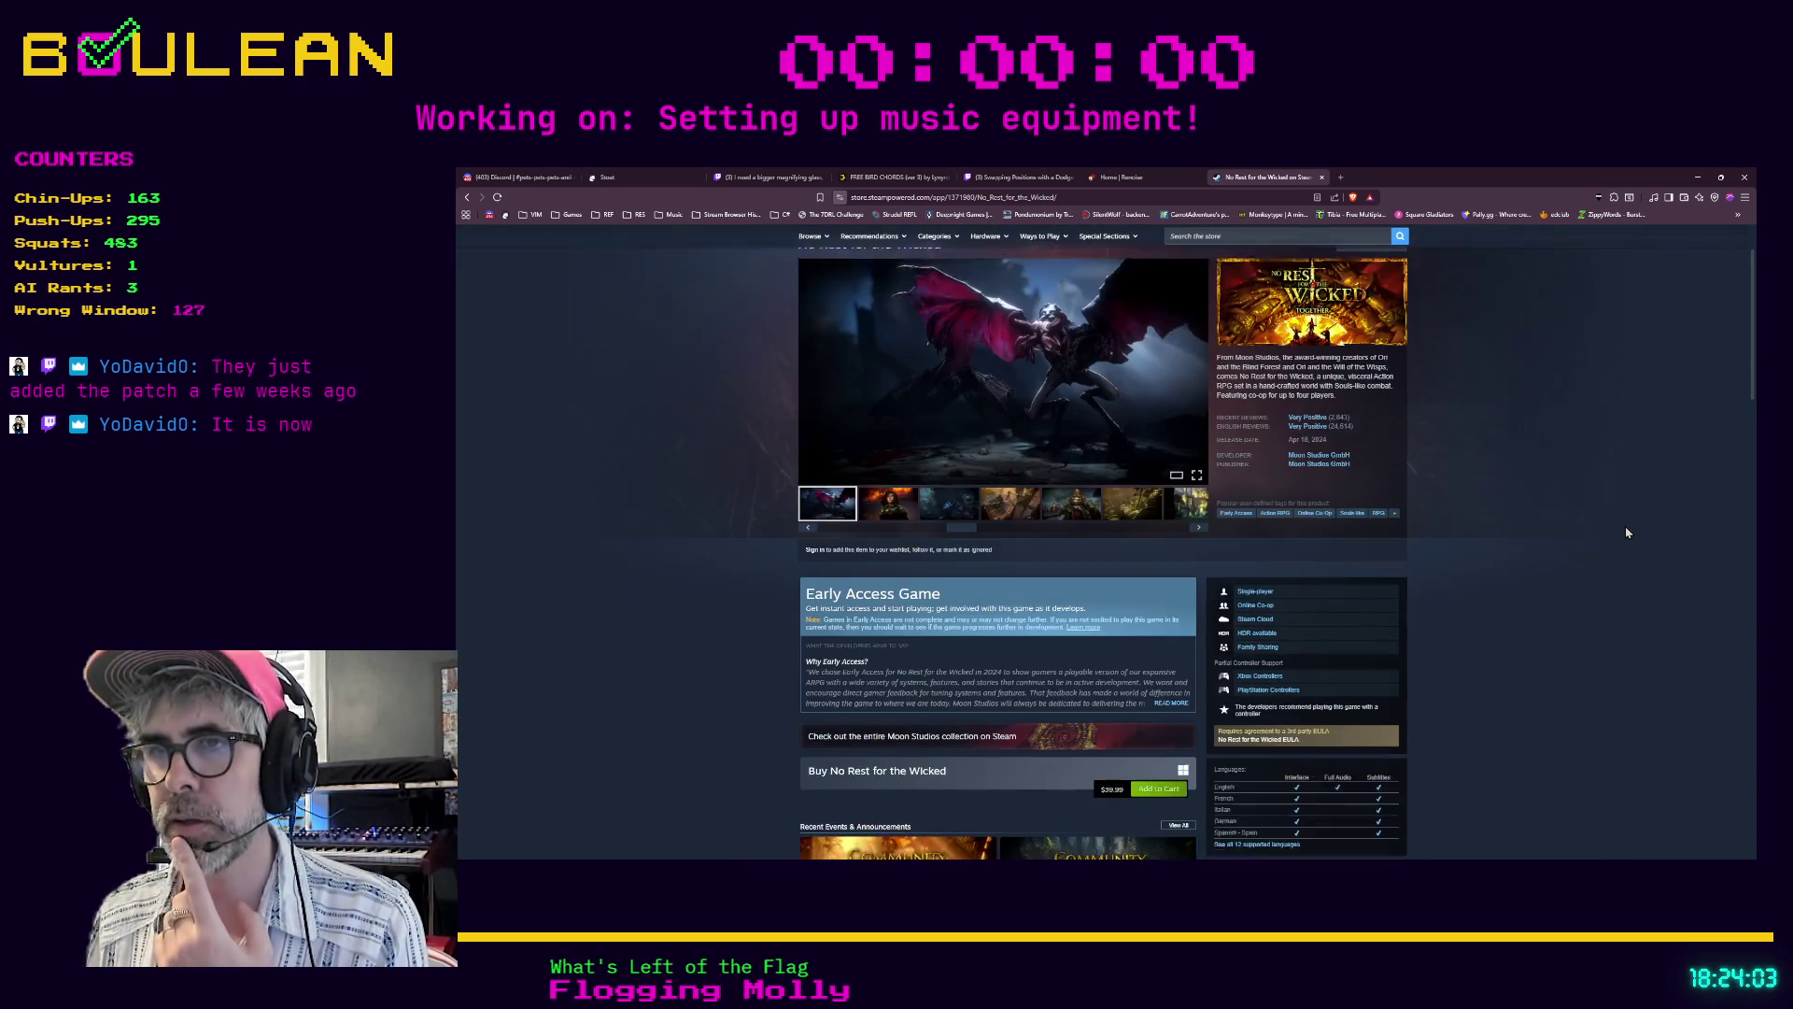
{"action": "scroll", "coordinate": [1622, 536], "scroll_direction": "down", "scroll_amount": 4}
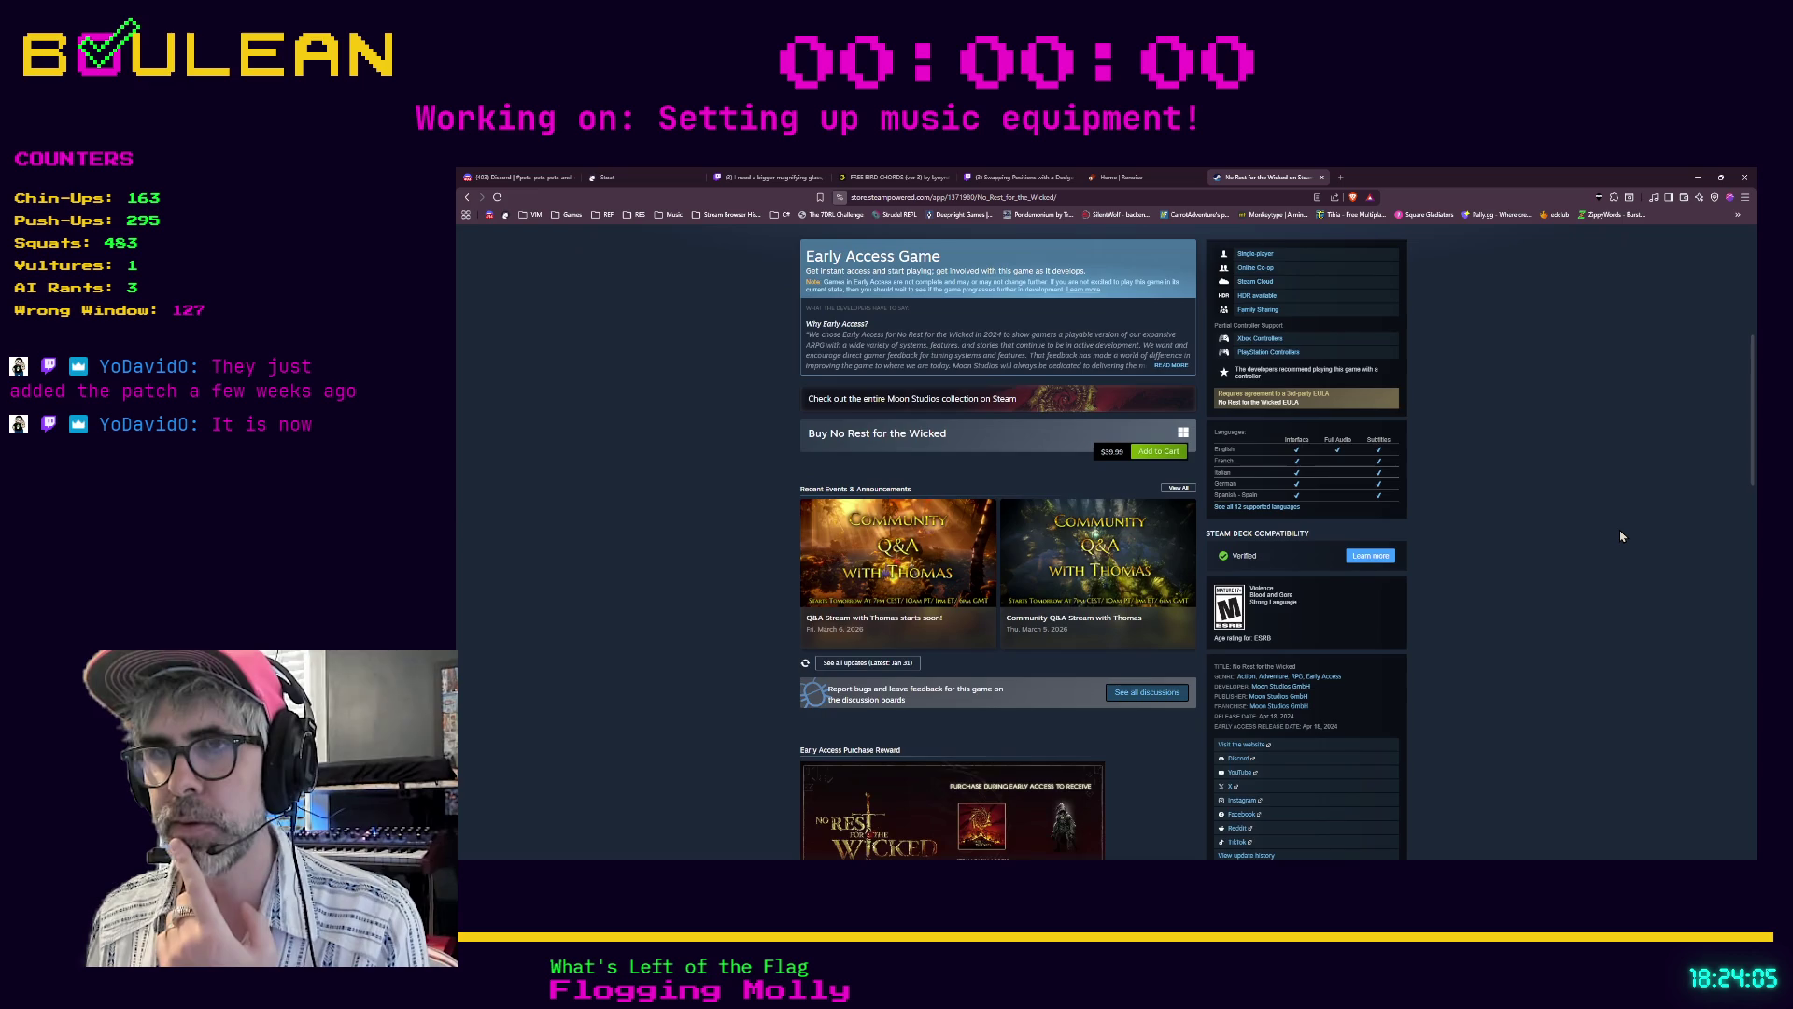
{"action": "scroll", "coordinate": [1621, 537], "scroll_direction": "up", "scroll_amount": 2}
{"action": "scroll", "coordinate": [1625, 514], "scroll_direction": "up", "scroll_amount": 3}
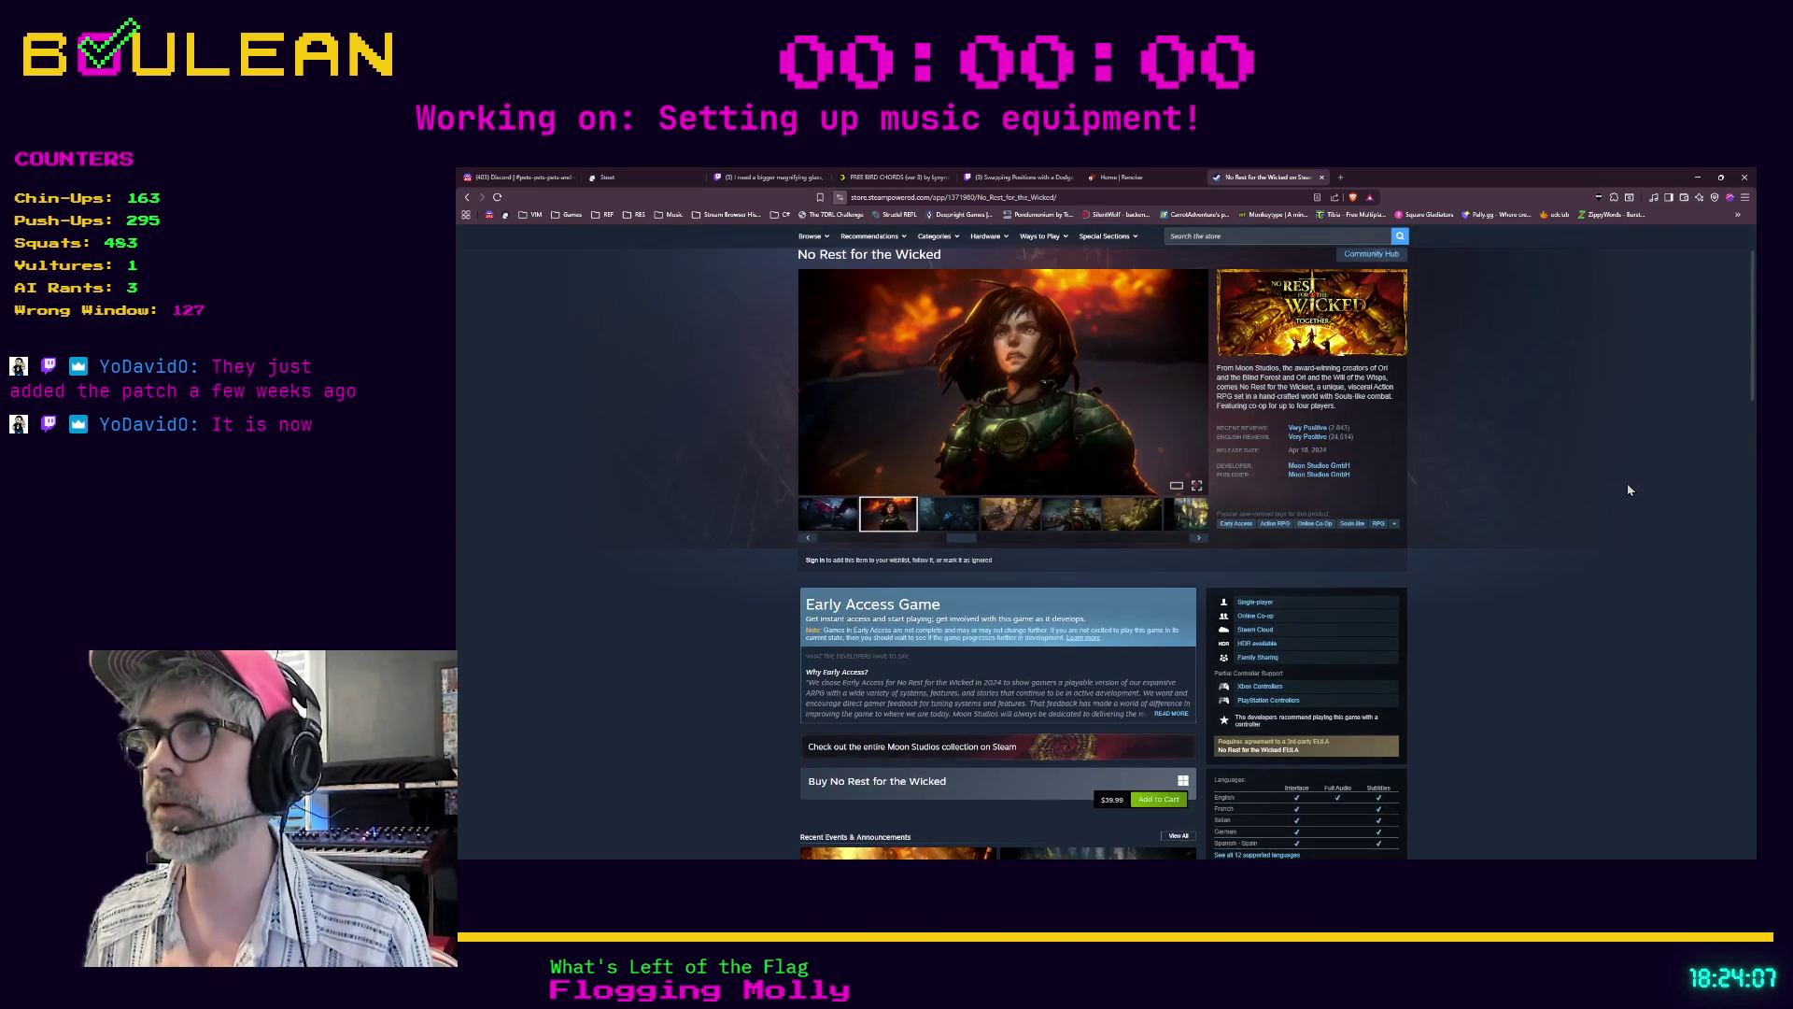
{"action": "left_click", "coordinate": [1696, 179]}
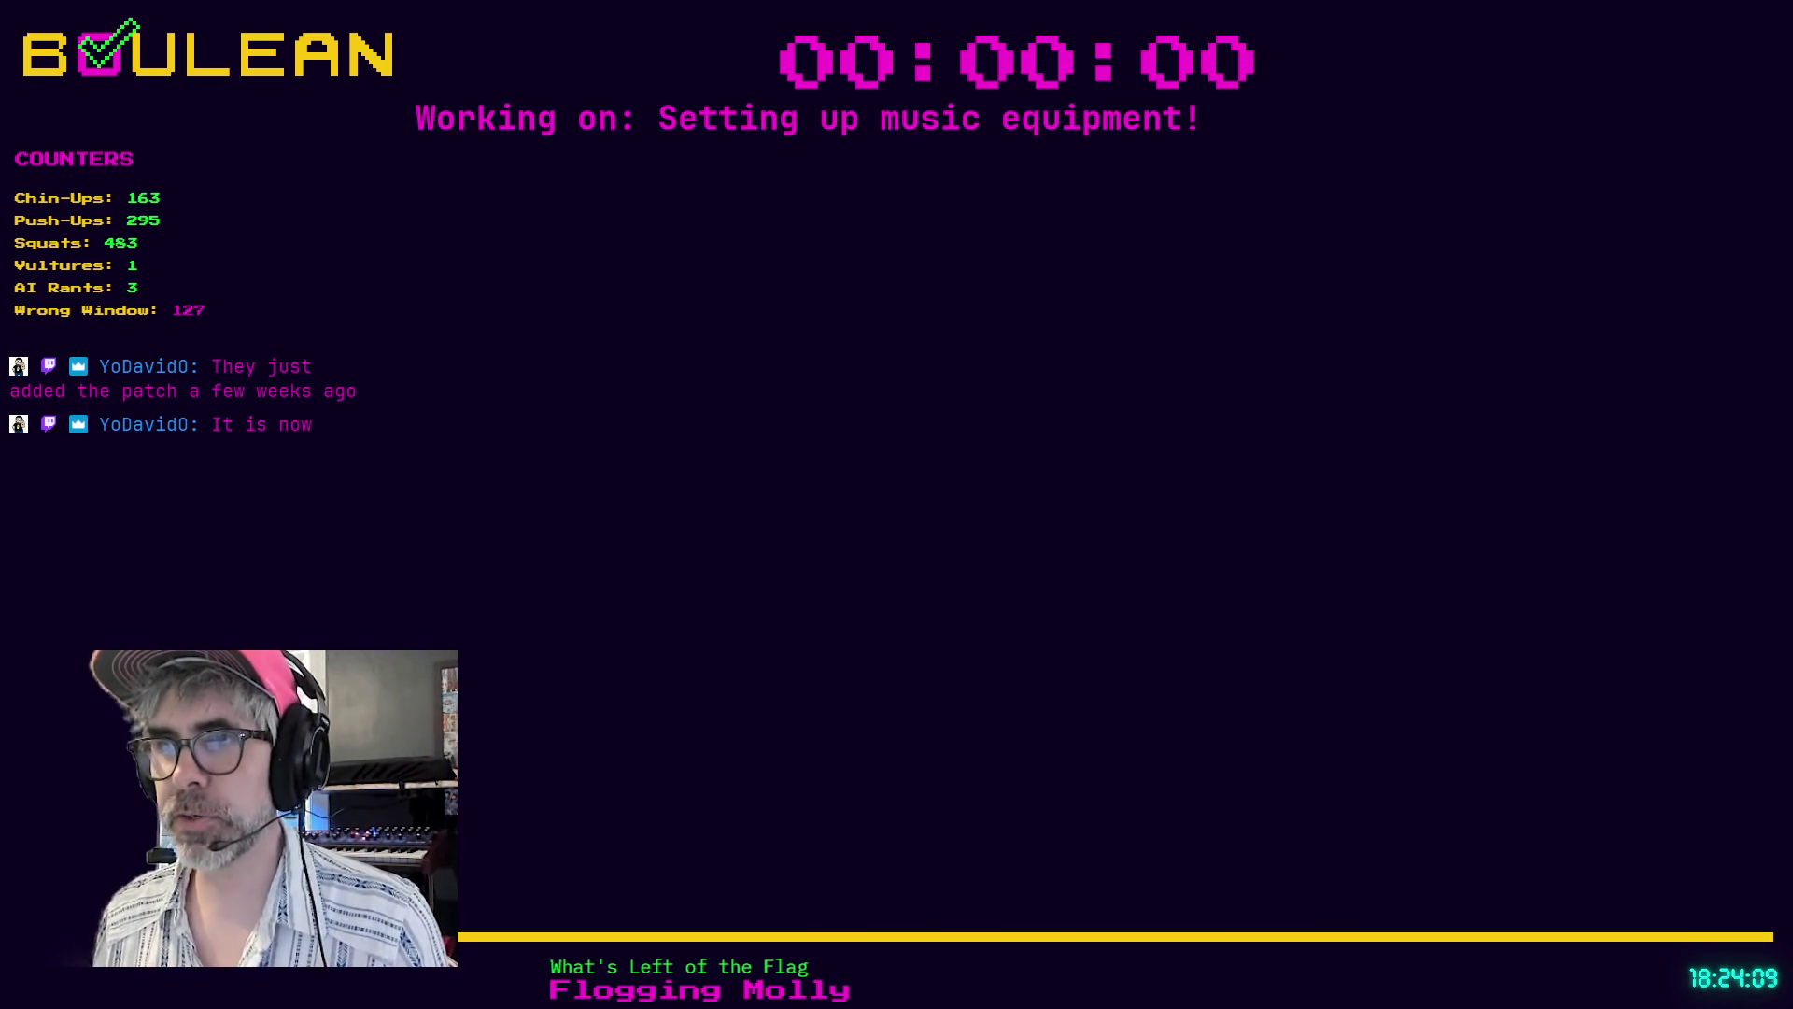
- Return to Godot and open stomach_component.gd at its INGEST print on line 26 from Search Results
{"action": "key", "text": "alt+Tab"}
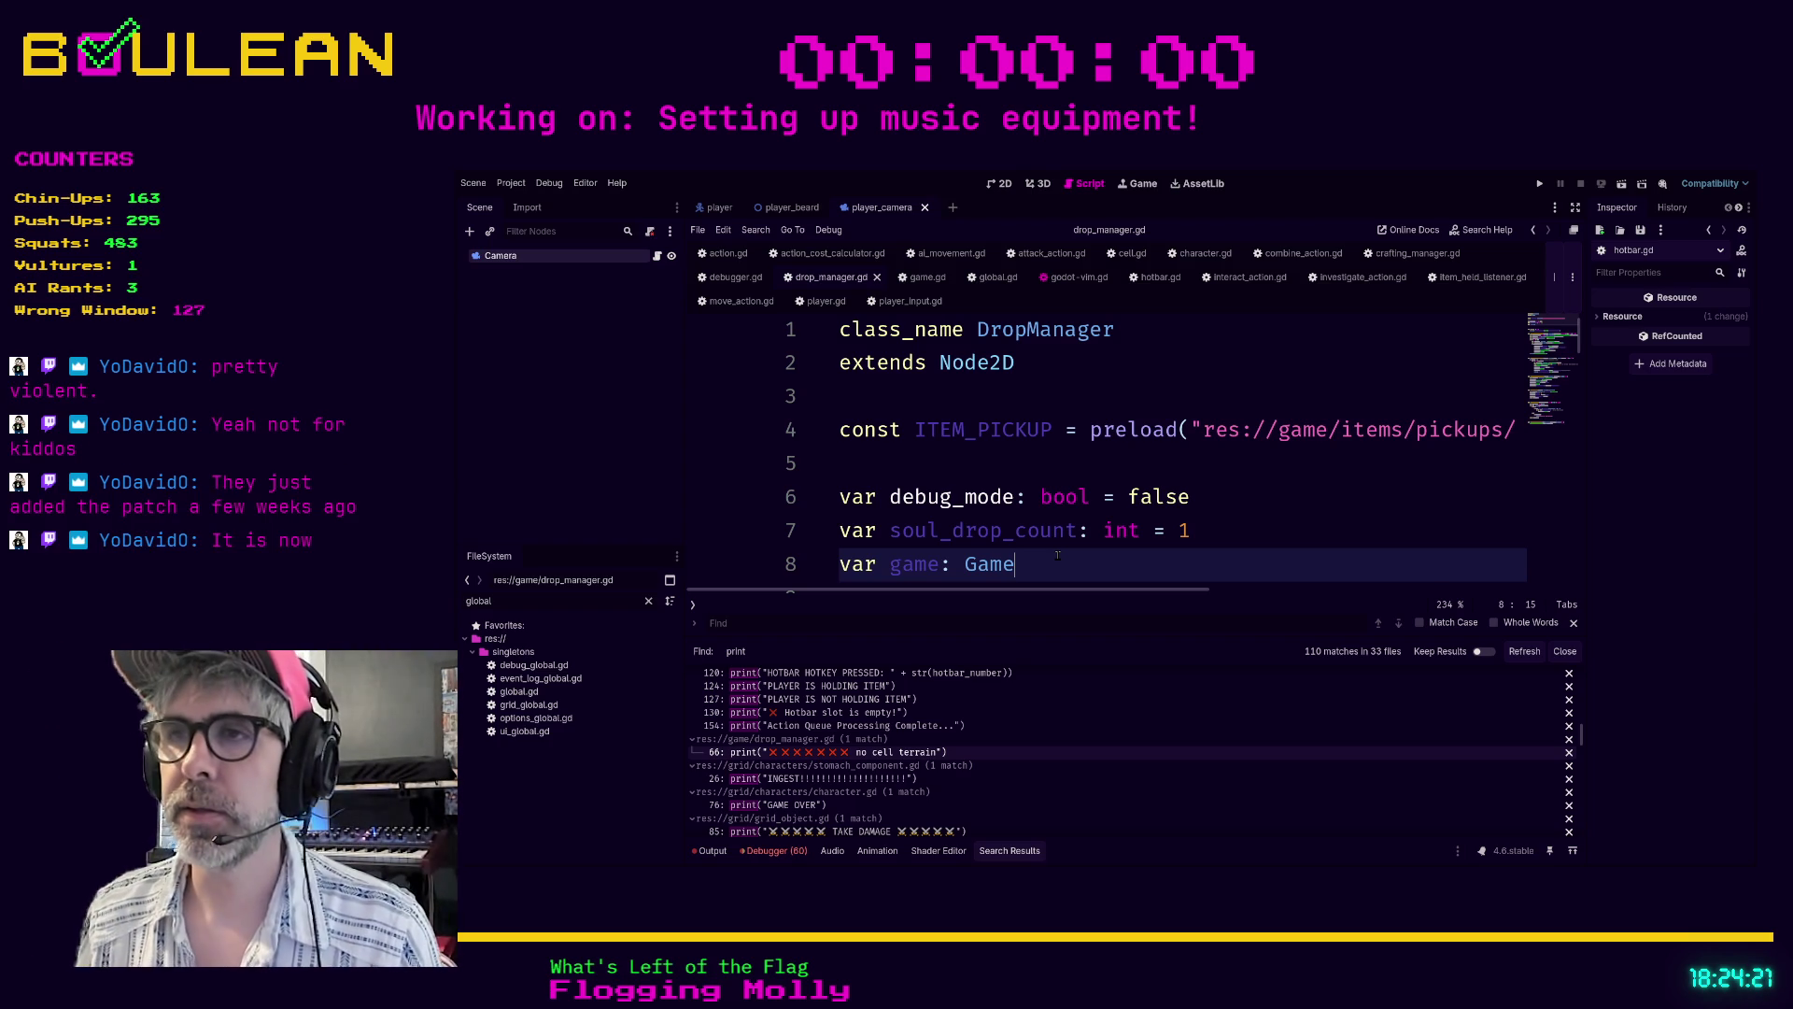
{"action": "scroll", "coordinate": [1057, 555], "scroll_direction": "down", "scroll_amount": 3}
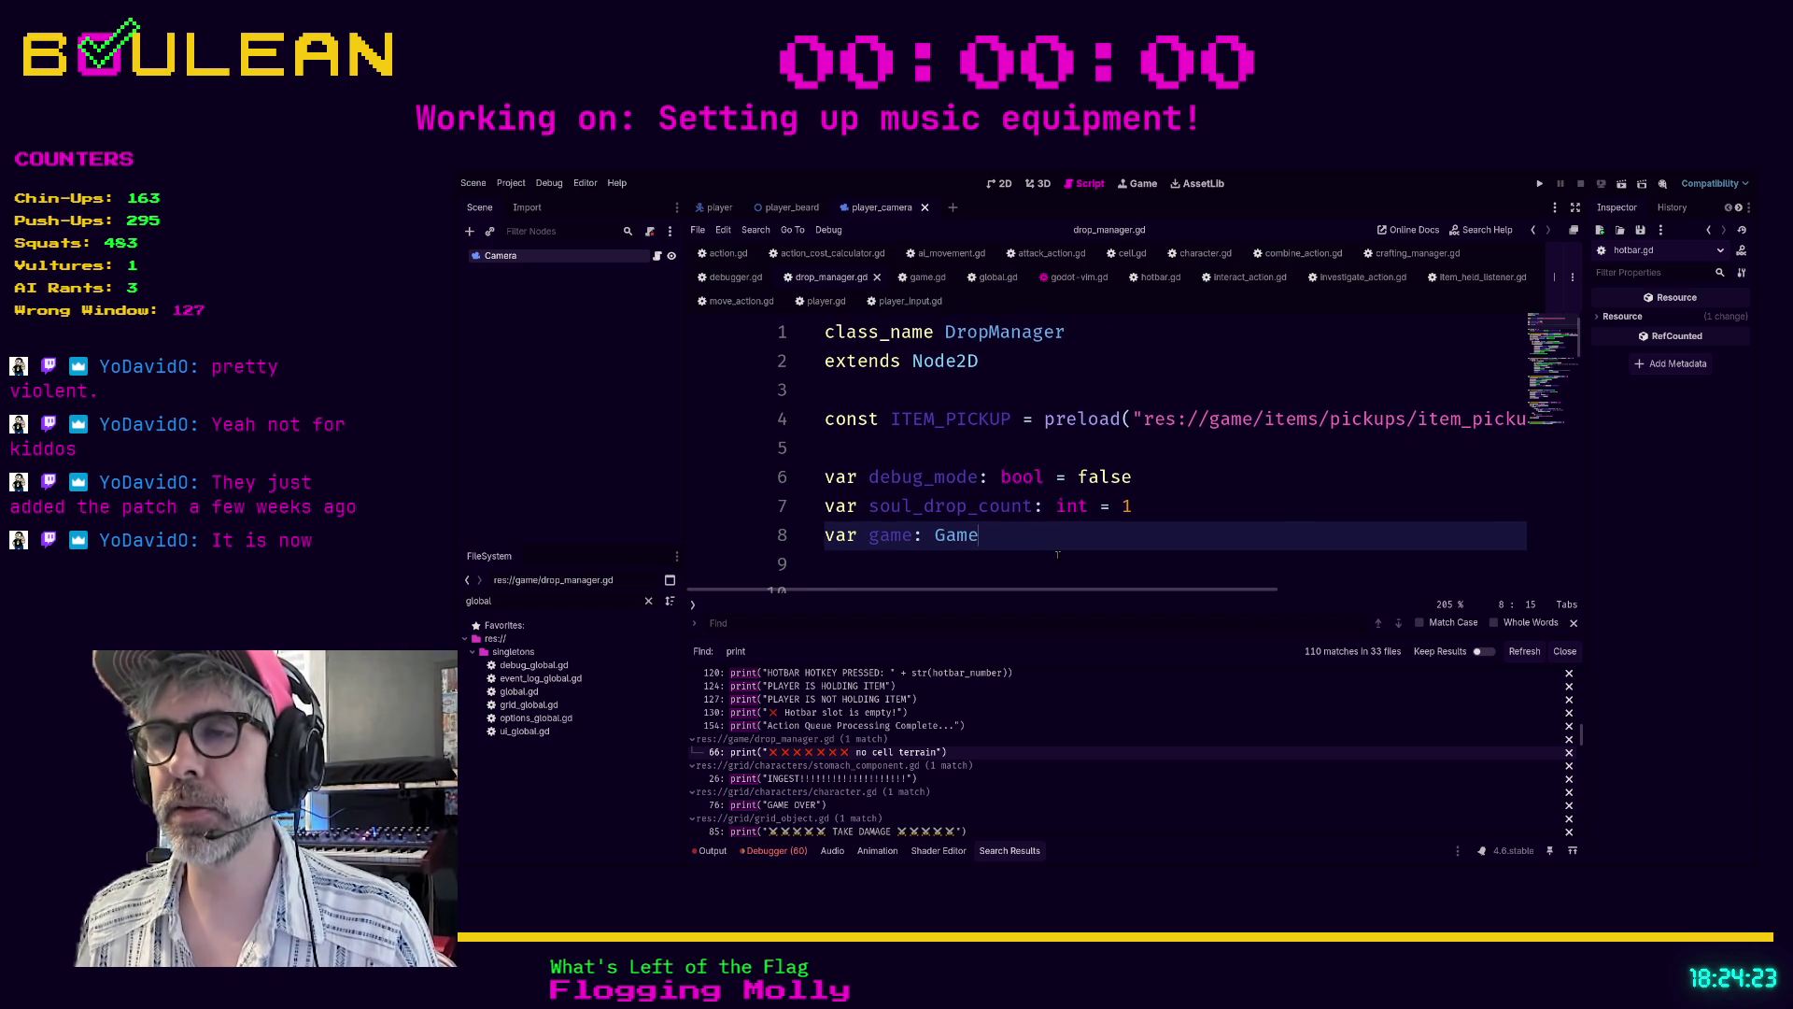
{"action": "scroll", "coordinate": [1057, 555], "scroll_direction": "down", "scroll_amount": 1}
{"action": "left_click", "coordinate": [1004, 502]}
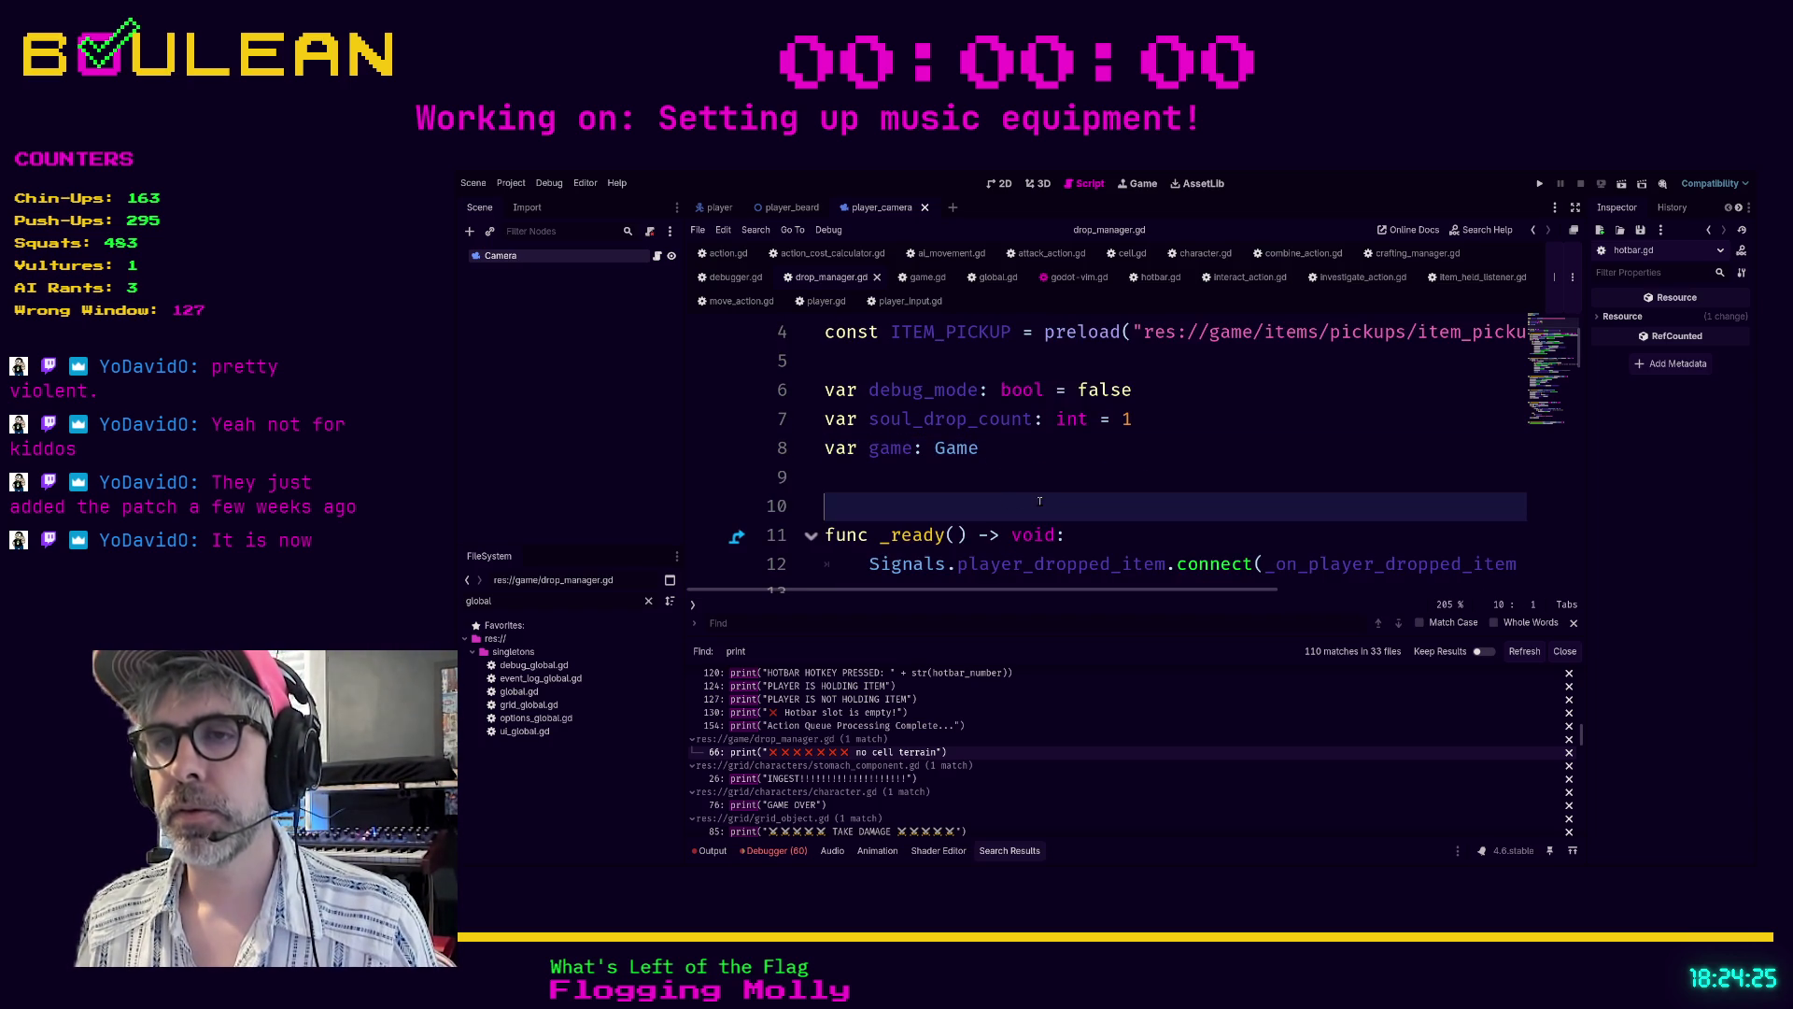
{"action": "left_click", "coordinate": [885, 780]}
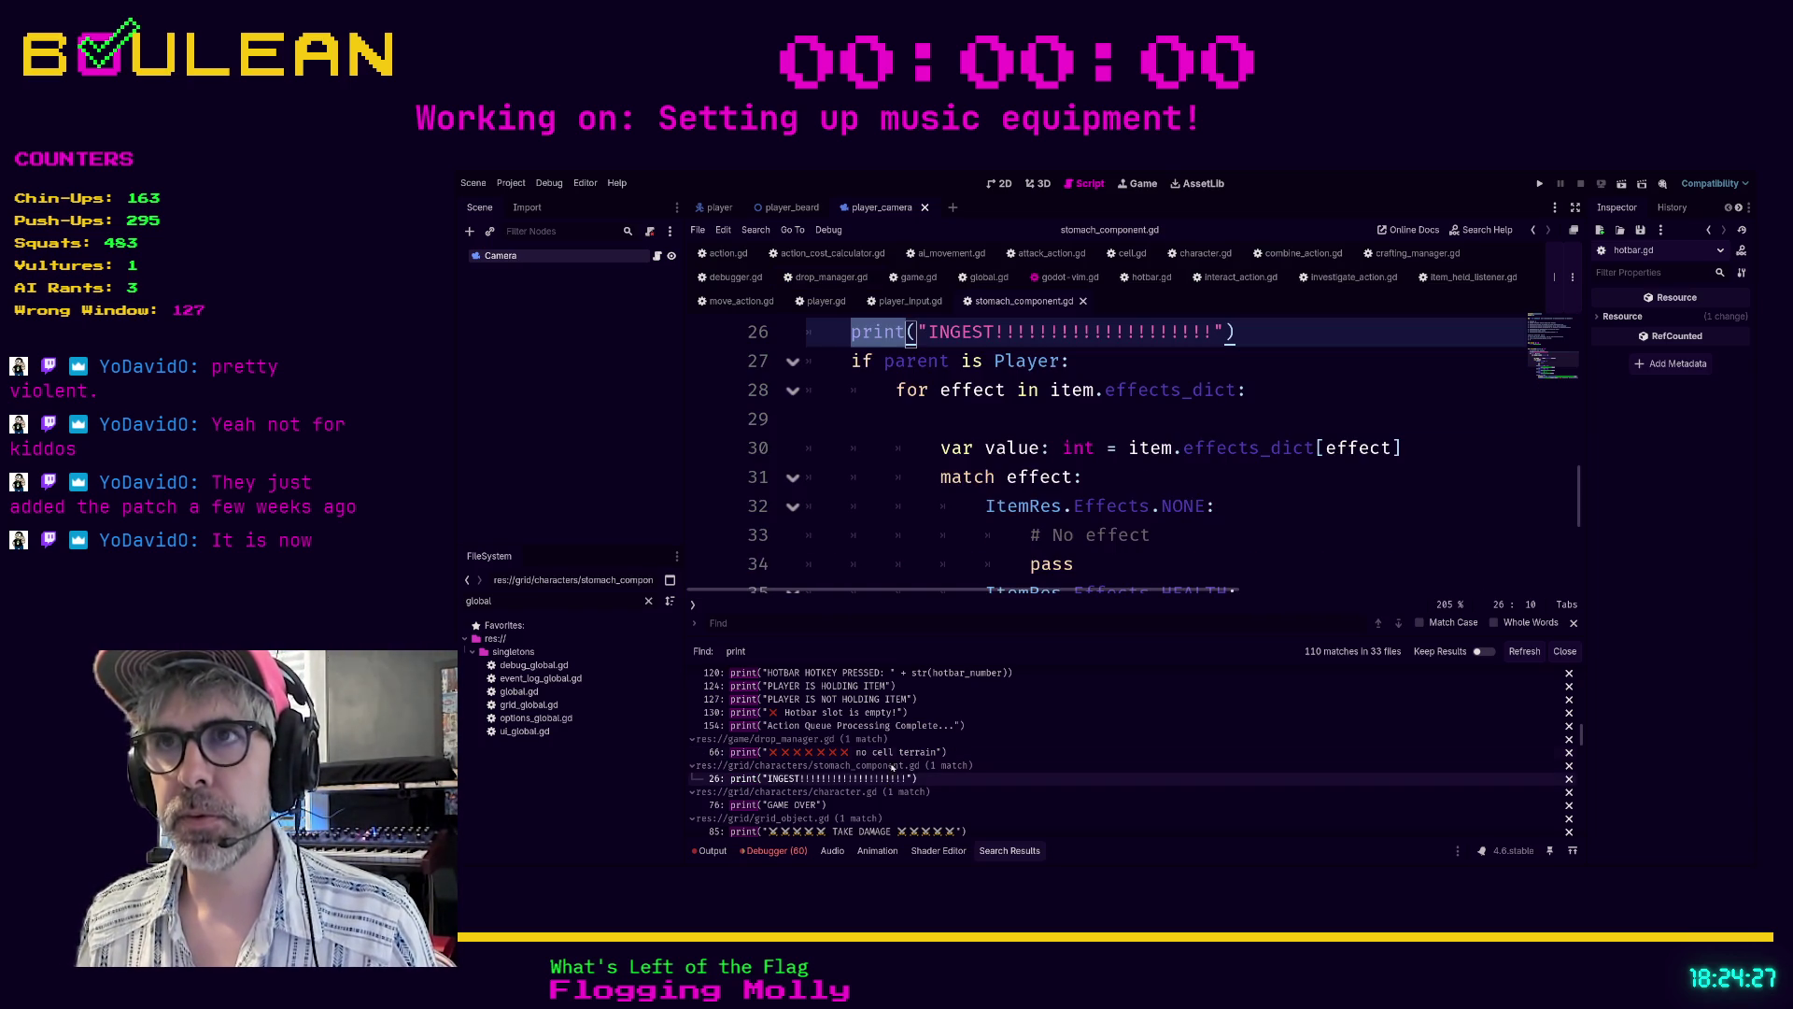
- Insert 'if debug_mode:' above the INGEST print and indent the print beneath it
{"action": "key", "text": "End"}
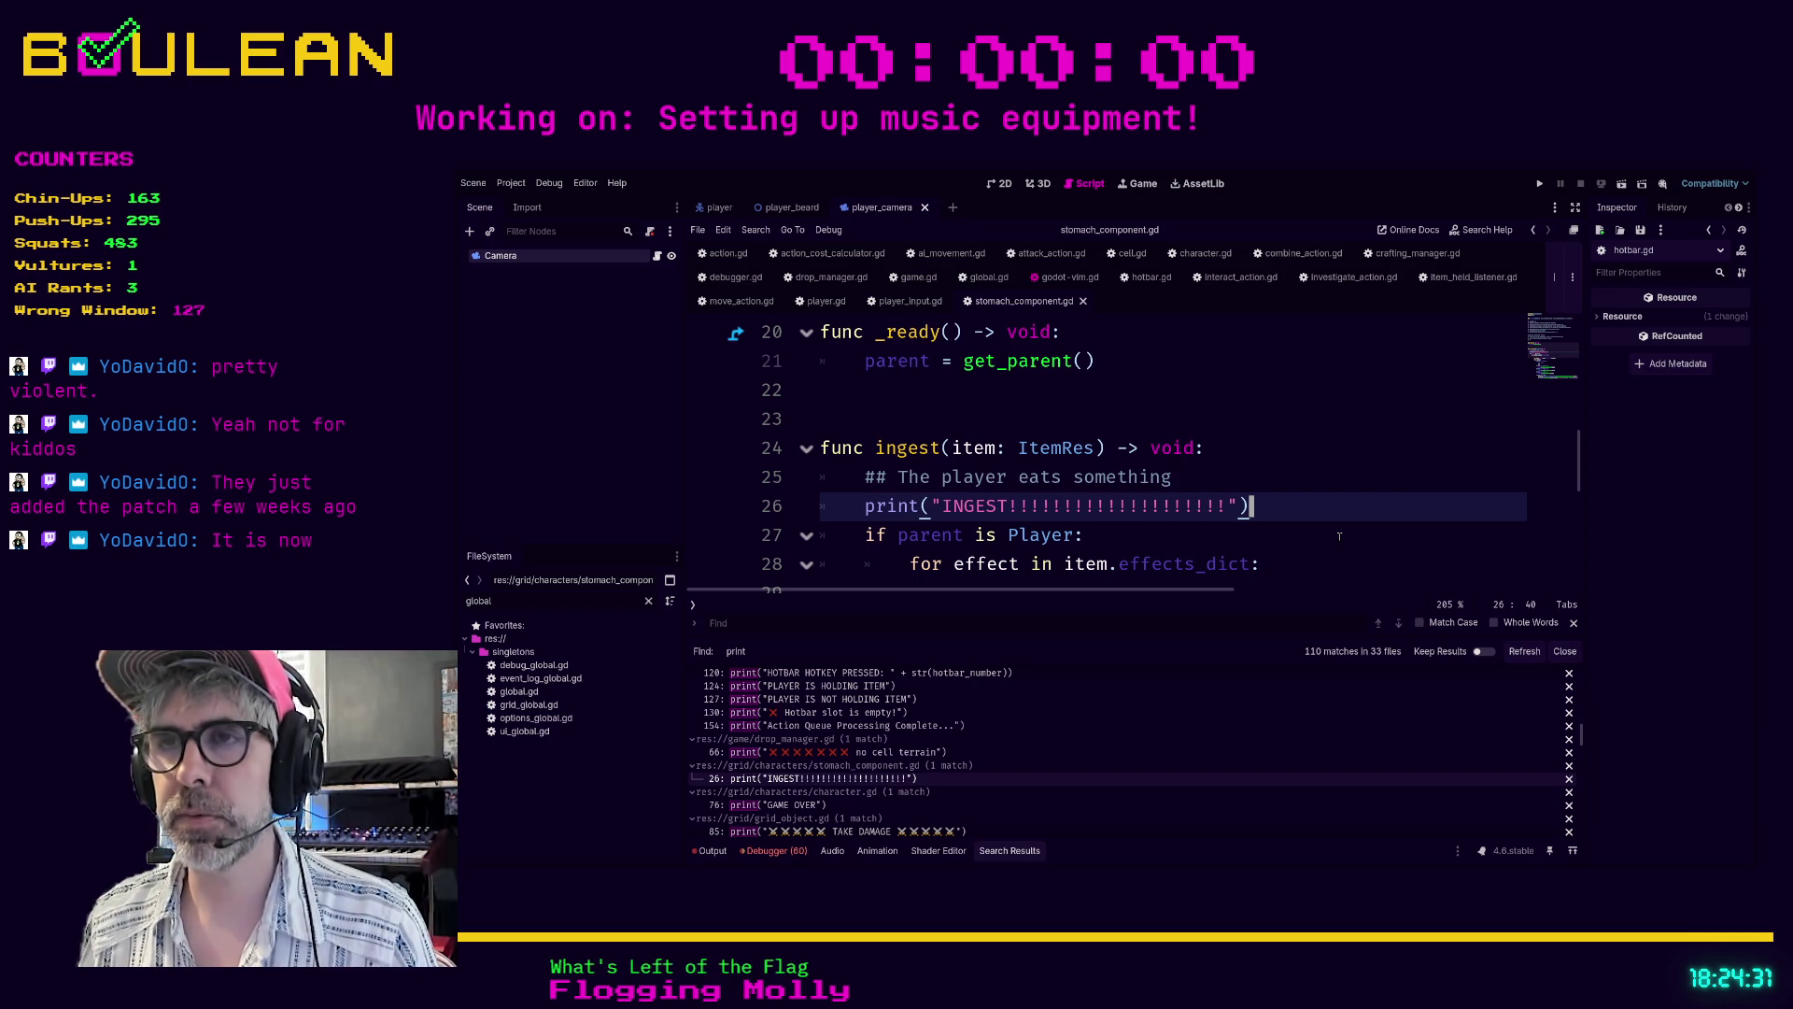
{"action": "key", "text": "Up"}
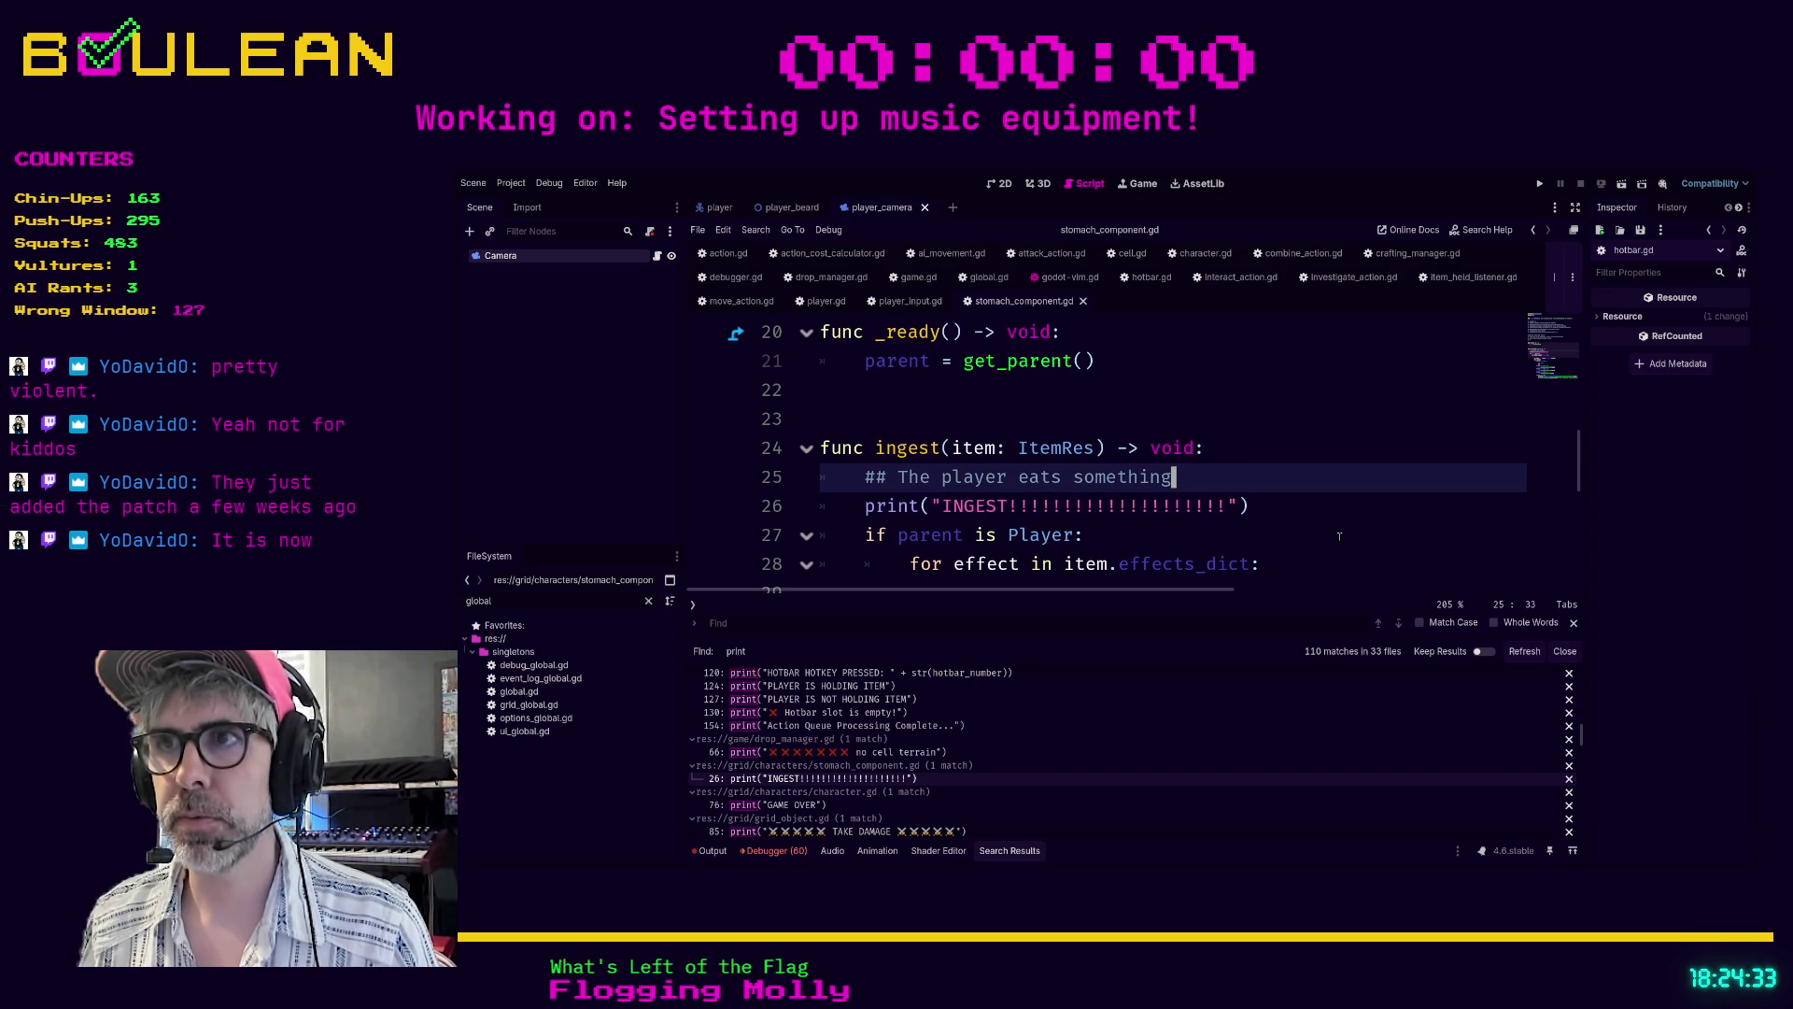
{"action": "key", "text": "Return"}
{"action": "type", "text": "if d"}
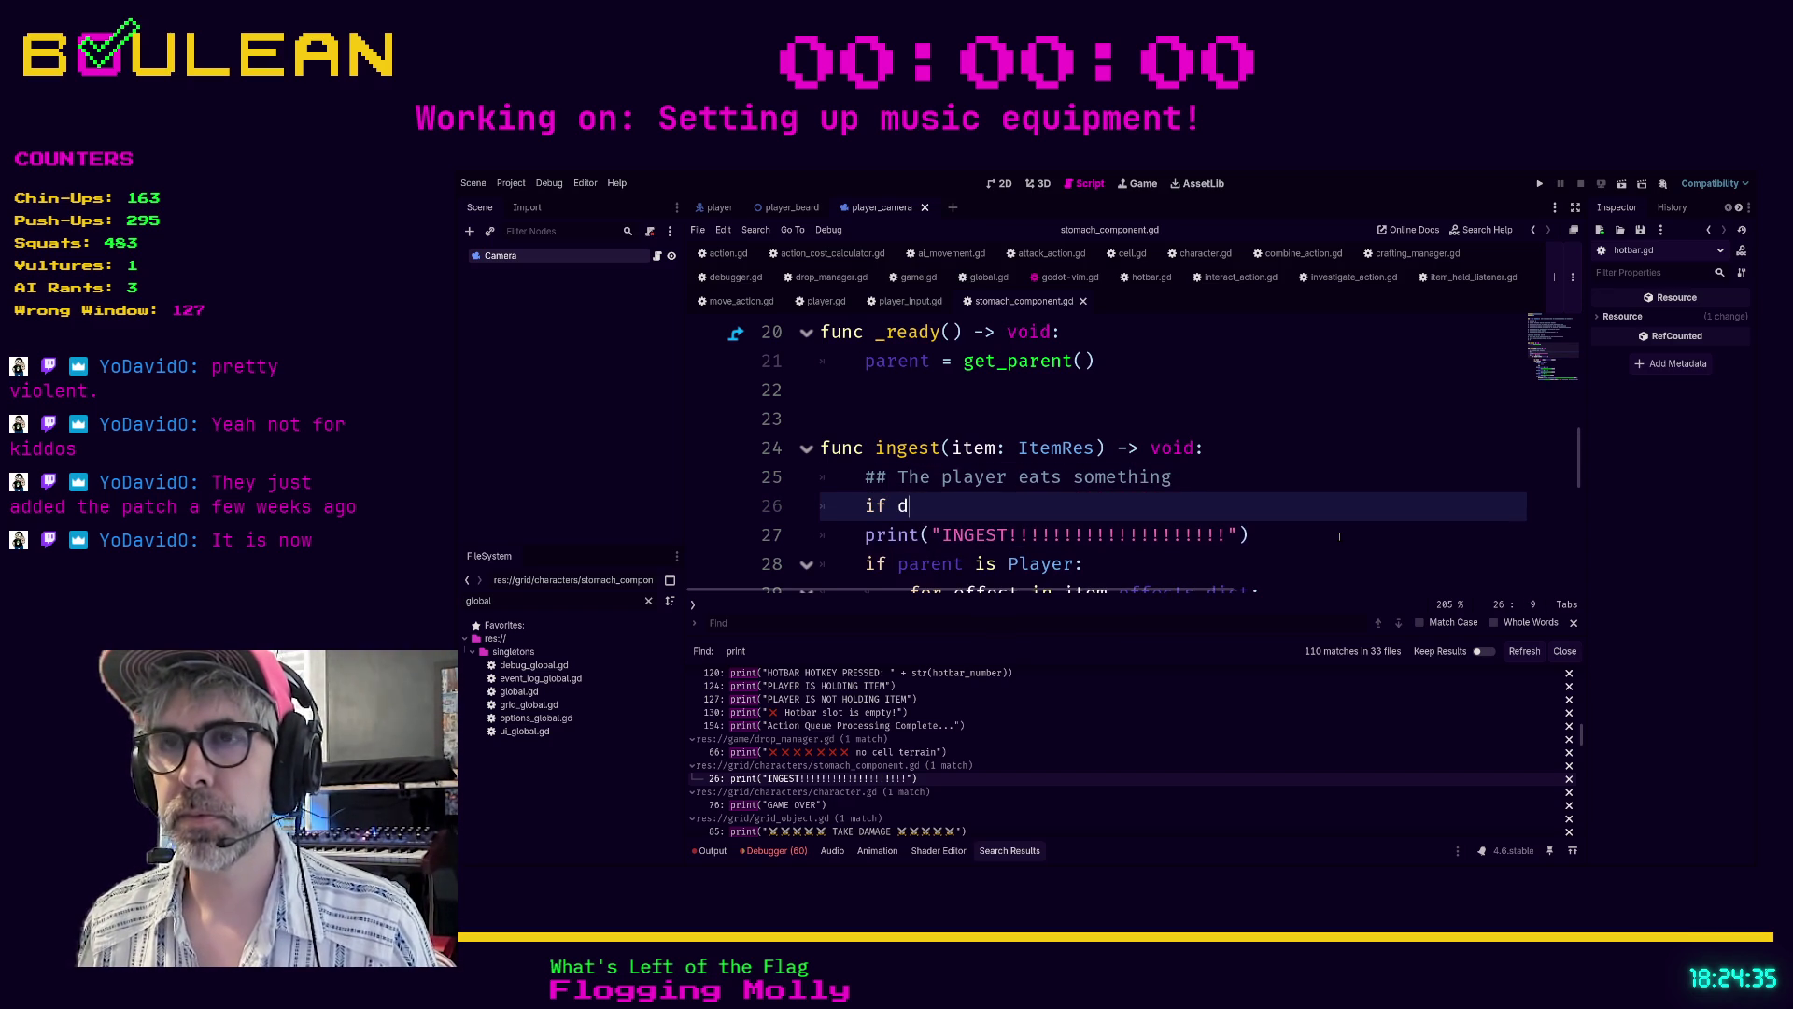
{"action": "type", "text": "ebug_mode:"}
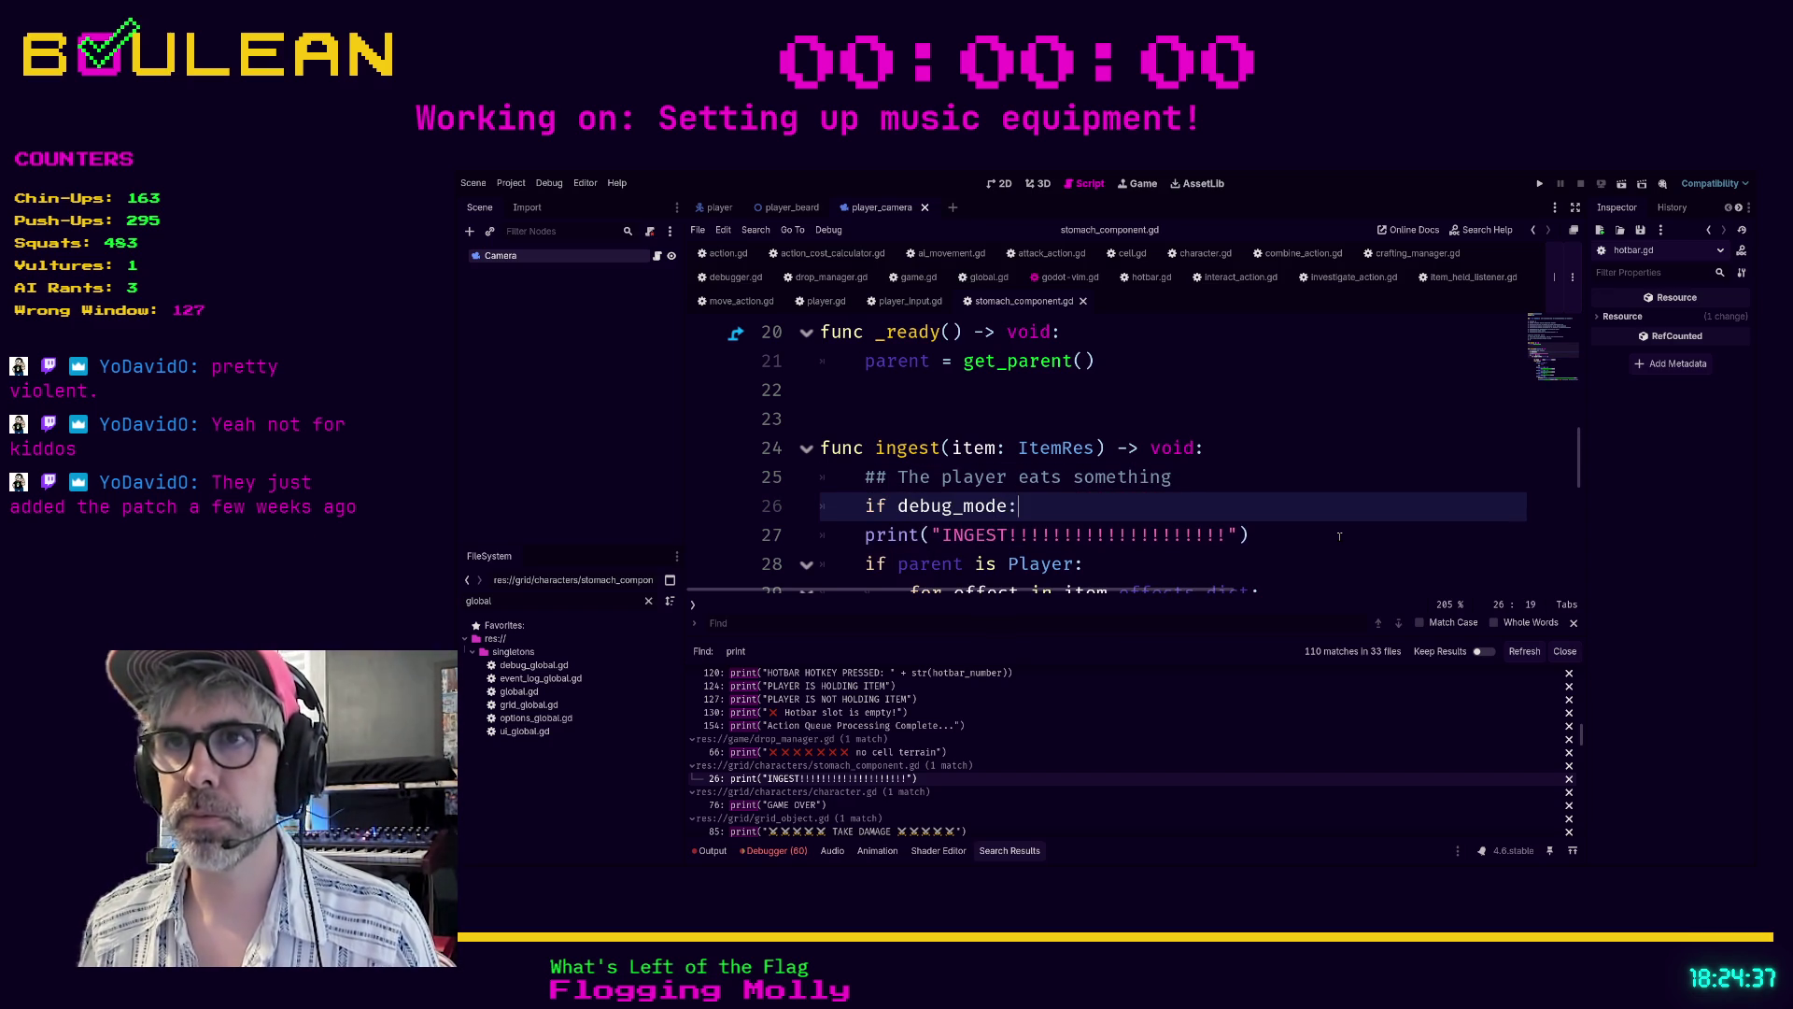
{"action": "key", "text": "Down"}
{"action": "key", "text": "Home"}
{"action": "key", "text": "Tab"}
- Paste 'var debug_mode: bool = false' at the top of stomach_component.gd and save
{"action": "scroll", "coordinate": [1121, 448], "scroll_direction": "up", "scroll_amount": 6}
{"action": "left_click", "coordinate": [909, 402]}
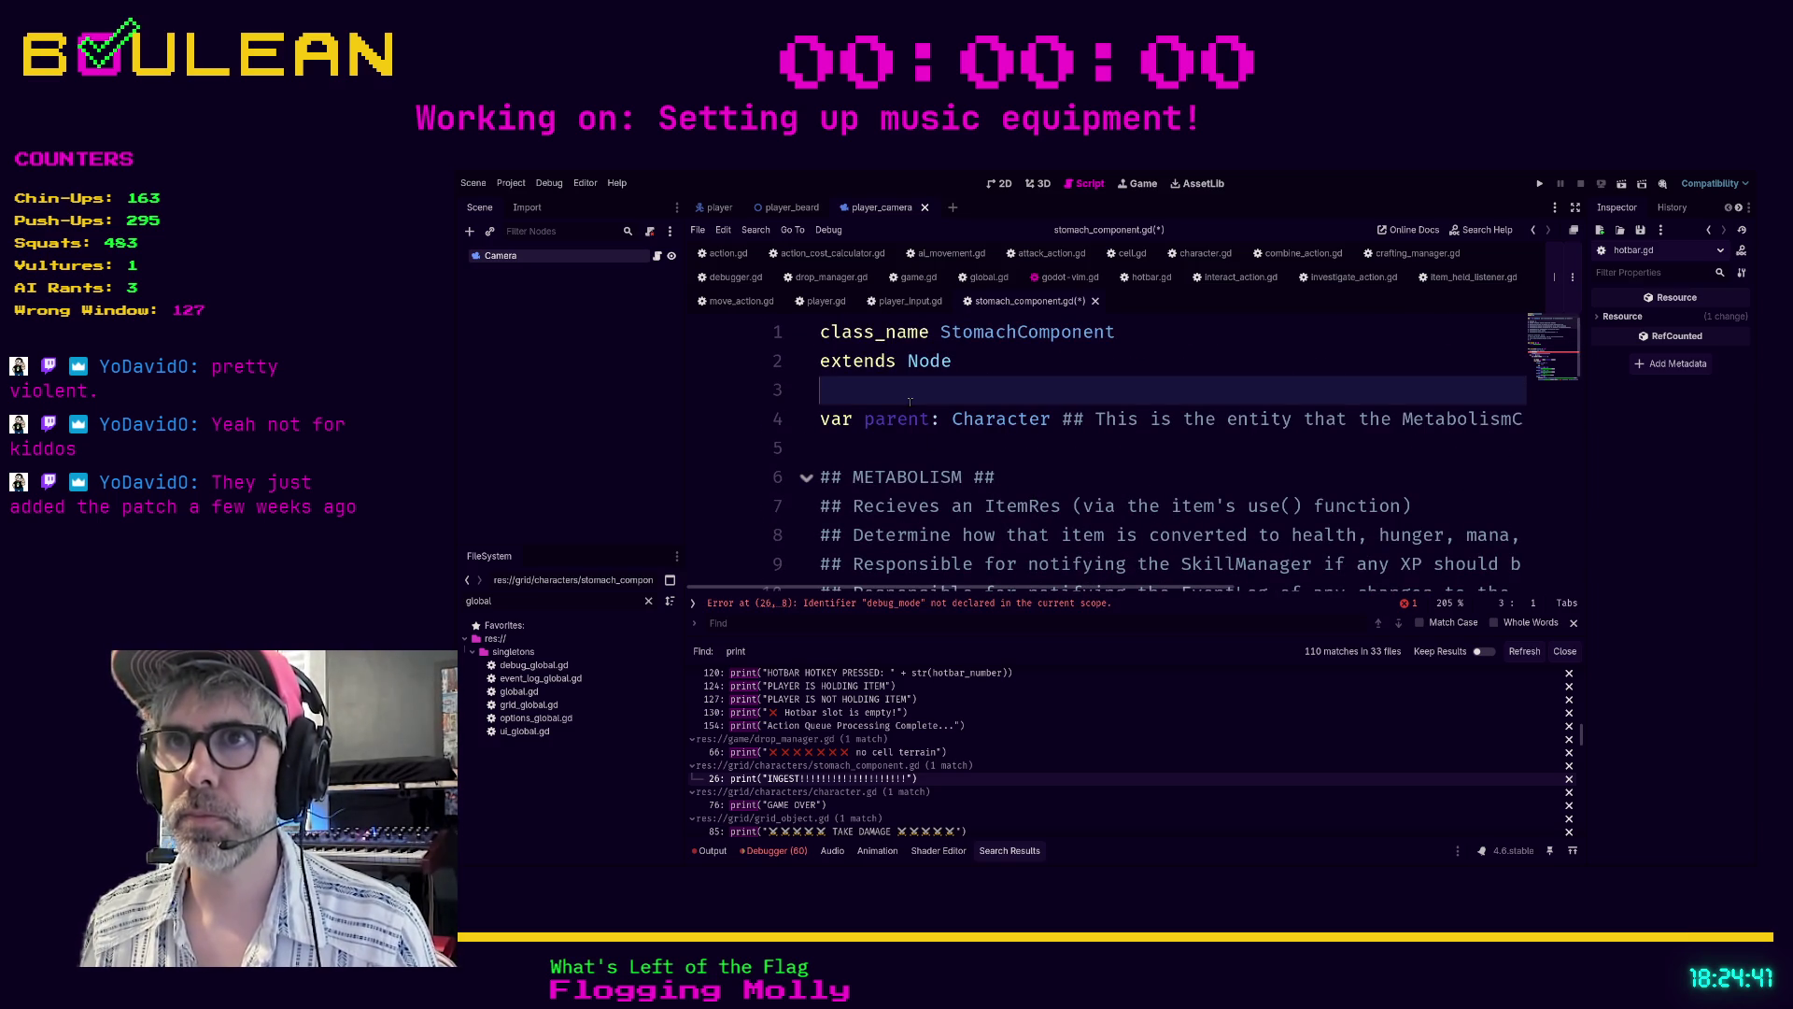
{"action": "type", "text": "var debug_mode: bool = false"}
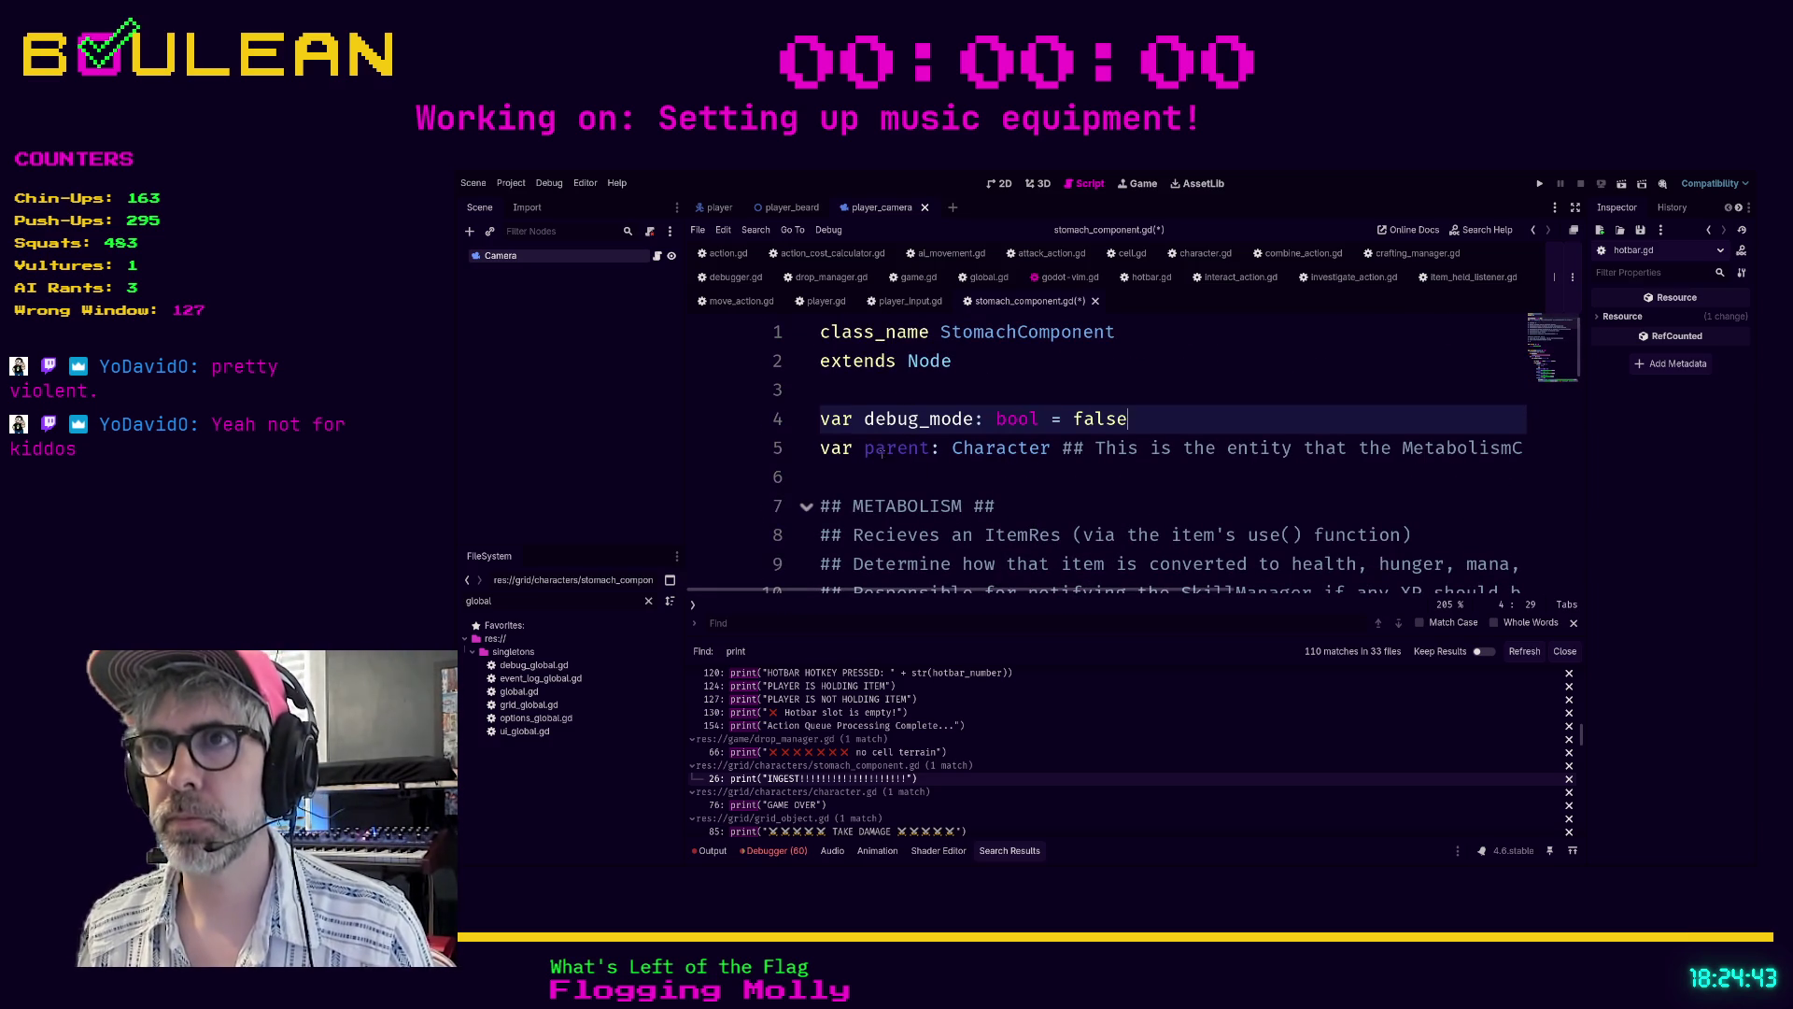
{"action": "left_click", "coordinate": [875, 474]}
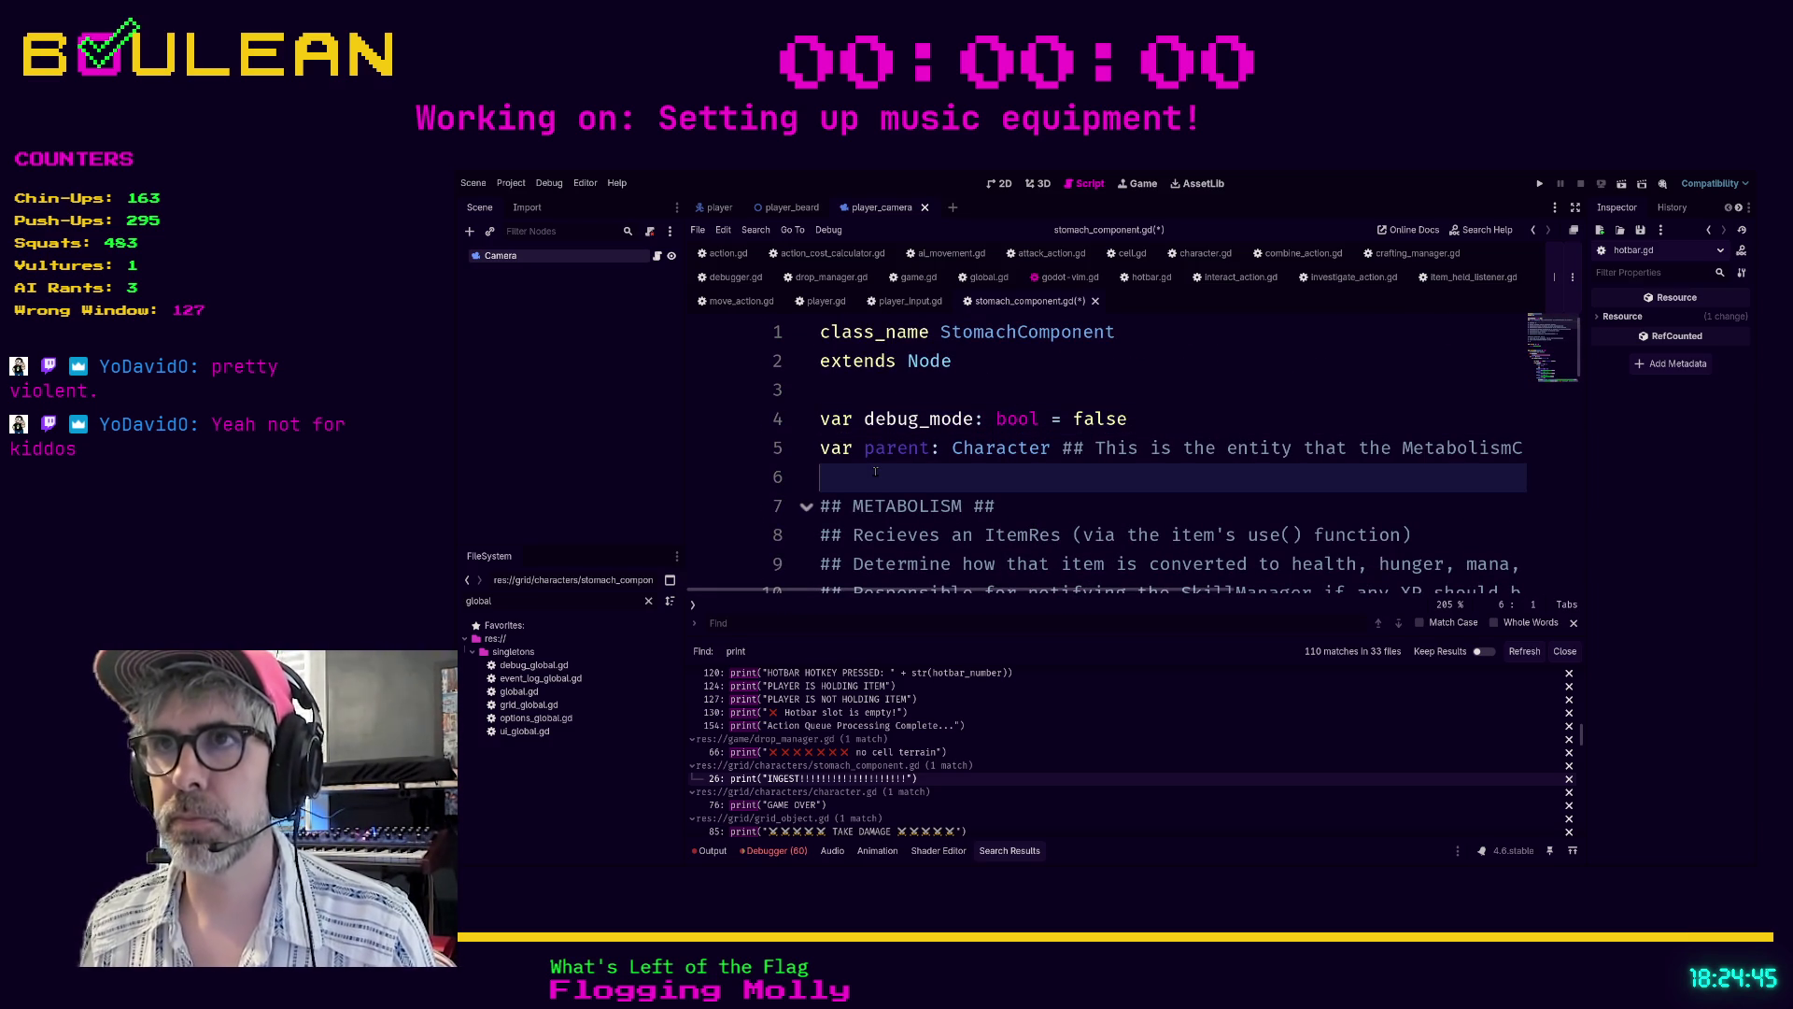
{"action": "key", "text": "ctrl+s"}
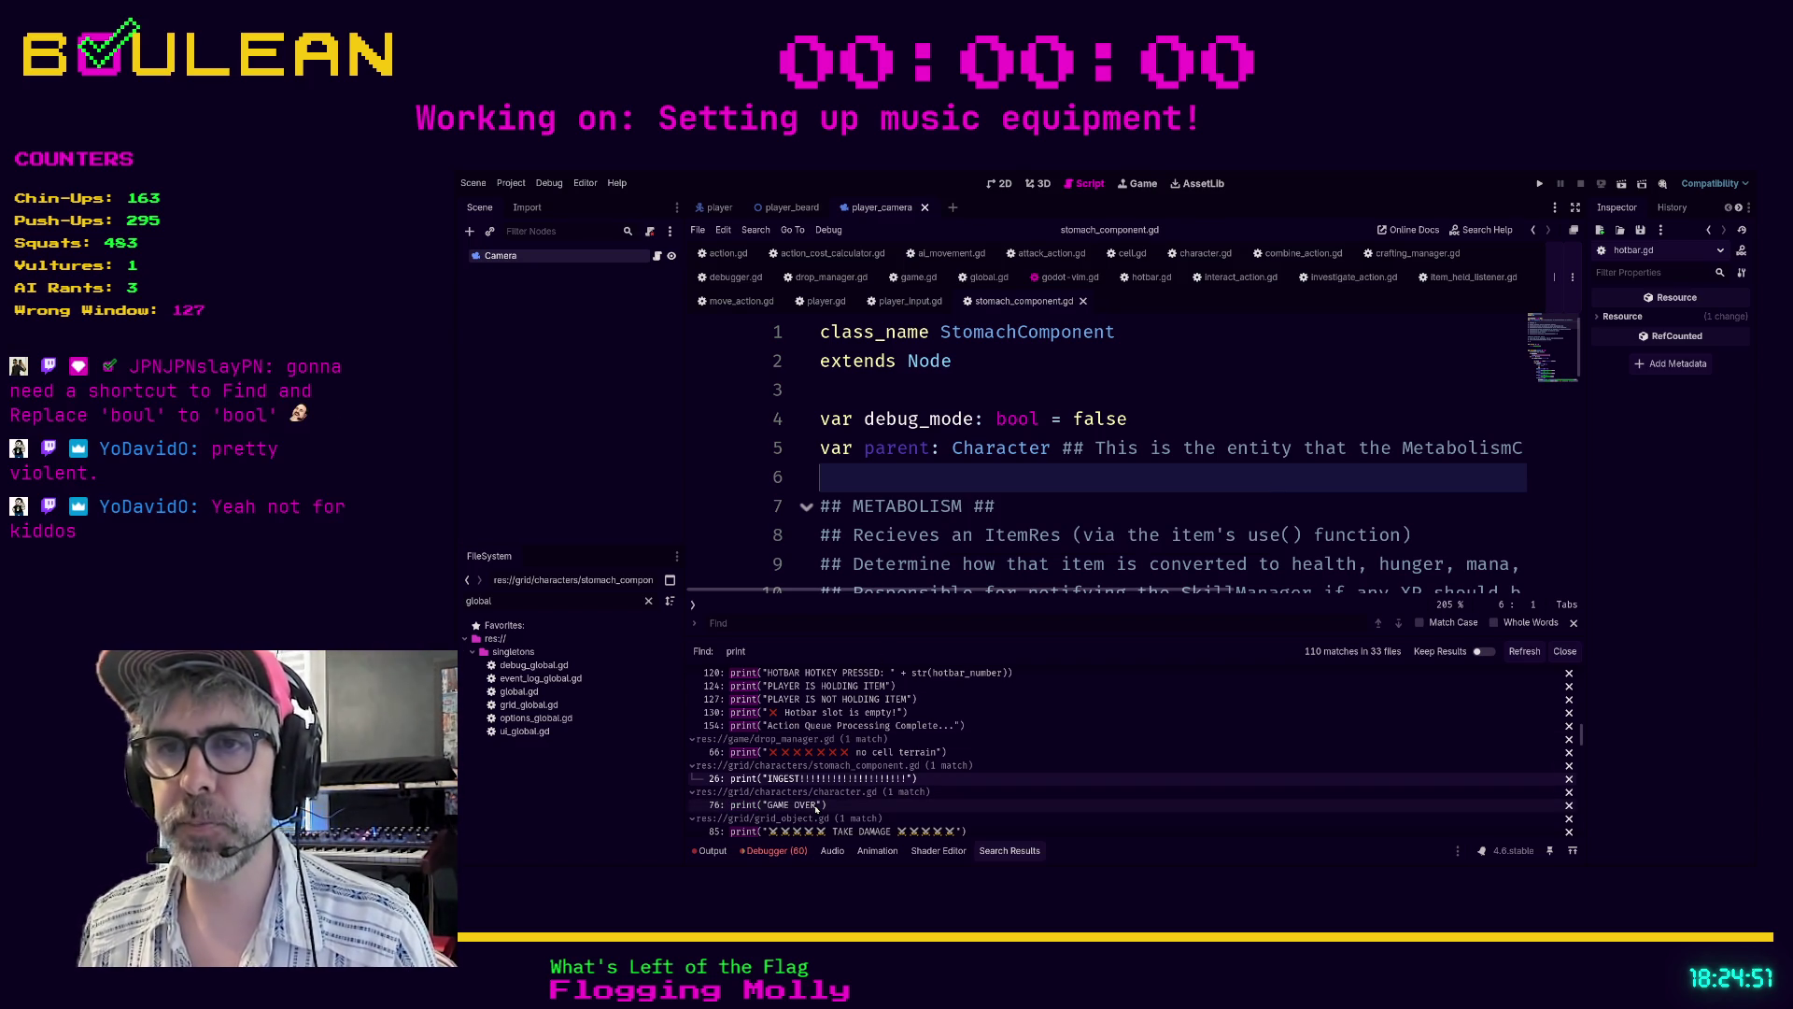
- Open grid_object.gd at the TAKE DAMAGE print and wrap it in an if debug_mode: check
{"action": "left_click", "coordinate": [816, 809]}
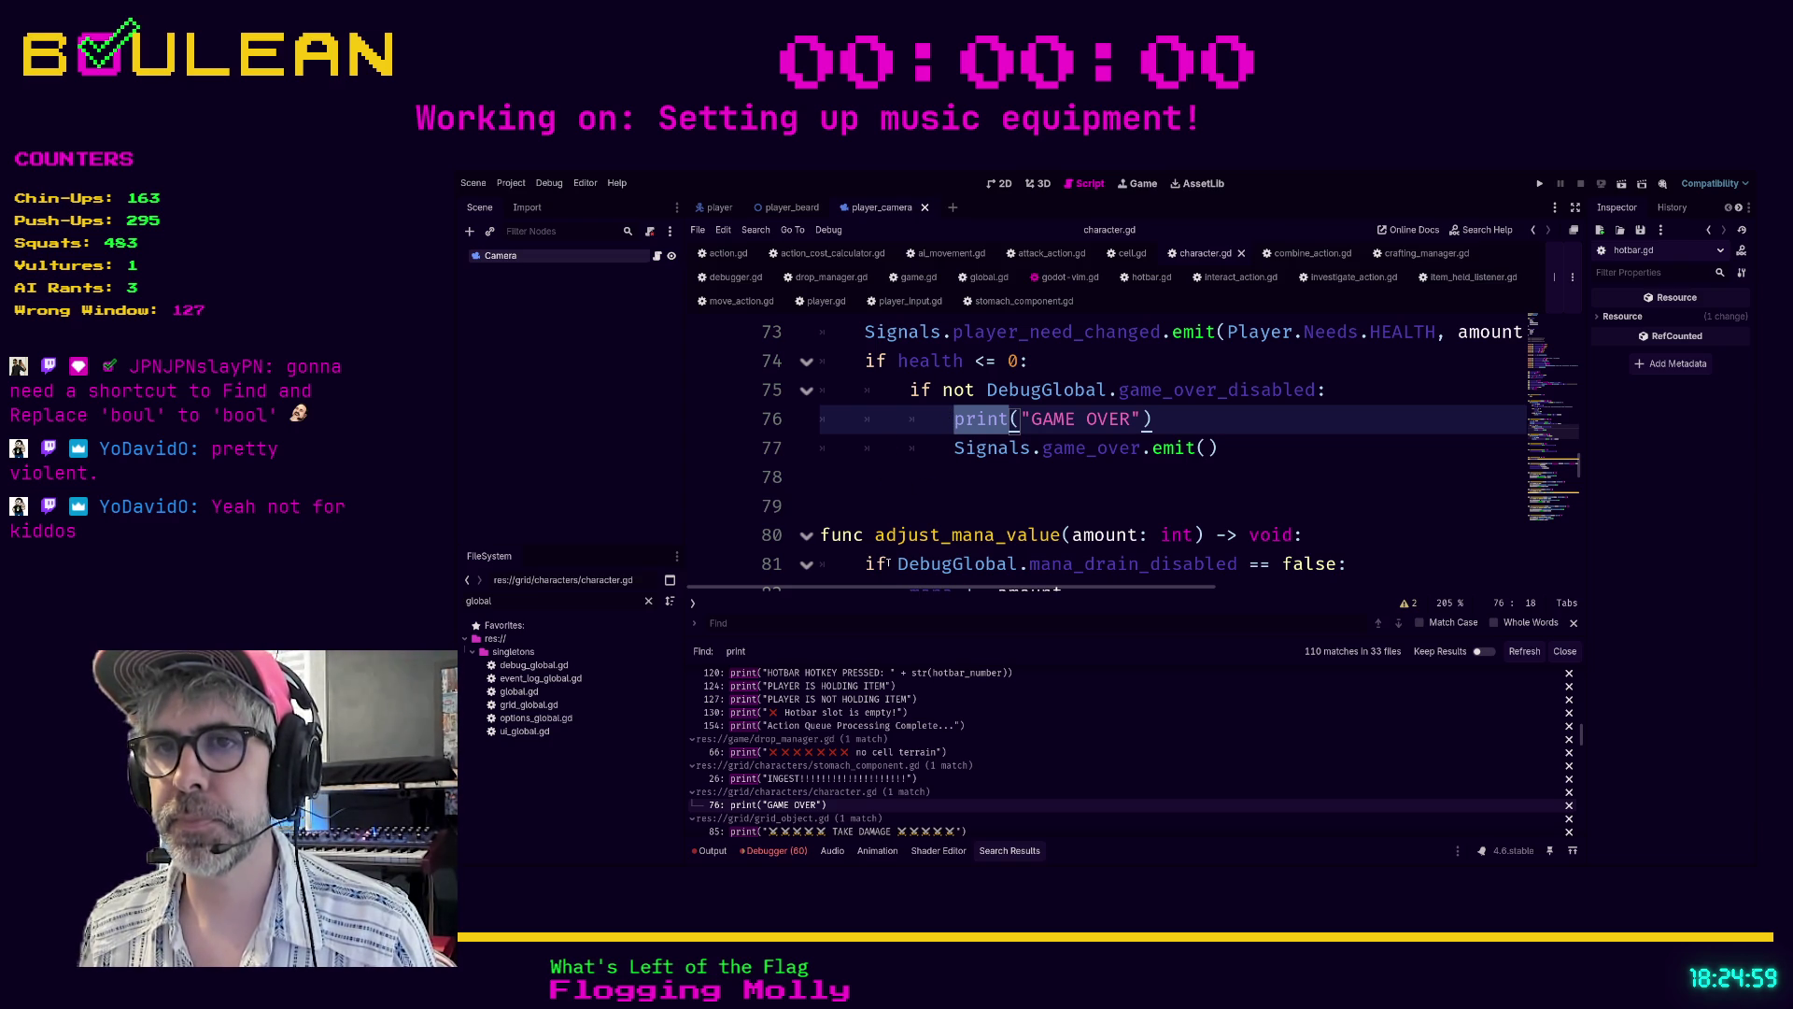
{"action": "left_click", "coordinate": [876, 831]}
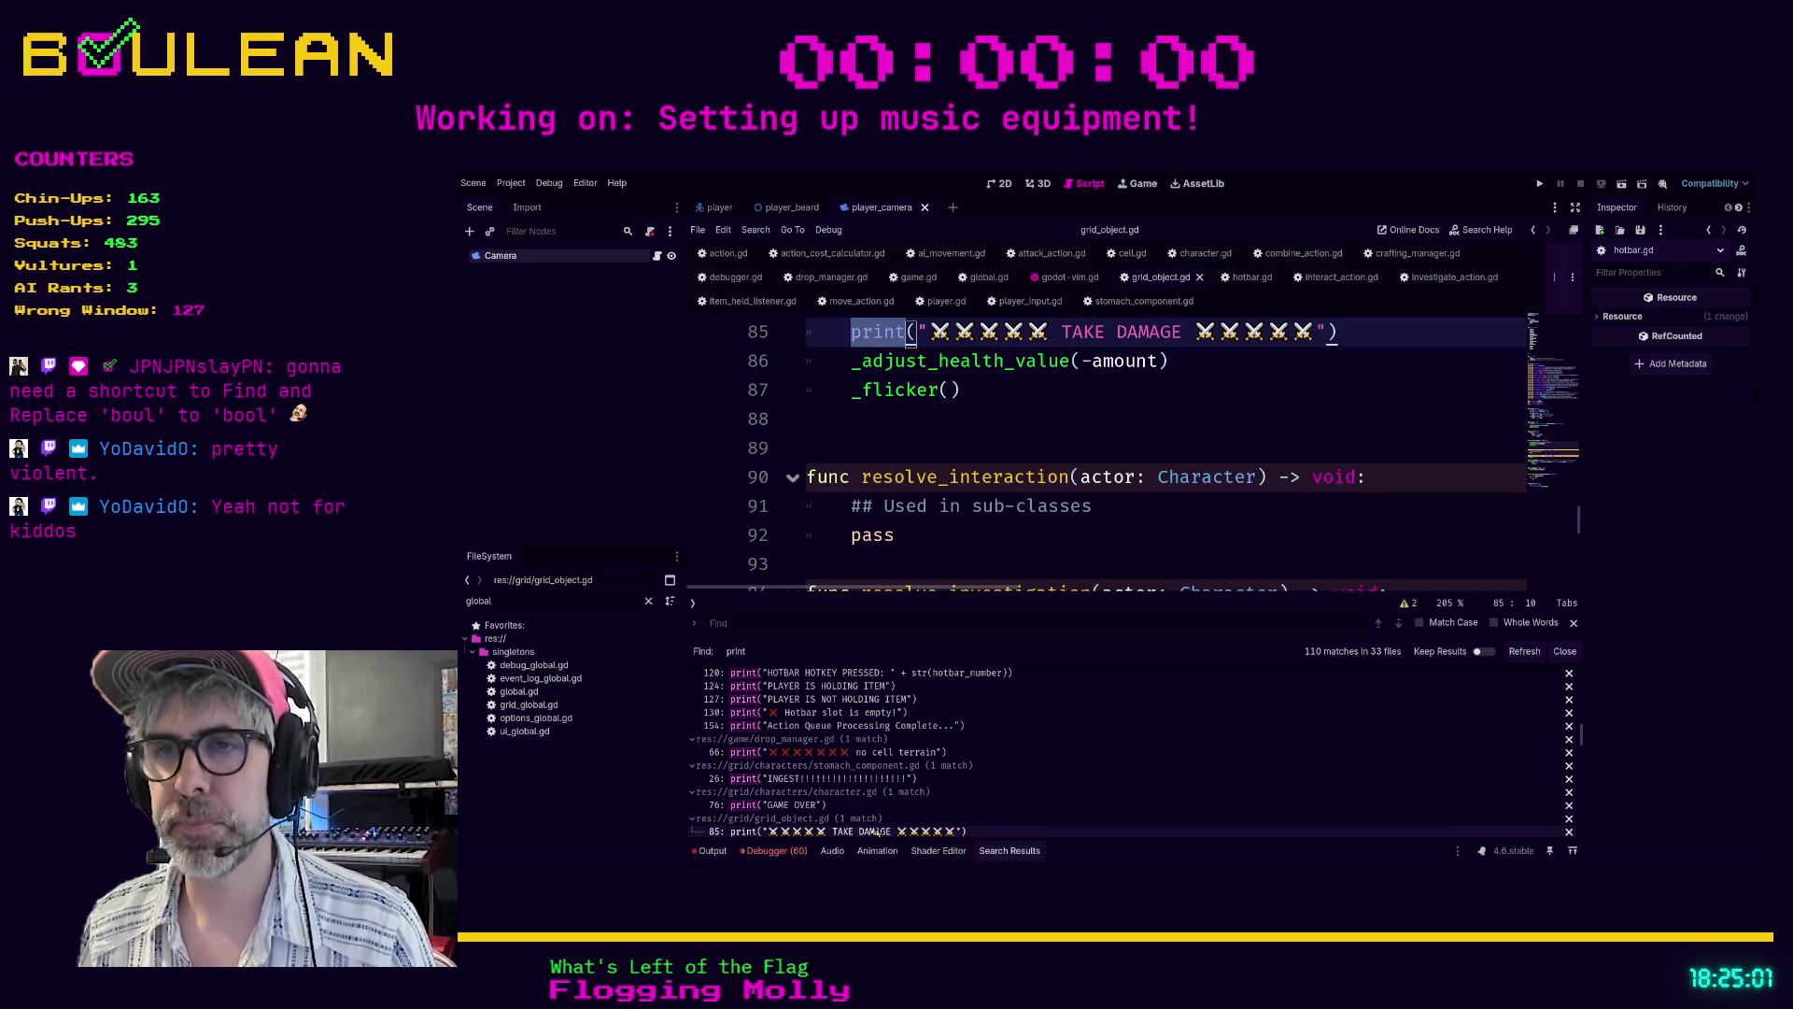
{"action": "scroll", "coordinate": [946, 552], "scroll_direction": "up", "scroll_amount": 1}
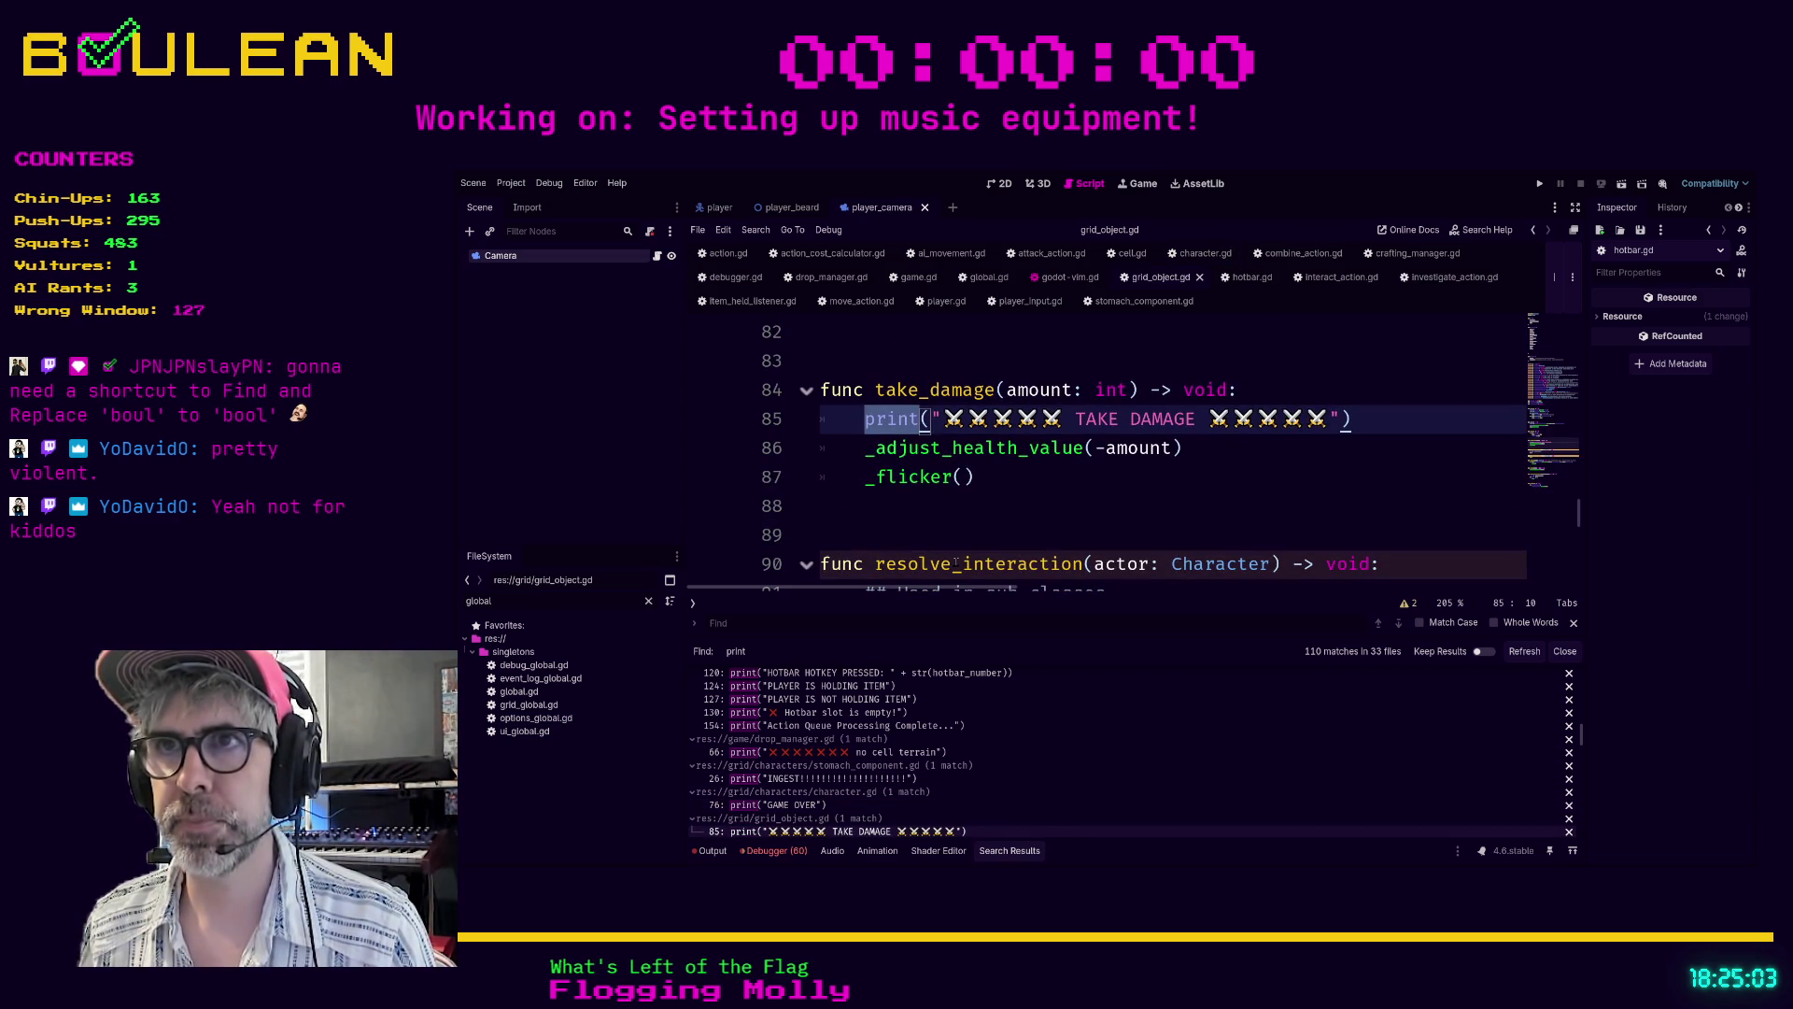
{"action": "left_click", "coordinate": [1280, 390]}
{"action": "key", "text": "Return"}
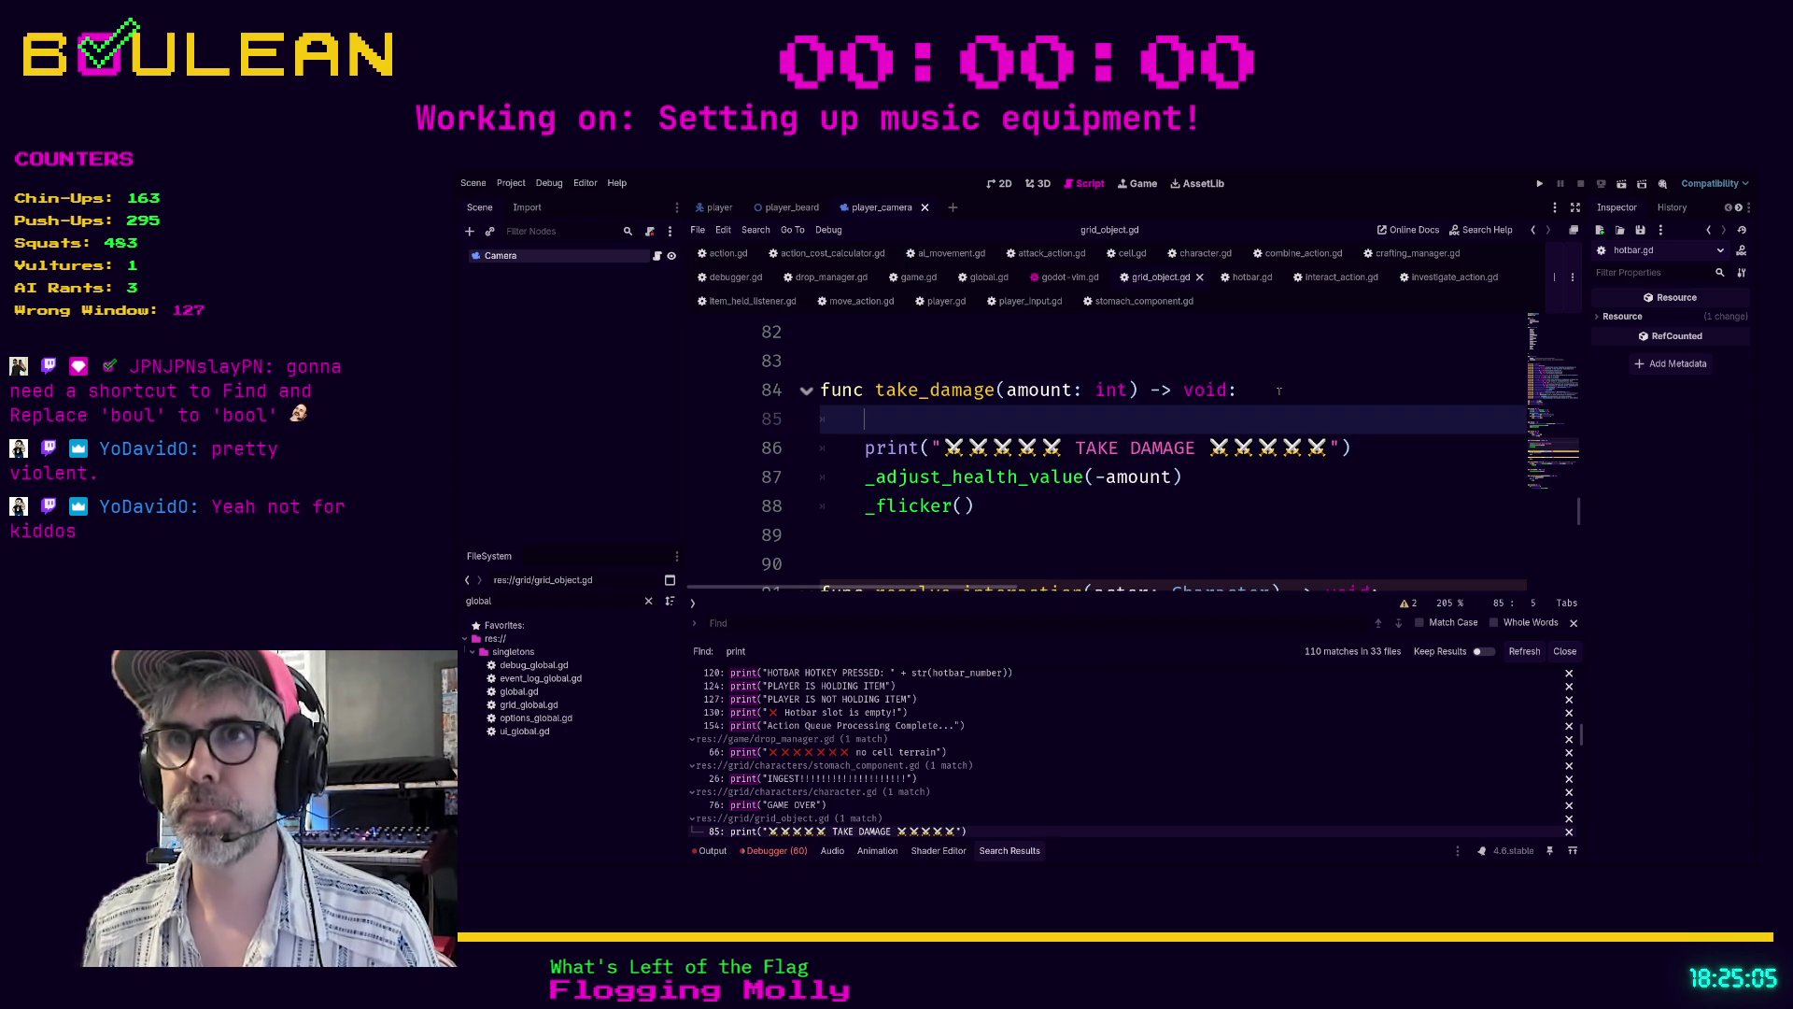
{"action": "type", "text": "if debug_mode:"}
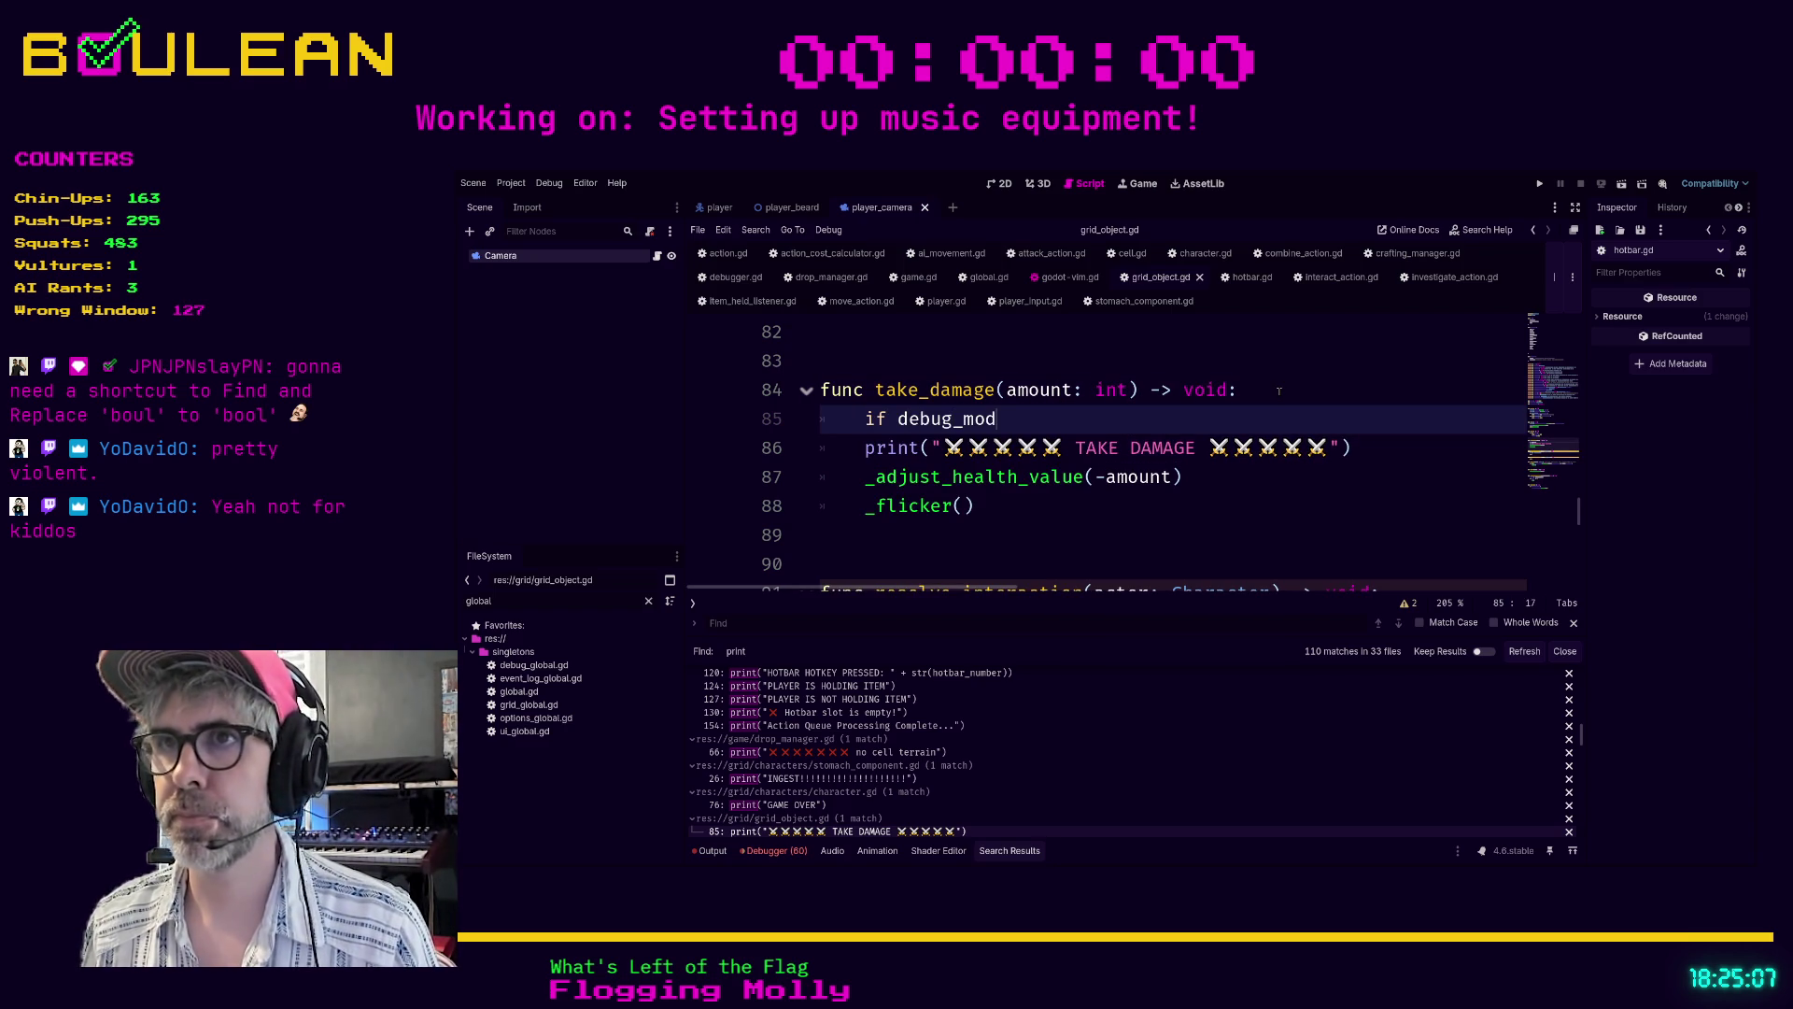
{"action": "key", "text": "Down"}
{"action": "key", "text": "Home"}
{"action": "key", "text": "Tab"}
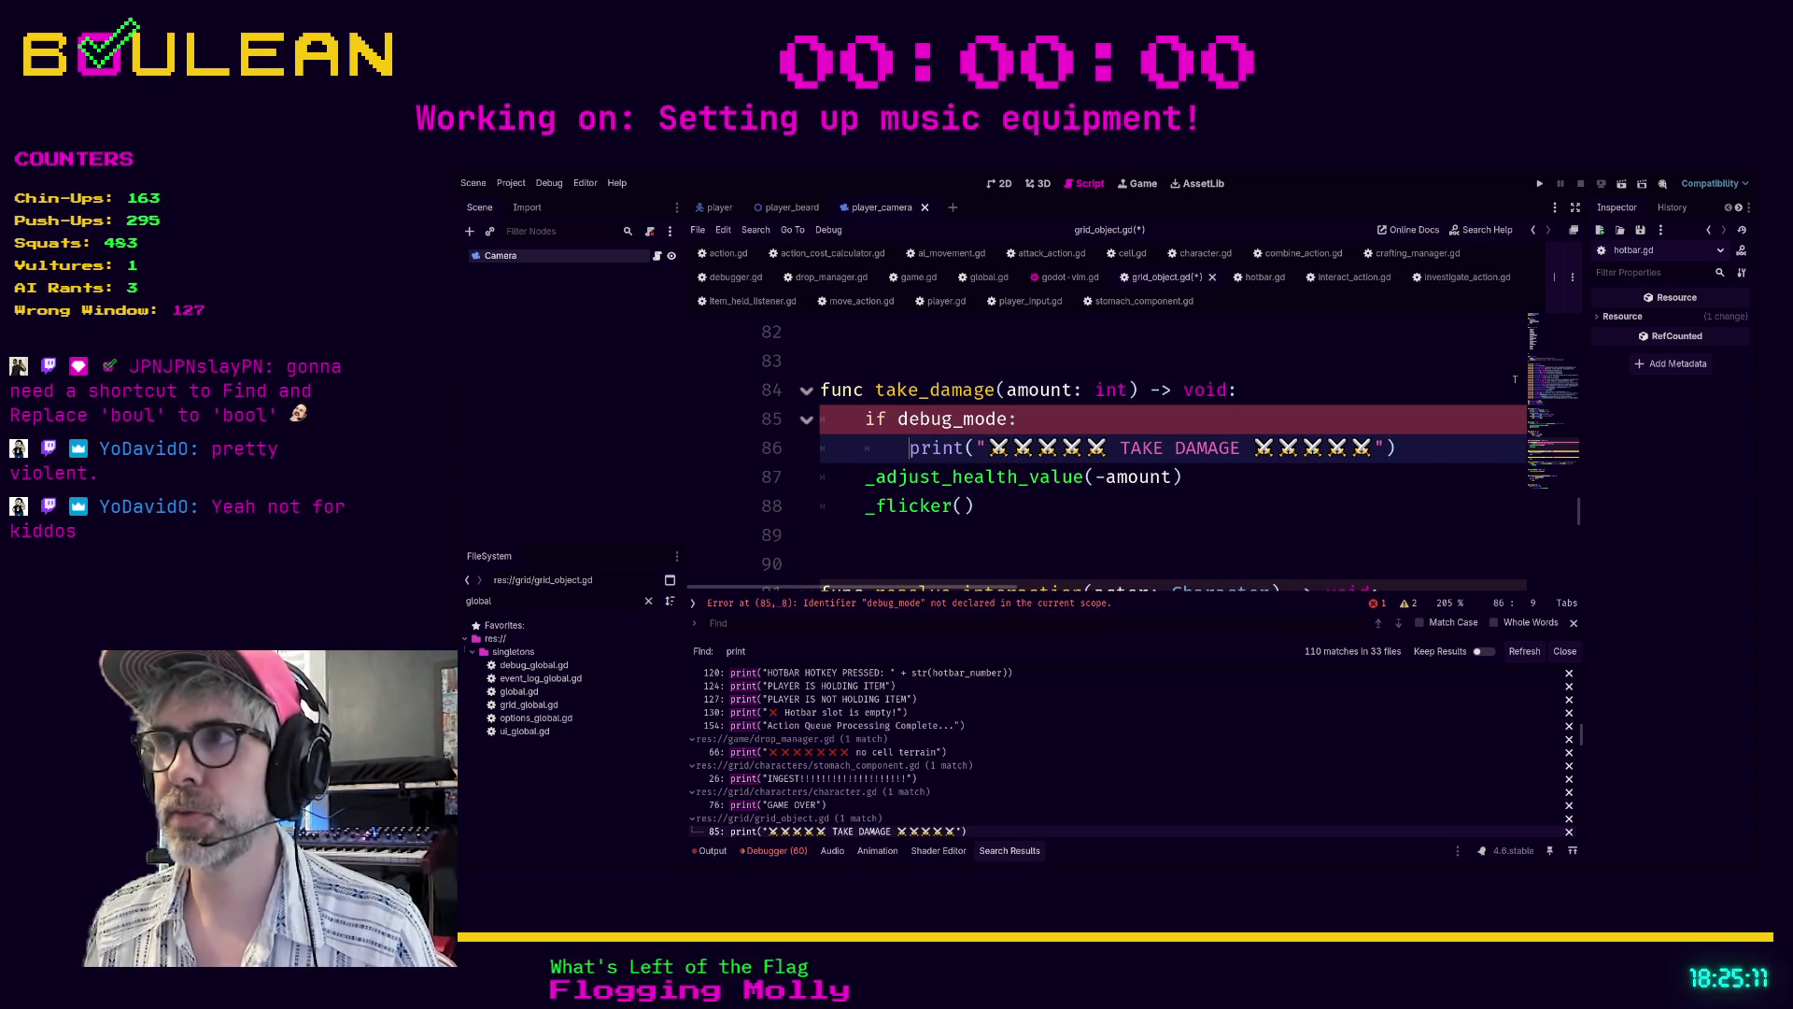
- Declare 'var debug_mode: bool = false' at line 58 above the revealed variable and save grid_object.gd
{"action": "scroll", "coordinate": [1515, 379], "scroll_direction": "up", "scroll_amount": 20}
{"action": "scroll", "coordinate": [1148, 462], "scroll_direction": "down", "scroll_amount": 8}
{"action": "scroll", "coordinate": [1148, 461], "scroll_direction": "down", "scroll_amount": 3}
{"action": "scroll", "coordinate": [1134, 455], "scroll_direction": "up", "scroll_amount": 4}
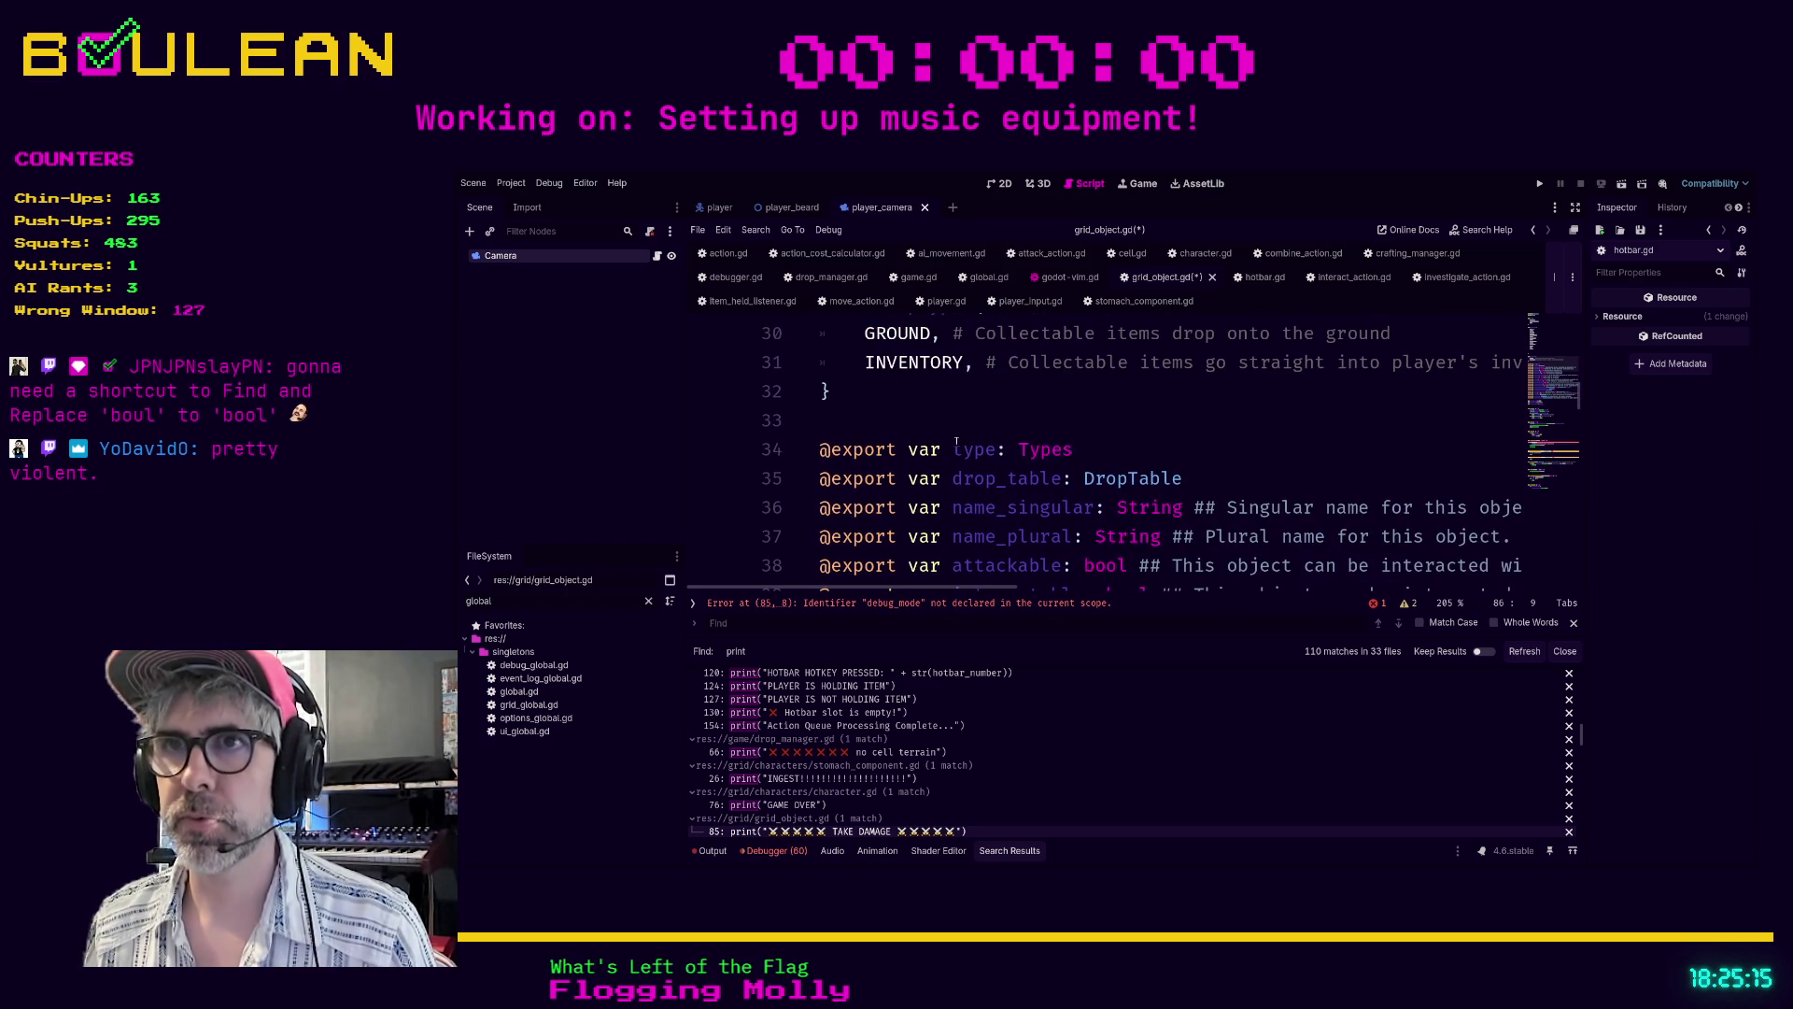
{"action": "scroll", "coordinate": [957, 441], "scroll_direction": "down", "scroll_amount": 6}
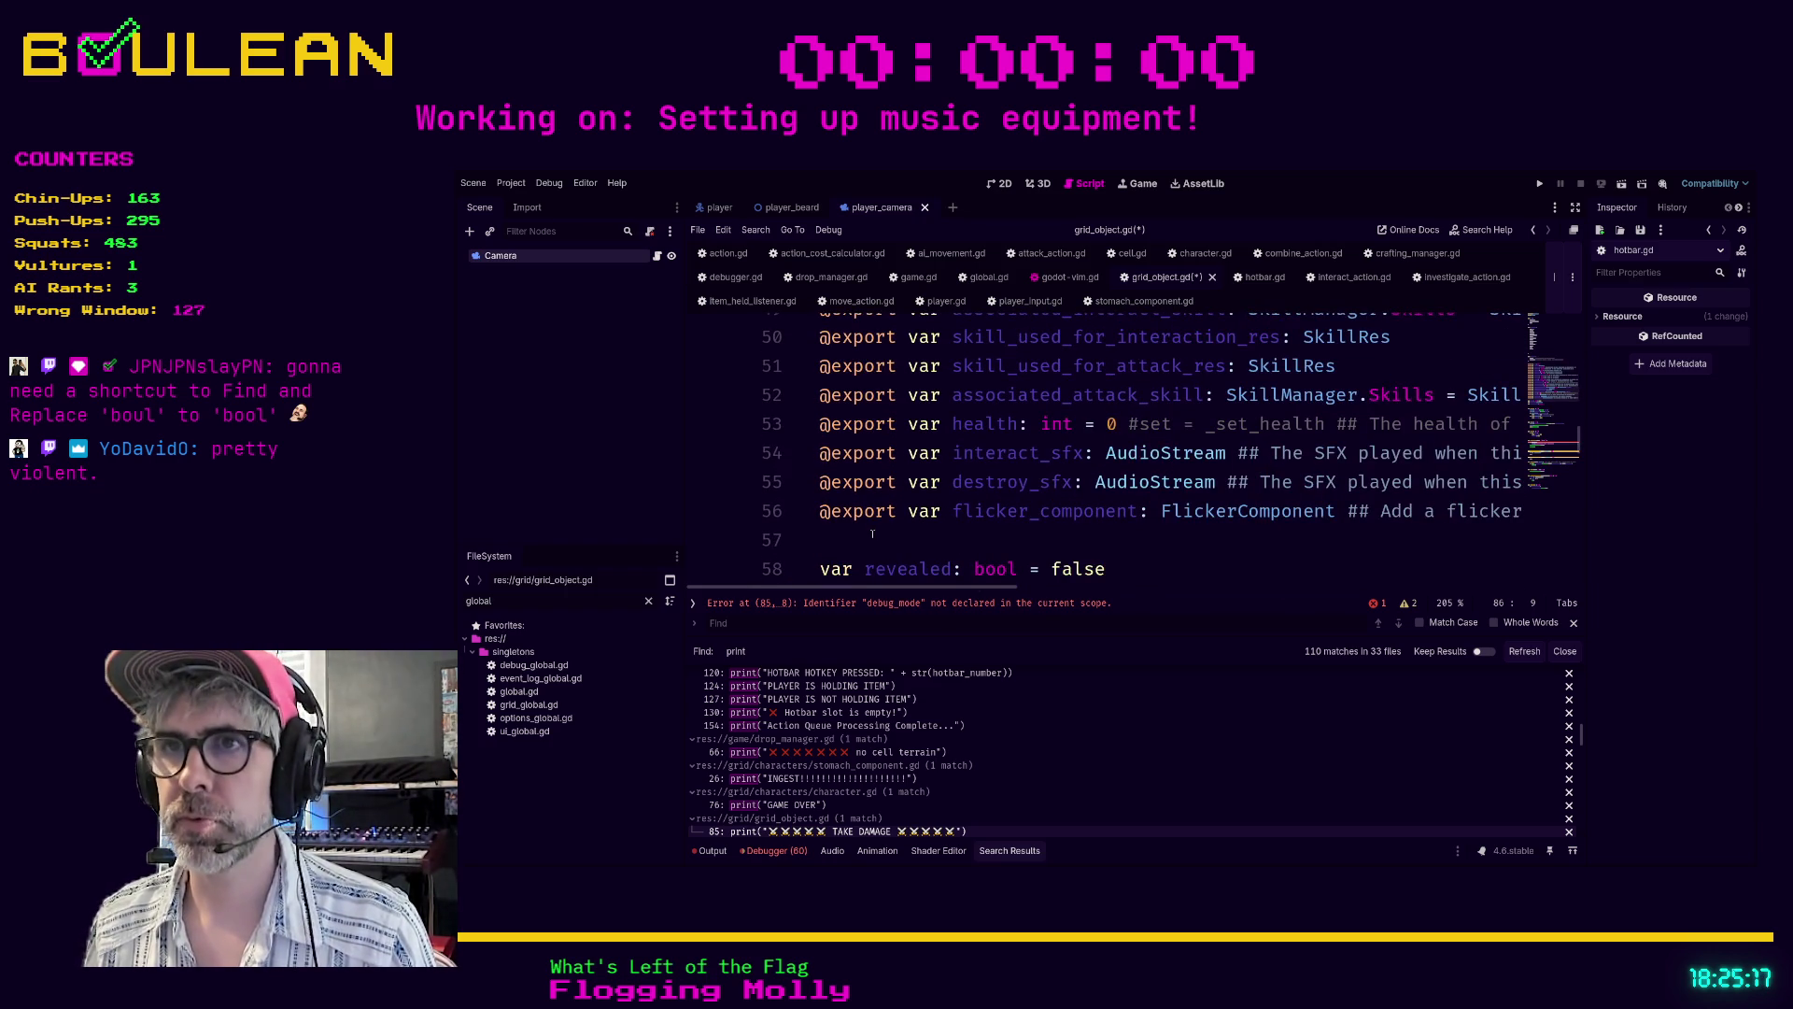
{"action": "triple_click", "coordinate": [854, 541]}
{"action": "scroll", "coordinate": [857, 523], "scroll_direction": "down", "scroll_amount": 2}
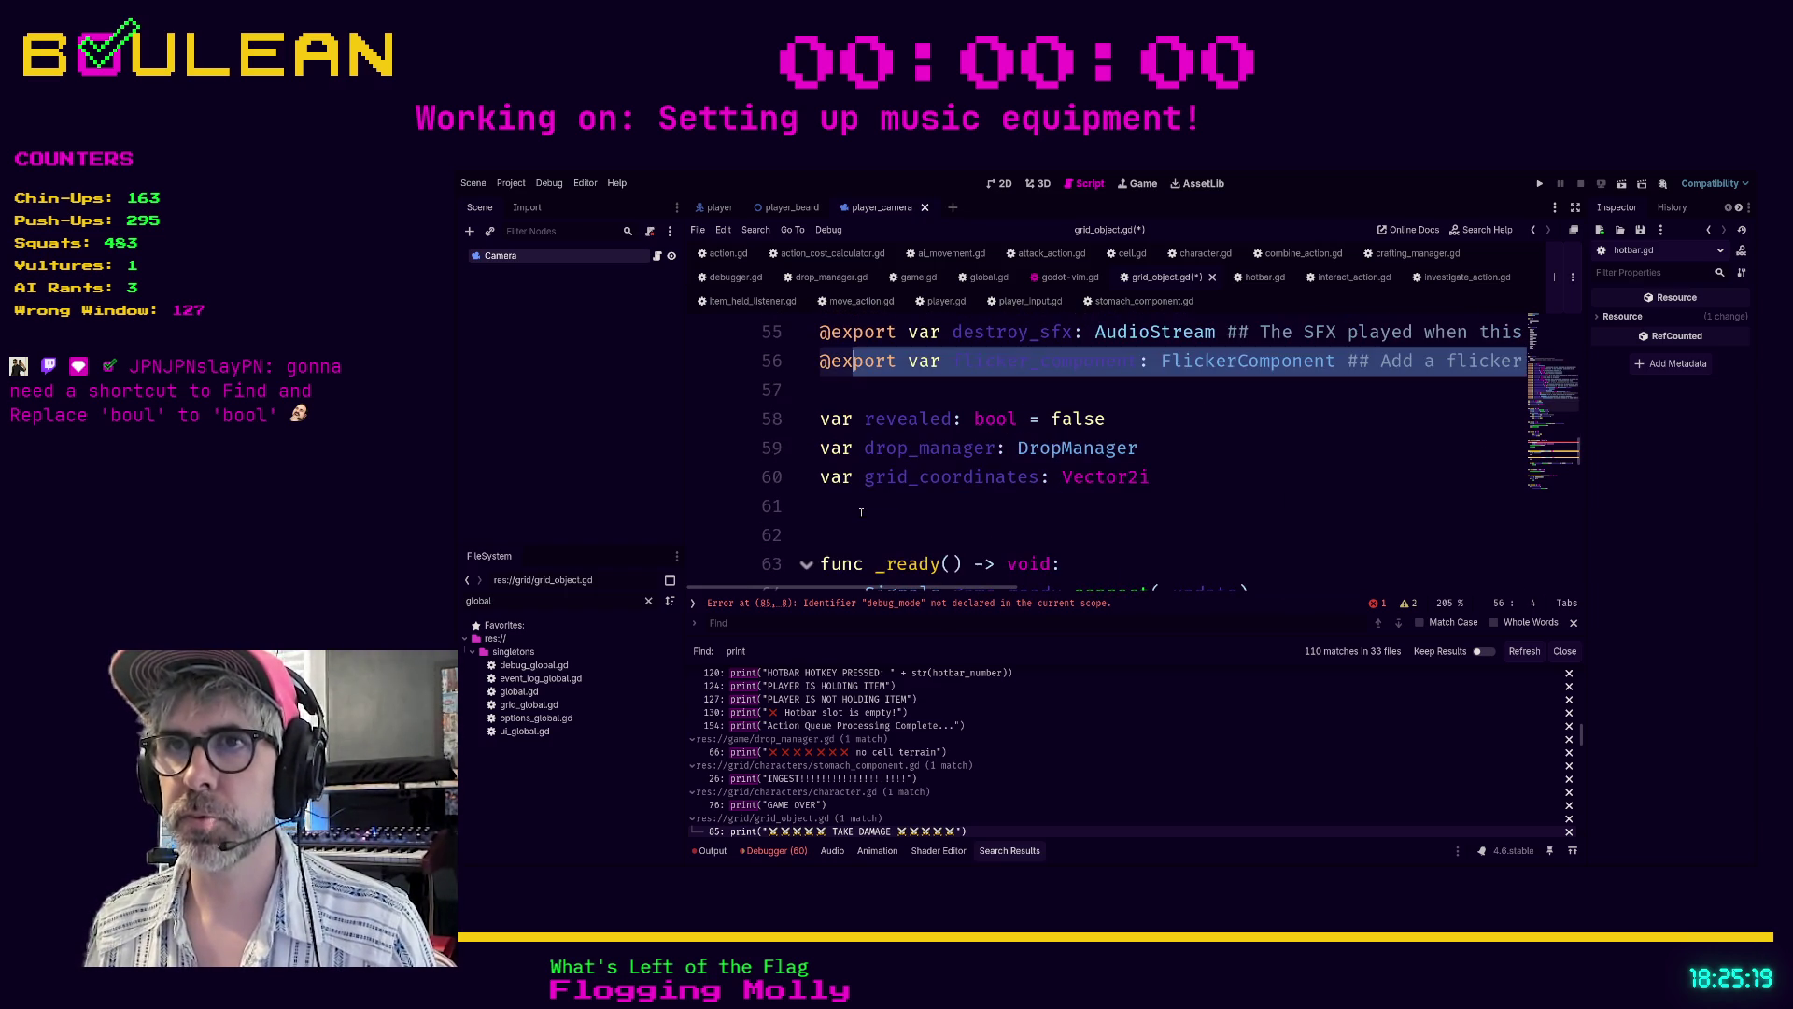
{"action": "left_click", "coordinate": [857, 416]}
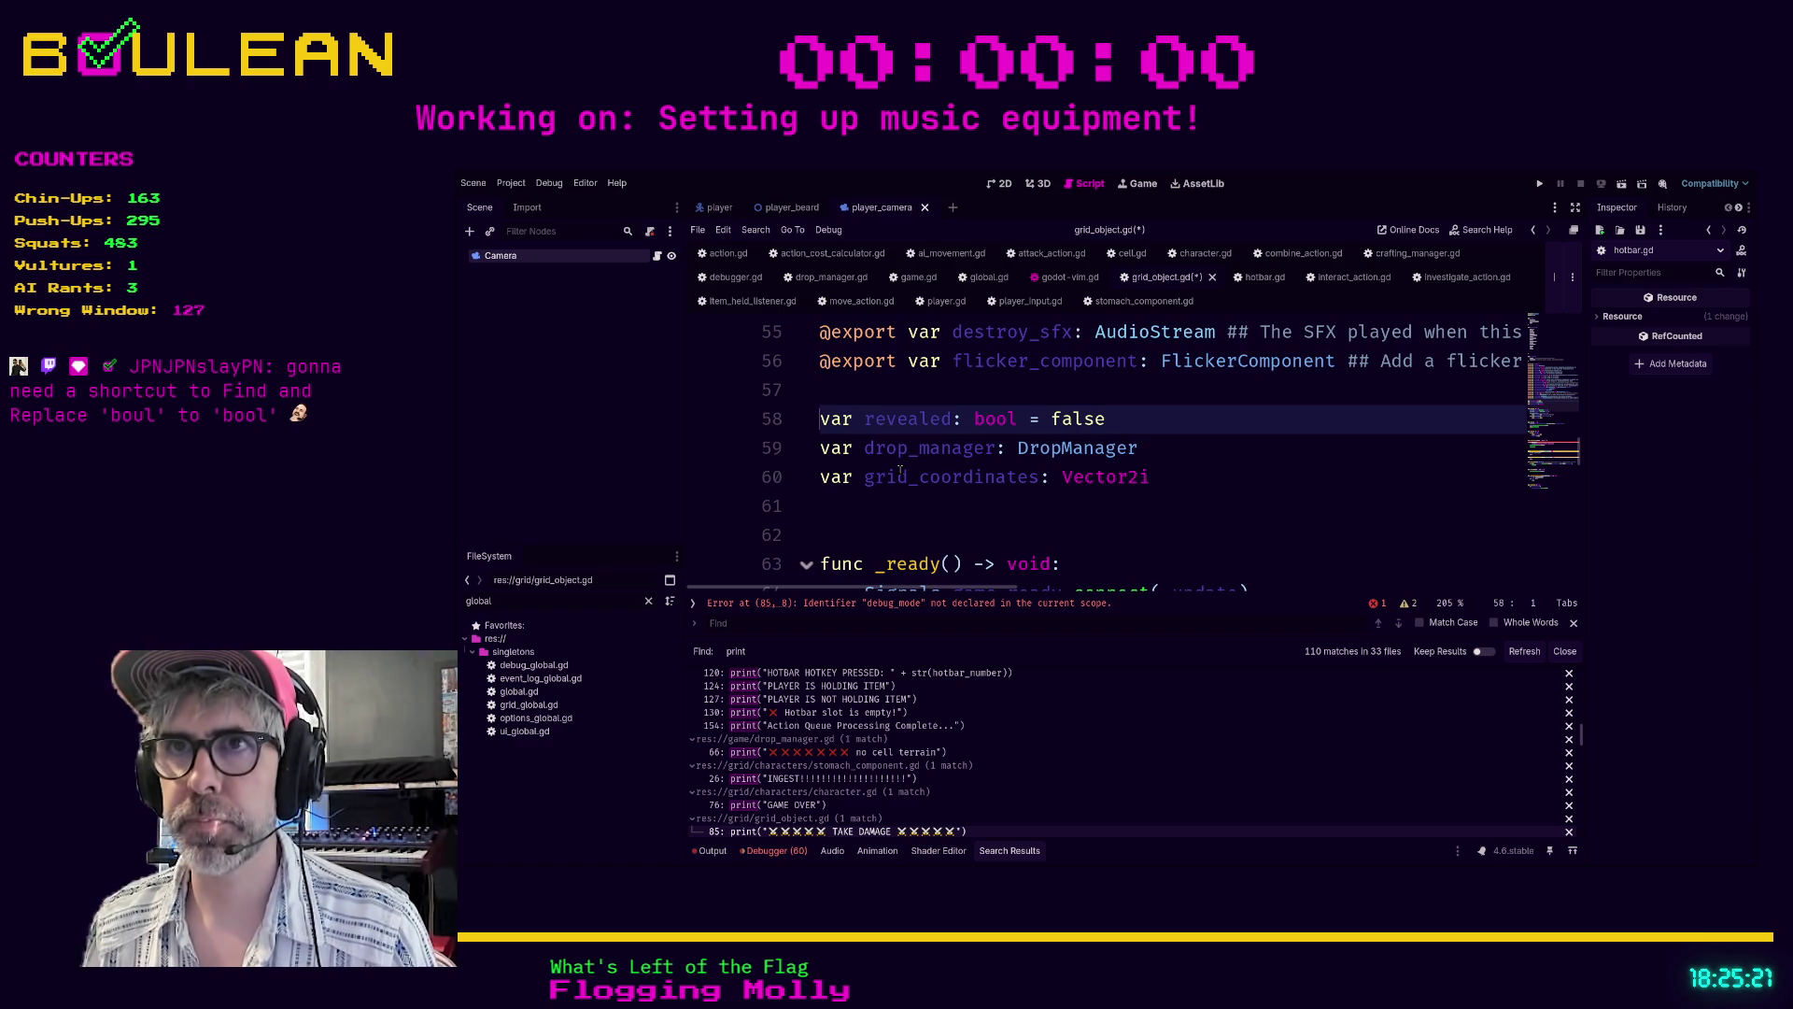
{"action": "key", "text": "shift+o"}
{"action": "type", "text": "var"}
{"action": "type", "text": "var debug_mode: bool = false"}
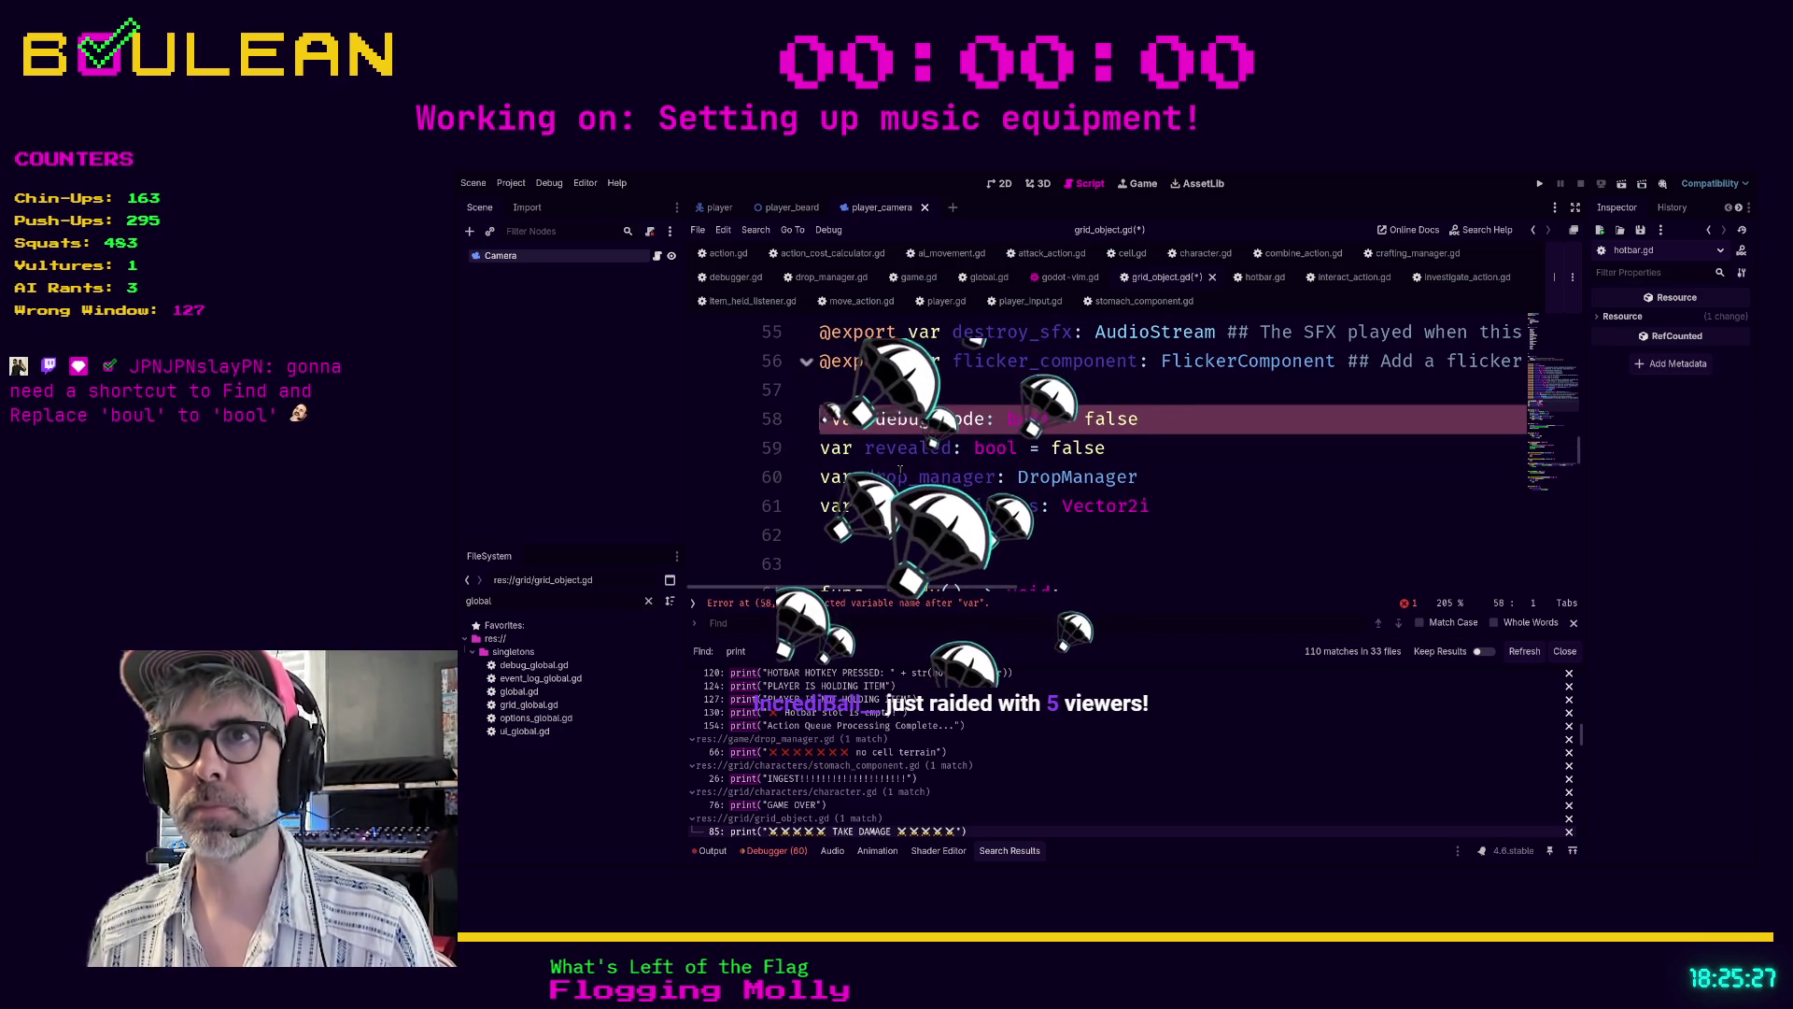
{"action": "key", "text": "x"}
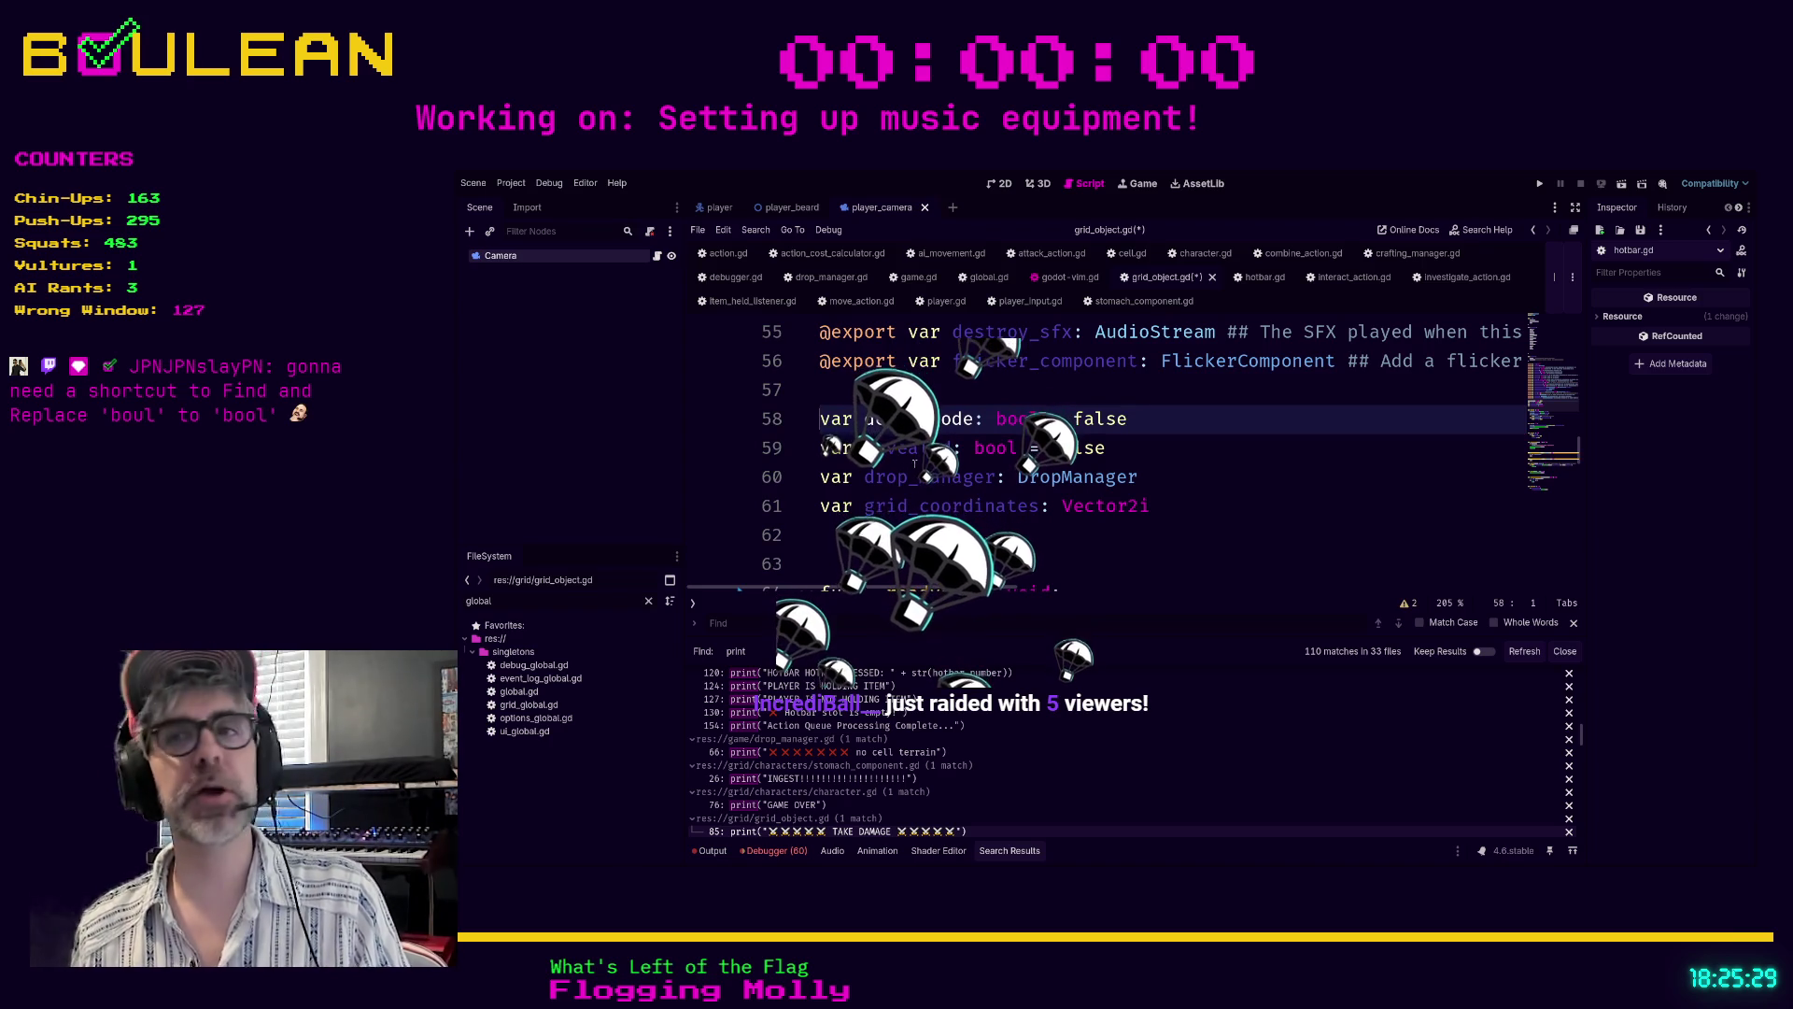
{"action": "left_click", "coordinate": [1204, 460]}
{"action": "key", "text": "ctrl+s"}
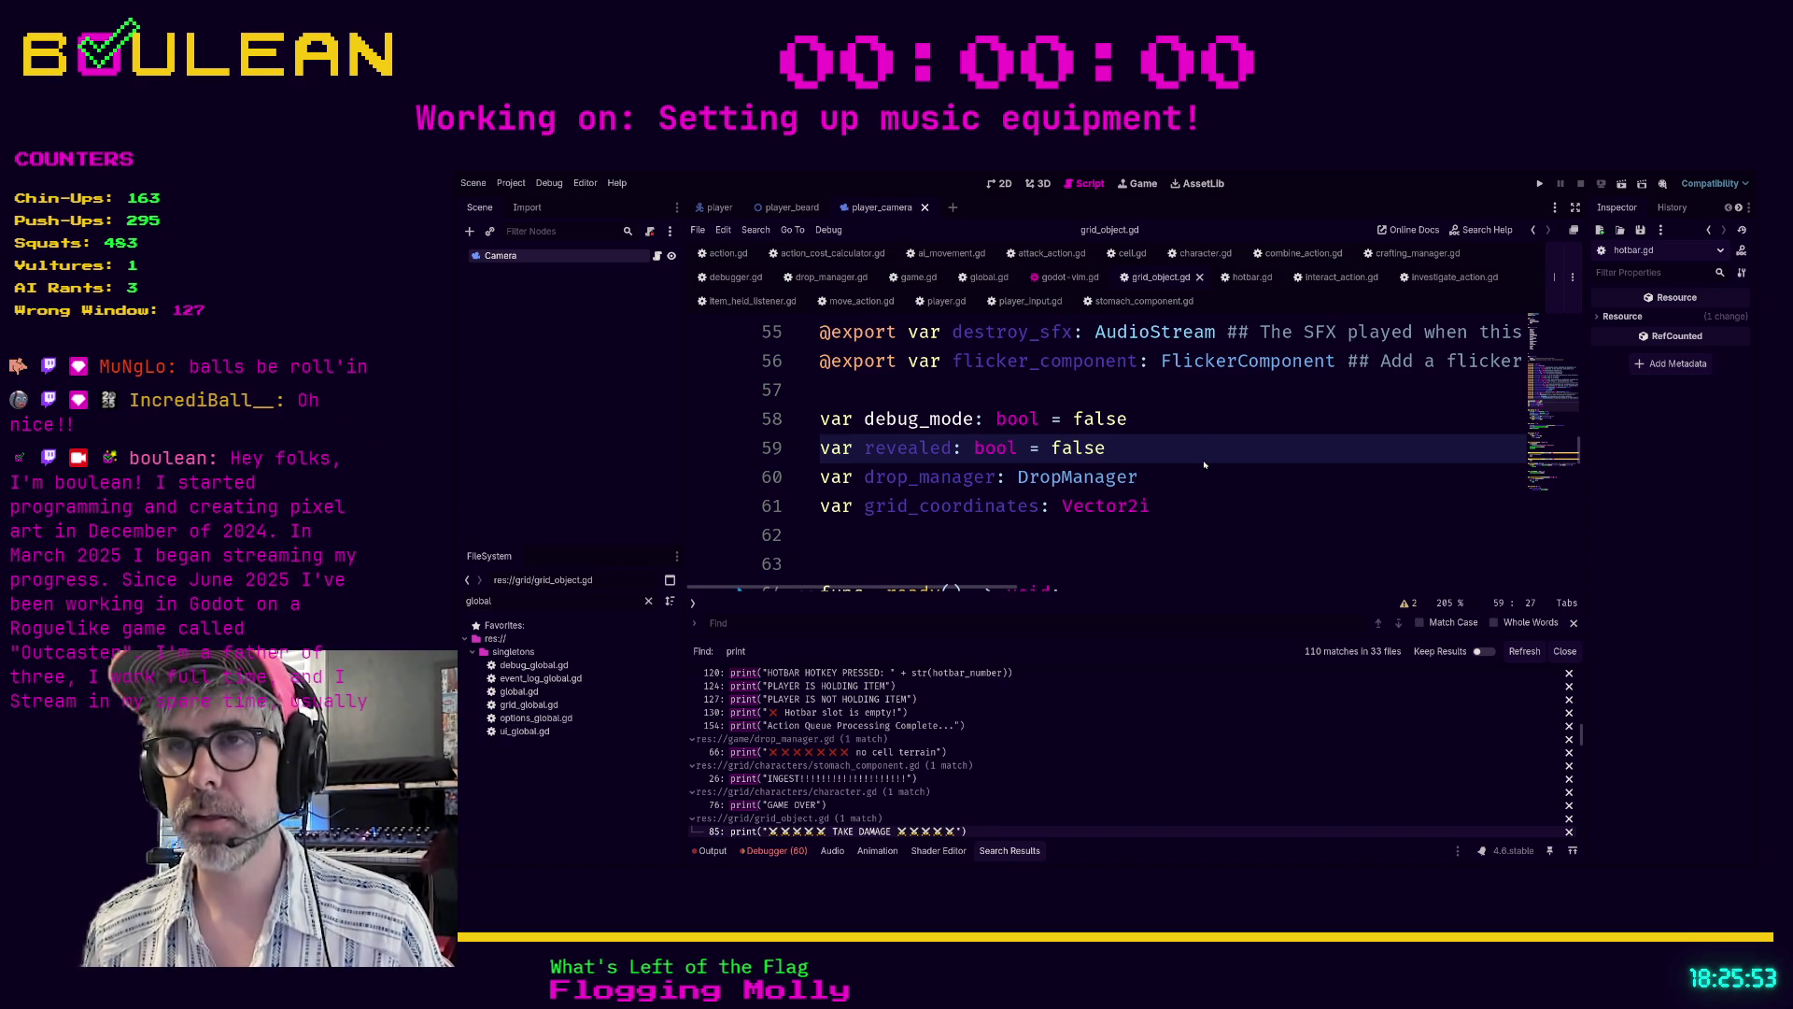
- Open grid_manager.gd at the line-222 BUILDING STRUCTURE print and place the caret before it
{"action": "scroll", "coordinate": [1097, 747], "scroll_direction": "down", "scroll_amount": 2}
{"action": "scroll", "coordinate": [1097, 747], "scroll_direction": "down", "scroll_amount": 1}
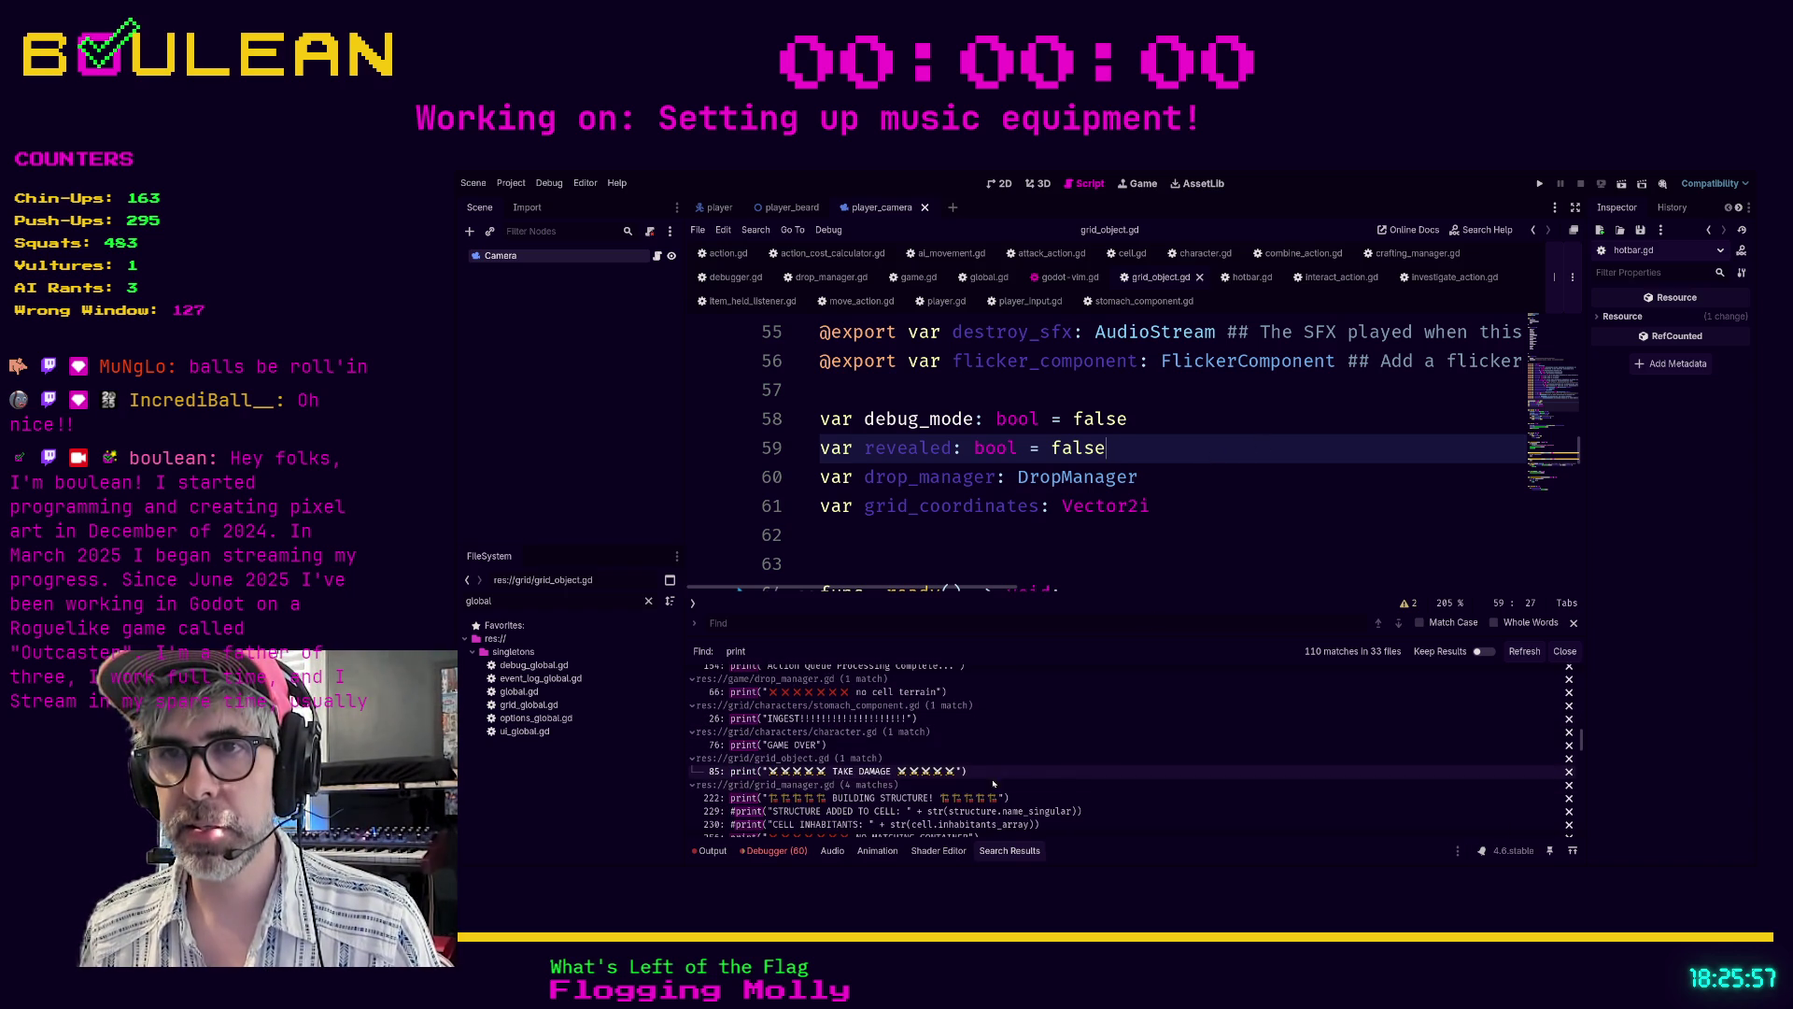
{"action": "left_click", "coordinate": [953, 799]}
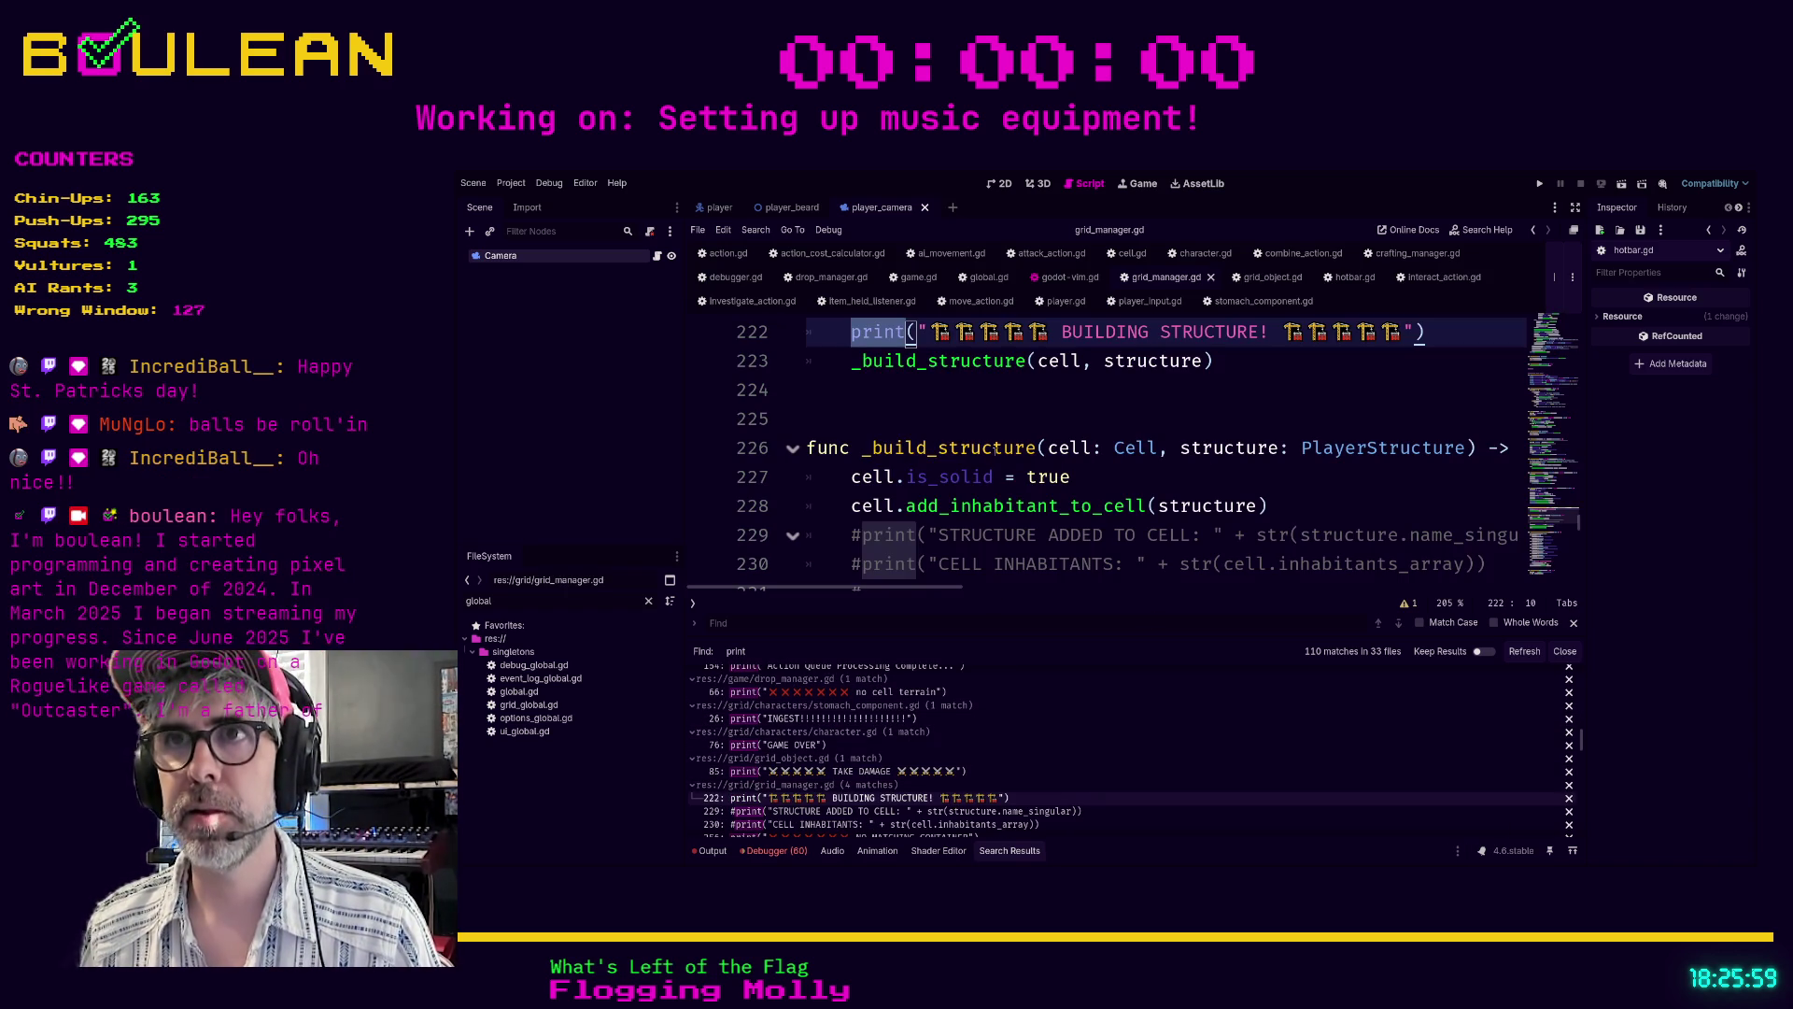
{"action": "left_click", "coordinate": [1018, 392]}
{"action": "scroll", "coordinate": [1027, 428], "scroll_direction": "up", "scroll_amount": 2}
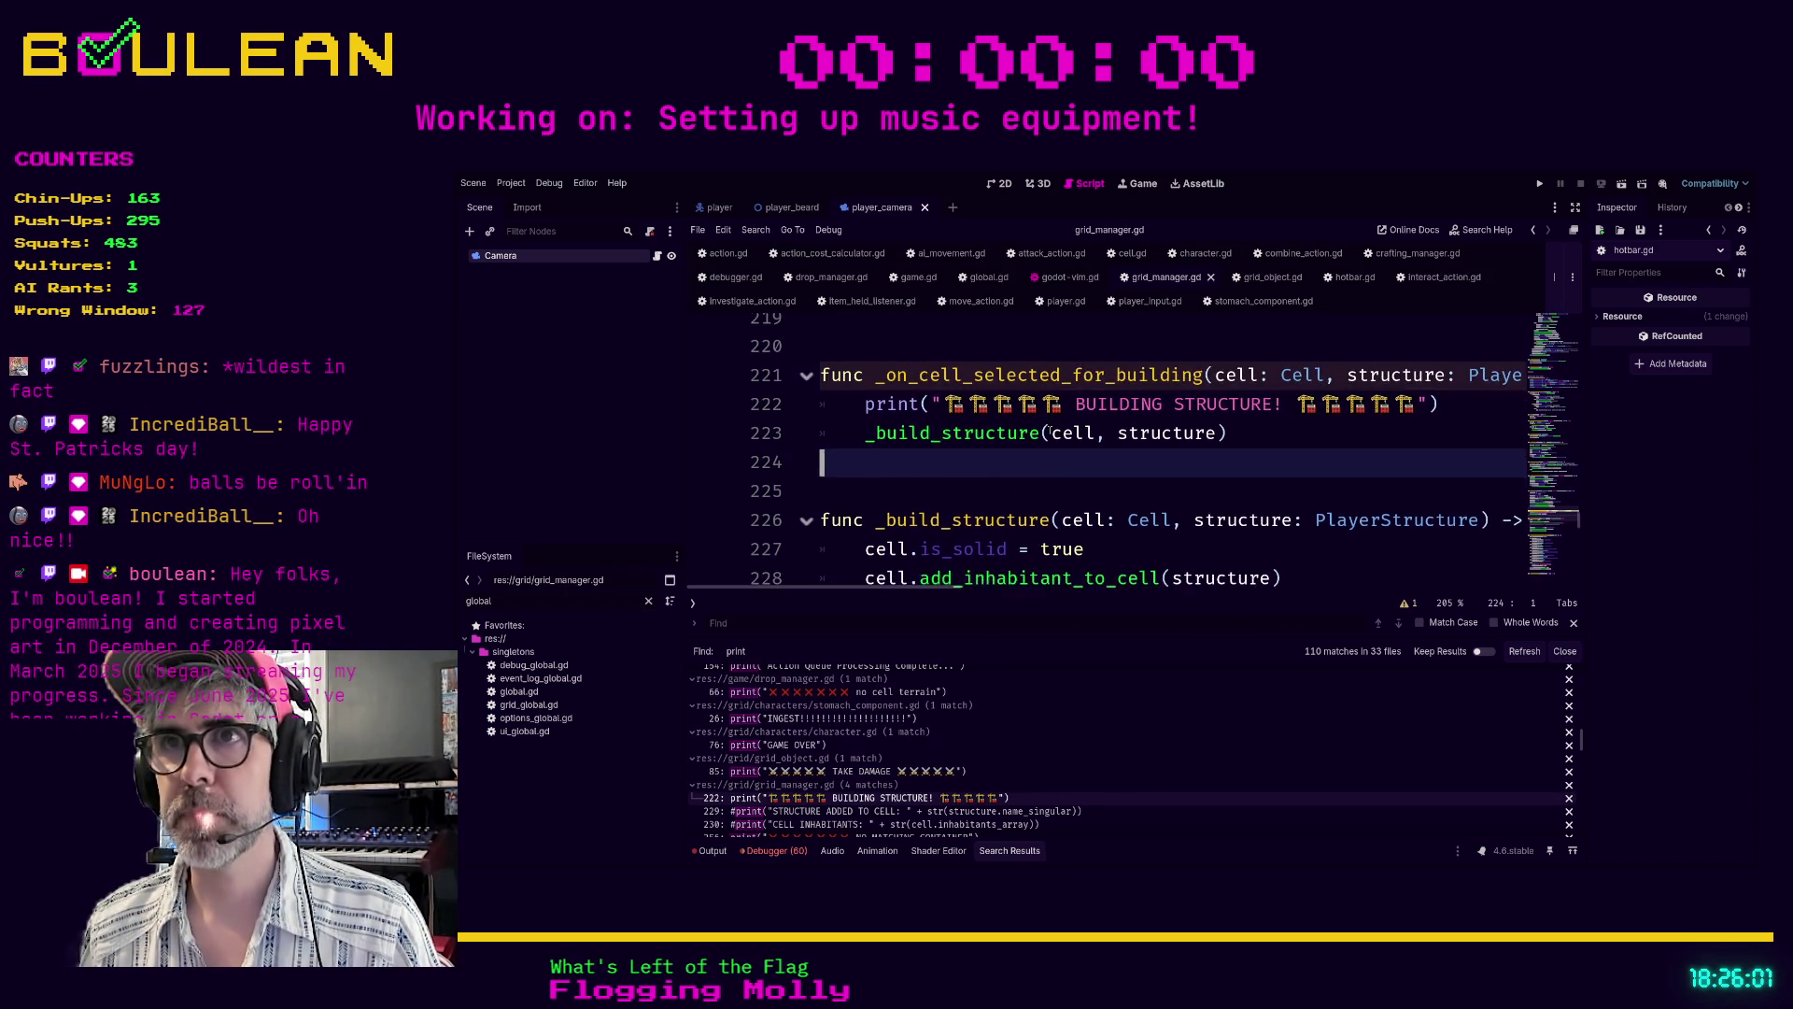
{"action": "left_click_drag", "start_coordinate": [862, 482], "coordinate": [865, 467]}
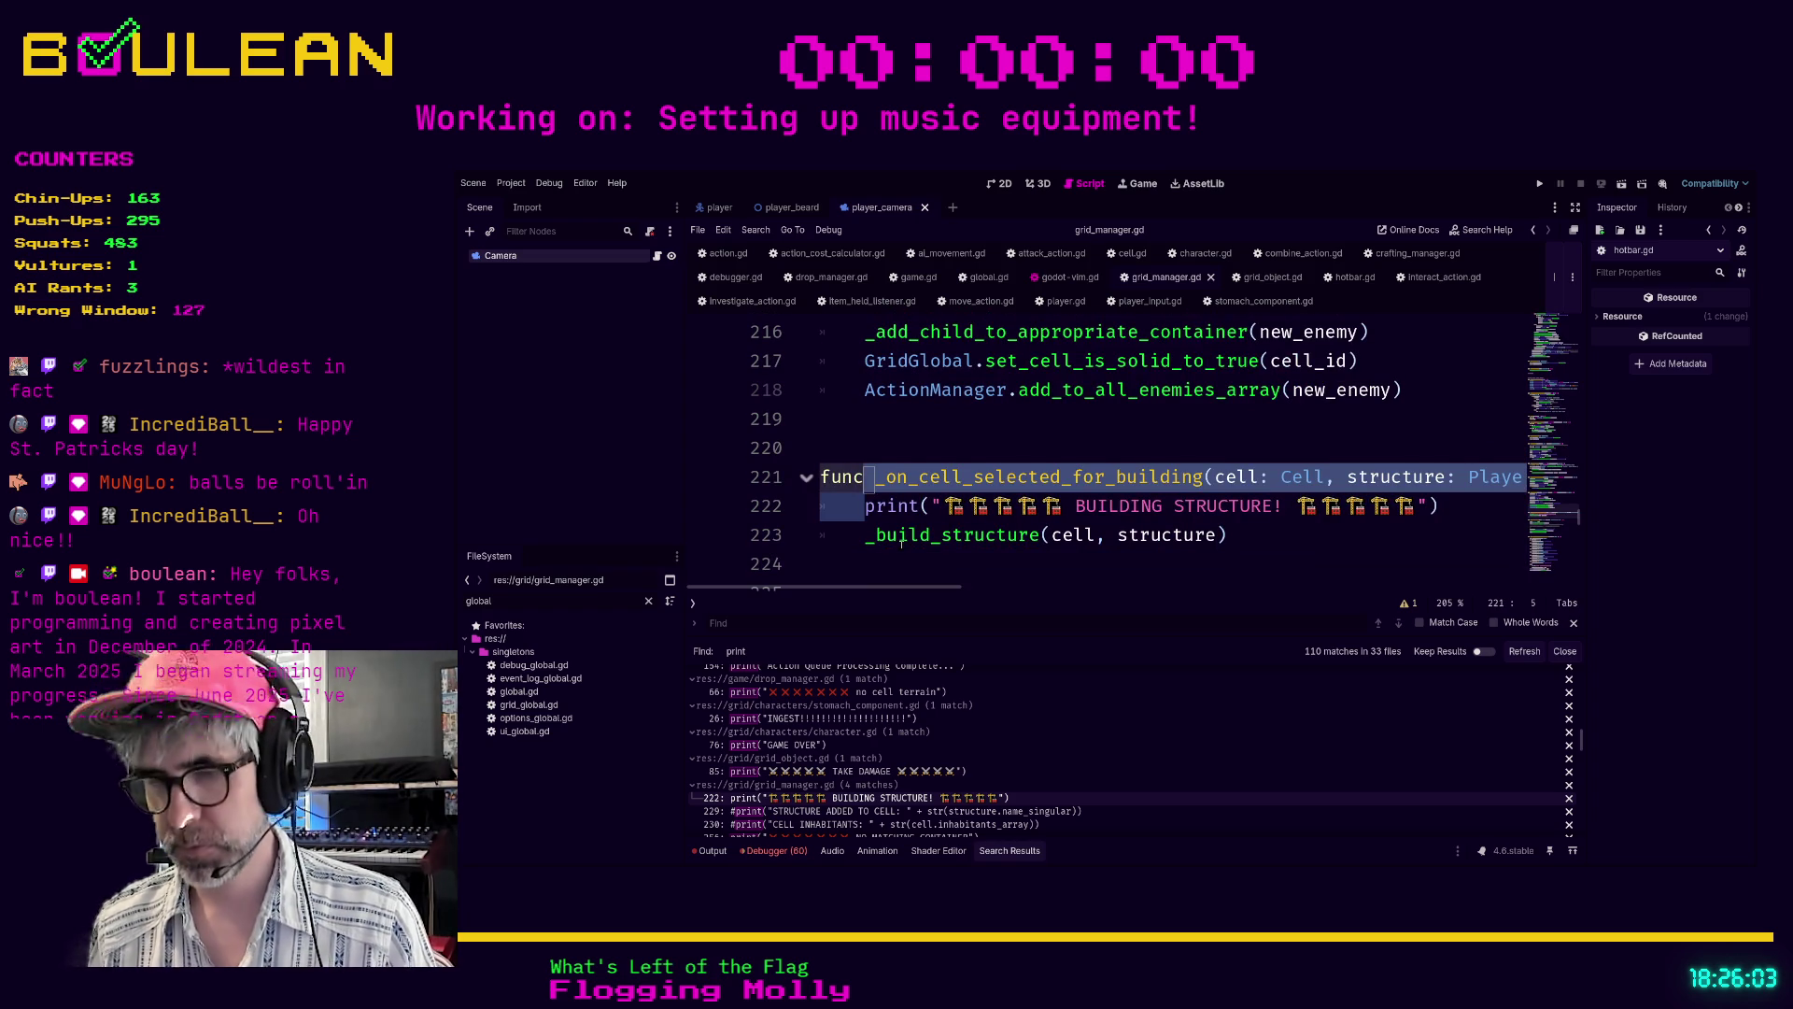
{"action": "key", "text": "Right"}
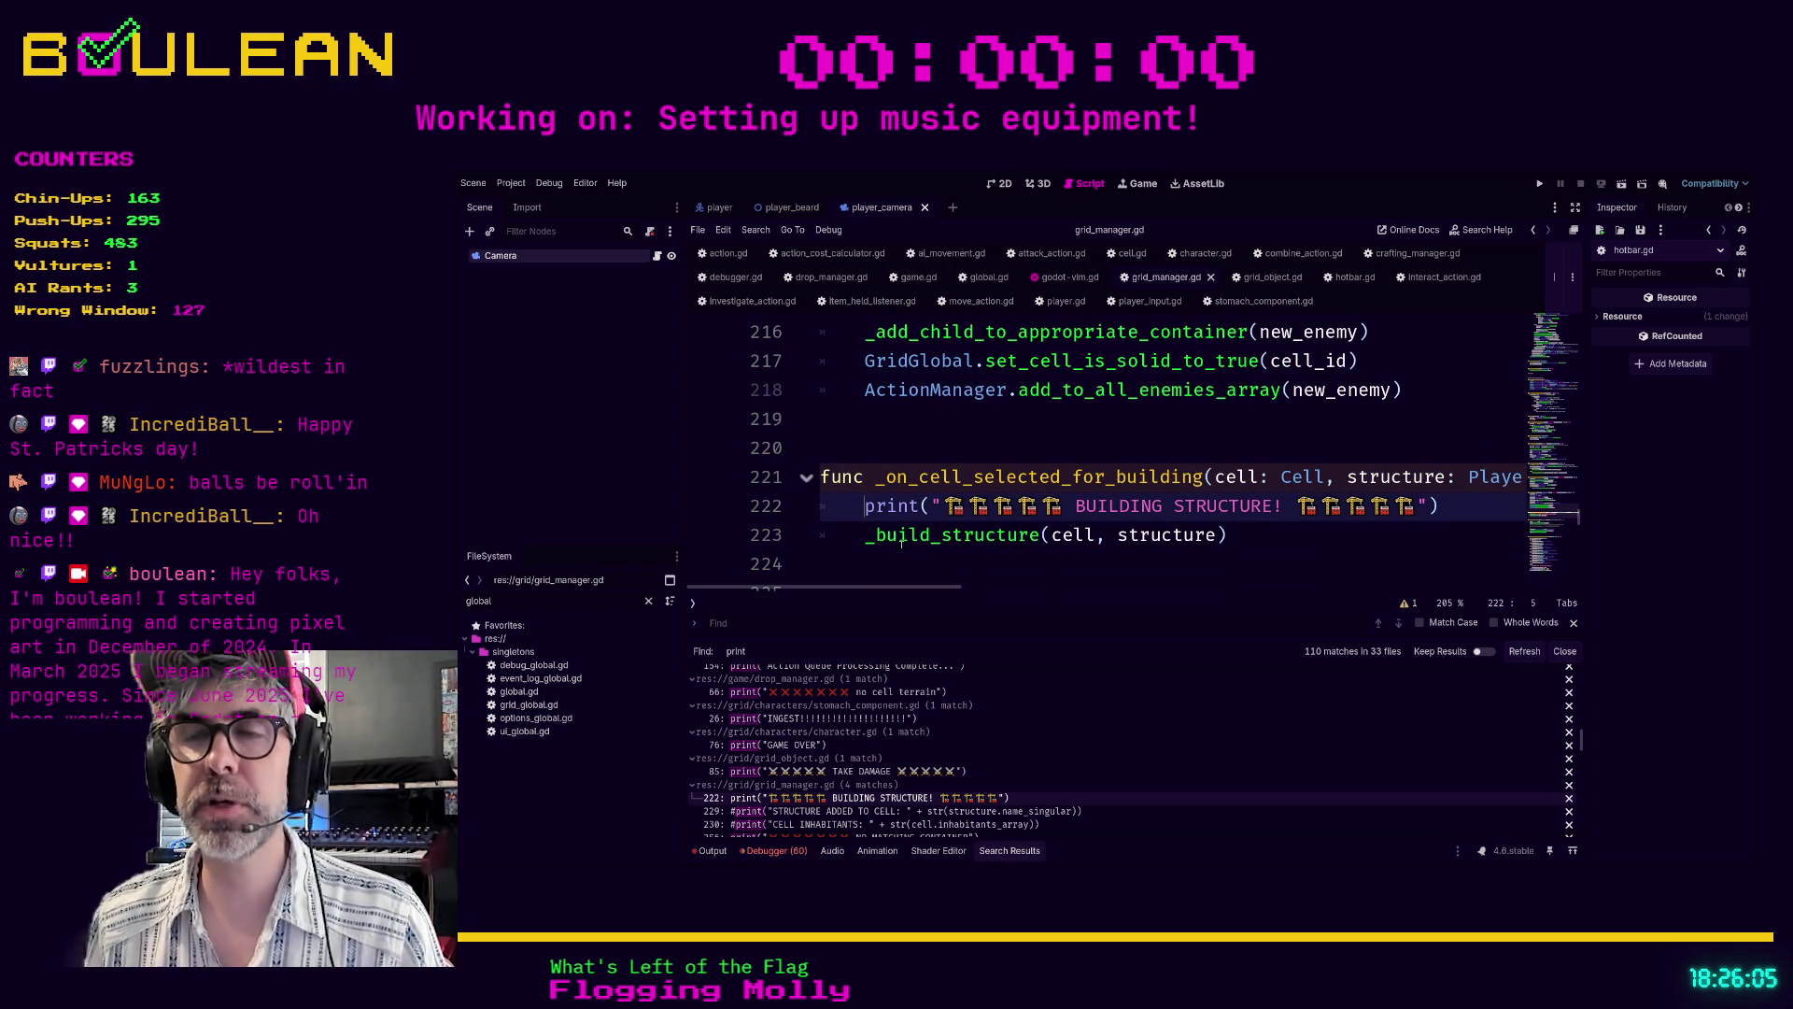
- Insert 'if debug_mode:' above the BUILDING STRUCTURE print and indent the print beneath it
{"action": "key", "text": "Return"}
{"action": "key", "text": "Up"}
{"action": "type", "text": "if debug_mode:"}
{"action": "key", "text": "Down"}
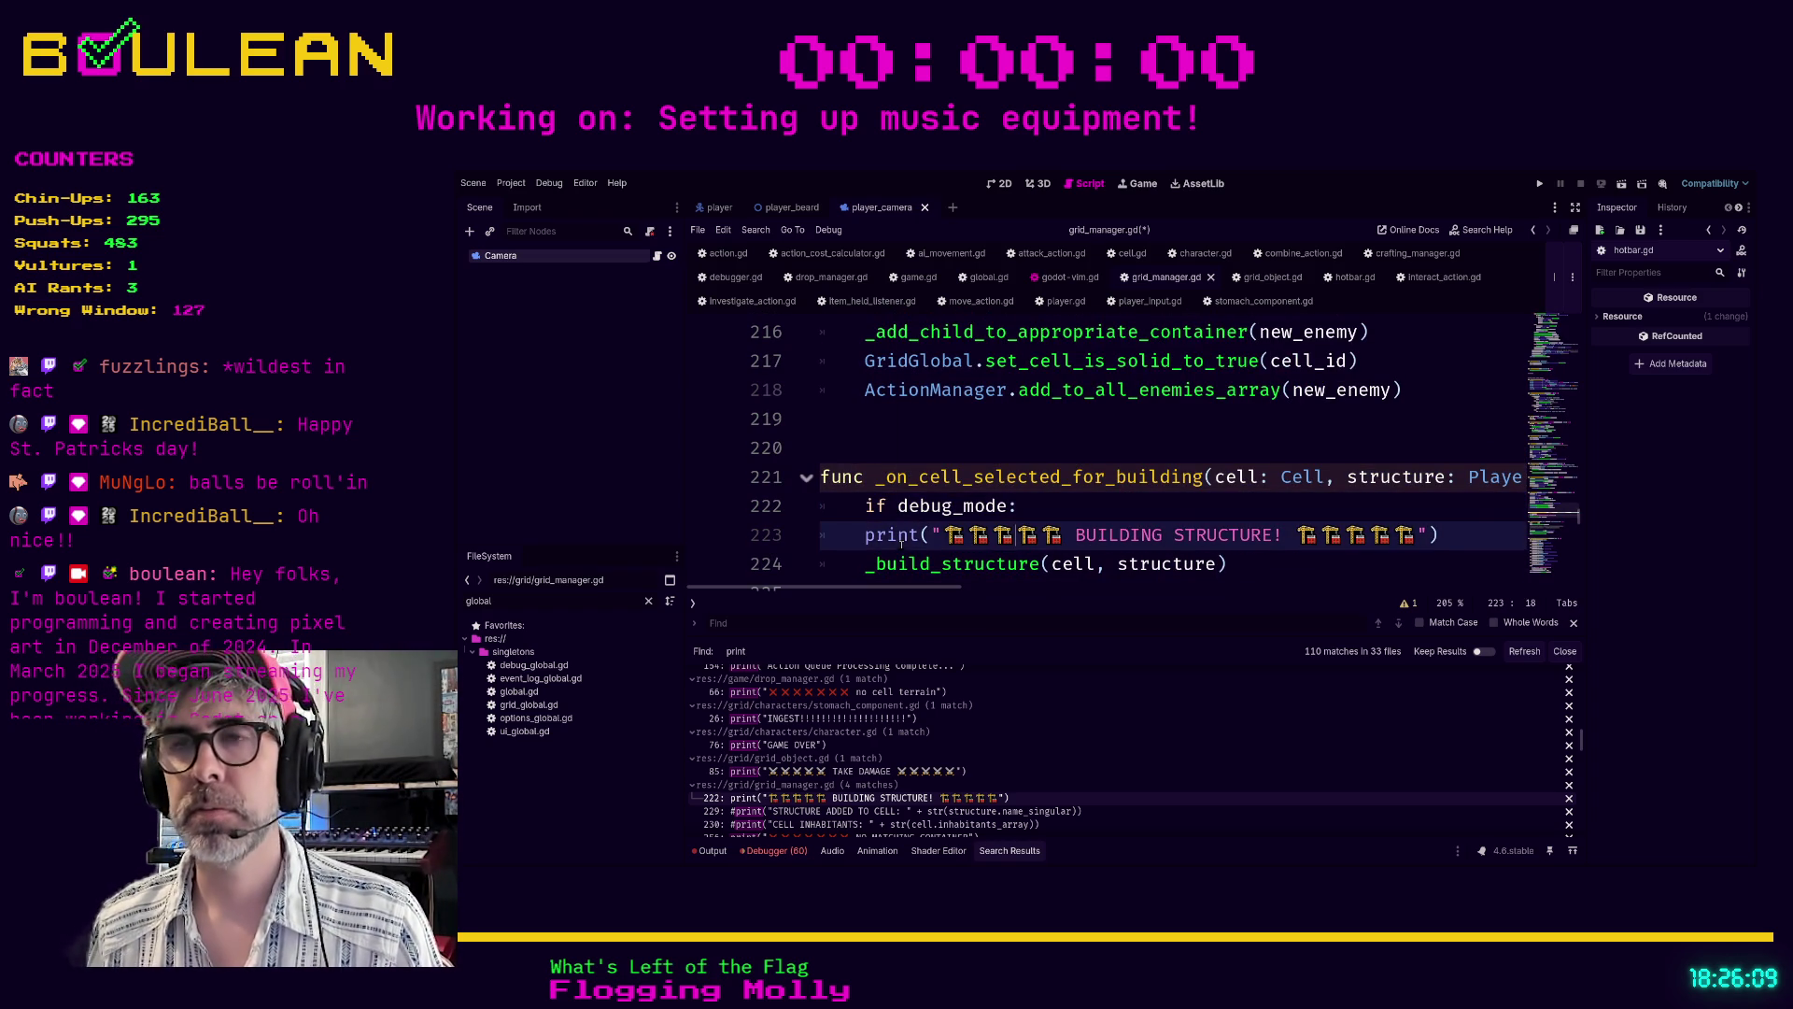
{"action": "key", "text": "Home"}
{"action": "key", "text": "Tab"}
{"action": "scroll", "coordinate": [1311, 502], "scroll_direction": "up", "scroll_amount": 20}
{"action": "scroll", "coordinate": [1310, 502], "scroll_direction": "up", "scroll_amount": 9}
{"action": "scroll", "coordinate": [1133, 447], "scroll_direction": "down", "scroll_amount": 7}
{"action": "scroll", "coordinate": [1133, 447], "scroll_direction": "up", "scroll_amount": 9}
{"action": "scroll", "coordinate": [1133, 448], "scroll_direction": "down", "scroll_amount": 1}
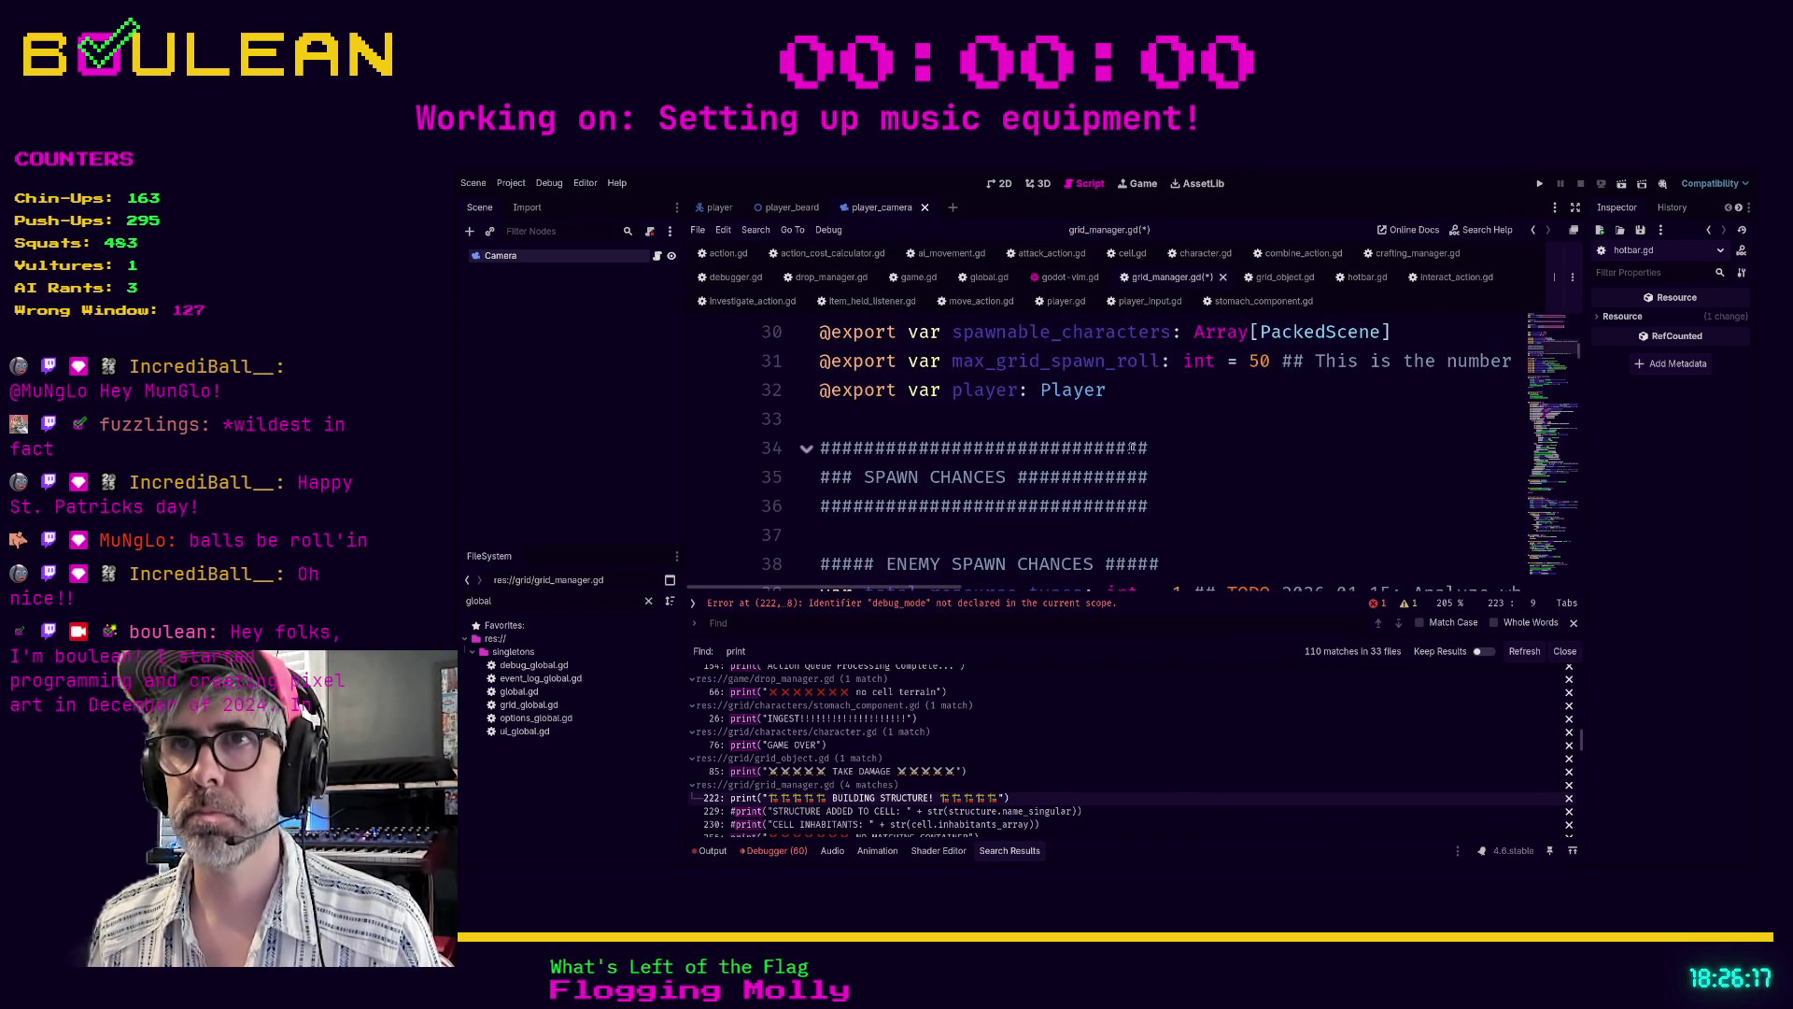
{"action": "scroll", "coordinate": [1133, 447], "scroll_direction": "down", "scroll_amount": 2}
{"action": "scroll", "coordinate": [799, 451], "scroll_direction": "up", "scroll_amount": 1}
- Paste 'var debug_mode: bool = false' as a new declaration at line 39
{"action": "left_click", "coordinate": [820, 506]}
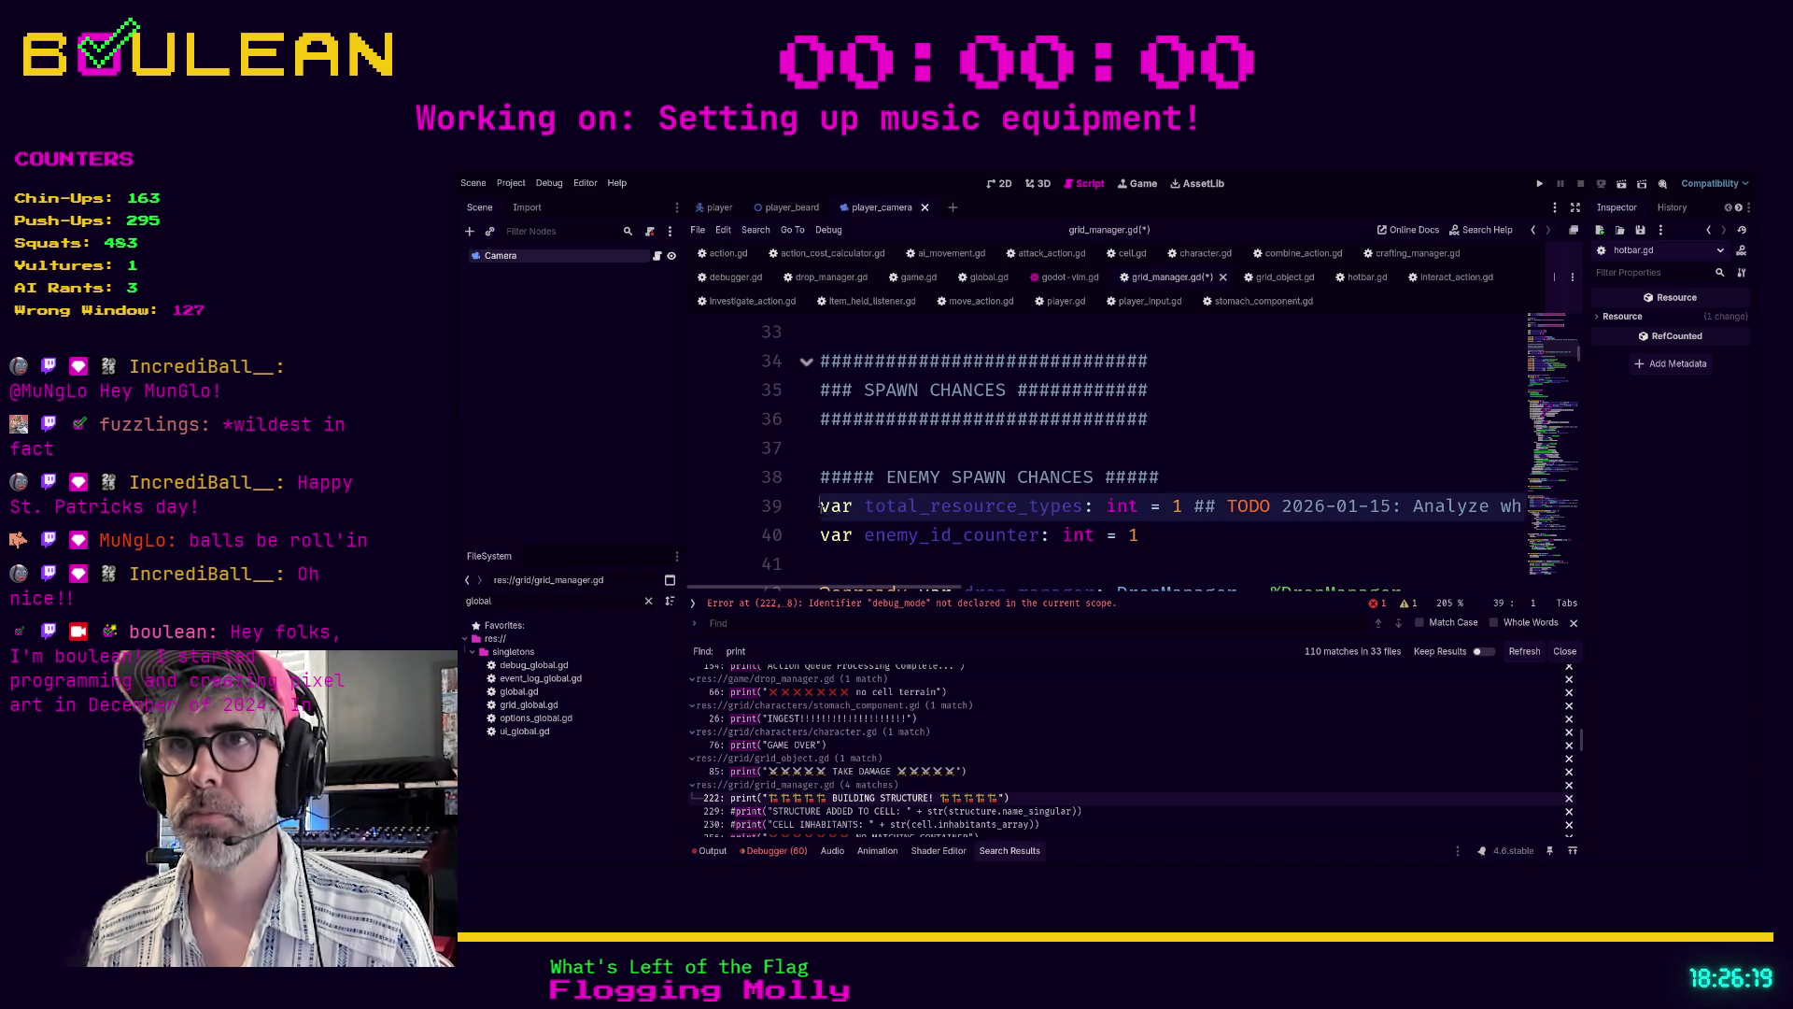
{"action": "key", "text": "Return"}
{"action": "key", "text": "Up"}
{"action": "type", "text": "var debug_mode: bool = false"}
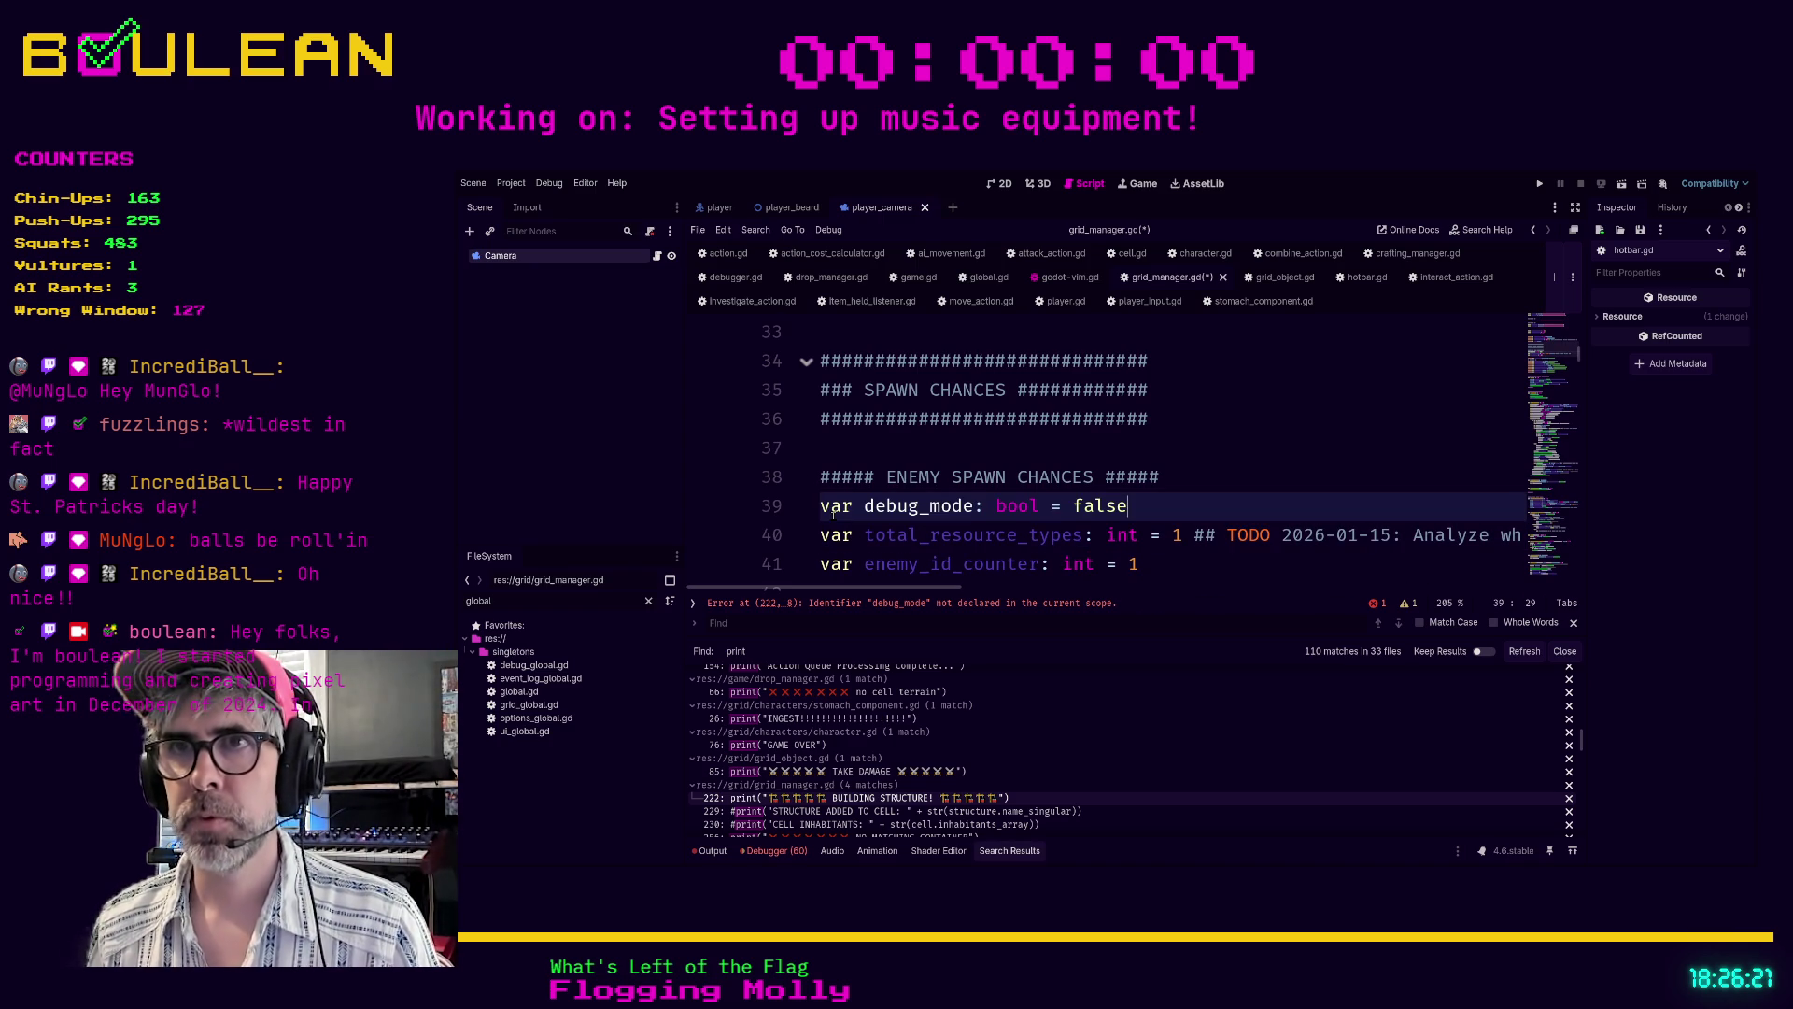
{"action": "key", "text": "Up"}
- Delete the ENEMY SPAWN CHANCES comment header and the empty line above debug_mode
{"action": "key", "text": "End"}
{"action": "key", "text": "shift+Home"}
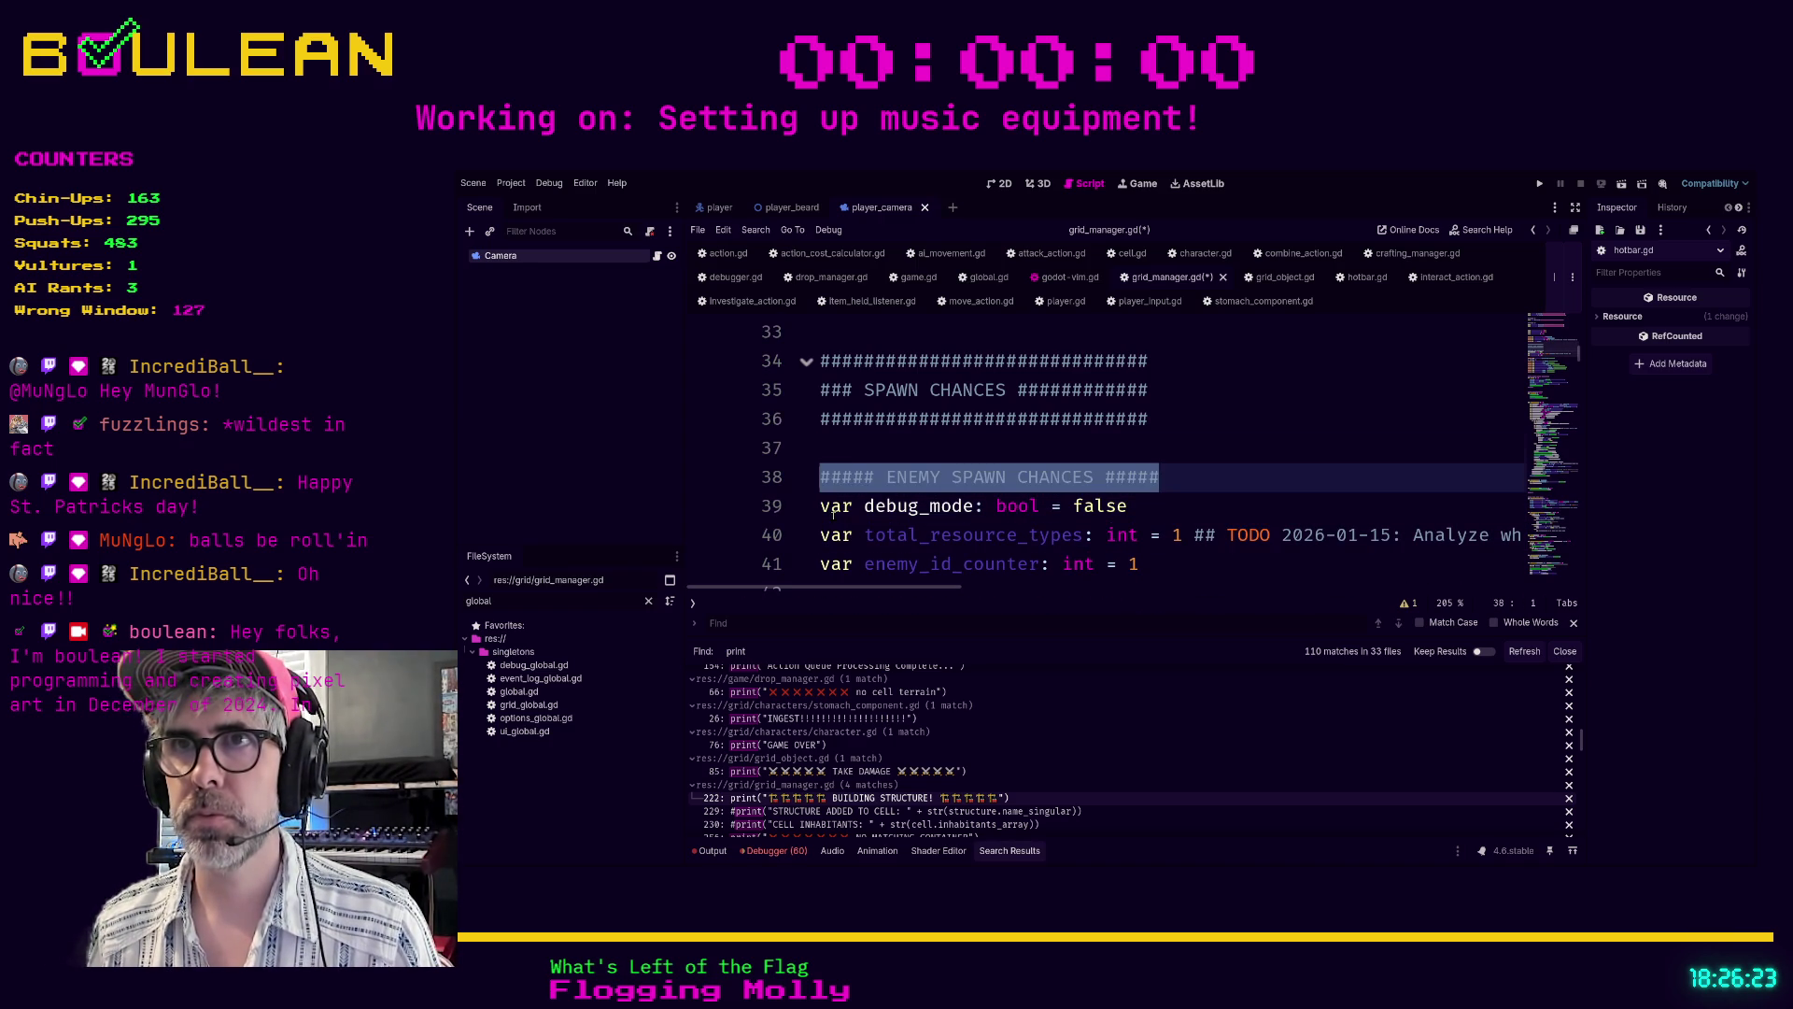
{"action": "key", "text": "shift+Up"}
{"action": "key", "text": "shift+Up"}
{"action": "key", "text": "shift+Up"}
{"action": "key", "text": "BackSpace"}
{"action": "scroll", "coordinate": [953, 489], "scroll_direction": "up", "scroll_amount": 1}
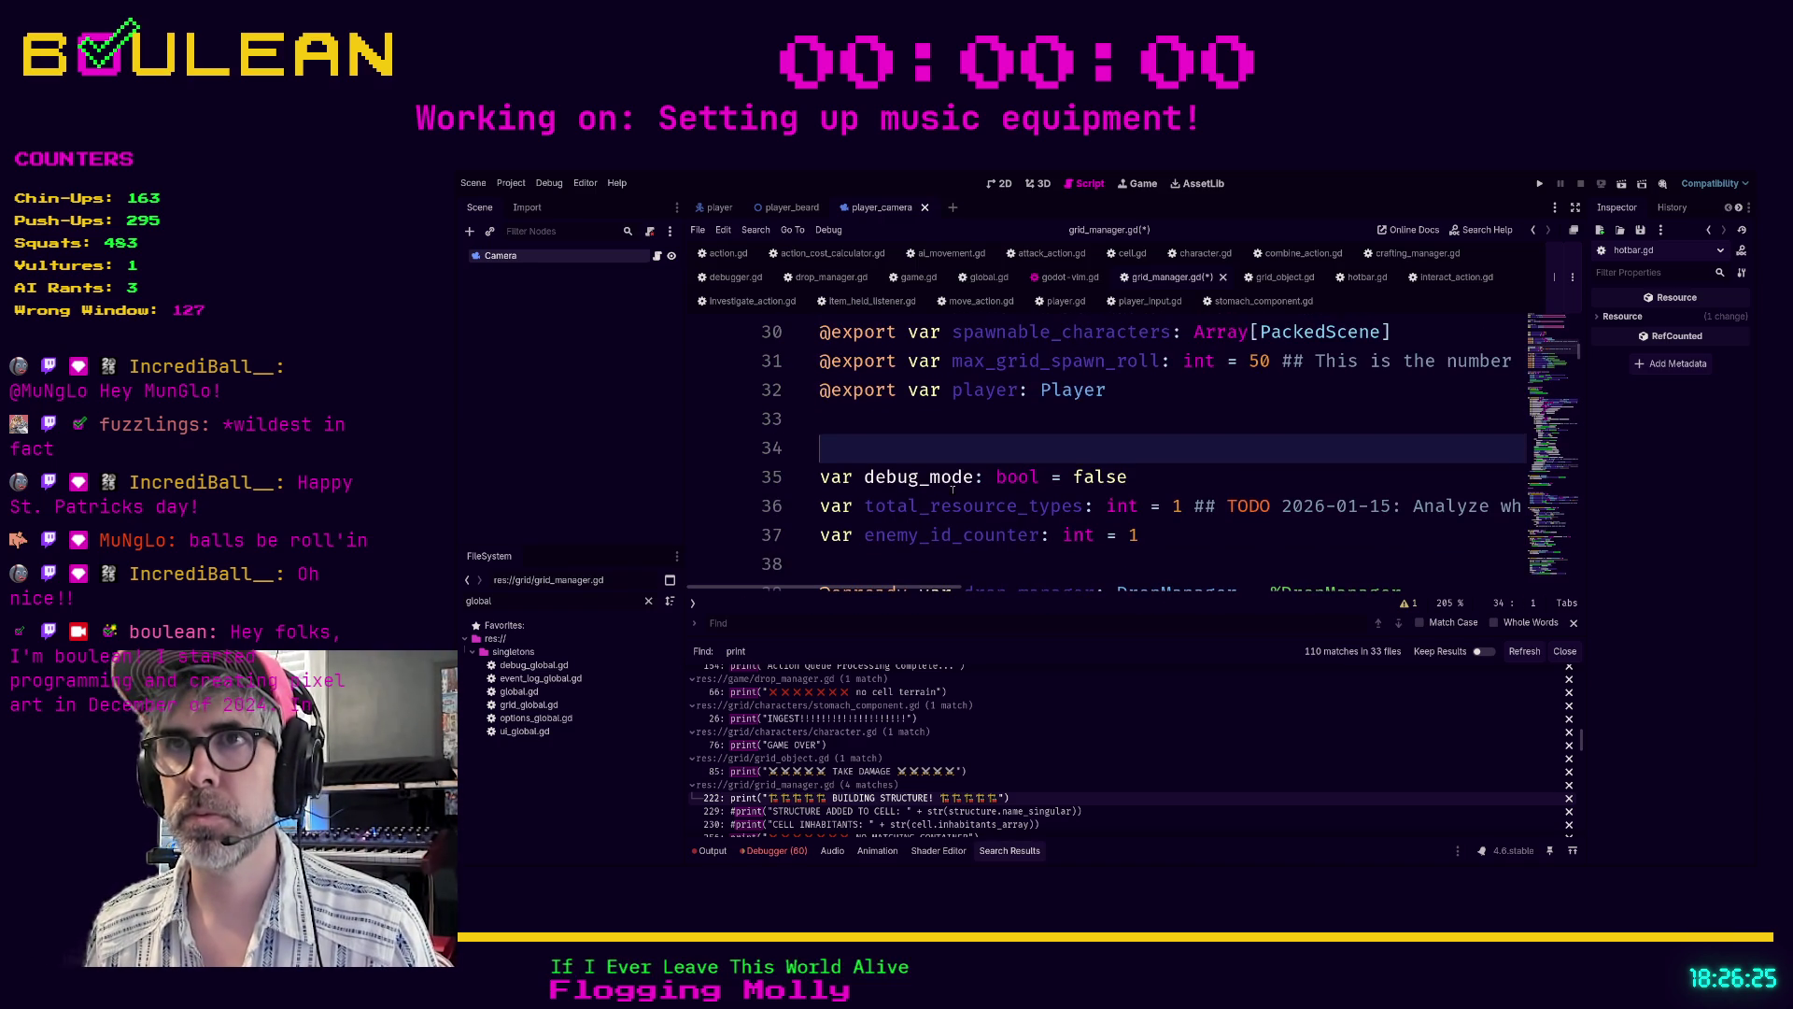
{"action": "key", "text": "BackSpace"}
{"action": "scroll", "coordinate": [971, 495], "scroll_direction": "up", "scroll_amount": 2}
{"action": "scroll", "coordinate": [976, 500], "scroll_direction": "down", "scroll_amount": 3}
- Remove the '## CONTAINERS ##' comment line and save grid_manager.gd
{"action": "left_click", "coordinate": [1001, 507]}
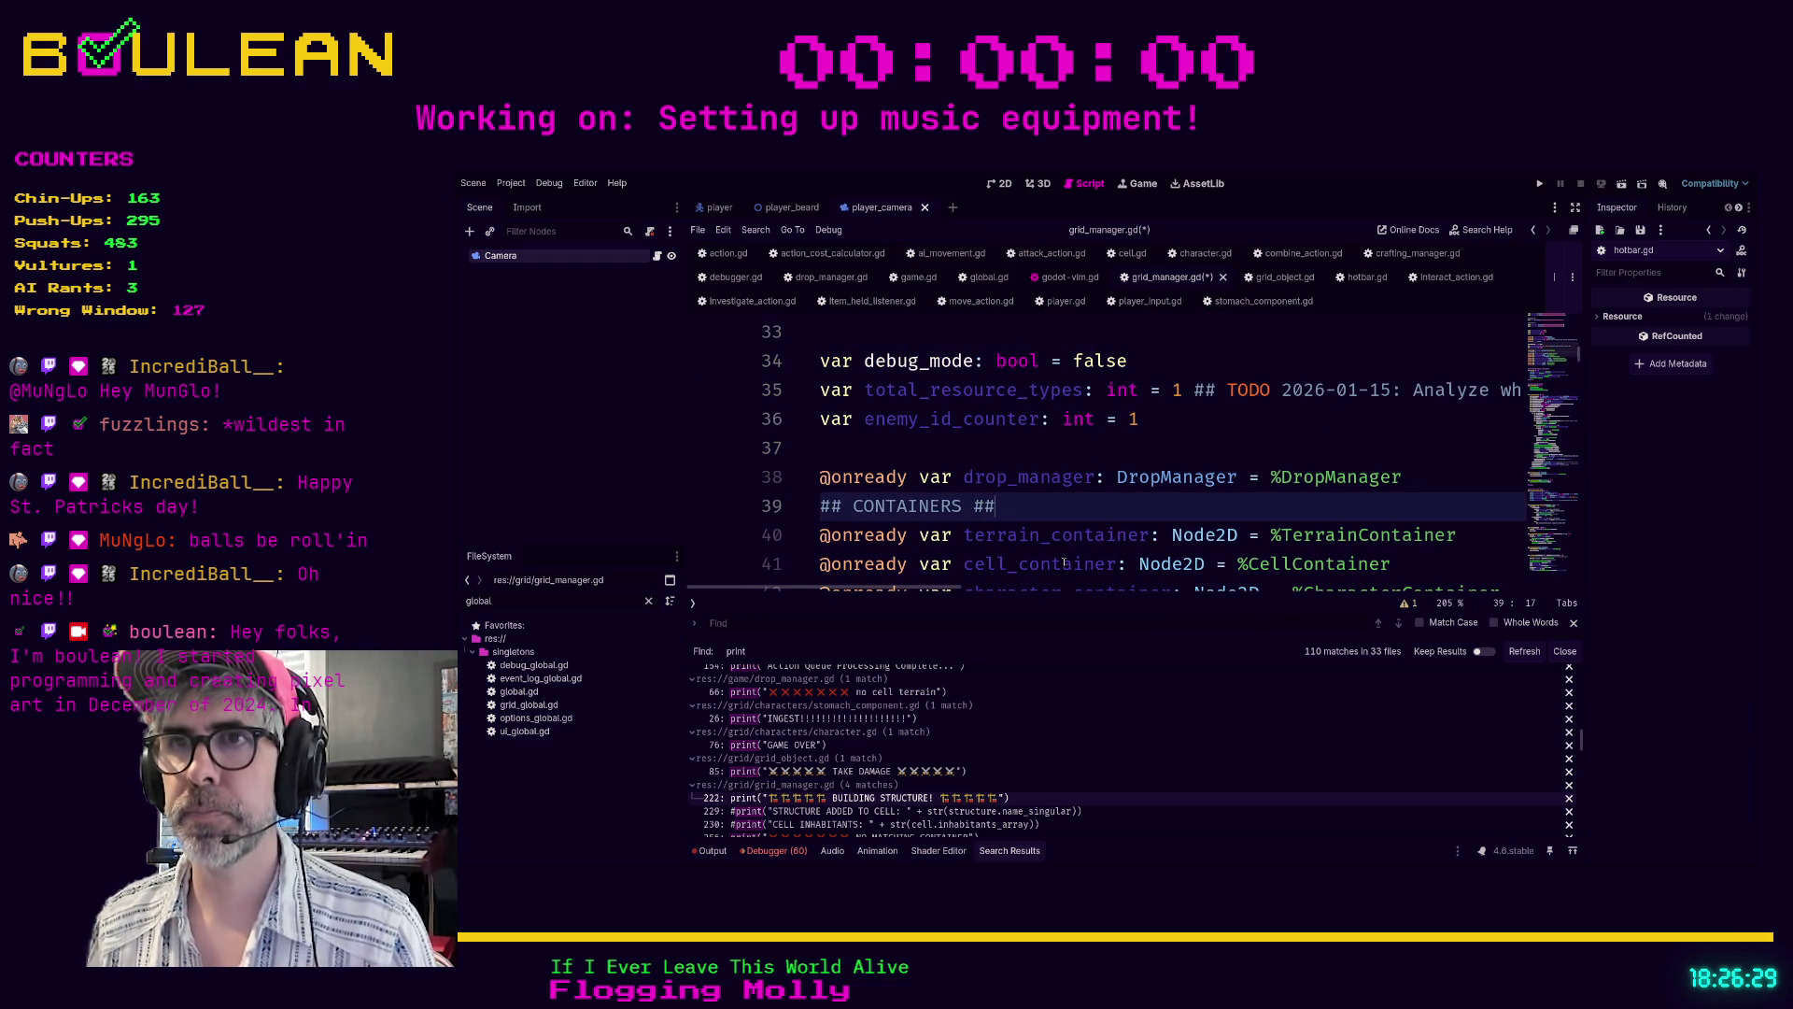
{"action": "key", "text": "shift+Home"}
{"action": "key", "text": "BackSpace"}
{"action": "key", "text": "BackSpace"}
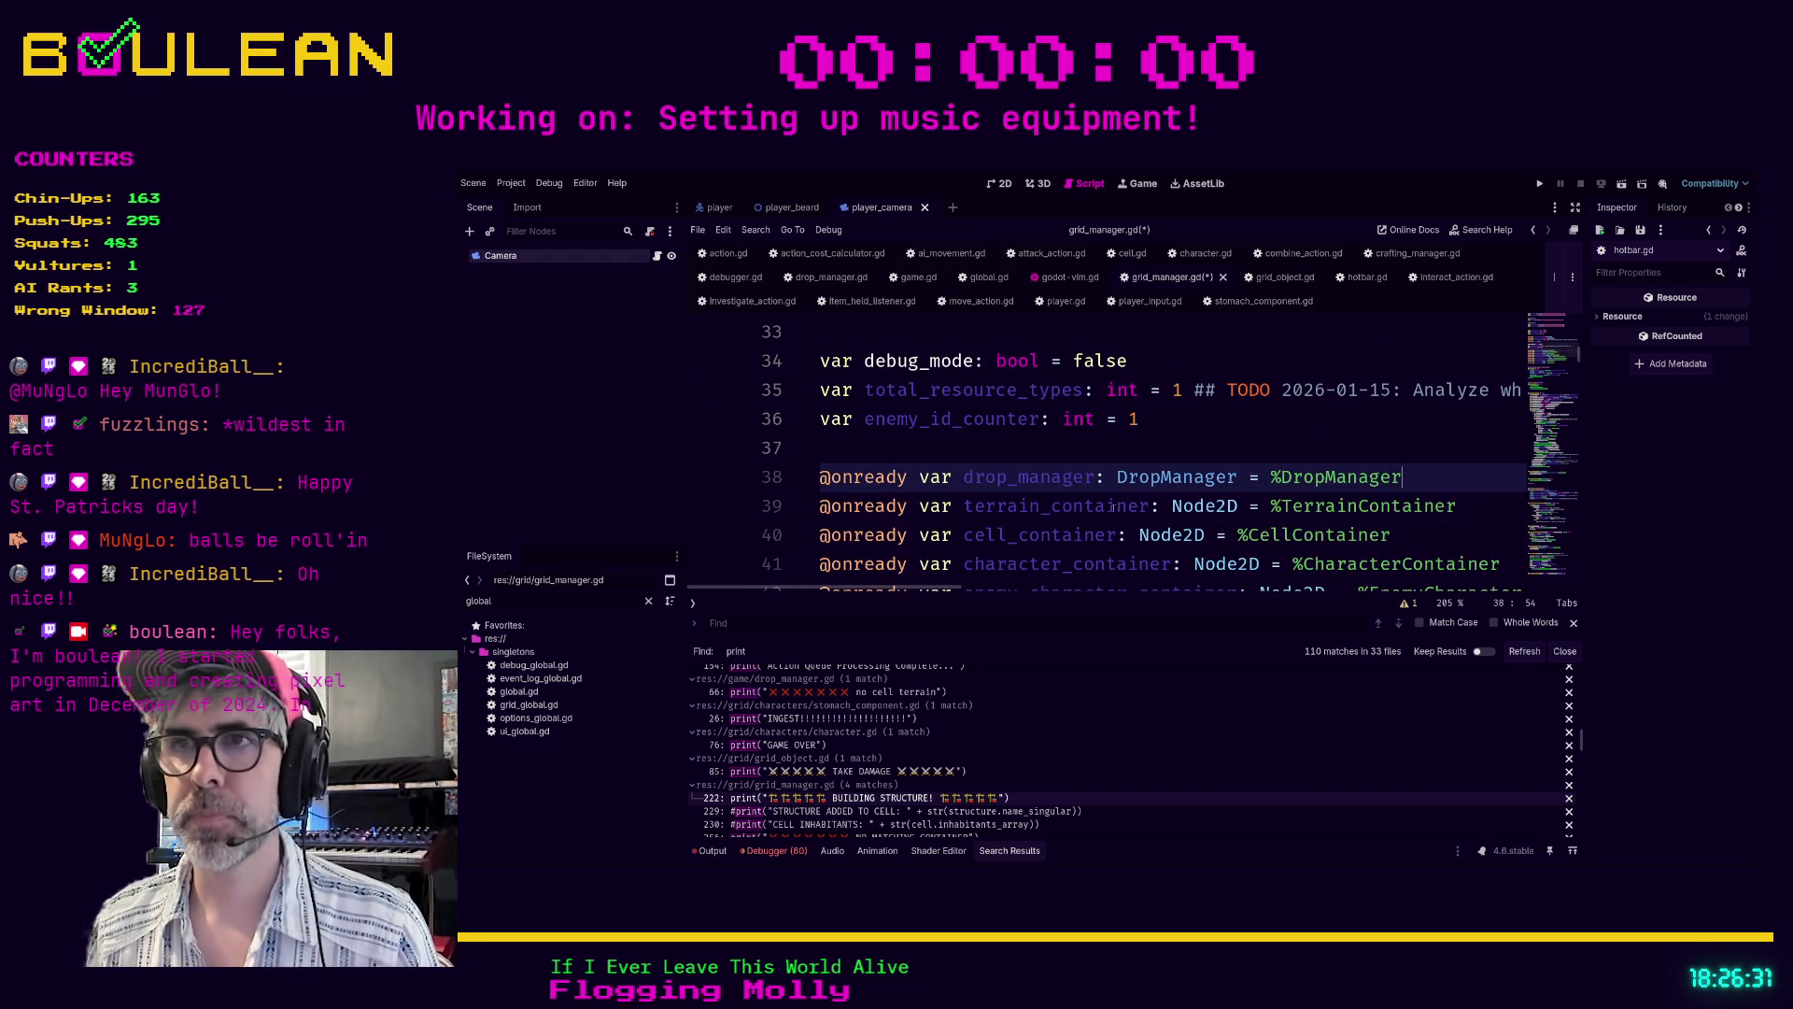
{"action": "scroll", "coordinate": [1114, 505], "scroll_direction": "down", "scroll_amount": 5}
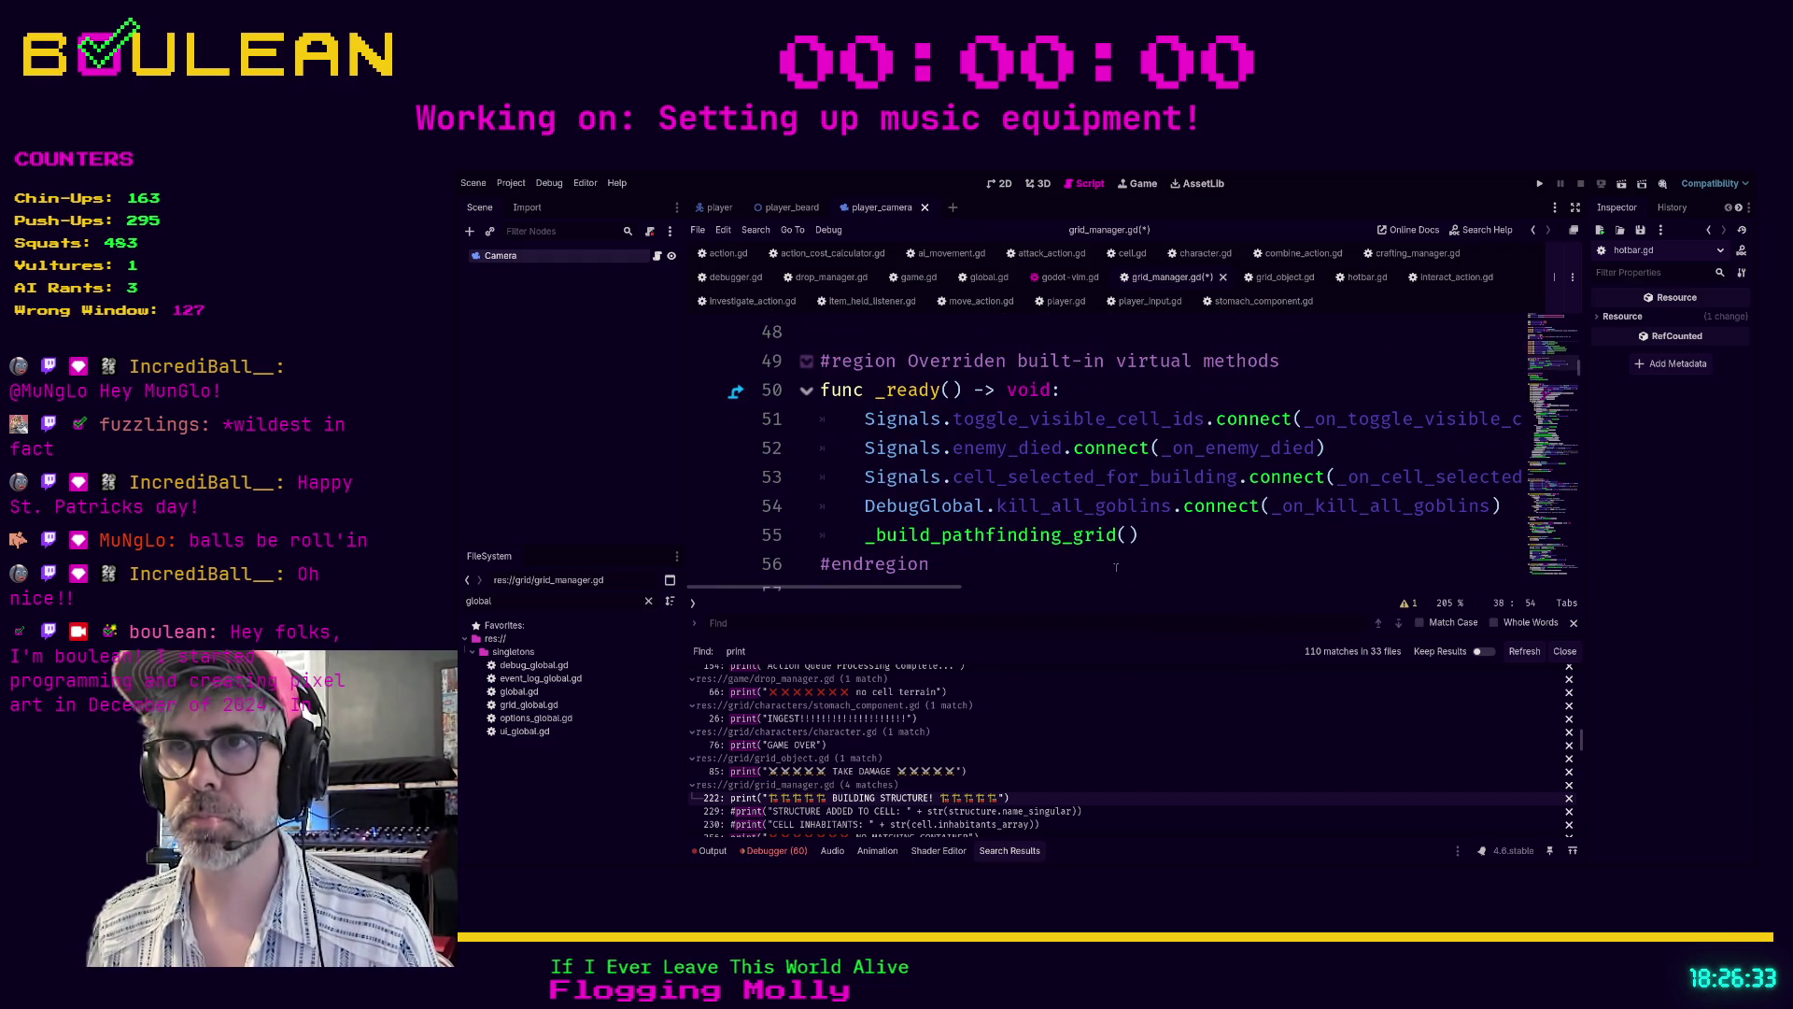
{"action": "left_click", "coordinate": [1092, 567]}
{"action": "key", "text": "ctrl+s"}
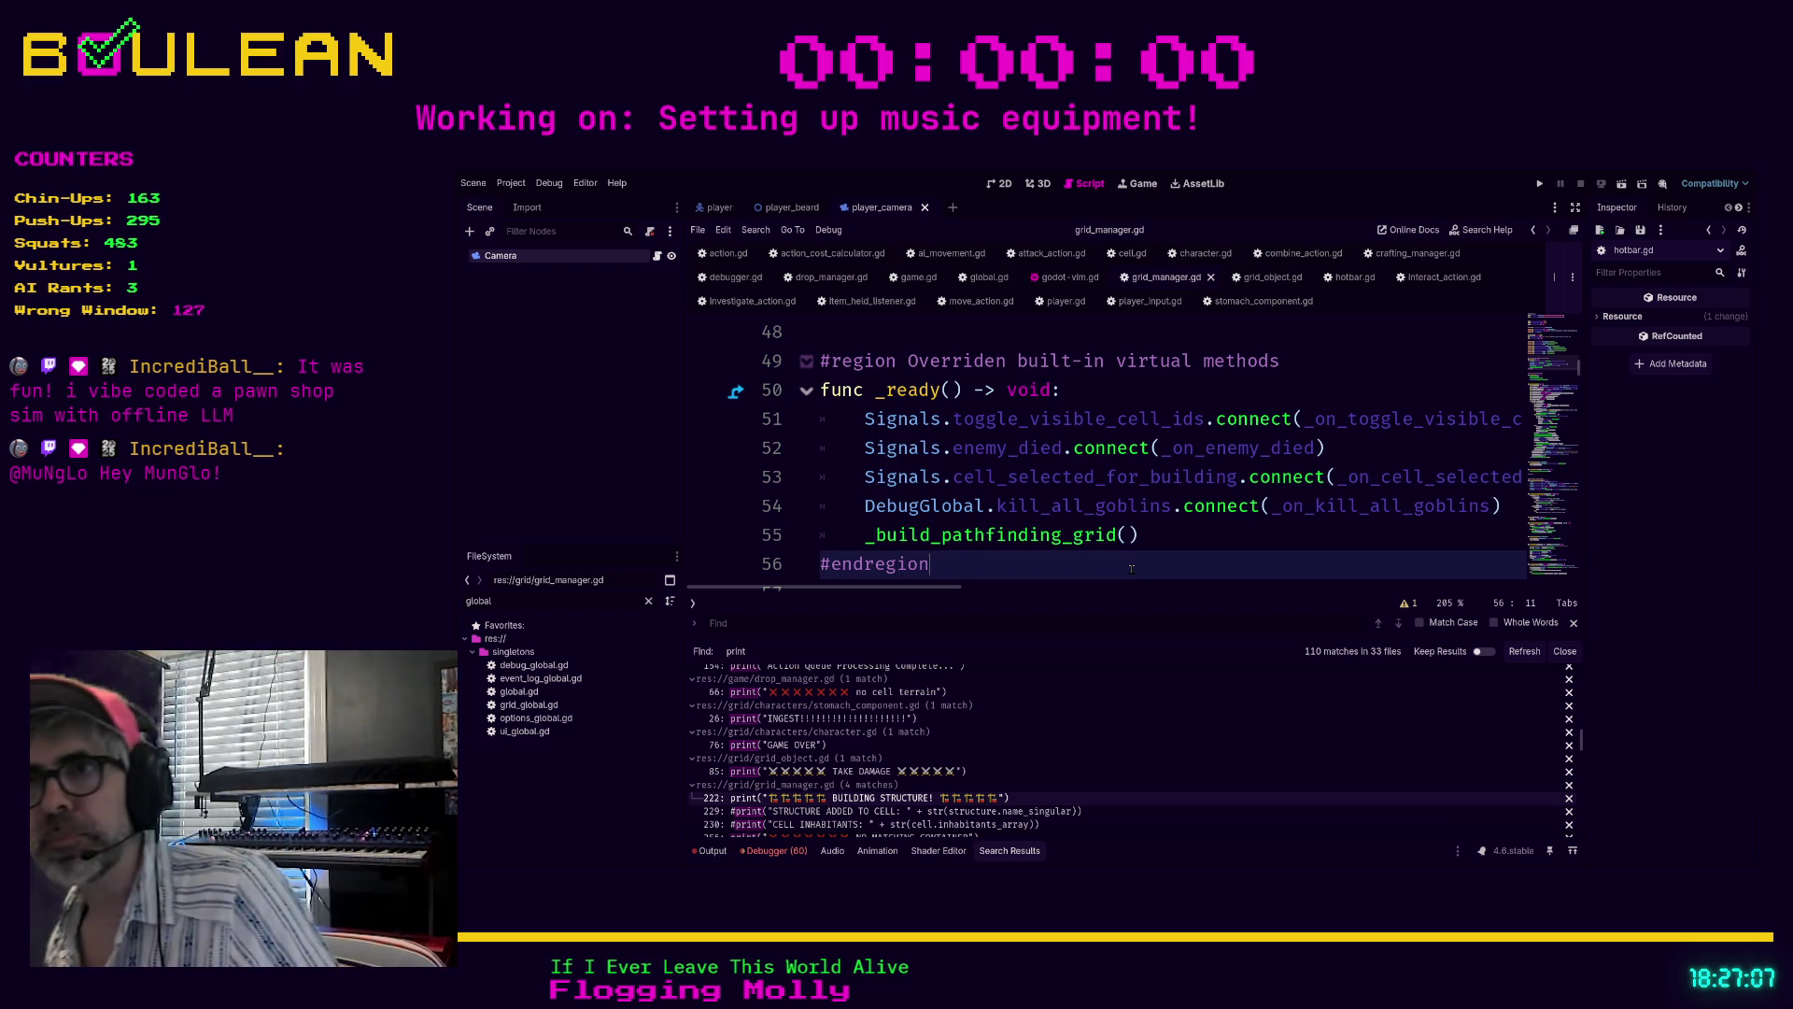
{"action": "scroll", "coordinate": [1131, 568], "scroll_direction": "down", "scroll_amount": 2}
- Jump to the line 229 search result and delete the commented-out #print lines in _build_structure
{"action": "left_click", "coordinate": [1145, 521]}
{"action": "scroll", "coordinate": [1145, 520], "scroll_direction": "down", "scroll_amount": 3}
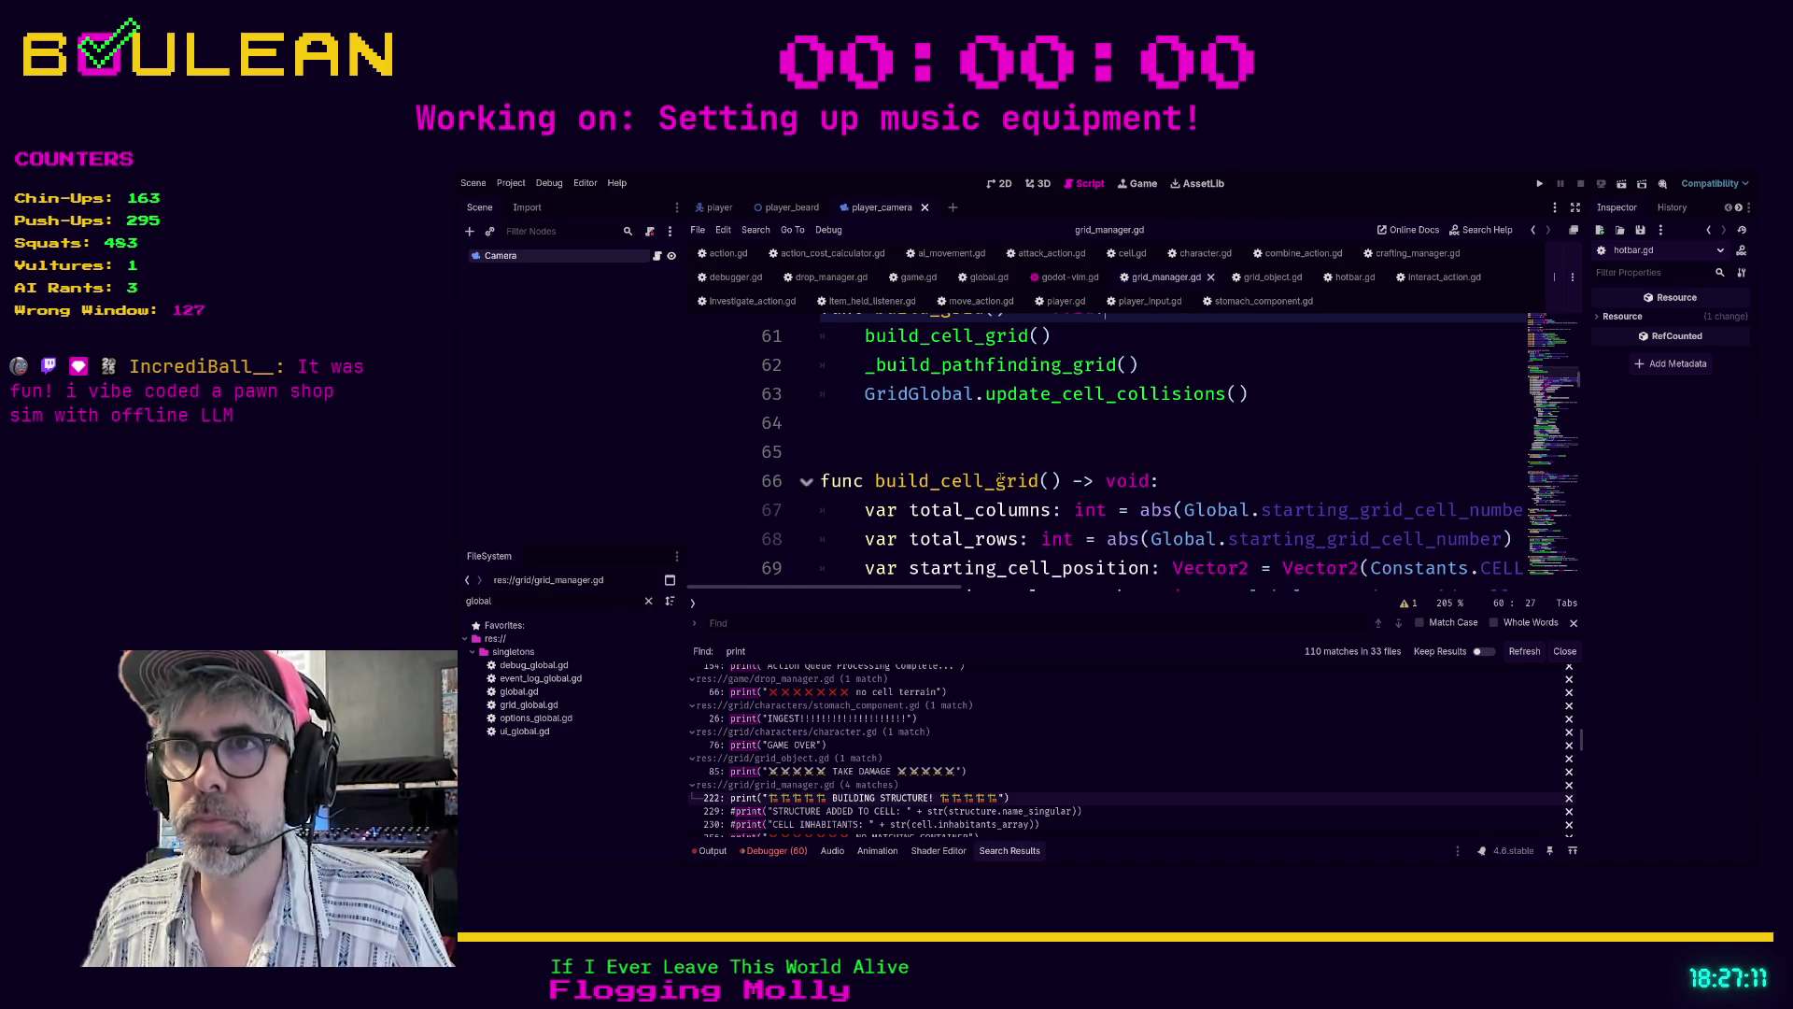
{"action": "scroll", "coordinate": [987, 442], "scroll_direction": "up", "scroll_amount": 1}
{"action": "left_click", "coordinate": [988, 442]}
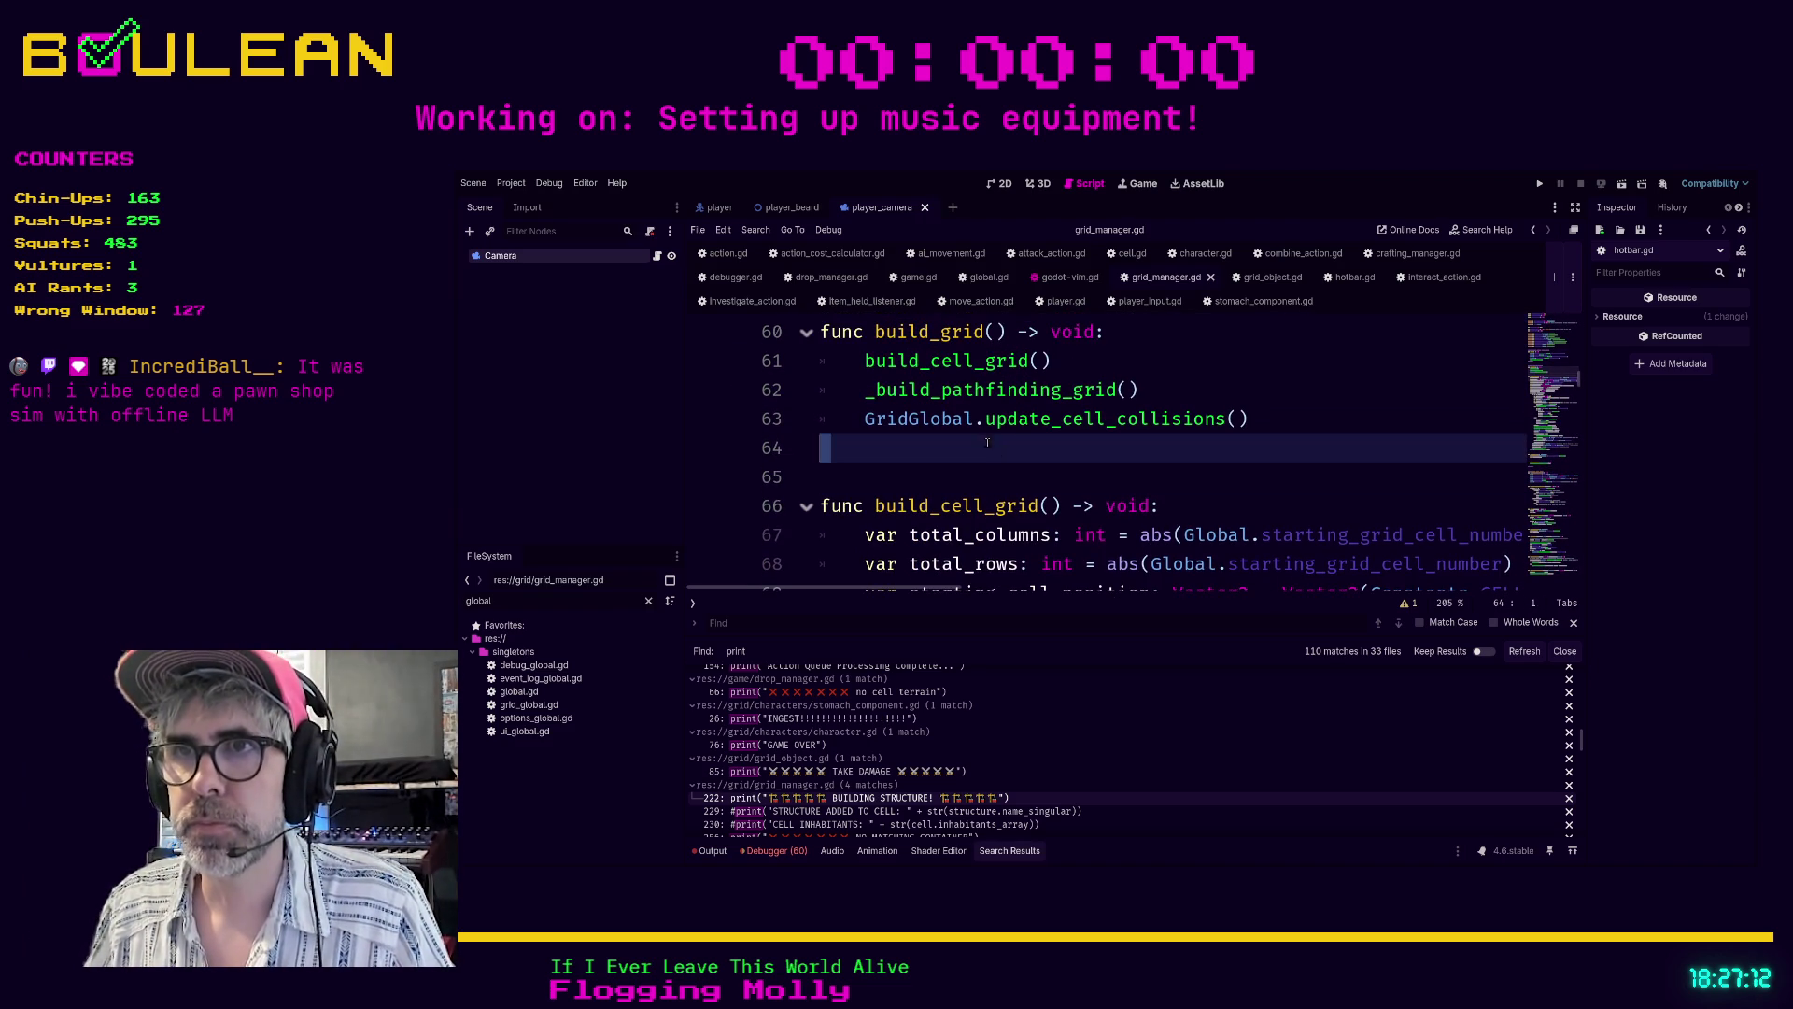
{"action": "left_click", "coordinate": [884, 812]}
{"action": "scroll", "coordinate": [868, 533], "scroll_direction": "up", "scroll_amount": 1}
{"action": "left_click_drag", "start_coordinate": [878, 534], "coordinate": [824, 466]}
{"action": "key", "text": "BackSpace"}
{"action": "key", "text": "BackSpace"}
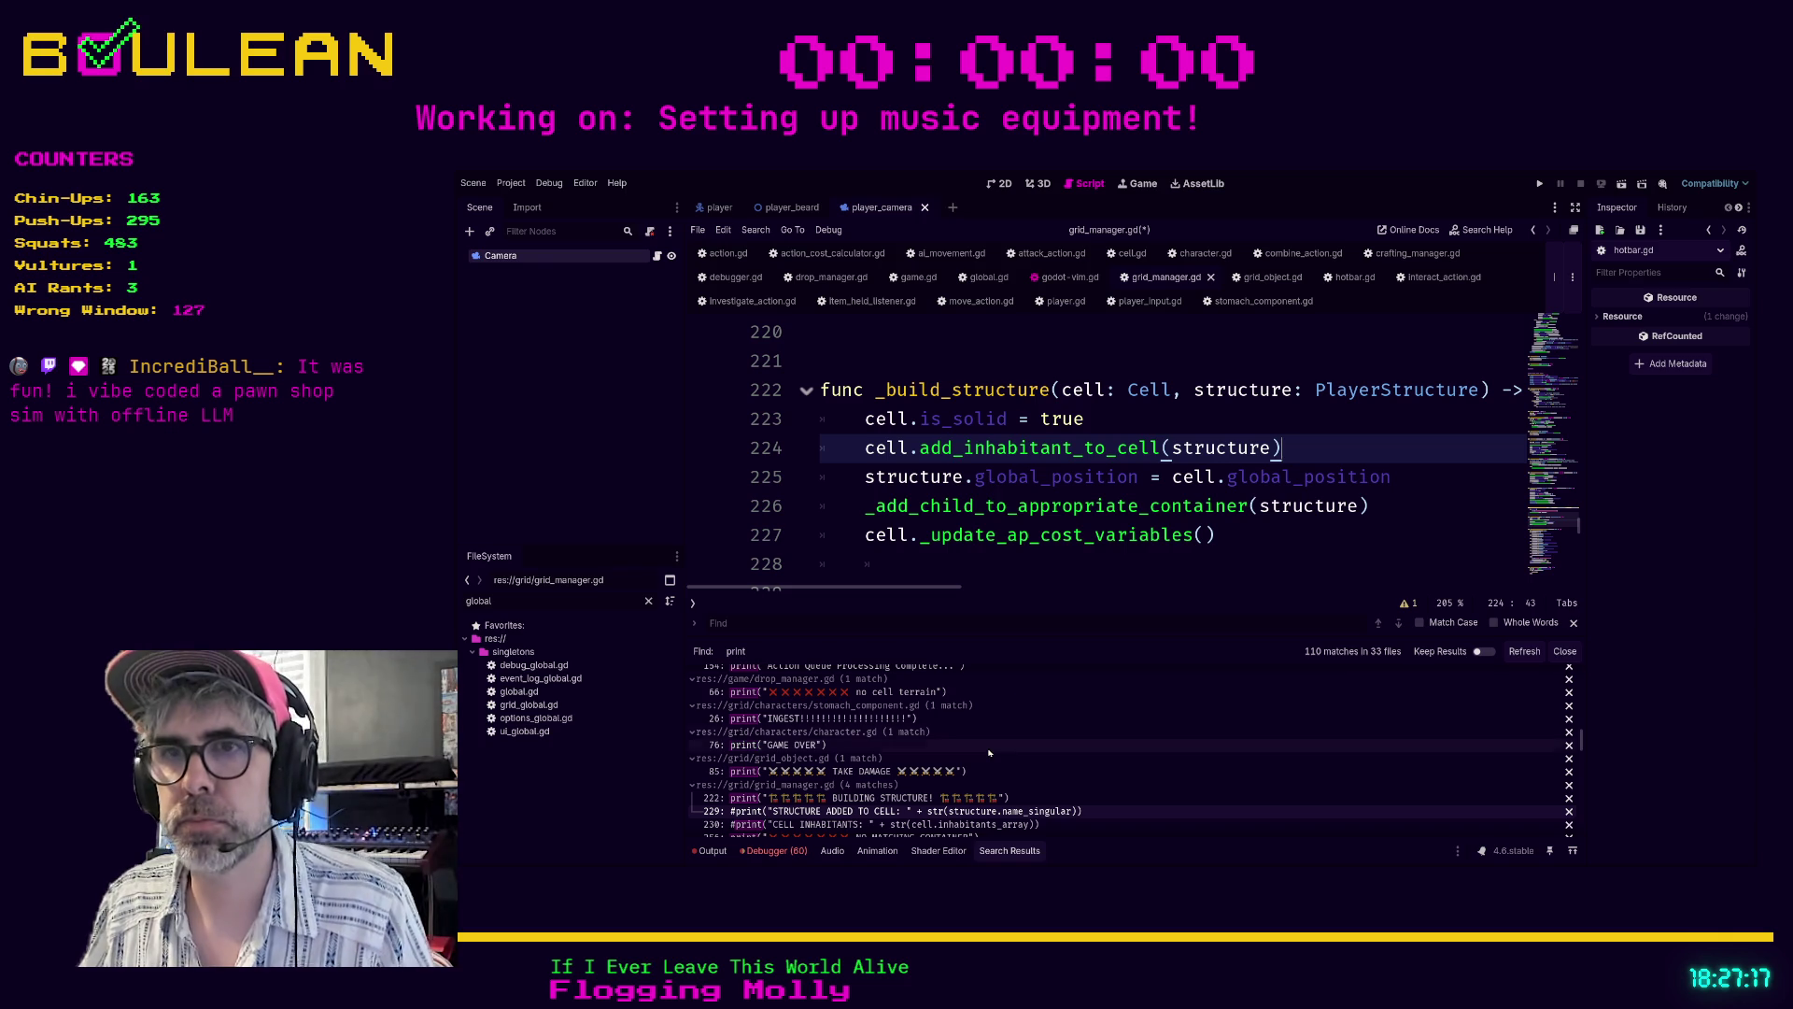
- Save grid_manager.gd and clear the FileSystem filter to show all project files
{"action": "left_click", "coordinate": [1280, 529]}
{"action": "key", "text": "ctrl+s"}
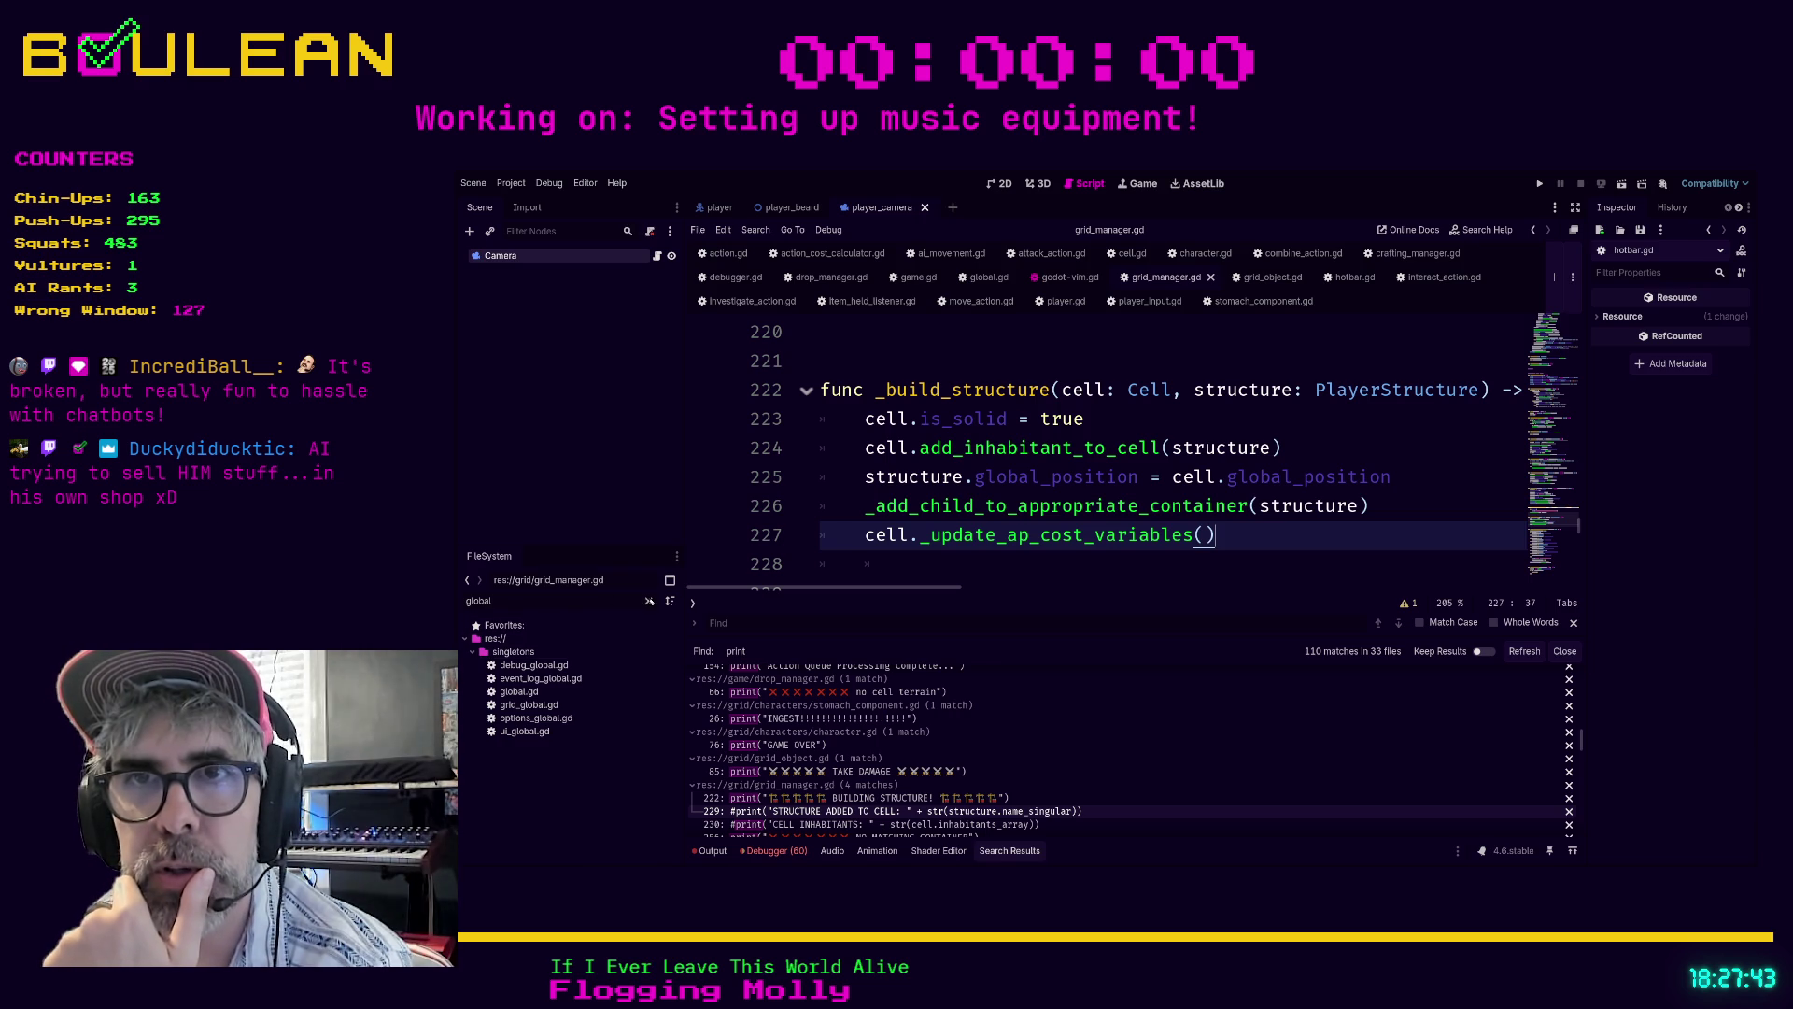
{"action": "left_click", "coordinate": [649, 601]}
{"action": "scroll", "coordinate": [560, 747], "scroll_direction": "down", "scroll_amount": 5}
{"action": "scroll", "coordinate": [678, 783], "scroll_direction": "up", "scroll_amount": 10}
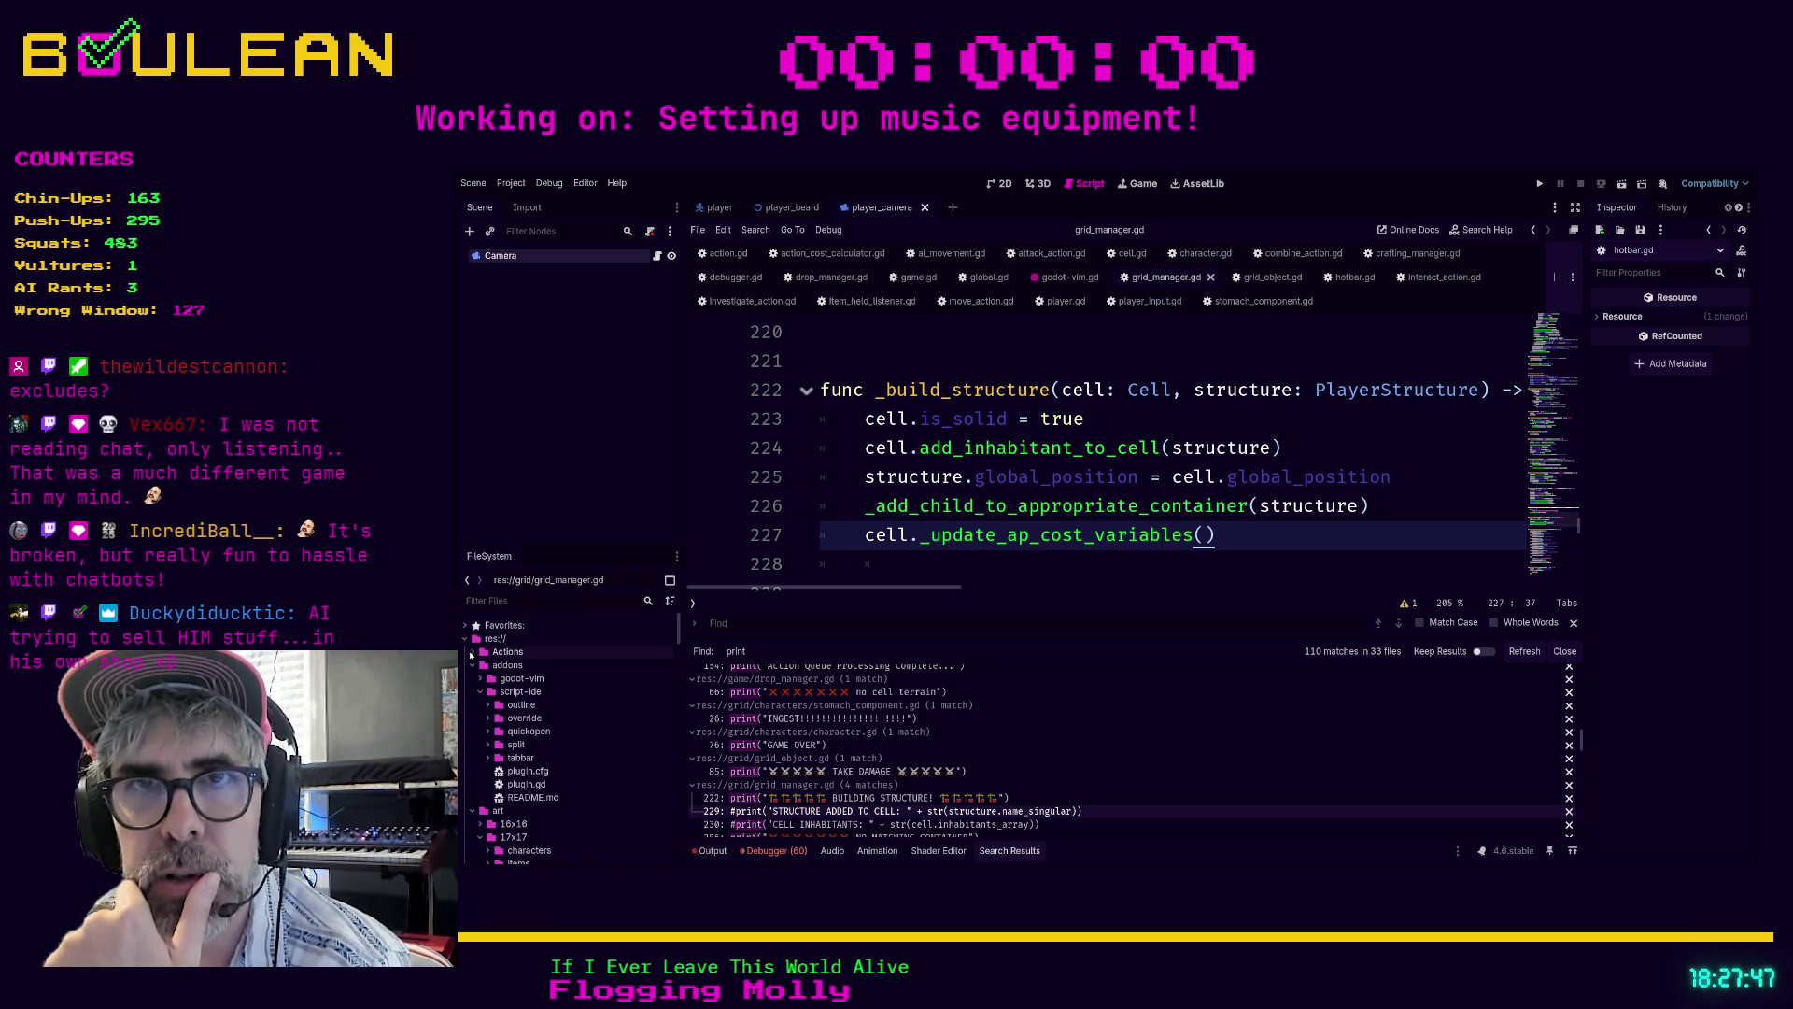
- Collapse the addons folder and review the 99 'print' matches across 32 files
{"action": "left_click", "coordinate": [472, 664]}
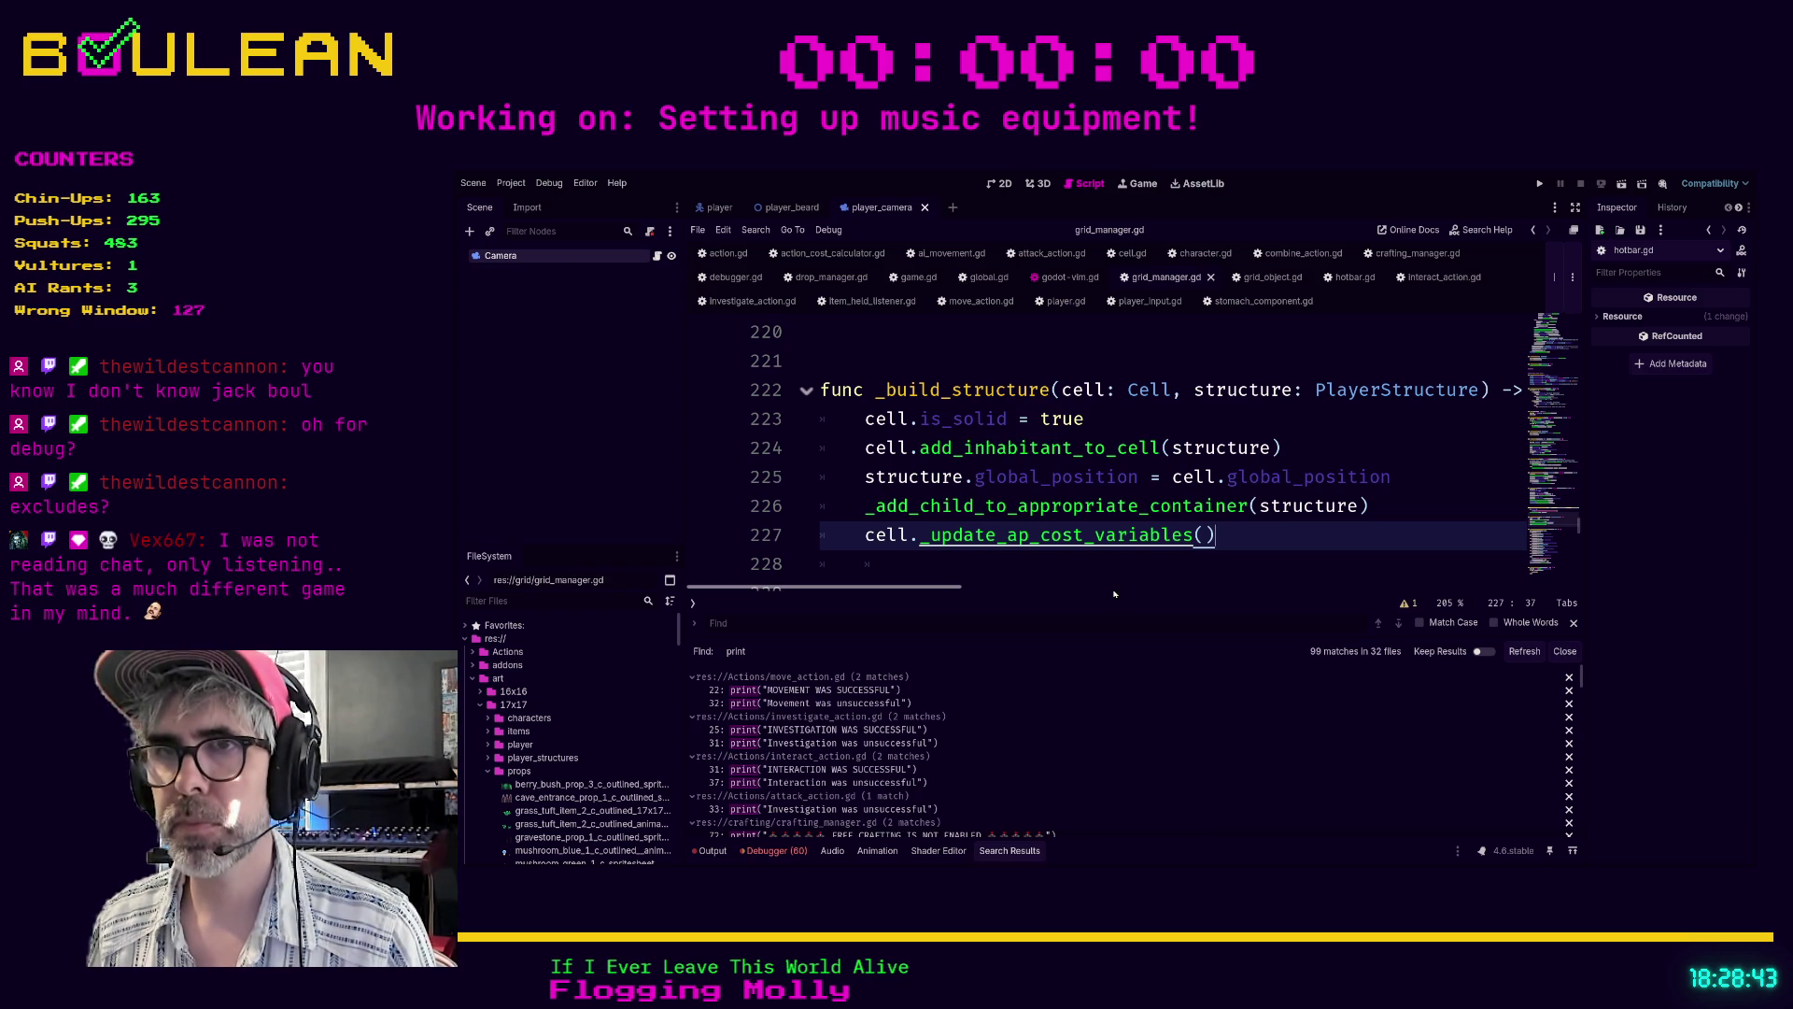
{"action": "scroll", "coordinate": [1007, 701], "scroll_direction": "down", "scroll_amount": 5}
{"action": "scroll", "coordinate": [1007, 701], "scroll_direction": "down", "scroll_amount": 6}
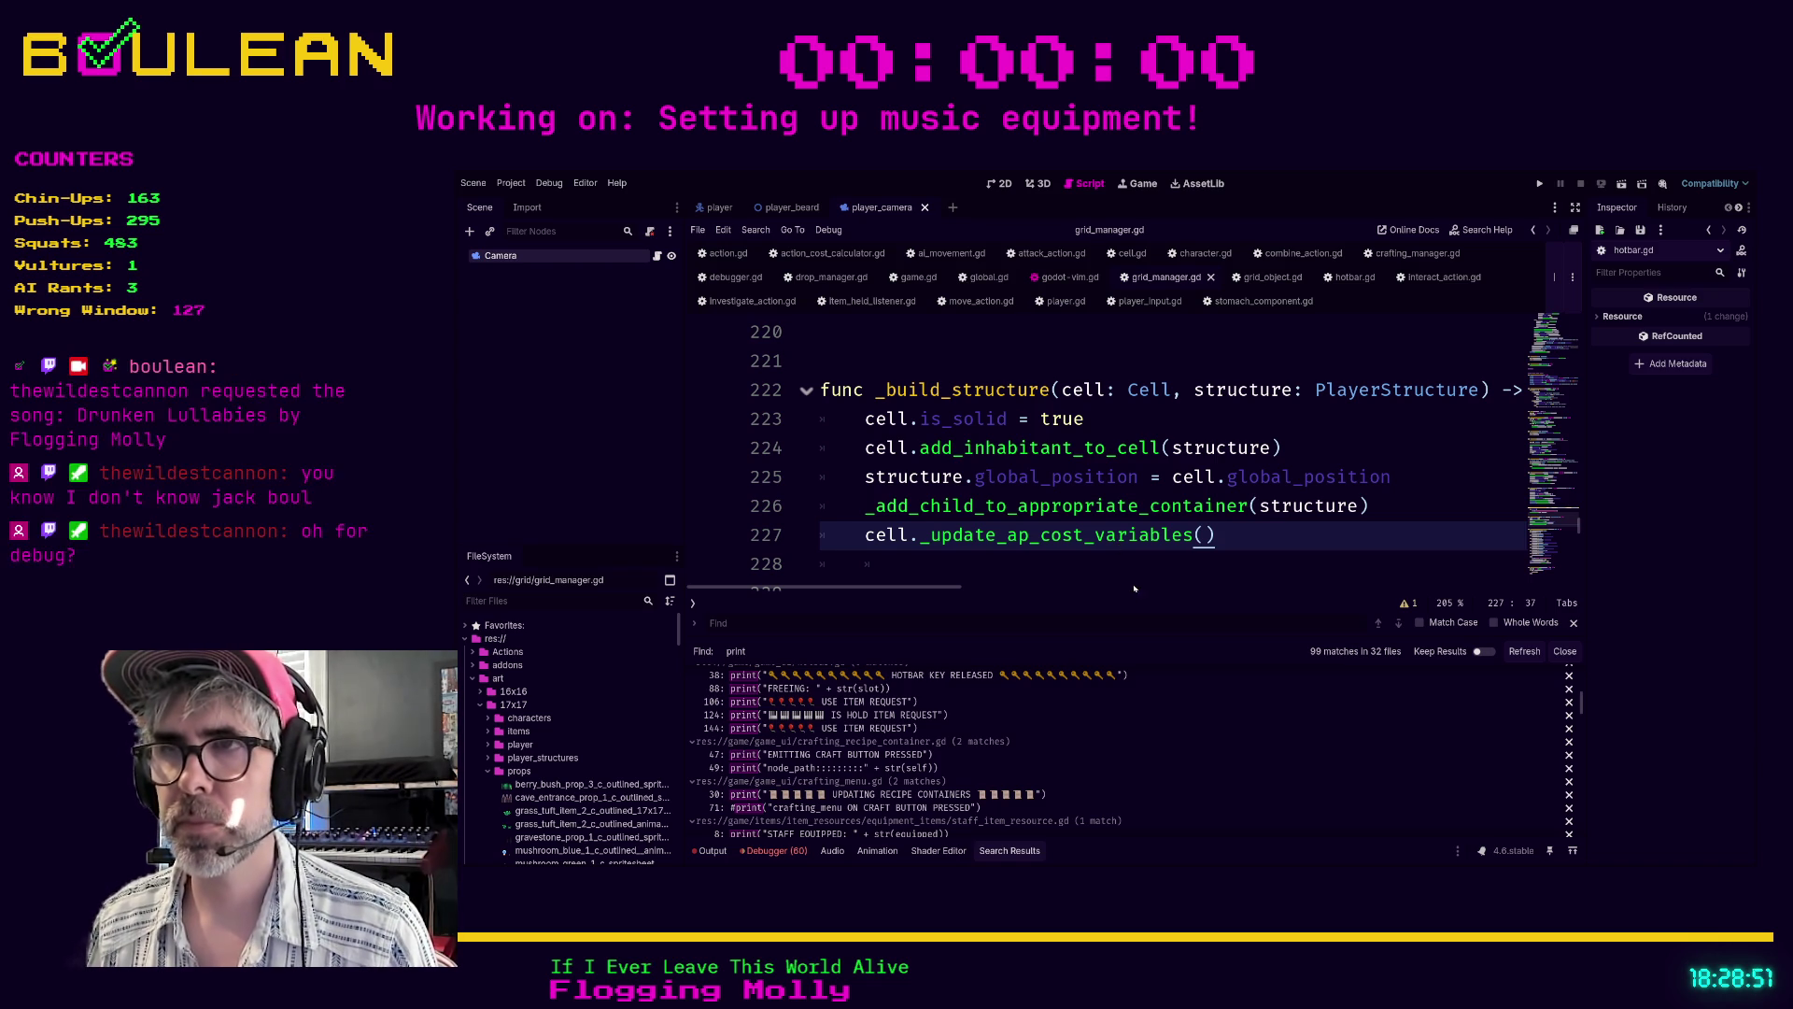
{"action": "scroll", "coordinate": [1112, 723], "scroll_direction": "up", "scroll_amount": 10}
{"action": "scroll", "coordinate": [1114, 726], "scroll_direction": "down", "scroll_amount": 3}
{"action": "scroll", "coordinate": [1114, 726], "scroll_direction": "down", "scroll_amount": 2}
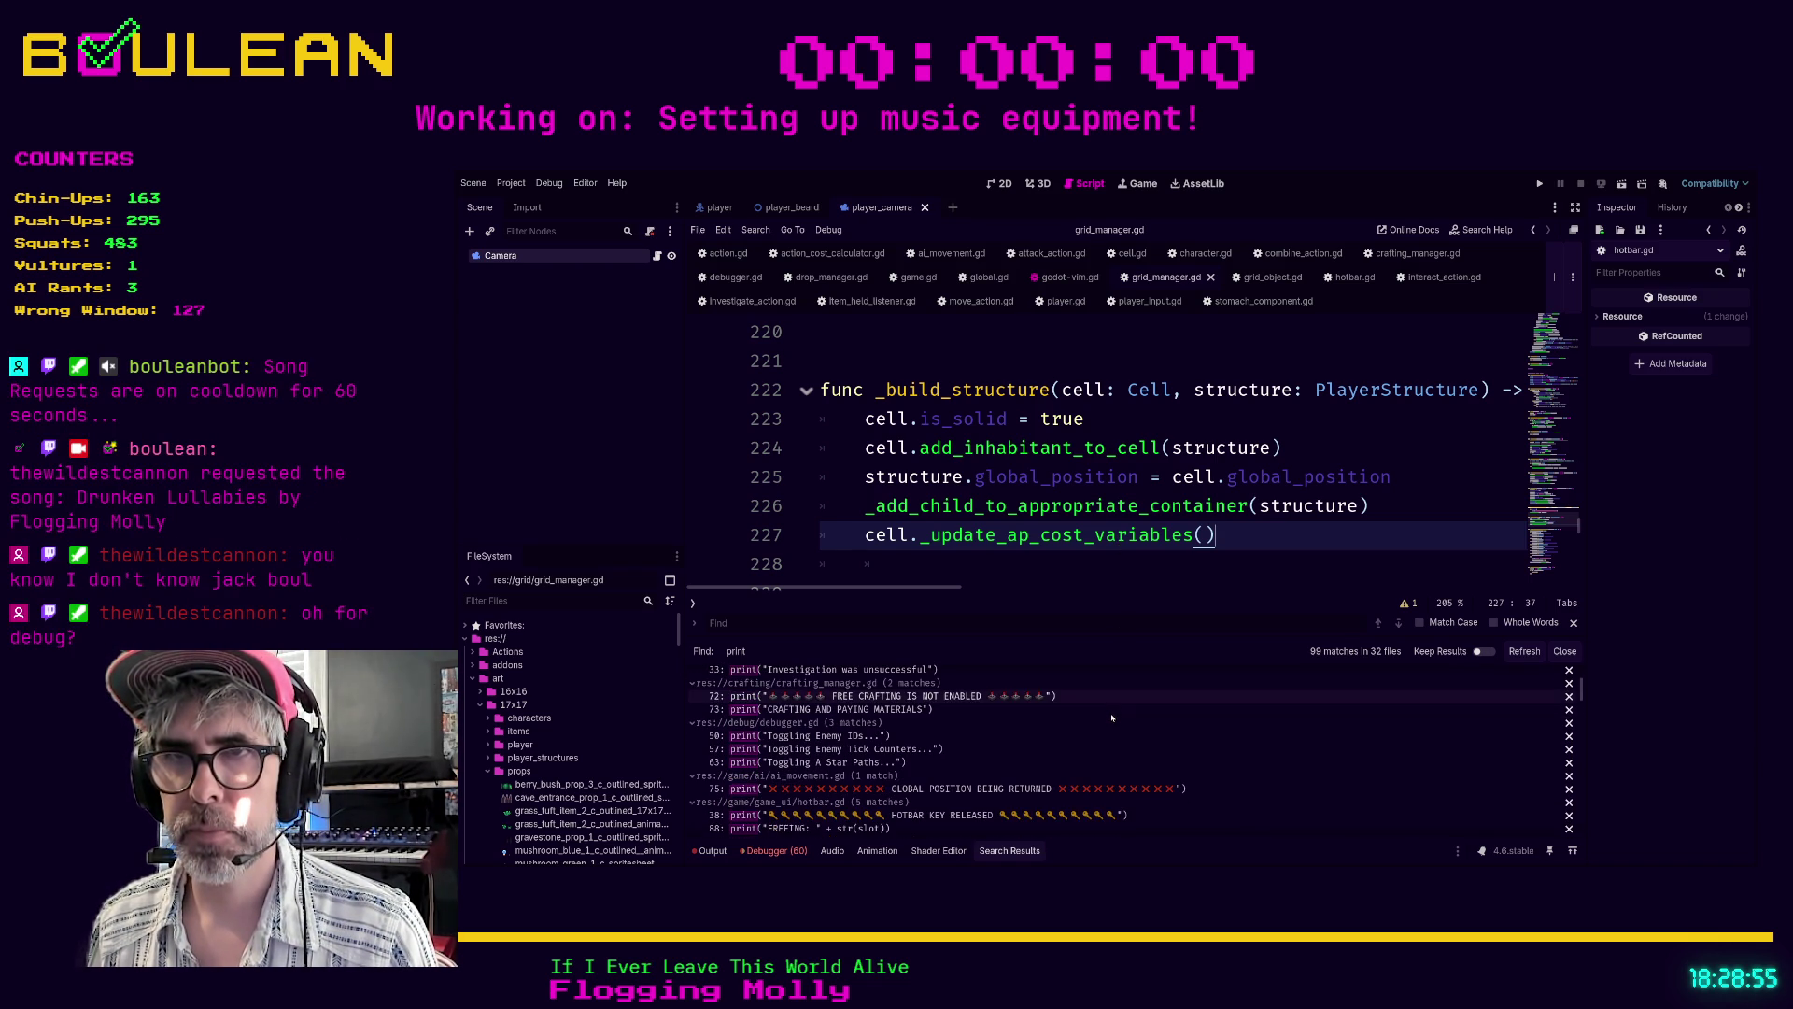
{"action": "scroll", "coordinate": [1113, 719], "scroll_direction": "up", "scroll_amount": 3}
{"action": "scroll", "coordinate": [1111, 718], "scroll_direction": "up", "scroll_amount": 2}
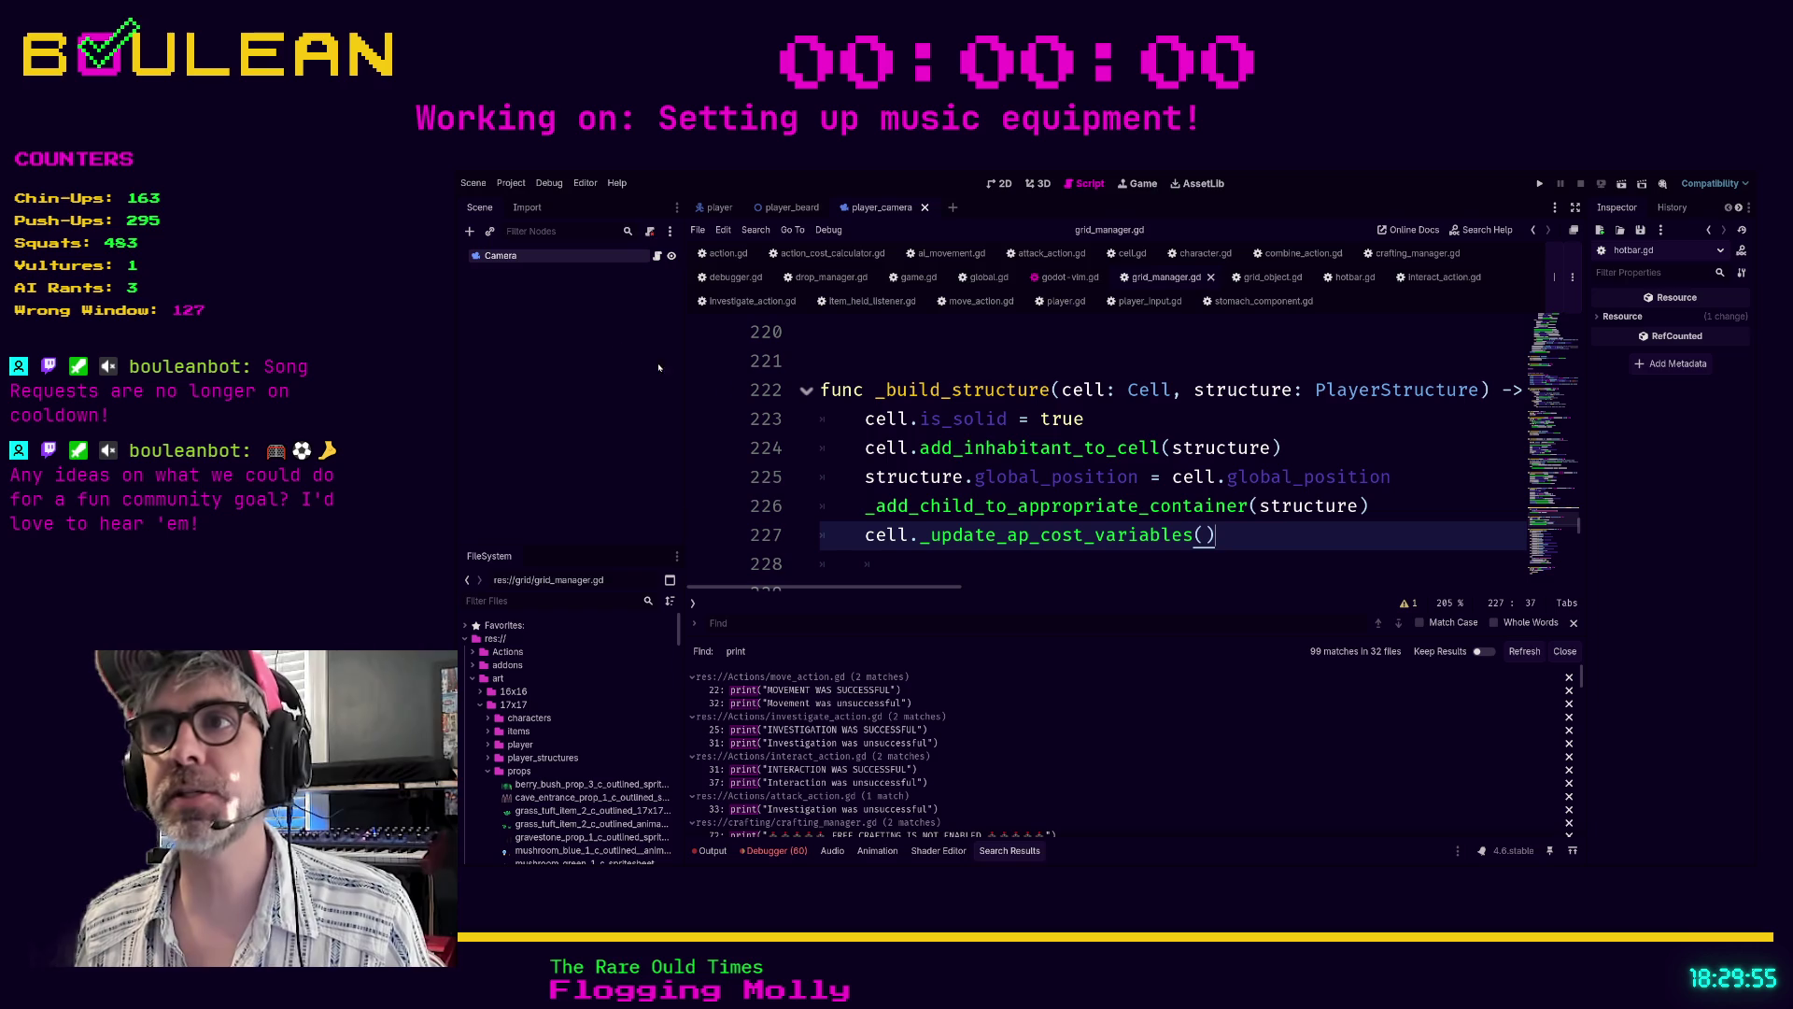
{"action": "left_click", "coordinate": [1122, 402]}
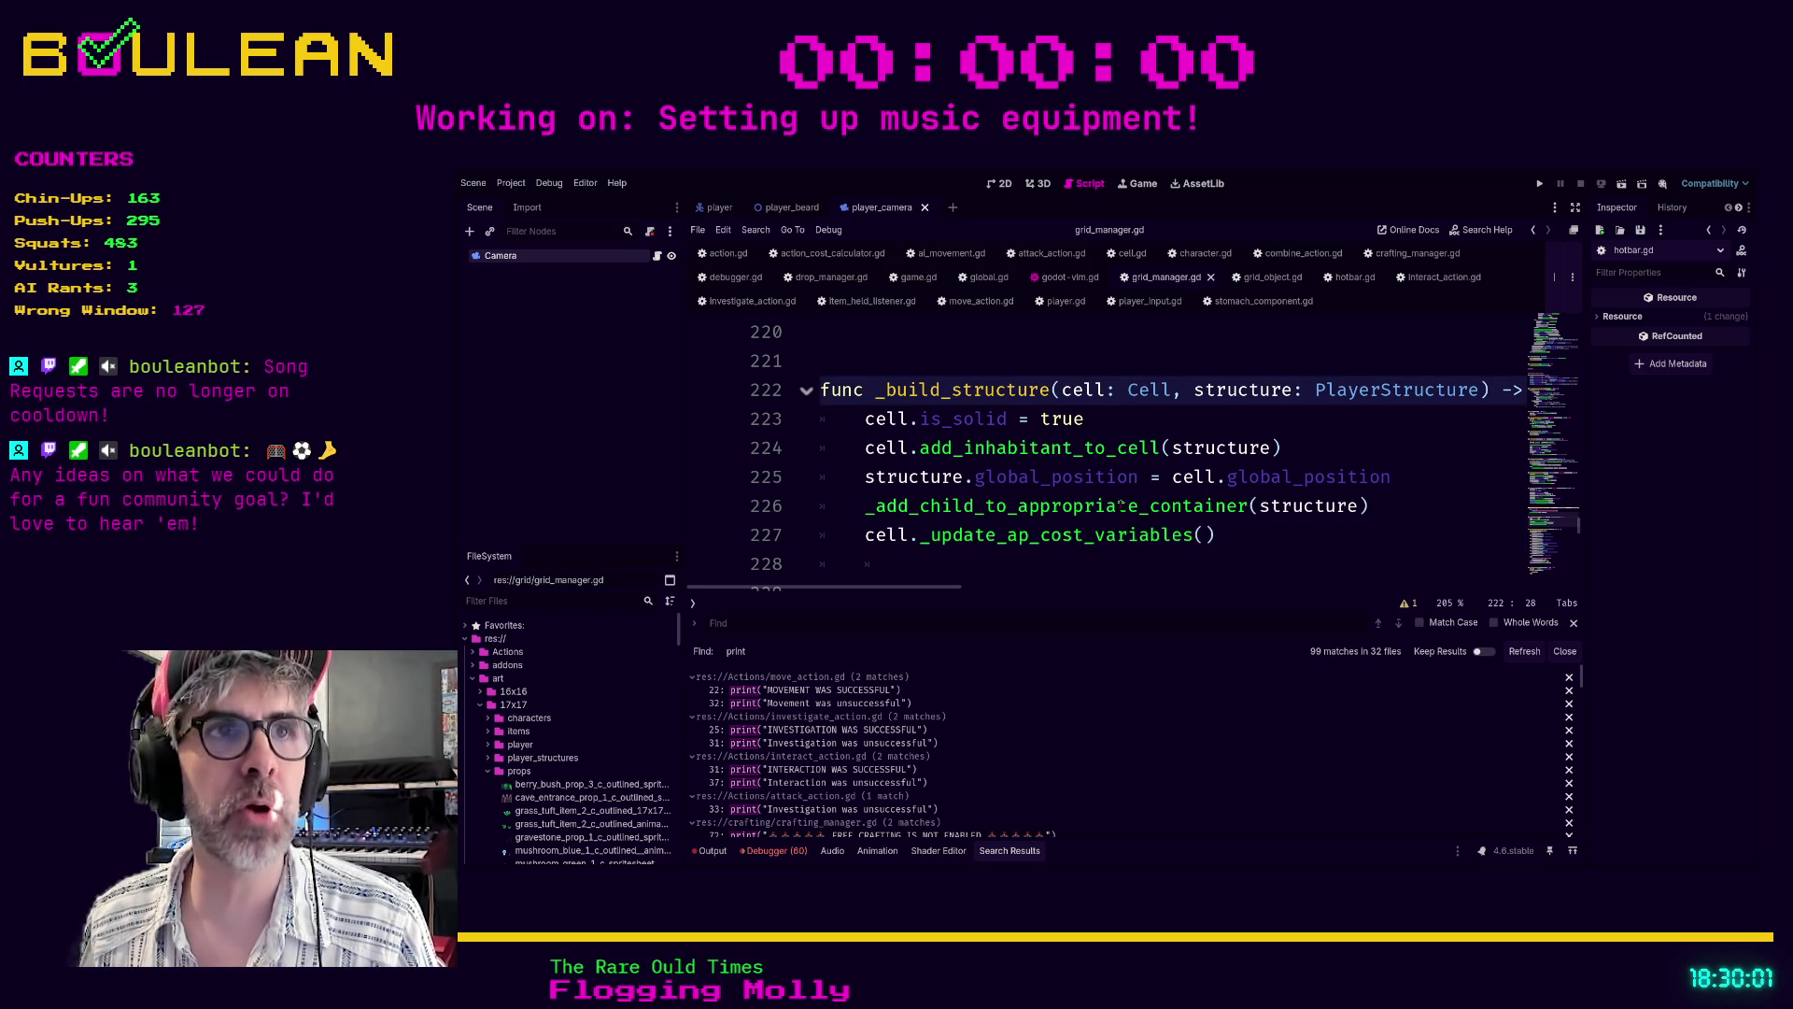
{"action": "left_click", "coordinate": [1297, 445]}
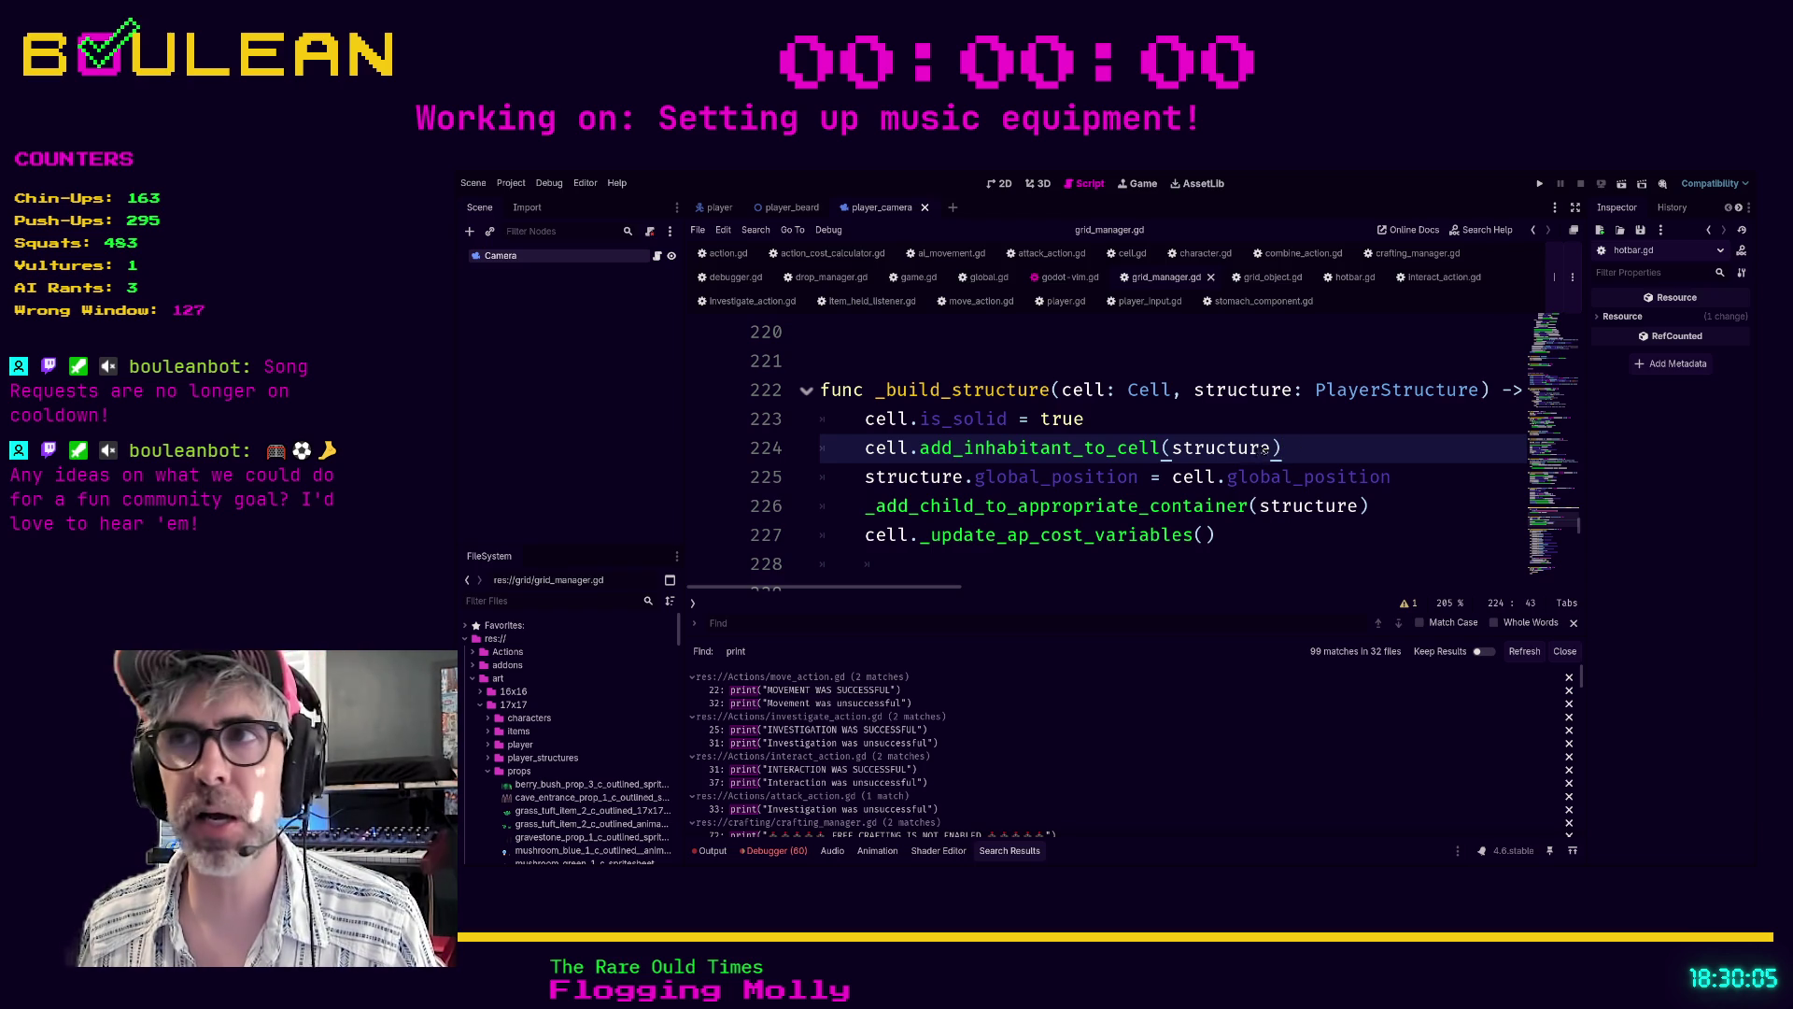
{"action": "left_click", "coordinate": [1216, 423]}
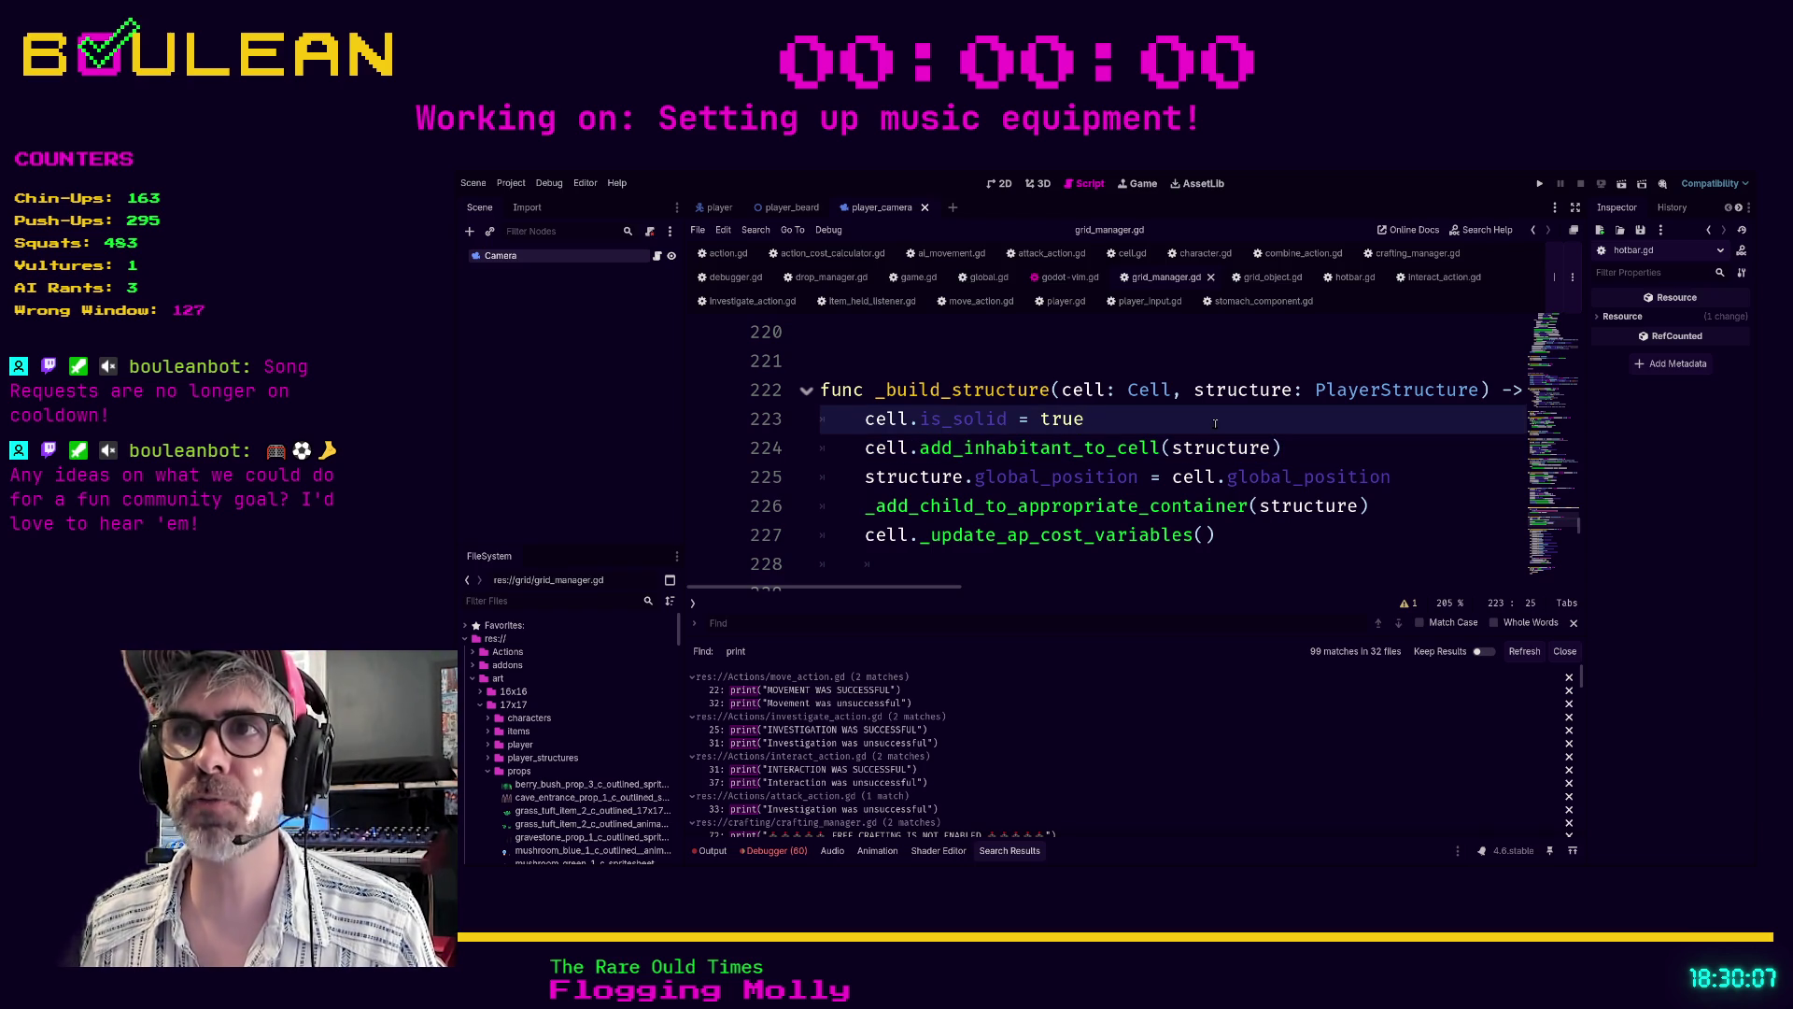